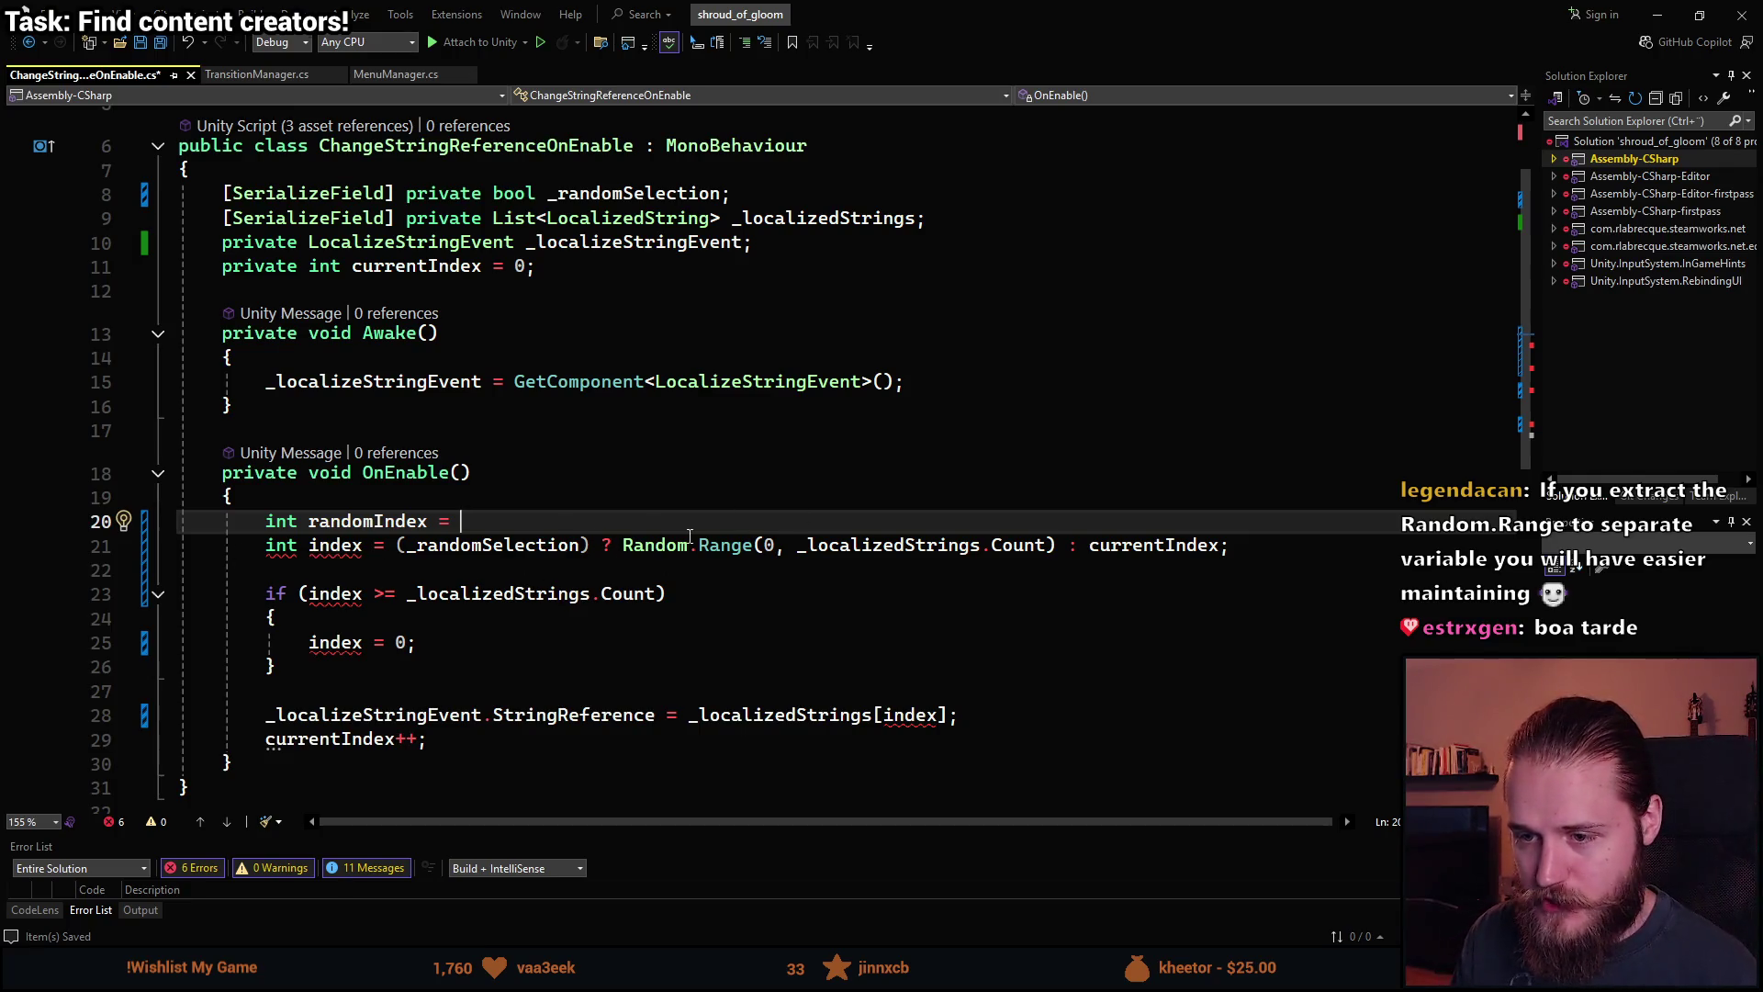
Store Random.Range(0, _localizedStrings.Count) in the int randomIndex declaration on line 20.
{"action": "left_click", "coordinate": [730, 548]}
{"action": "left_click_drag", "start_coordinate": [624, 546], "coordinate": [1056, 545]}
{"action": "key", "text": "ctrl+c"}
{"action": "key", "text": "Up"}
{"action": "key", "text": "End"}
{"action": "key", "text": "ctrl+v"}
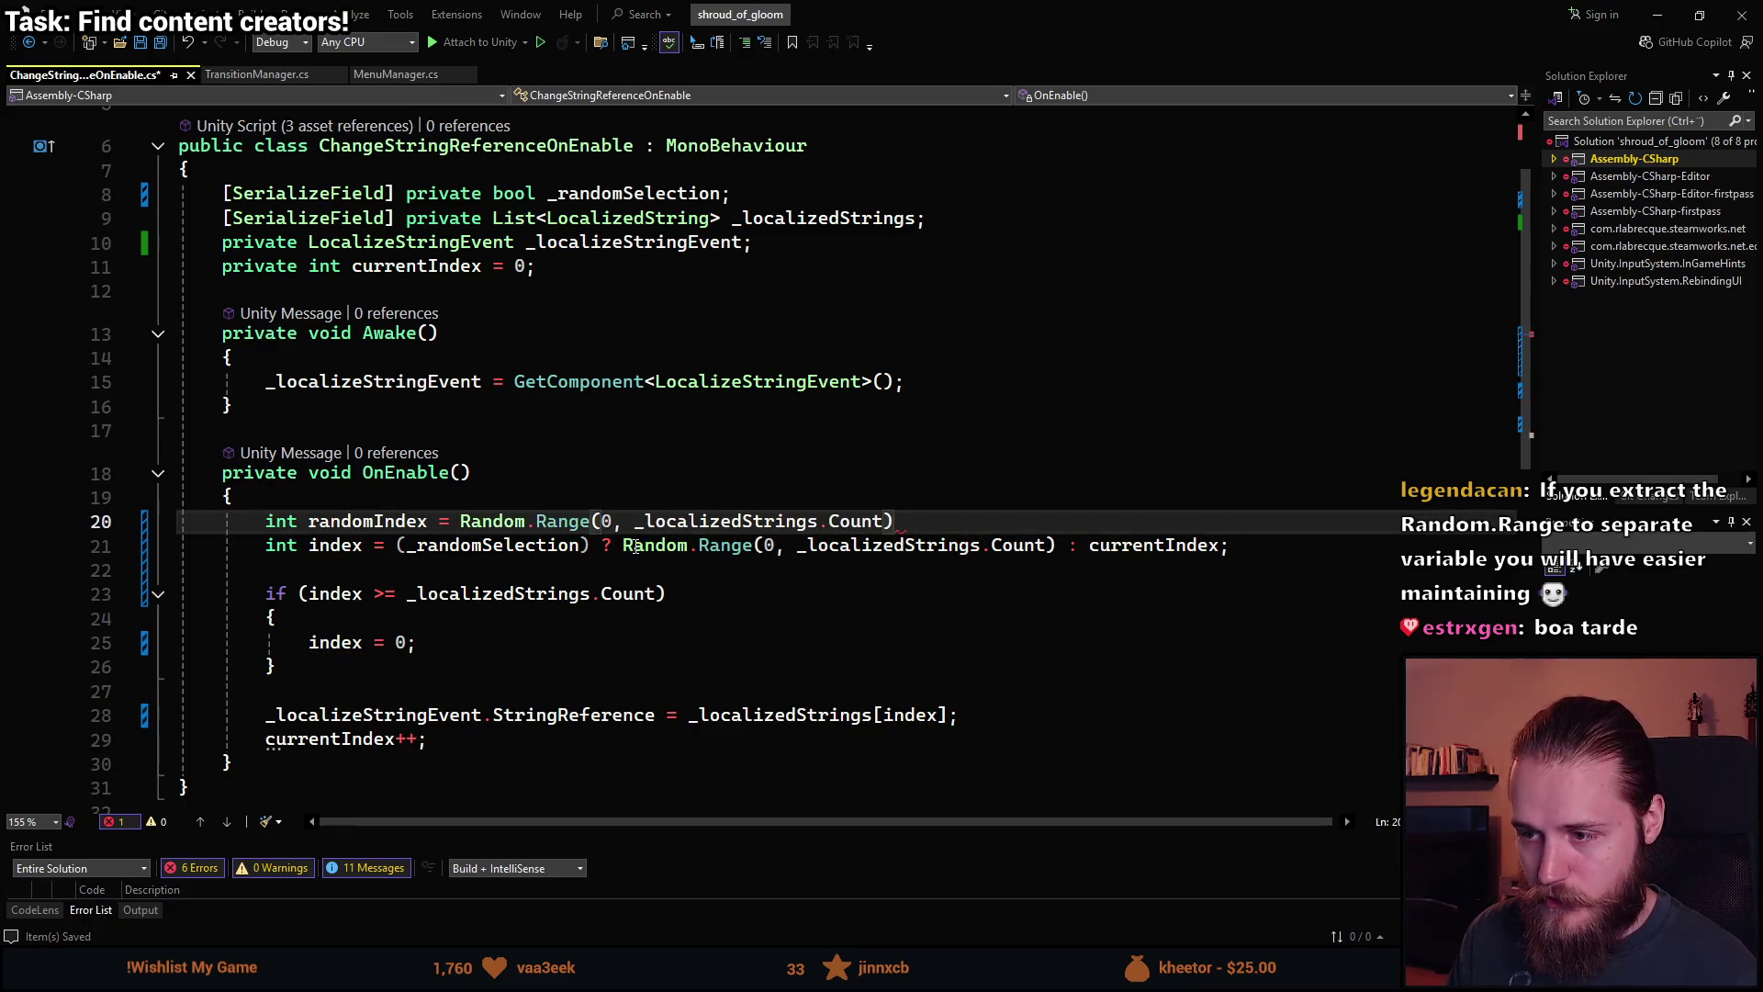
{"action": "type", "text": ";"}
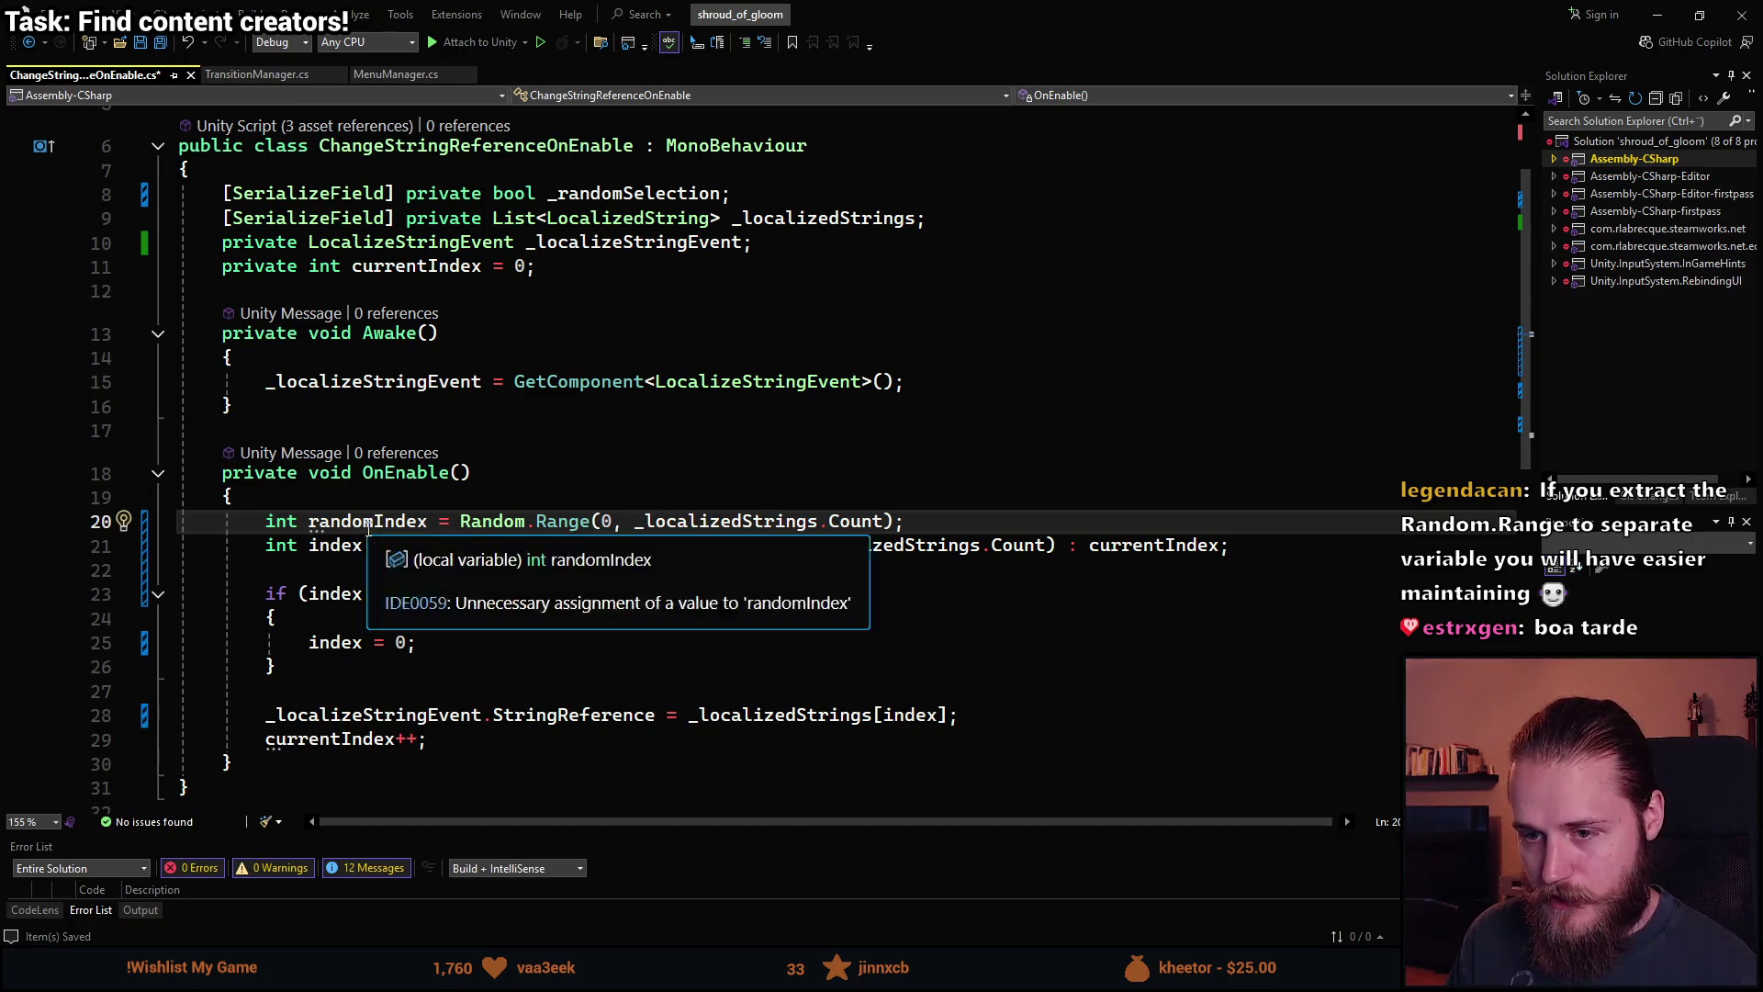
Replace the Random.Range call in the line-21 index ternary with randomIndex.
{"action": "left_click", "coordinate": [371, 522]}
{"action": "left_click_drag", "start_coordinate": [623, 545], "coordinate": [1058, 546]}
{"action": "type", "text": "randomIndex"}
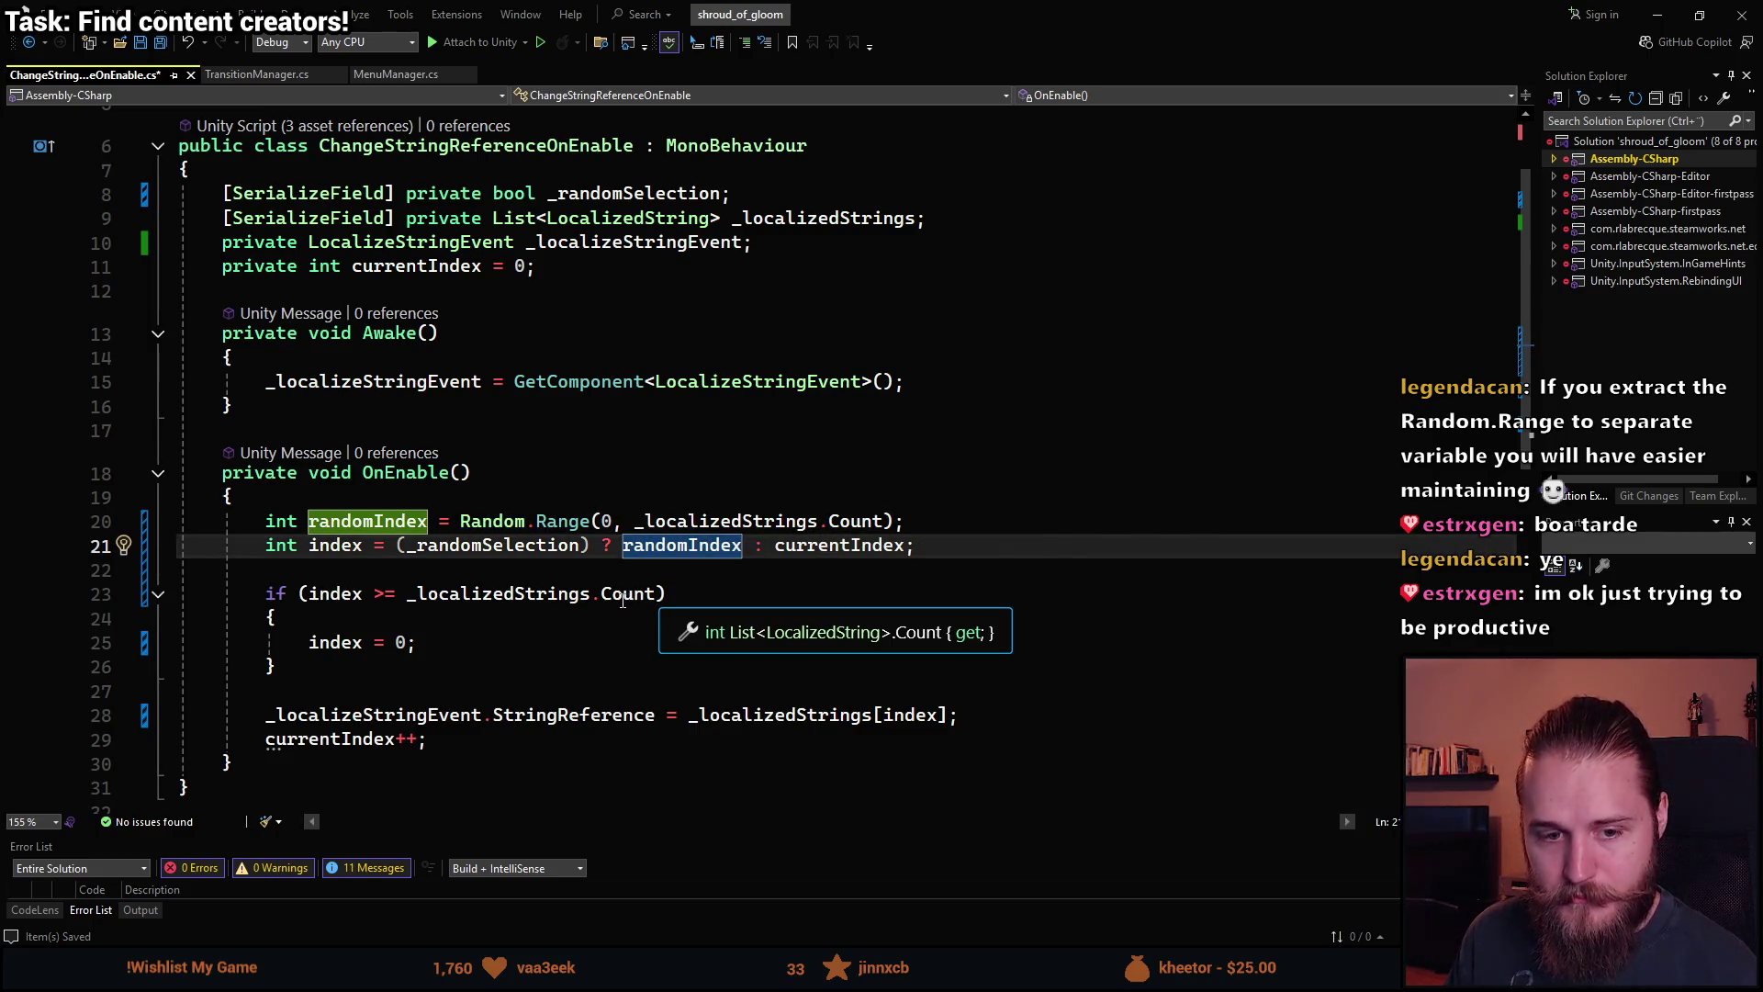
{"action": "left_click", "coordinate": [551, 576]}
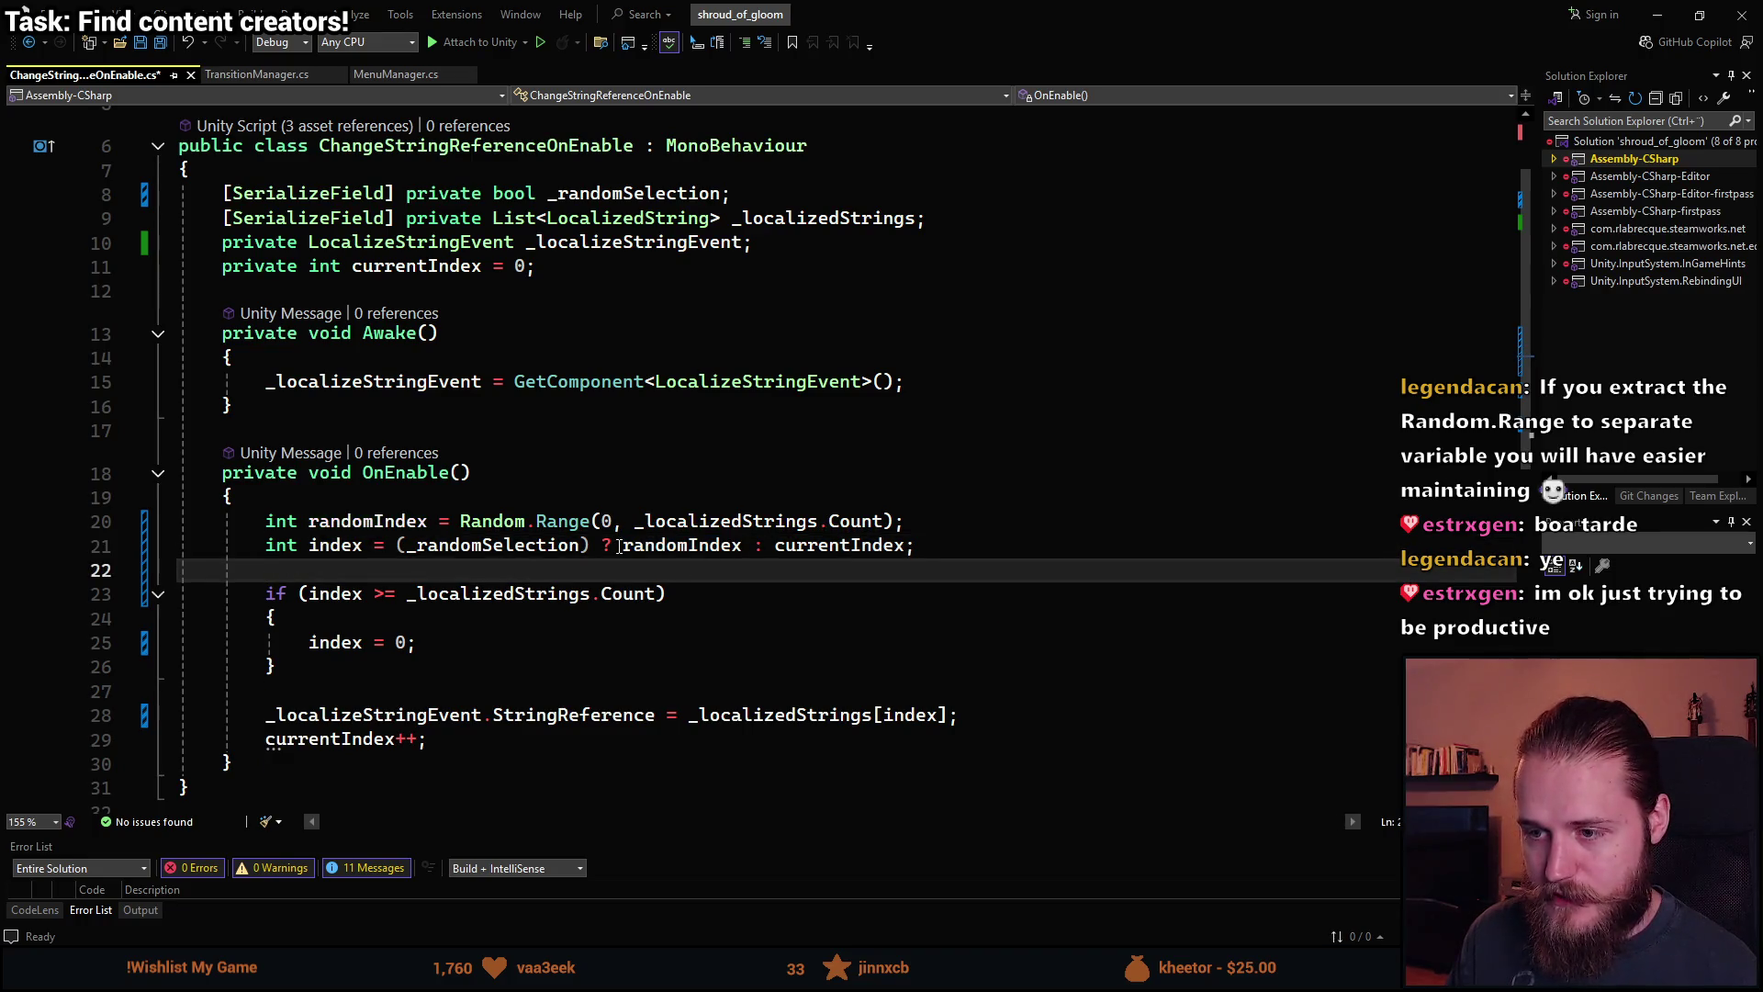
Review where _localizedStrings, _randomSelection, randomIndex and currentIndex are used in OnEnable.
{"action": "left_click", "coordinate": [493, 521]}
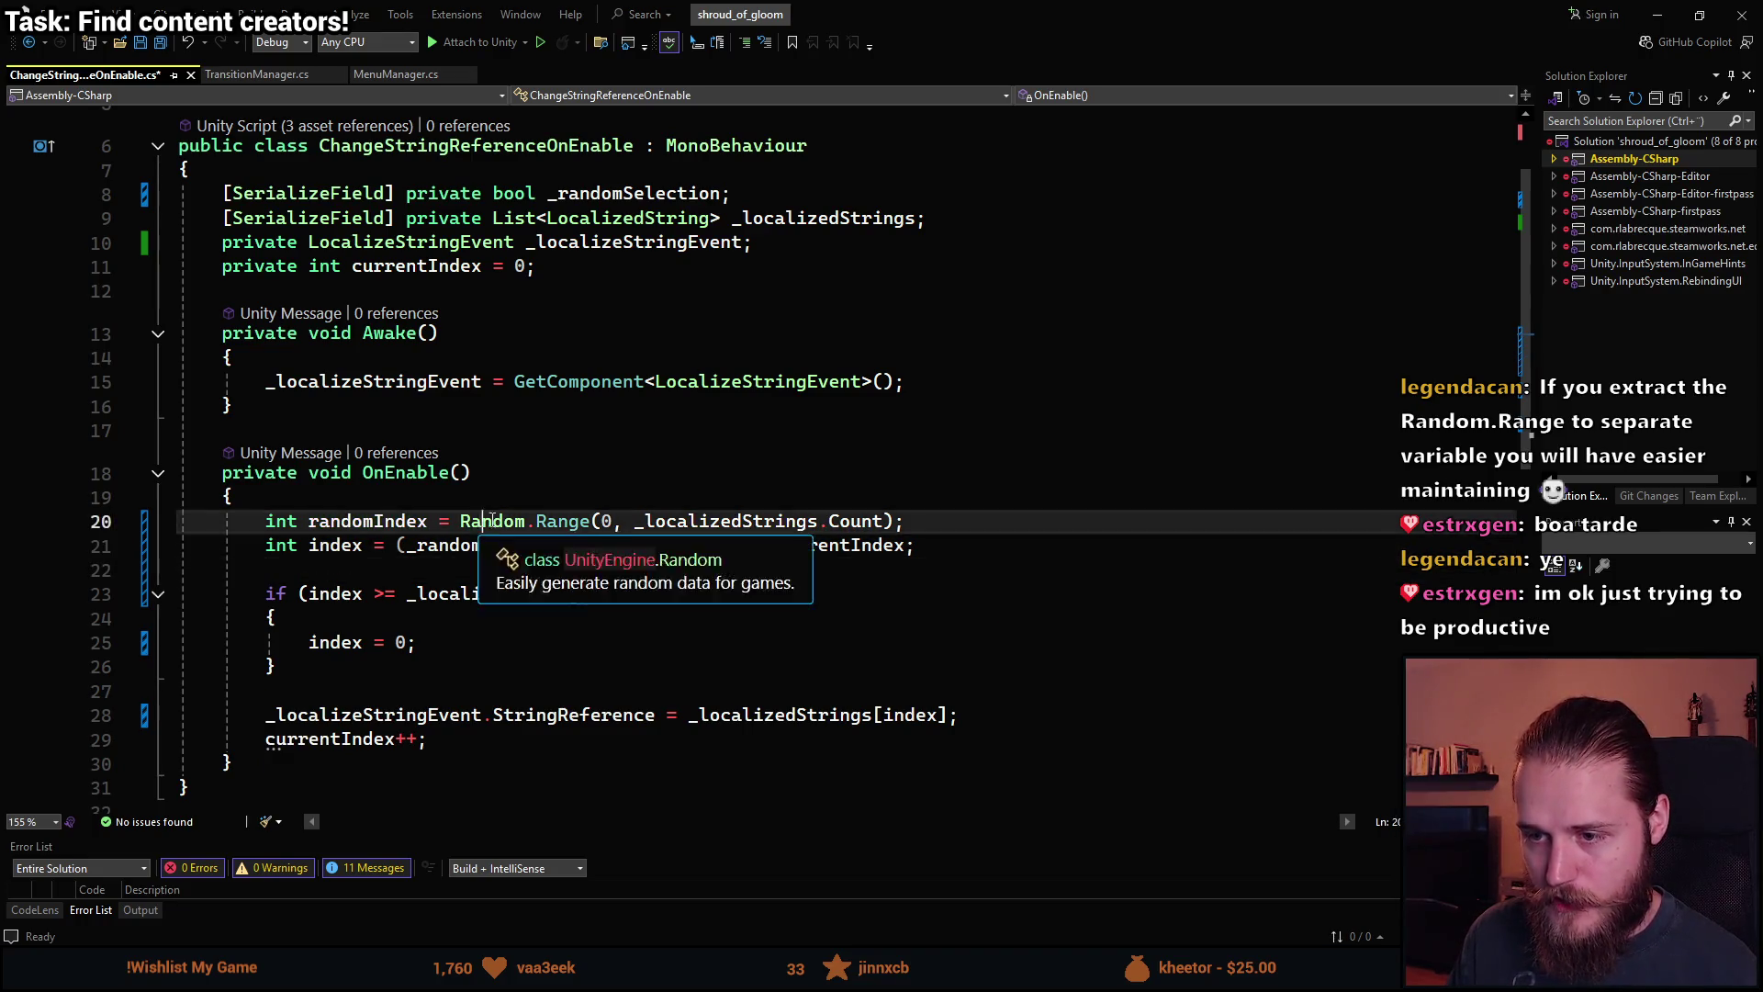
{"action": "left_click", "coordinate": [820, 523]}
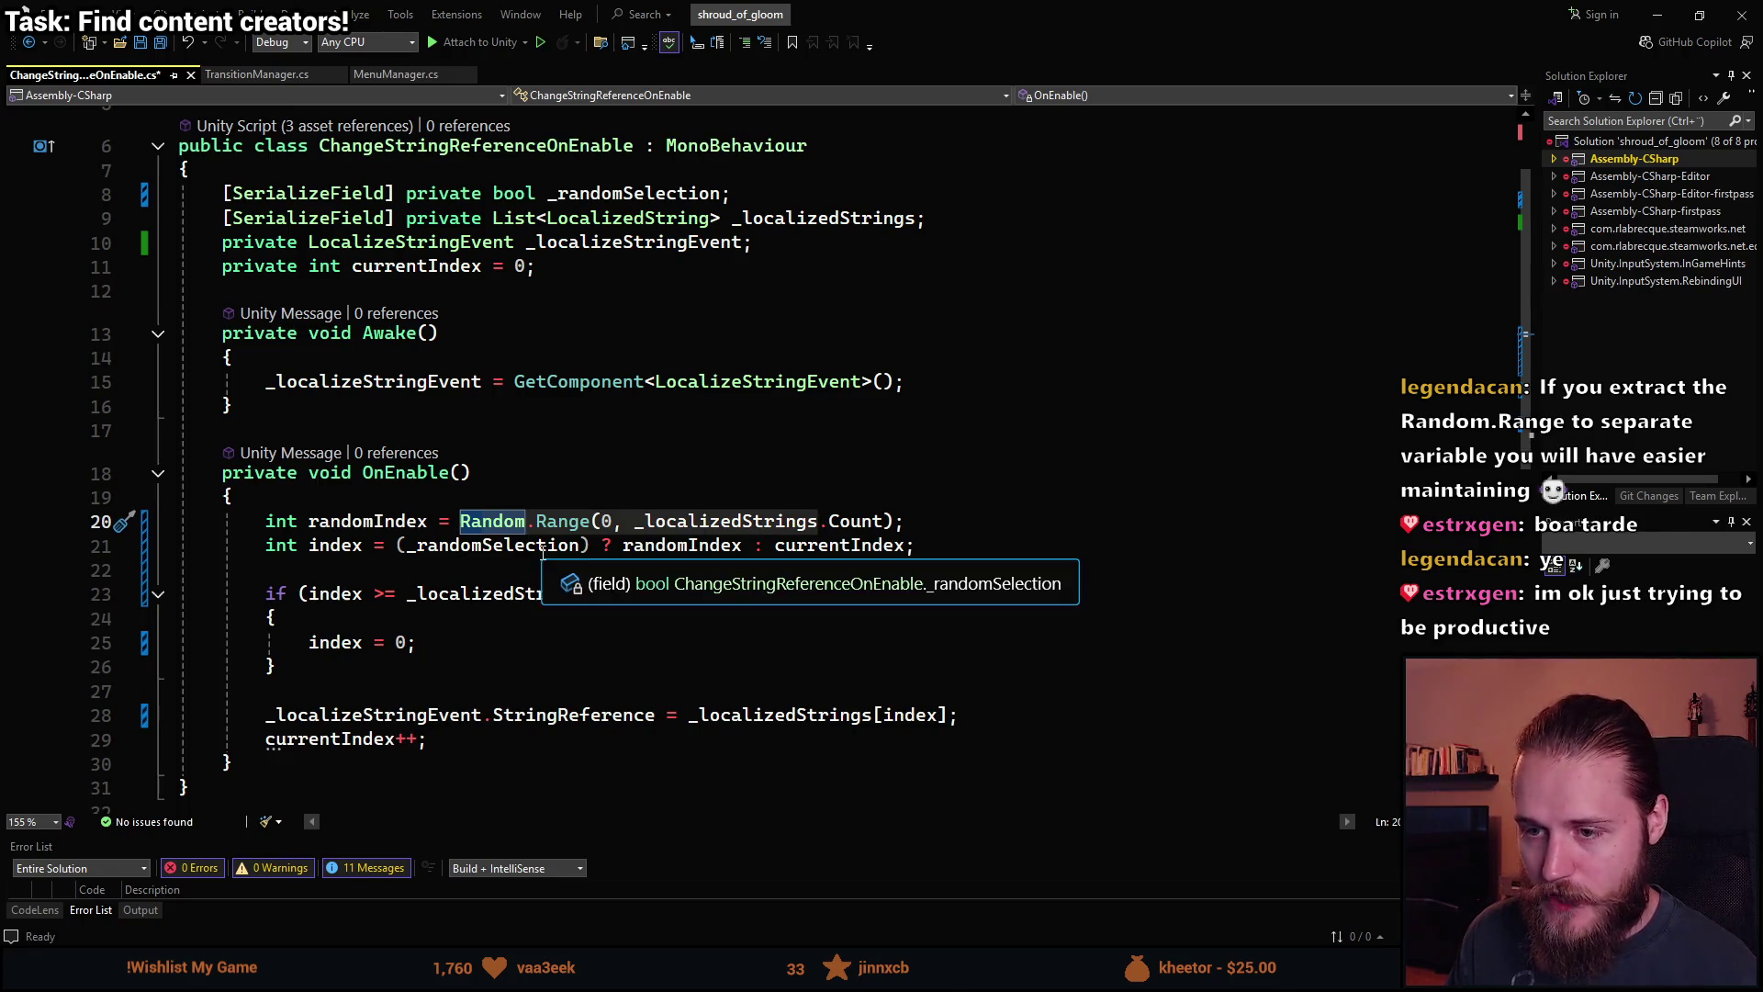
{"action": "left_click", "coordinate": [461, 594]}
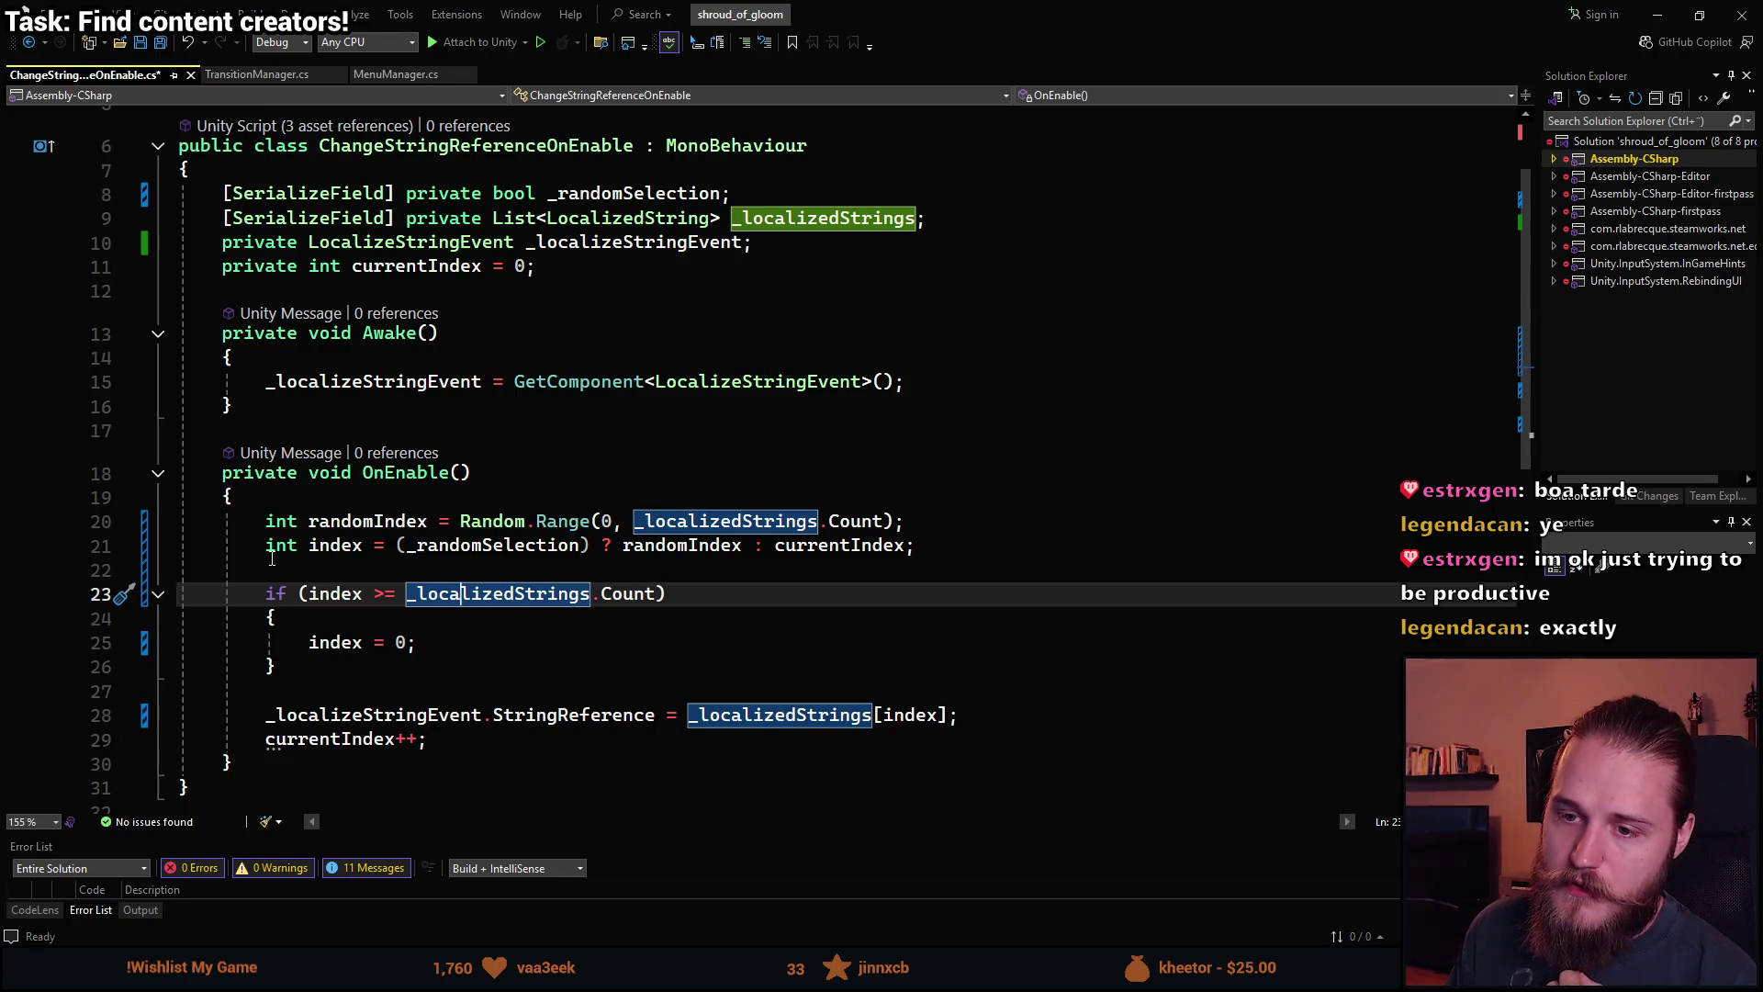
{"action": "left_click", "coordinate": [470, 547]}
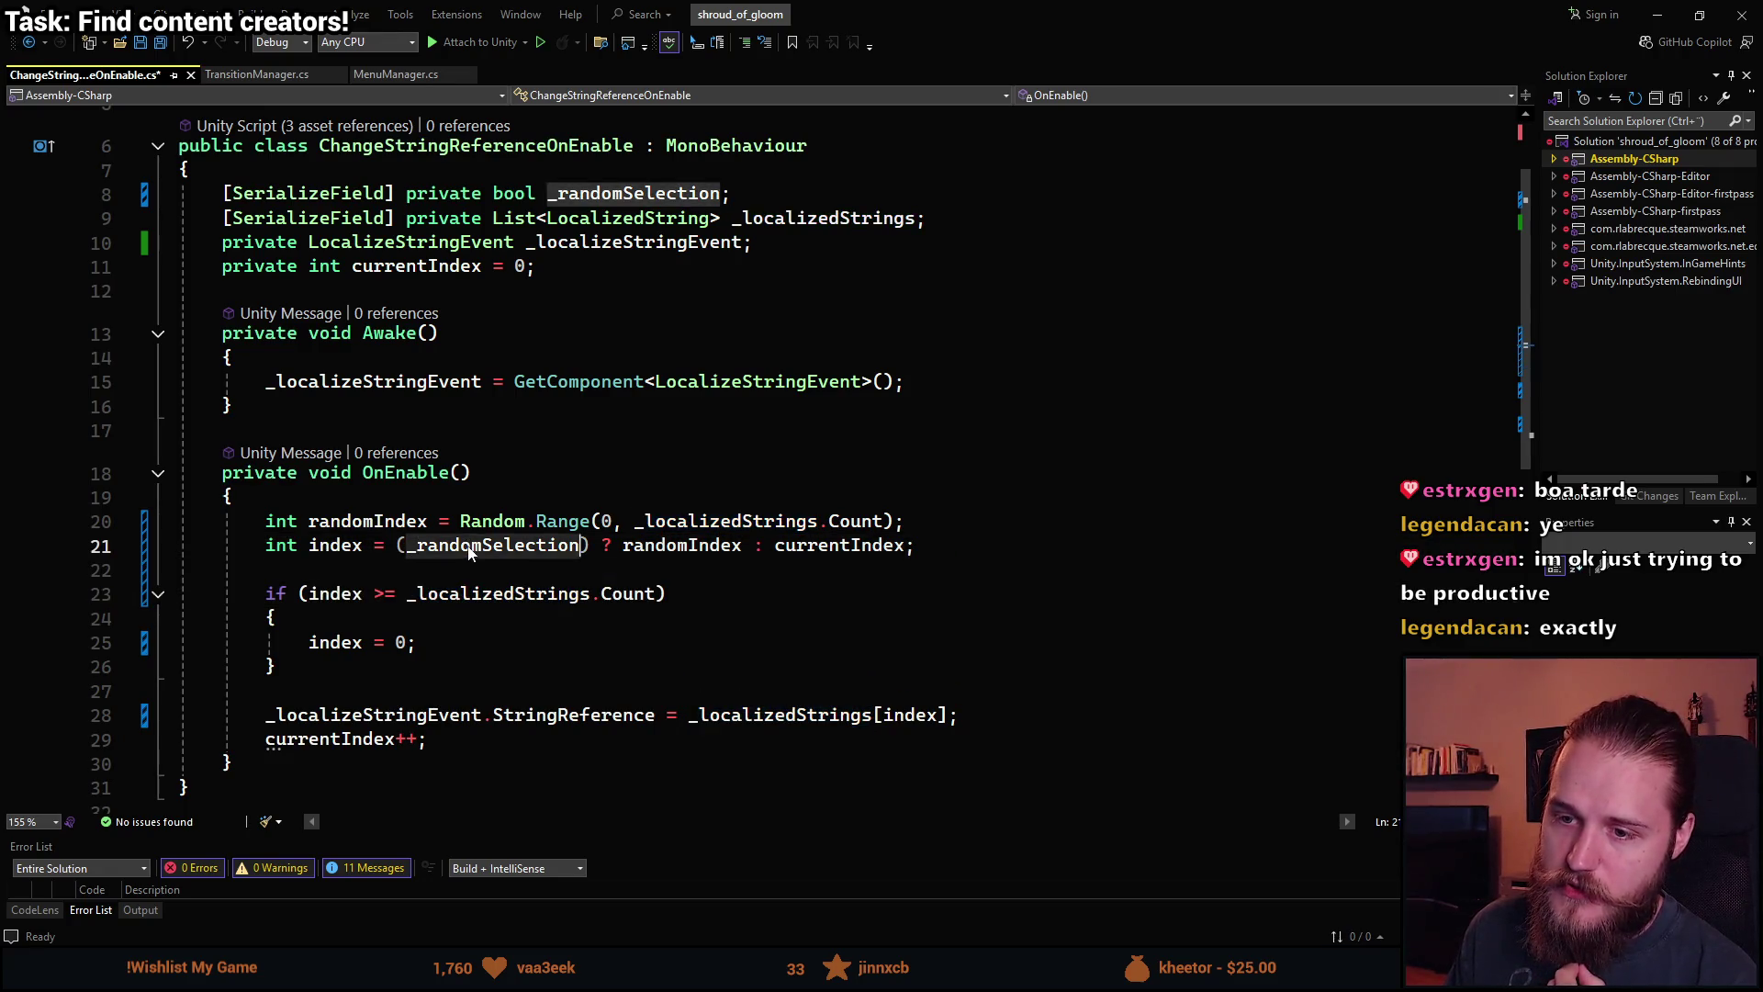
{"action": "double_click", "coordinate": [469, 547]}
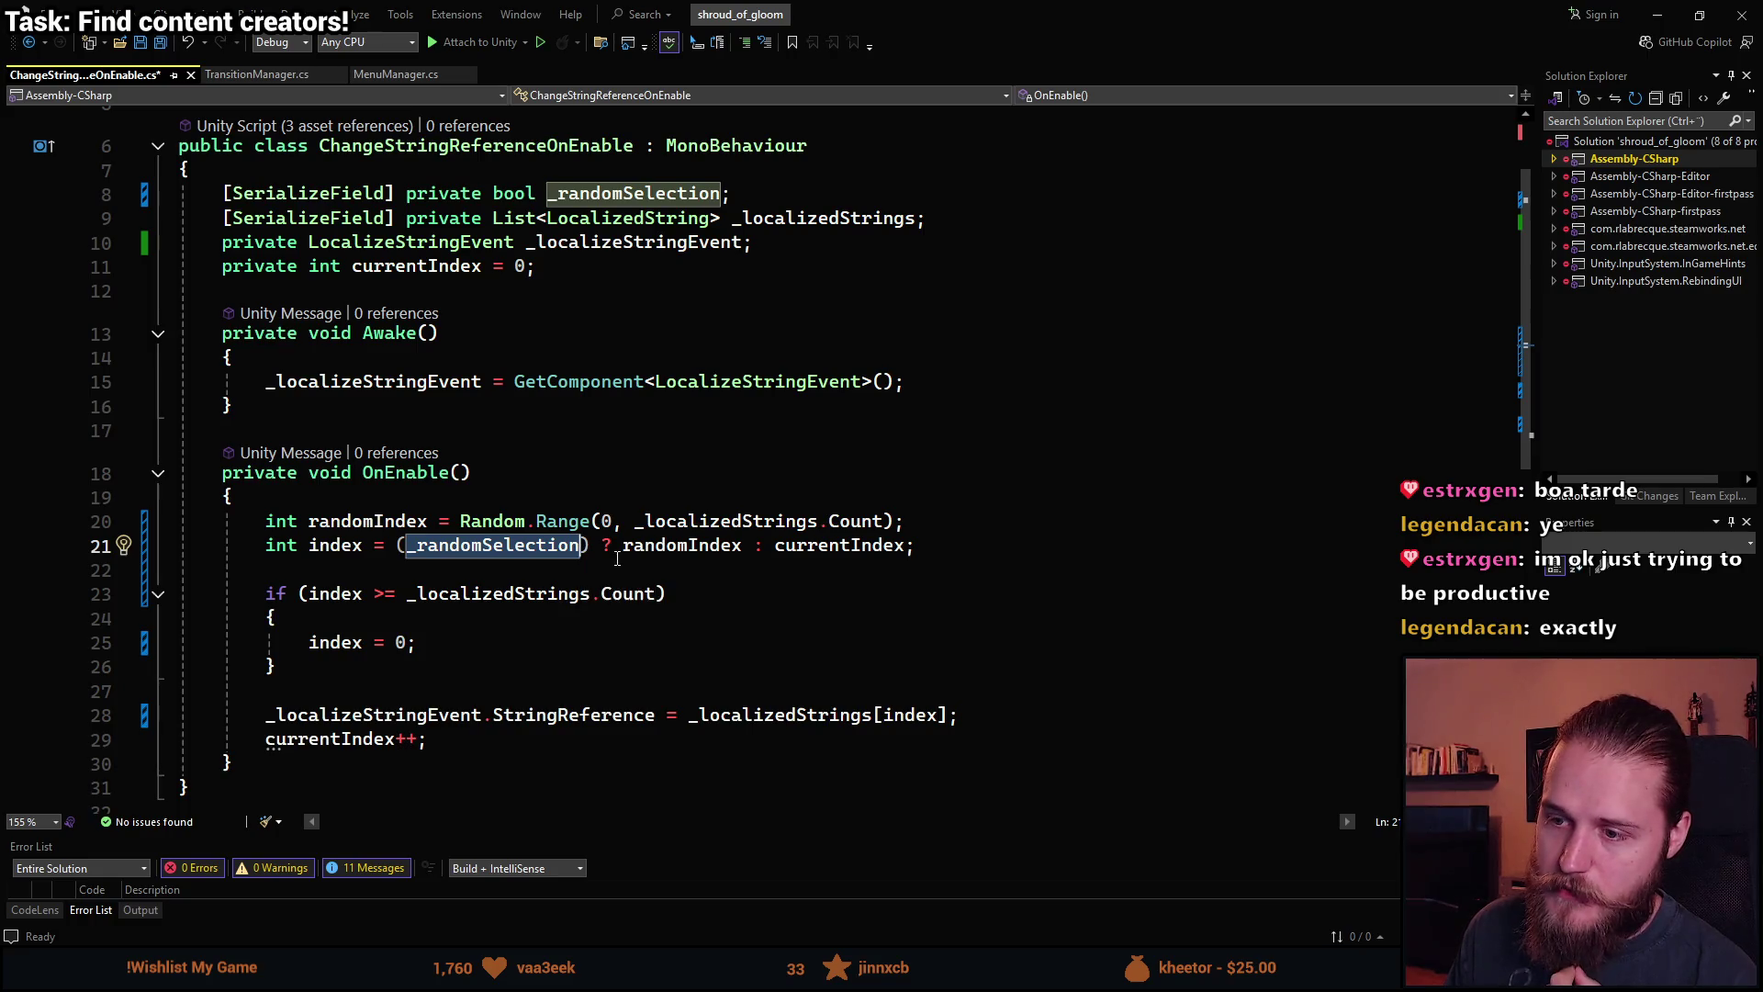
{"action": "double_click", "coordinate": [673, 549]}
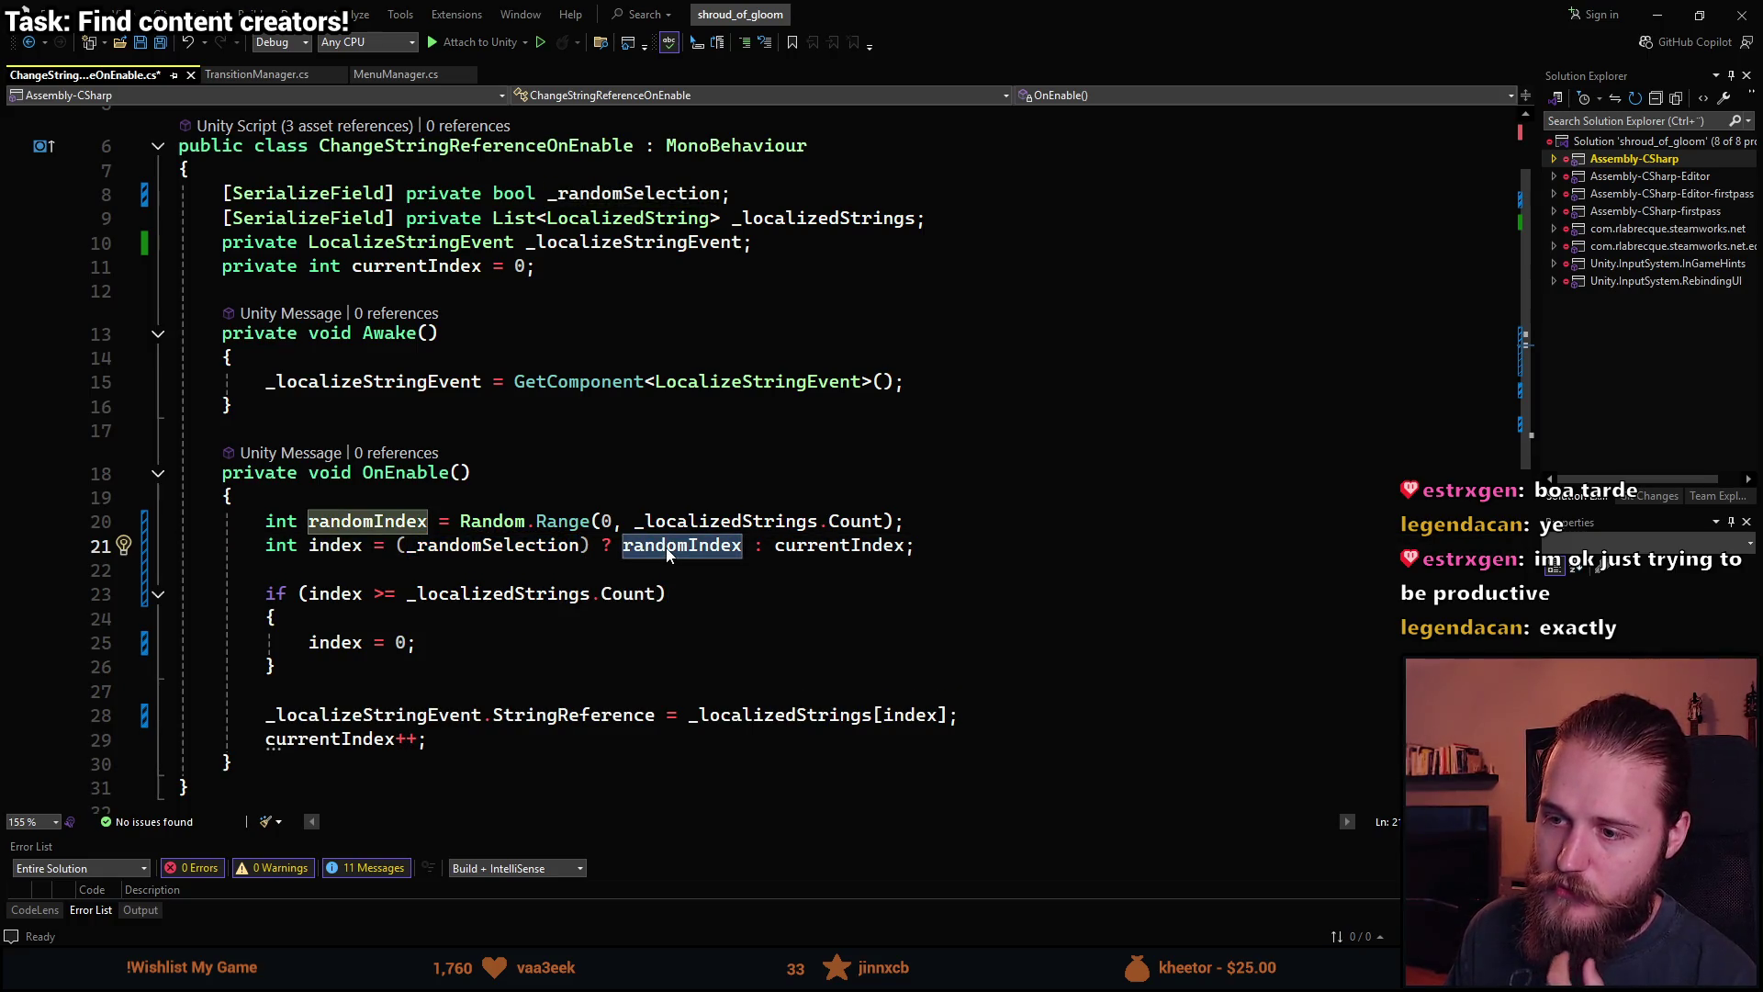
{"action": "double_click", "coordinate": [788, 549]}
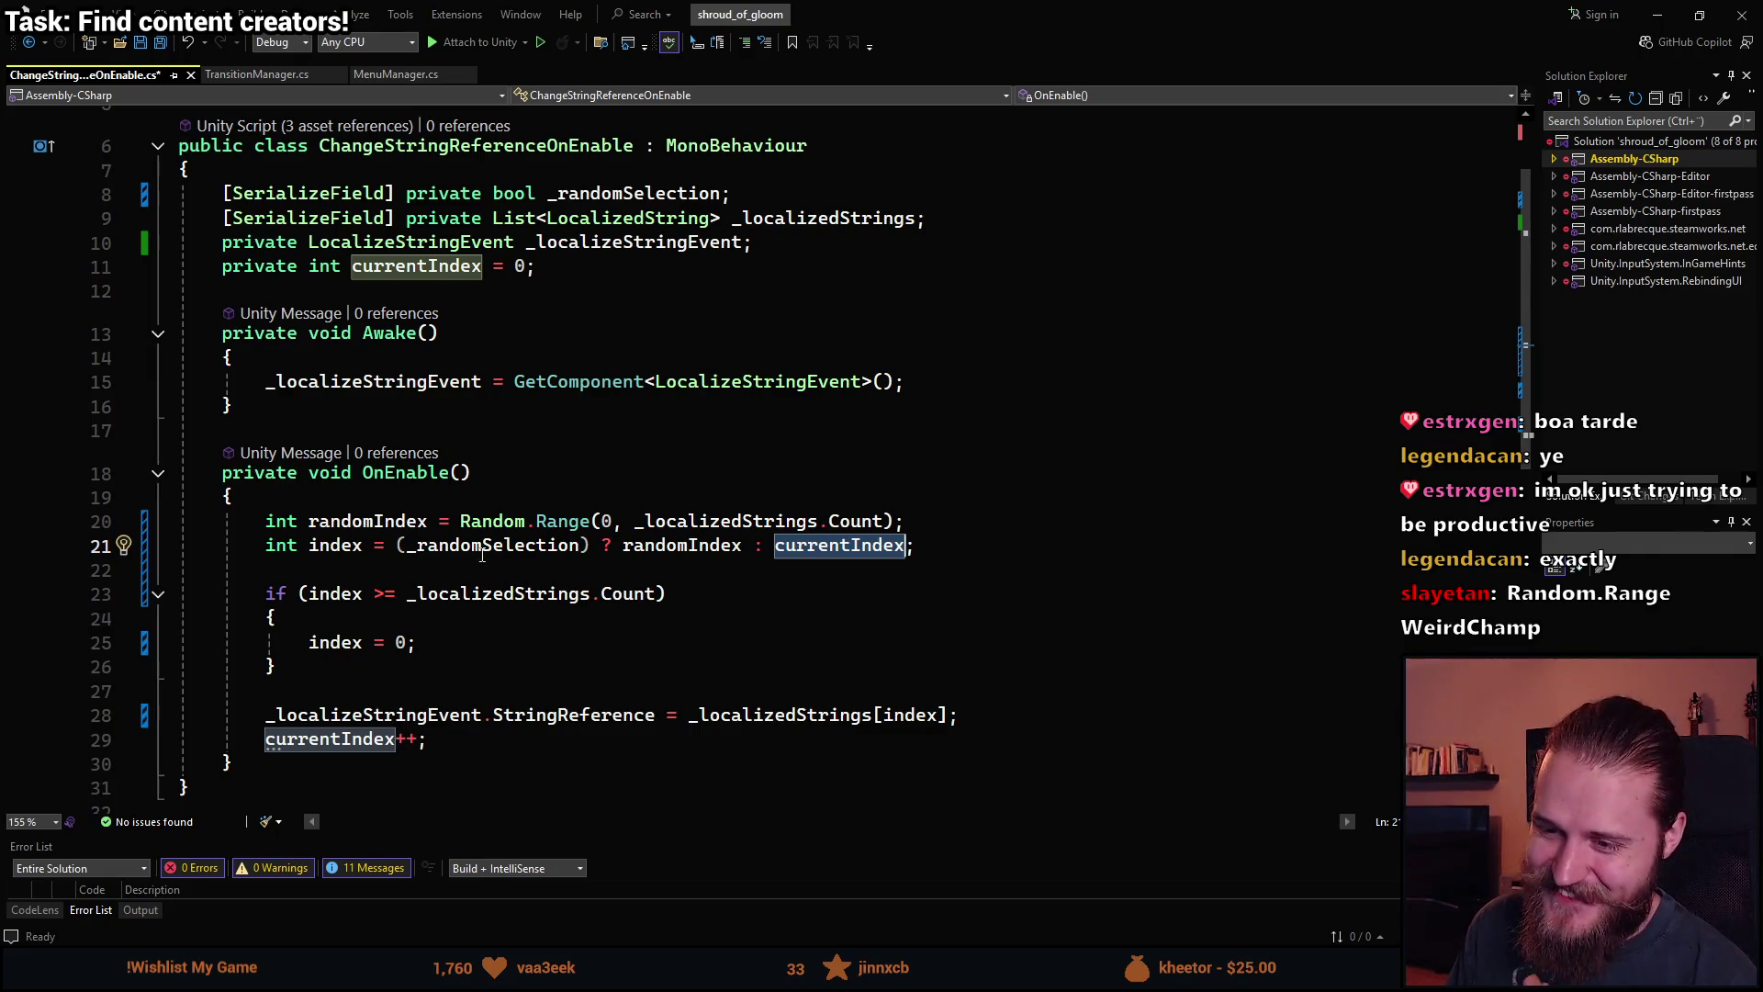
{"action": "scroll", "coordinate": [291, 570], "scroll_direction": "down", "scroll_amount": 1}
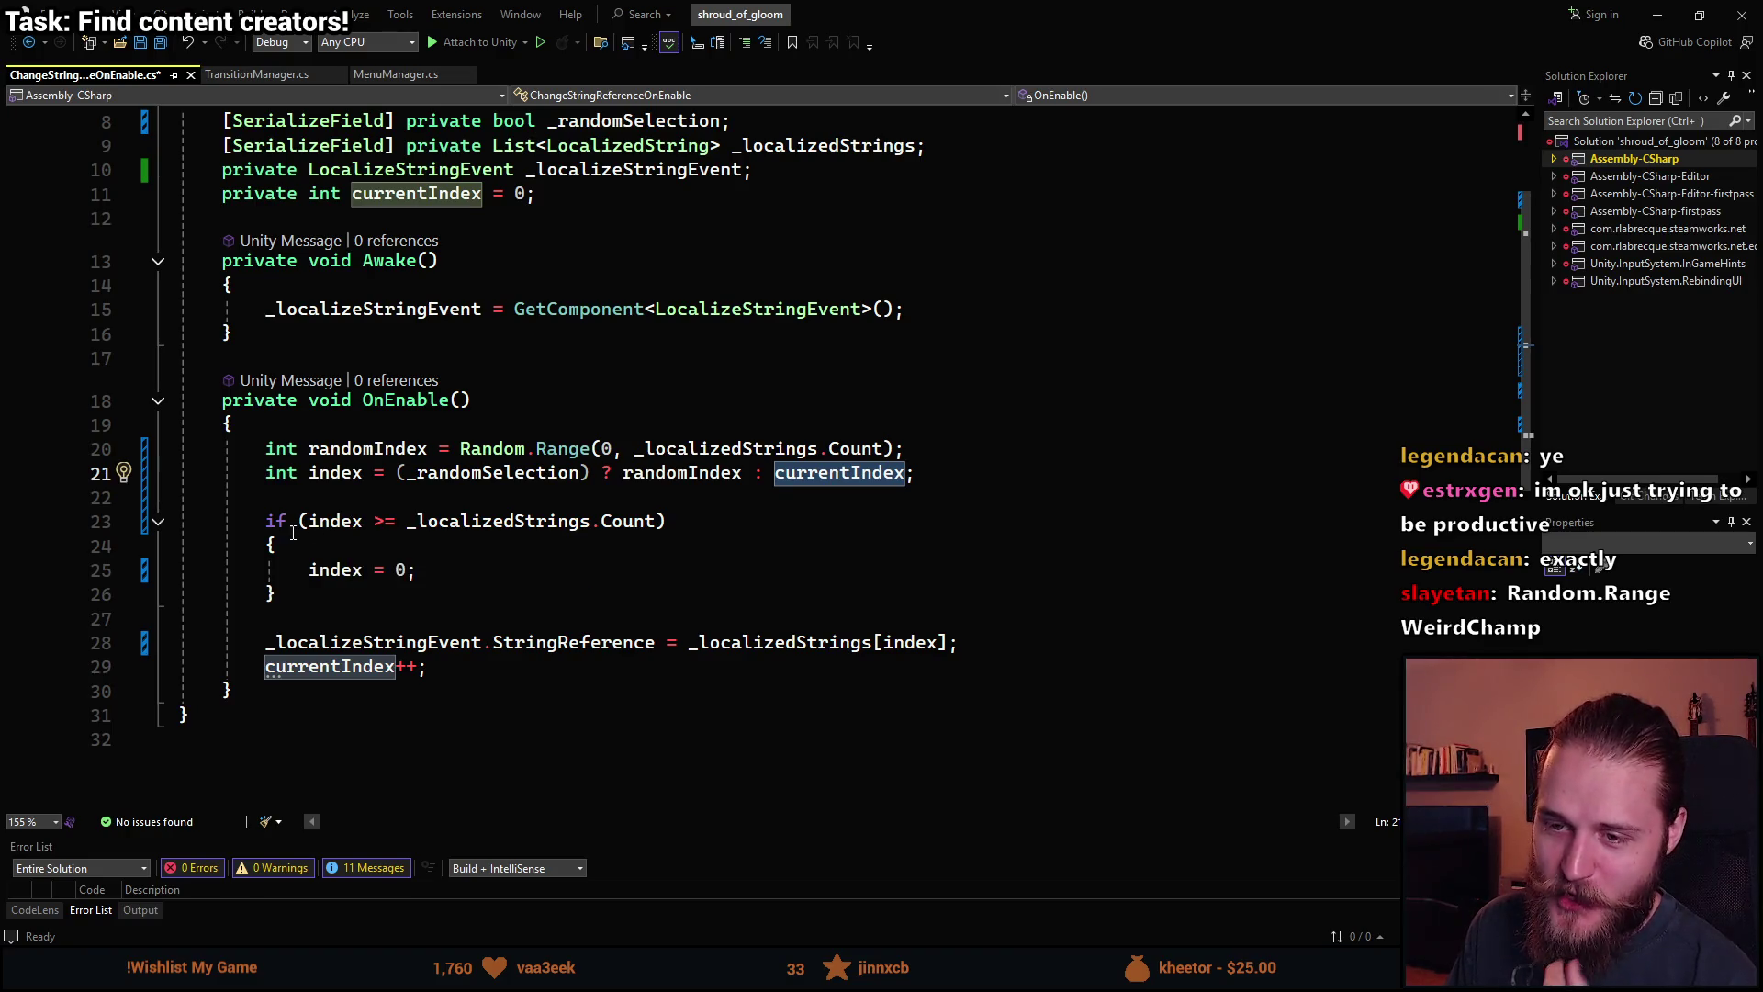
Check the currentIndex and index logic in OnEnable, then switch to the Unity Editor.
{"action": "left_click", "coordinate": [360, 505]}
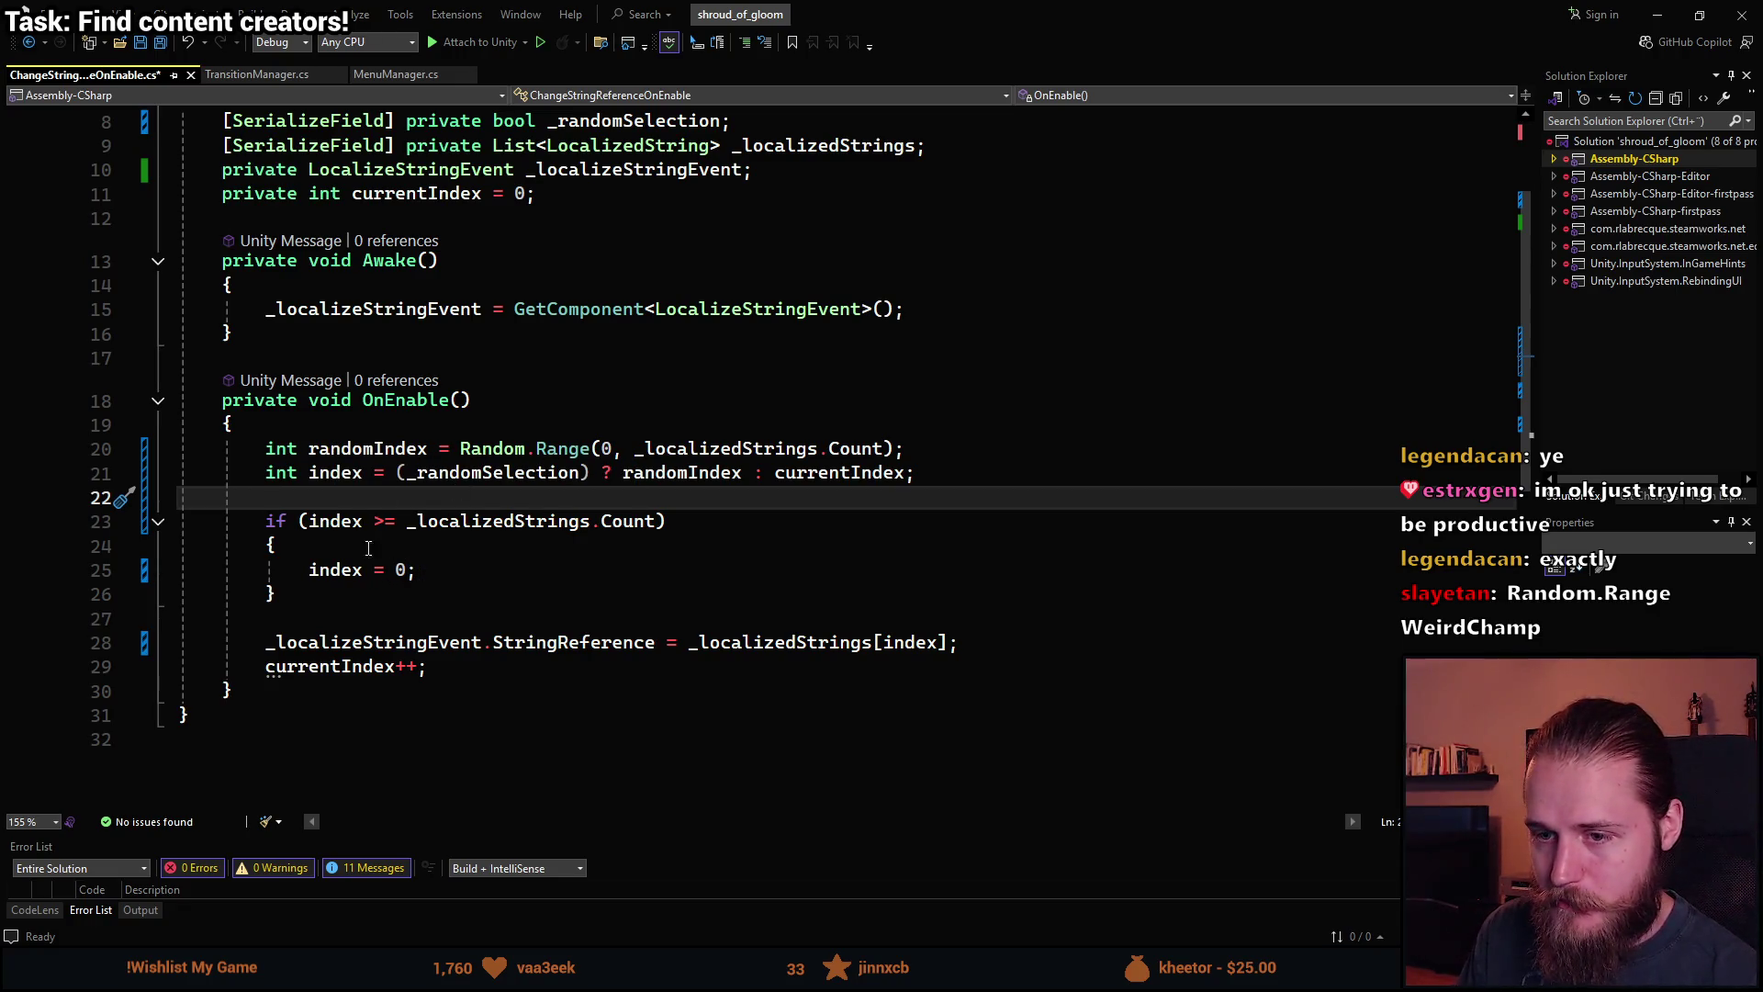
{"action": "left_click", "coordinate": [808, 474]}
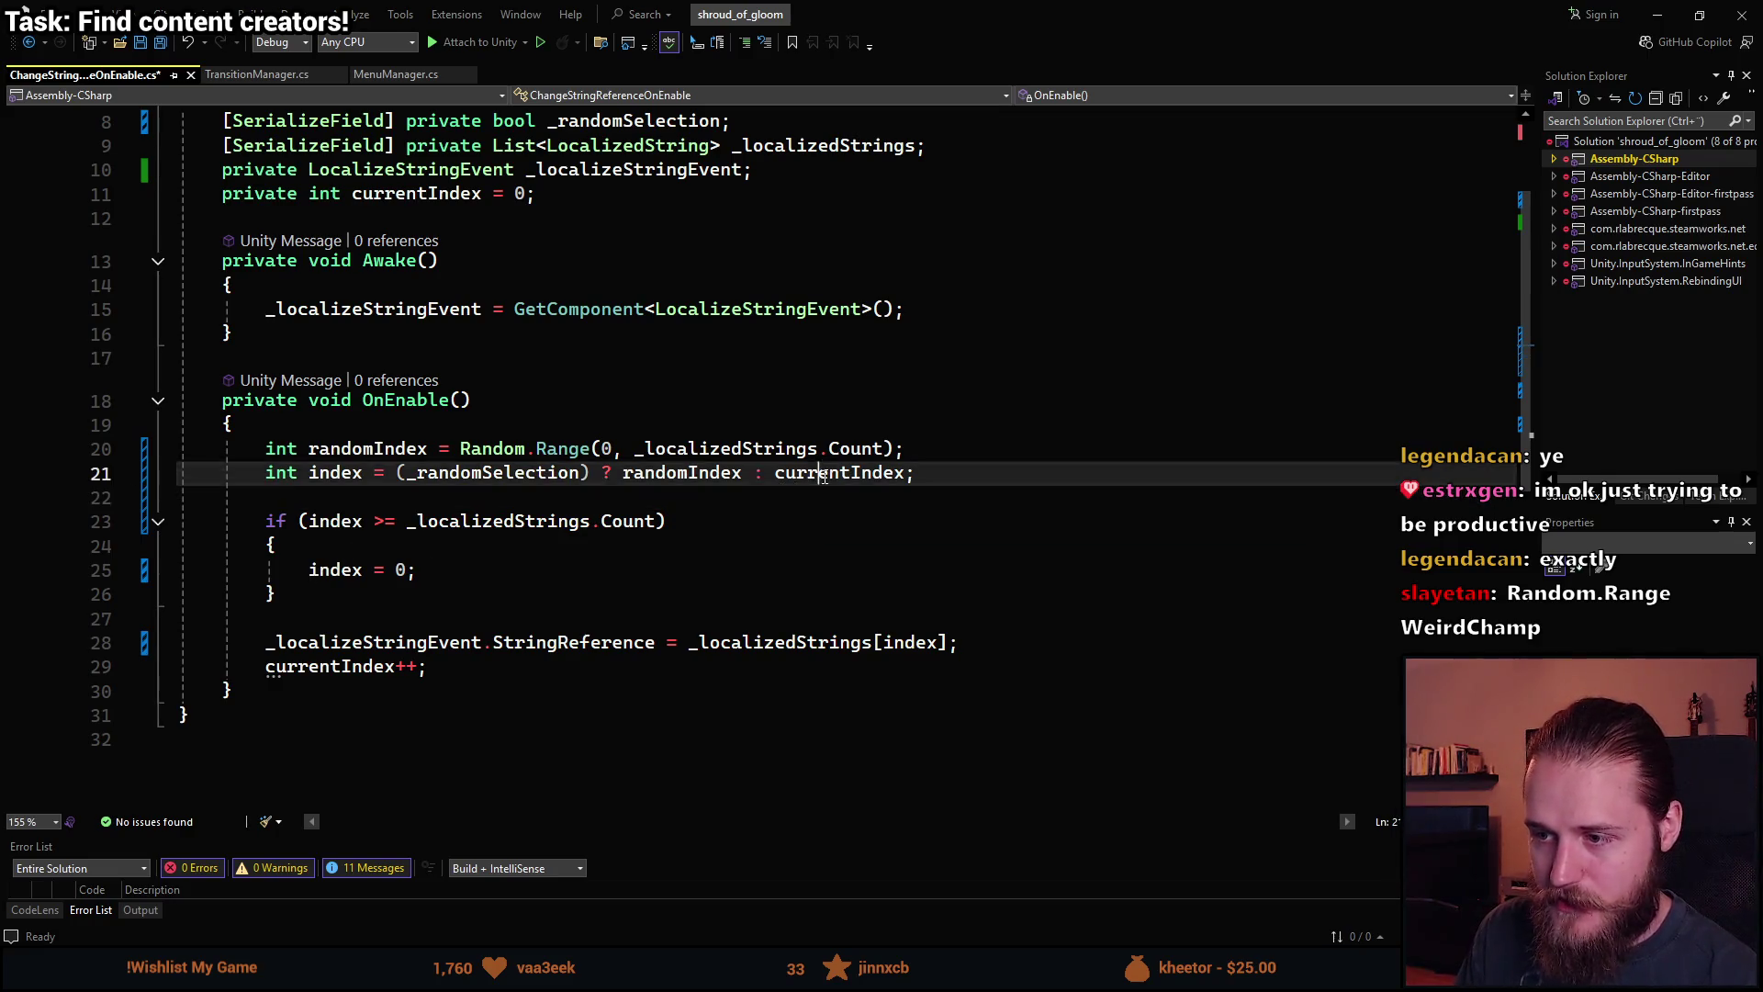
{"action": "left_click", "coordinate": [331, 570]}
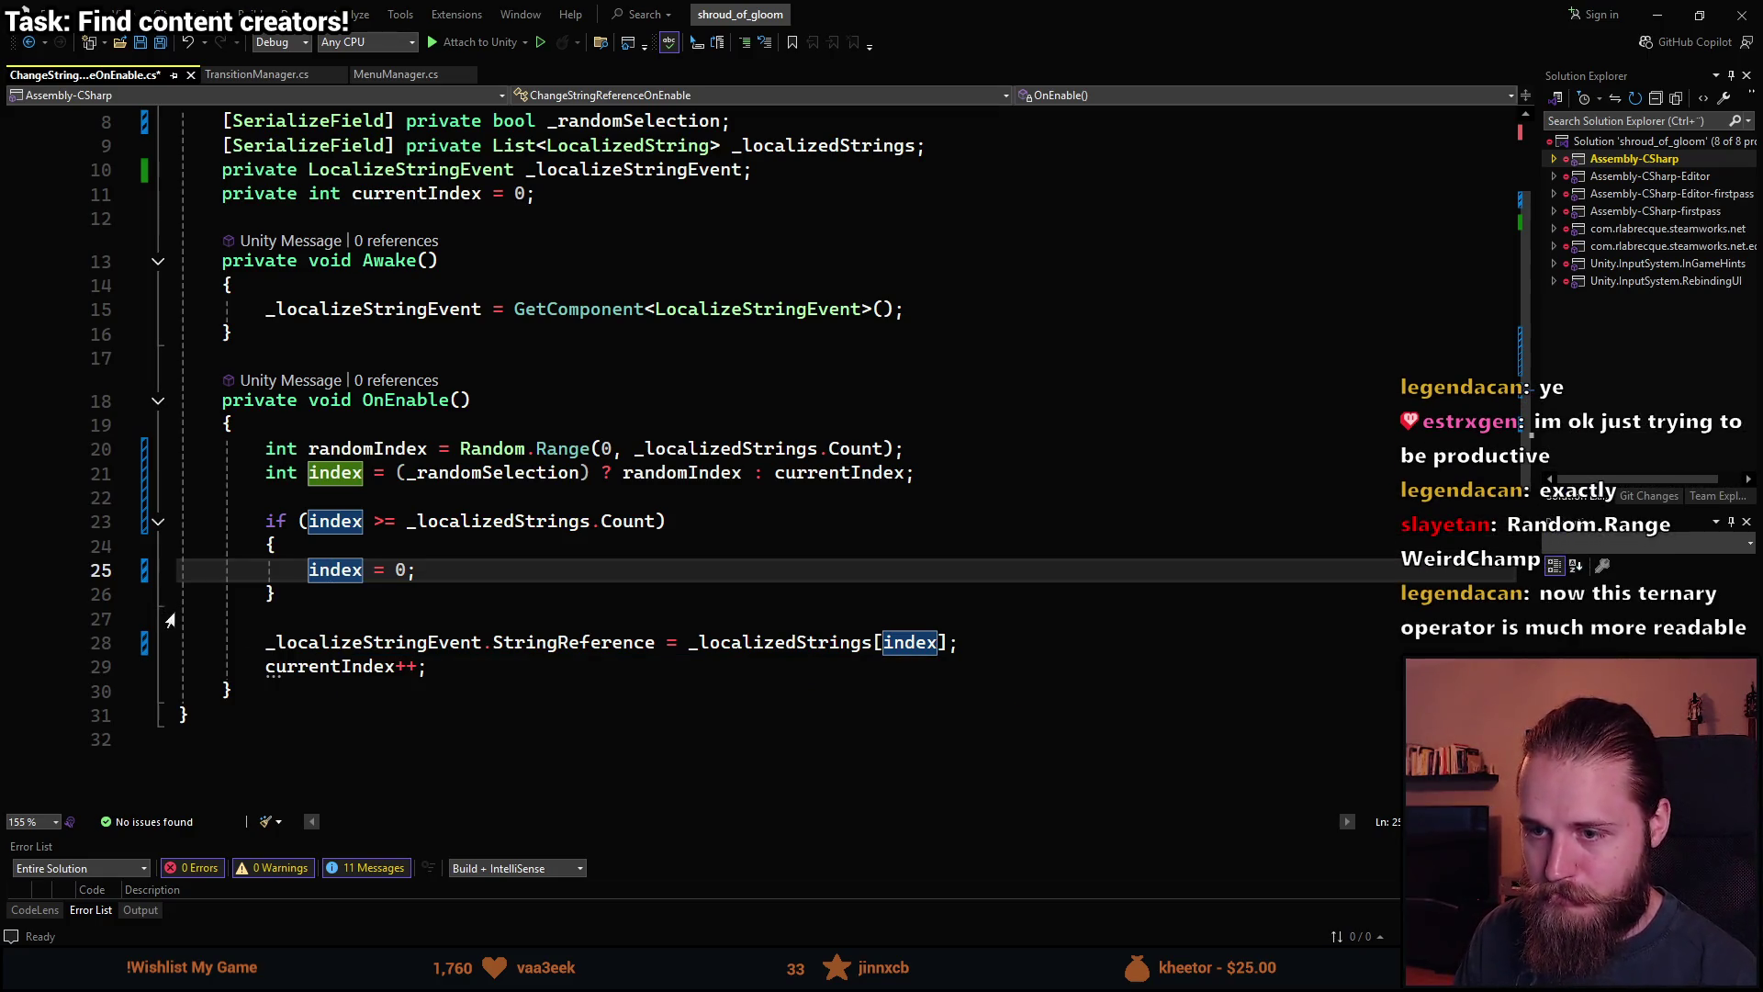
{"action": "scroll", "coordinate": [384, 729], "scroll_direction": "down", "scroll_amount": 1}
{"action": "scroll", "coordinate": [384, 730], "scroll_direction": "up", "scroll_amount": 1}
{"action": "scroll", "coordinate": [384, 729], "scroll_direction": "up", "scroll_amount": 1}
{"action": "scroll", "coordinate": [384, 729], "scroll_direction": "down", "scroll_amount": 1}
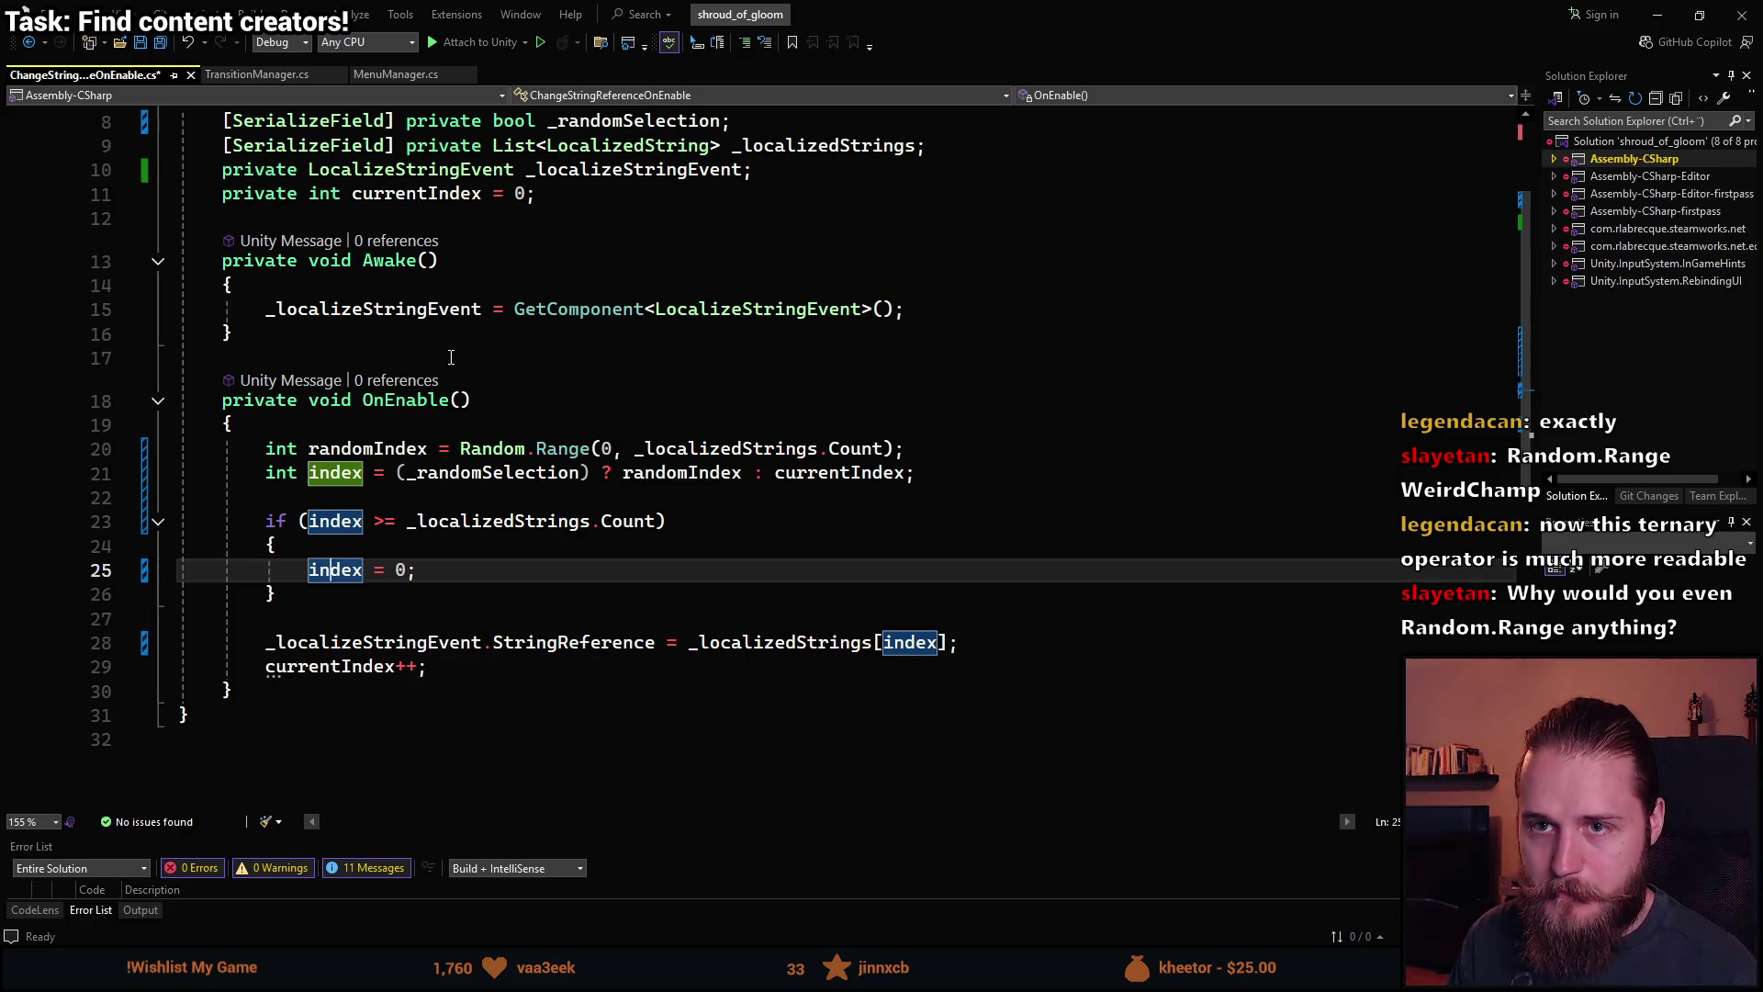
{"action": "left_click", "coordinate": [1658, 14]}
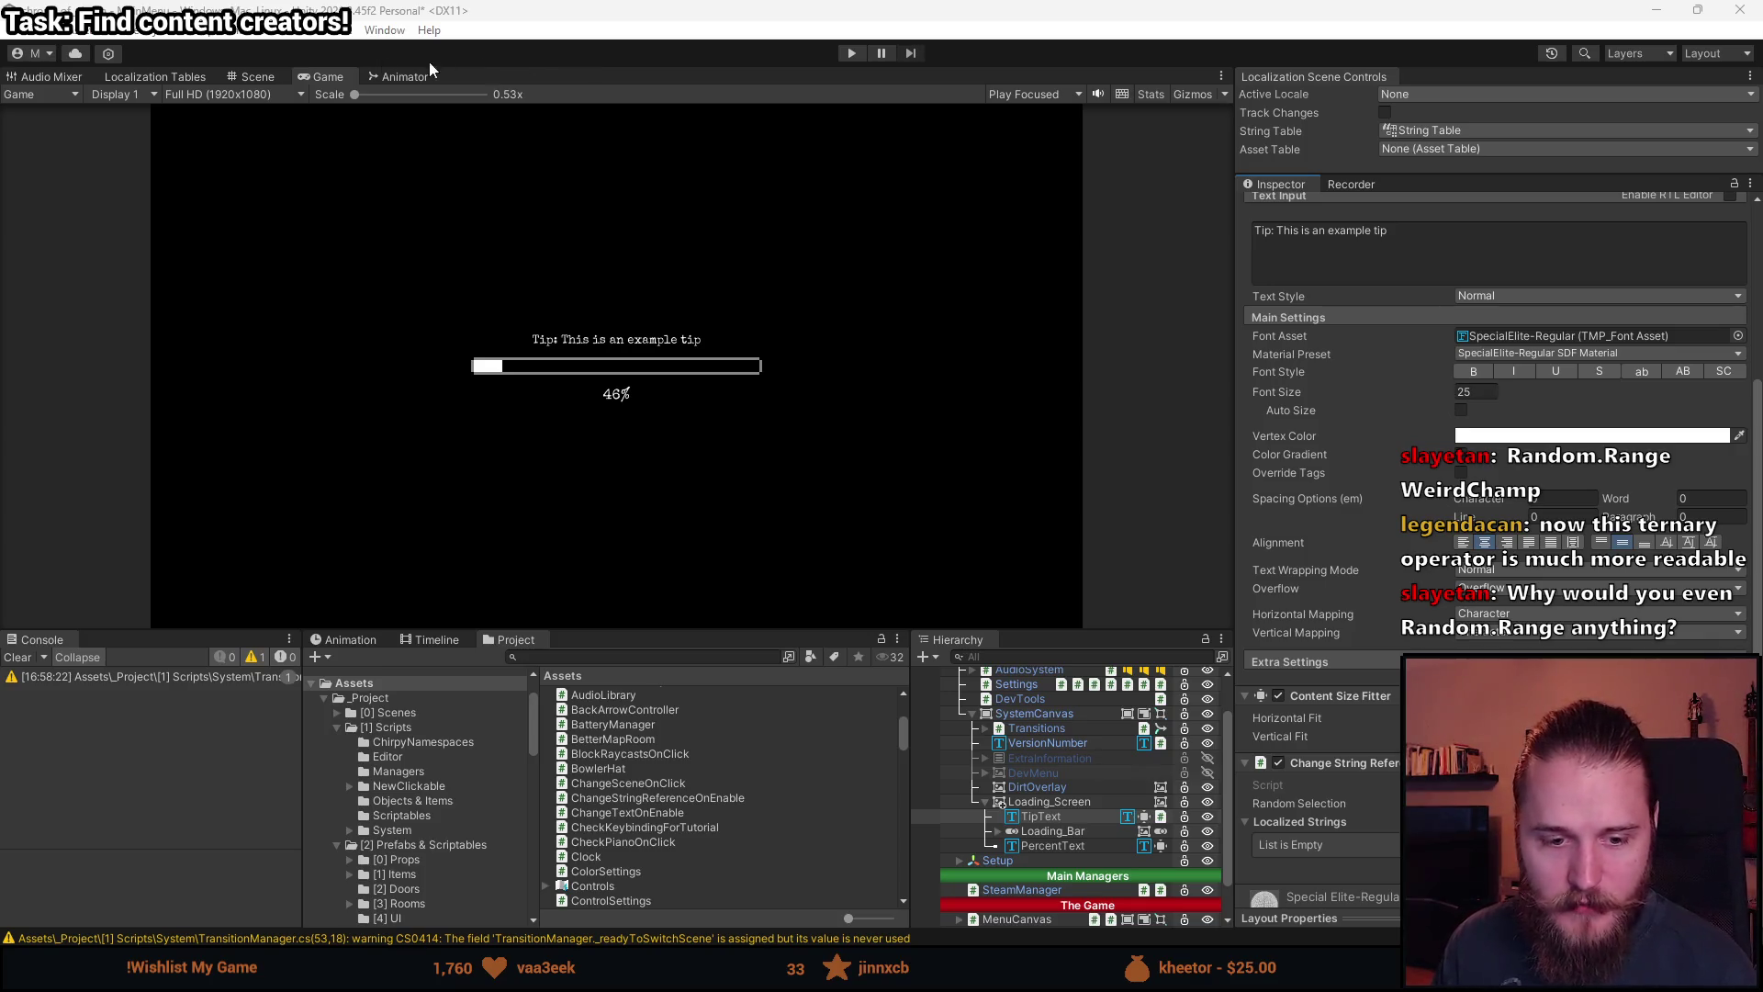
Shorten the Game view, then add a tip entry as Element 0 of Localized Strings and delete it again.
{"action": "left_click_drag", "start_coordinate": [813, 632], "coordinate": [814, 572]}
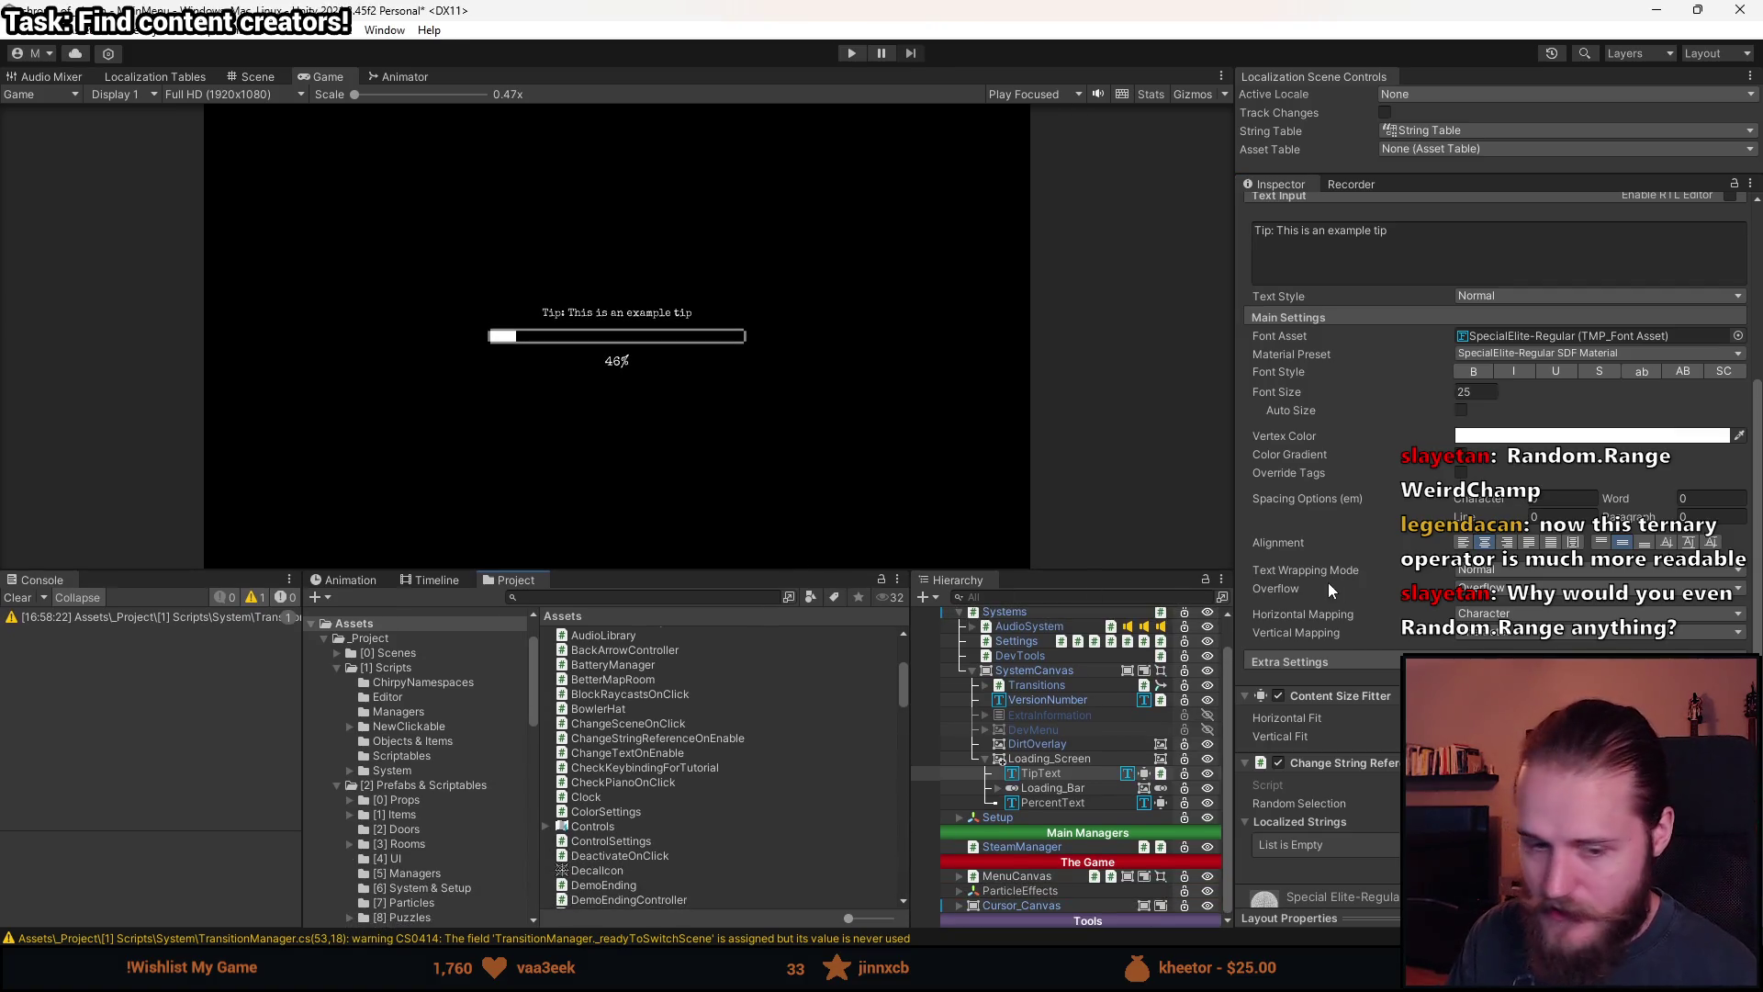
{"action": "scroll", "coordinate": [1325, 601], "scroll_direction": "down", "scroll_amount": 4}
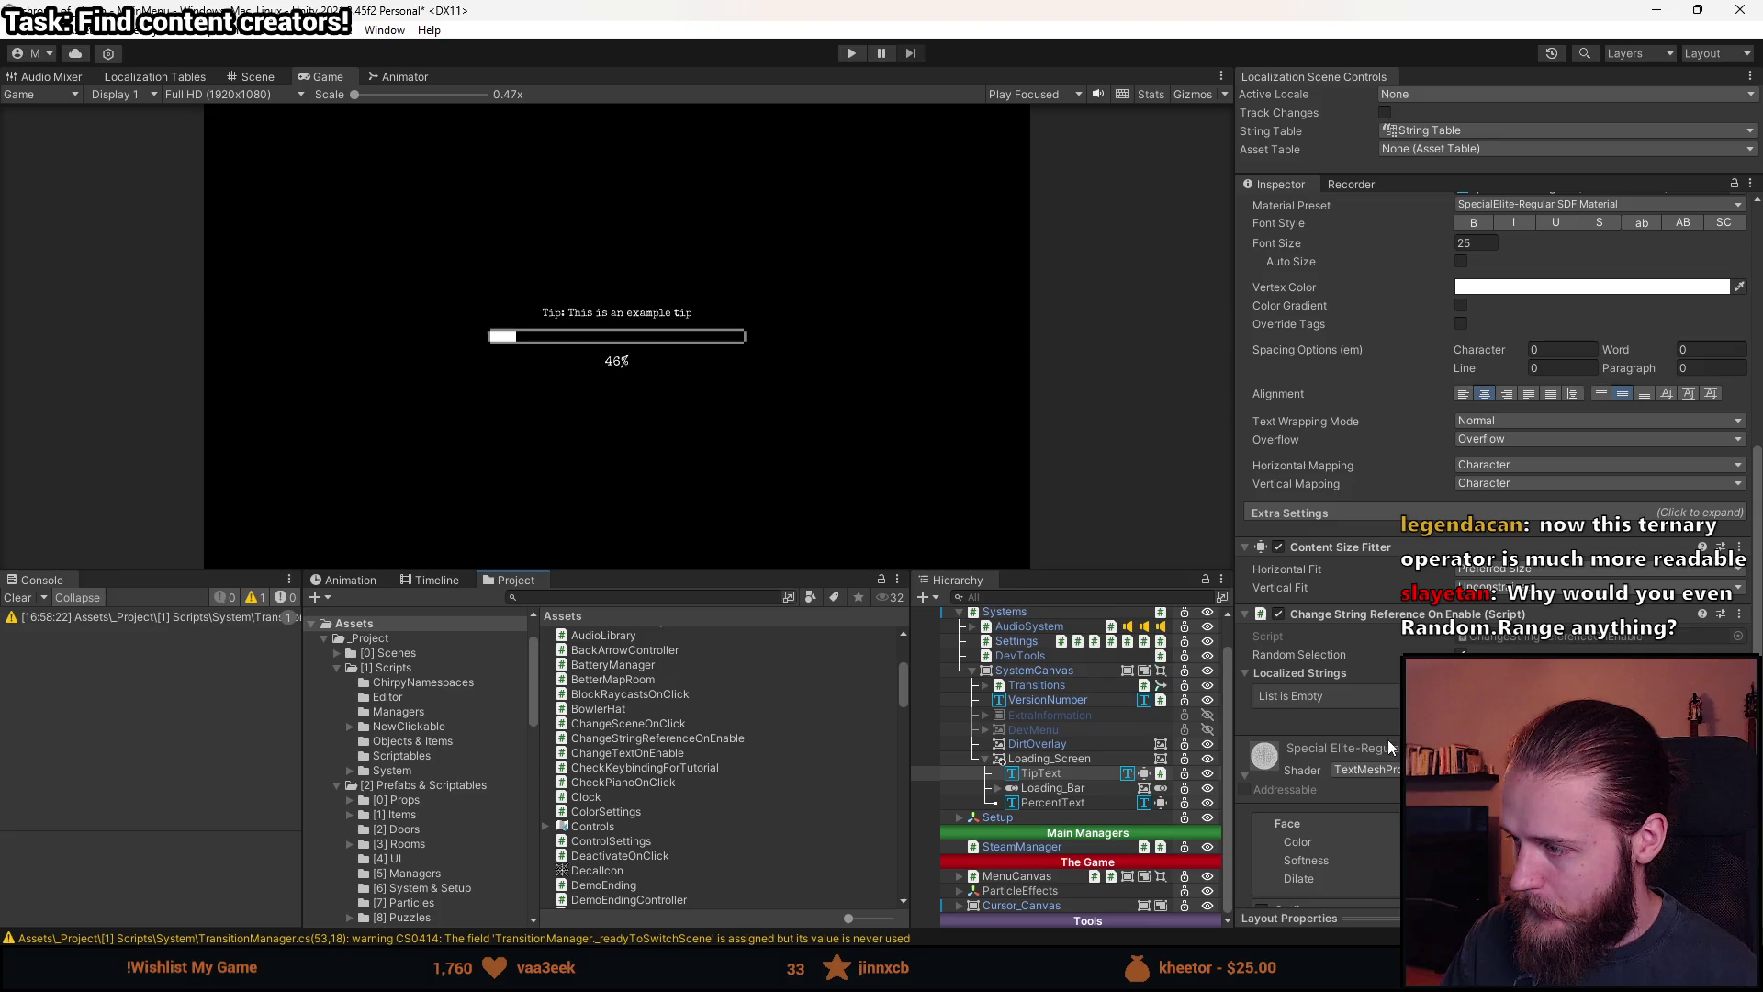
{"action": "left_click", "coordinate": [1304, 695]}
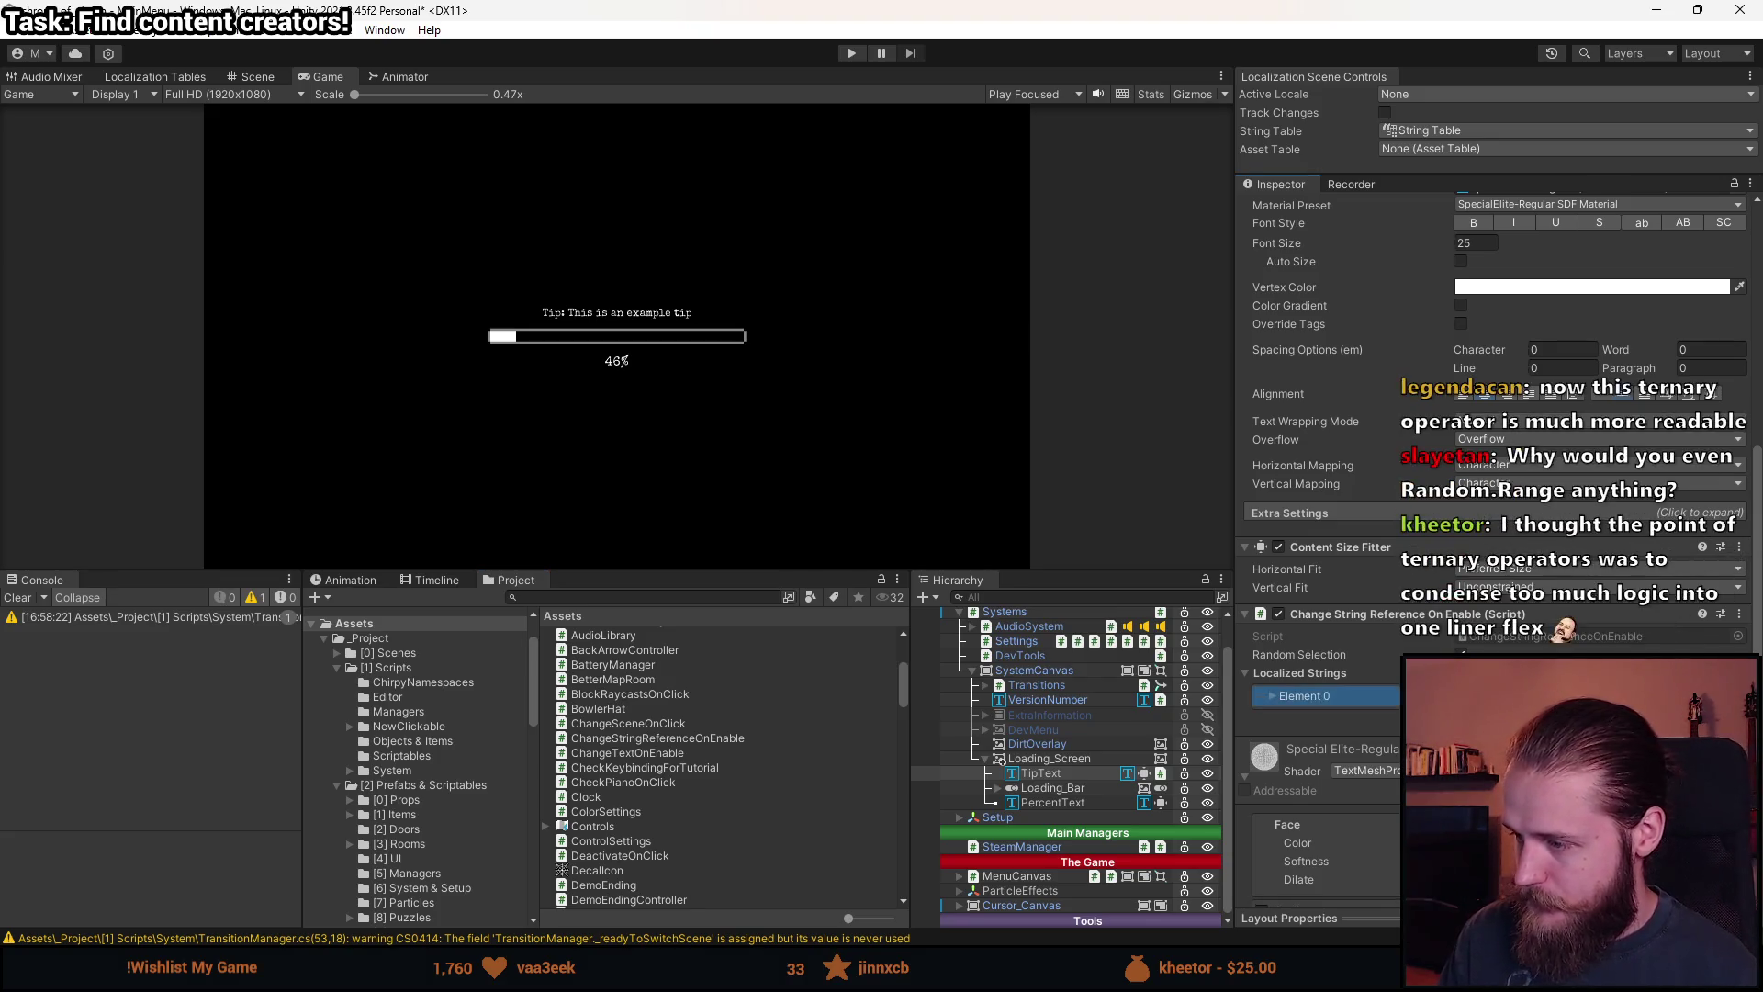
{"action": "left_click", "coordinate": [1607, 695]}
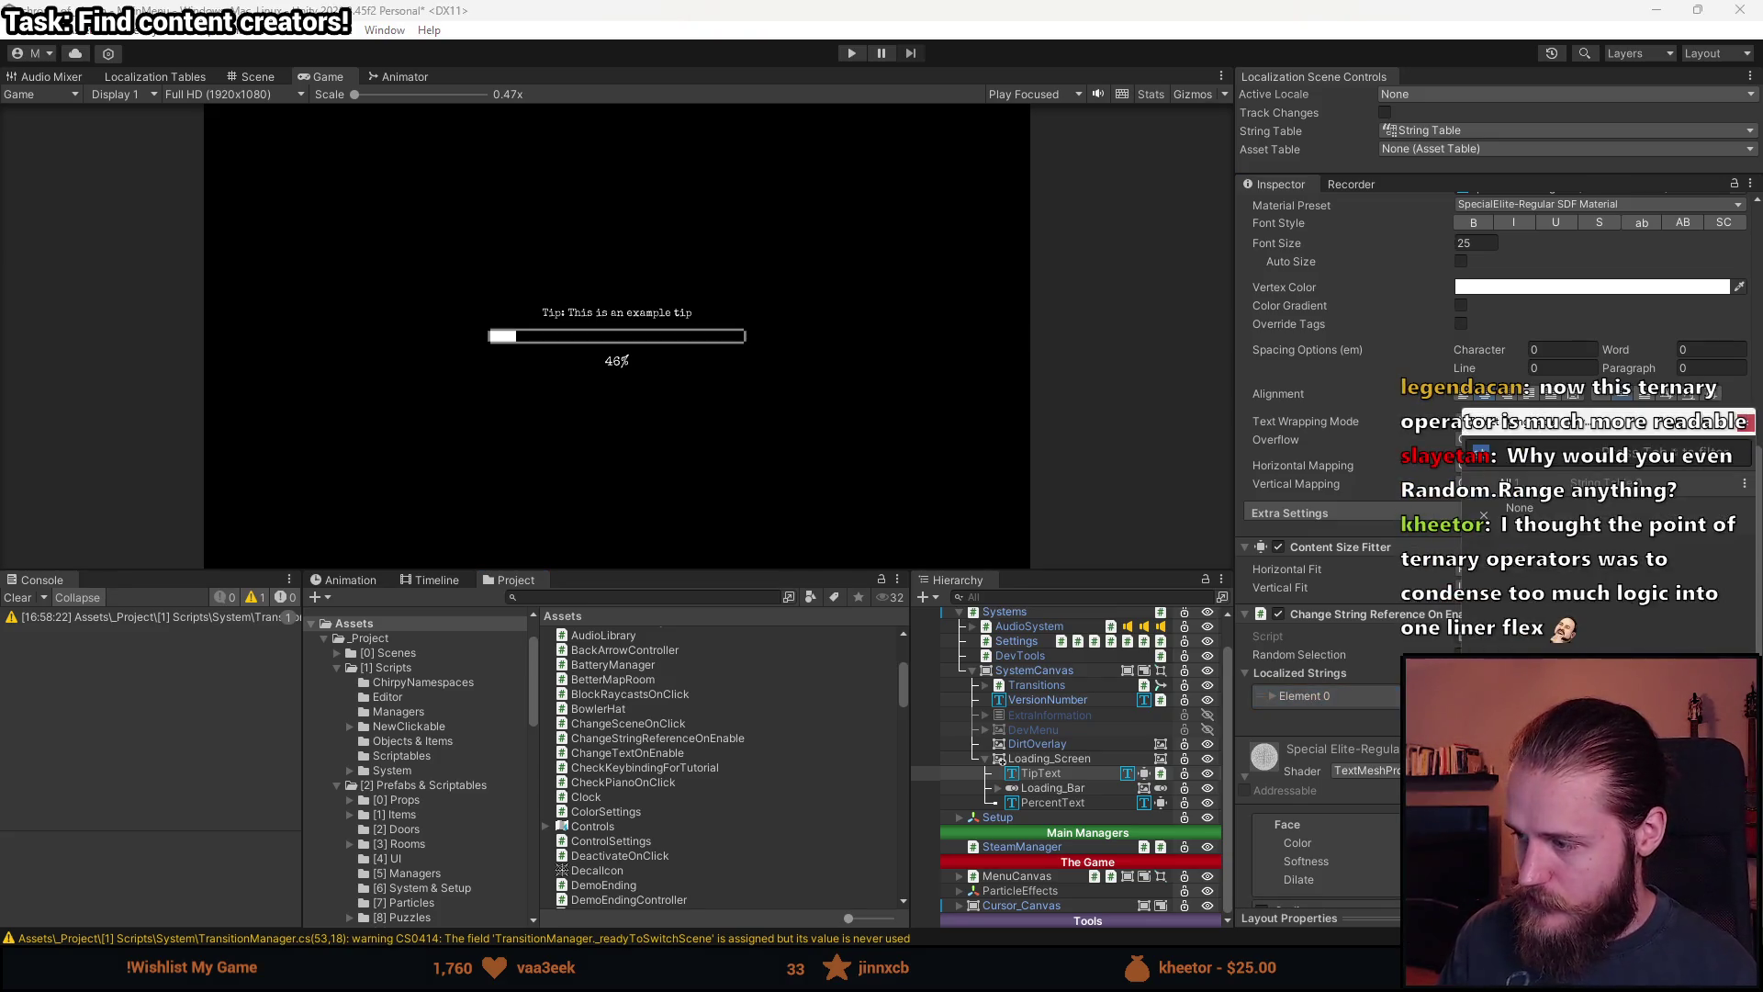
{"action": "type", "text": "tip"}
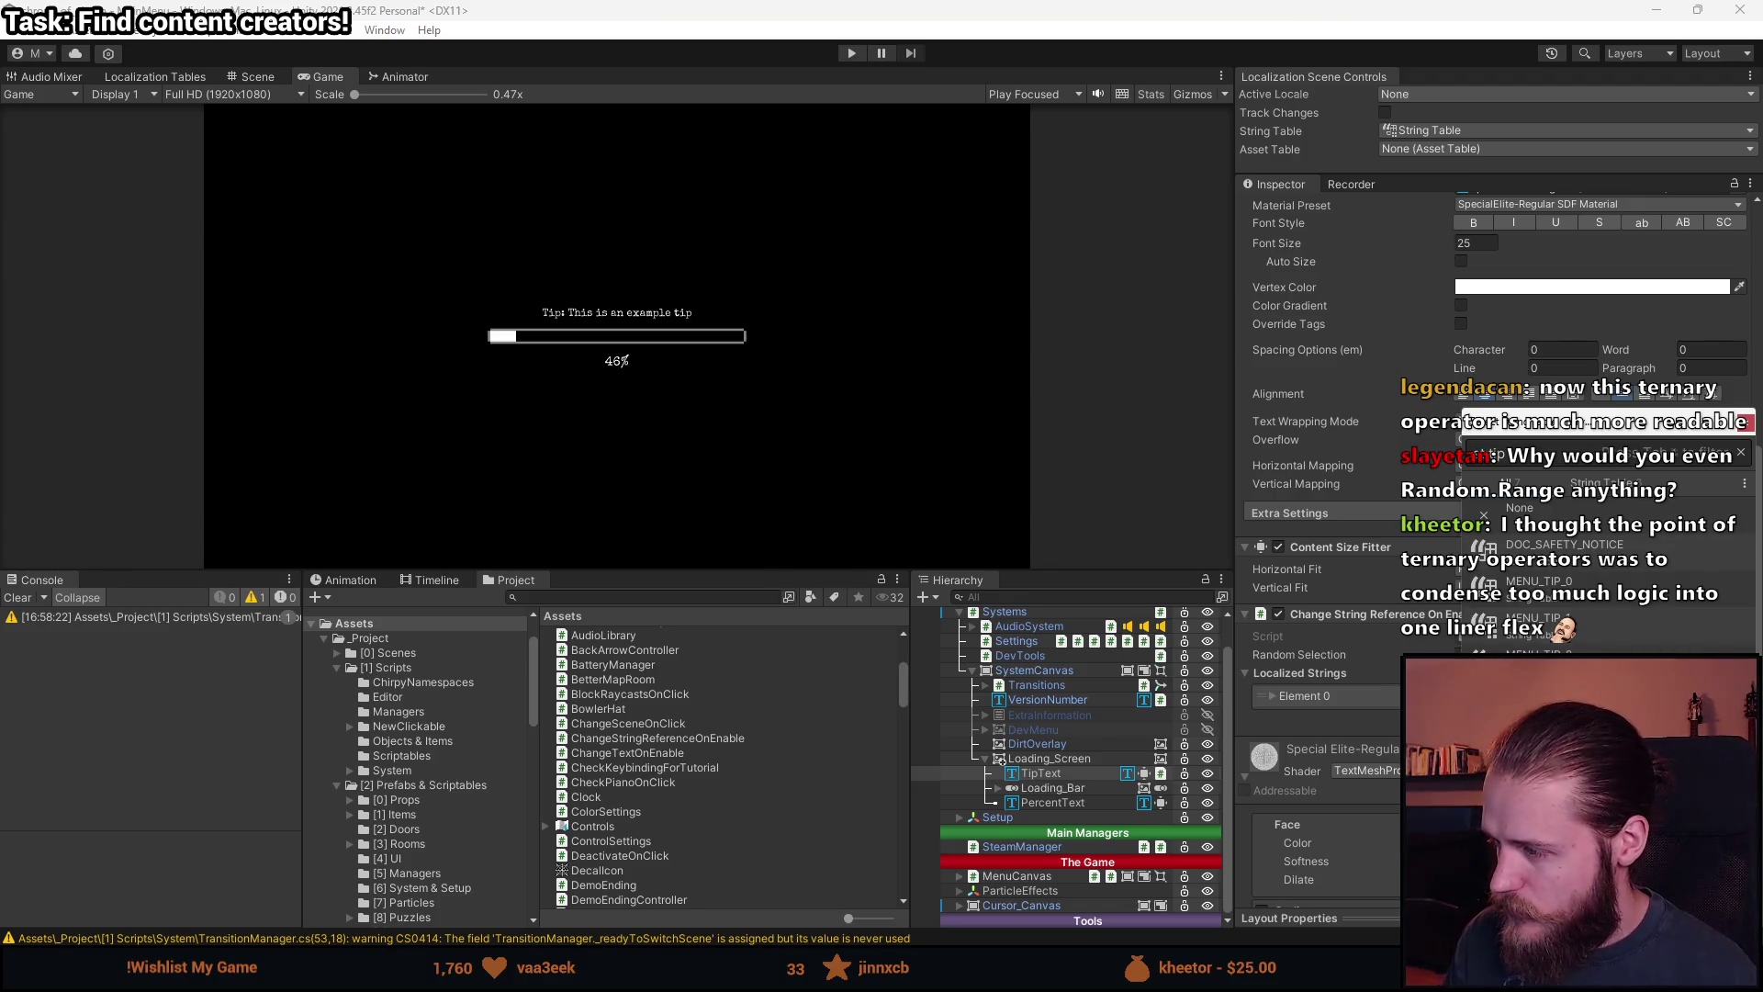
{"action": "key", "text": "Return"}
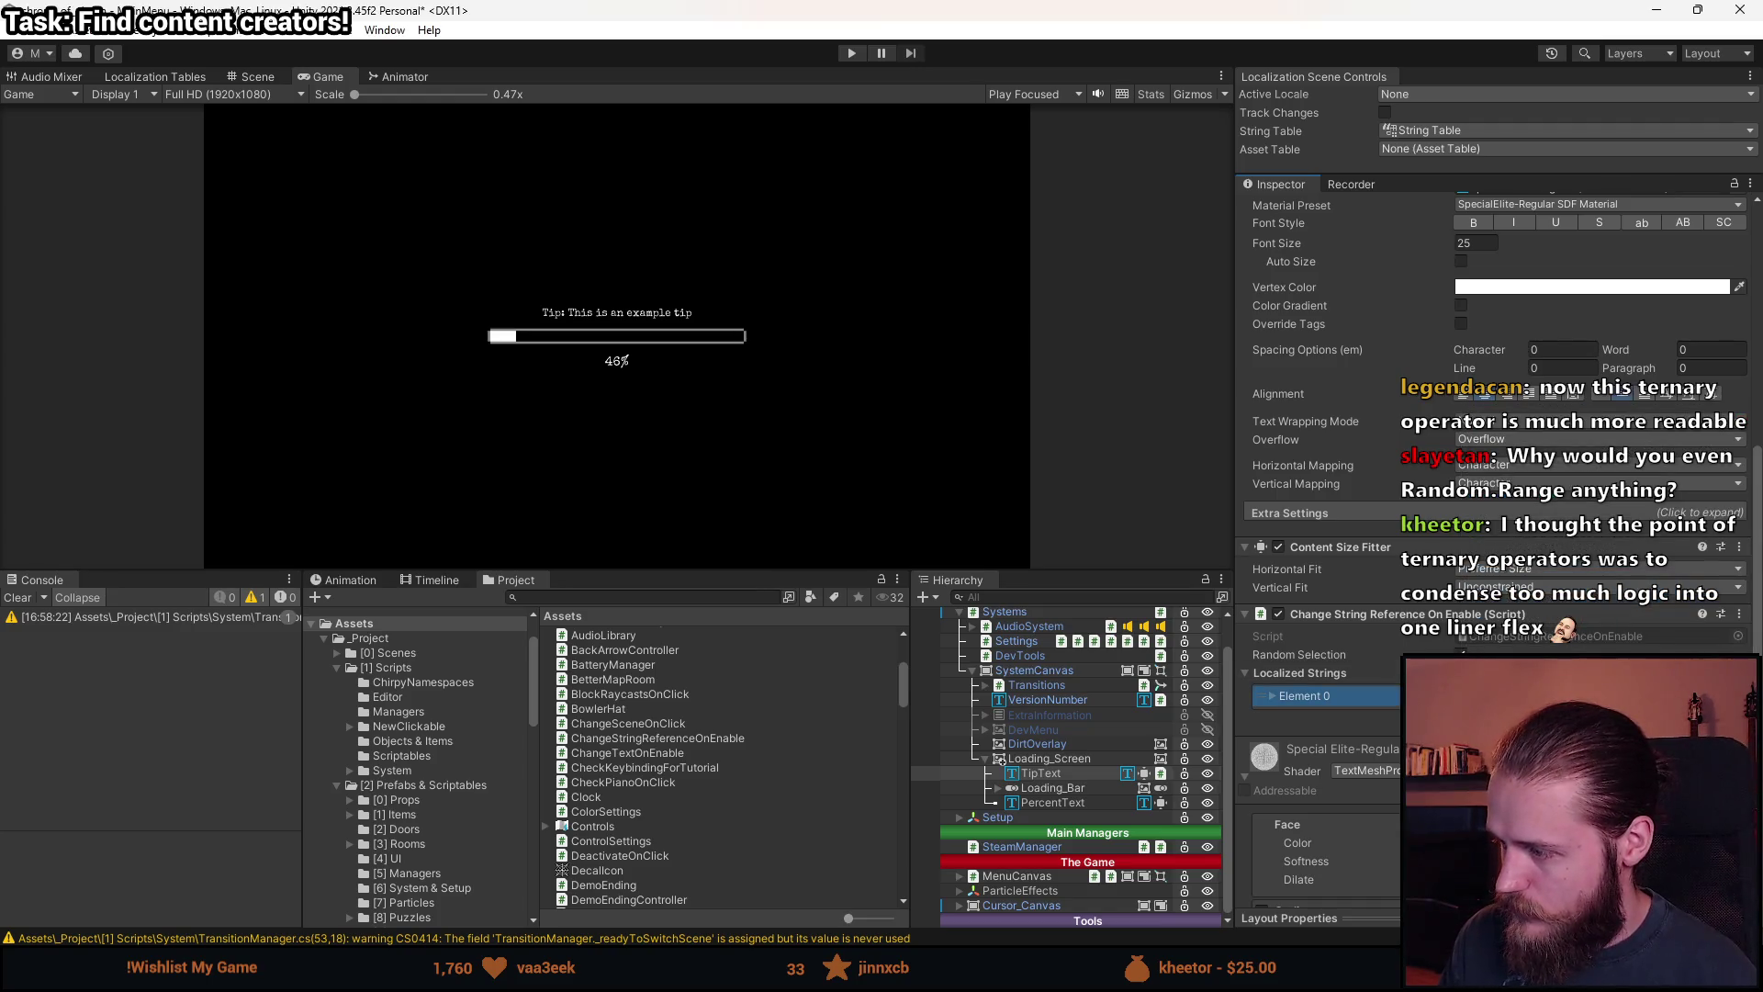
{"action": "key", "text": "Delete"}
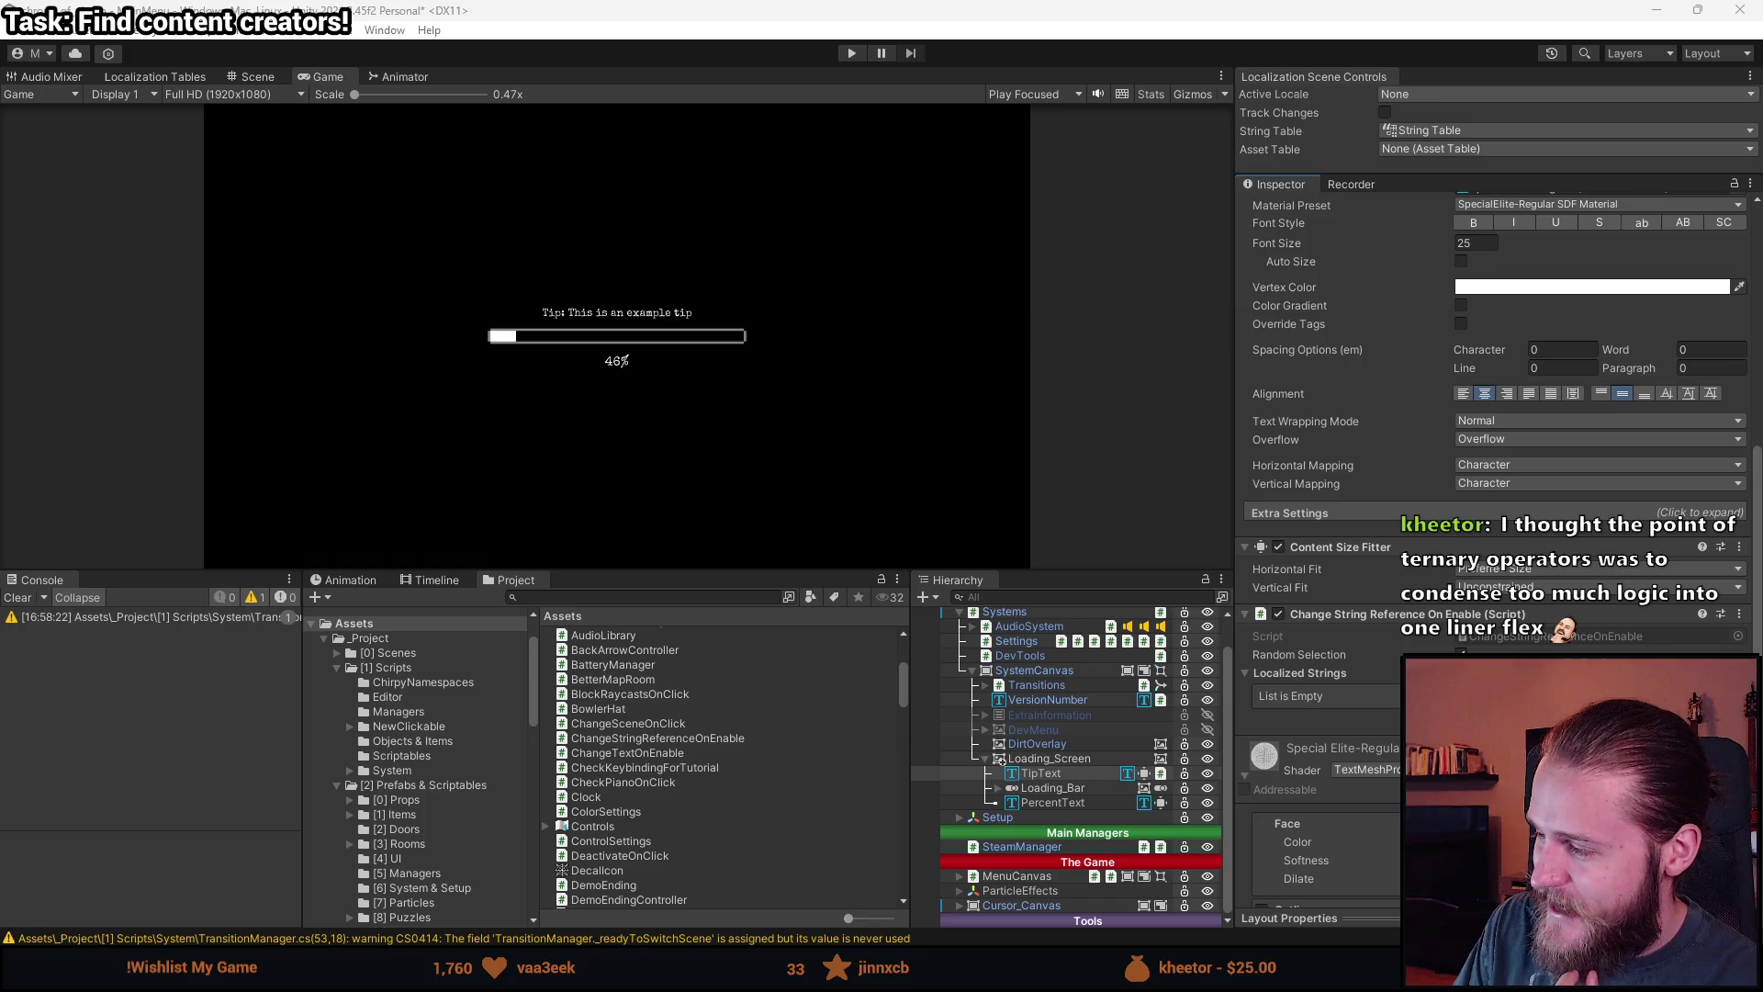
Add Element 0 to Localized Strings and assign it a tip string from the string table.
{"action": "left_click", "coordinate": [1726, 715]}
{"action": "left_click", "coordinate": [1607, 715]}
{"action": "type", "text": "st:"}
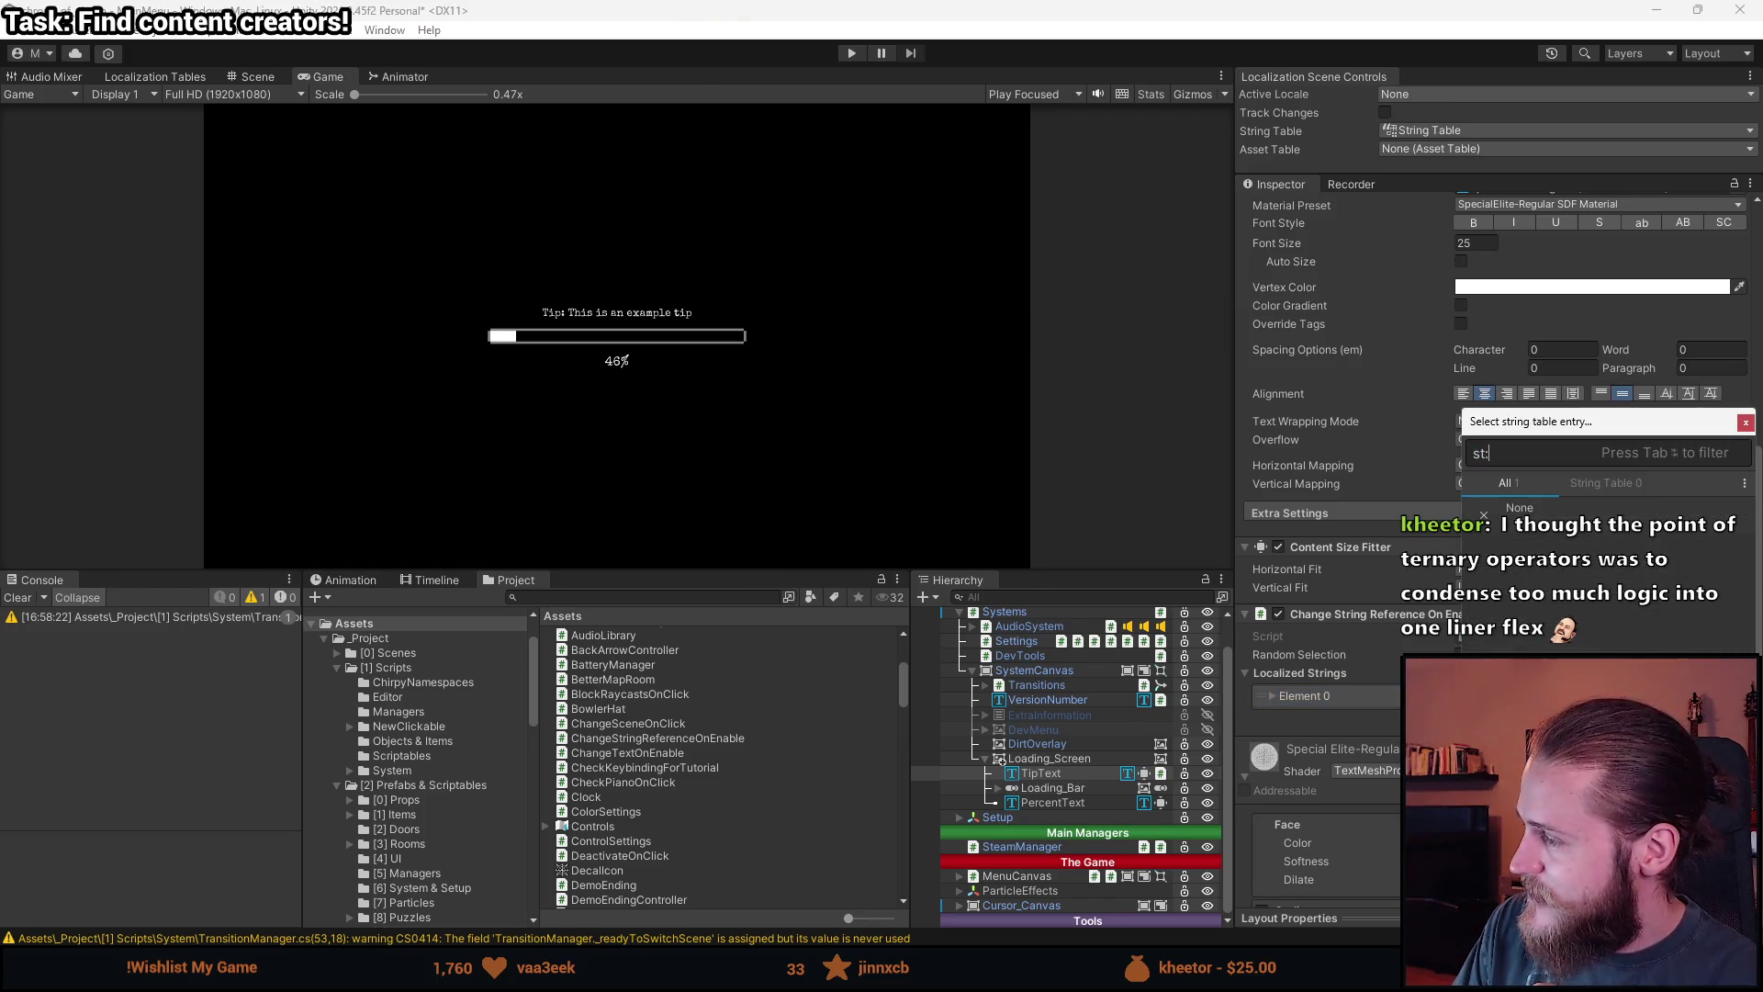
{"action": "type", "text": "tip"}
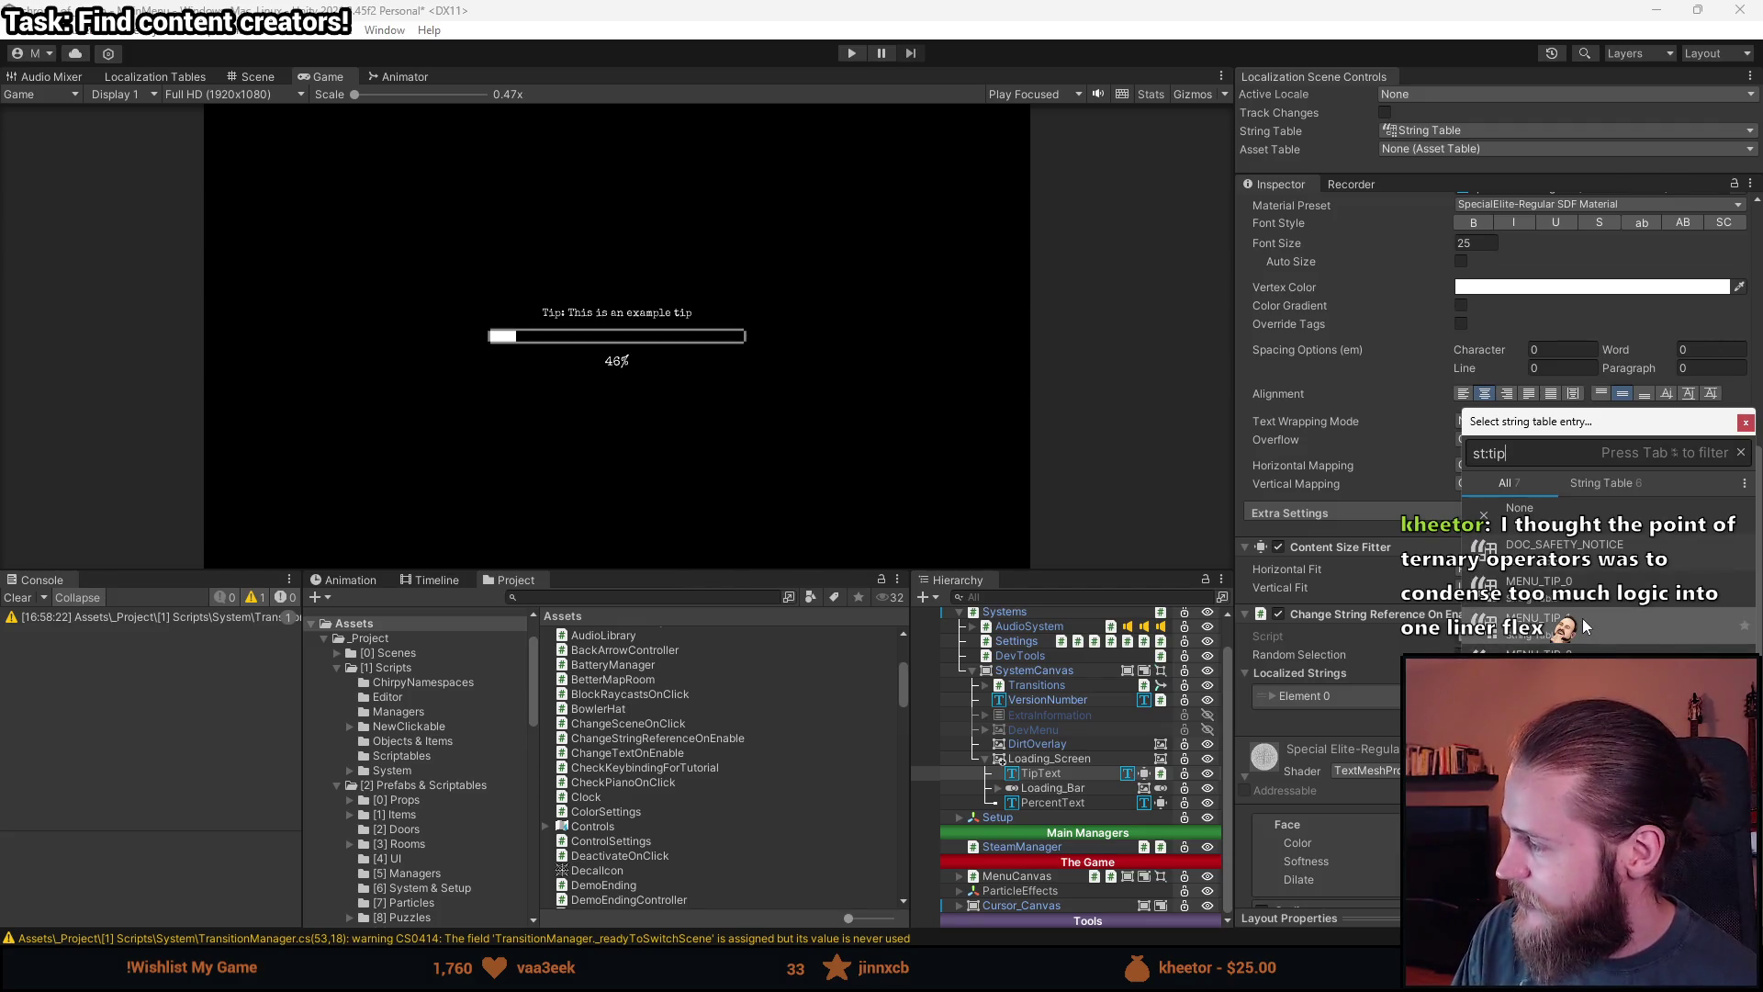
{"action": "left_click", "coordinate": [1584, 619]}
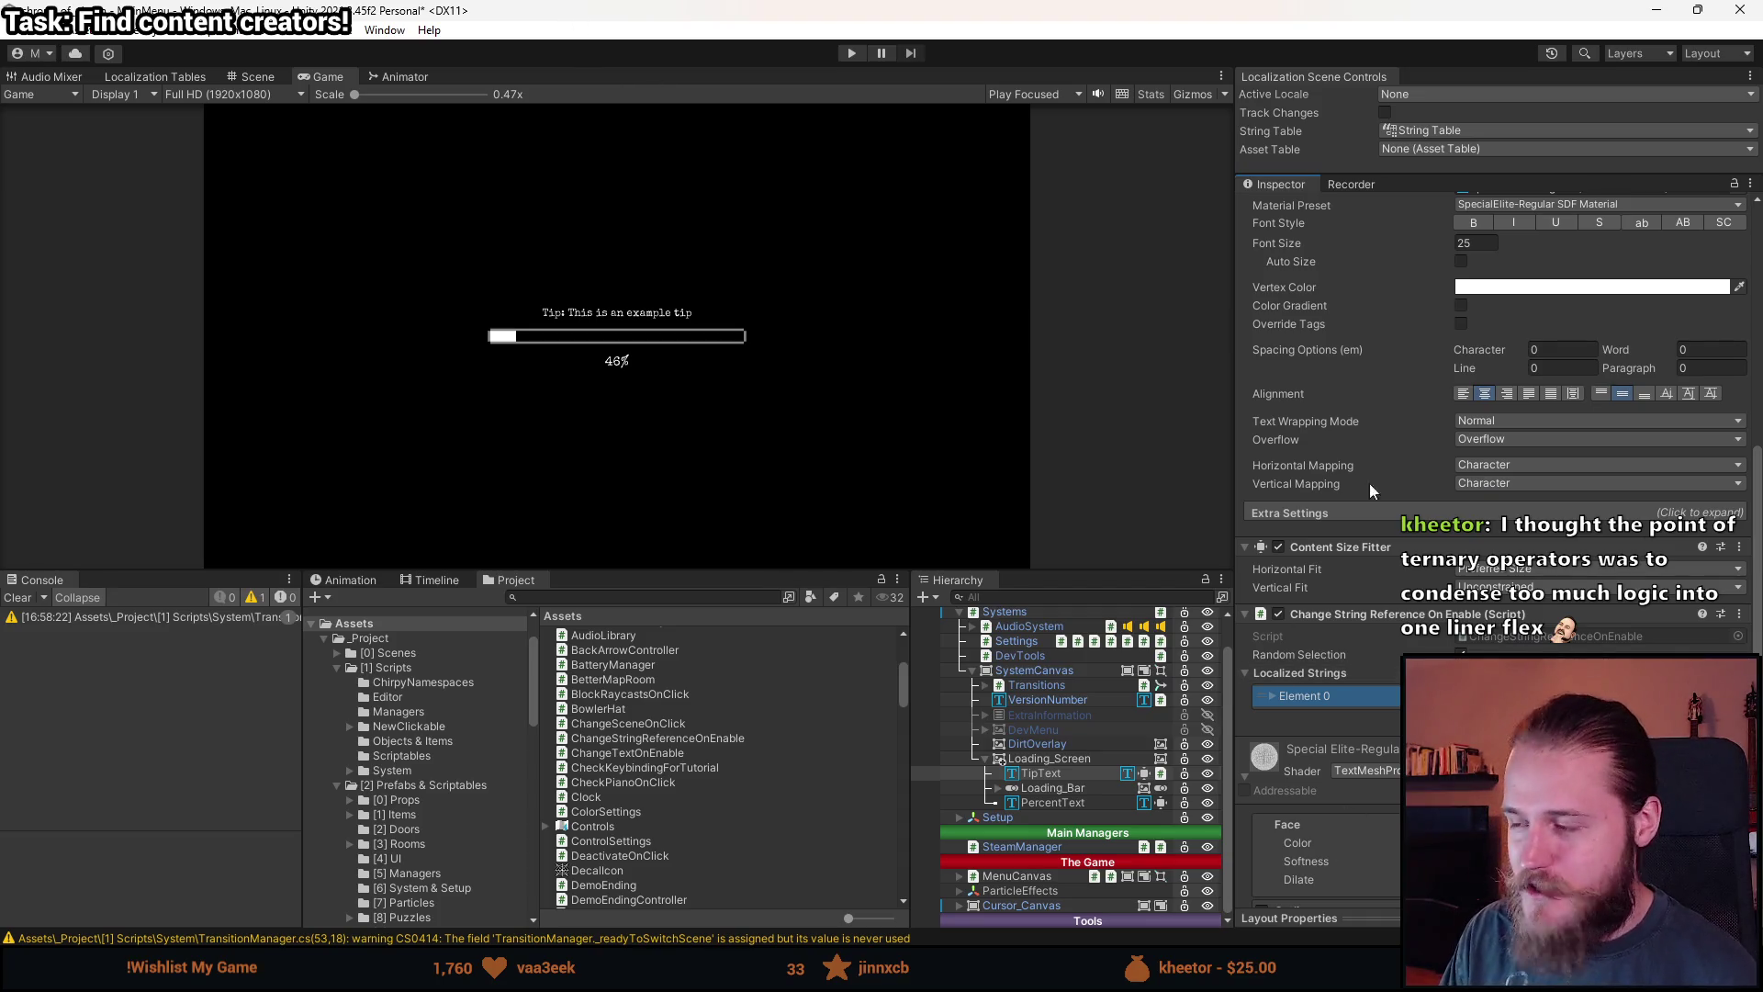
Make TipText's TextMeshPro text localized from its component options.
{"action": "scroll", "coordinate": [1271, 455], "scroll_direction": "up", "scroll_amount": 5}
{"action": "right_click", "coordinate": [1360, 313]}
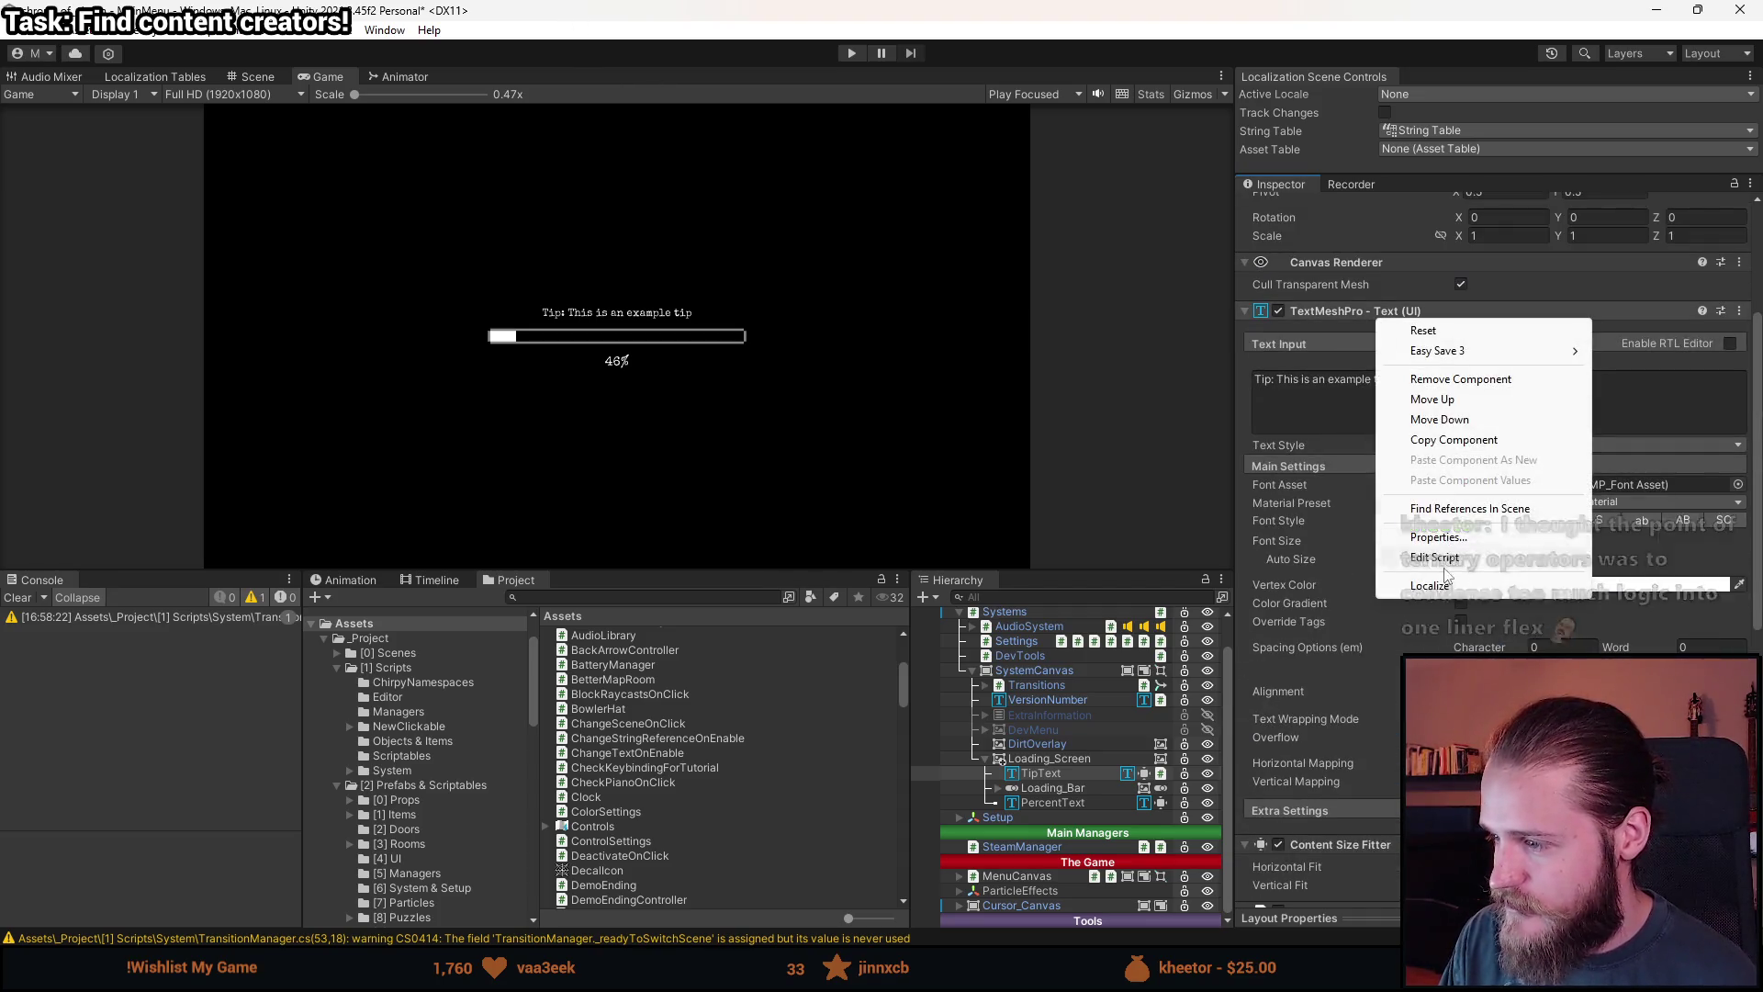
{"action": "left_click", "coordinate": [1430, 575]}
{"action": "scroll", "coordinate": [1402, 562], "scroll_direction": "down", "scroll_amount": 8}
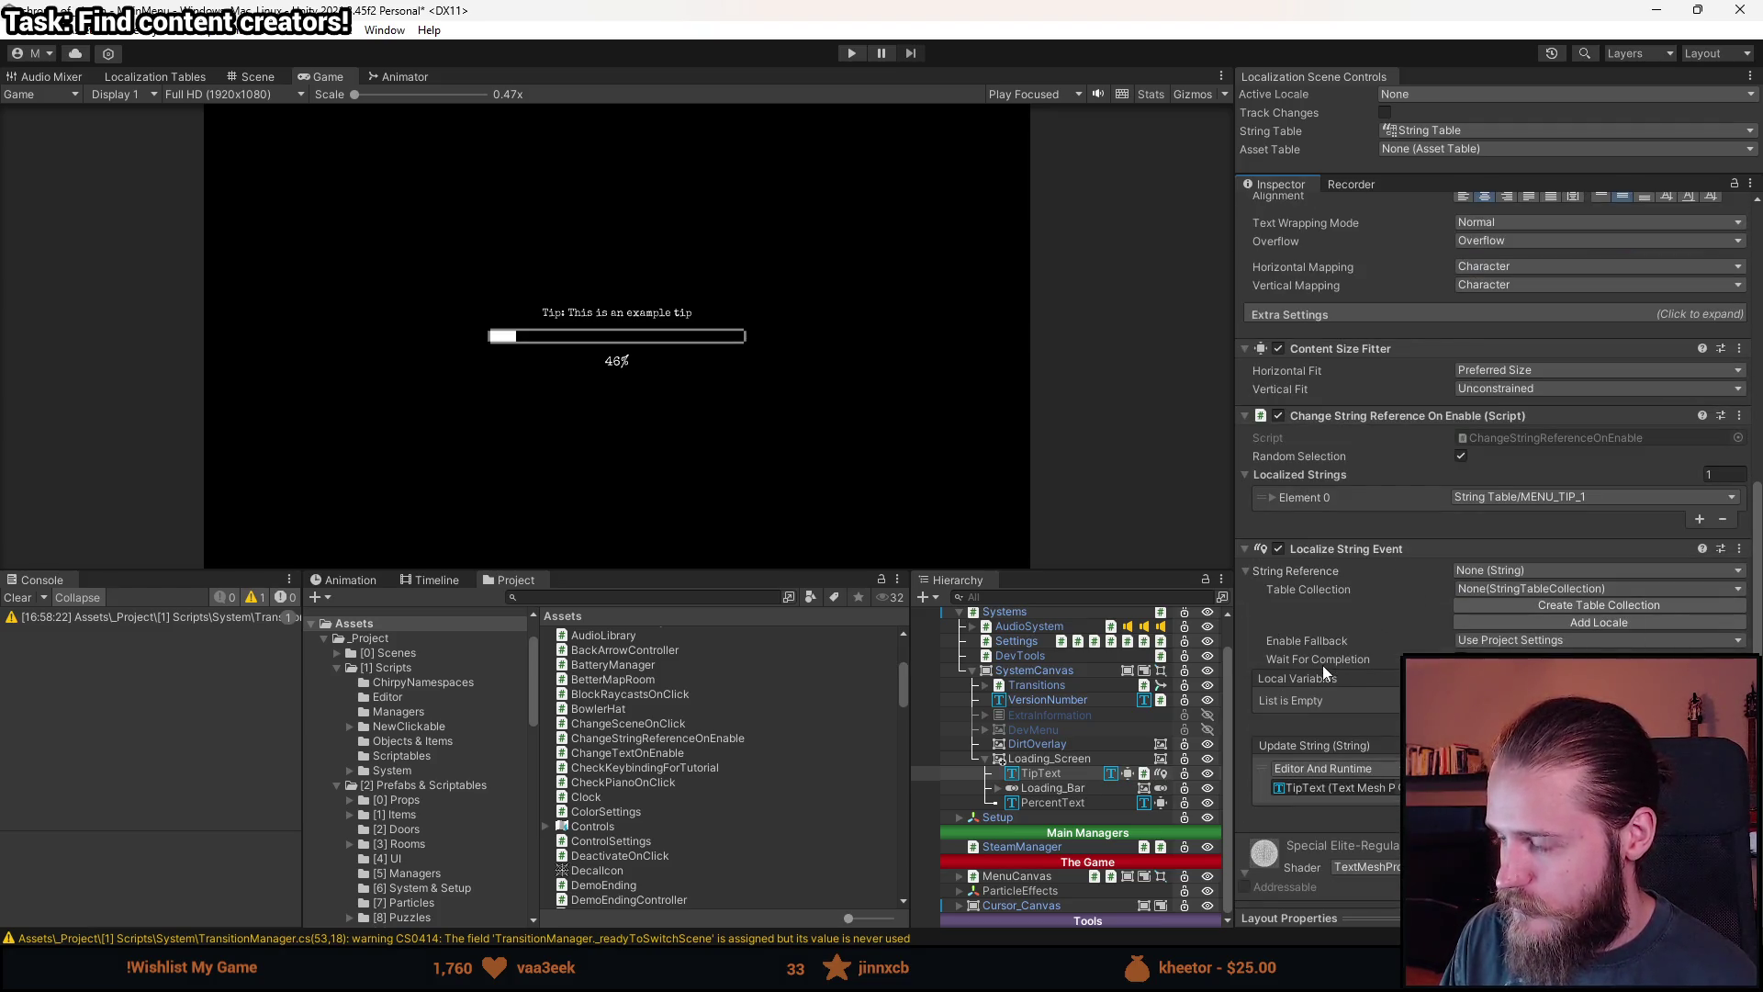
Remove the Change String Reference On Enable component from TipText.
{"action": "right_click", "coordinate": [1365, 421]}
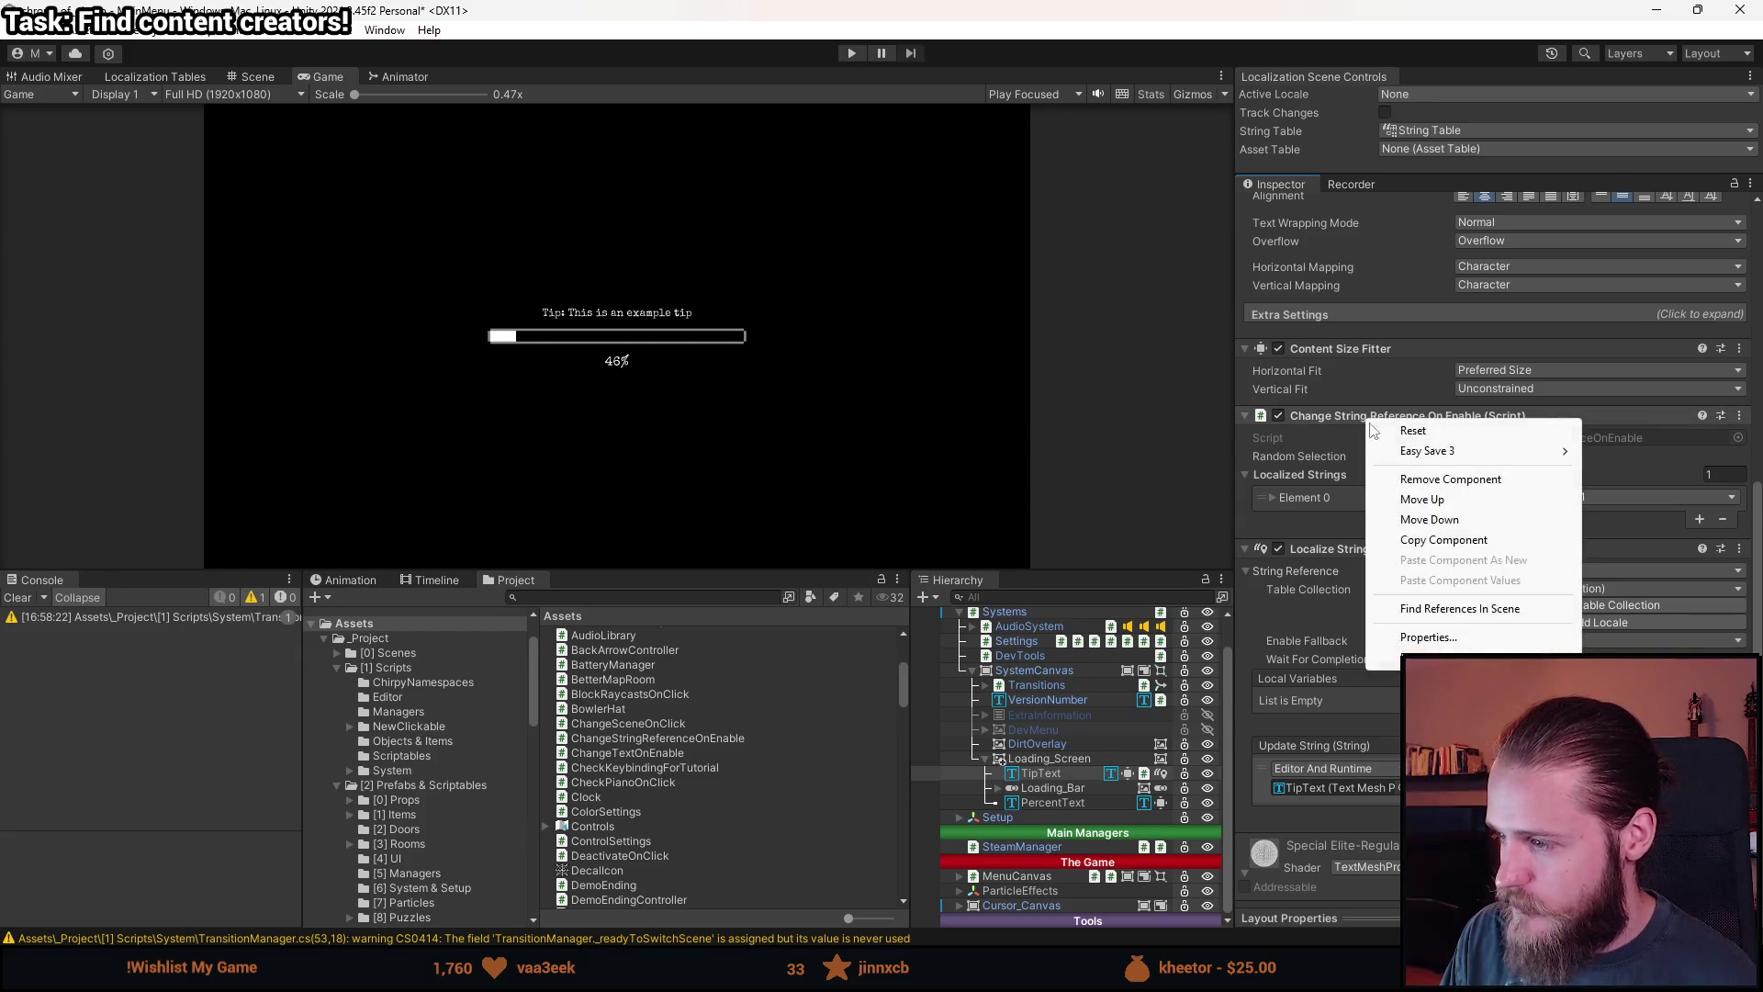
{"action": "left_click", "coordinate": [1453, 480]}
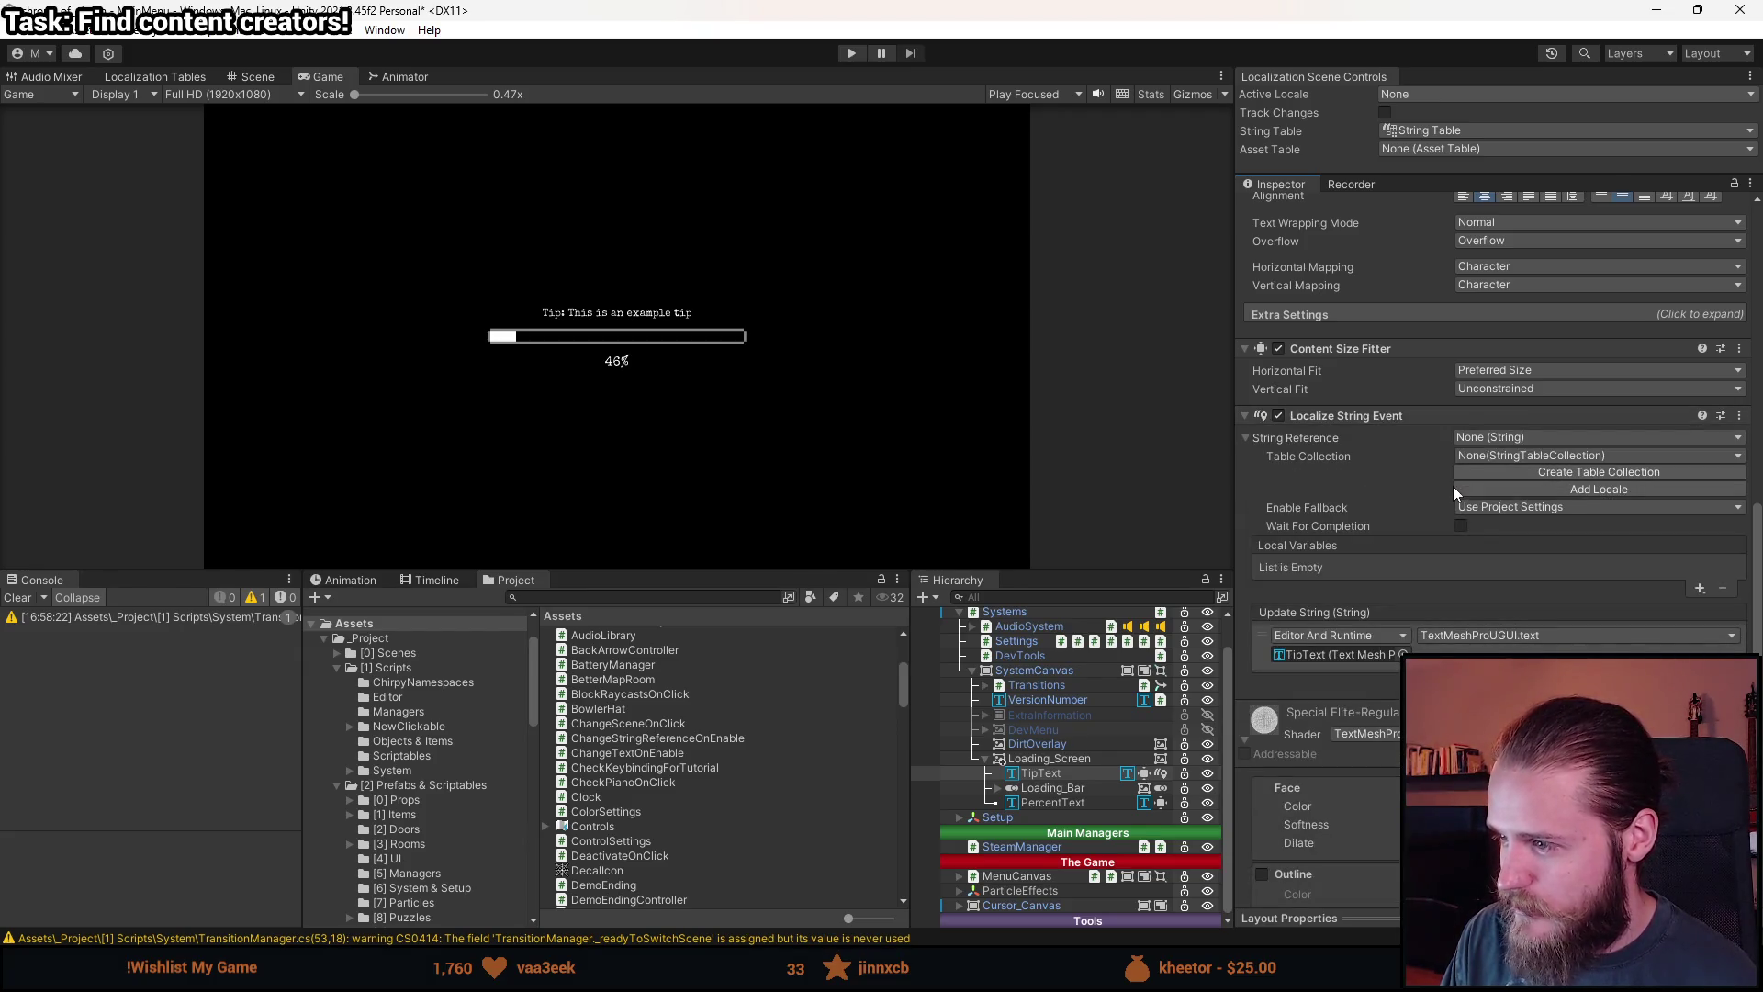
{"action": "scroll", "coordinate": [1420, 599], "scroll_direction": "down", "scroll_amount": 4}
{"action": "scroll", "coordinate": [1413, 650], "scroll_direction": "up", "scroll_amount": 3}
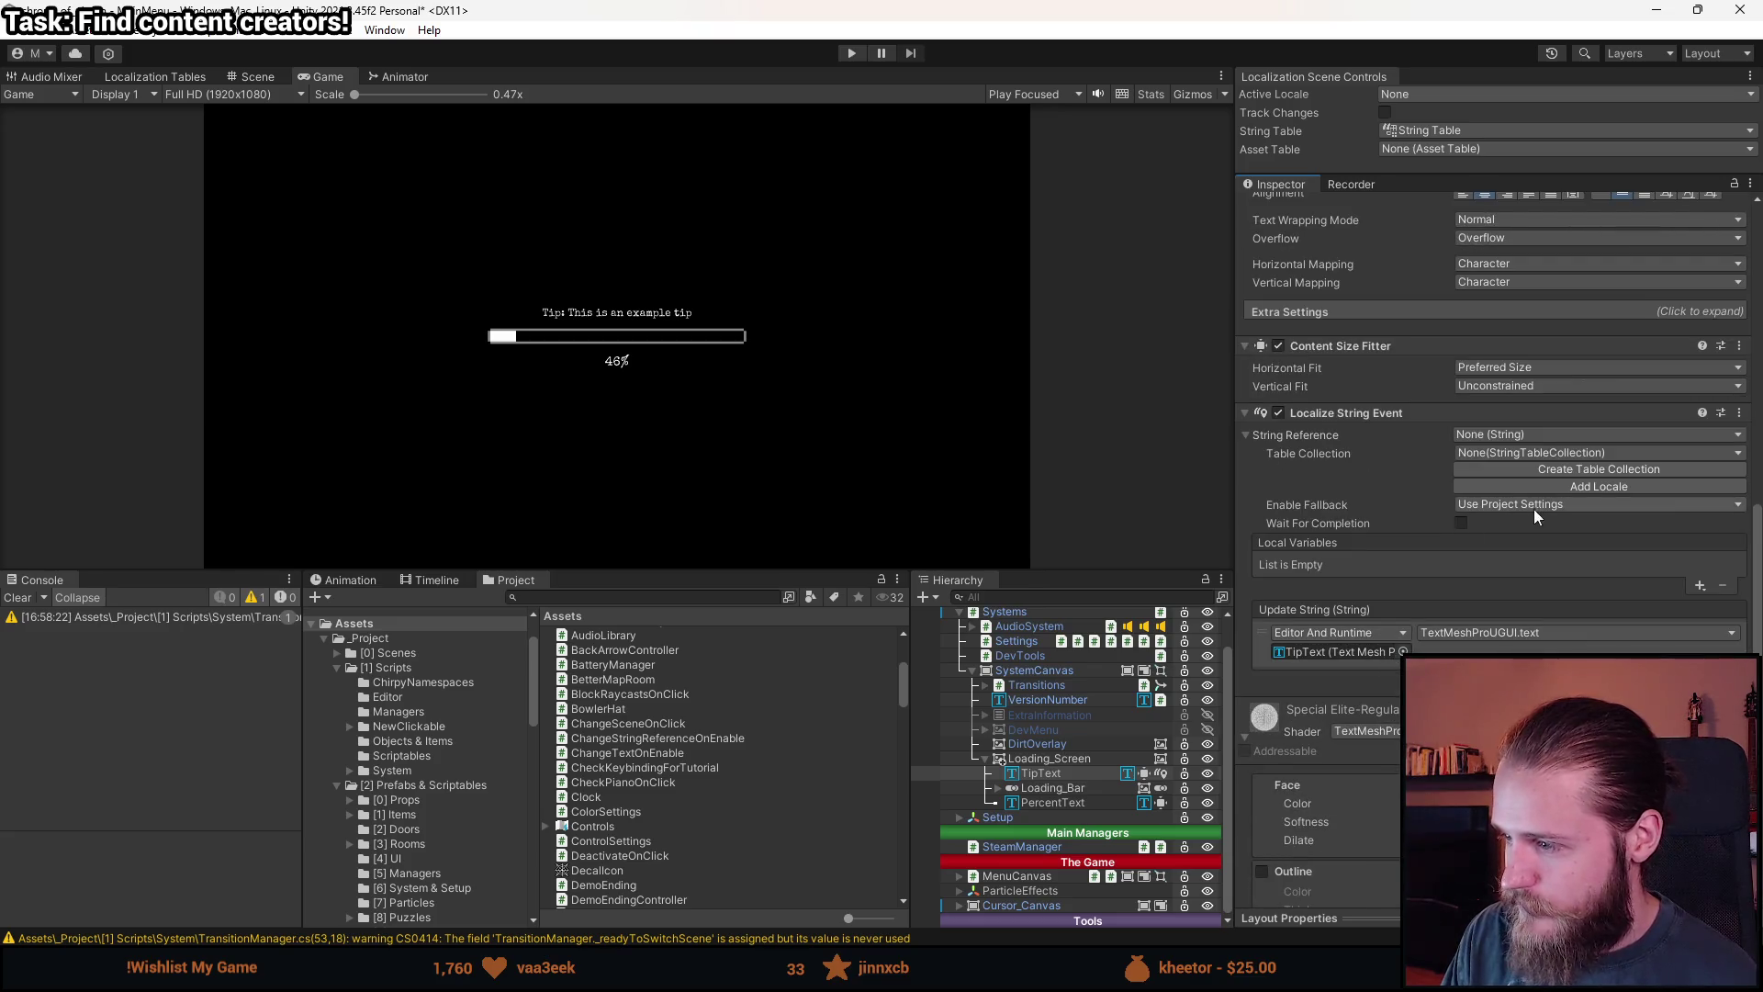
Set the Localize String Event to Table Collection String Table, entry MENU_TIP_1.
{"action": "left_click", "coordinate": [1522, 450]}
{"action": "left_click", "coordinate": [1517, 493]}
{"action": "left_click", "coordinate": [1510, 433]}
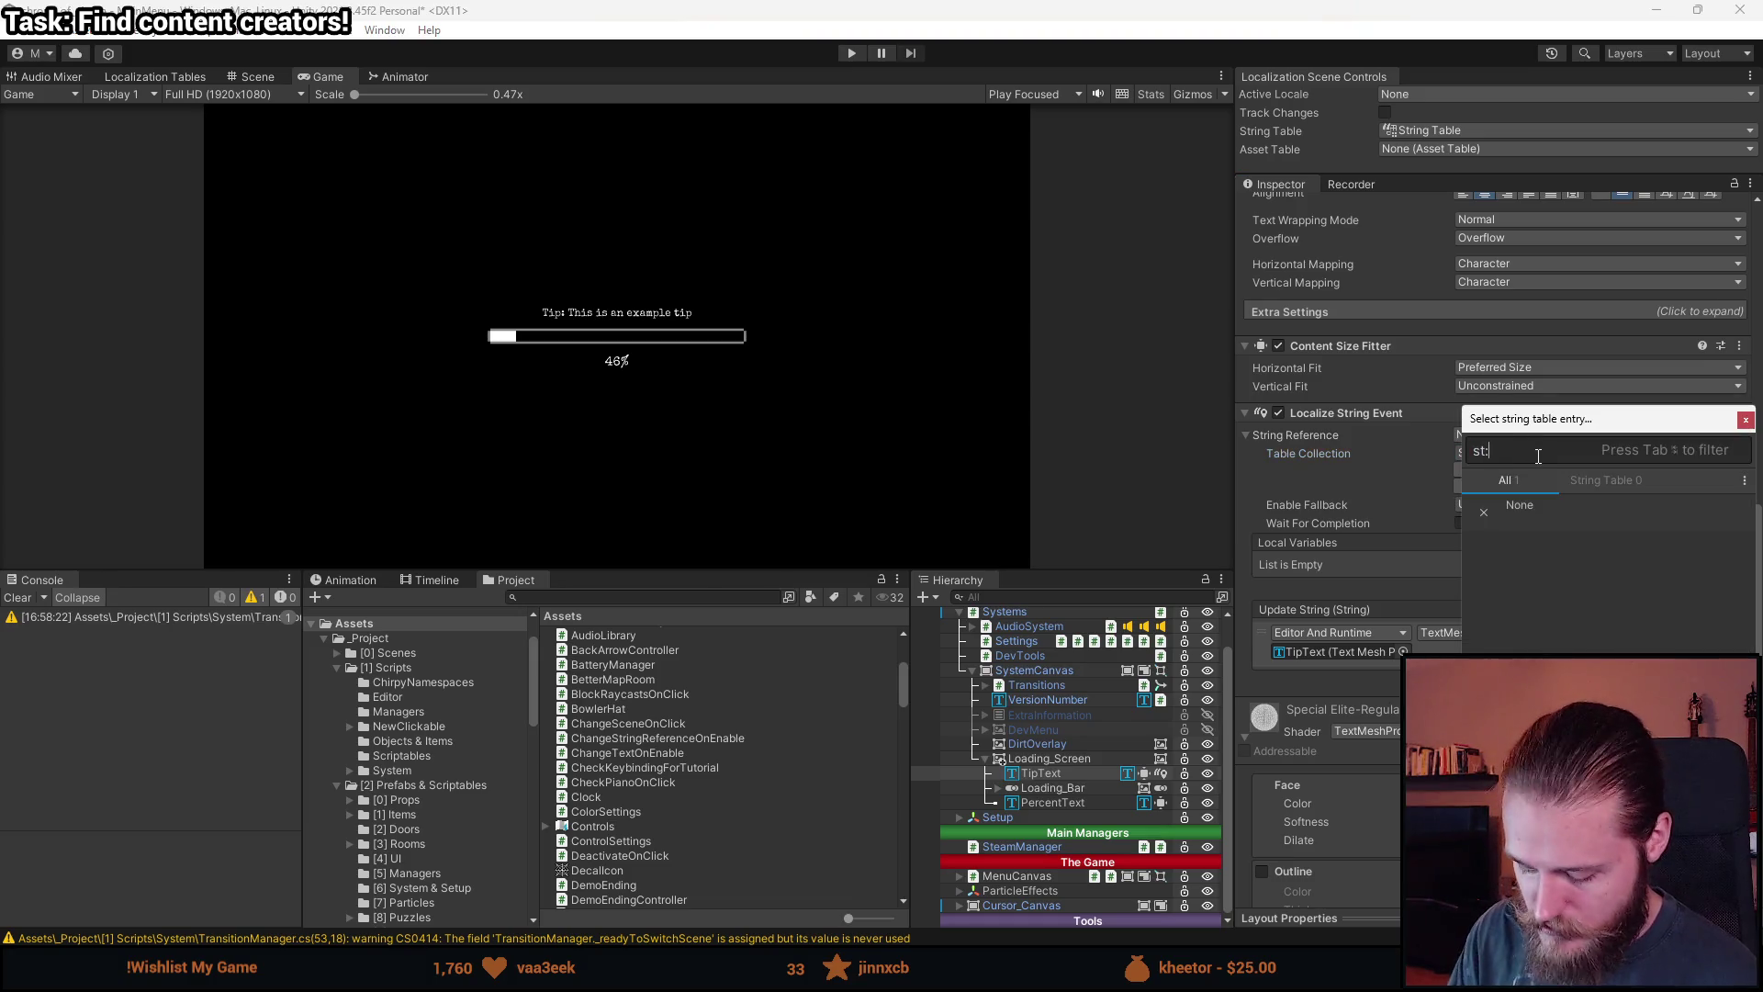
{"action": "type", "text": "tip"}
{"action": "left_click", "coordinate": [1574, 610]}
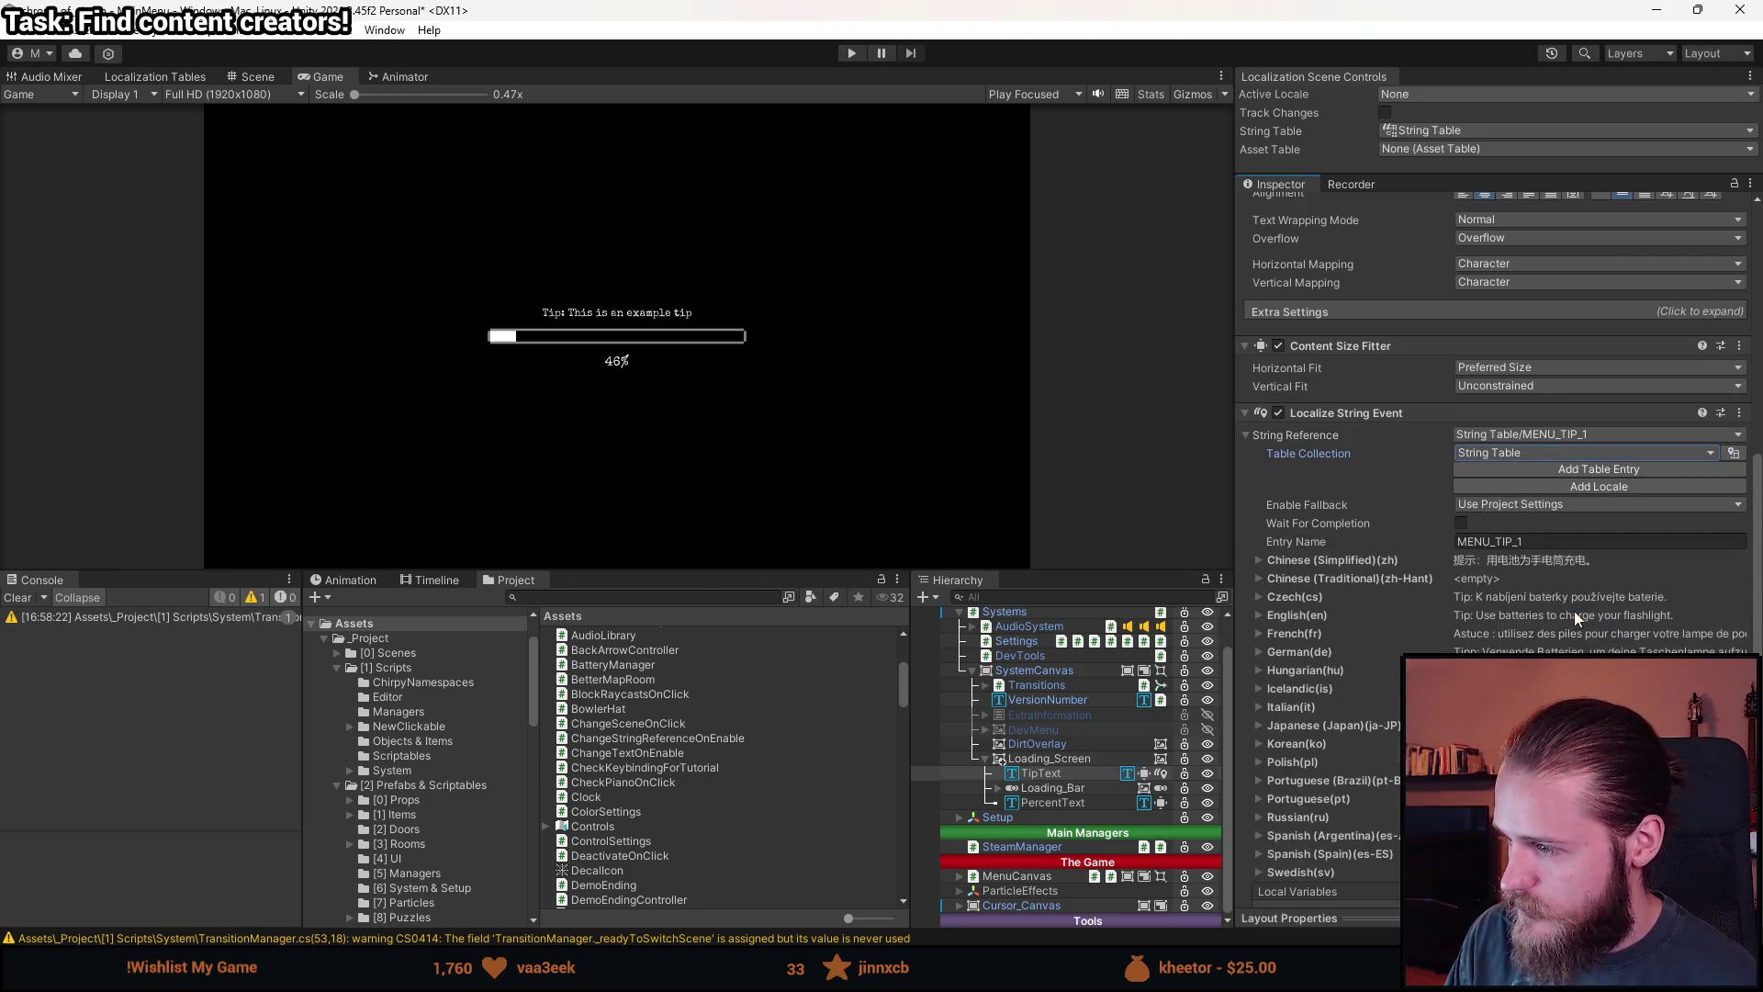
{"action": "scroll", "coordinate": [1380, 674], "scroll_direction": "up", "scroll_amount": 5}
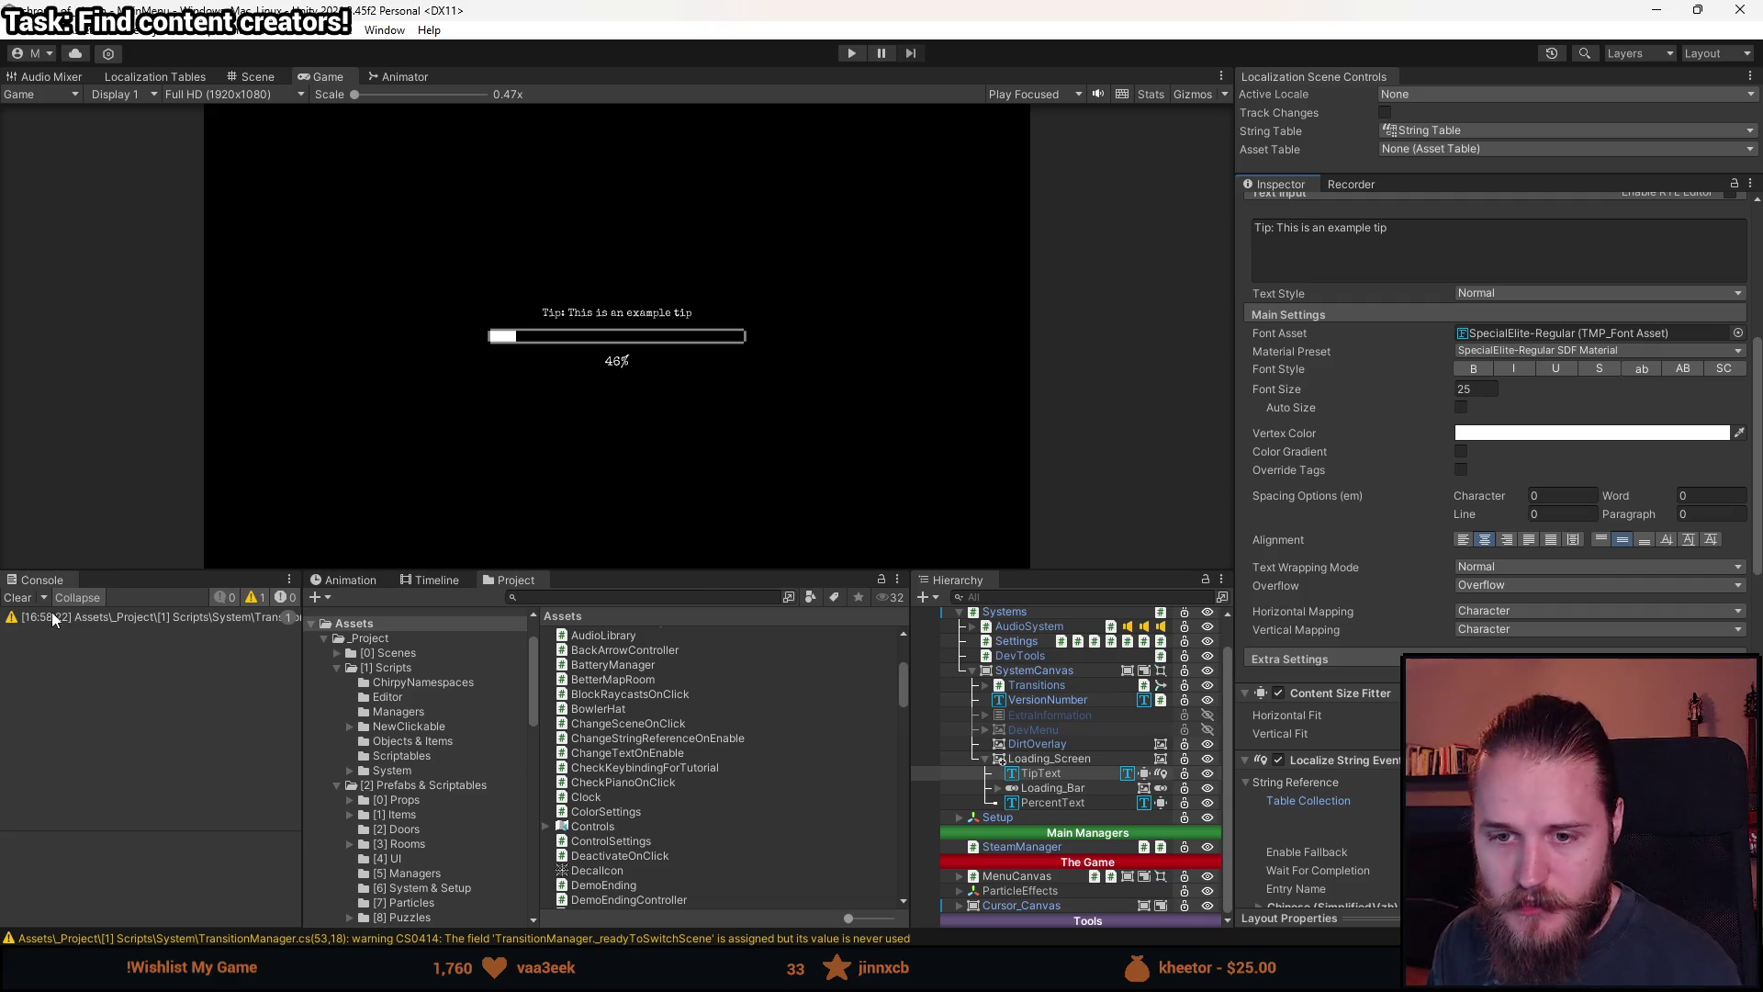
Clear the console warning, adjust the Game view height, and switch to Visual Studio.
{"action": "left_click", "coordinate": [16, 597]}
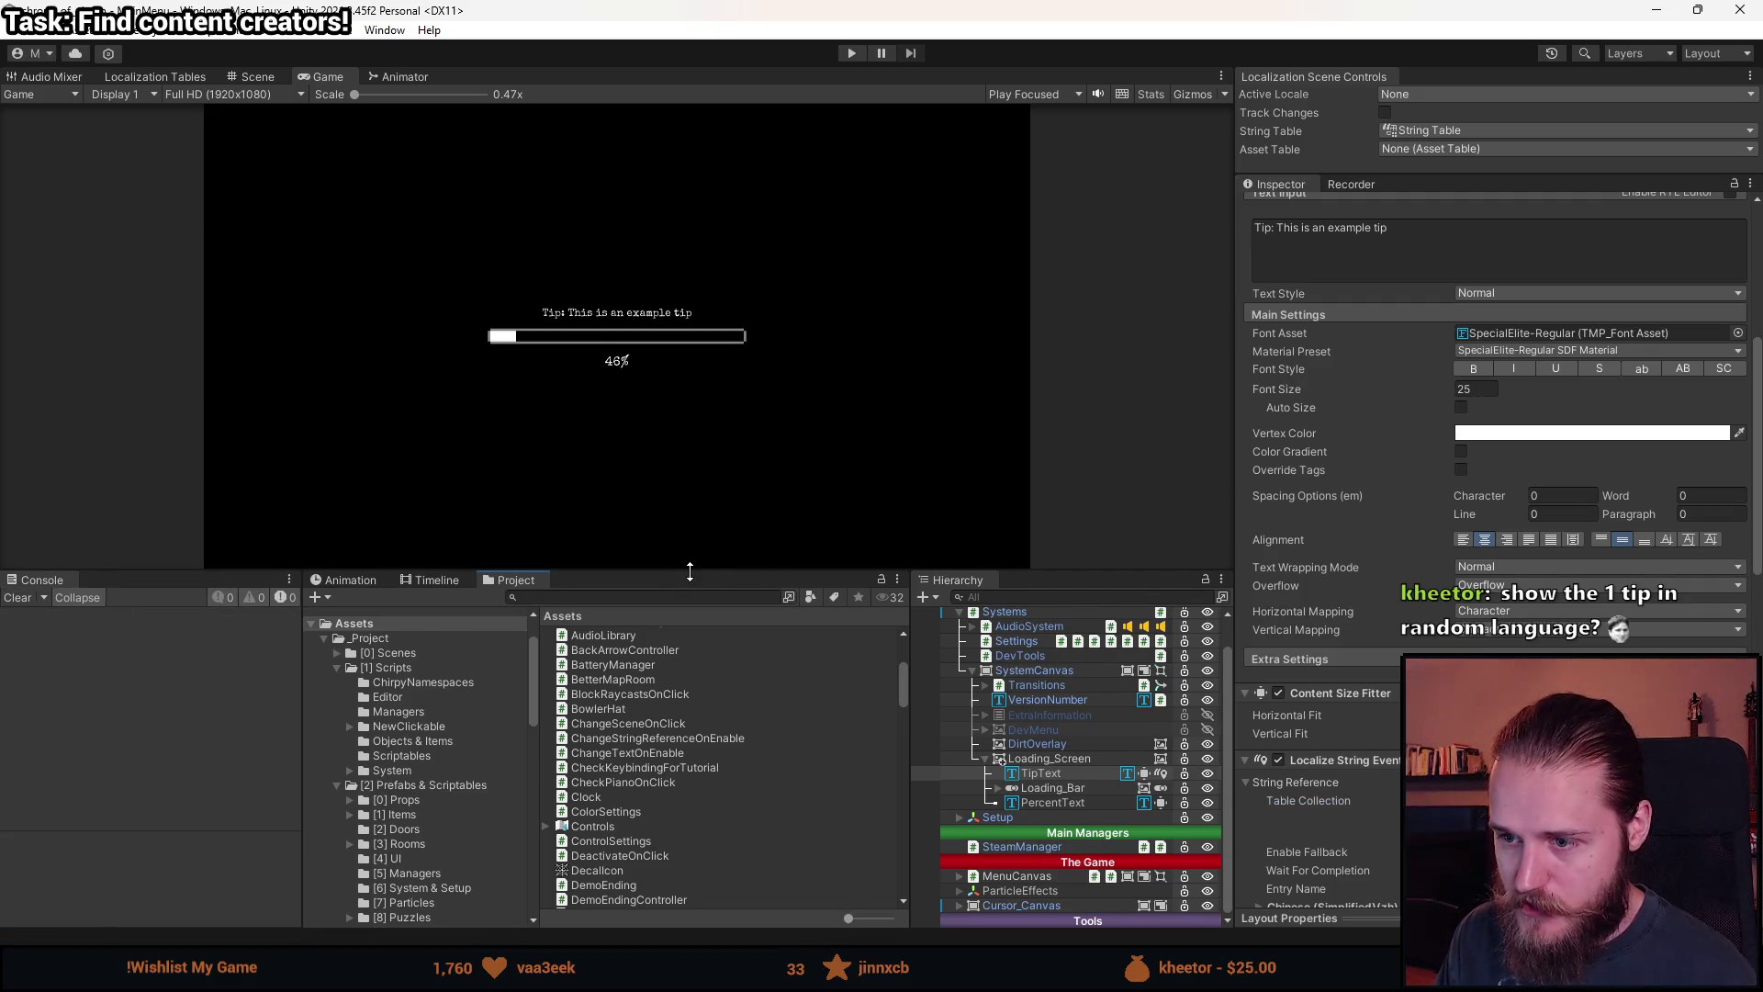
{"action": "left_click_drag", "start_coordinate": [690, 571], "coordinate": [643, 686]}
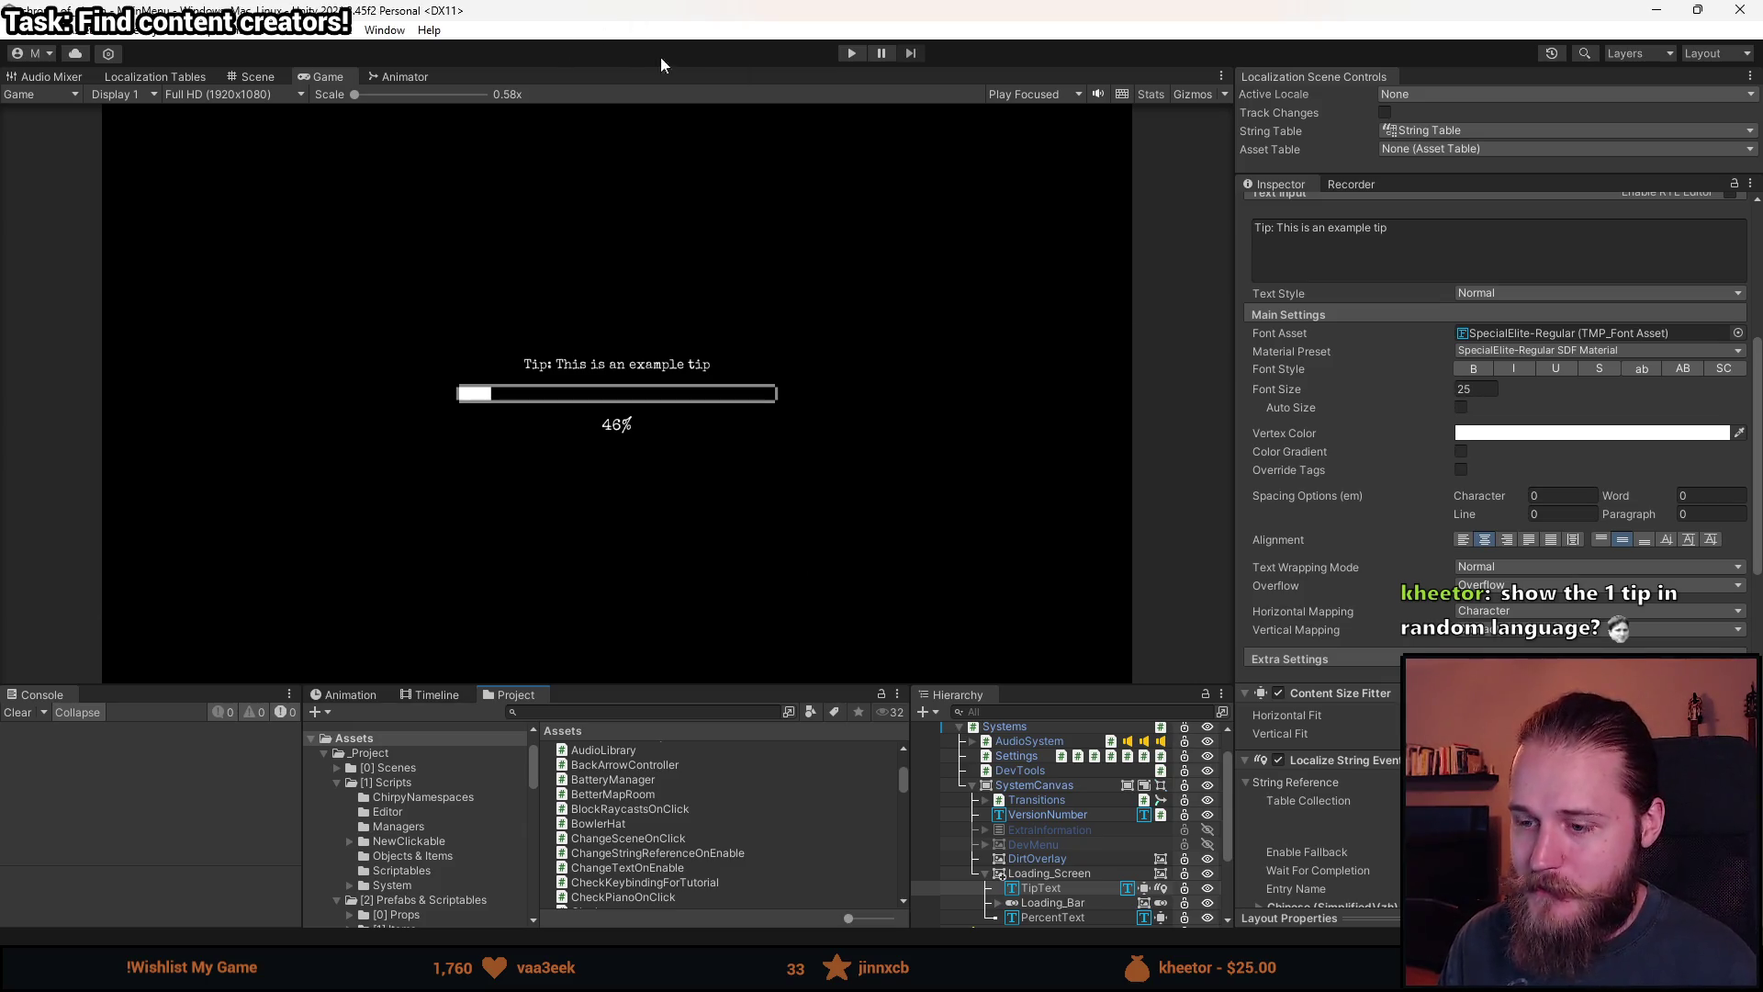
{"action": "left_click_drag", "start_coordinate": [624, 689], "coordinate": [643, 644]}
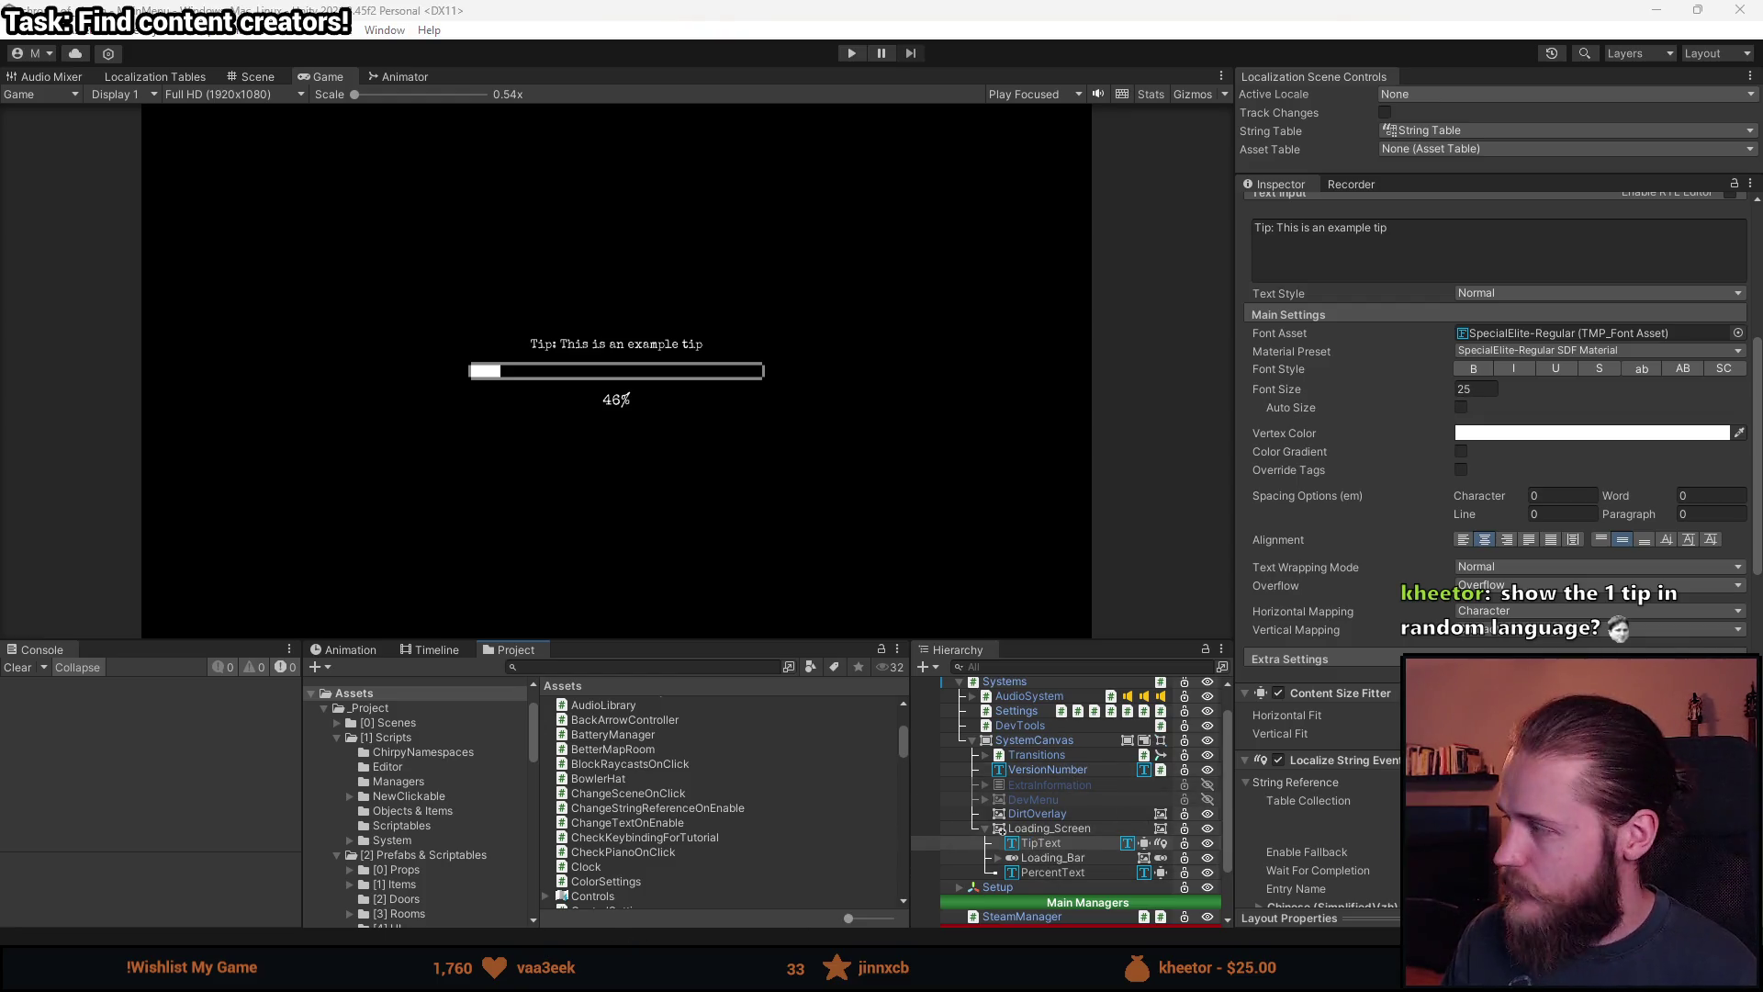
{"action": "key", "text": "alt+Tab"}
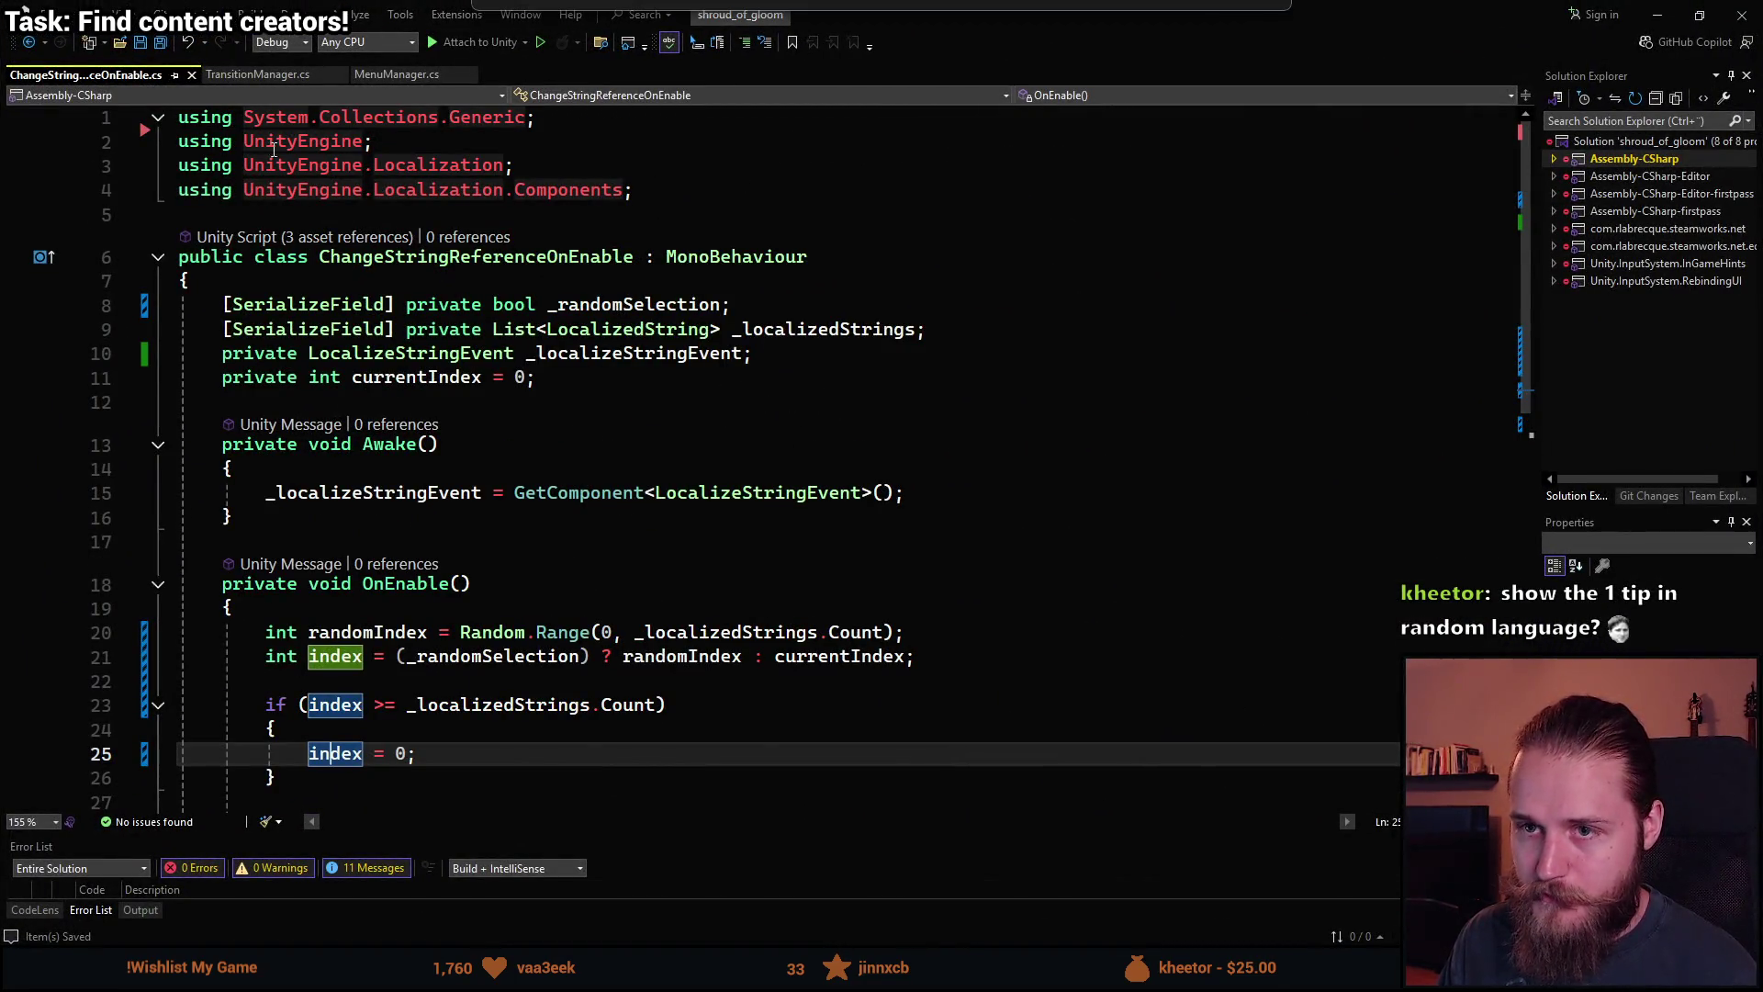
In TransitionManager.cs, add a [SerializeField] private GameObject _loadingScreen field below _fadeImage and save.
{"action": "key", "text": "ctrl+Tab"}
{"action": "scroll", "coordinate": [315, 118], "scroll_direction": "up", "scroll_amount": 20}
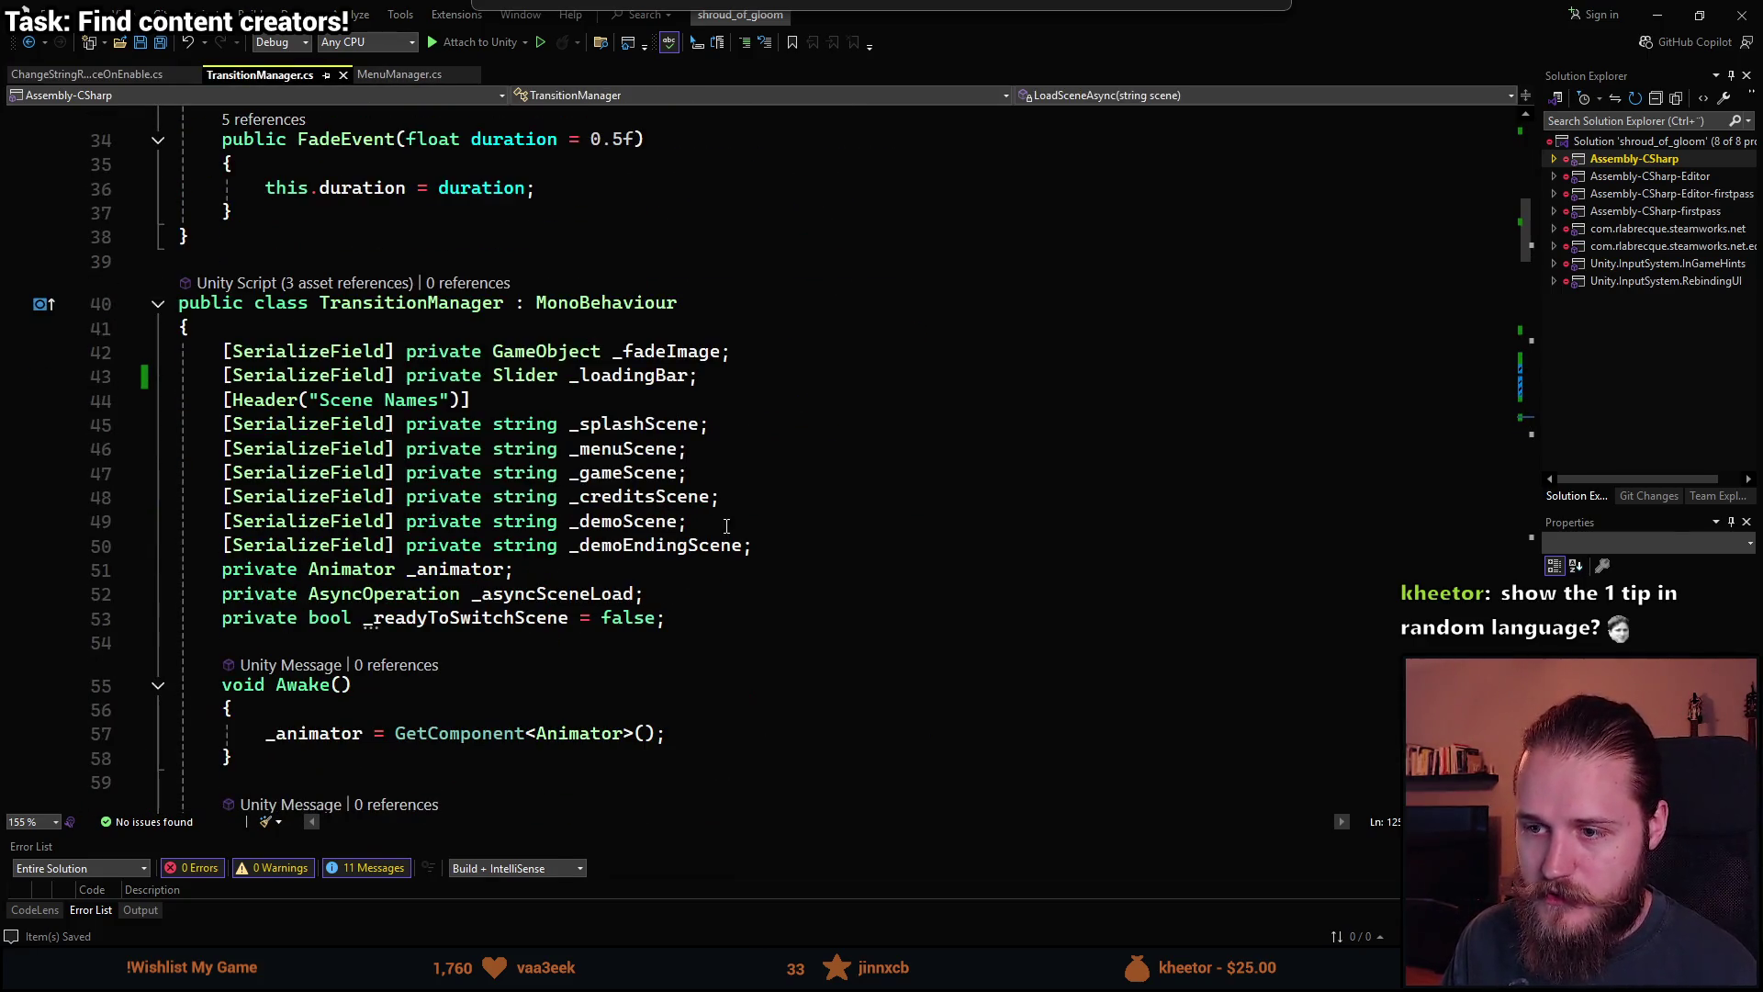
{"action": "left_click", "coordinate": [766, 352]}
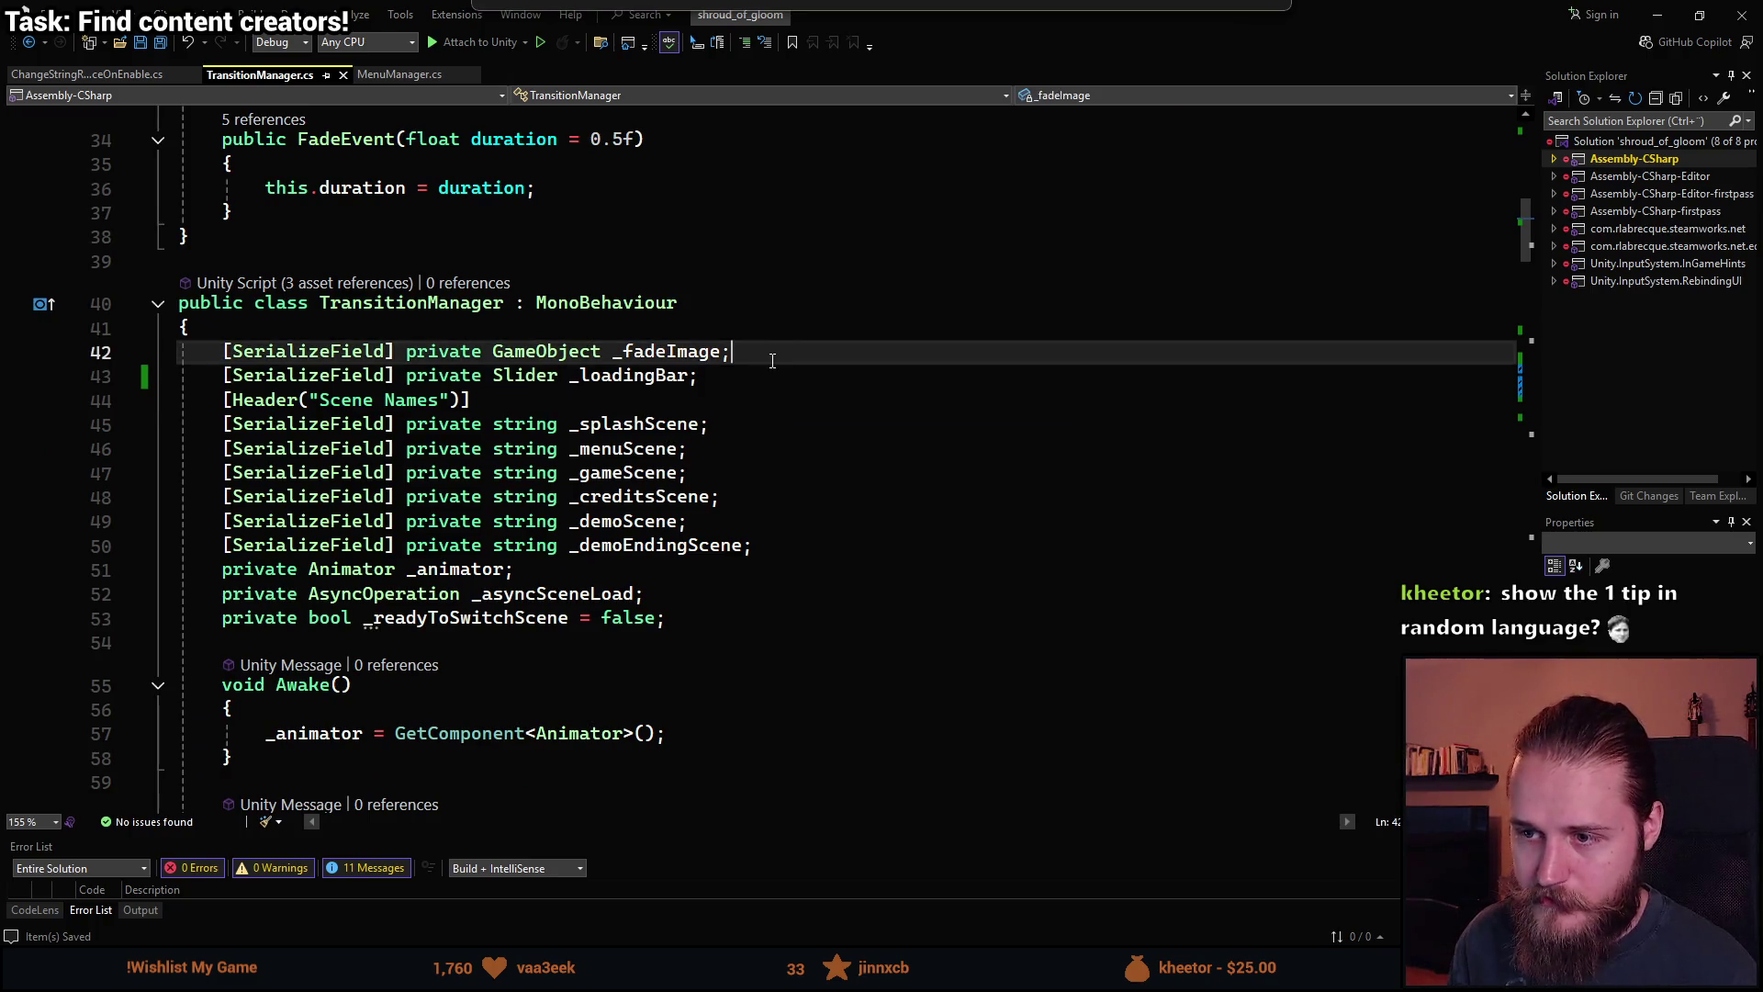
{"action": "key", "text": "Return"}
{"action": "type", "text": "sfp"}
{"action": "key", "text": "Tab"}
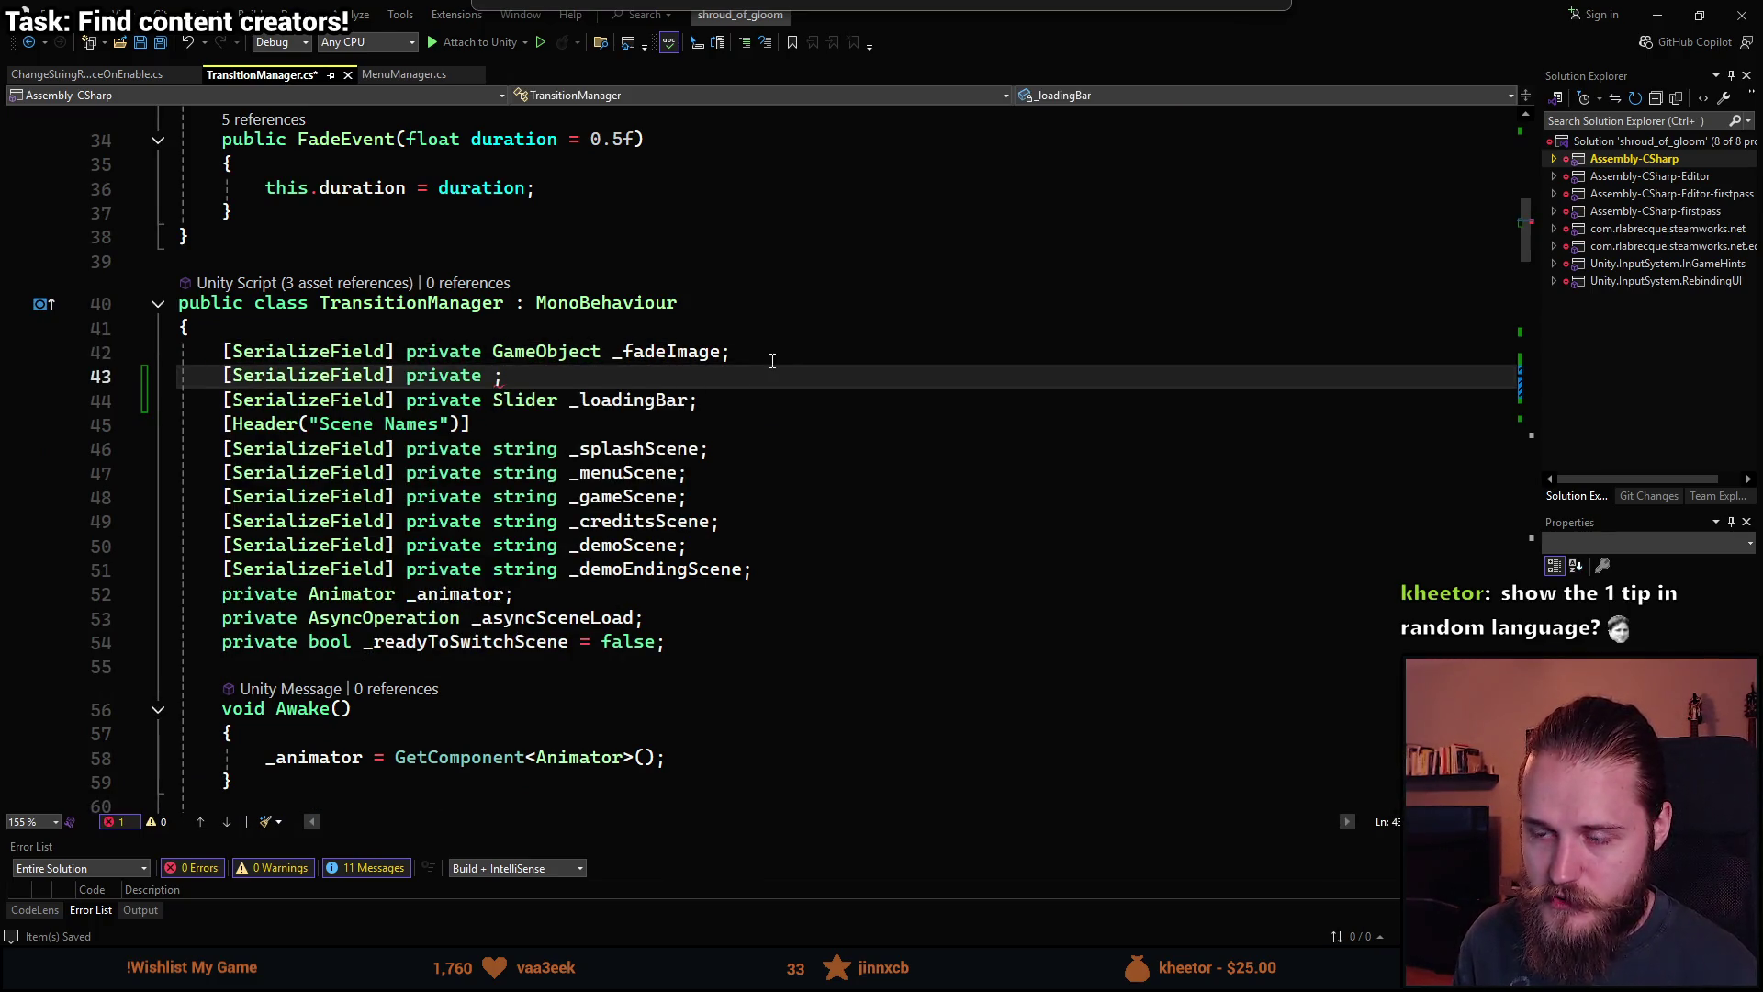
{"action": "type", "text": "GameObject"}
{"action": "type", "text": " _loadingScree"}
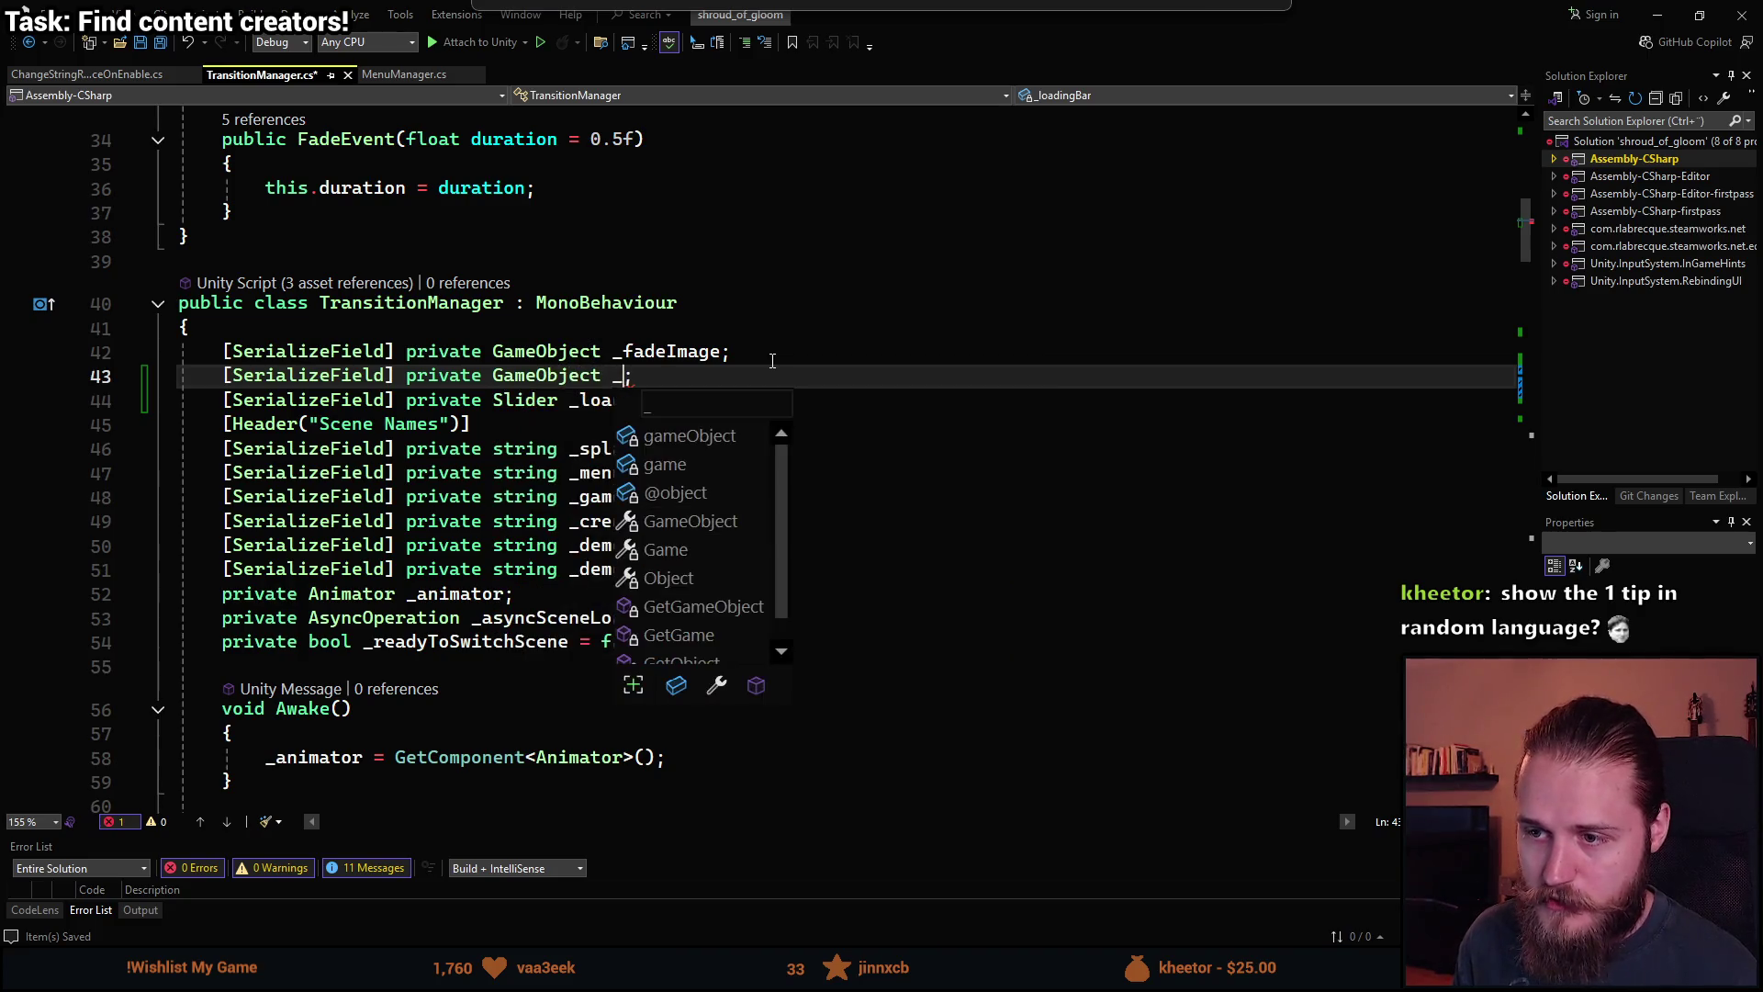
{"action": "type", "text": "n"}
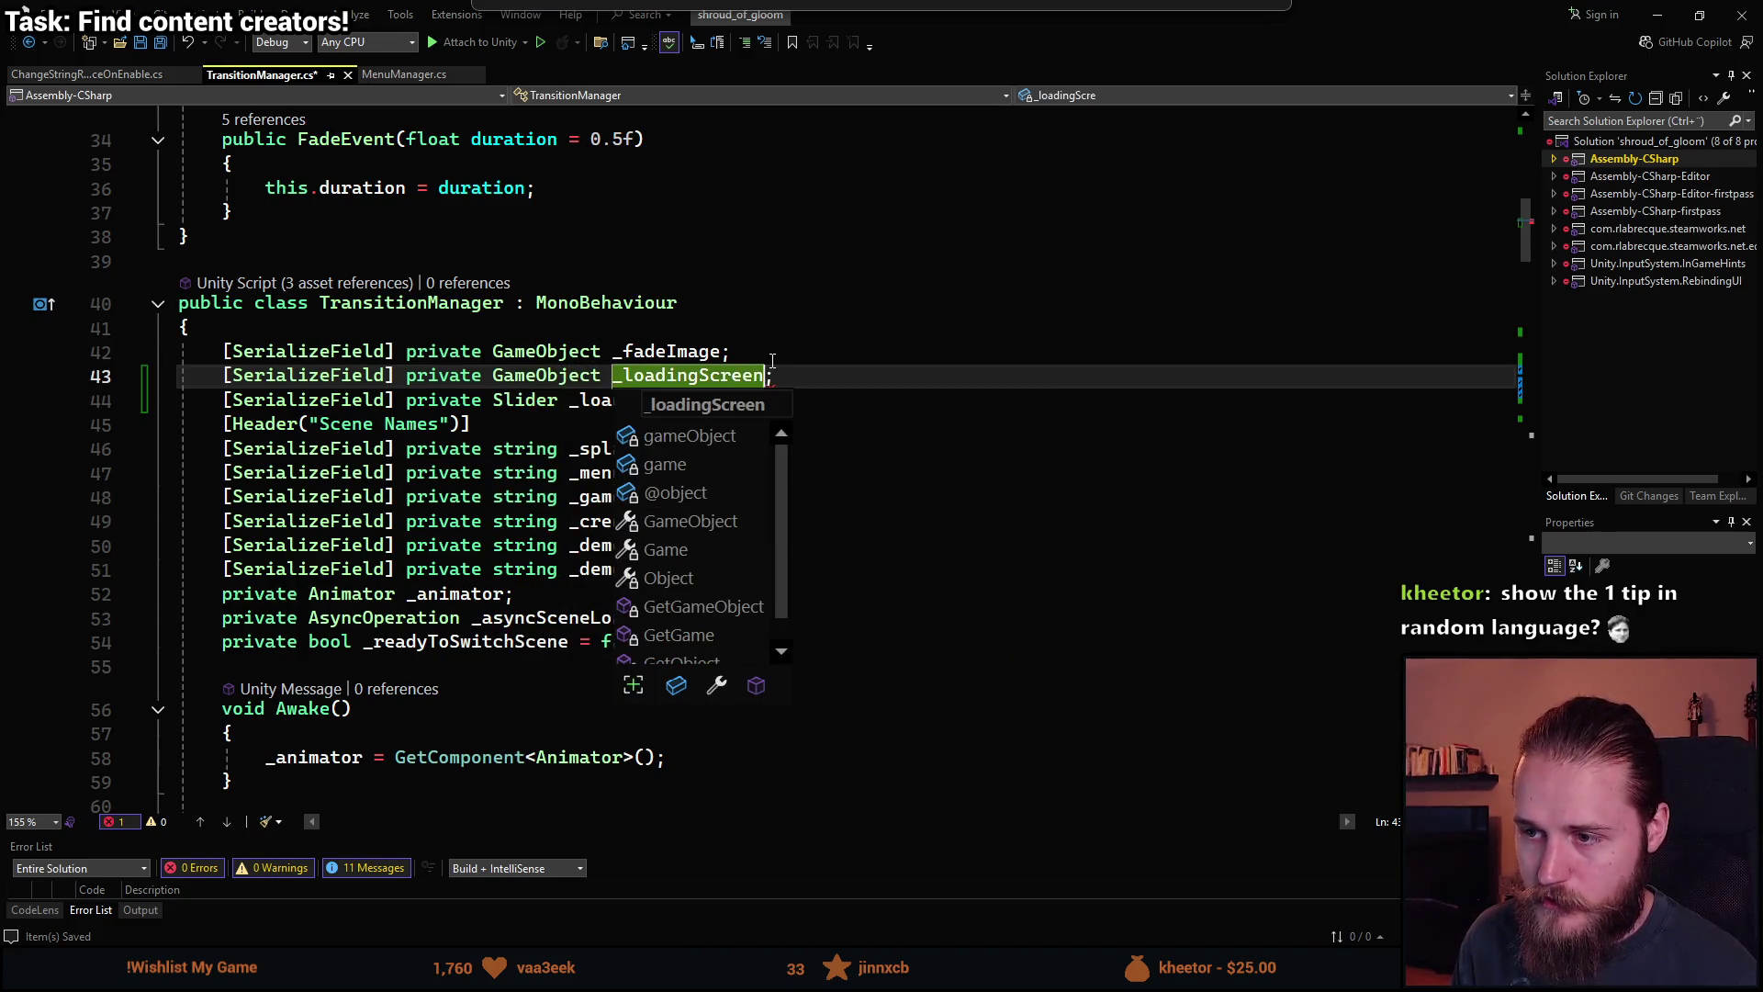
{"action": "left_click", "coordinate": [875, 415]}
{"action": "key", "text": "ctrl+s"}
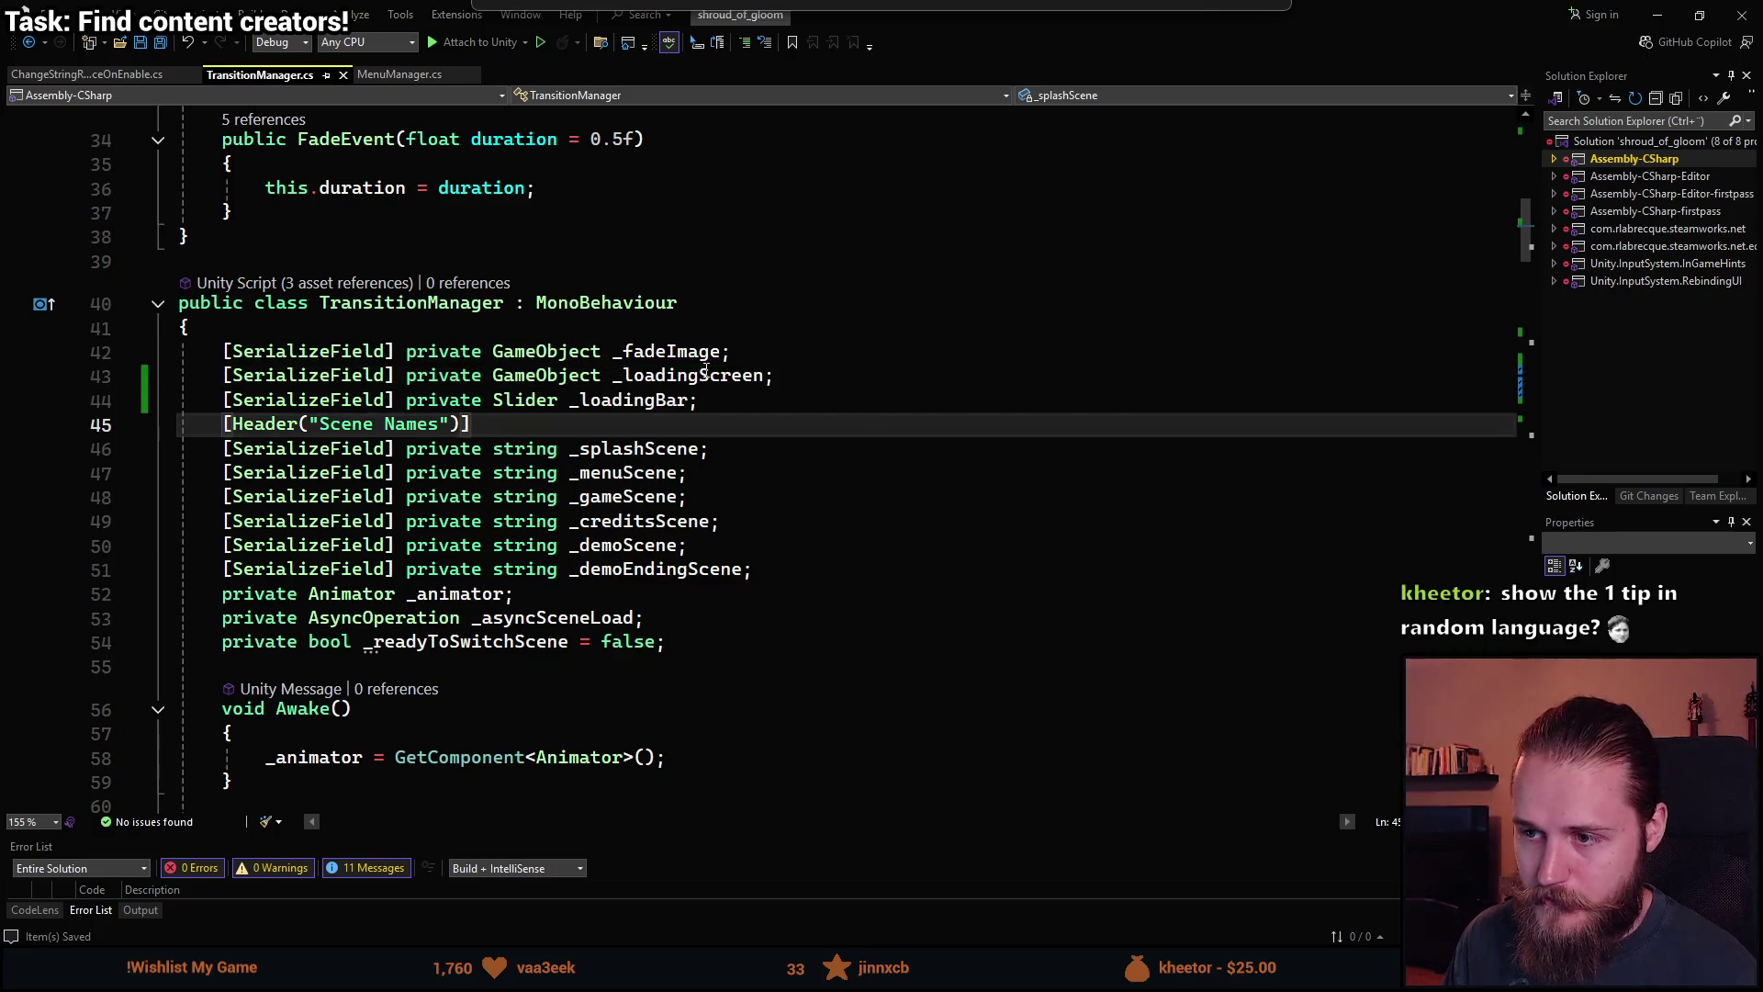
Replace _loadingBar.gameObject with _loadingScreen in the activation and deactivation calls, then save.
{"action": "scroll", "coordinate": [684, 627], "scroll_direction": "down", "scroll_amount": 7}
{"action": "scroll", "coordinate": [684, 627], "scroll_direction": "down", "scroll_amount": 8}
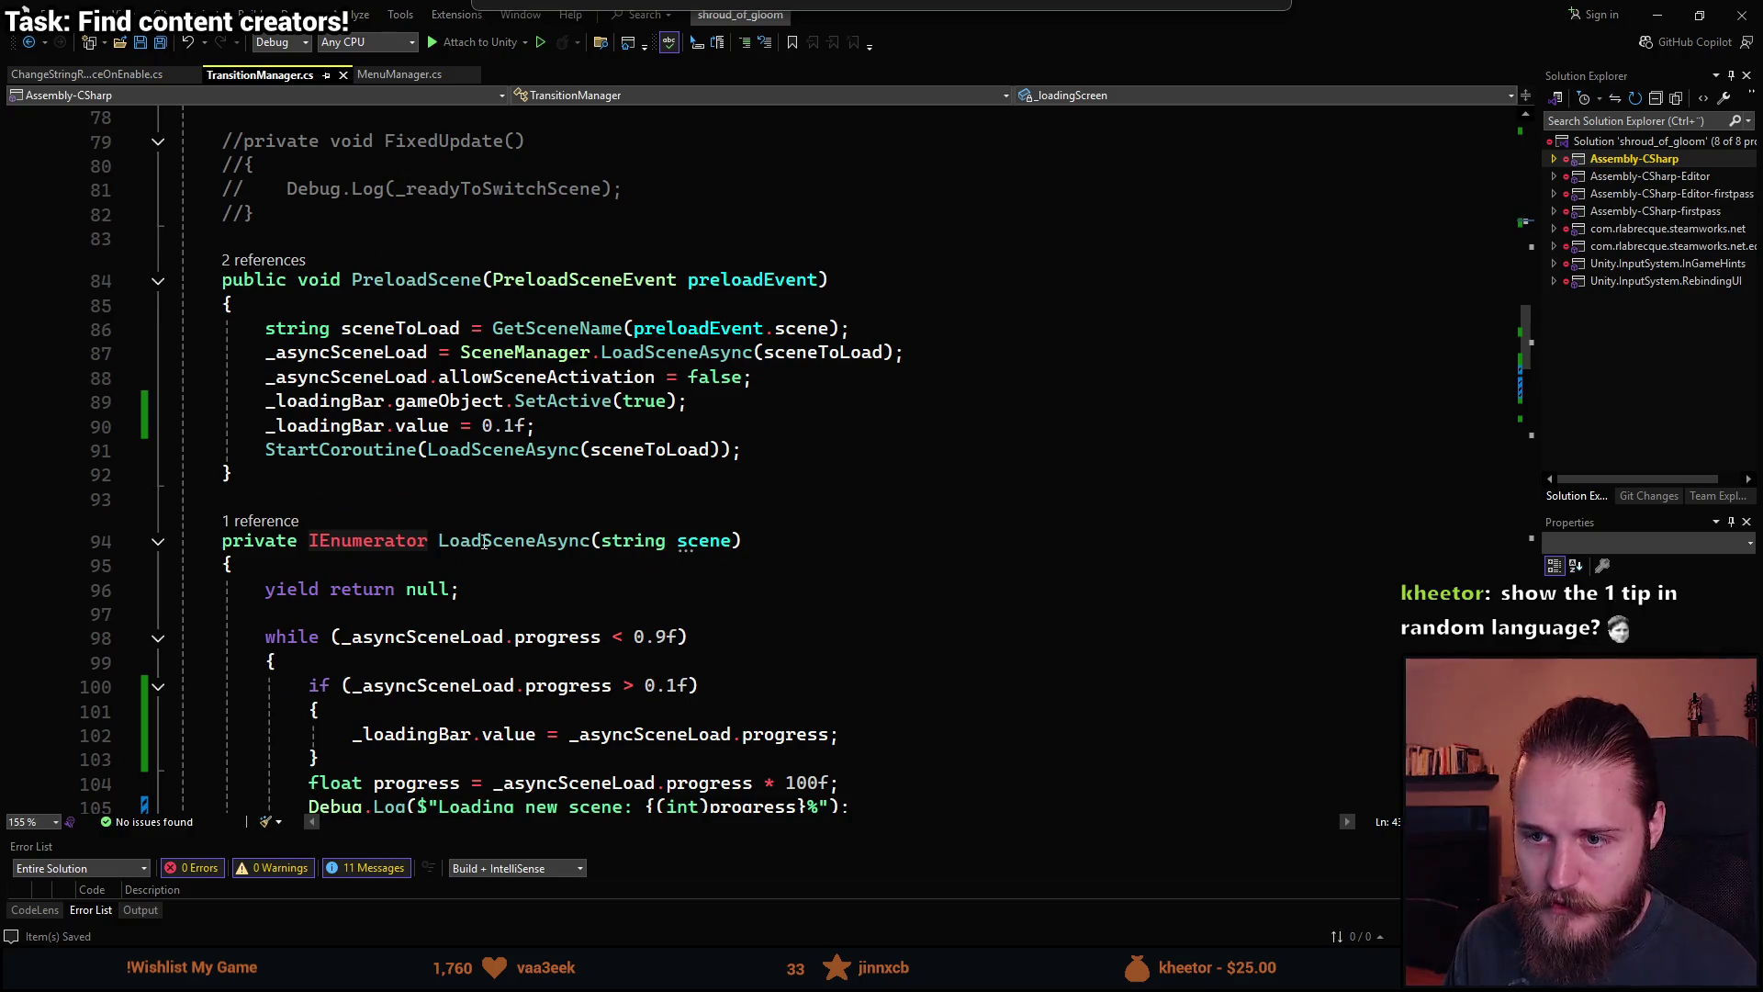
{"action": "left_click_drag", "start_coordinate": [504, 400], "coordinate": [266, 400]}
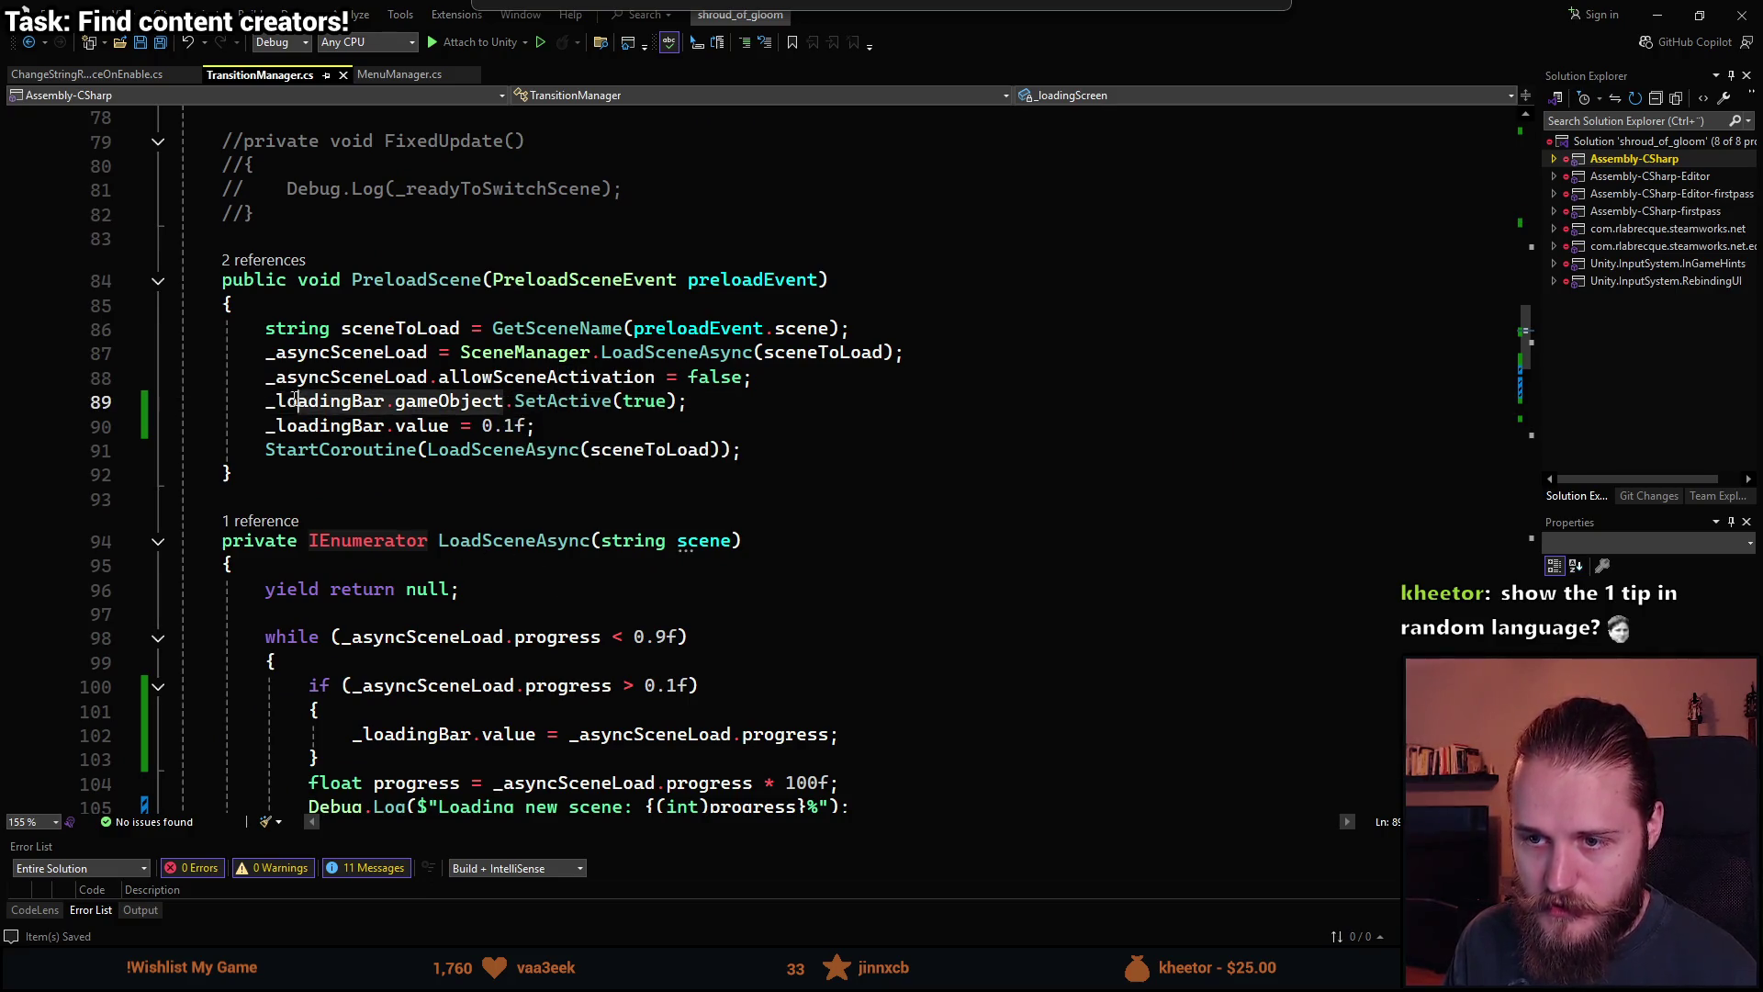
{"action": "type", "text": "_loadingScreen"}
{"action": "scroll", "coordinate": [558, 459], "scroll_direction": "down", "scroll_amount": 3}
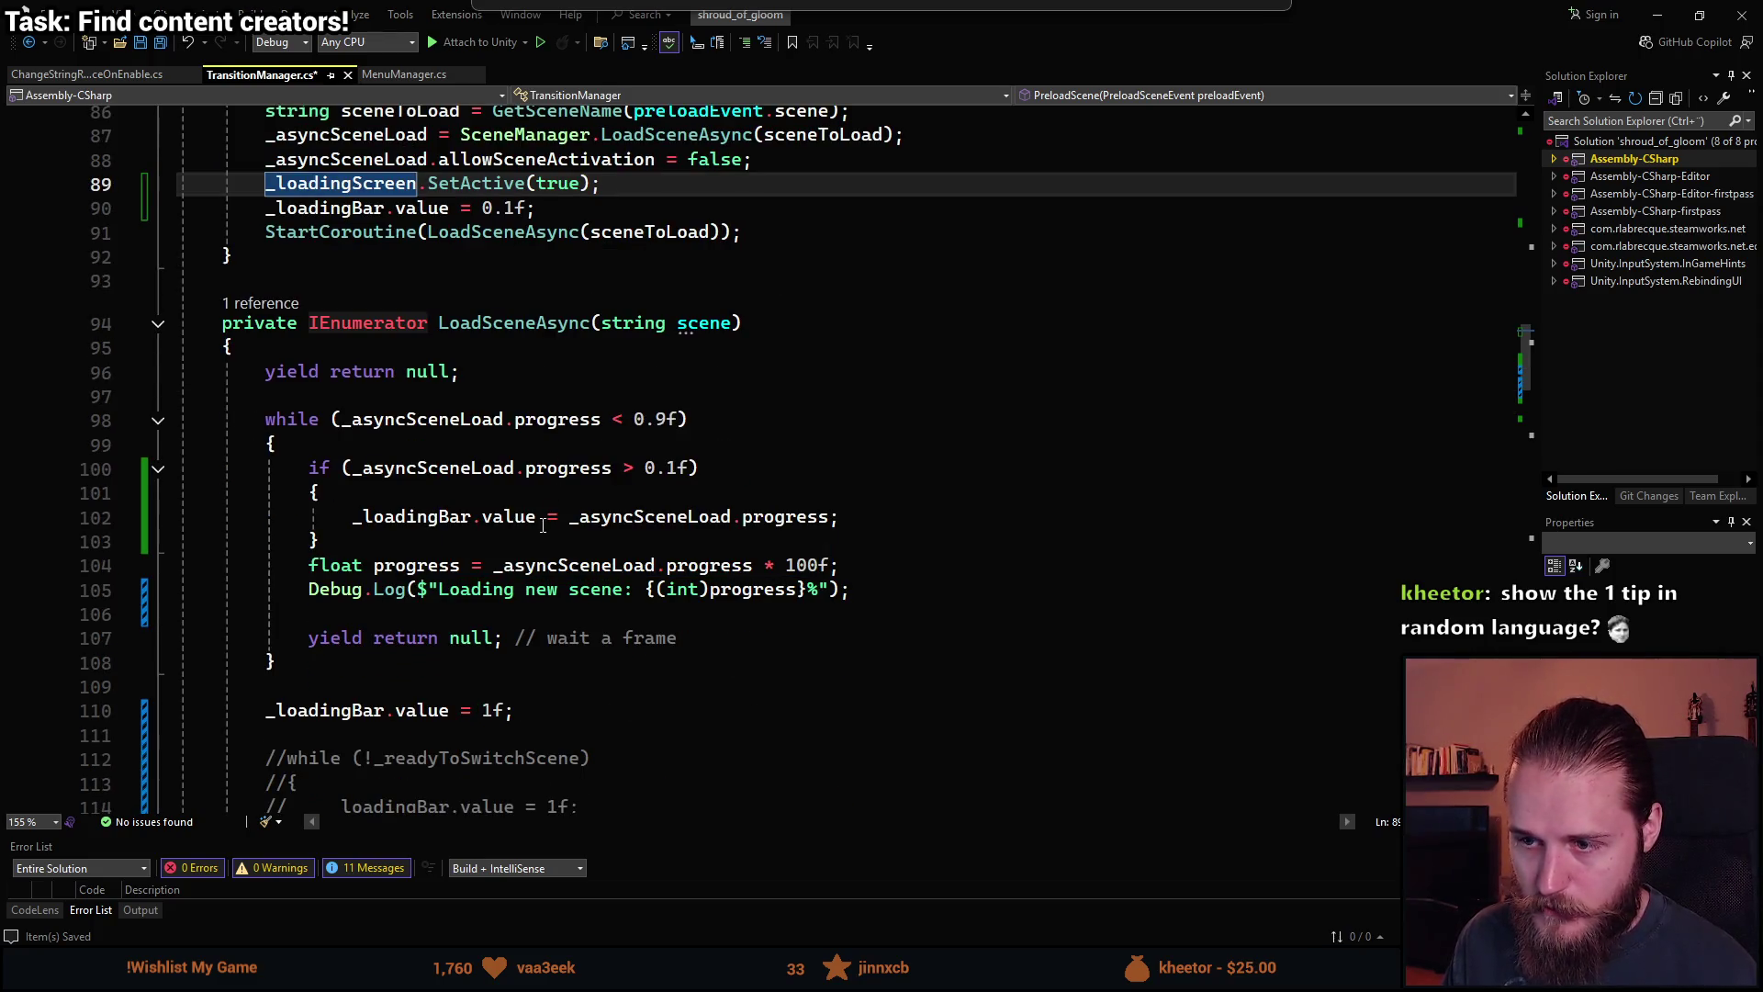
{"action": "scroll", "coordinate": [456, 341], "scroll_direction": "up", "scroll_amount": 2}
{"action": "scroll", "coordinate": [595, 427], "scroll_direction": "down", "scroll_amount": 4}
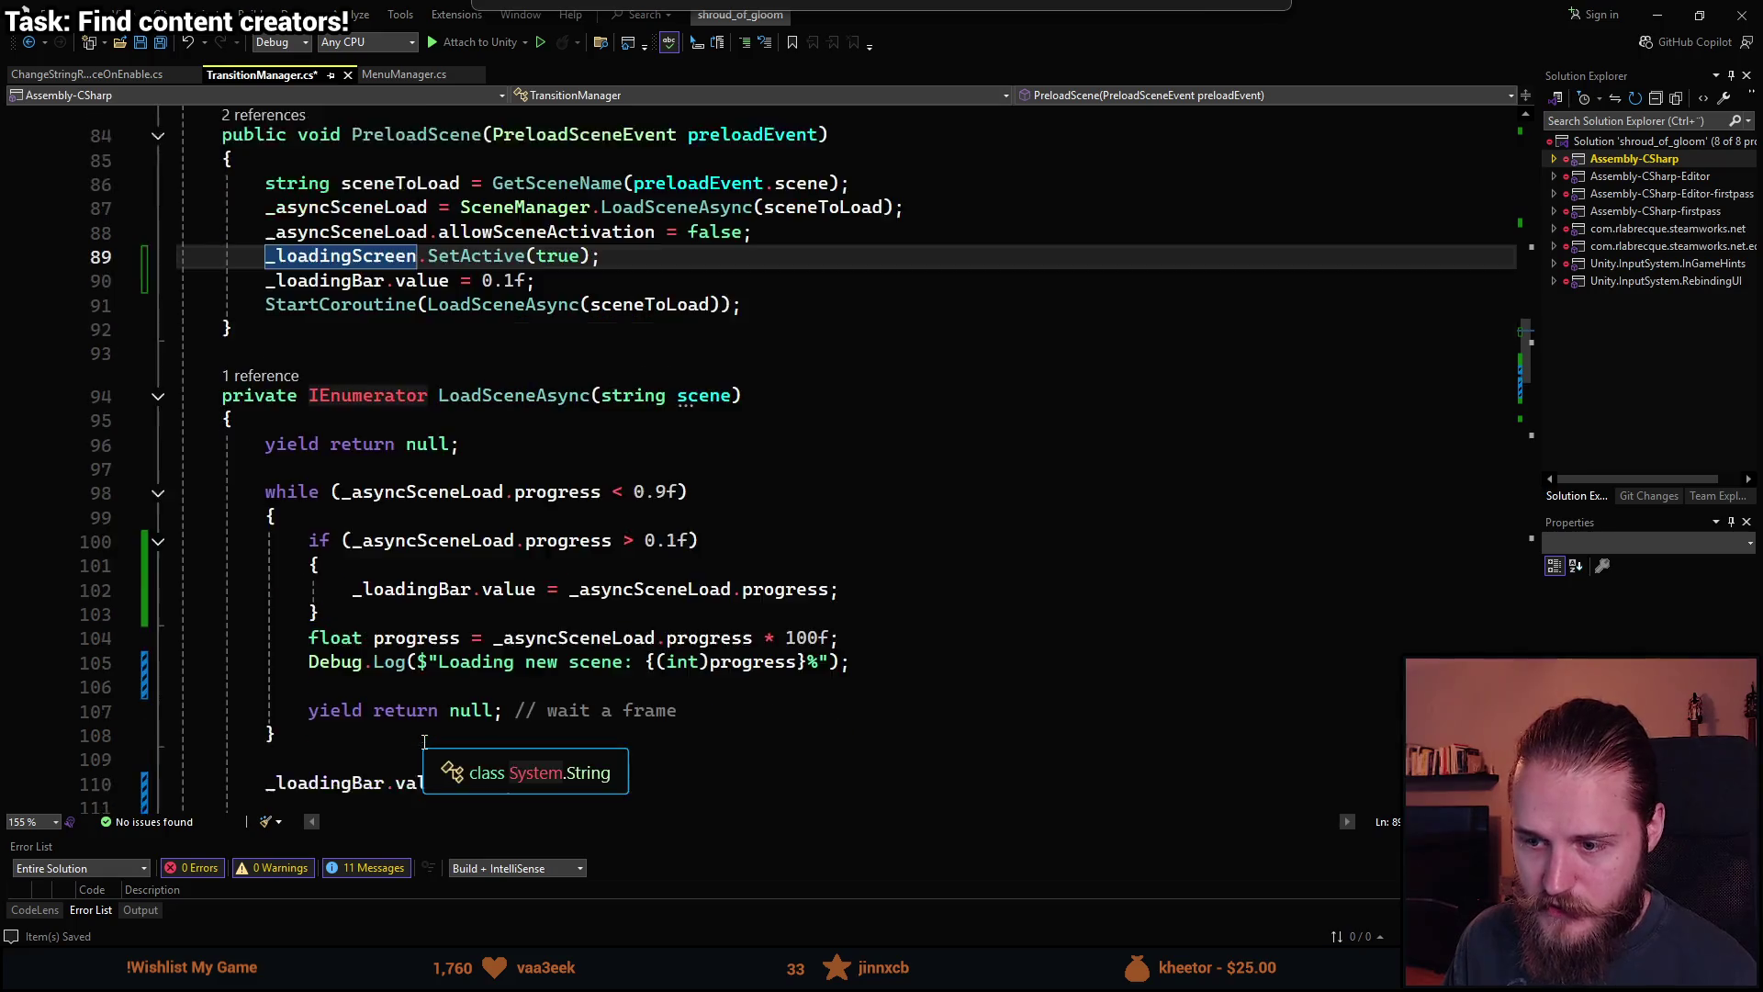
{"action": "scroll", "coordinate": [670, 494], "scroll_direction": "down", "scroll_amount": 5}
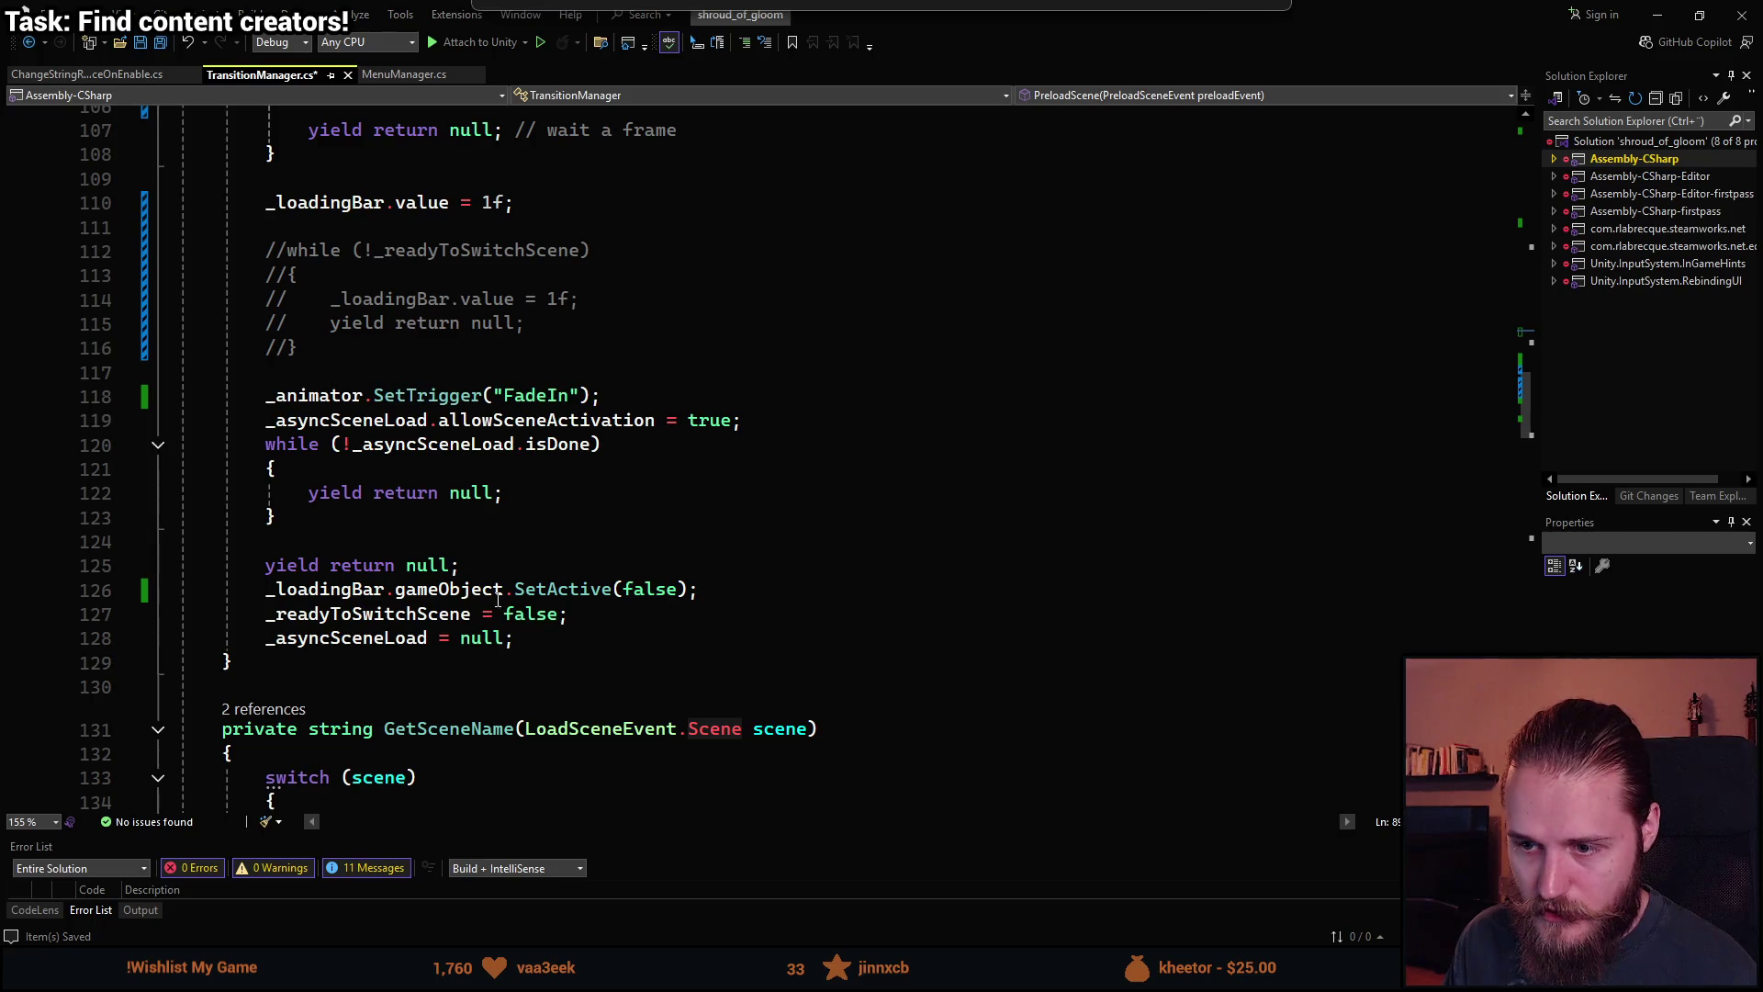
{"action": "left_click_drag", "start_coordinate": [499, 599], "coordinate": [267, 589]}
{"action": "type", "text": "_loadingScreen"}
{"action": "key", "text": "ctrl+s"}
Let Unity recompile the script, then return to Visual Studio.
{"action": "key", "text": "alt+Tab"}
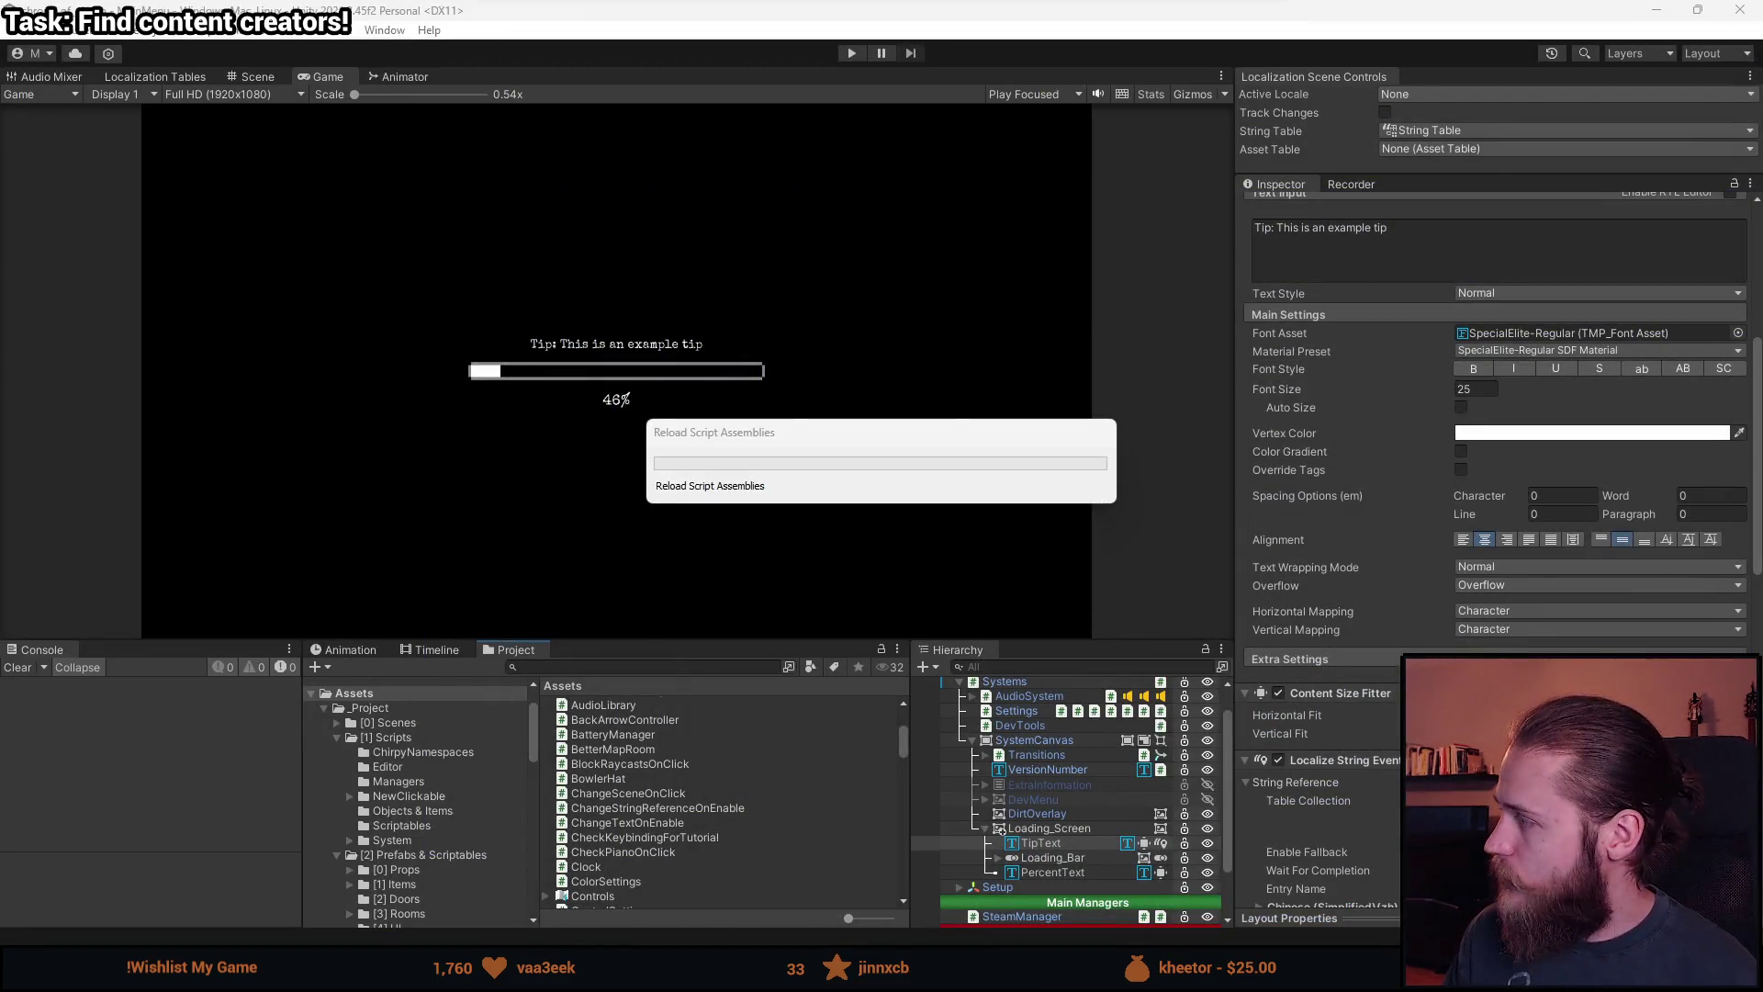
{"action": "key", "text": "alt+Tab"}
{"action": "scroll", "coordinate": [781, 543], "scroll_direction": "up", "scroll_amount": 17}
{"action": "scroll", "coordinate": [757, 459], "scroll_direction": "up", "scroll_amount": 7}
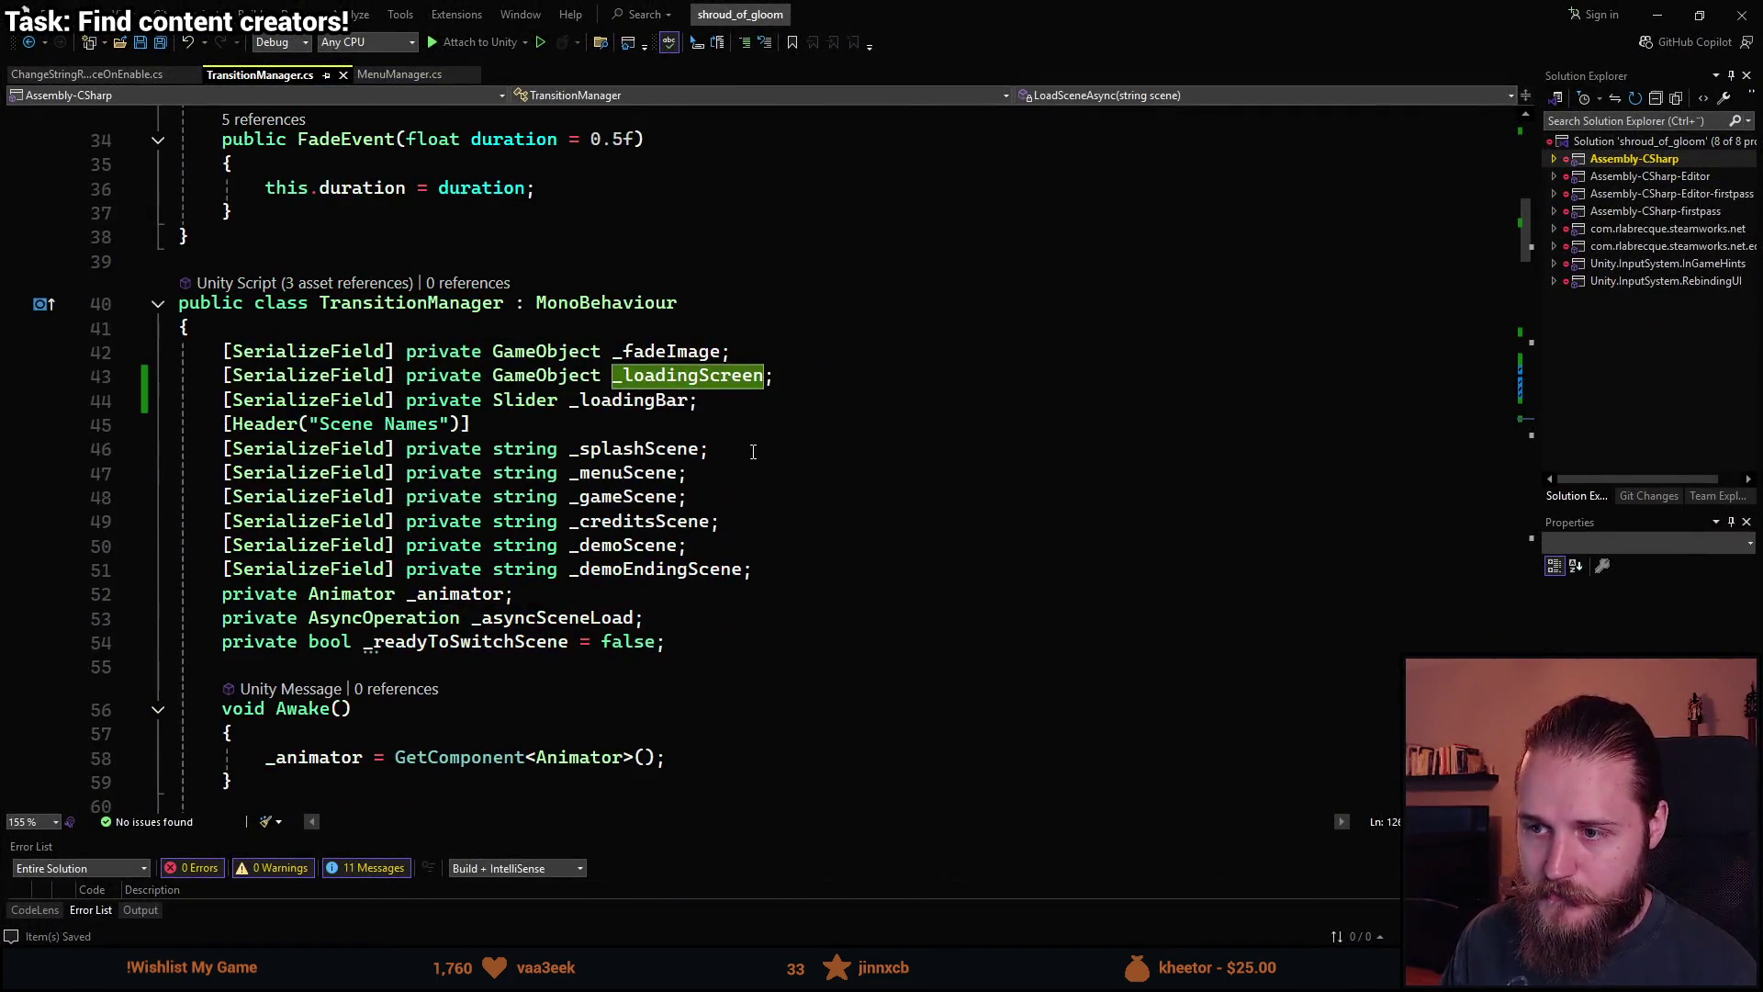
Add a serialized TextMeshProUGUI _loadingPercentText field below _loadingBar and save.
{"action": "left_click", "coordinate": [787, 393]}
{"action": "key", "text": "Return"}
{"action": "type", "text": "sf"}
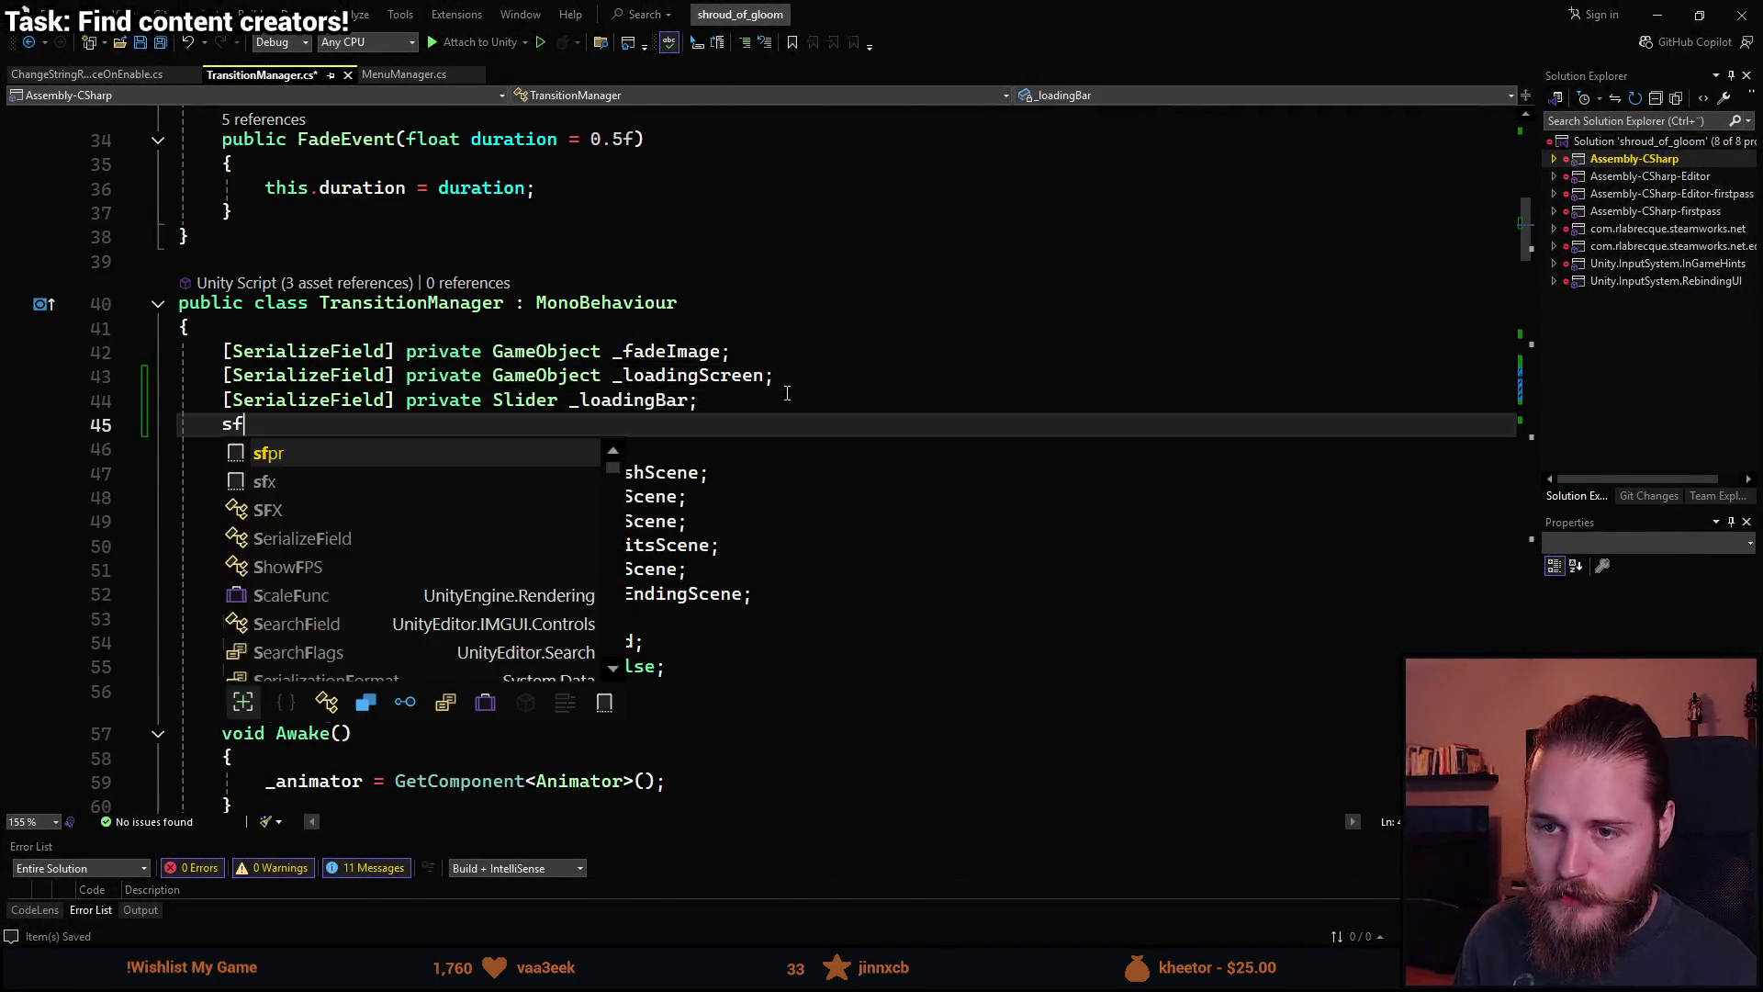
{"action": "key", "text": "Tab"}
{"action": "key", "text": "Tab"}
{"action": "type", "text": "TextMesh"}
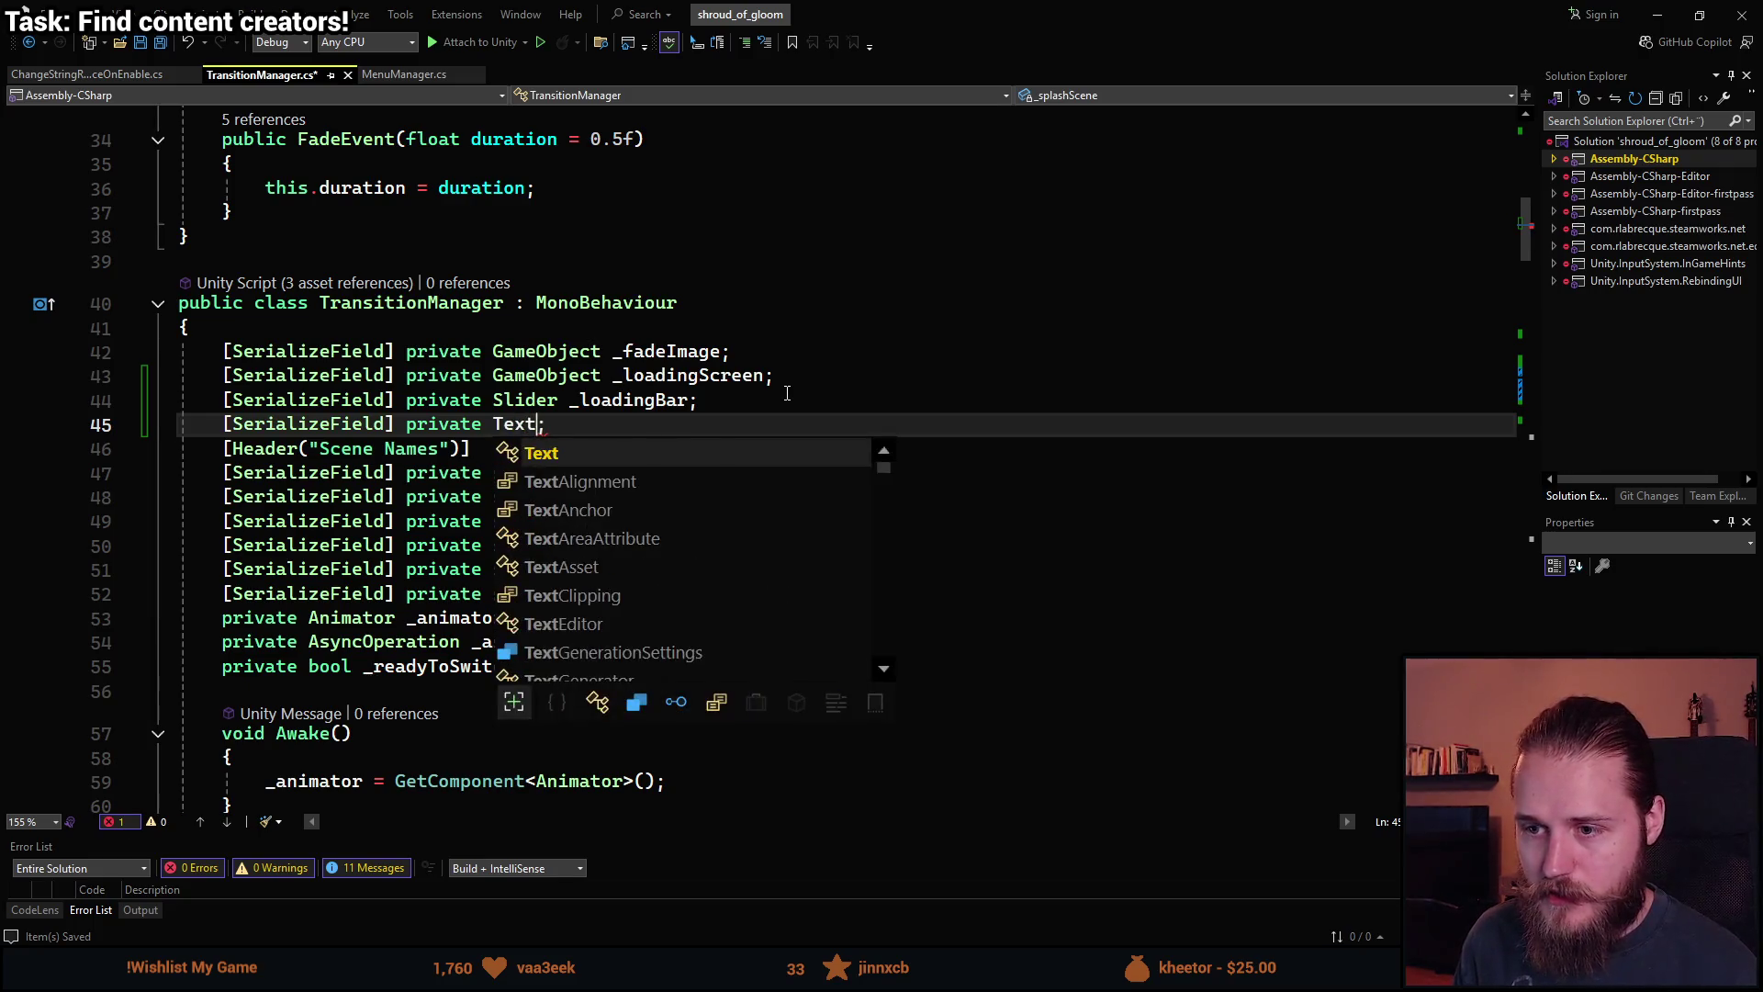
{"action": "type", "text": "ProU"}
{"action": "key", "text": "Tab"}
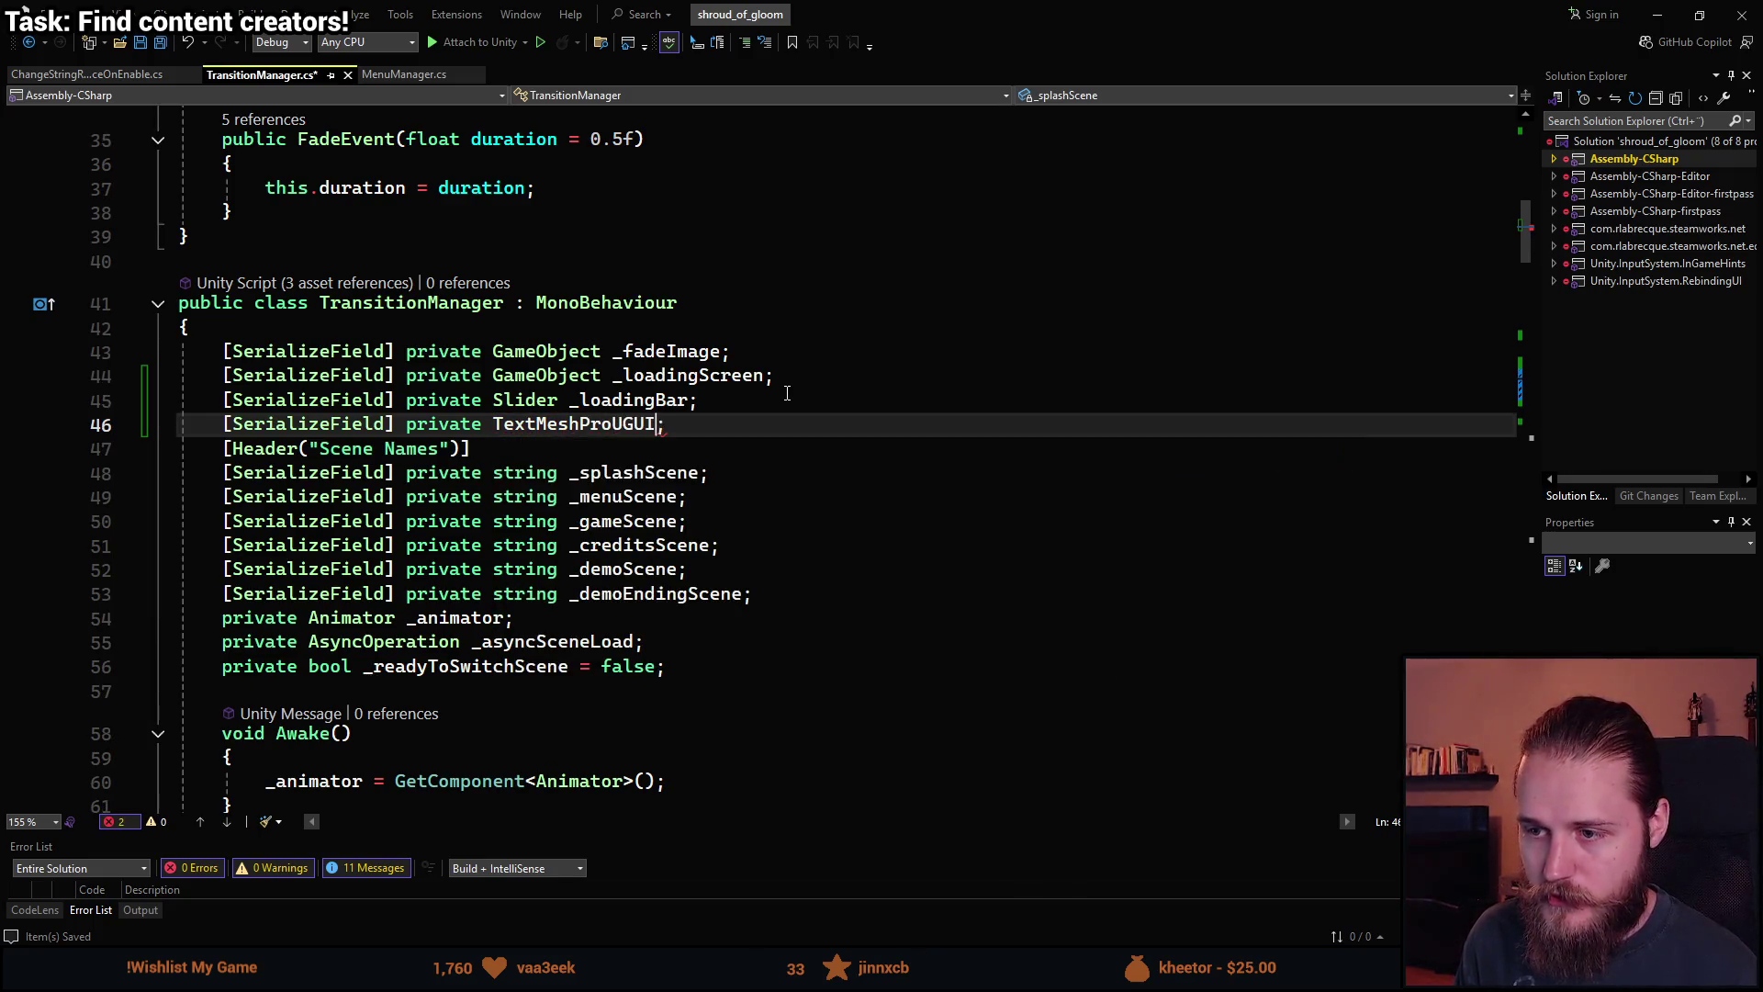
{"action": "type", "text": "_loading"}
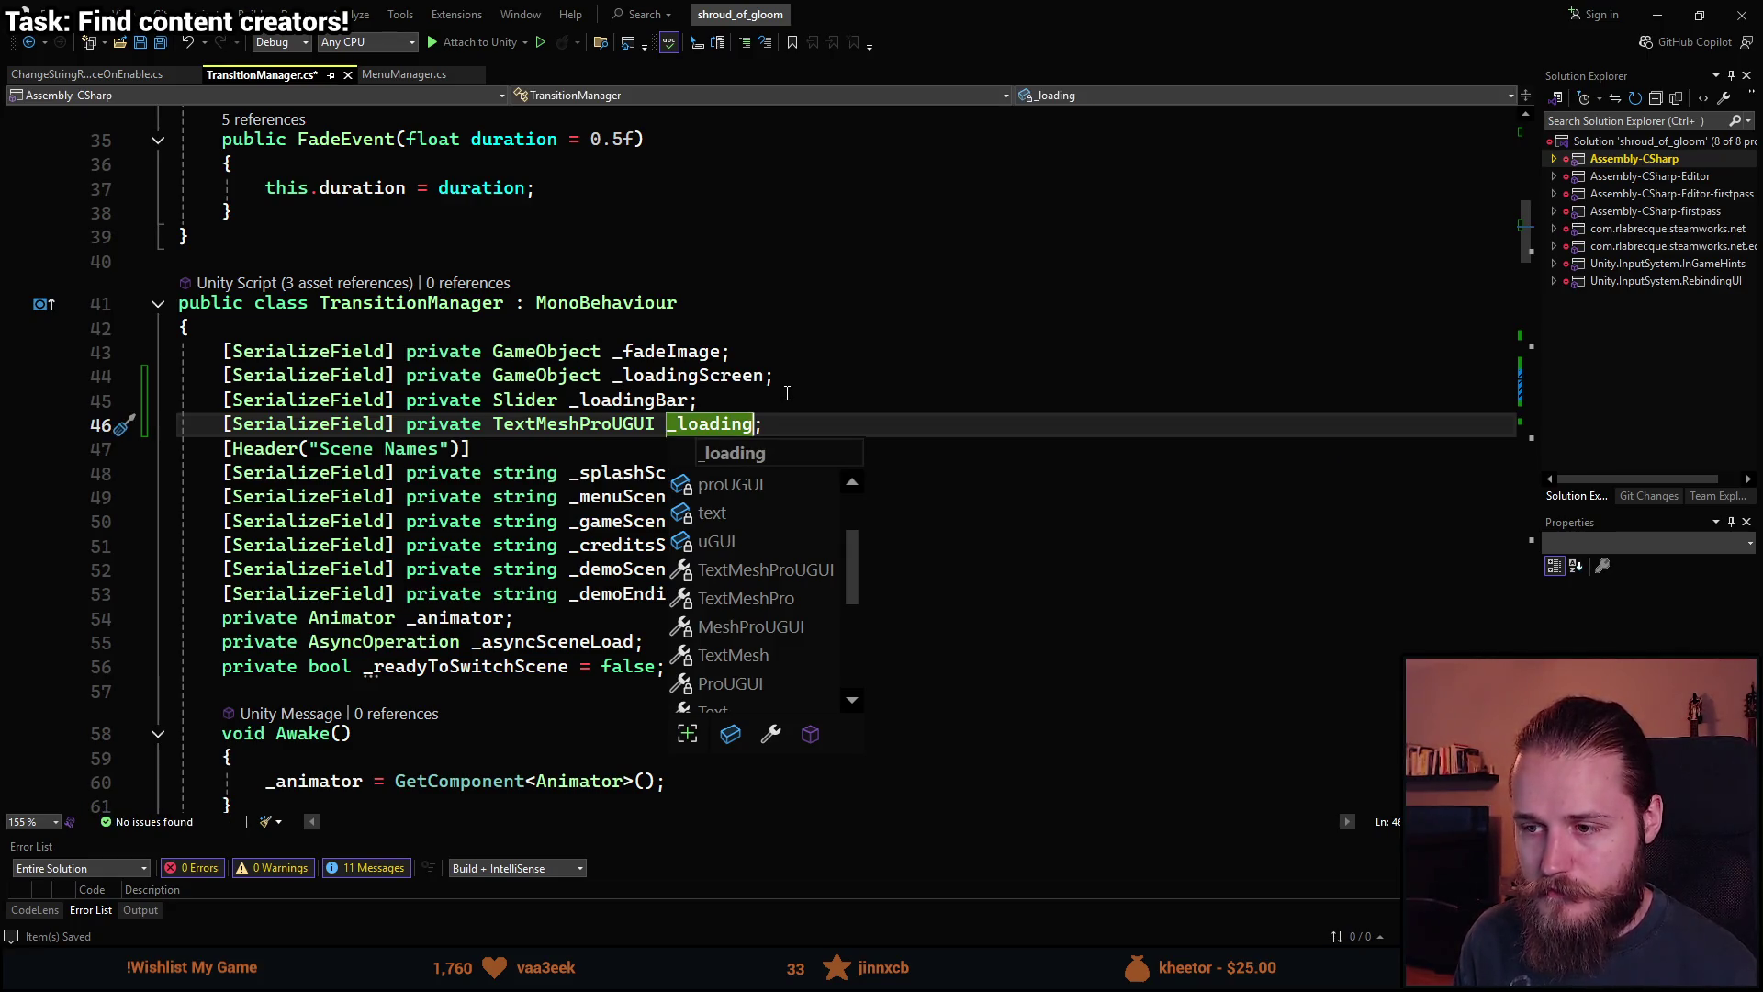
{"action": "type", "text": "Percent"}
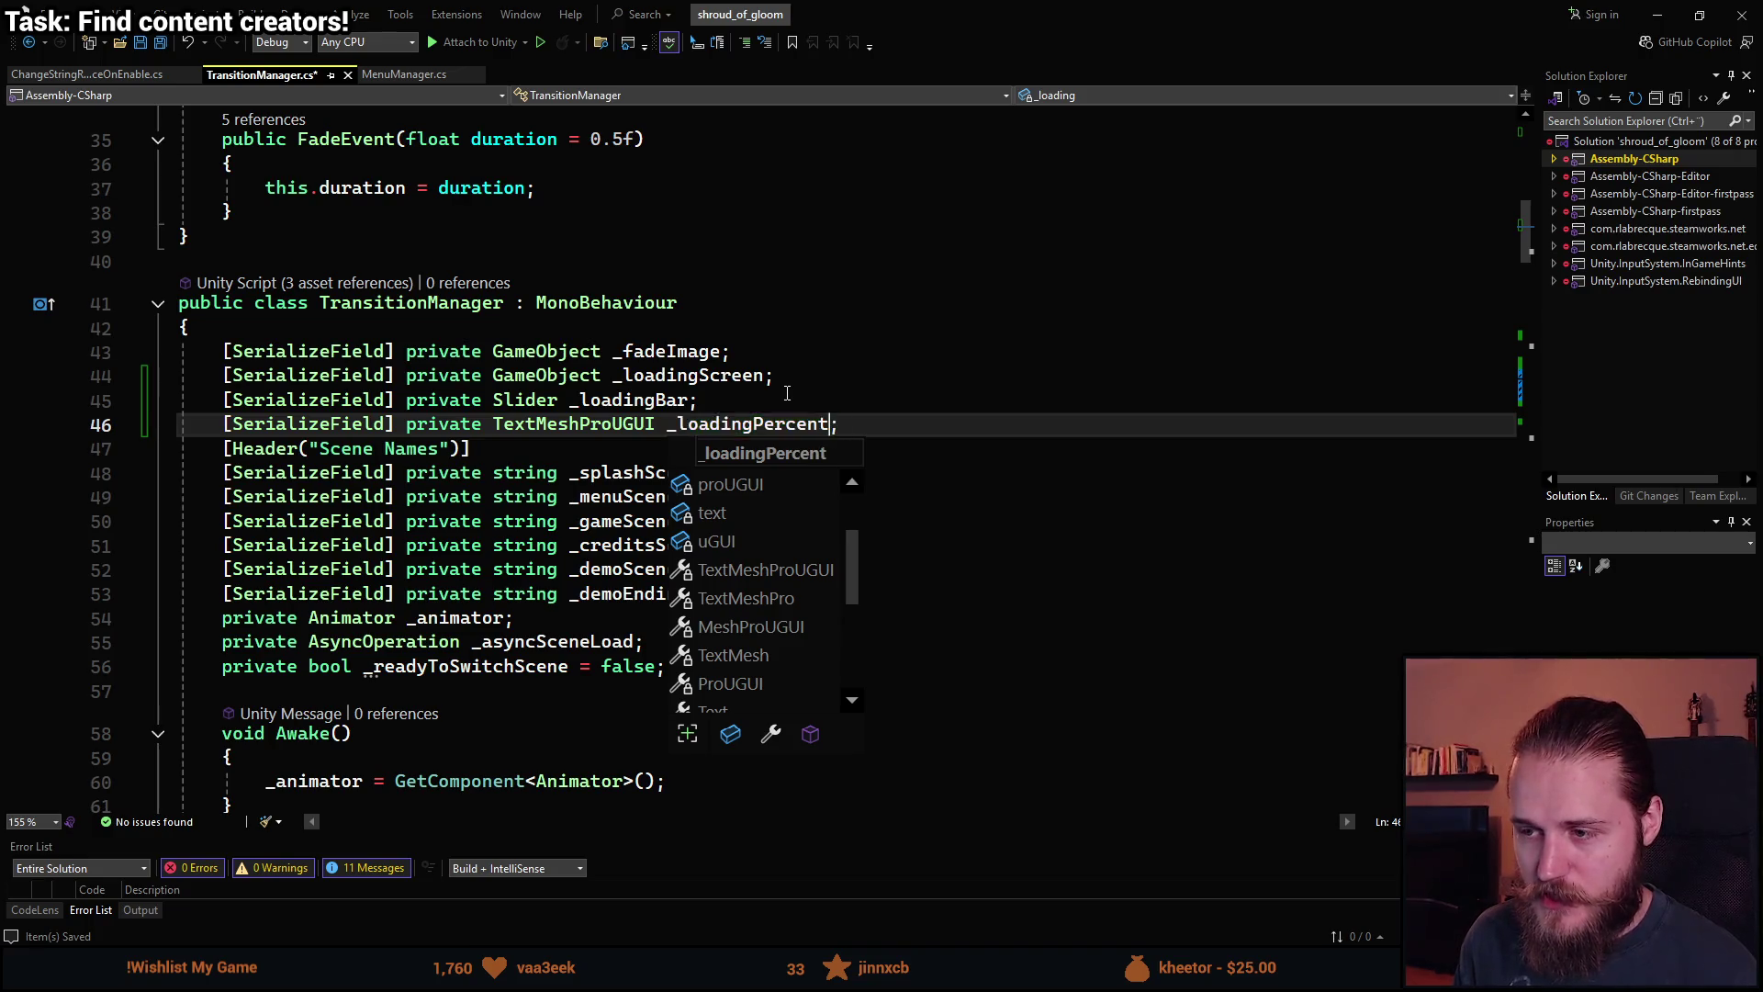
{"action": "type", "text": "Text"}
{"action": "key", "text": "Escape"}
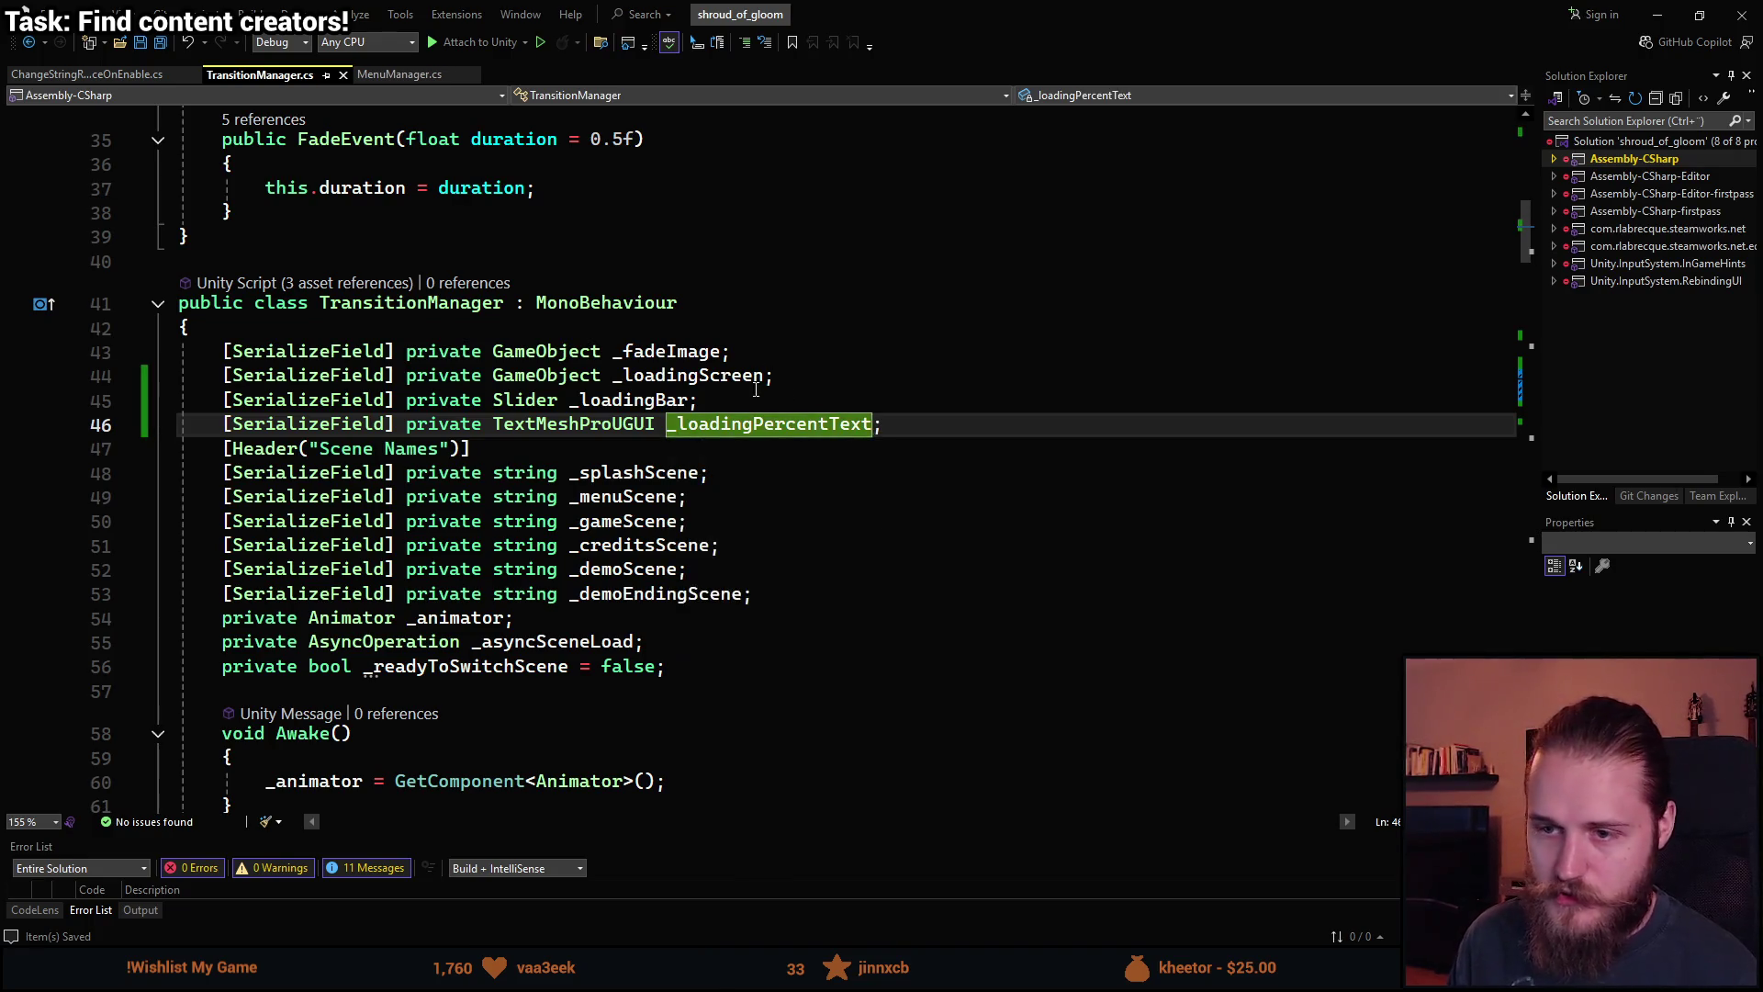
{"action": "key", "text": "ctrl+s"}
Scroll through LoadSceneAsync and place the caret in the loading progress loop.
{"action": "scroll", "coordinate": [656, 723], "scroll_direction": "down", "scroll_amount": 8}
{"action": "scroll", "coordinate": [656, 724], "scroll_direction": "down", "scroll_amount": 15}
{"action": "scroll", "coordinate": [539, 520], "scroll_direction": "up", "scroll_amount": 4}
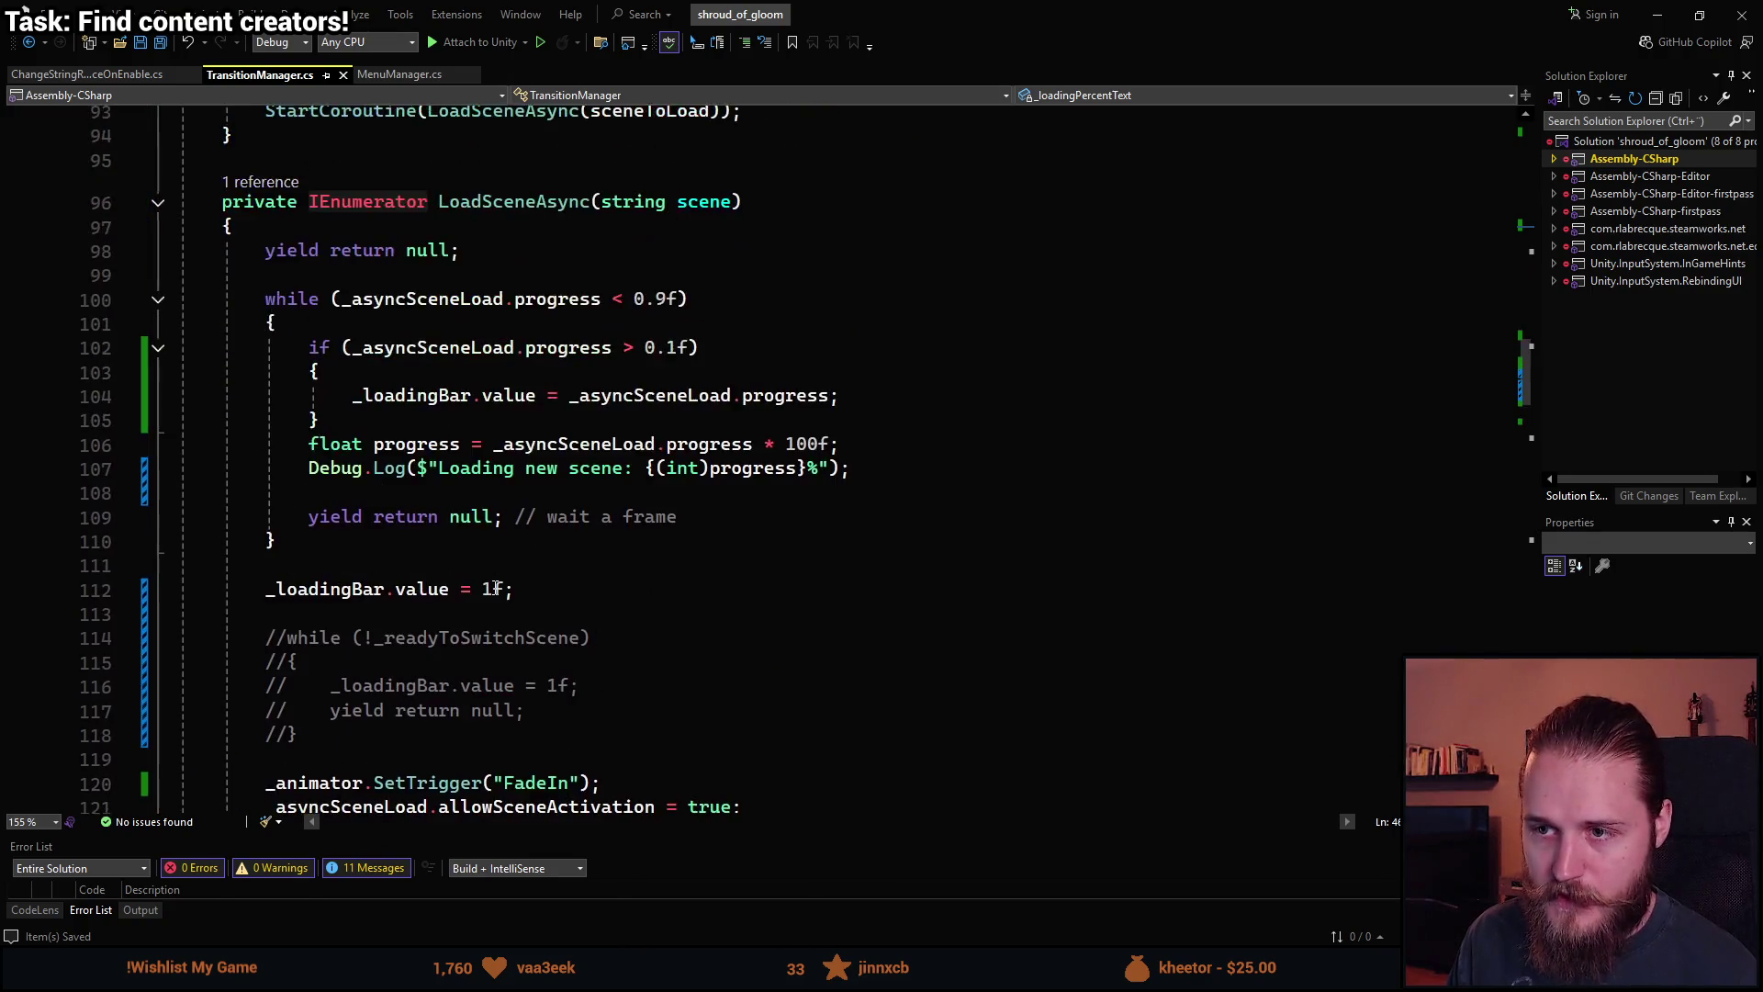
{"action": "scroll", "coordinate": [570, 377], "scroll_direction": "up", "scroll_amount": 1}
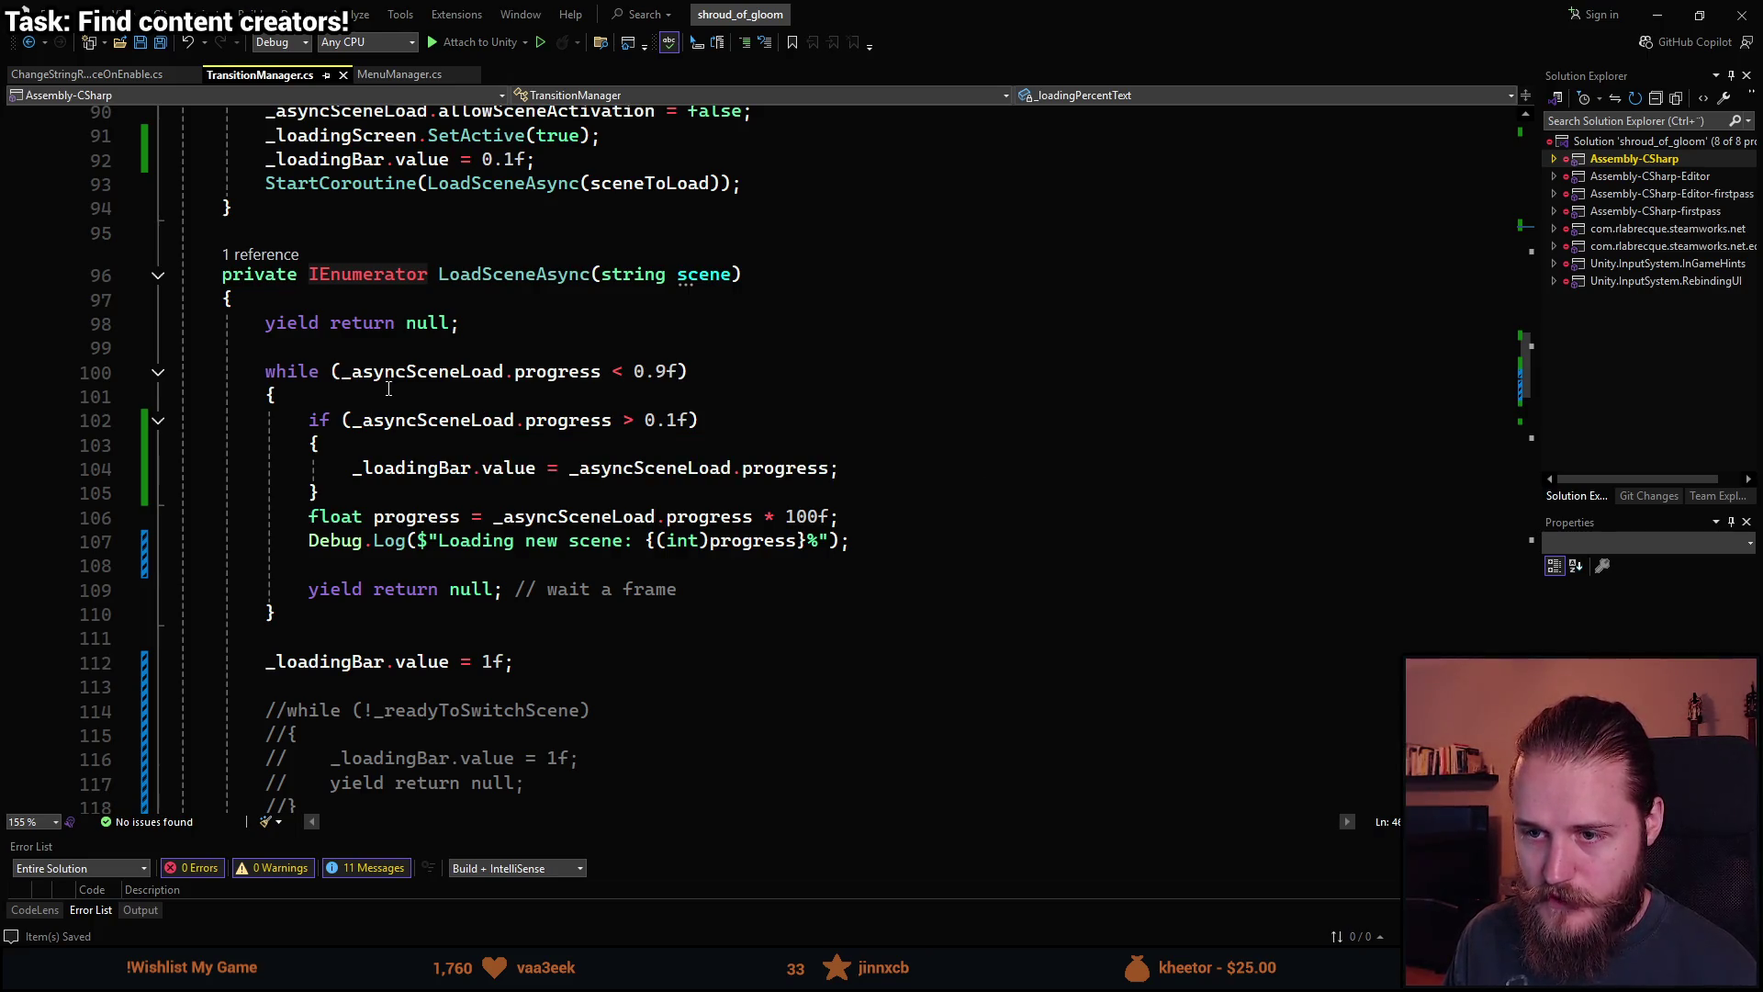
{"action": "left_click", "coordinate": [514, 393]}
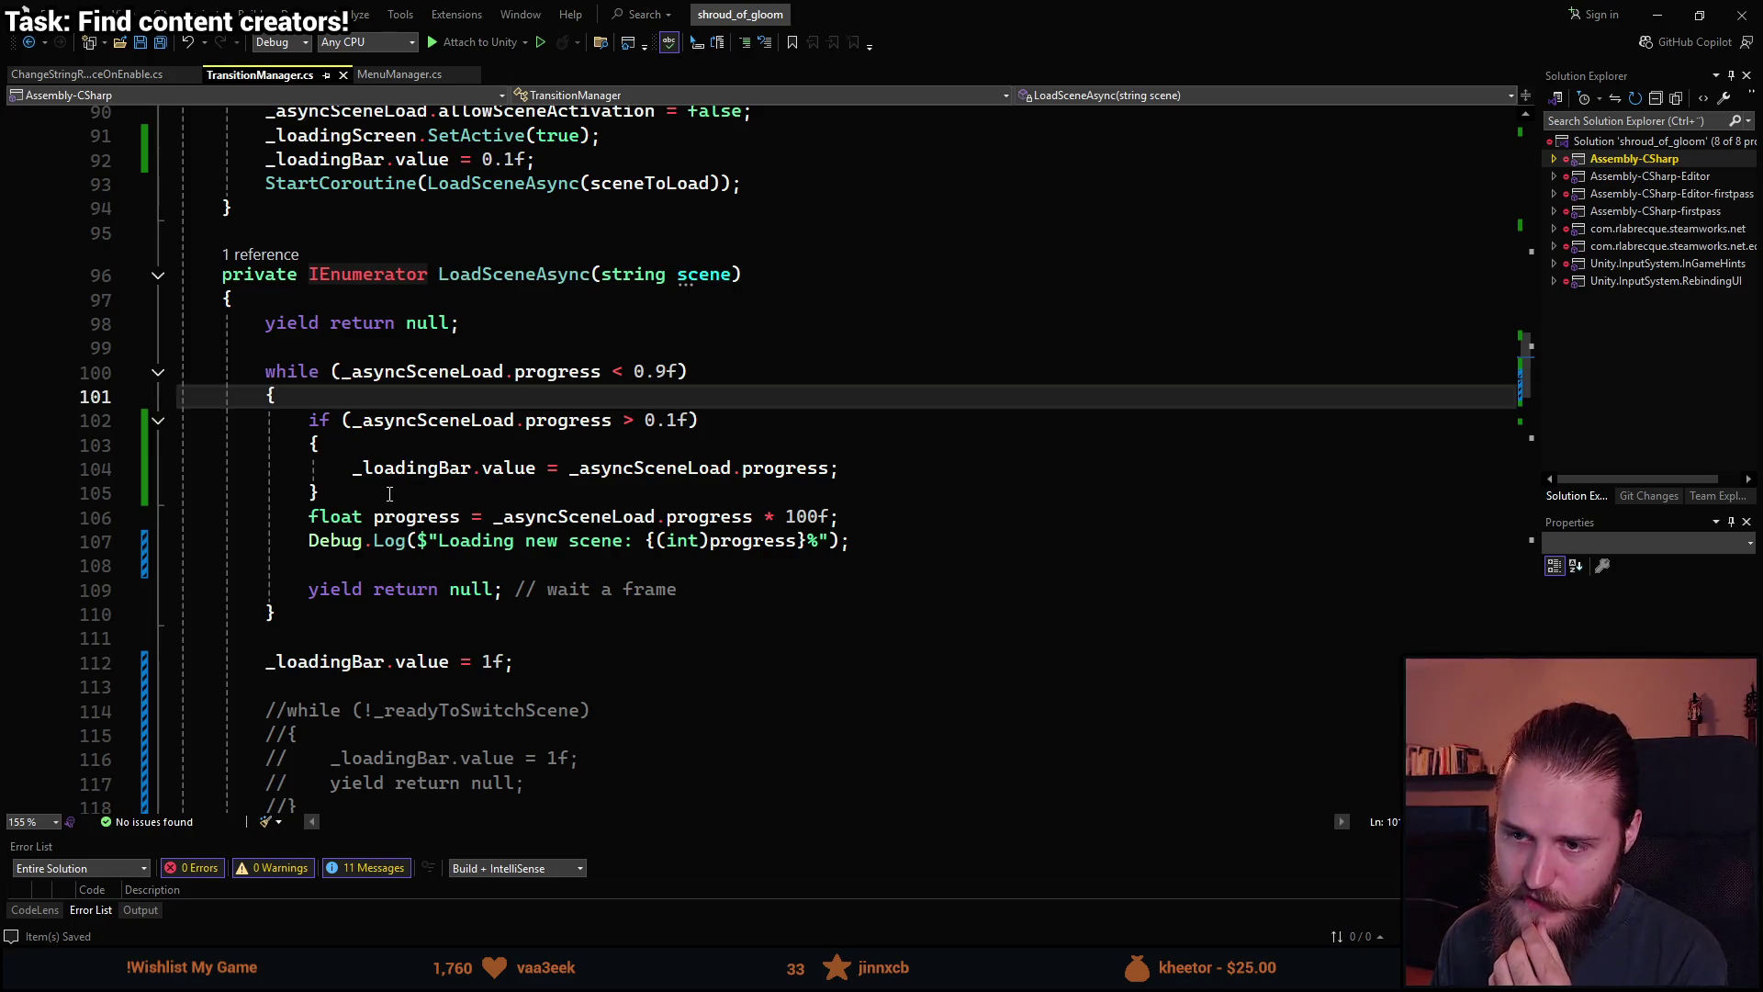
{"action": "scroll", "coordinate": [389, 494], "scroll_direction": "up", "scroll_amount": 3}
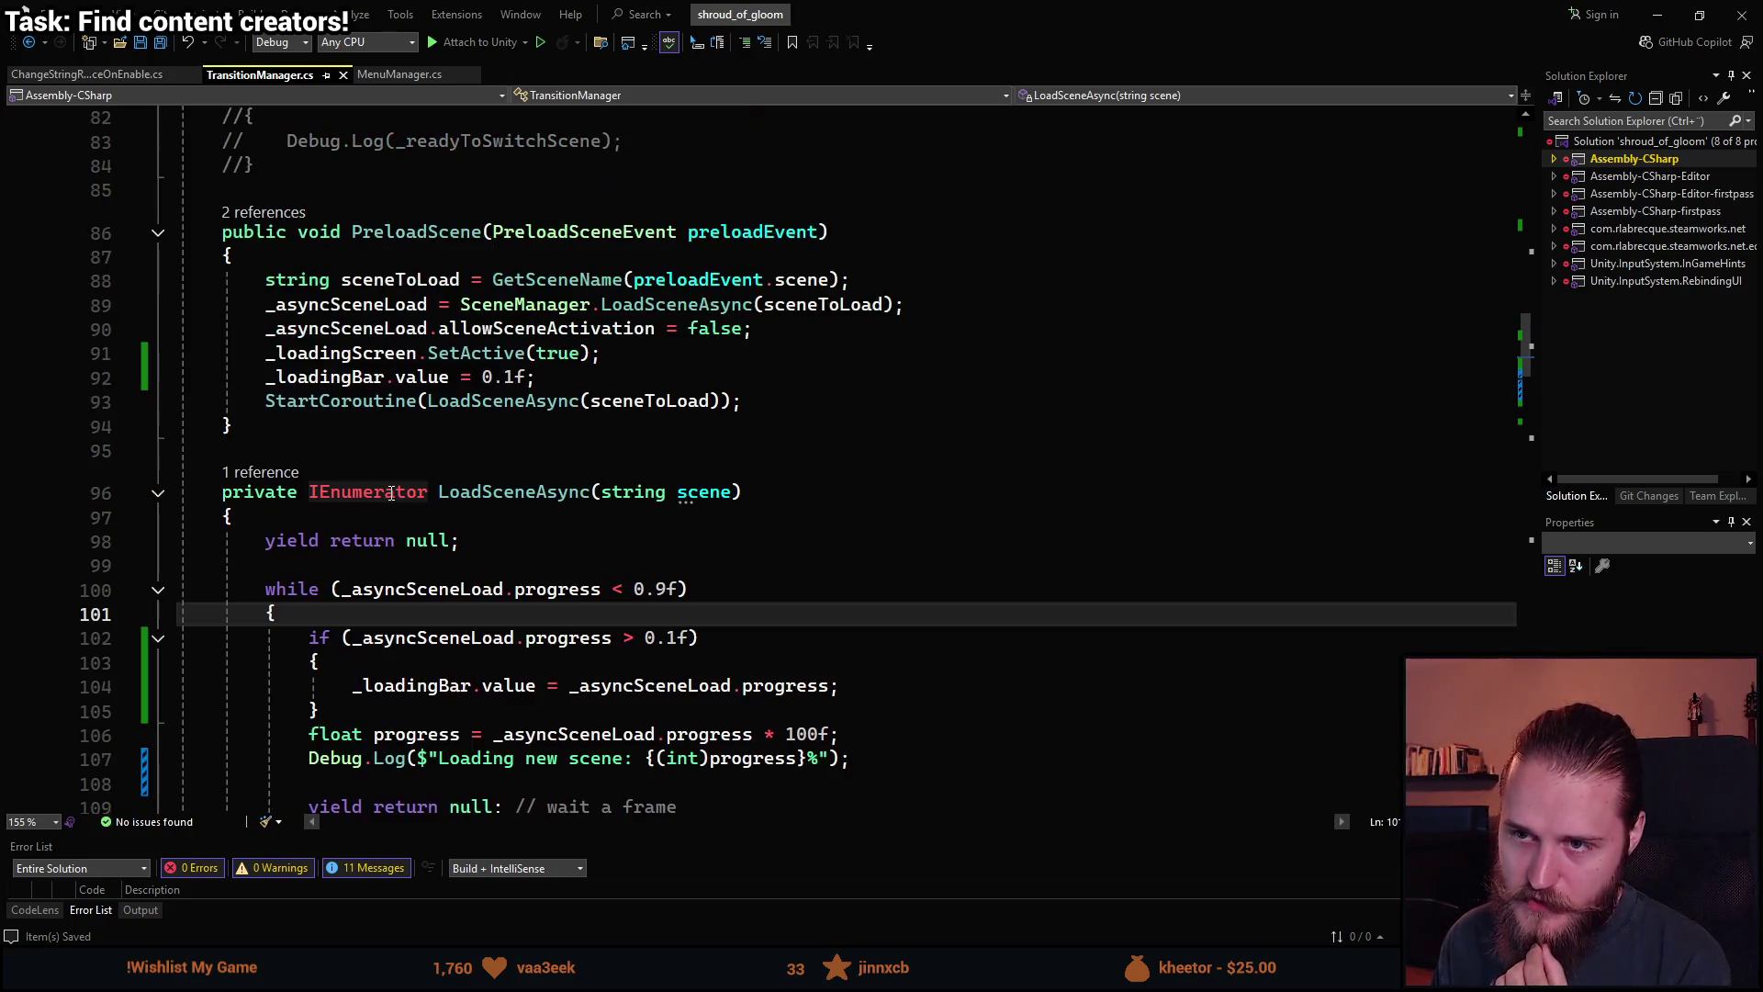
Add _loadingPercentText.text = "10%"; after the 0.1 loading bar line in PreloadScene.
{"action": "left_click", "coordinate": [592, 379]}
{"action": "key", "text": "Return"}
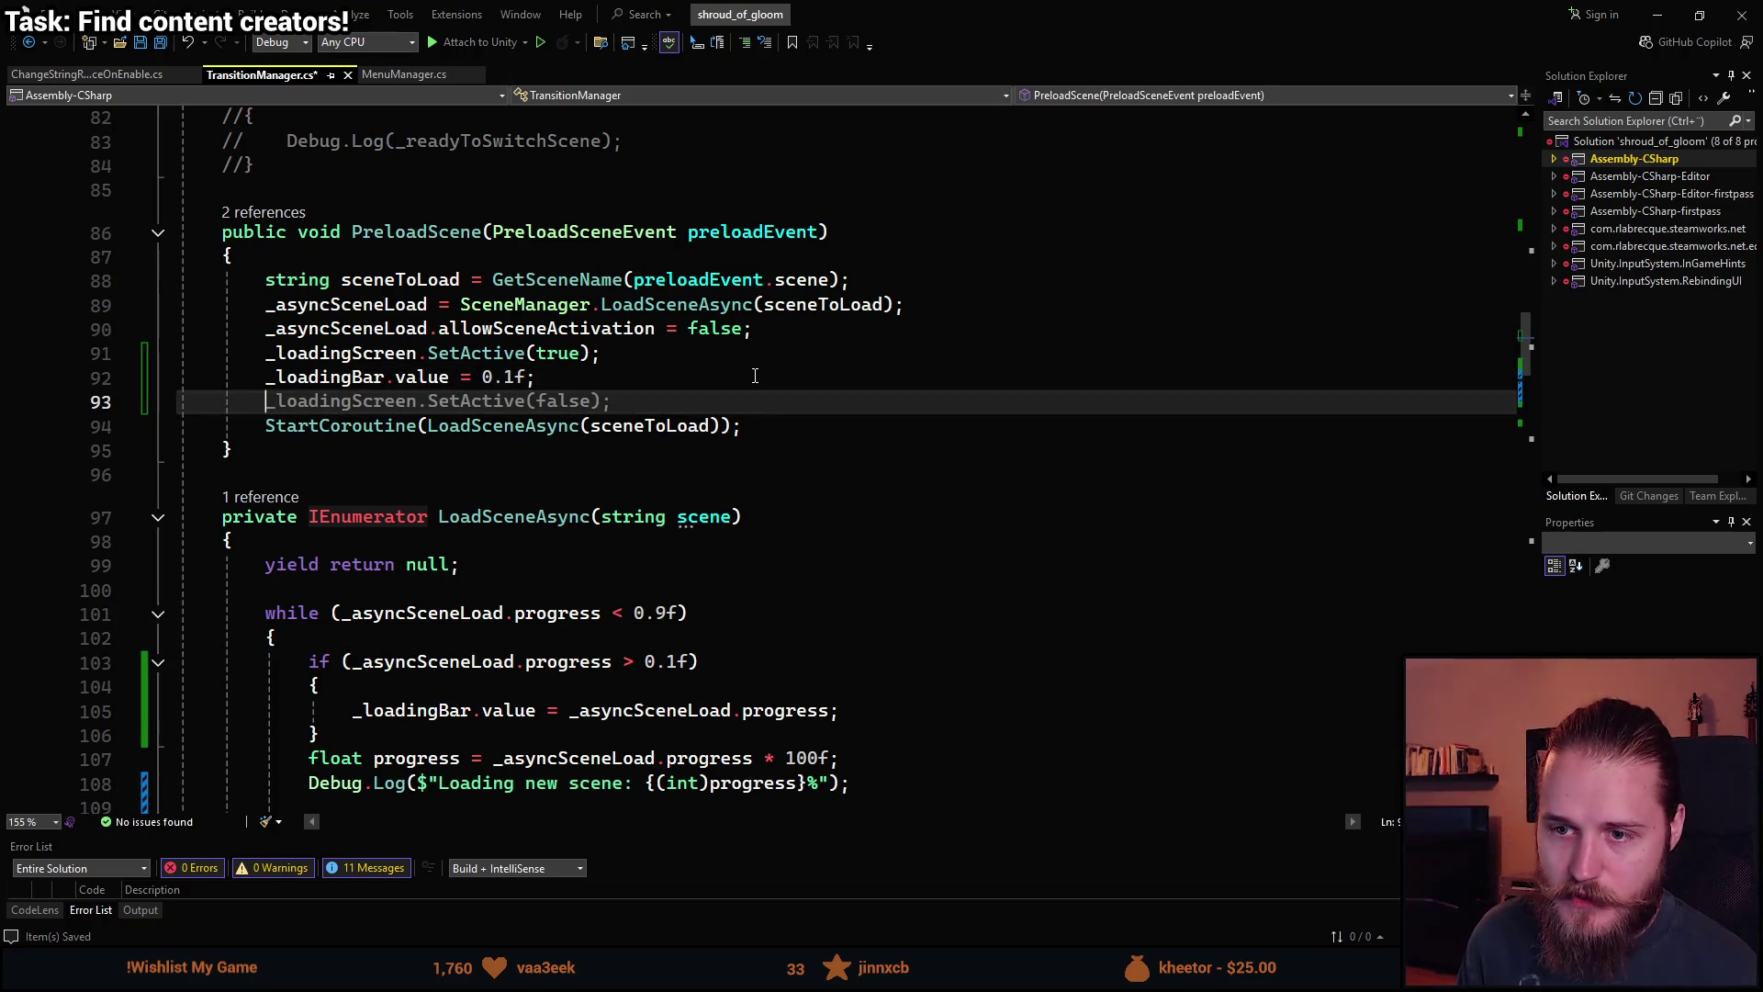
{"action": "type", "text": "_loadin"}
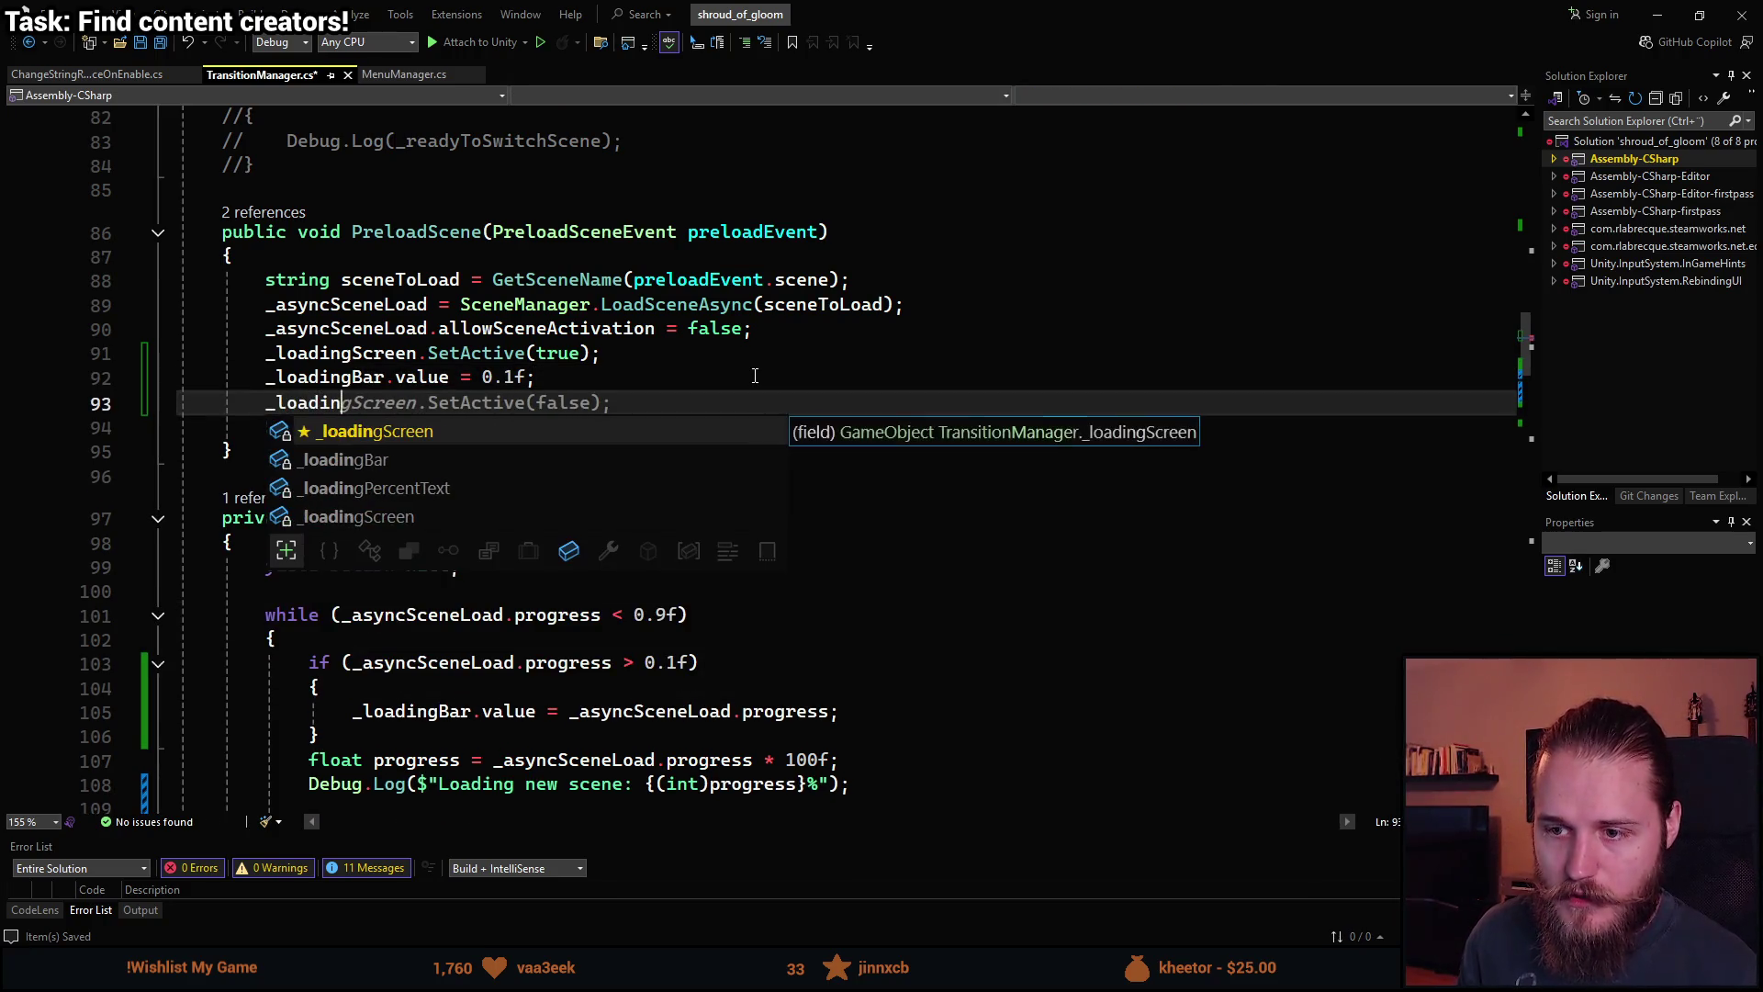
{"action": "key", "text": "Down"}
{"action": "key", "text": "Tab"}
{"action": "type", "text": "."}
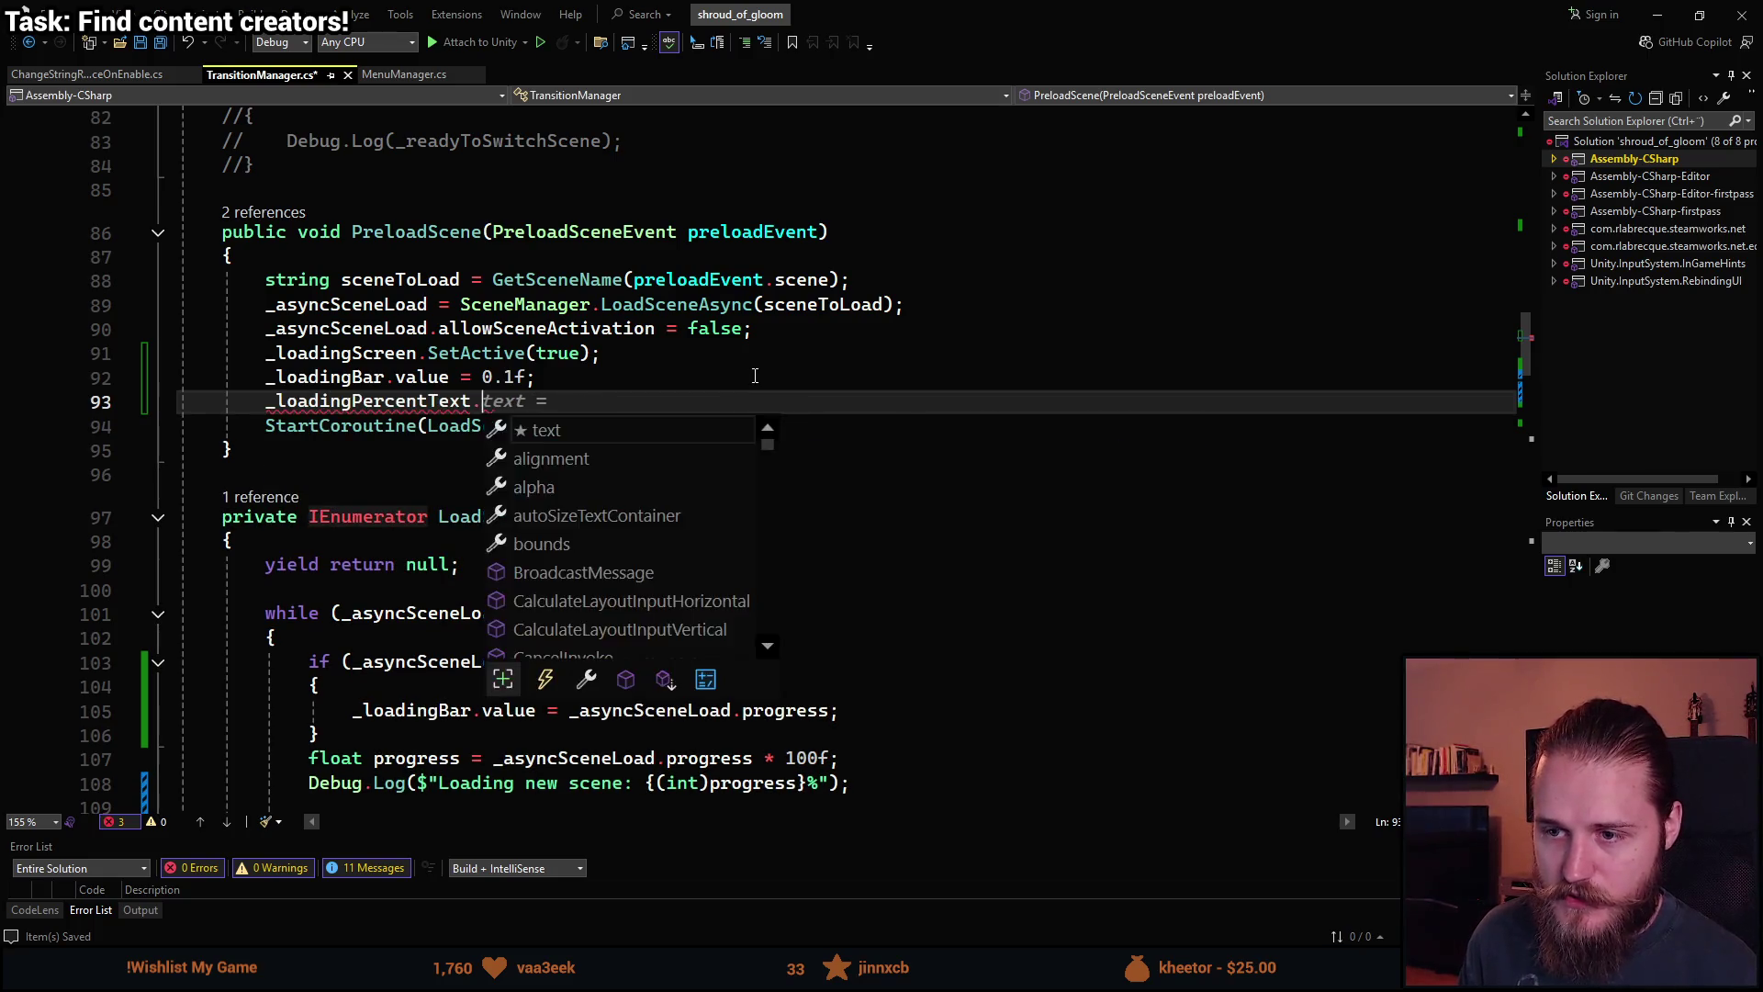
{"action": "type", "text": "text = "}
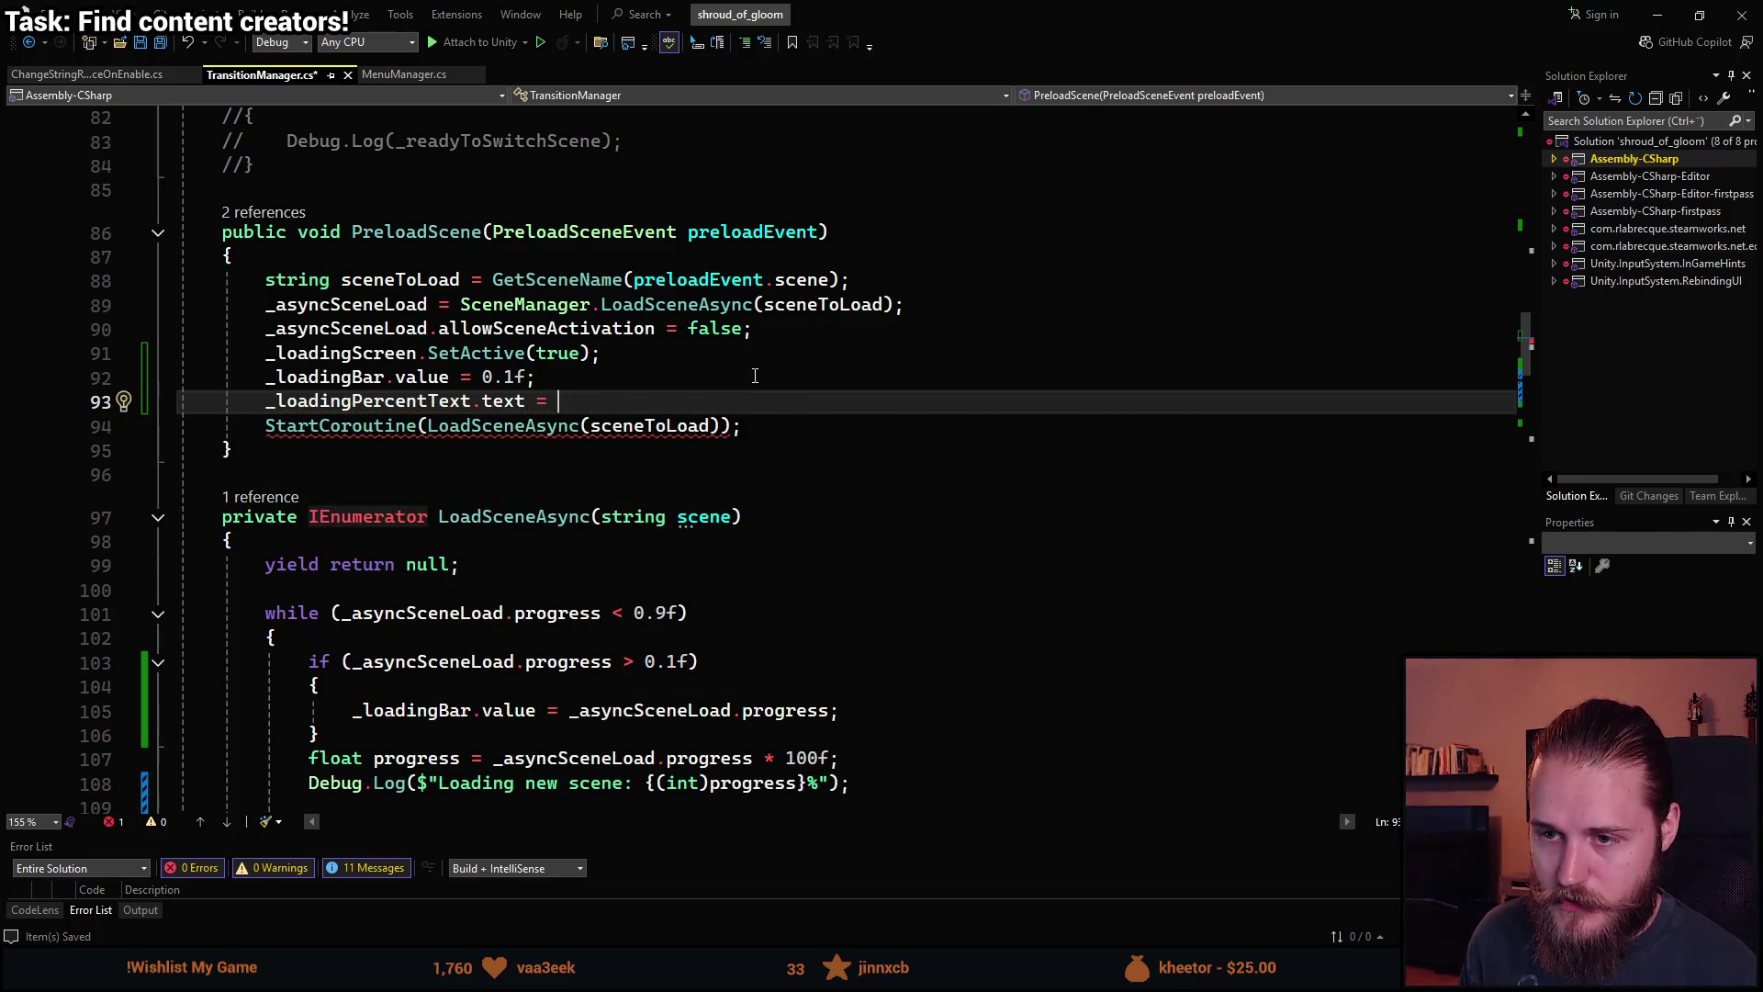
{"action": "type", "text": "$"}
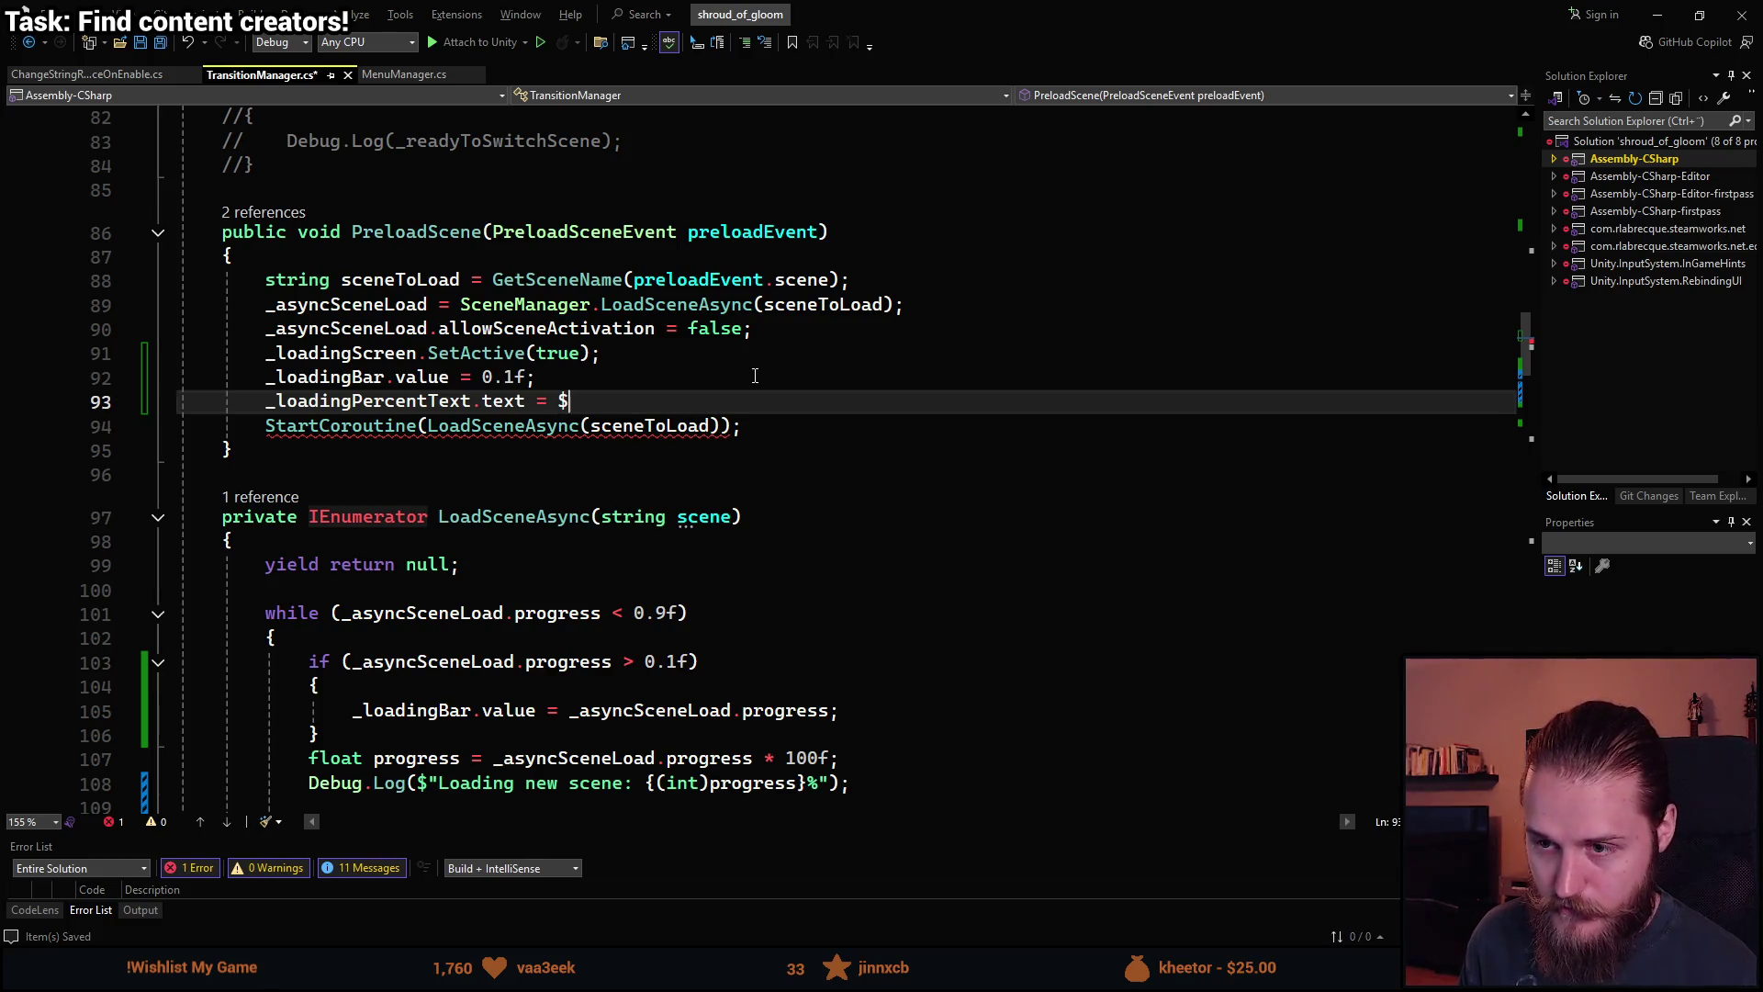
{"action": "key", "text": "BackSpace"}
{"action": "type", "text": "\"10%\";"}
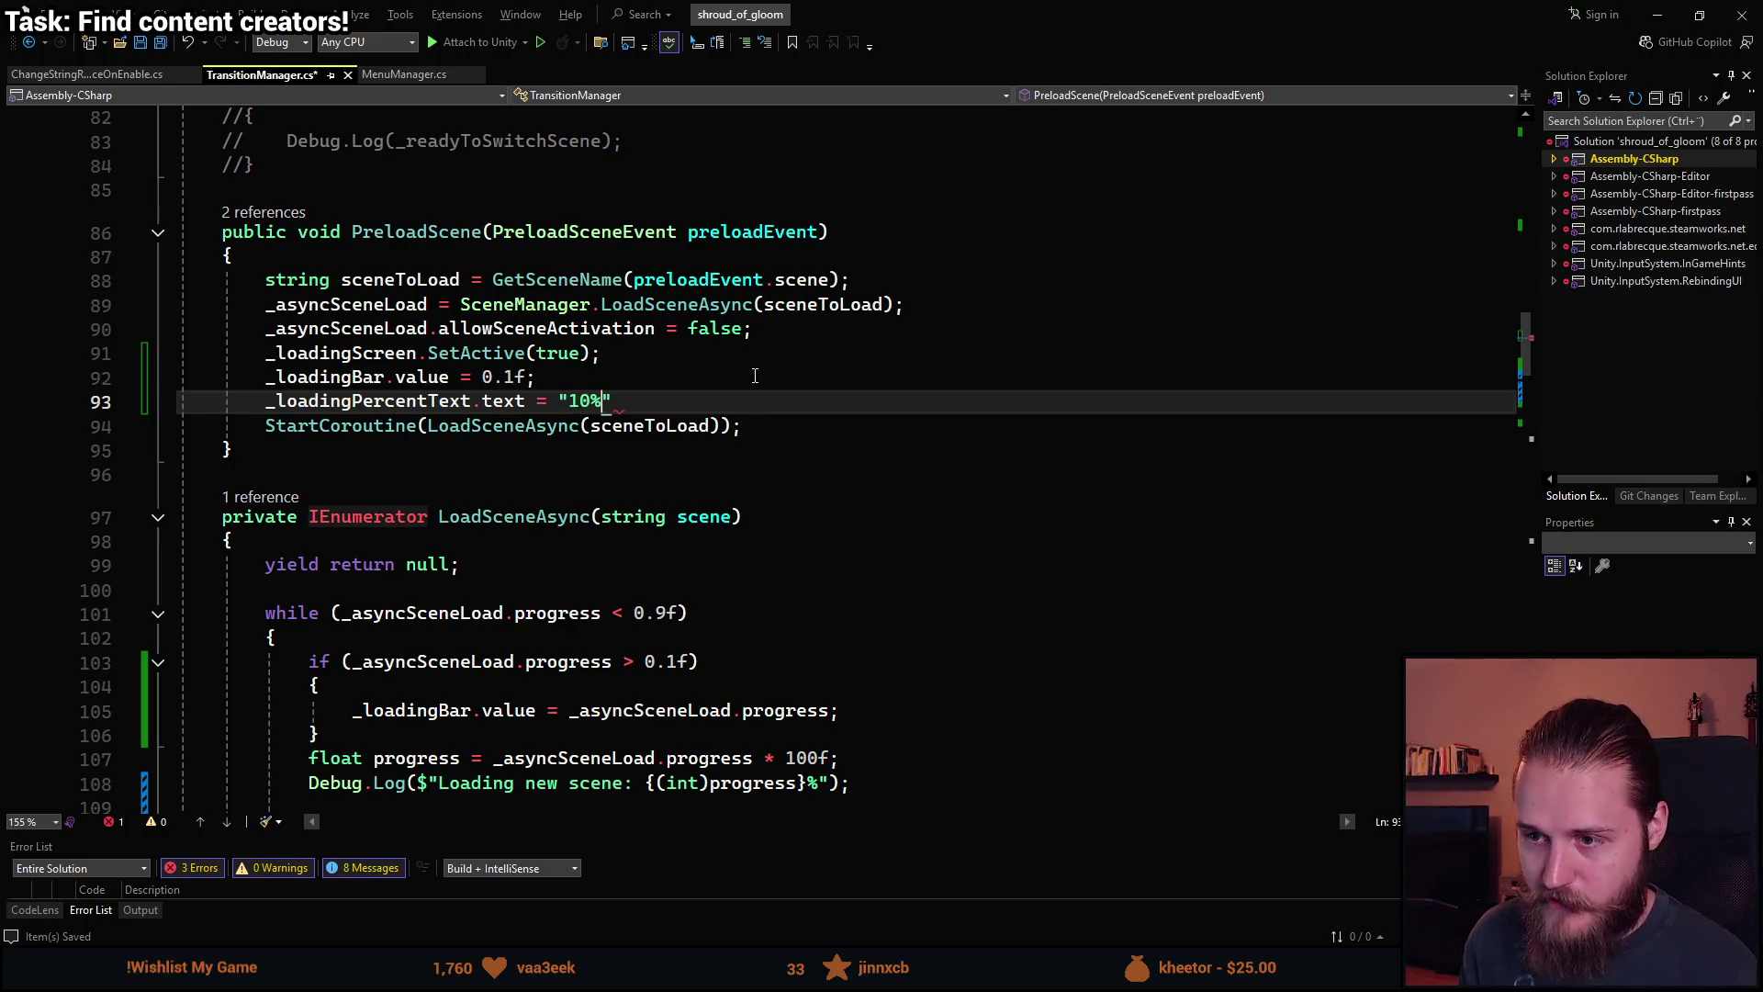
{"action": "scroll", "coordinate": [755, 375], "scroll_direction": "down", "scroll_amount": 2}
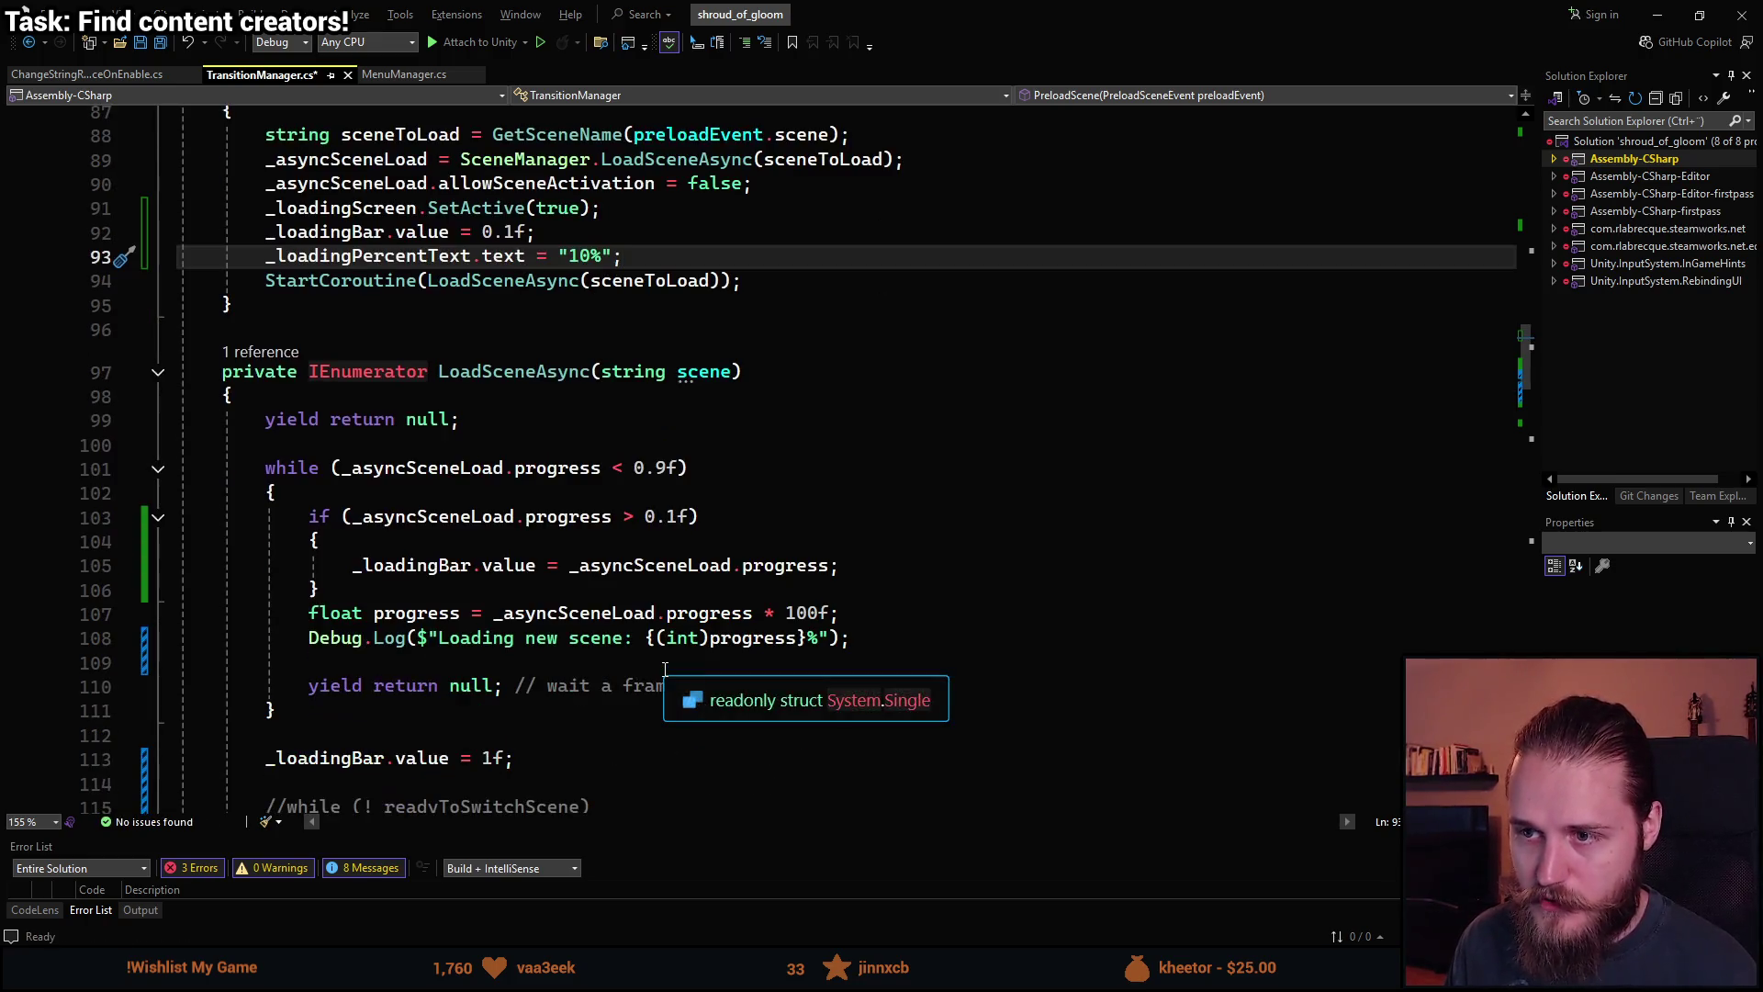
{"action": "scroll", "coordinate": [502, 553], "scroll_direction": "down", "scroll_amount": 2}
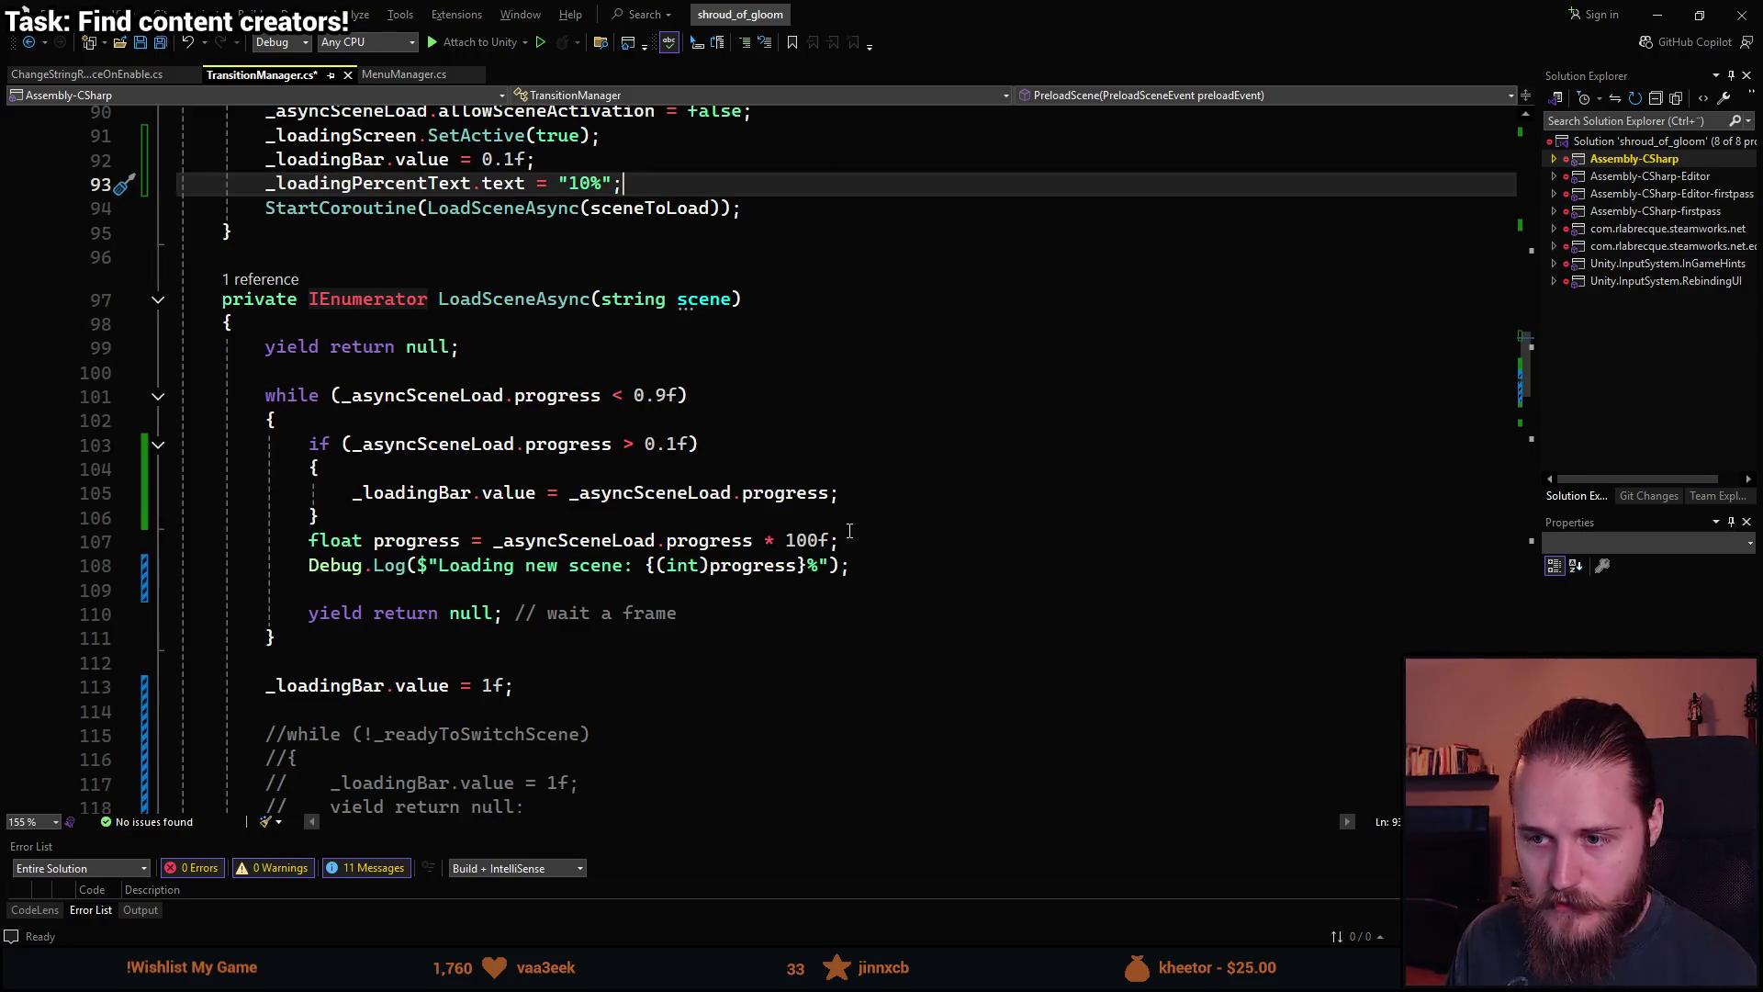
{"action": "left_click", "coordinate": [899, 493]}
Add a _loadingPercentText.text = $"{}%"; line inside the loop's progress check.
{"action": "key", "text": "Return"}
{"action": "type", "text": "_"}
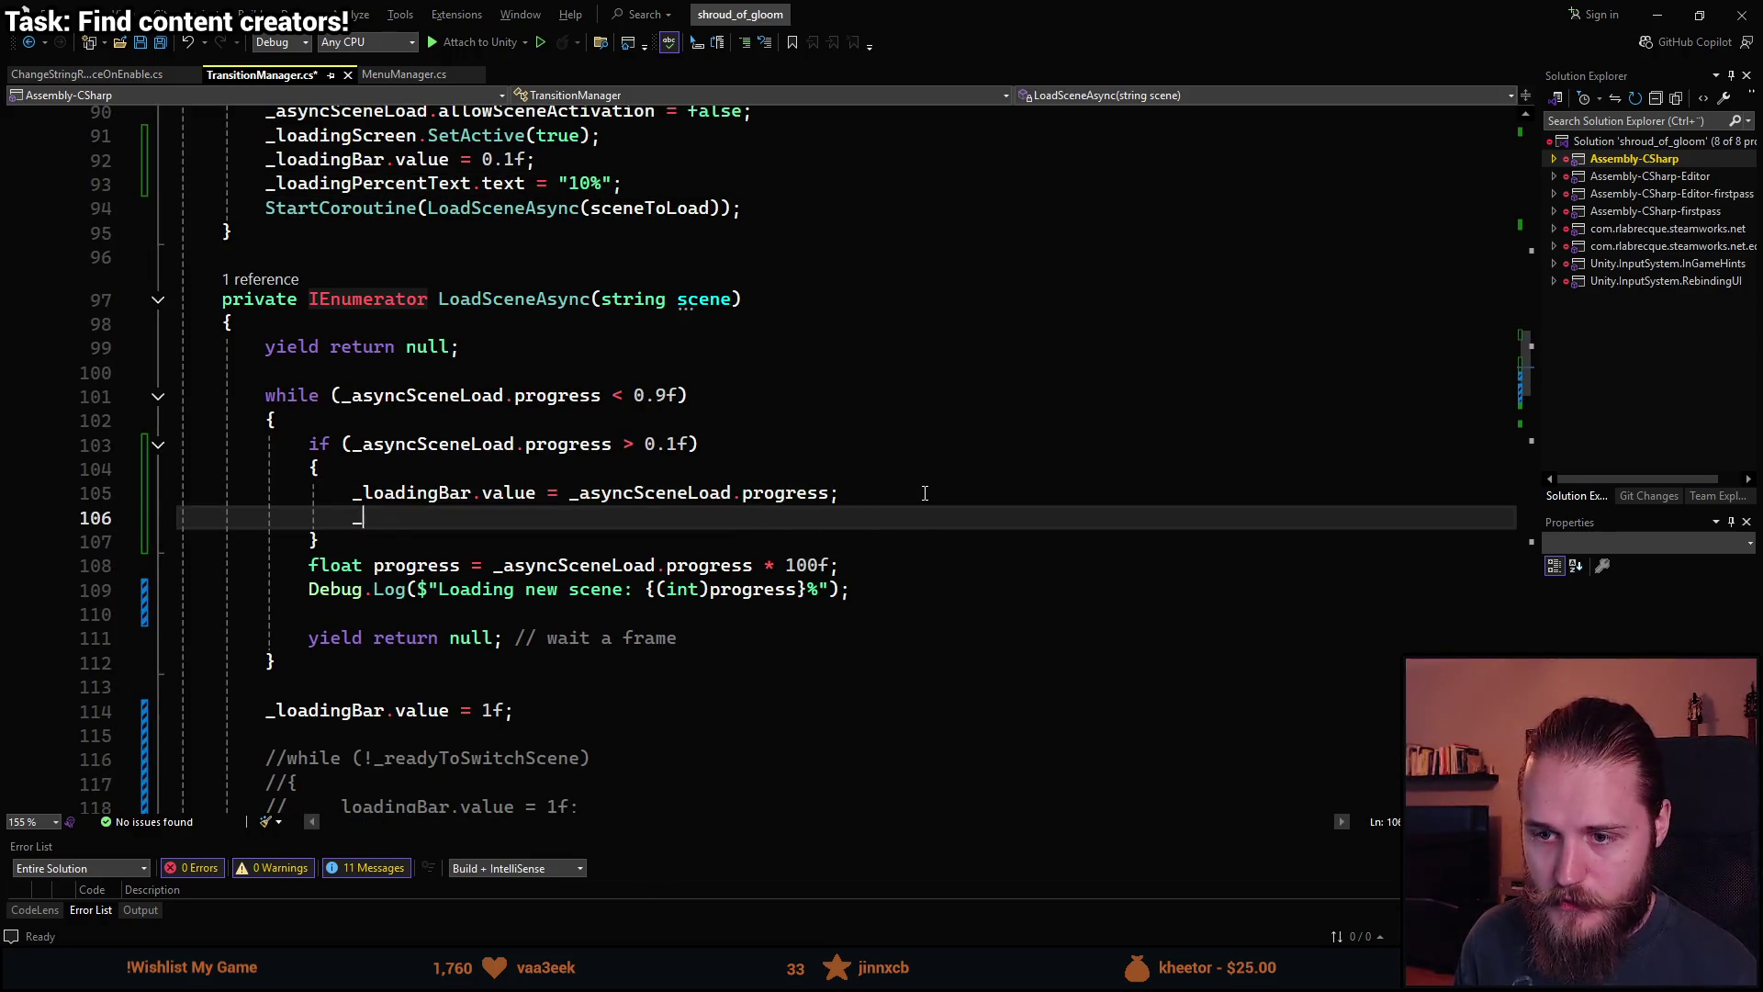
{"action": "type", "text": "load"}
{"action": "key", "text": "Tab"}
{"action": "type", "text": ".text =?"}
{"action": "type", "text": "$\"\""}
{"action": "type", "text": ";"}
{"action": "key", "text": "Left"}
{"action": "key", "text": "Left"}
{"action": "type", "text": "{}"}
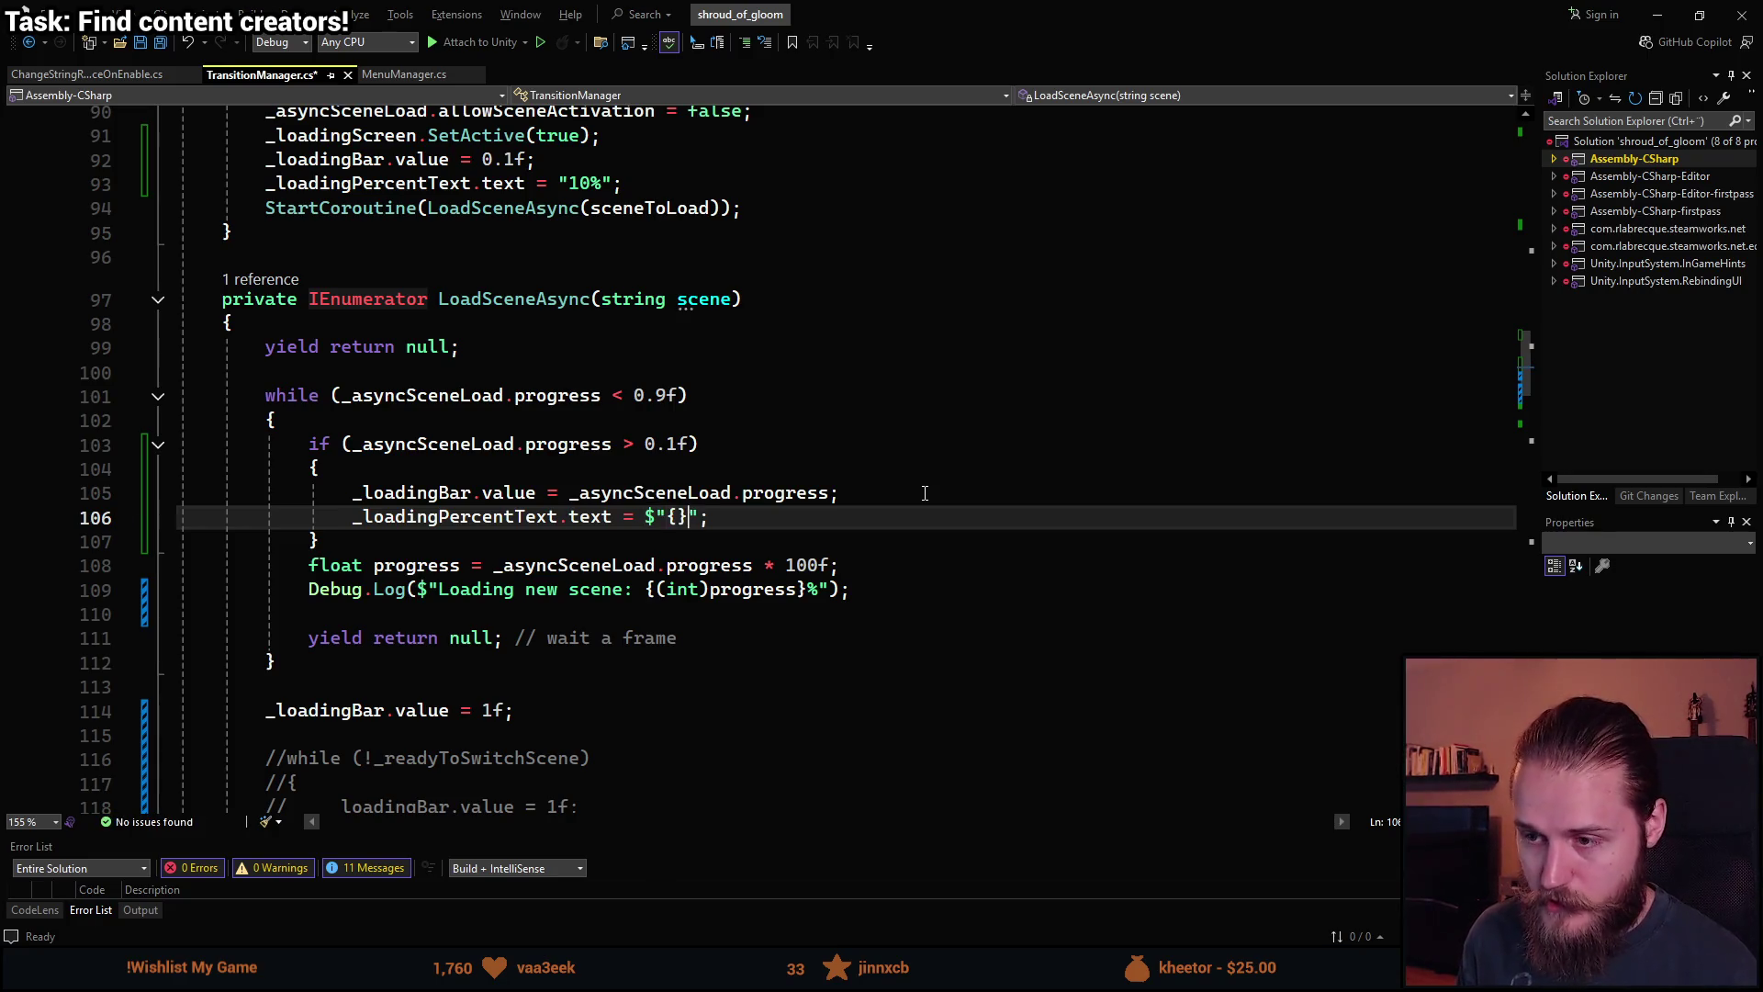
{"action": "type", "text": "%"}
{"action": "key", "text": "Left"}
{"action": "key", "text": "Left"}
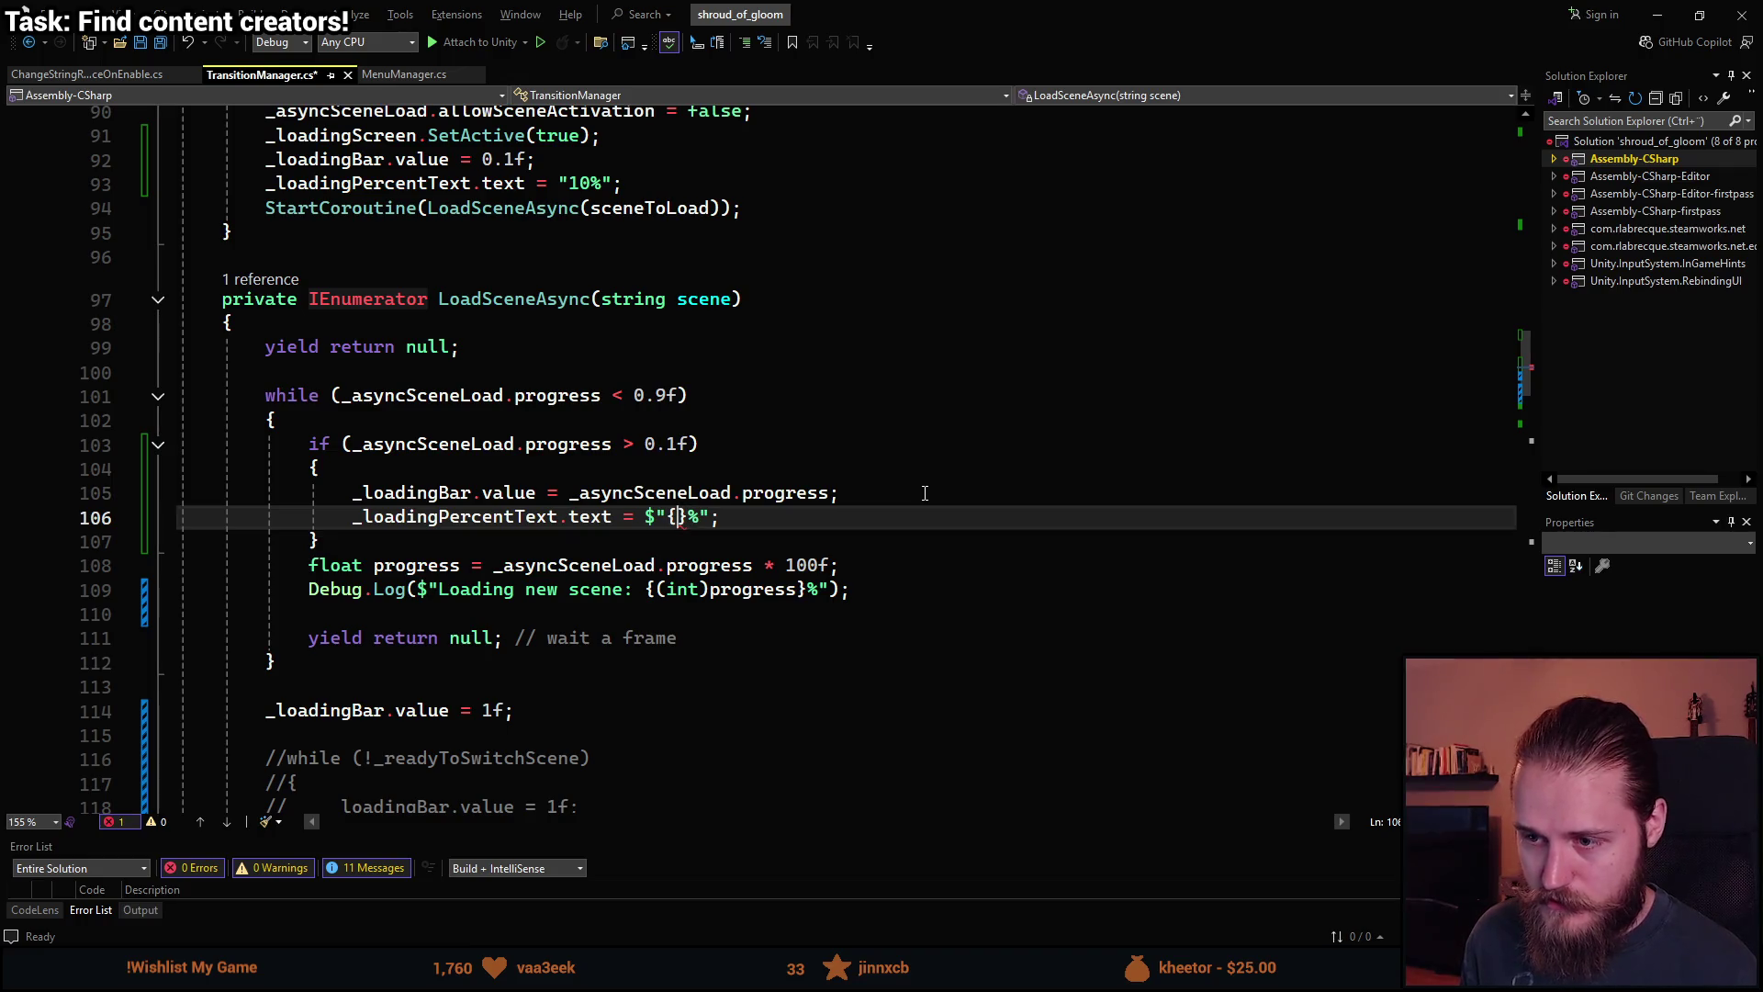
Fill the braces with _asyncSceneLoad.progress * 100f, save, and return to Unity.
{"action": "type", "text": "_"}
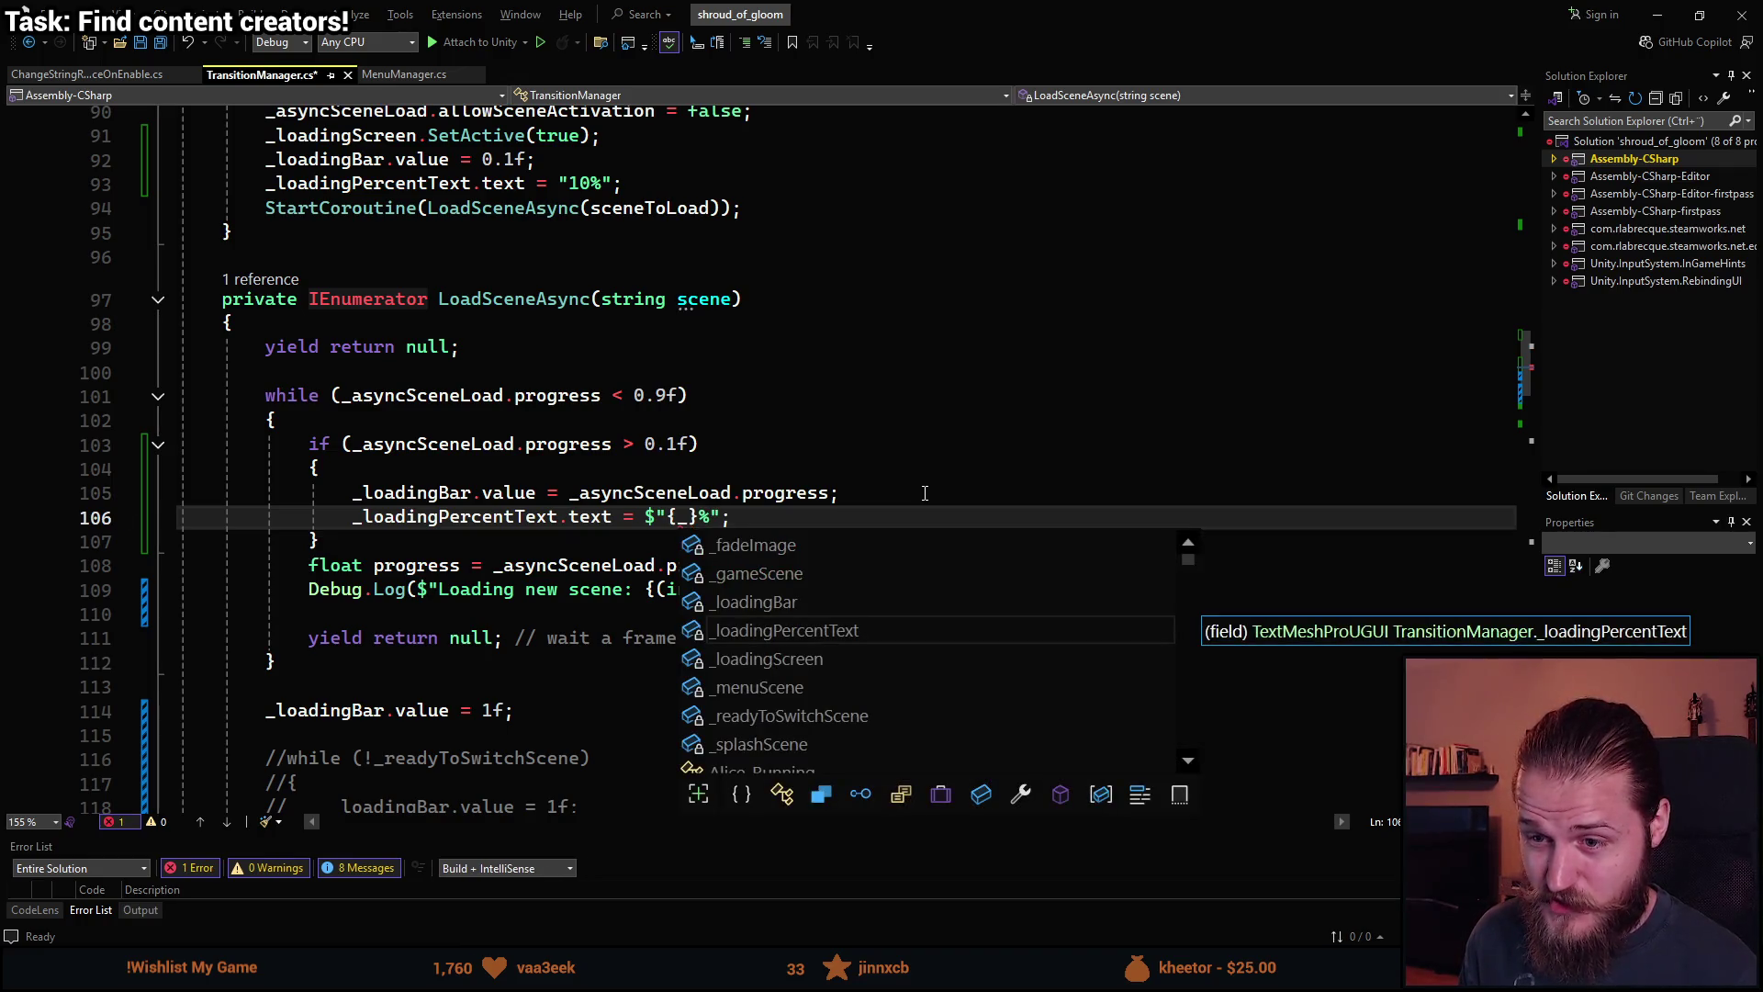
{"action": "type", "text": "as"}
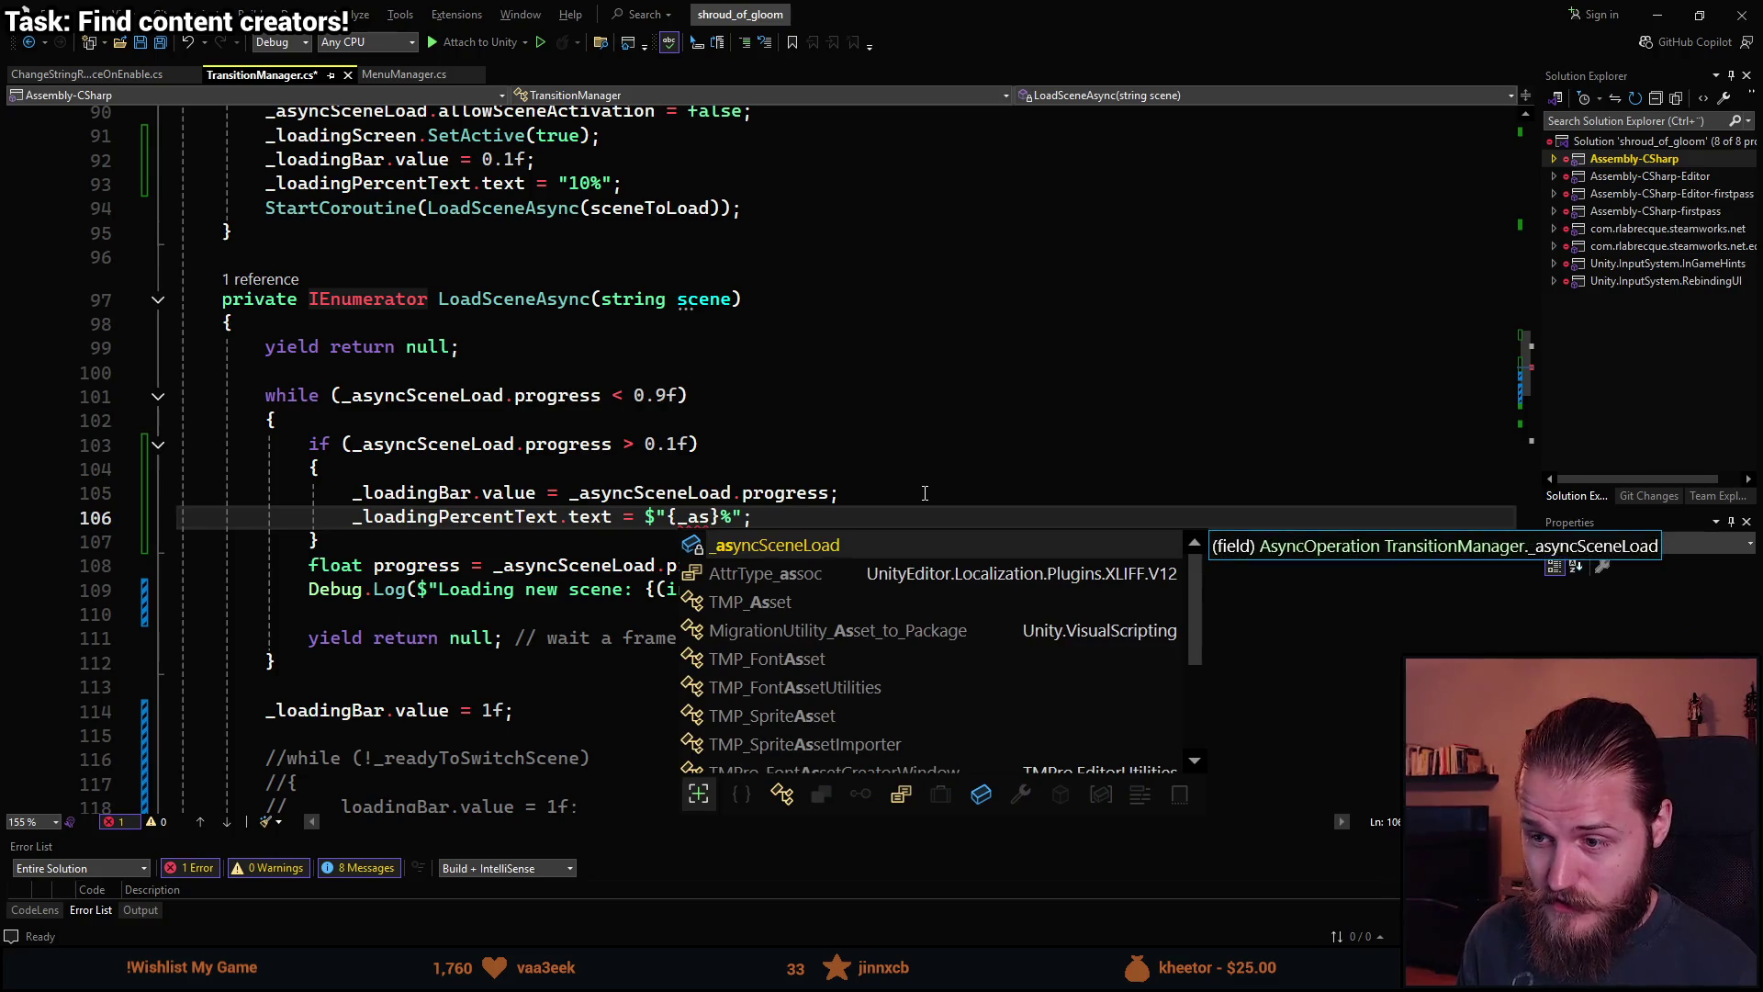
{"action": "key", "text": "Tab"}
{"action": "type", "text": "."}
{"action": "key", "text": "Tab"}
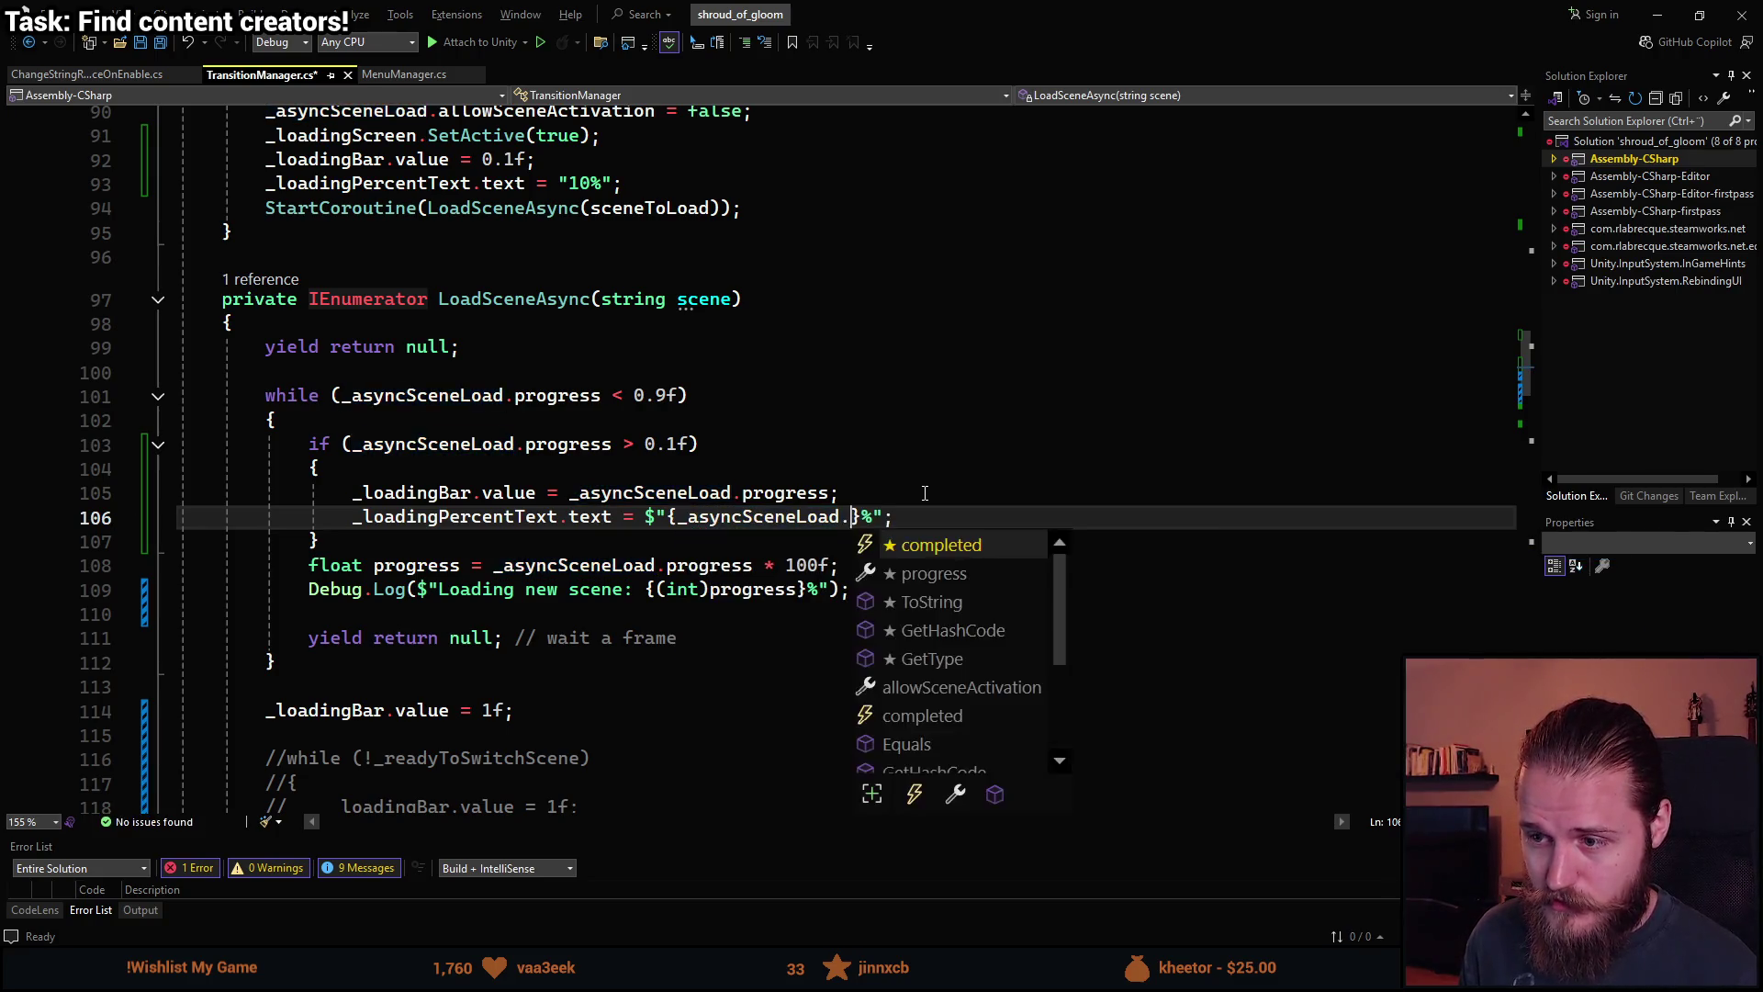
{"action": "key", "text": "ctrl+z"}
{"action": "type", "text": "pr"}
{"action": "key", "text": "Tab"}
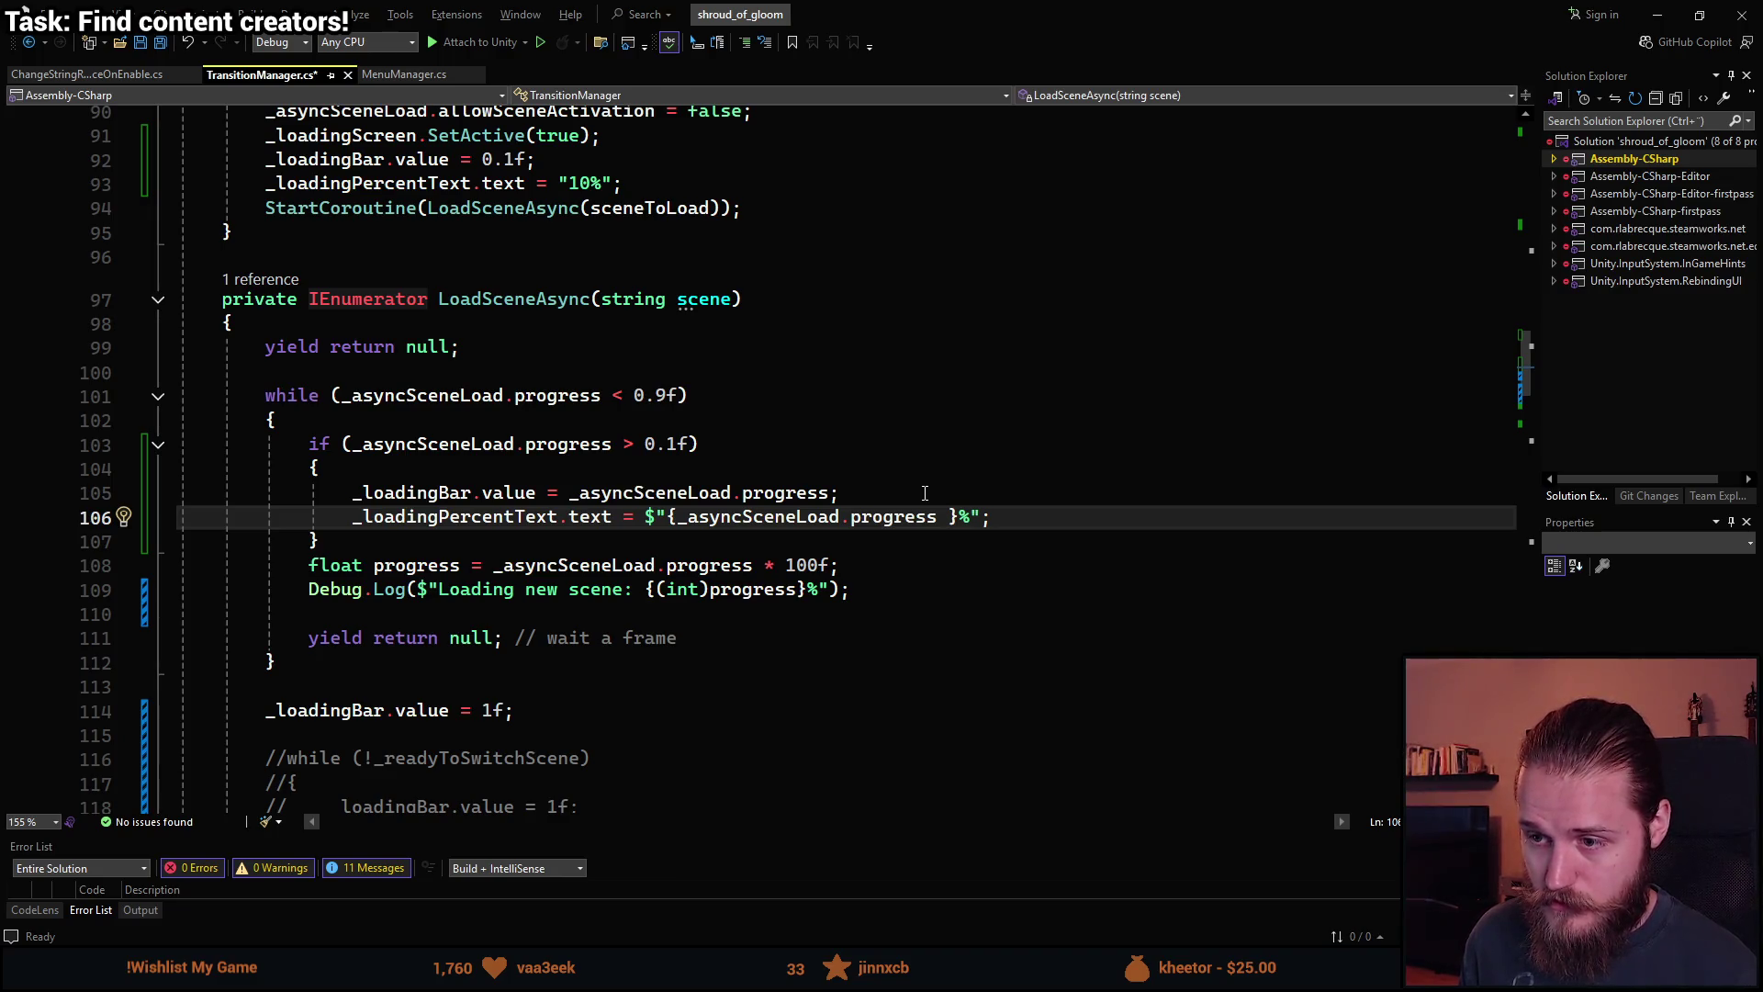
{"action": "type", "text": "* 100f"}
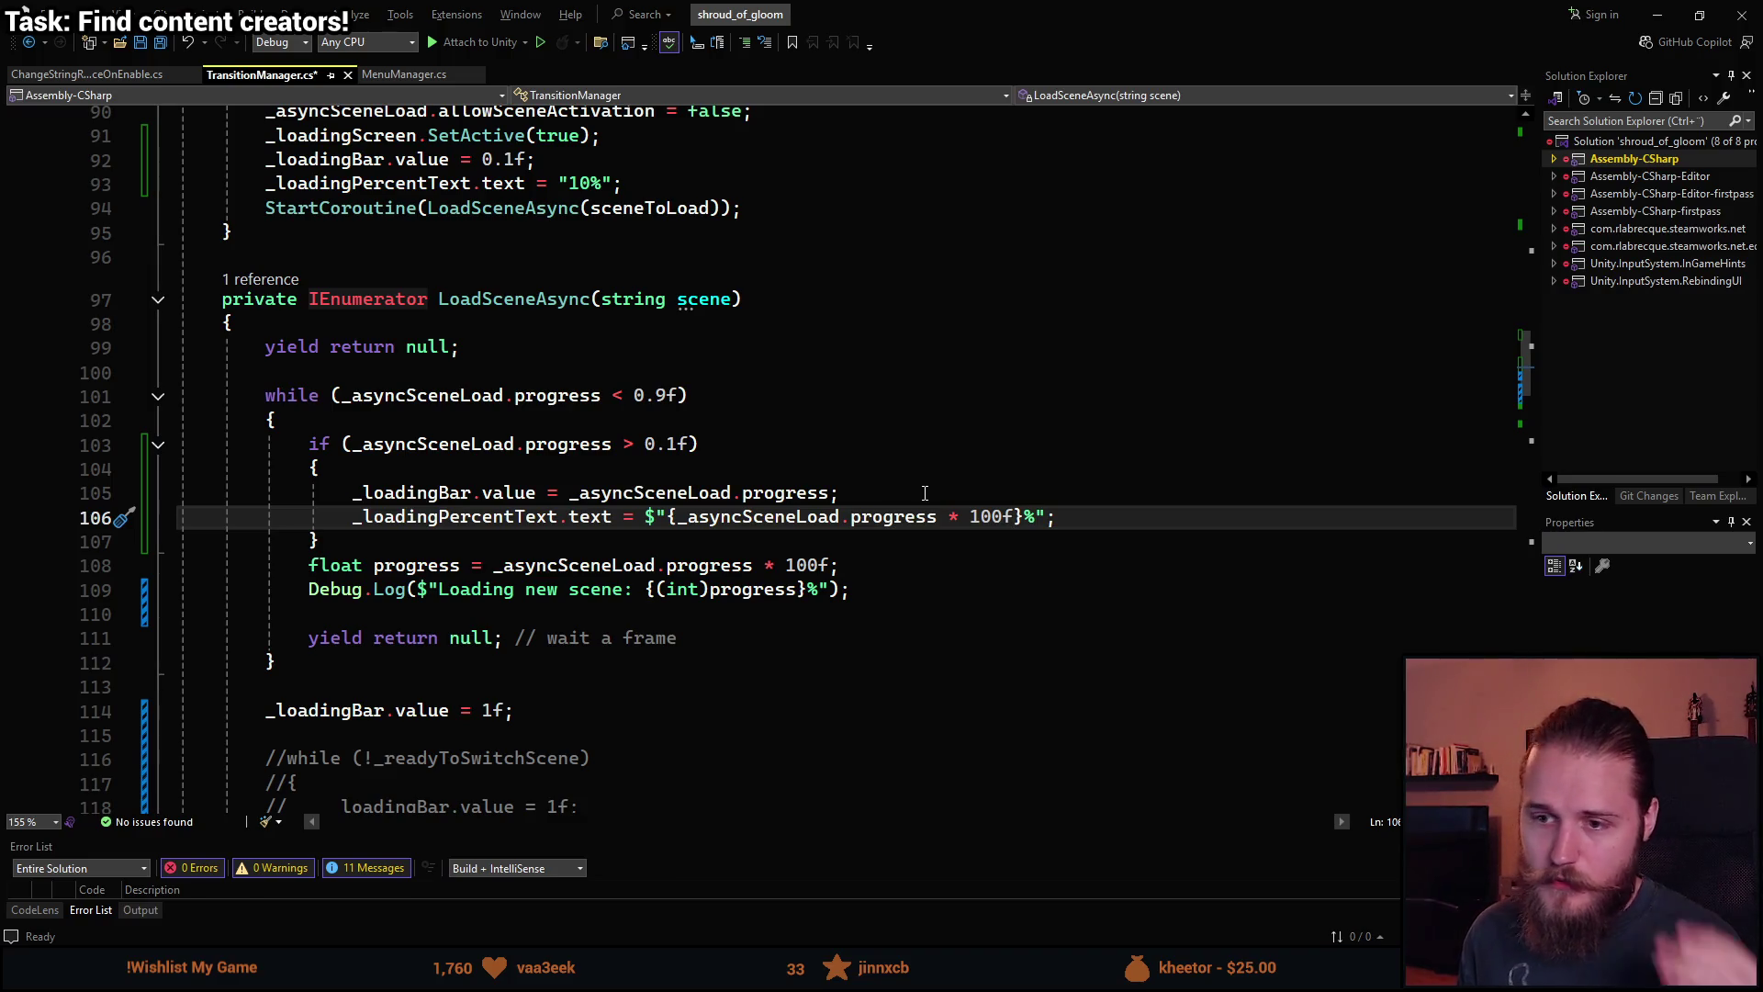
{"action": "key", "text": "ctrl+s"}
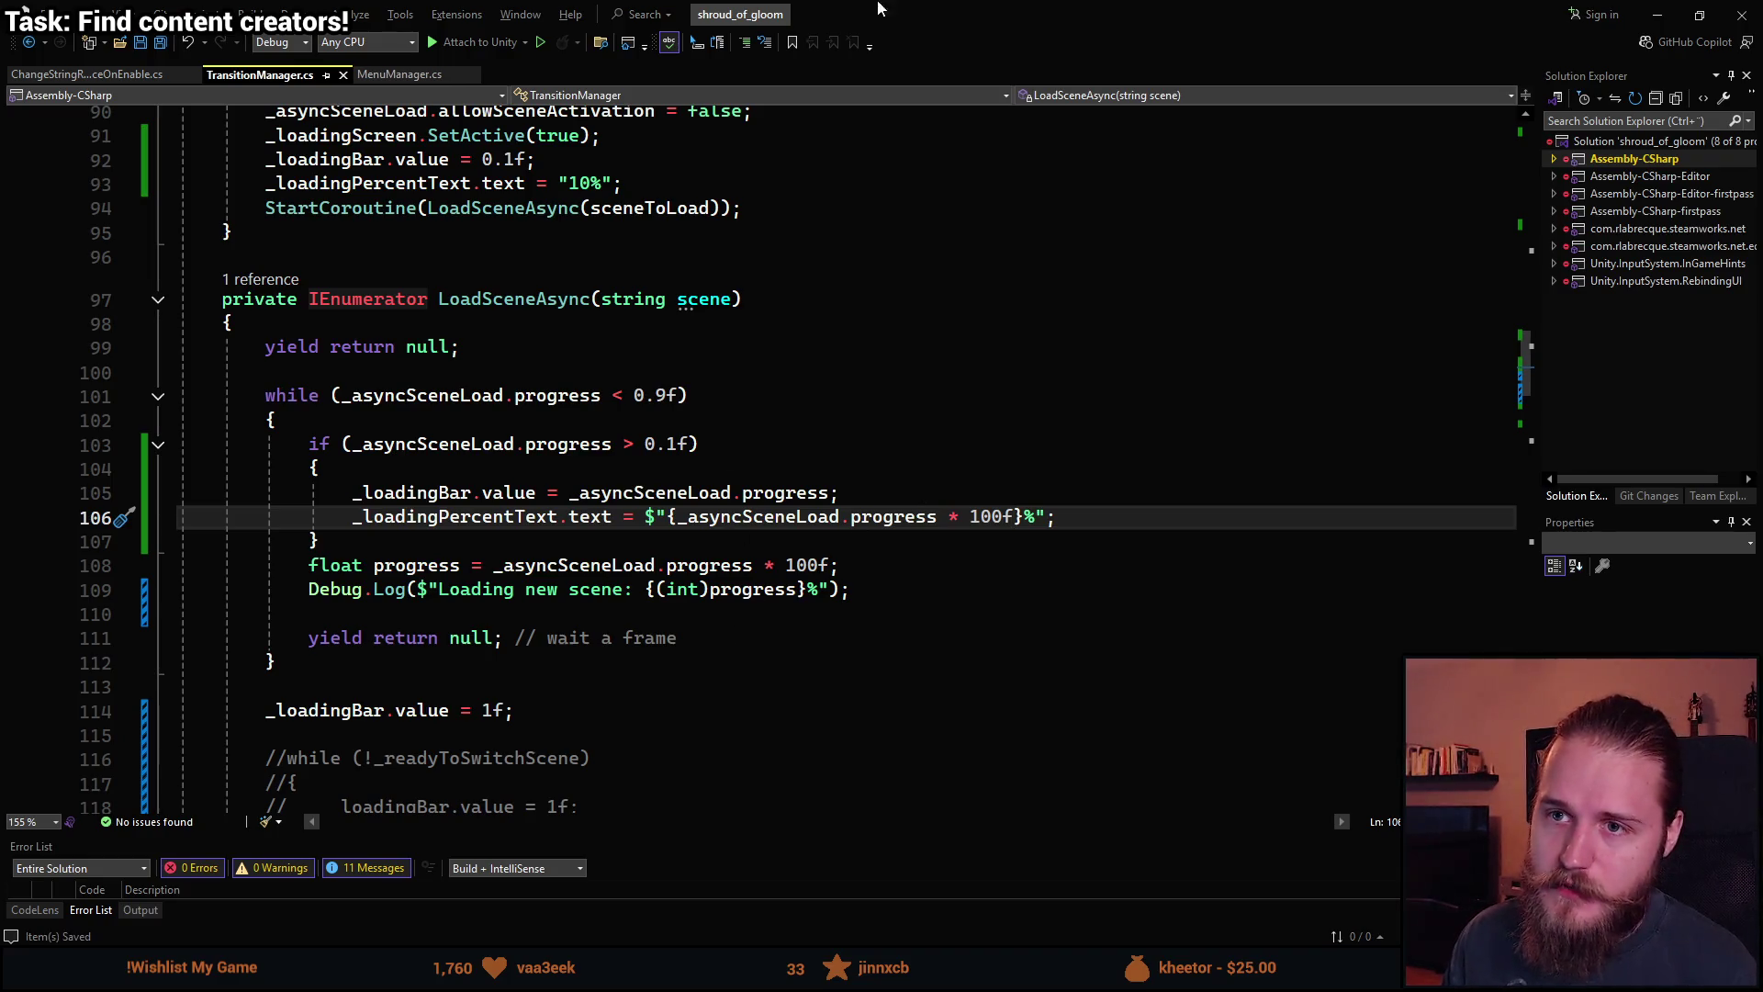
{"action": "key", "text": "alt+Tab"}
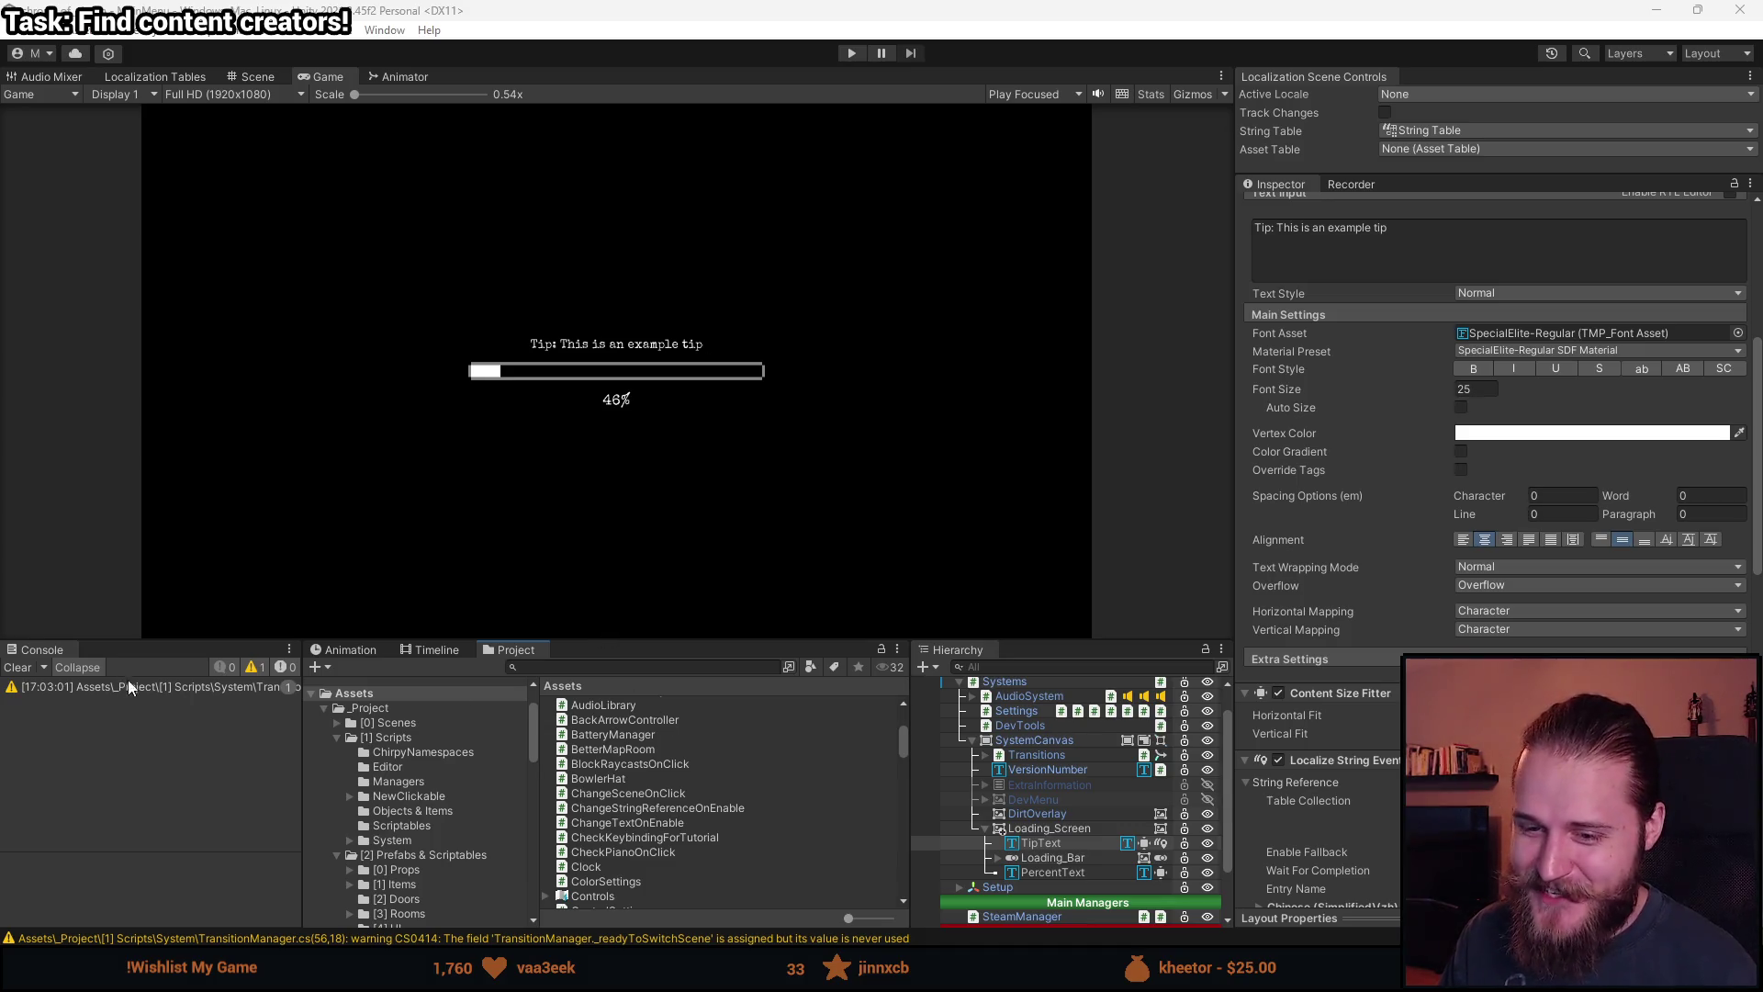
Clear the console, select Transitions, and drag Loading_Screen into the Transition Manager's Loading Screen field.
{"action": "left_click", "coordinate": [17, 667]}
{"action": "scroll", "coordinate": [597, 753], "scroll_direction": "up", "scroll_amount": 5}
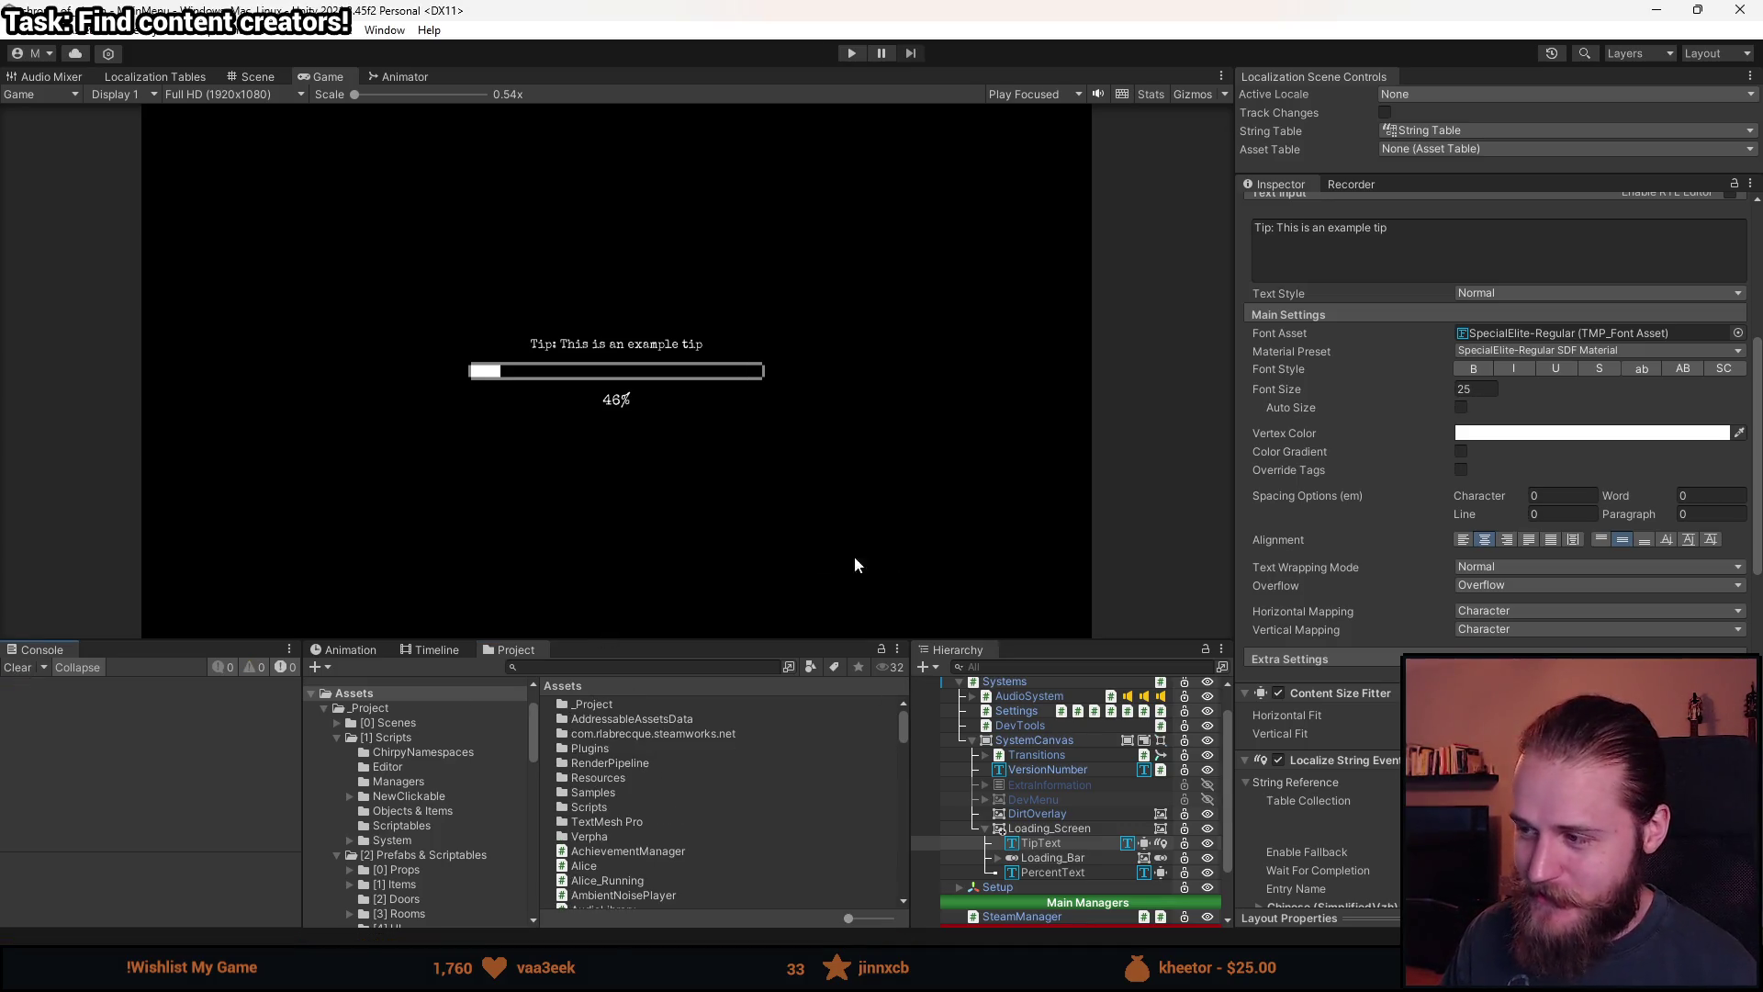
{"action": "scroll", "coordinate": [1329, 517], "scroll_direction": "up", "scroll_amount": 3}
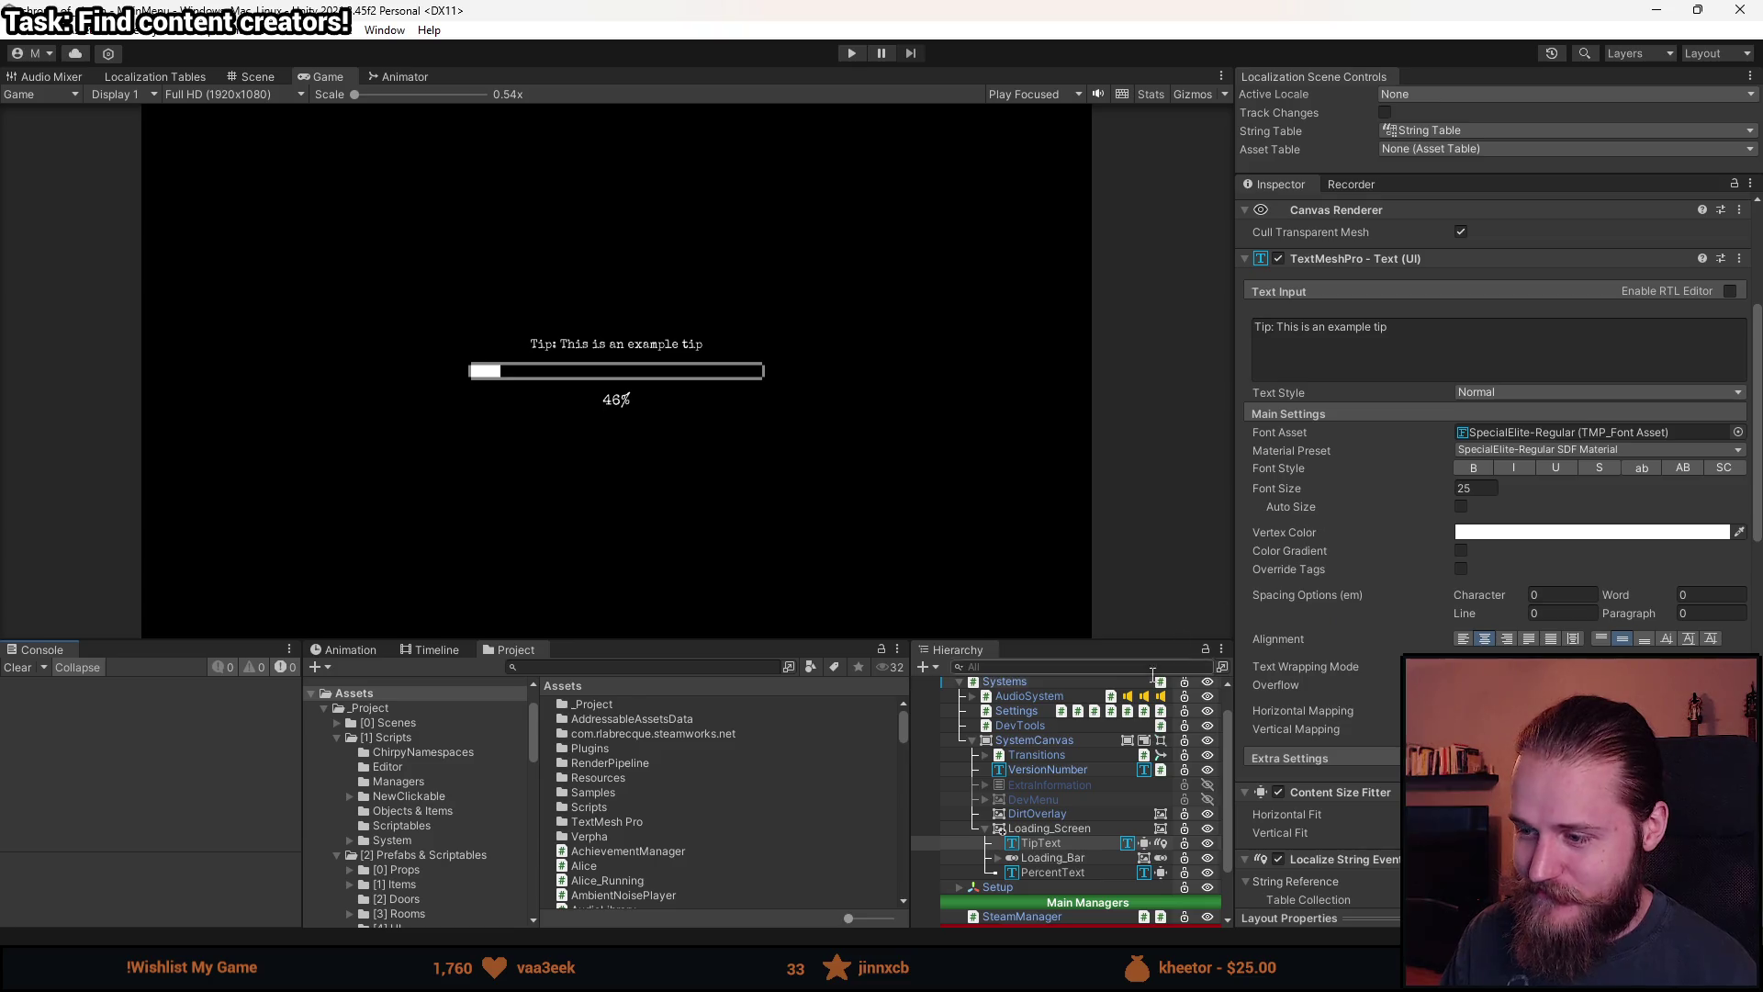
{"action": "scroll", "coordinate": [1042, 792], "scroll_direction": "up", "scroll_amount": 1}
{"action": "left_click", "coordinate": [1029, 728]}
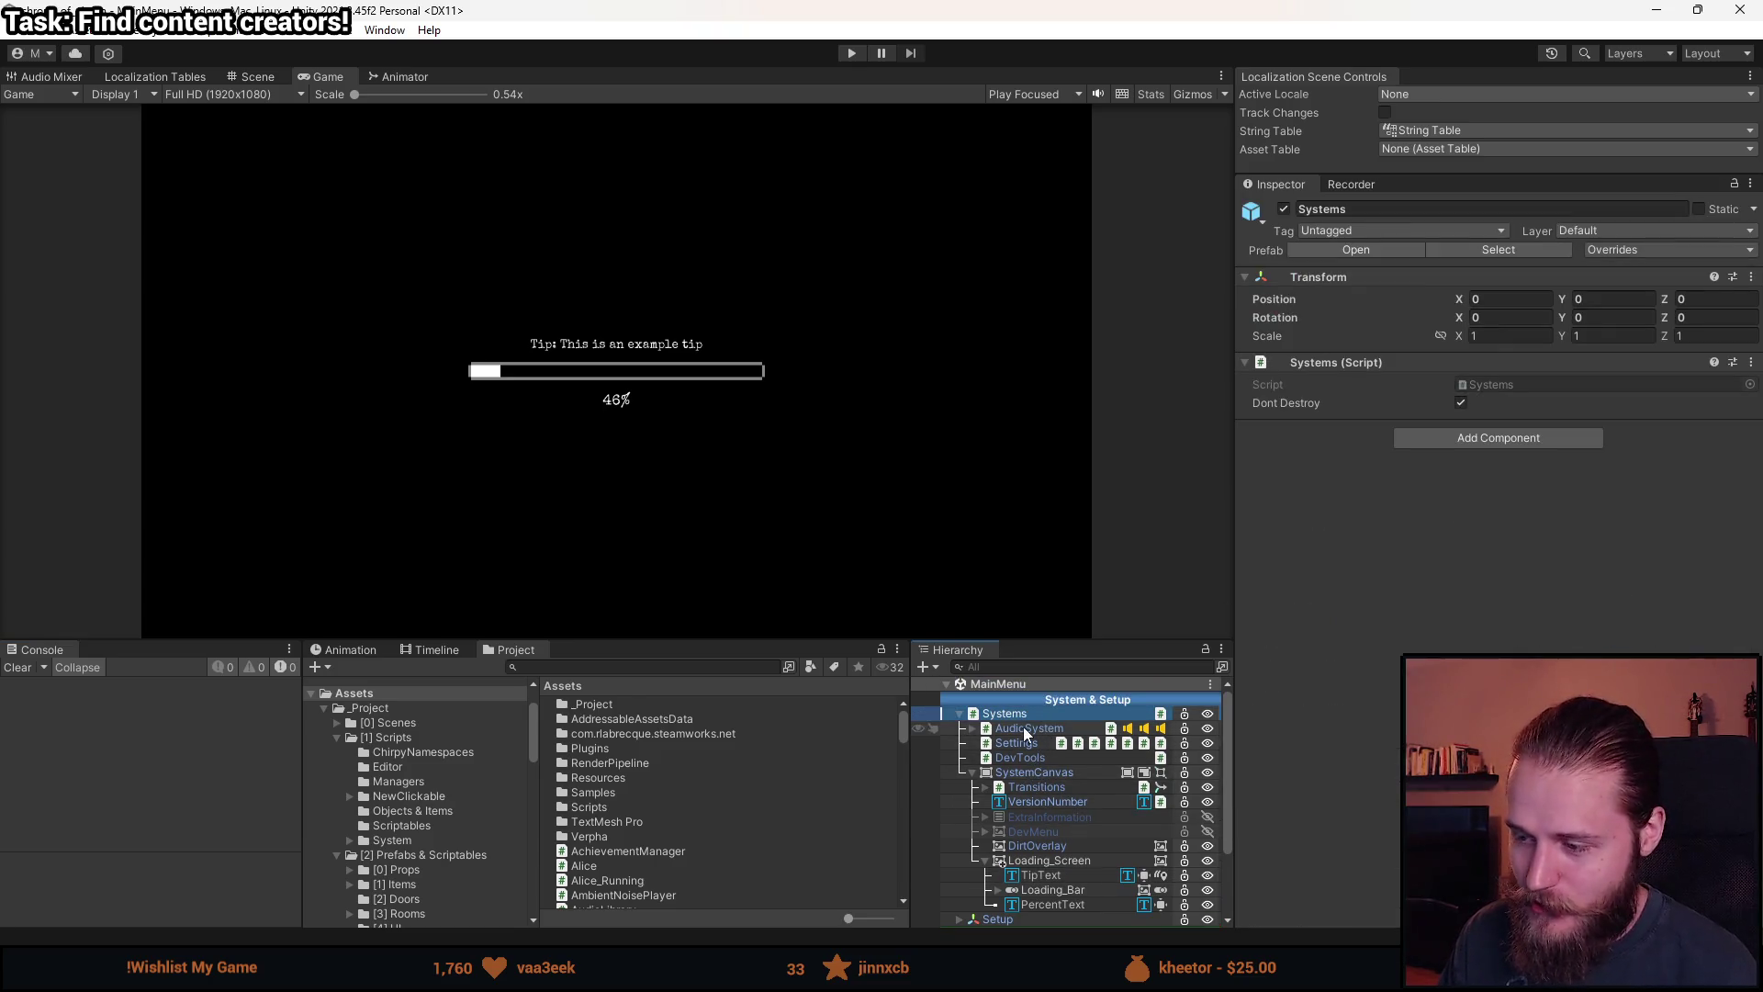
{"action": "left_click", "coordinate": [1034, 772]}
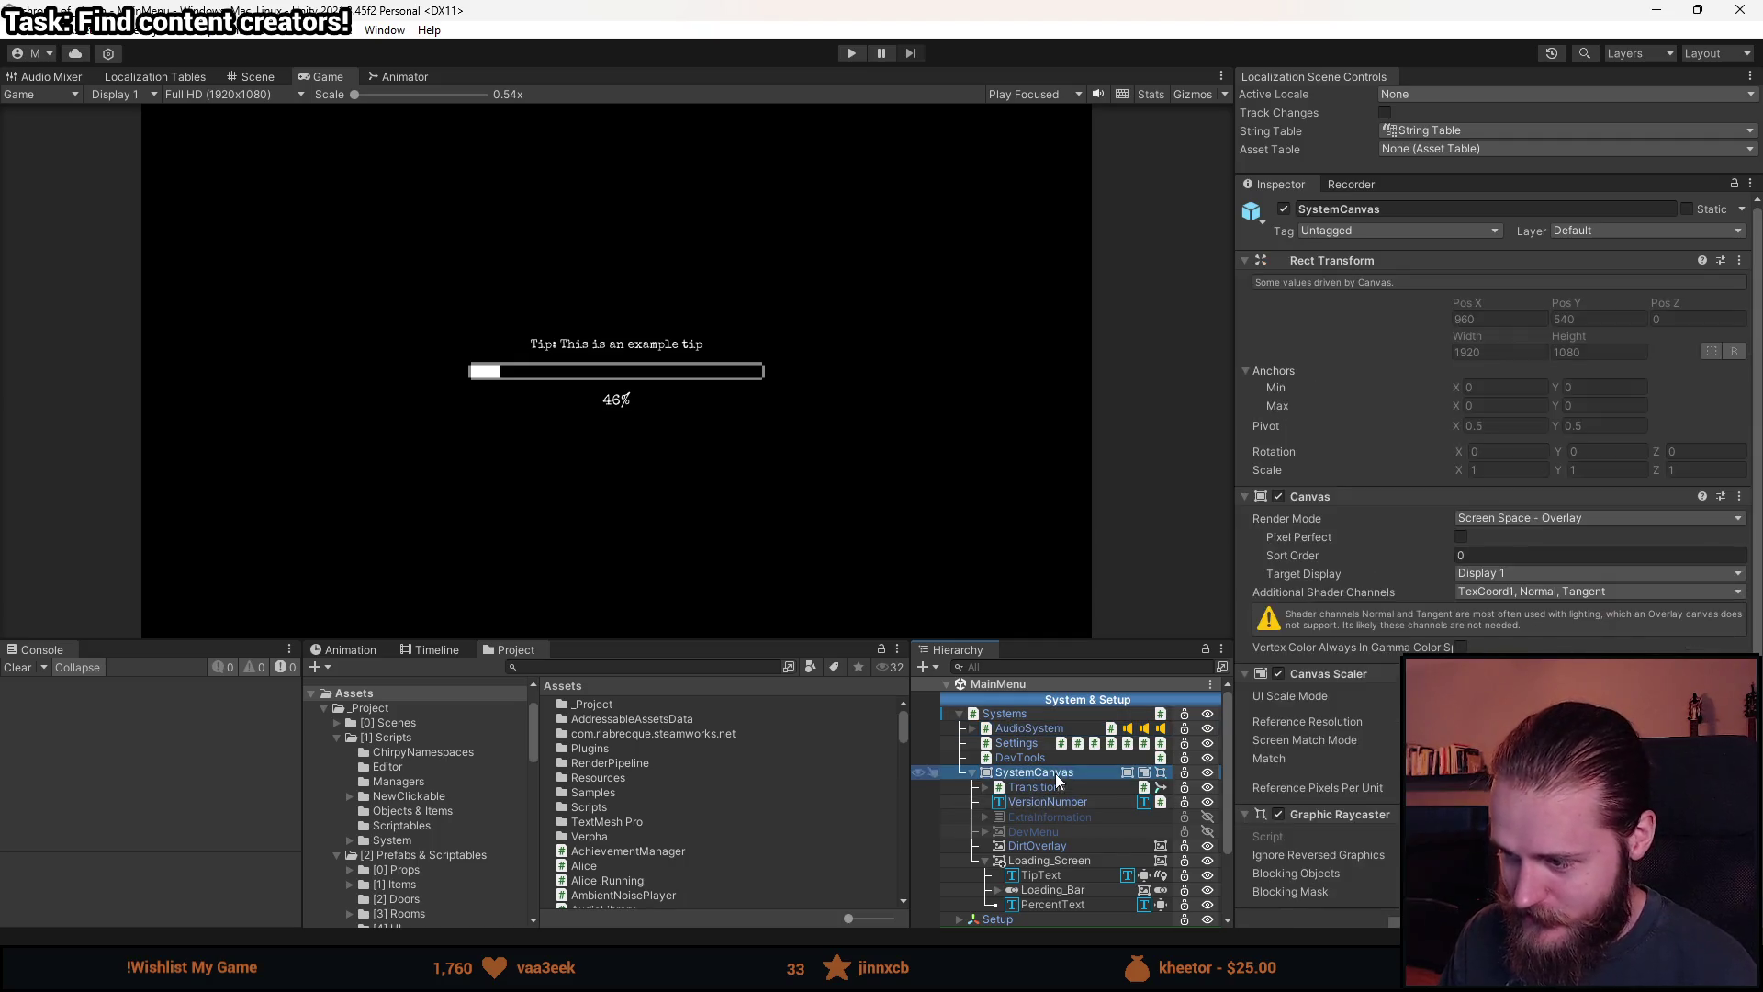
{"action": "scroll", "coordinate": [1377, 648], "scroll_direction": "down", "scroll_amount": 1}
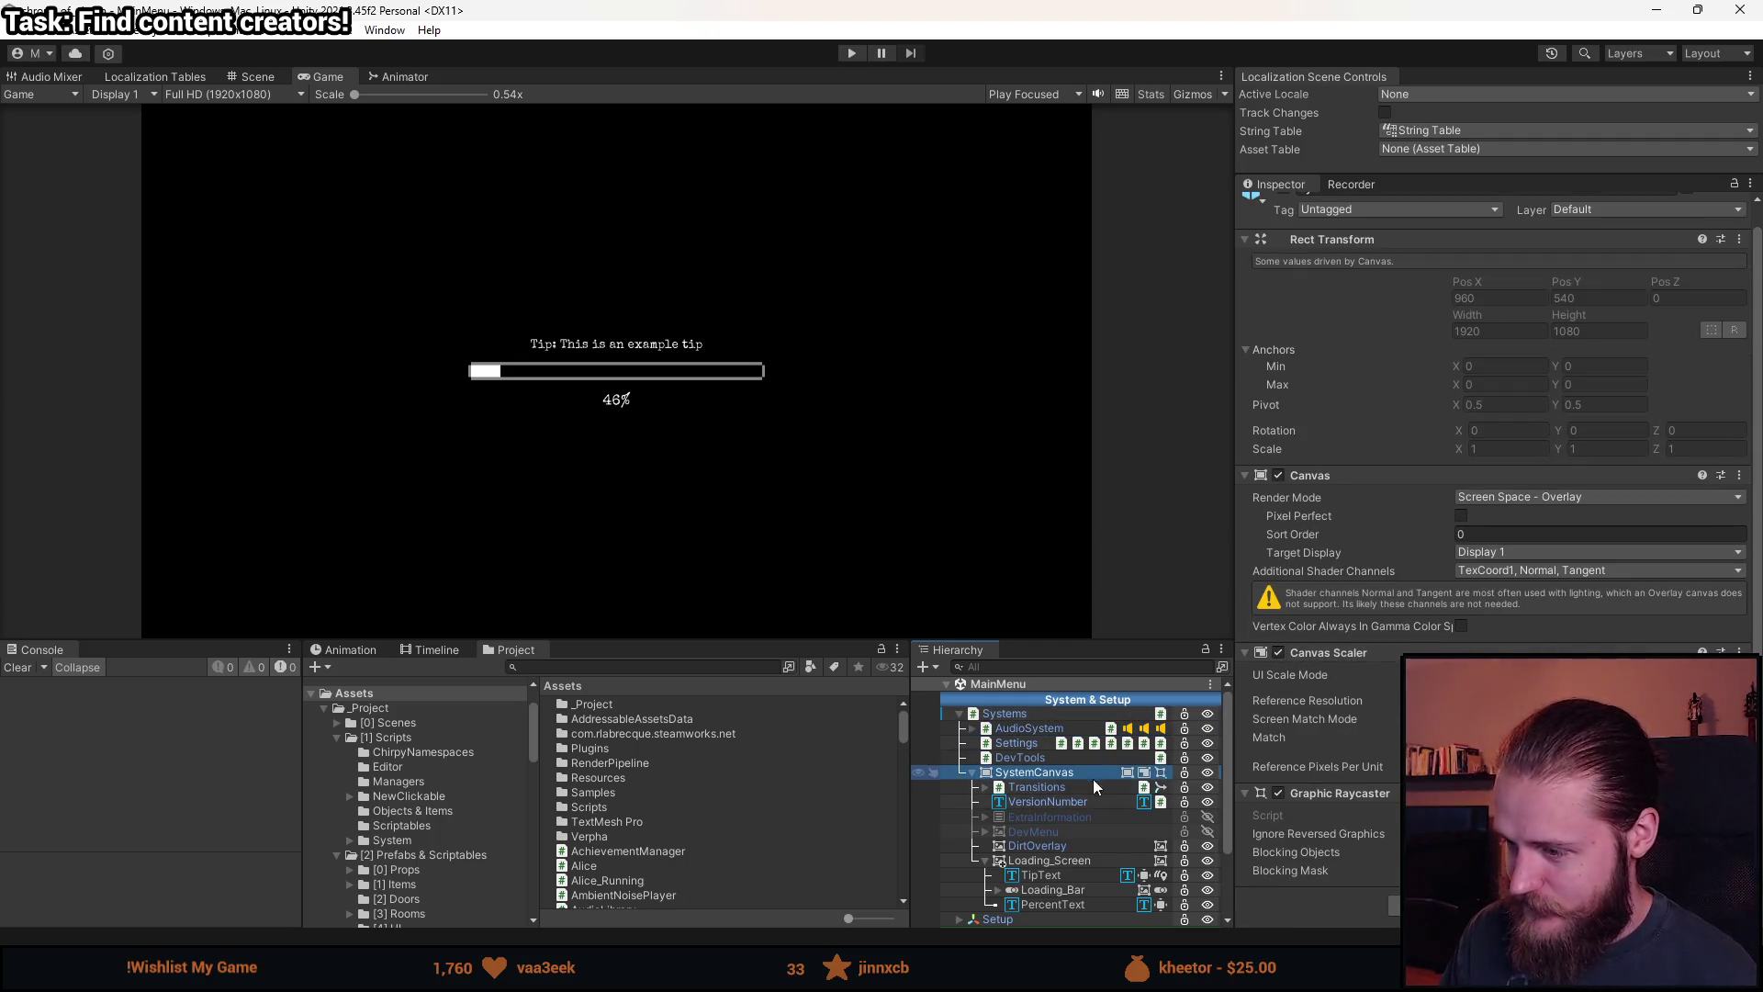
{"action": "left_click", "coordinate": [1036, 787]}
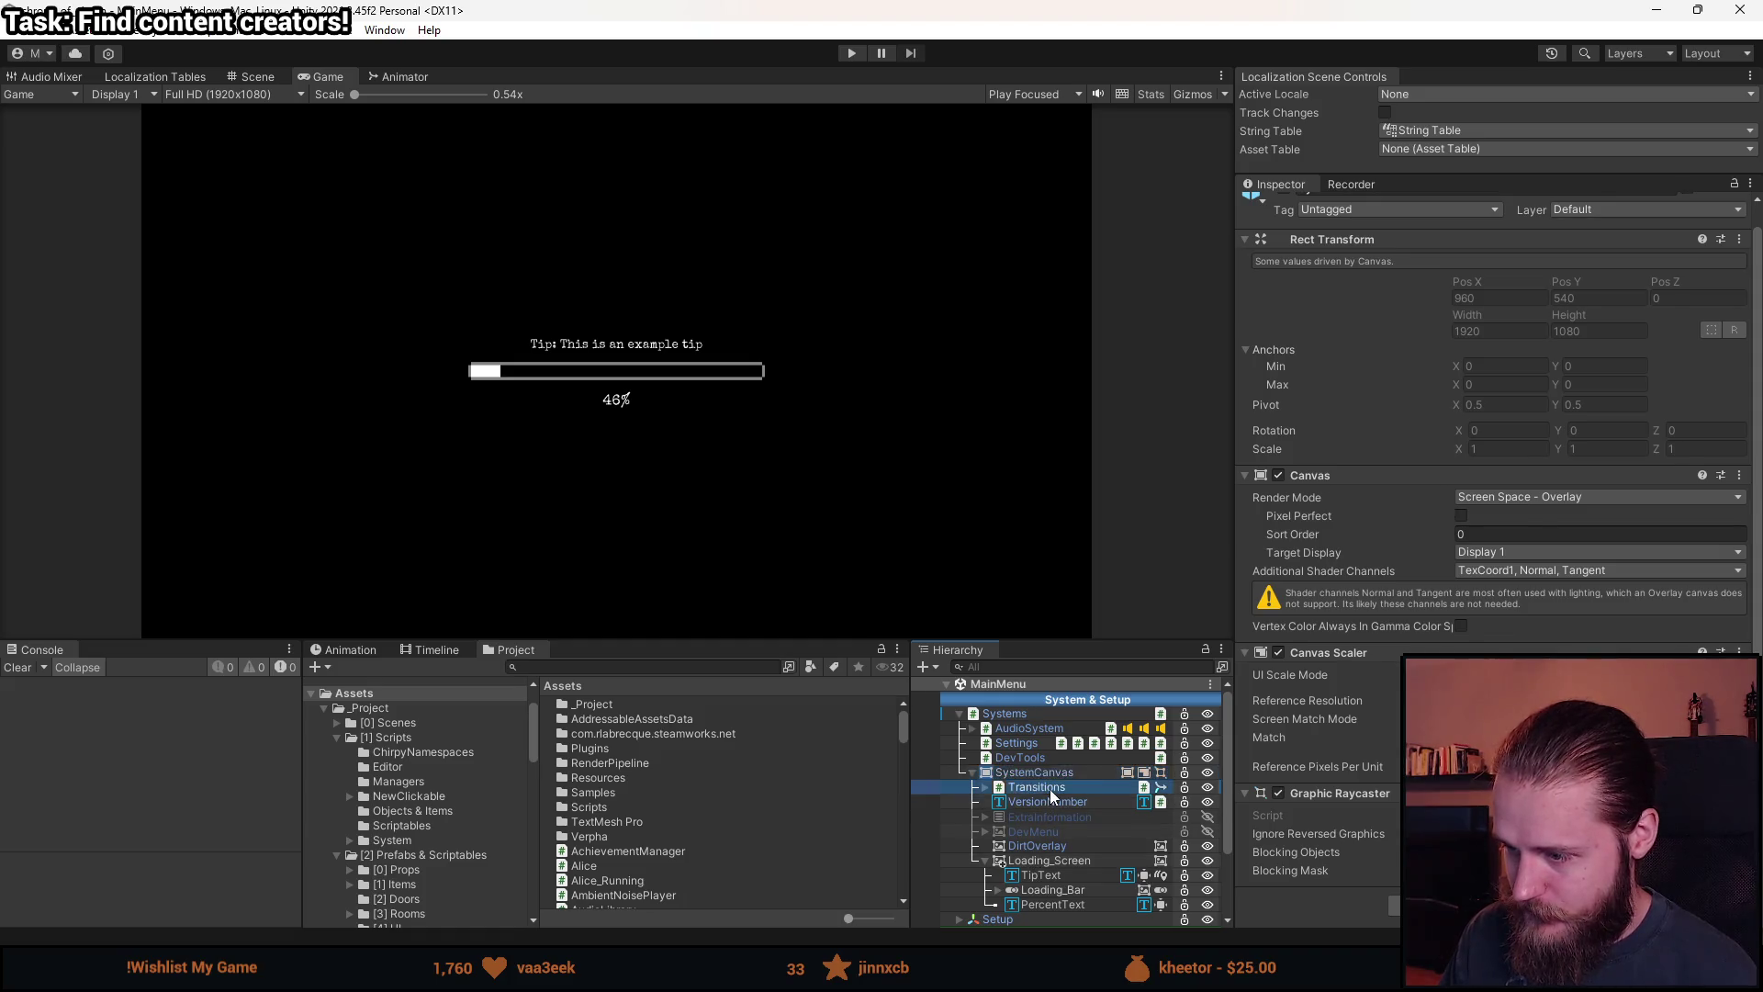
{"action": "scroll", "coordinate": [1327, 543], "scroll_direction": "down", "scroll_amount": 2}
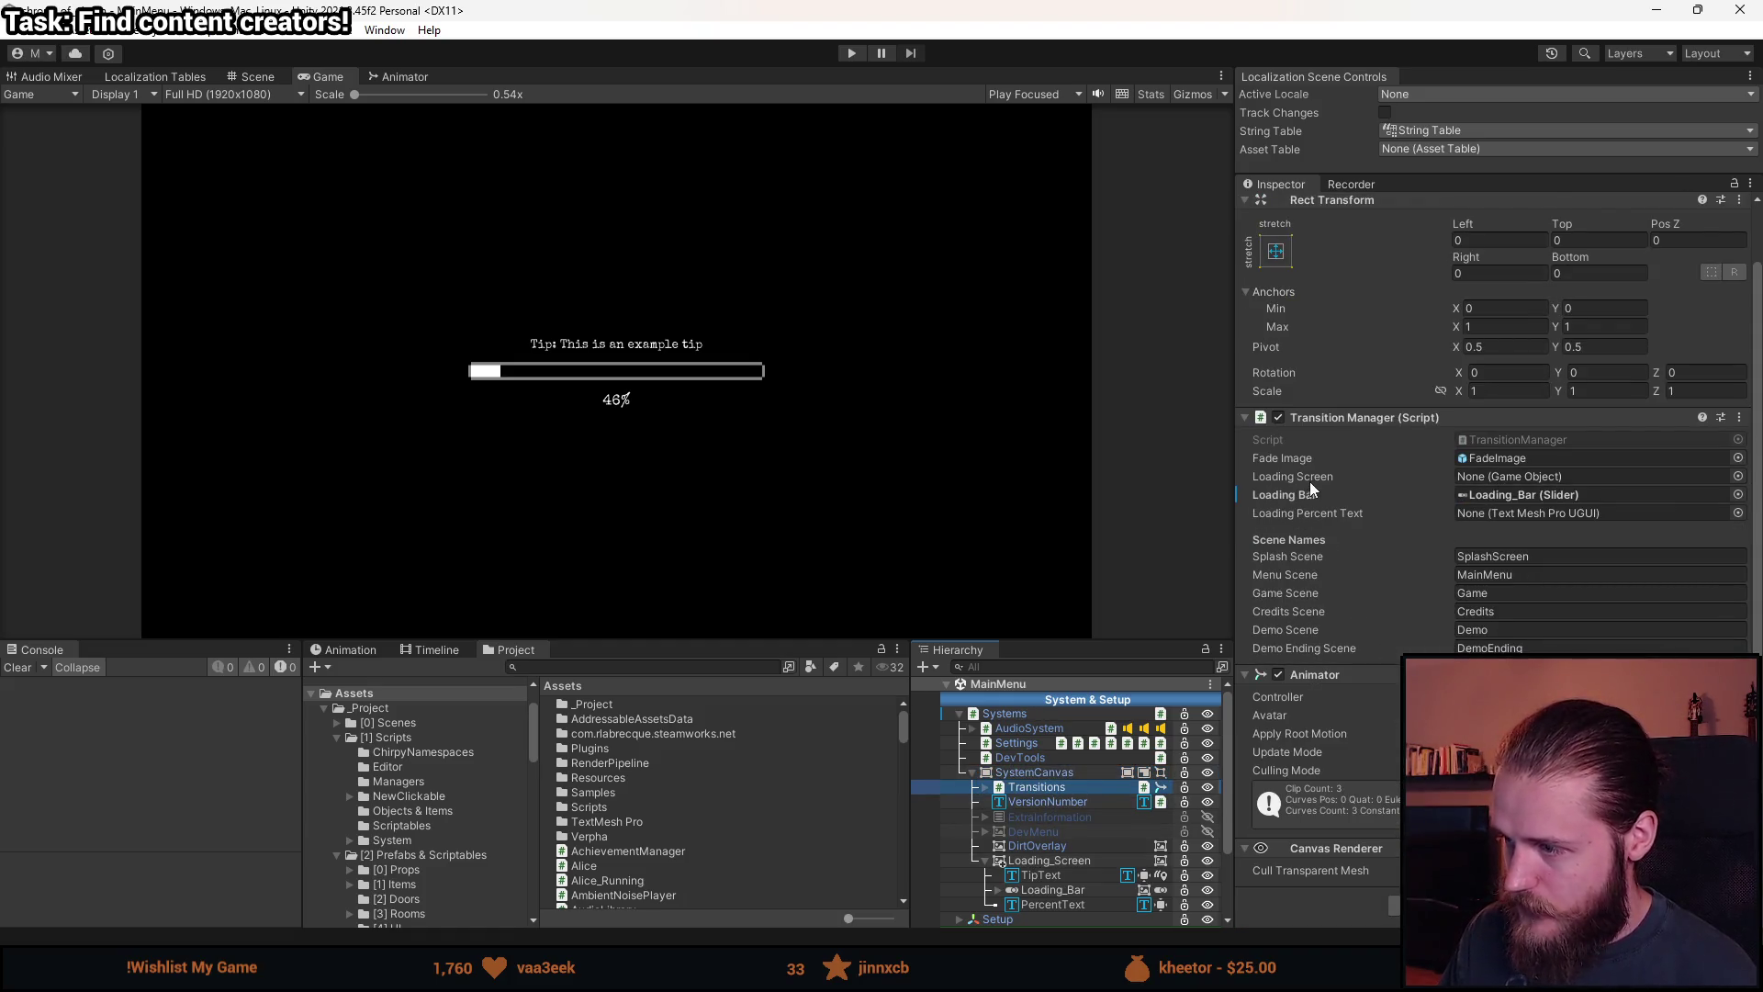
{"action": "left_click_drag", "start_coordinate": [1060, 865], "coordinate": [1543, 477]}
Assign PercentText to Loading Percent Text, enter Play mode and start a new game.
{"action": "left_click_drag", "start_coordinate": [1052, 905], "coordinate": [1541, 517]}
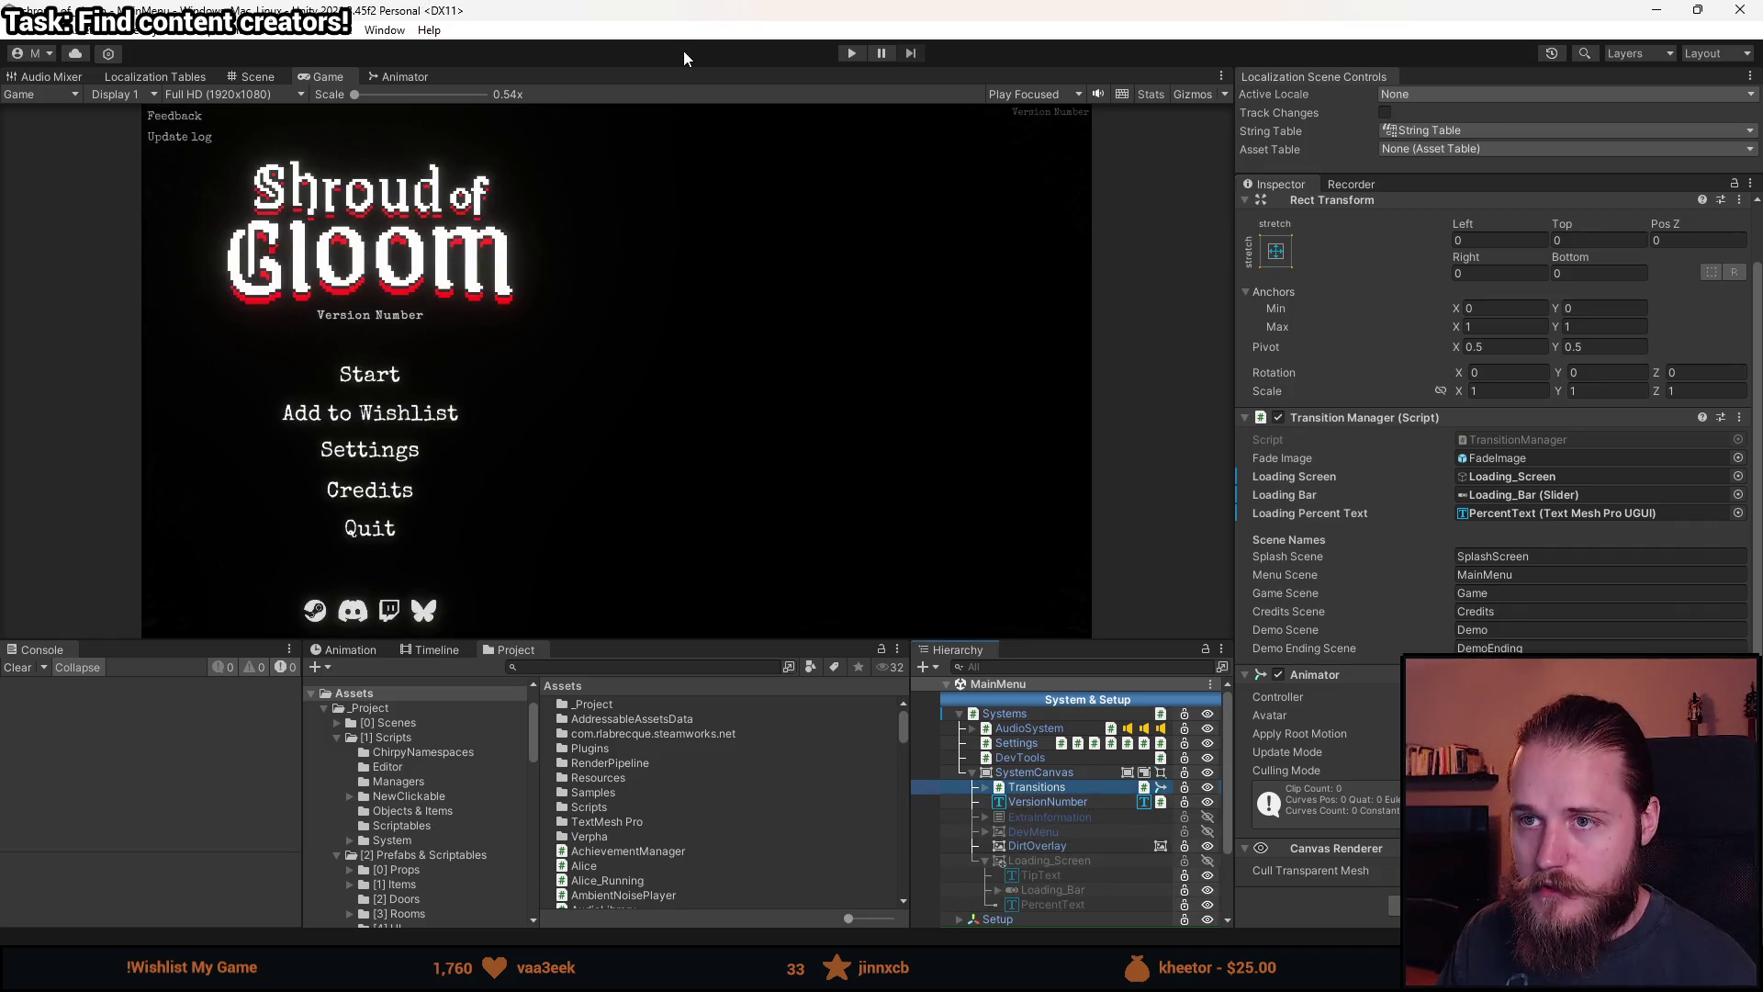
{"action": "left_click", "coordinate": [851, 52]}
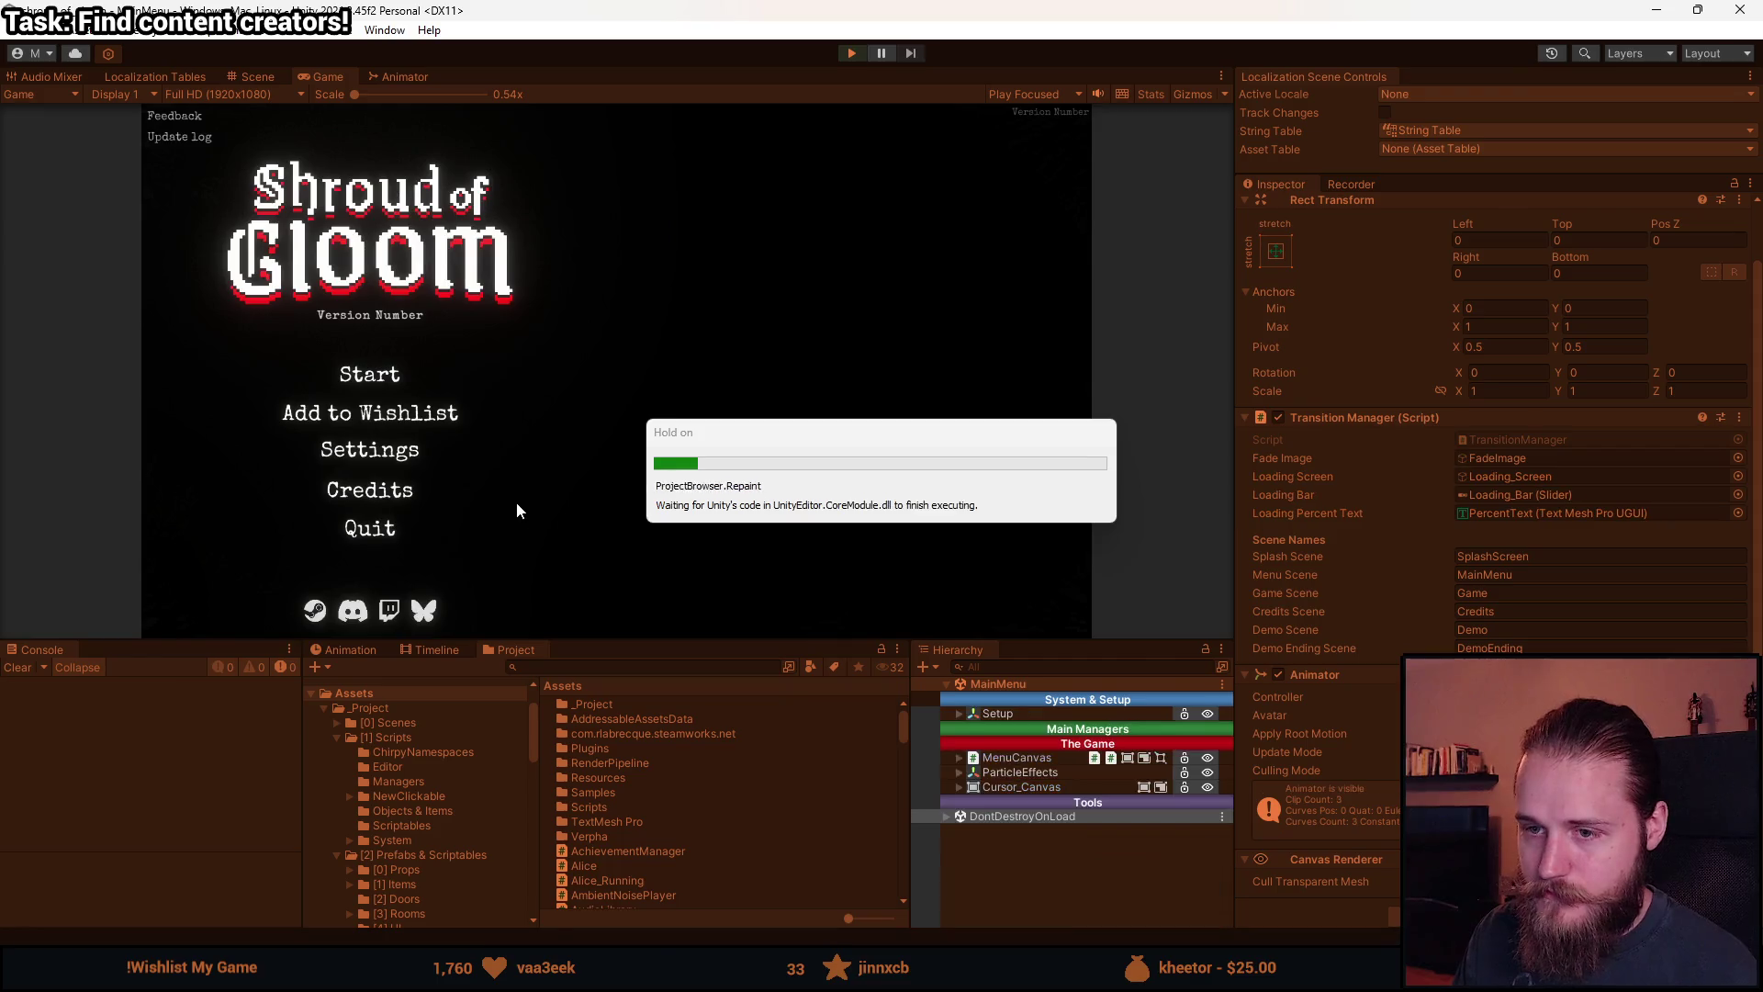
{"action": "left_click_drag", "start_coordinate": [647, 640], "coordinate": [646, 797]}
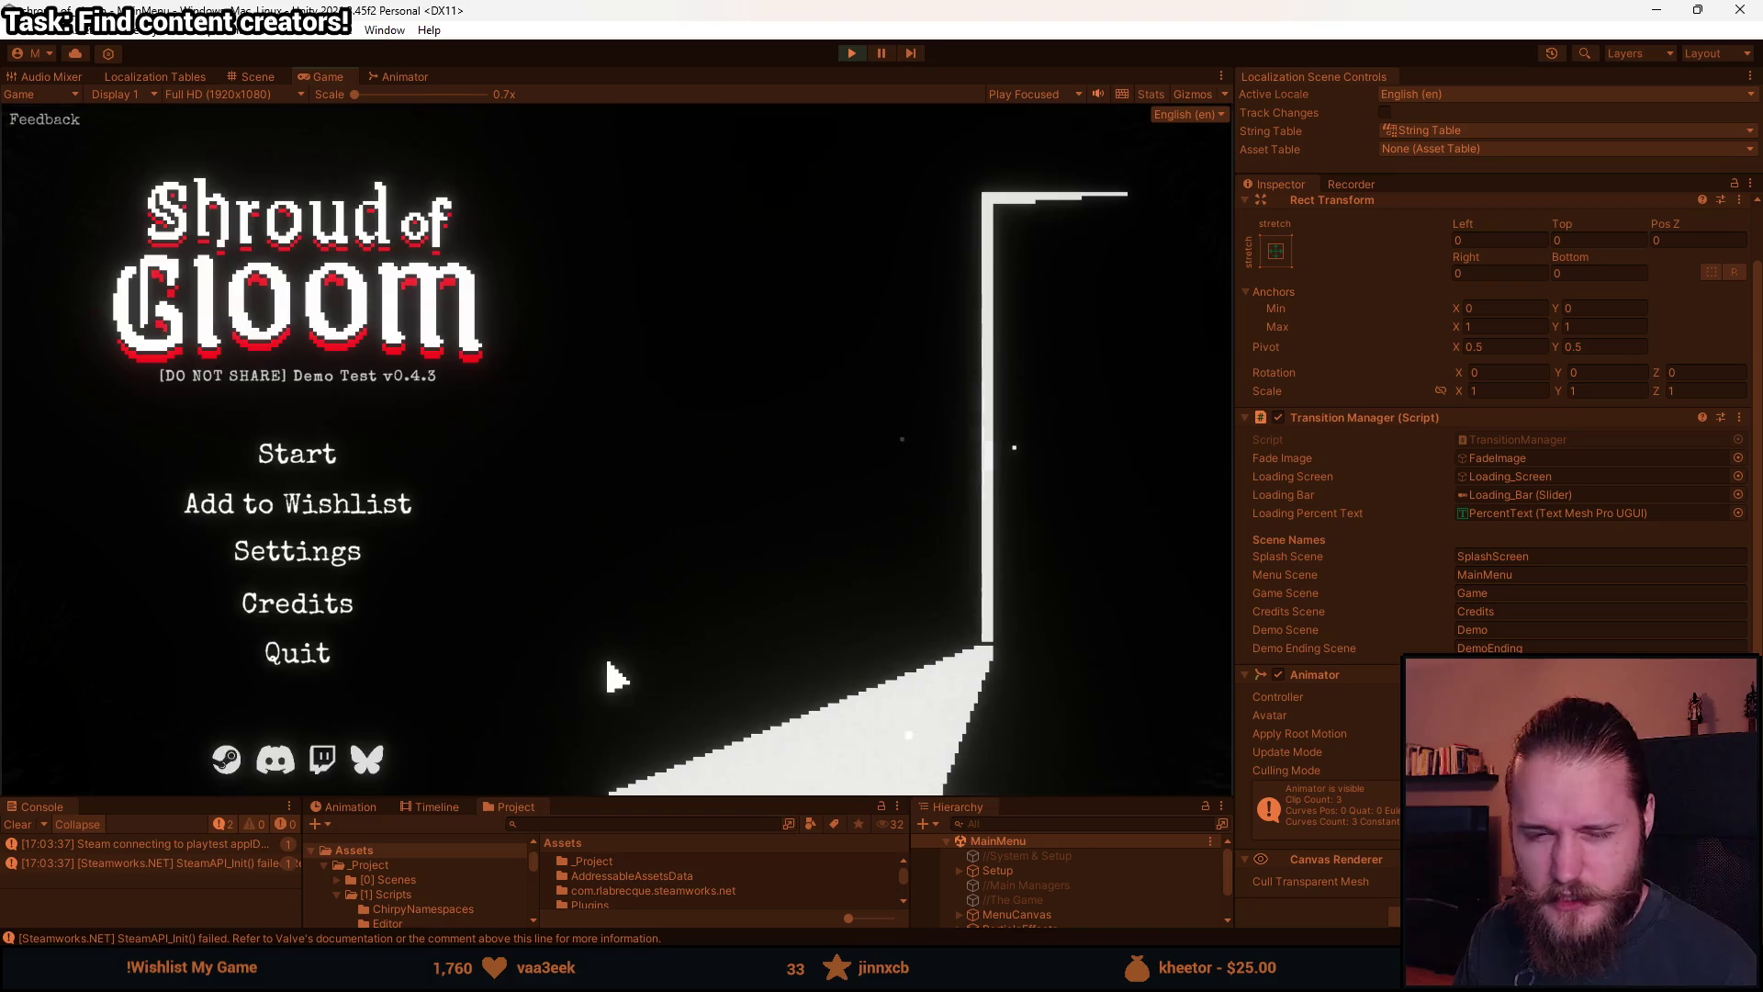
{"action": "left_click", "coordinate": [275, 454]}
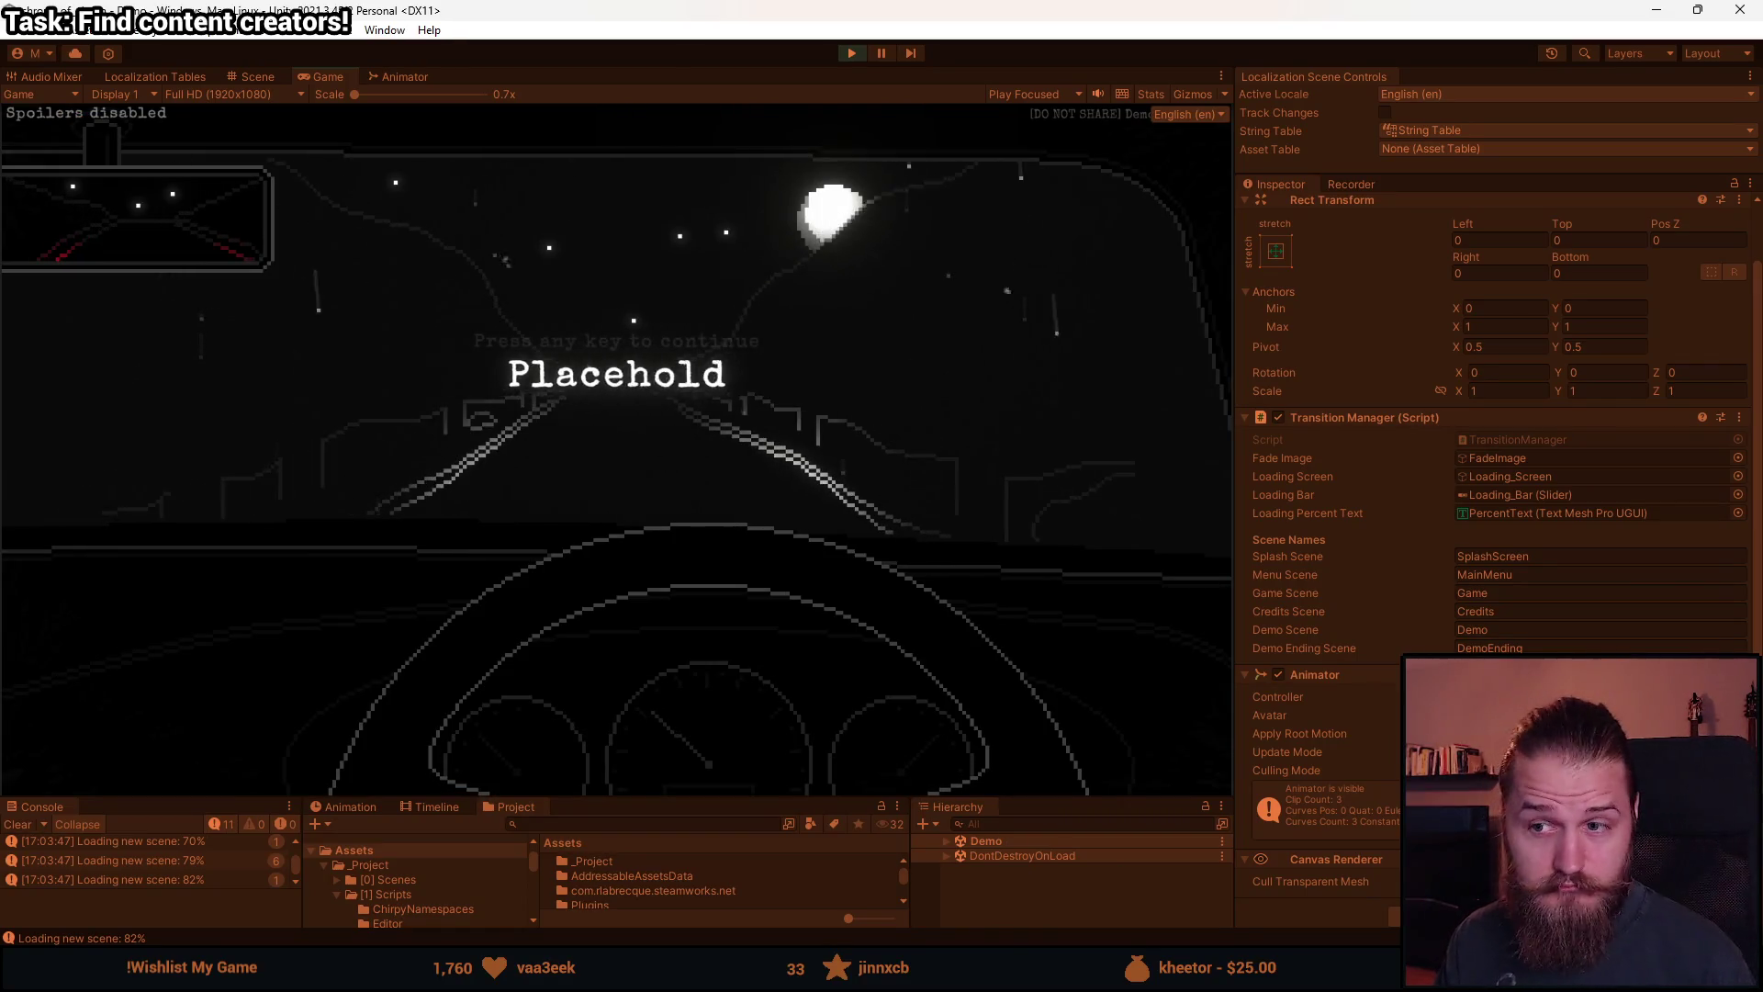
Quit the game back to the menu, pause in the Demo scene and stop the playtest.
{"action": "key", "text": "Escape"}
{"action": "left_click", "coordinate": [571, 577]}
{"action": "left_click", "coordinate": [619, 518]}
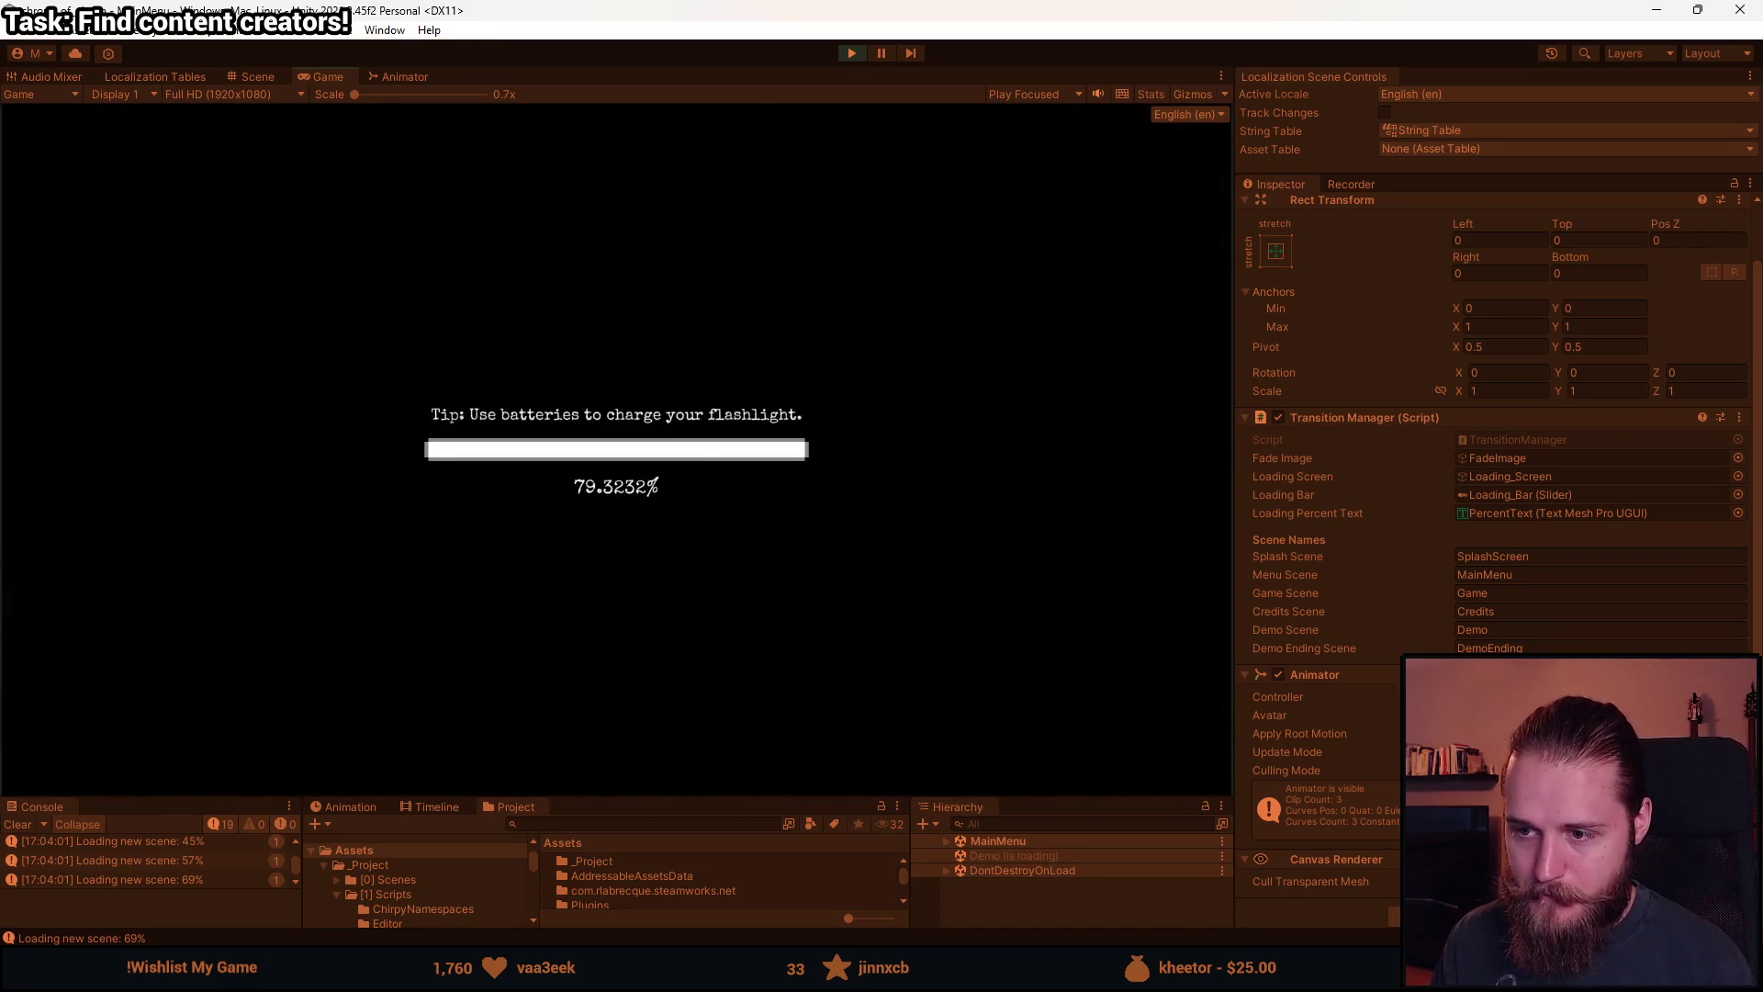
{"action": "key", "text": "Escape"}
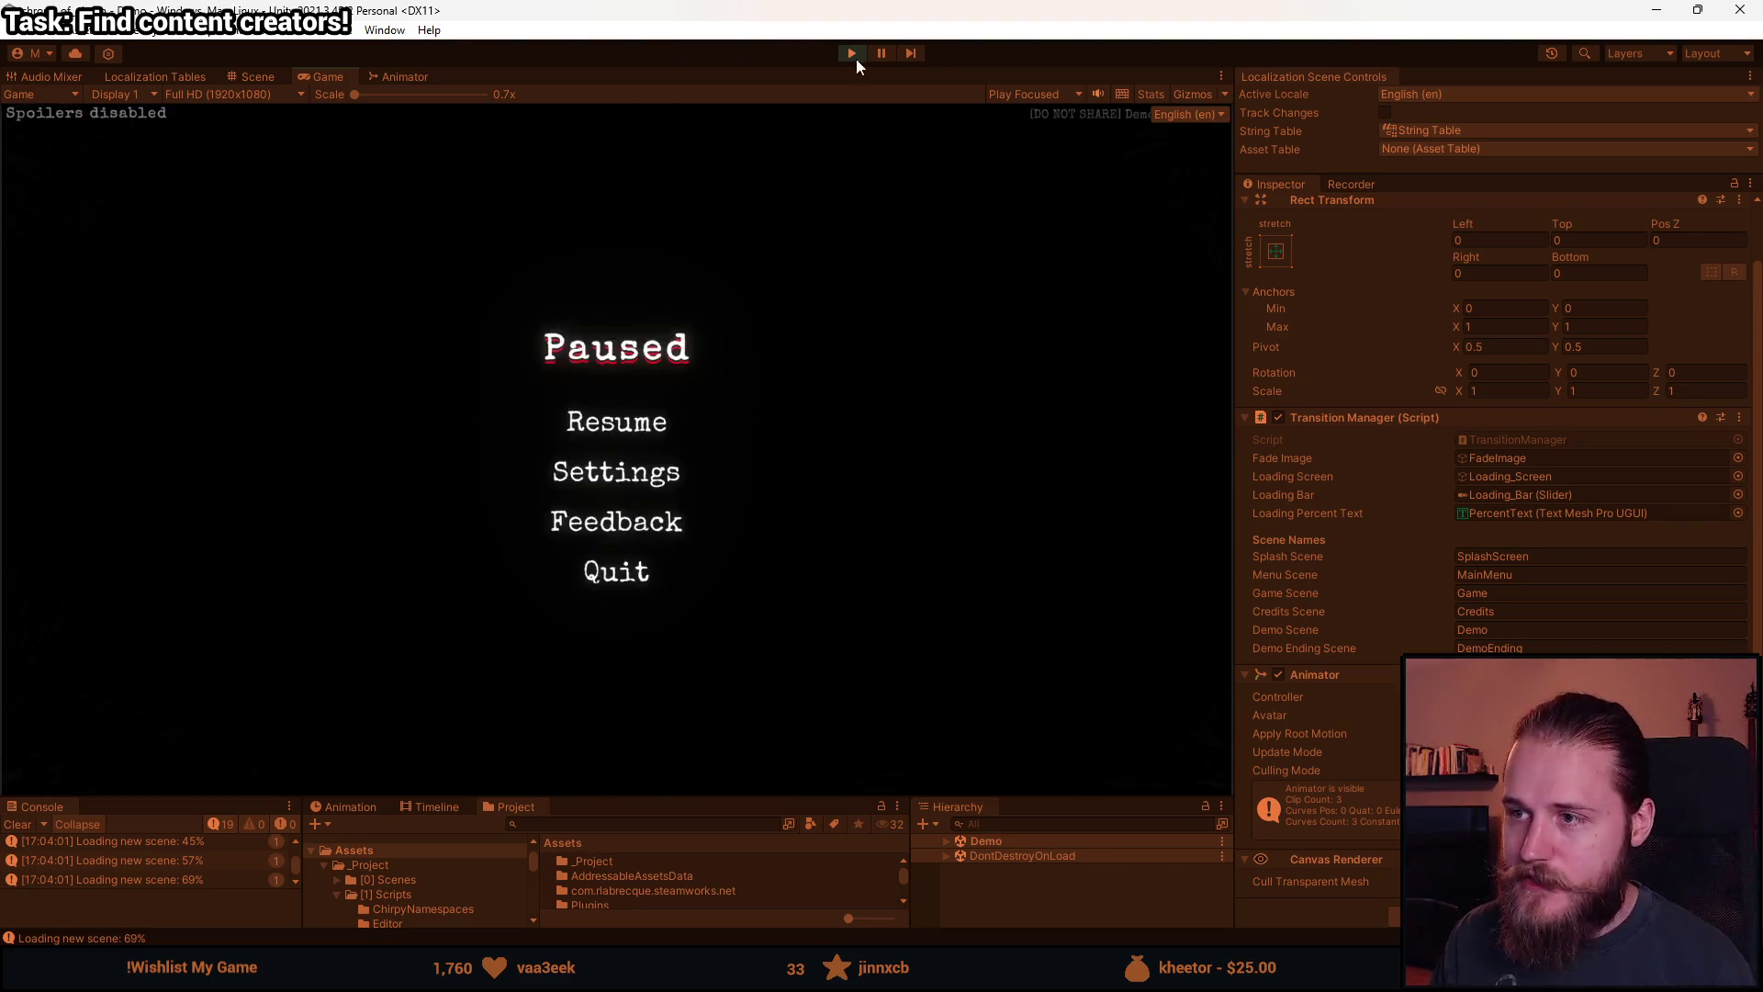
{"action": "left_click", "coordinate": [852, 53]}
After _loadingBar.value = 1f, set _loadingPercentText.text to "100%" and save TransitionManager.cs.
{"action": "key", "text": "alt+Tab"}
{"action": "scroll", "coordinate": [380, 506], "scroll_direction": "down", "scroll_amount": 1}
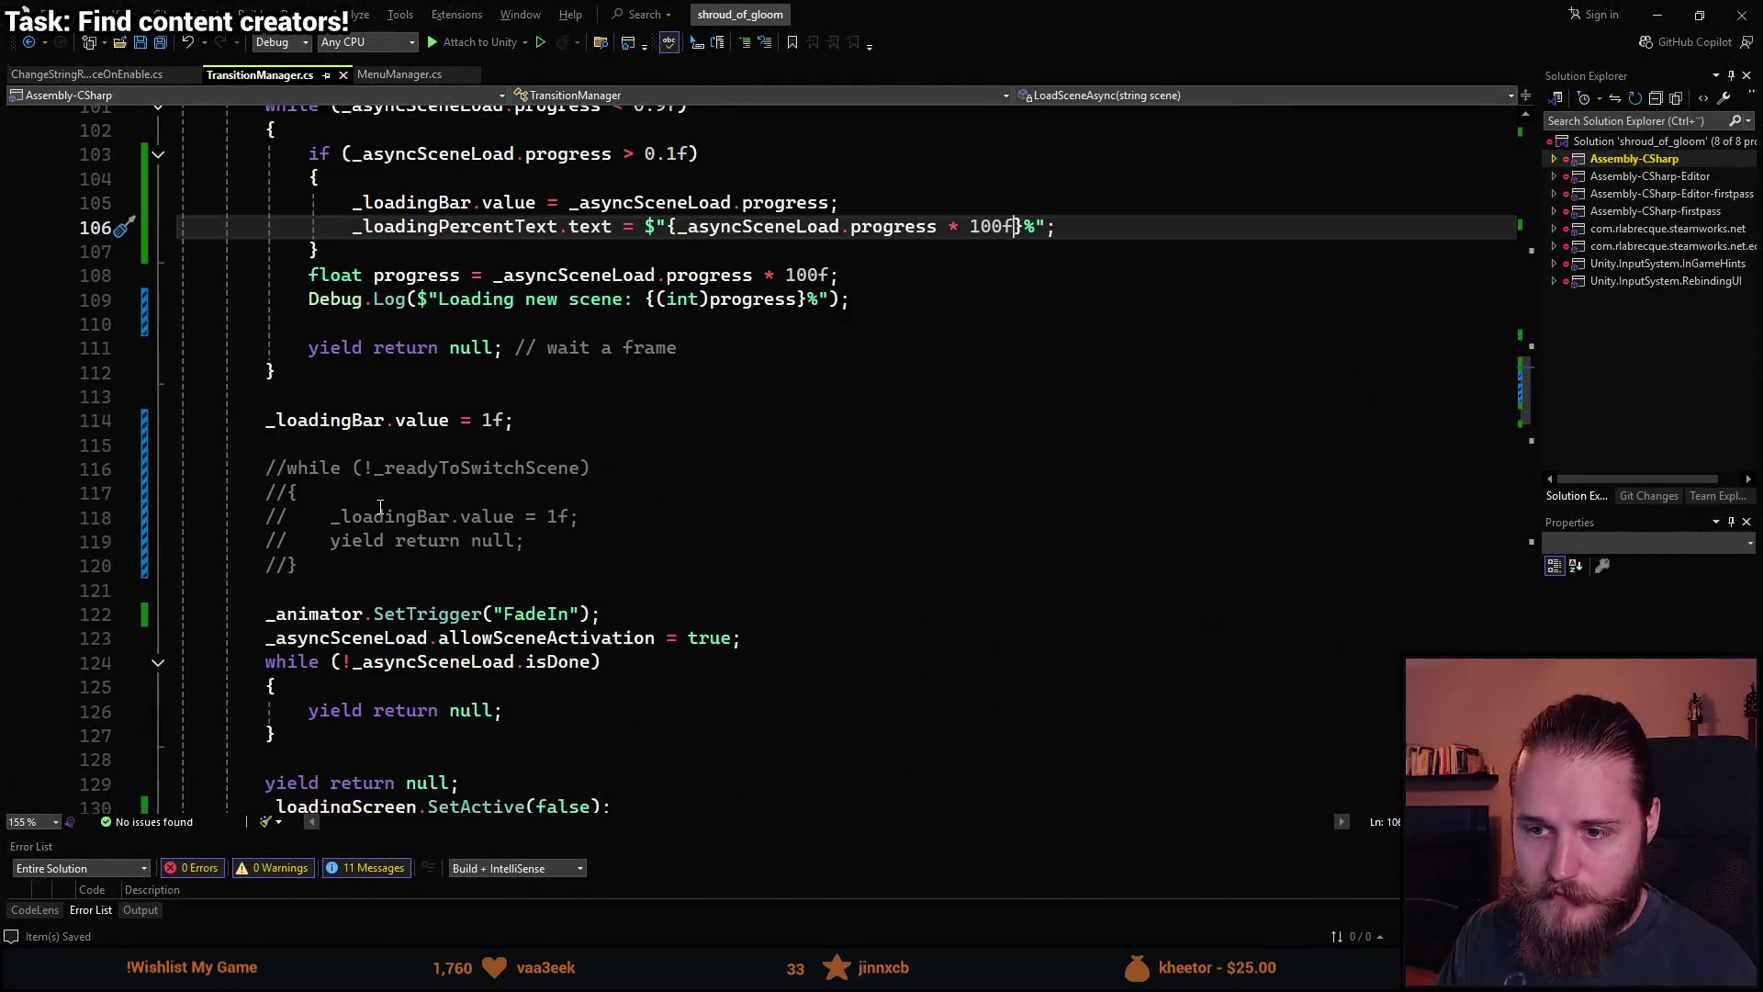
{"action": "left_click", "coordinate": [532, 423]}
{"action": "key", "text": "Return"}
{"action": "key", "text": "Tab"}
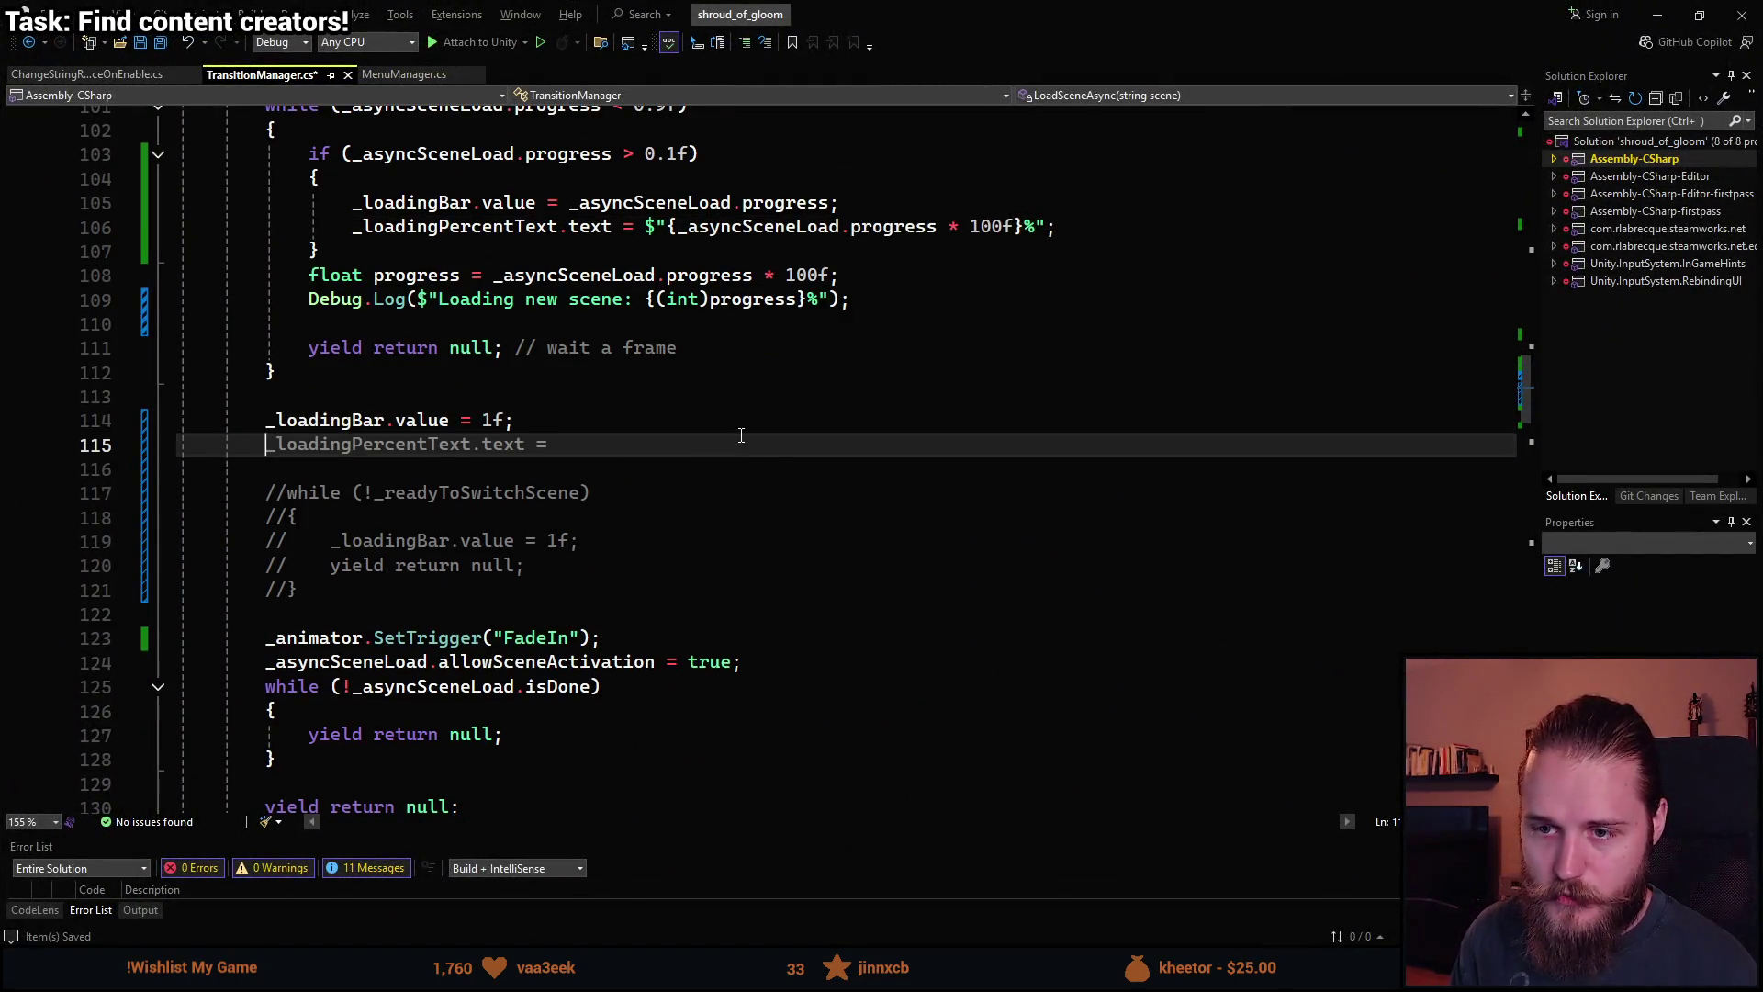
{"action": "type", "text": "_"}
{"action": "key", "text": "Escape"}
{"action": "type", "text": "\"100"}
{"action": "type", "text": "\";"}
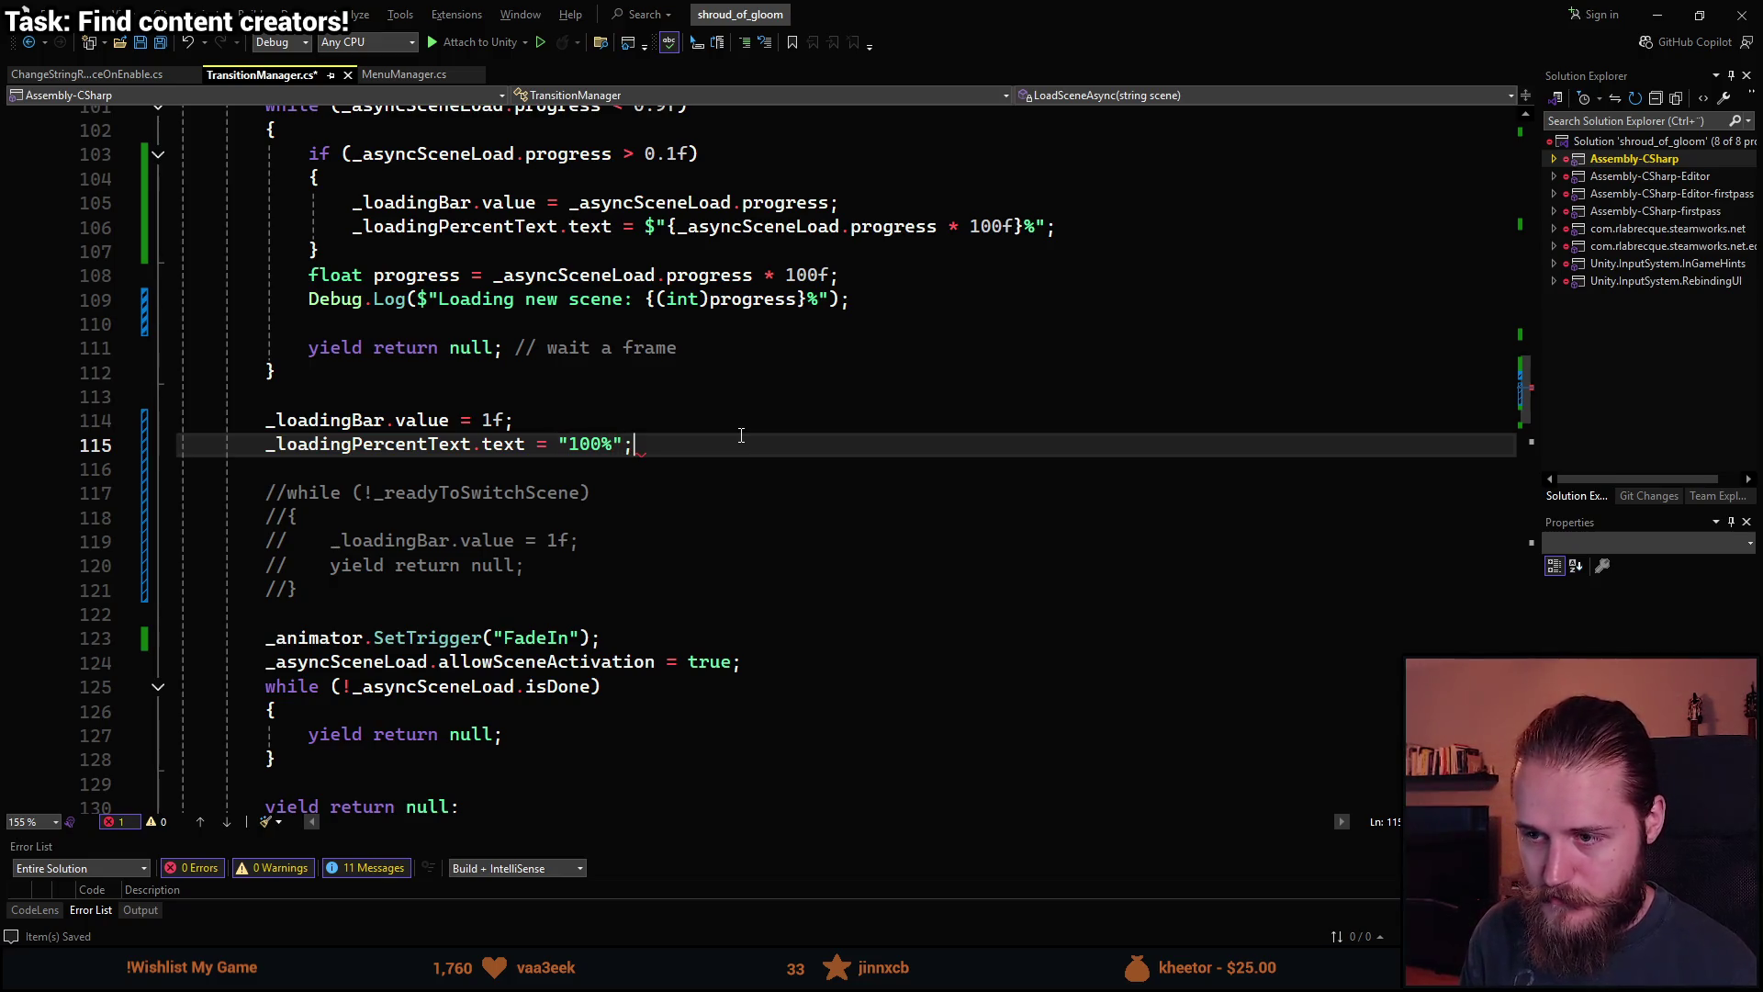
{"action": "key", "text": "ctrl+s"}
{"action": "key", "text": "alt+Tab"}
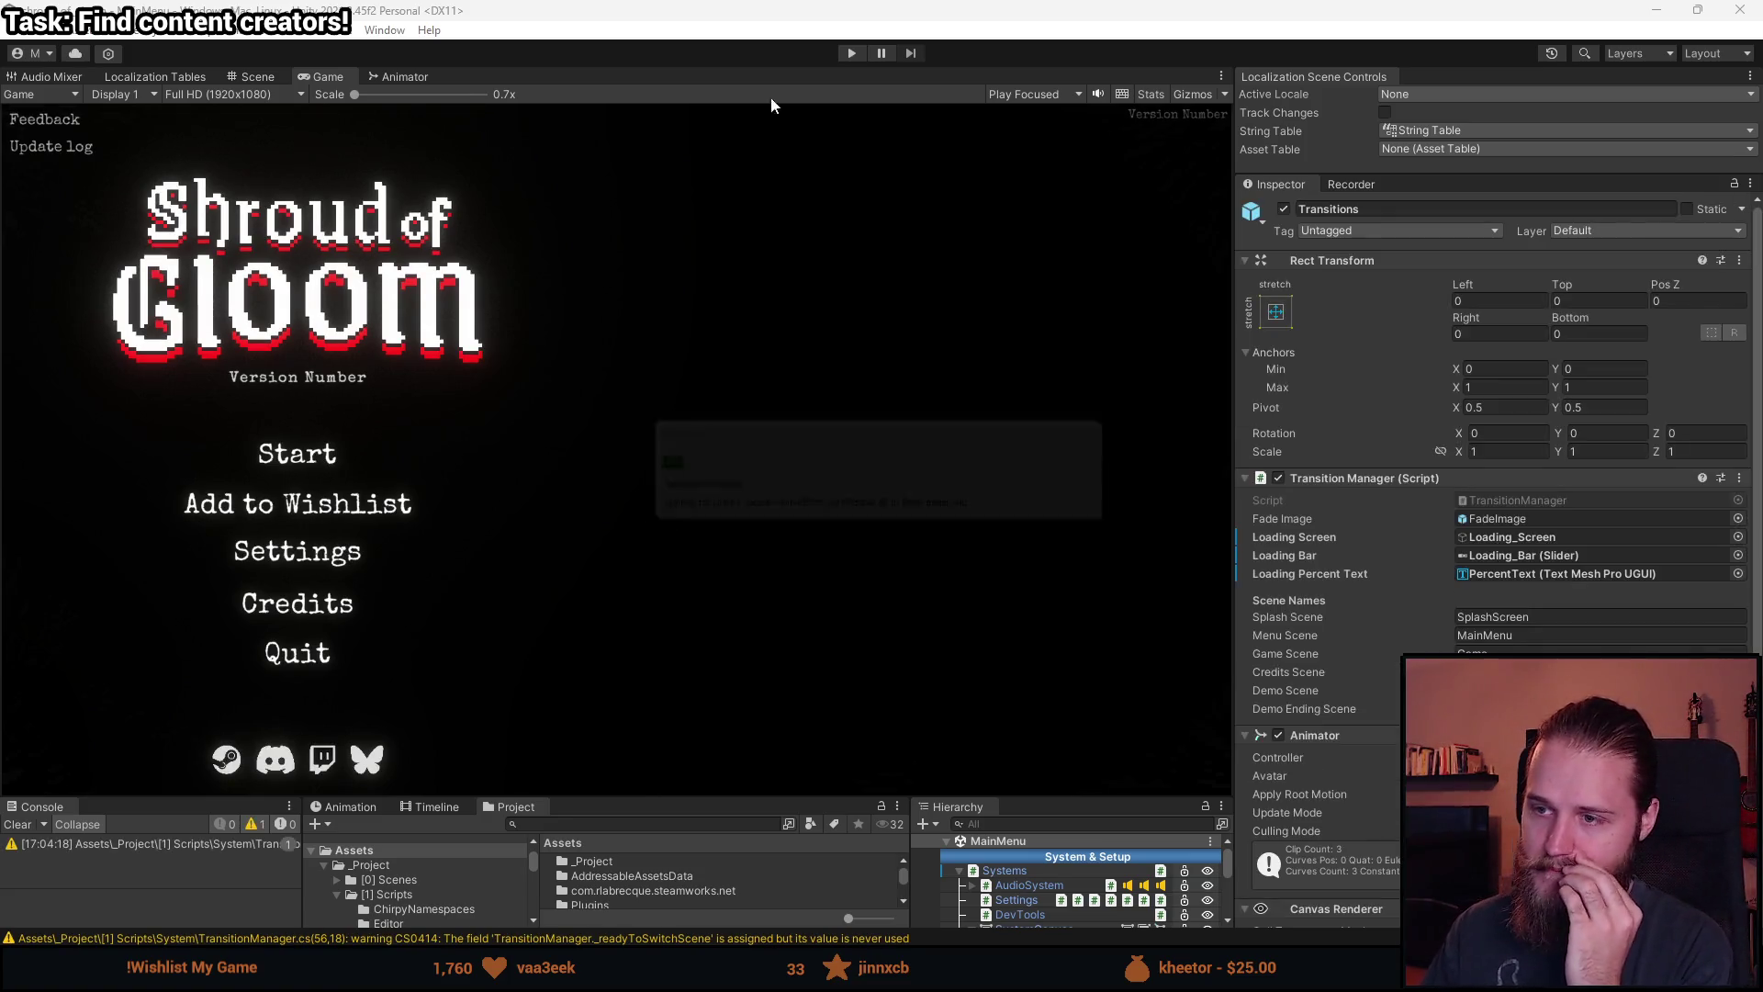
Playtest a new game through loading into the Demo scene, then stop and return to the script.
{"action": "left_click", "coordinate": [846, 50]}
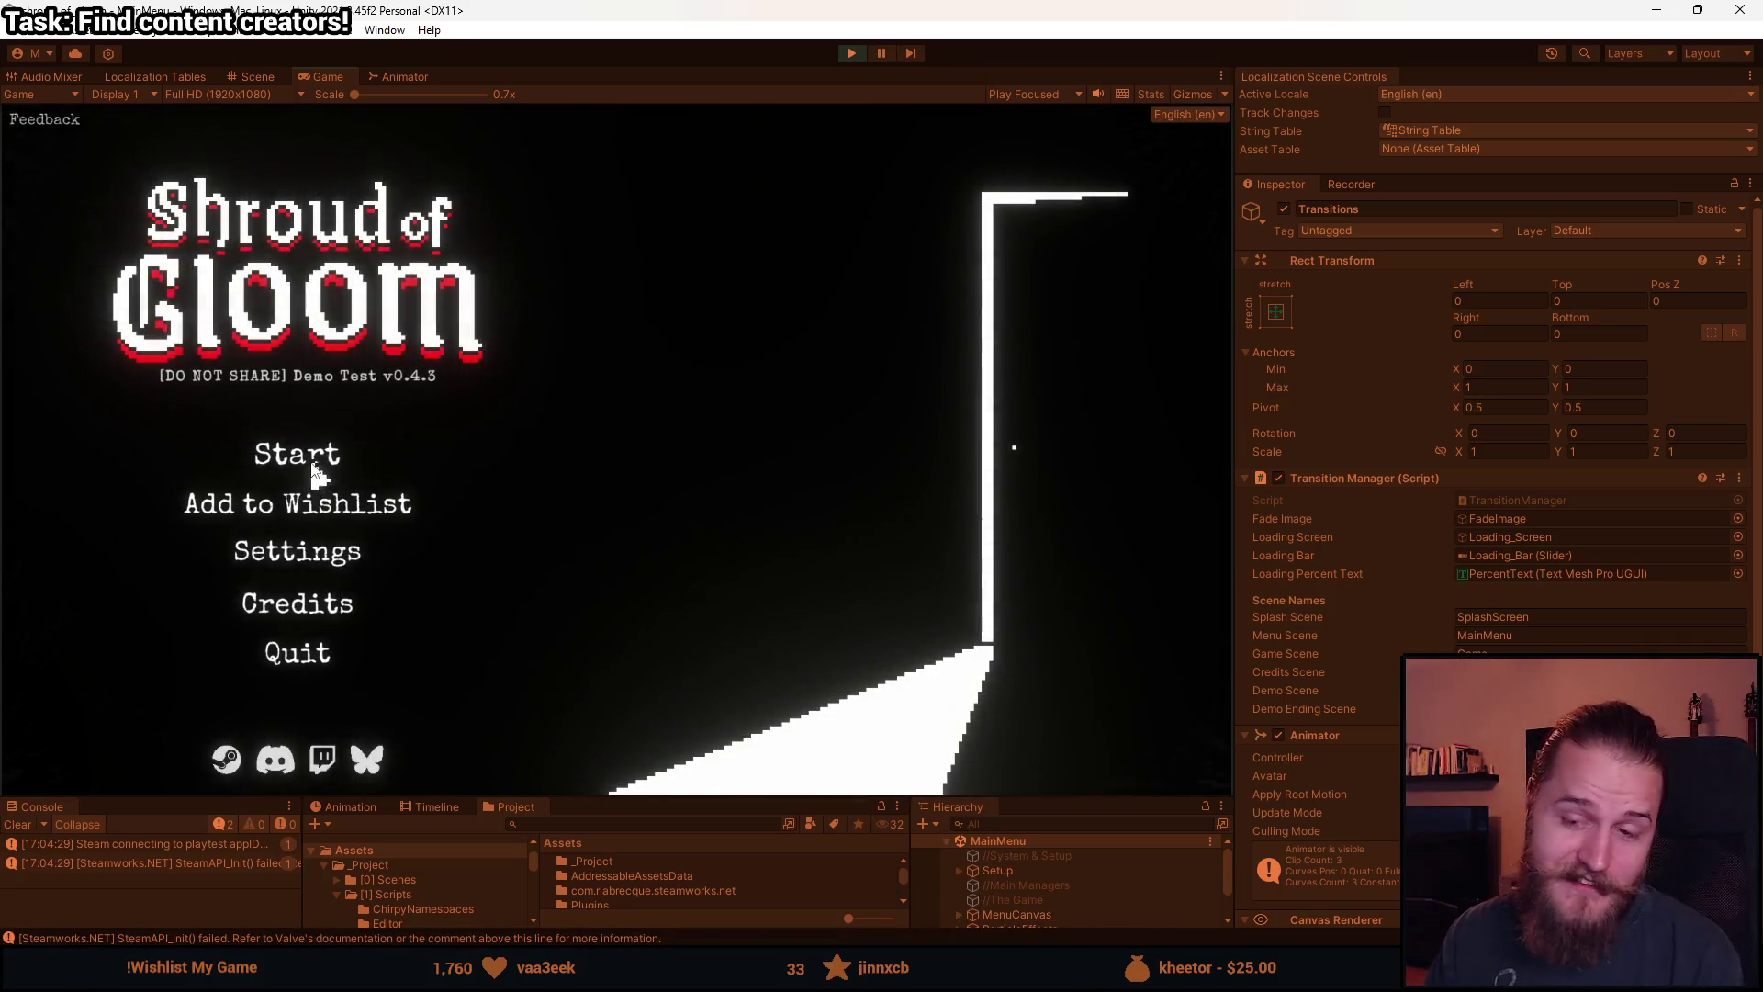
{"action": "left_click", "coordinate": [309, 455]}
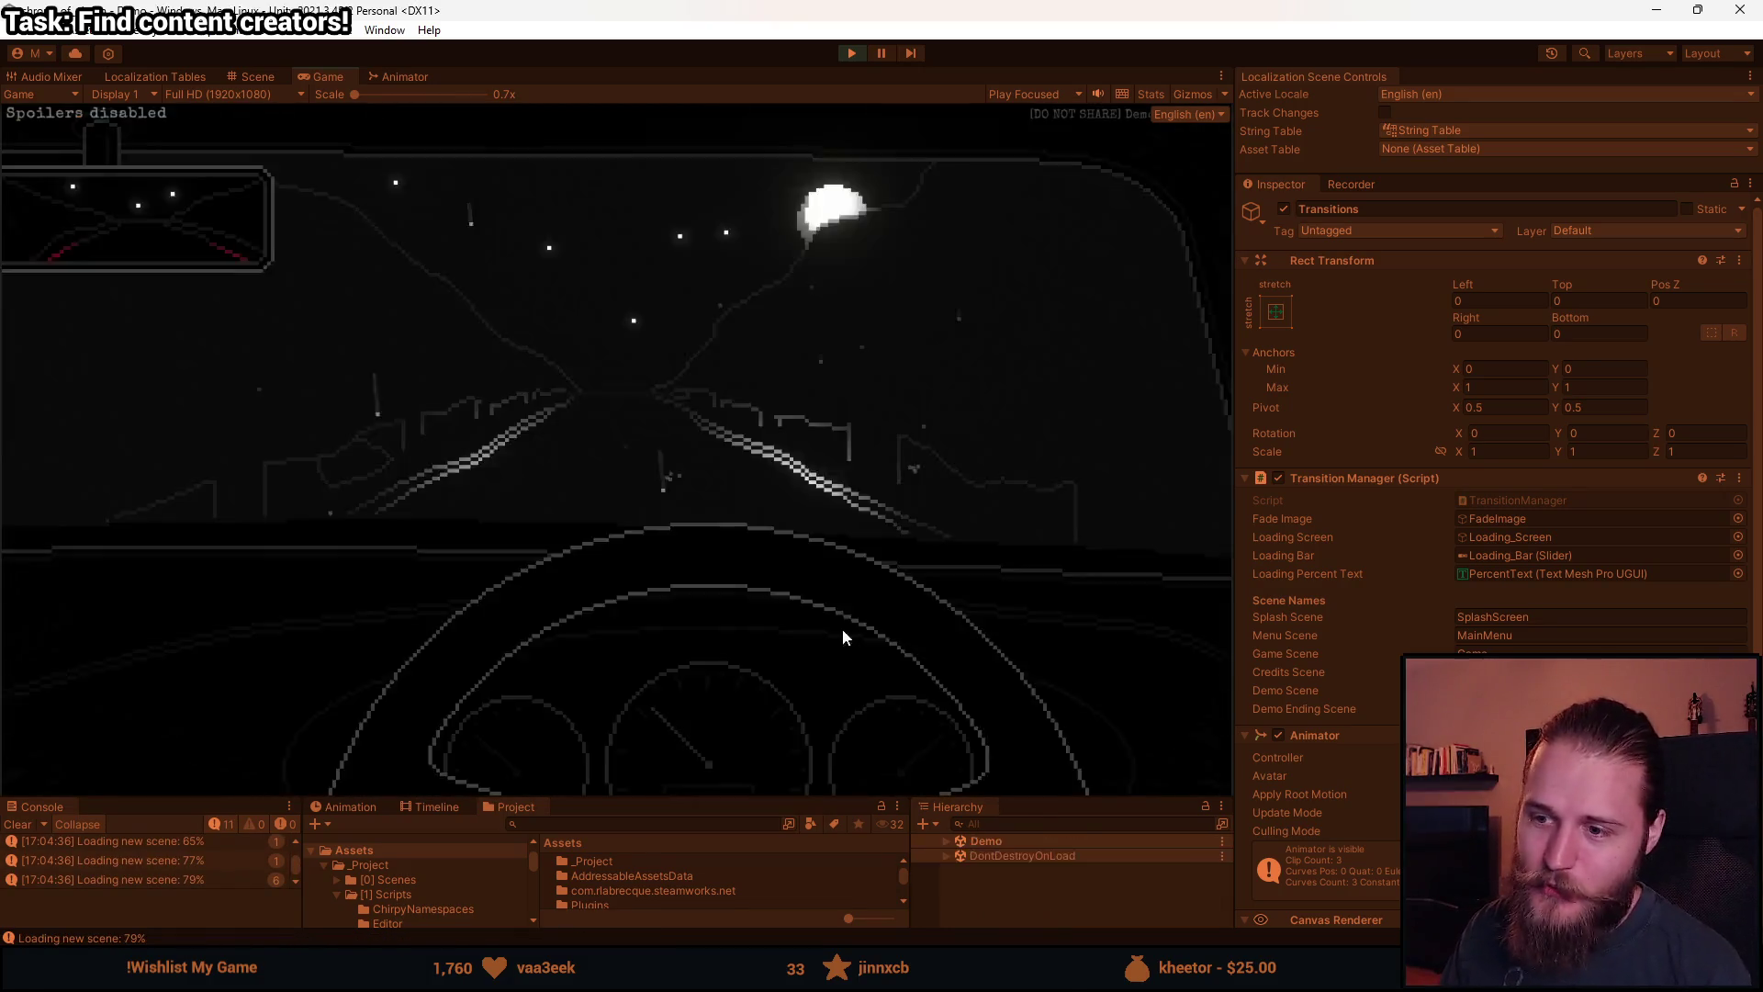
{"action": "key", "text": "Escape"}
{"action": "left_click", "coordinate": [860, 53]}
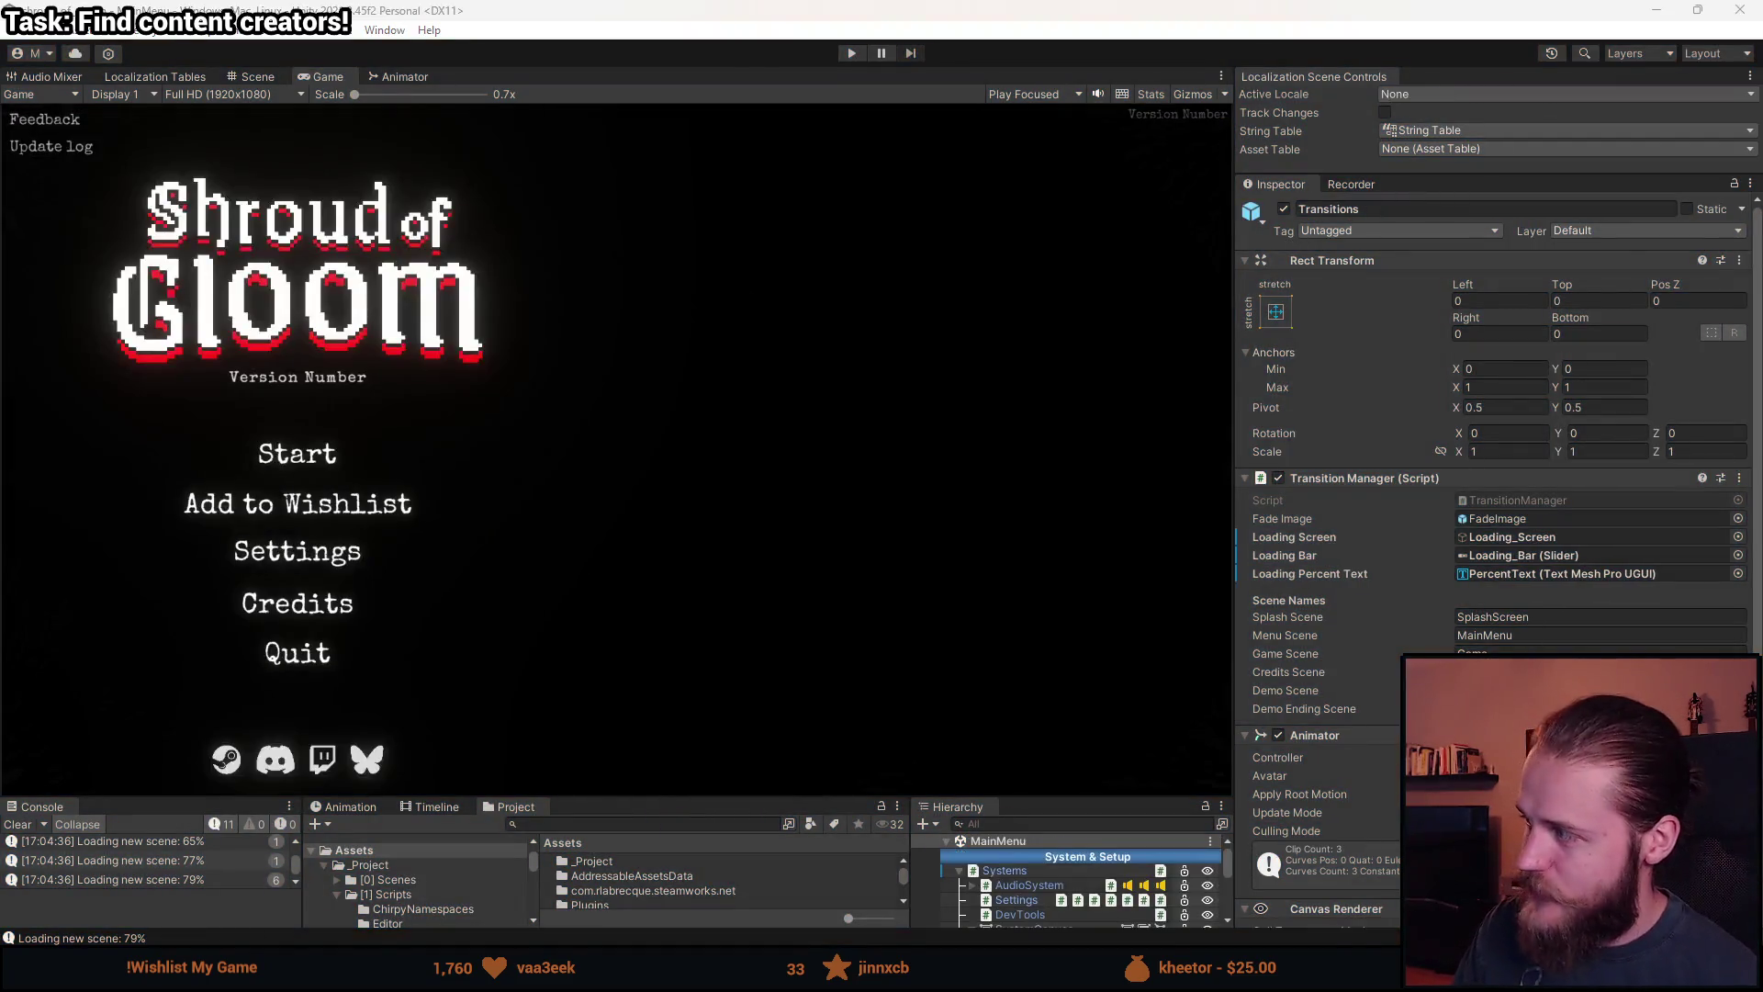
{"action": "key", "text": "alt+Tab"}
{"action": "scroll", "coordinate": [512, 575], "scroll_direction": "up", "scroll_amount": 3}
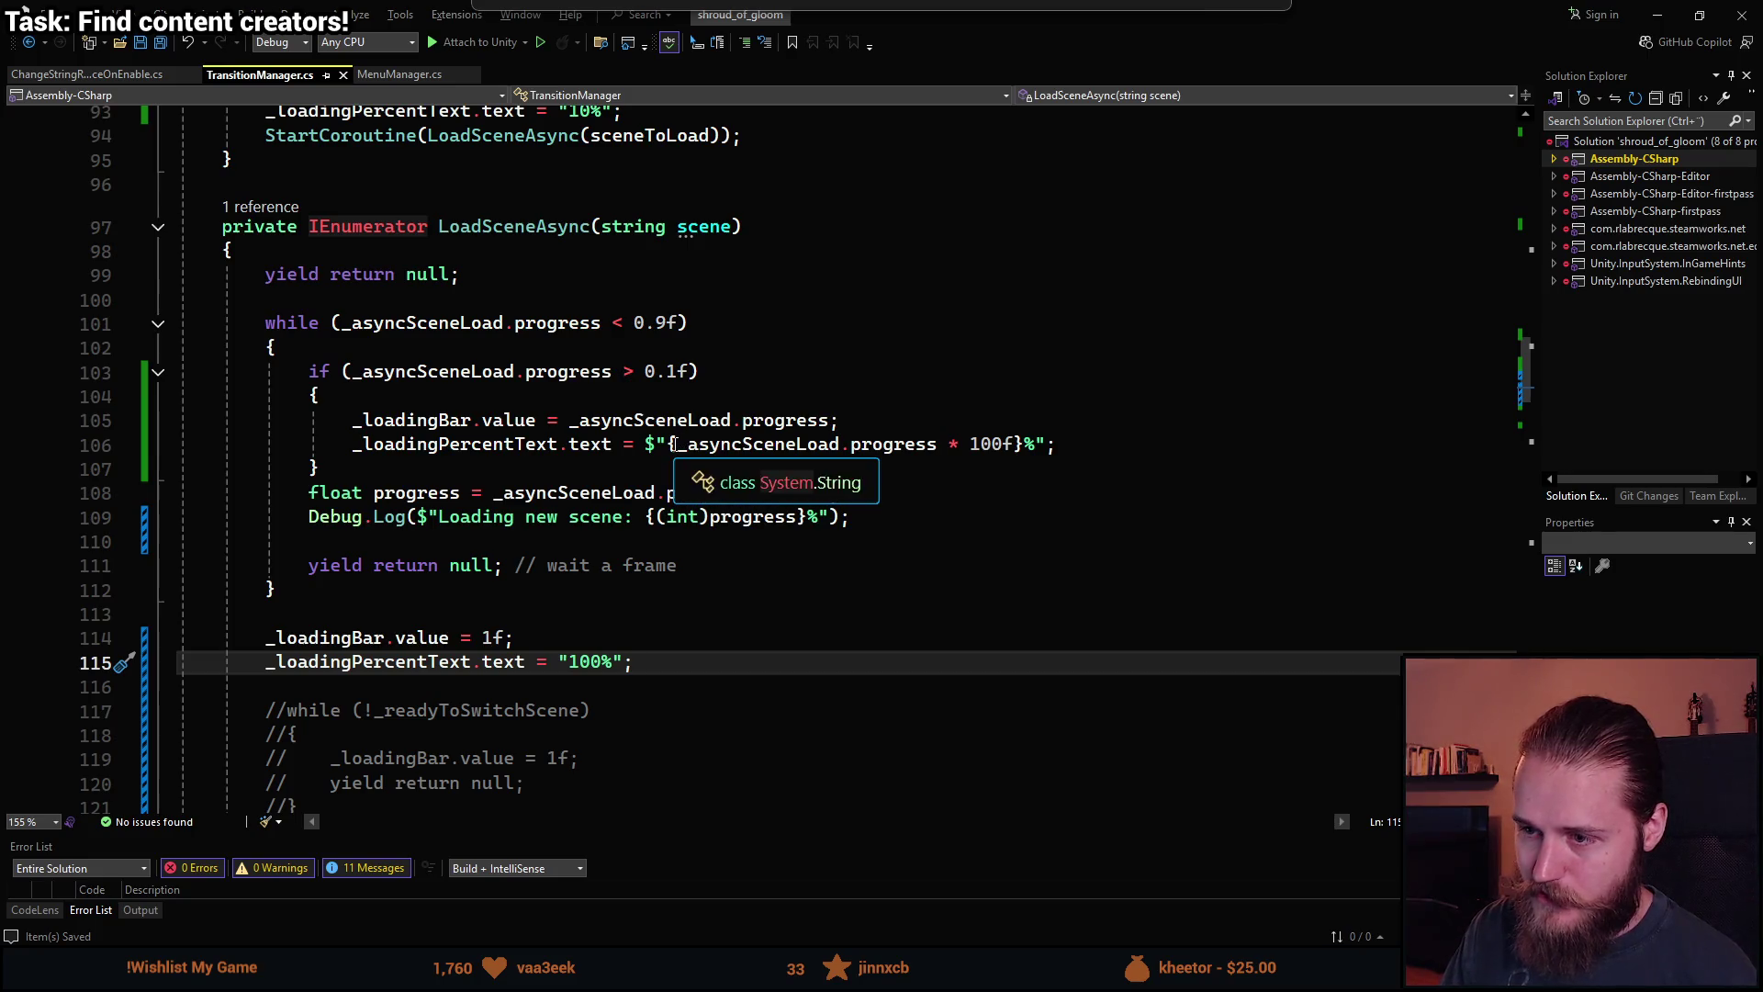
Add a new percent variable line holding the pasted progress-times-100 expression.
{"action": "left_click", "coordinate": [854, 420]}
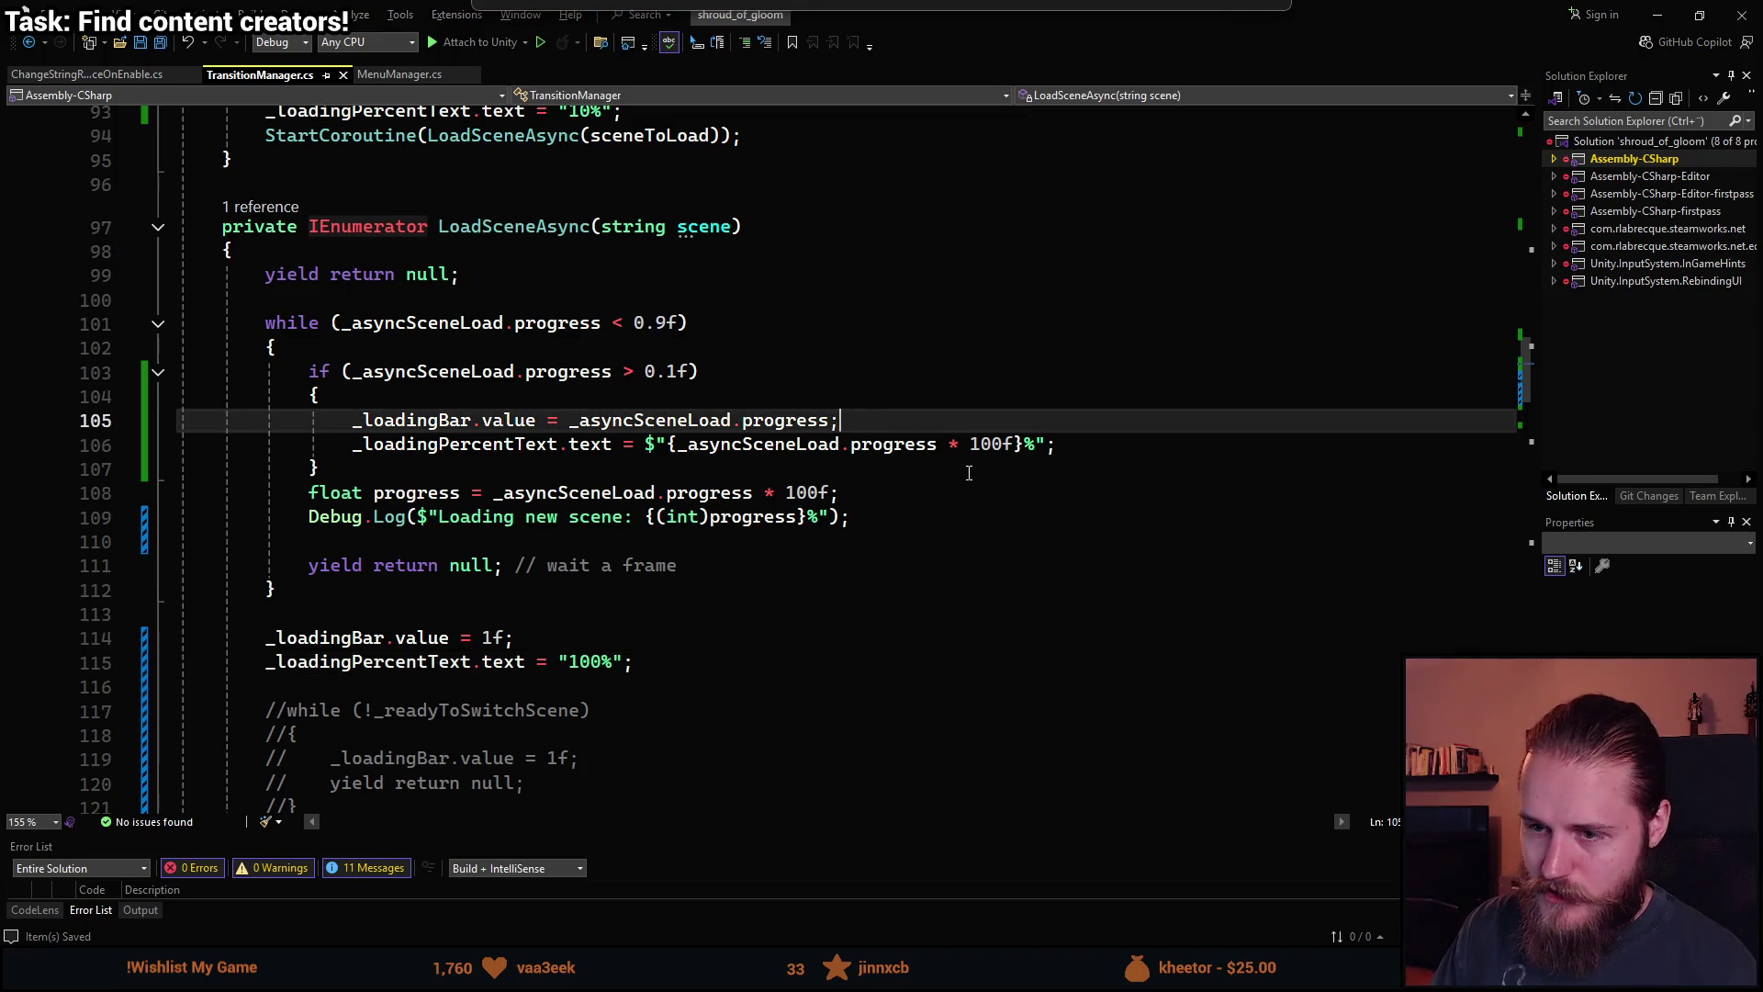
{"action": "key", "text": "Return"}
{"action": "type", "text": "float p"}
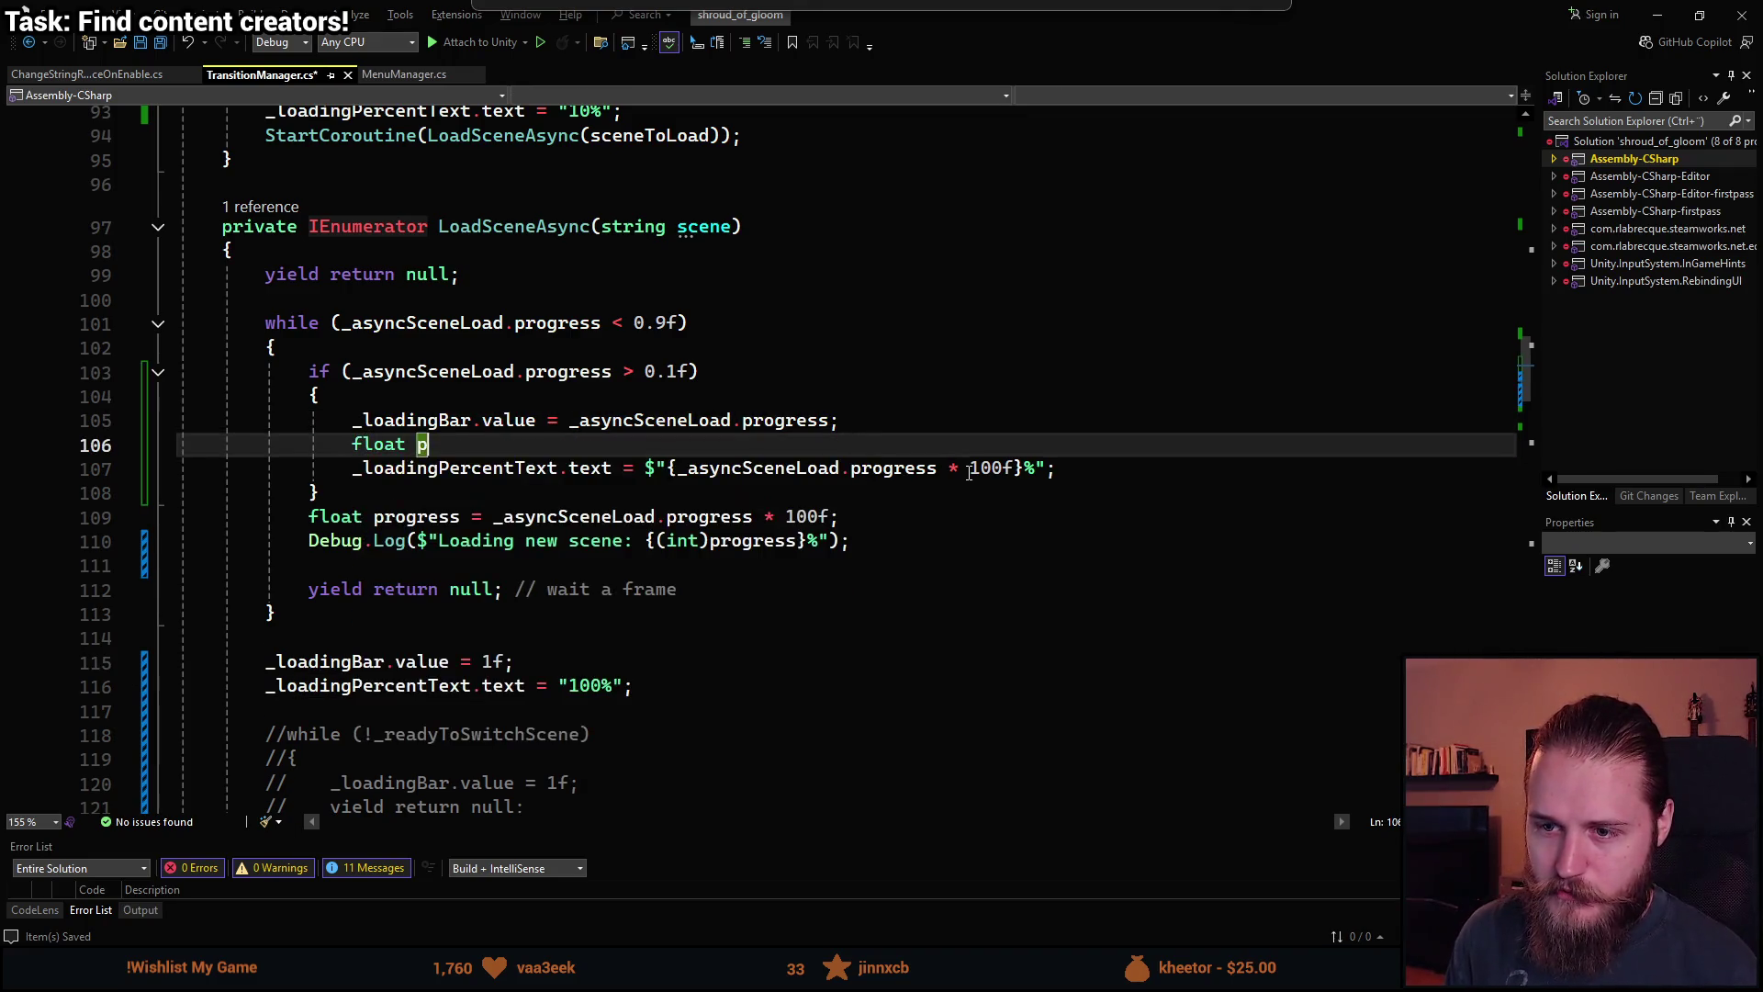
{"action": "type", "text": "ntaa"}
{"action": "type", "text": " ="}
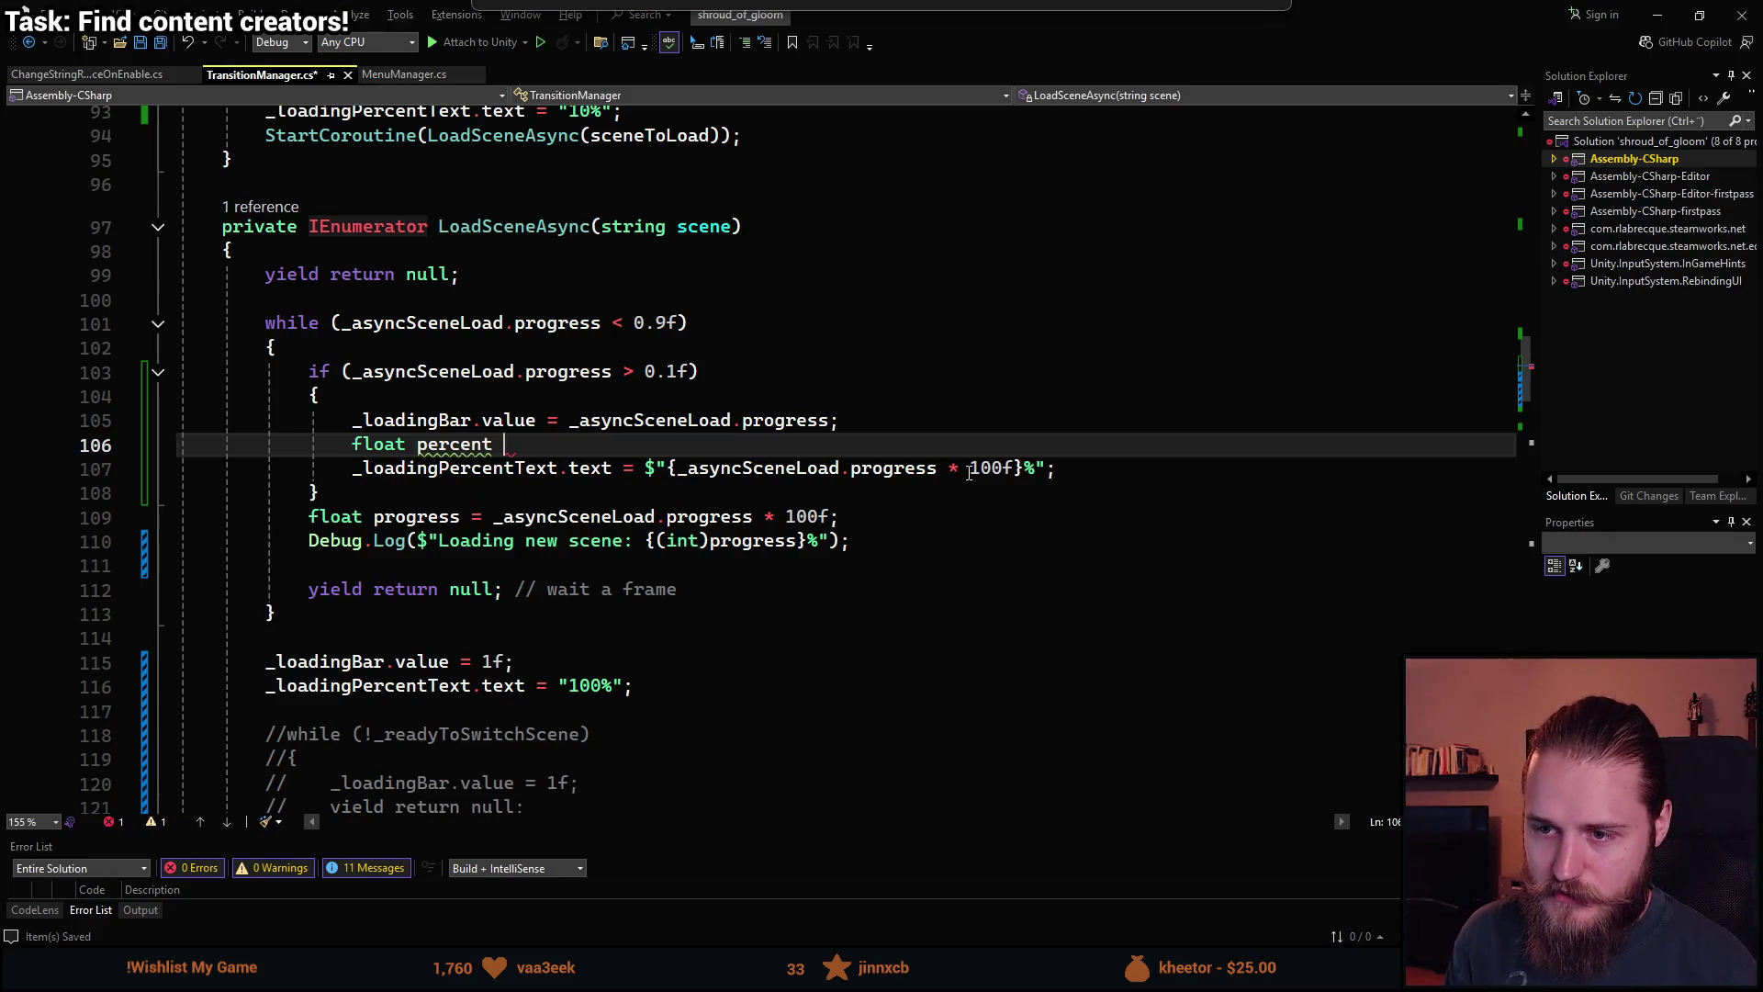
{"action": "left_click", "coordinate": [683, 472]}
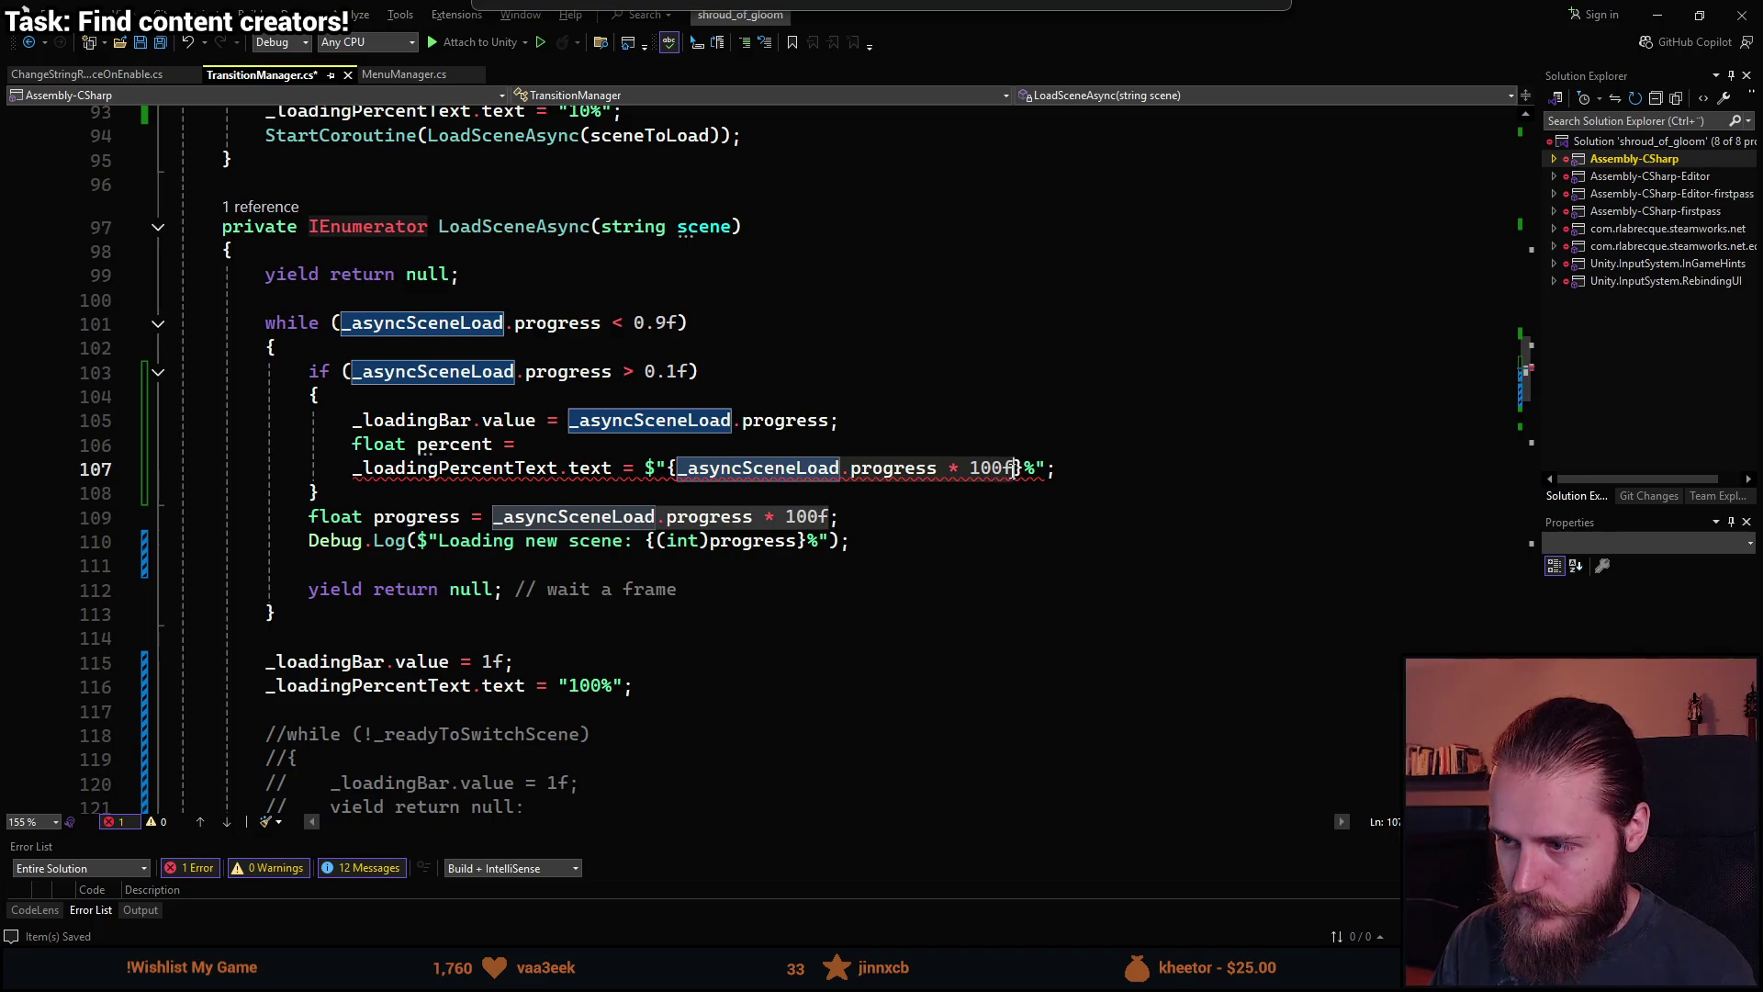
{"action": "left_click", "coordinate": [591, 452]}
{"action": "type", "text": "_asyncSceneLoad.progress * 100f"}
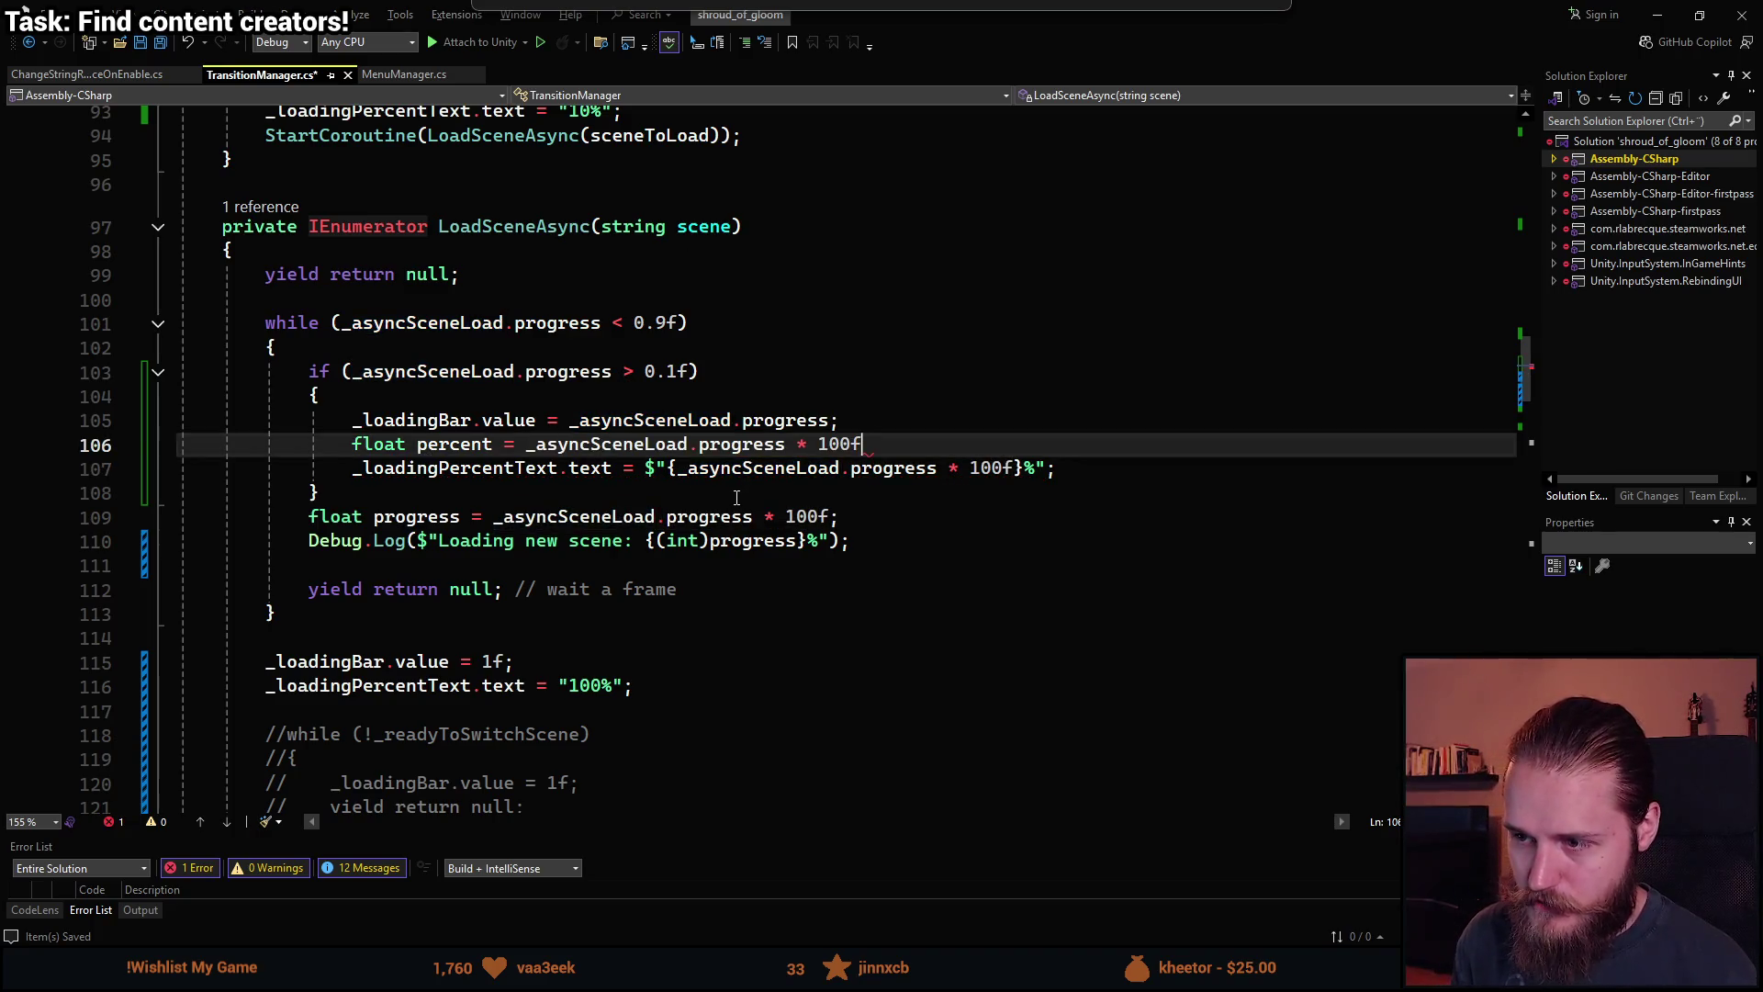
{"action": "key", "text": "ctrl+Left"}
{"action": "type", "text": "(int"}
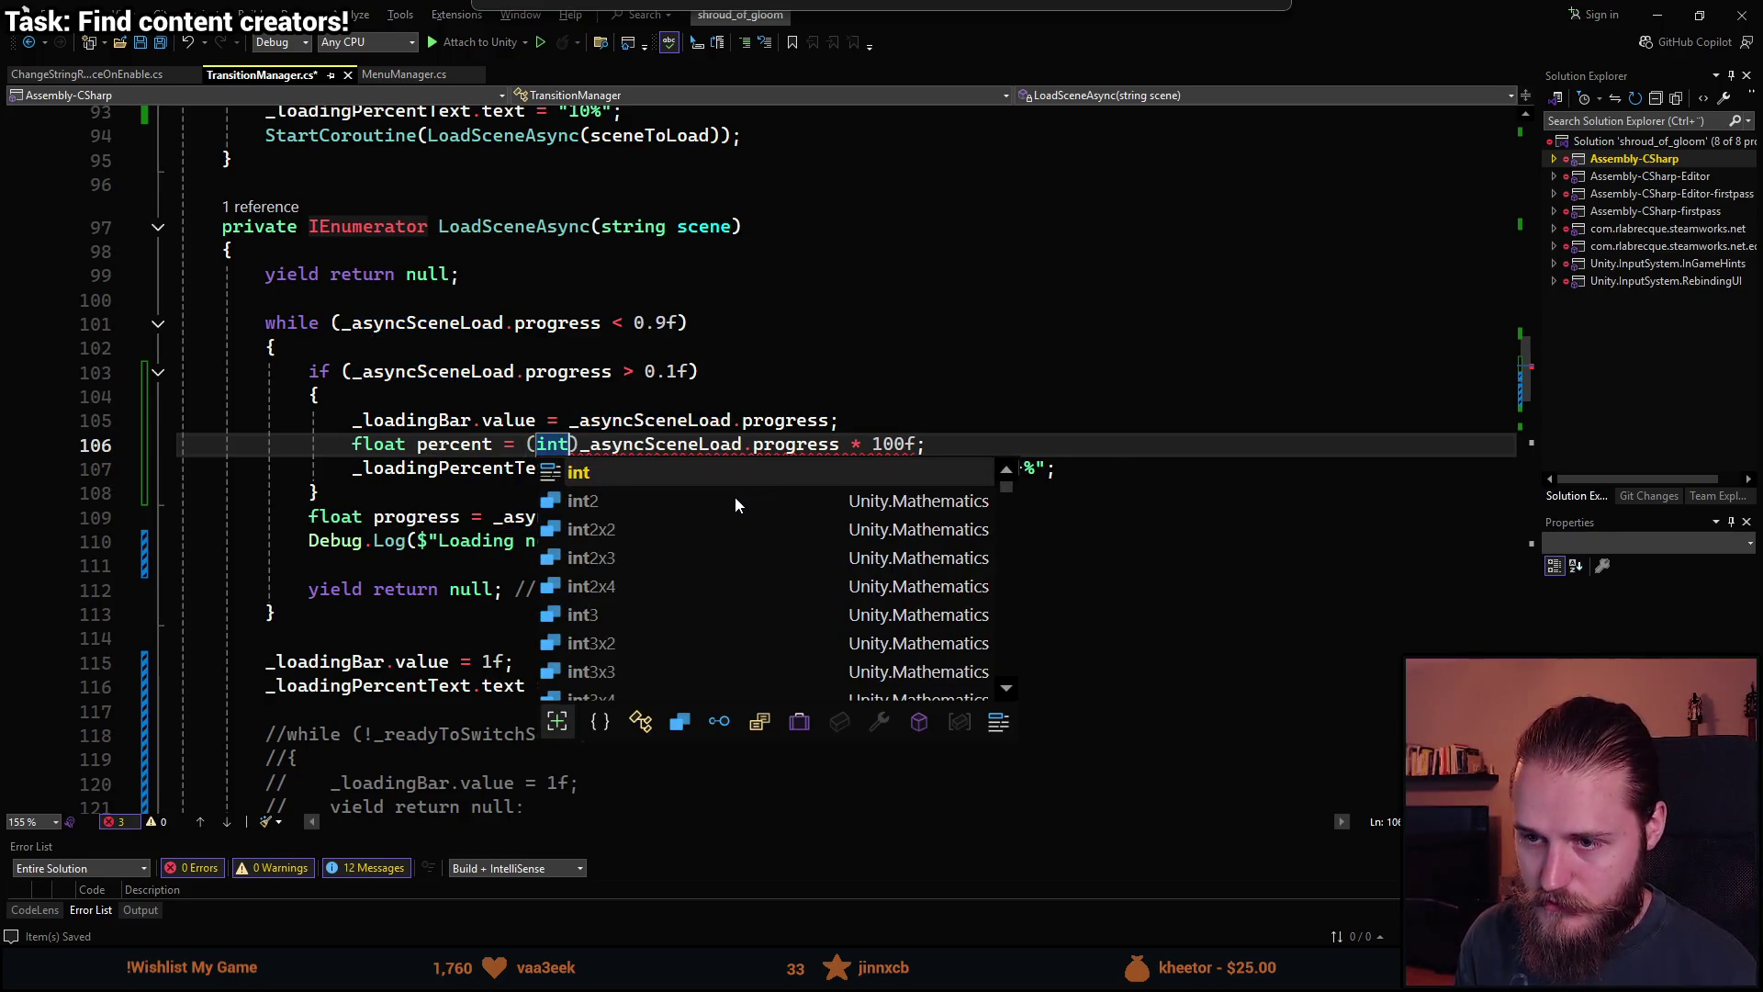
{"action": "key", "text": "Escape"}
{"action": "key", "text": "Home"}
{"action": "key", "text": "ctrl+Right"}
{"action": "key", "text": "ctrl+BackSpace"}
{"action": "type", "text": "int"}
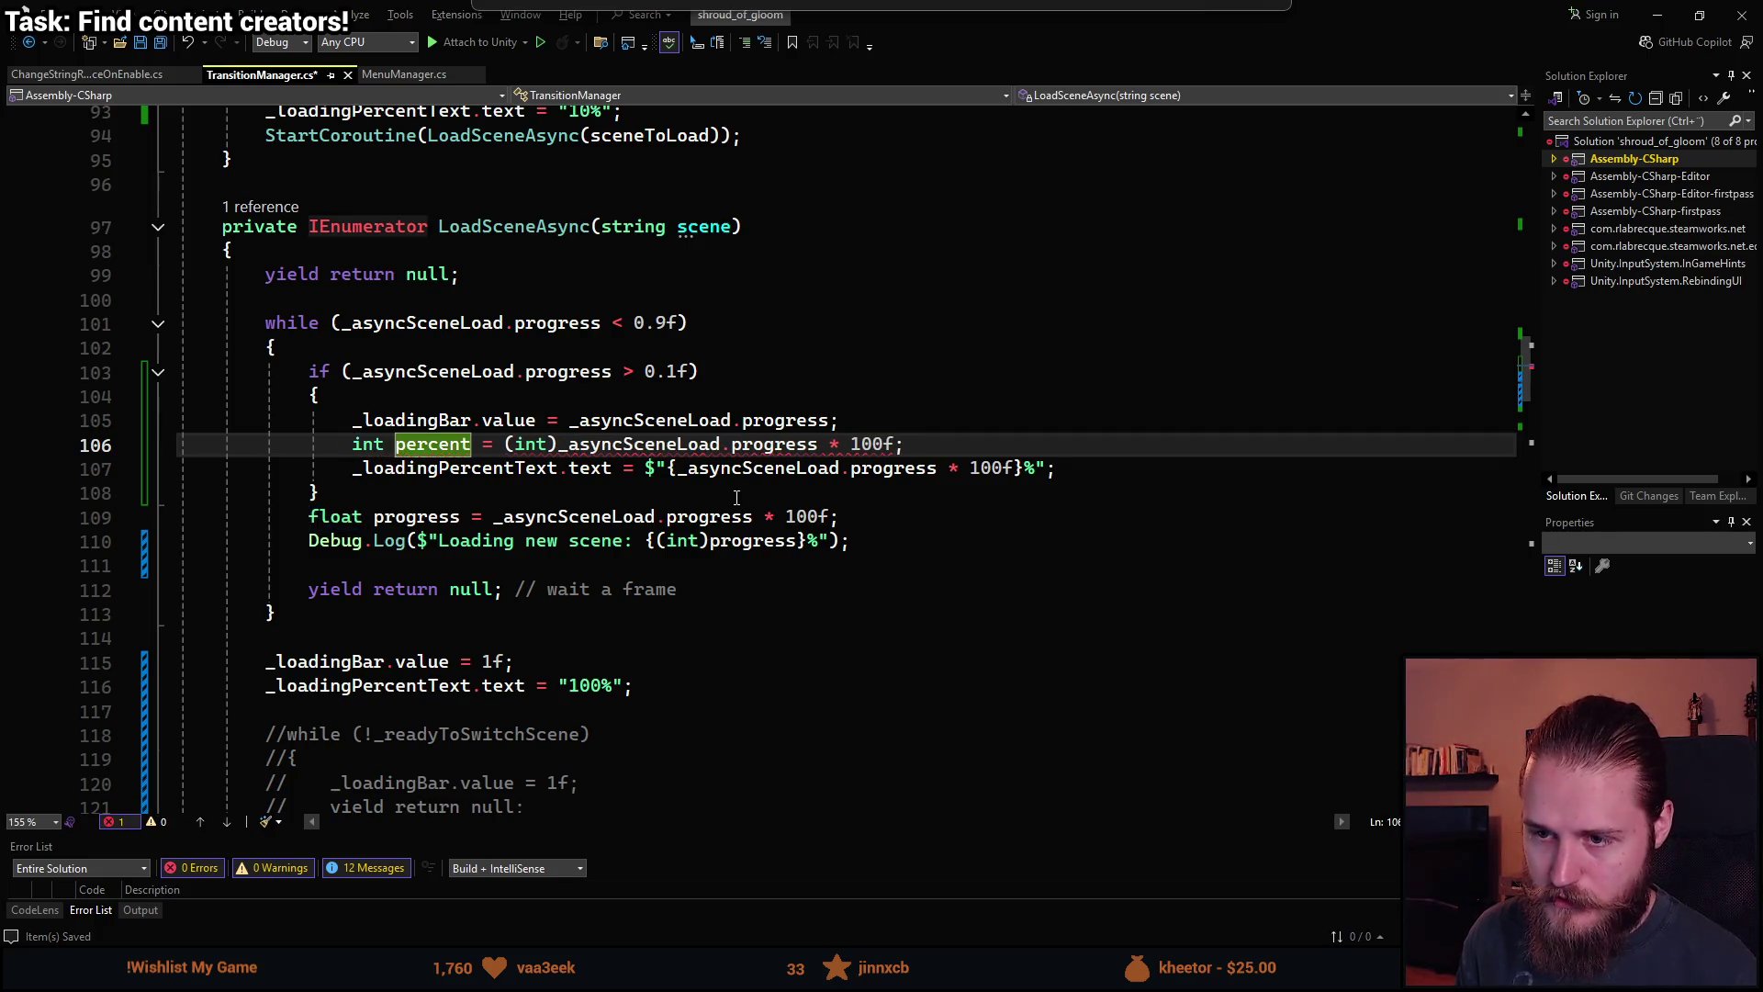
{"action": "mouse_move", "coordinate": [585, 448]}
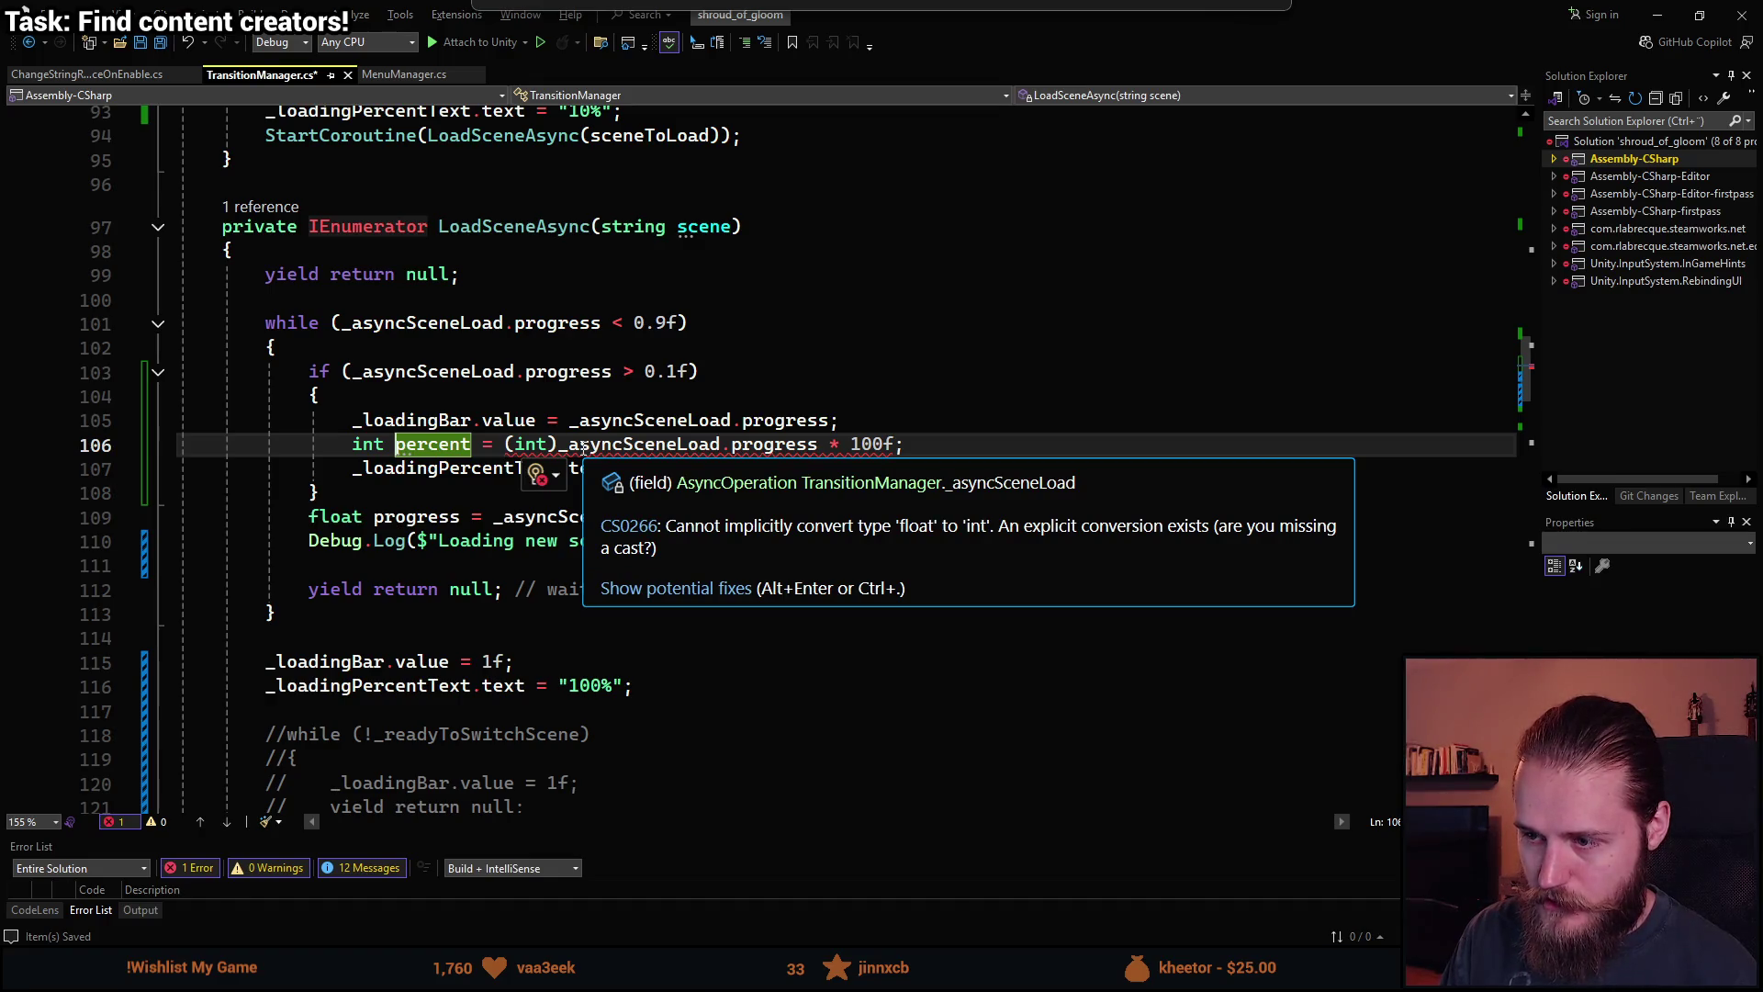
{"action": "left_click", "coordinate": [894, 445]}
{"action": "key", "text": "Down"}
{"action": "key", "text": "Down"}
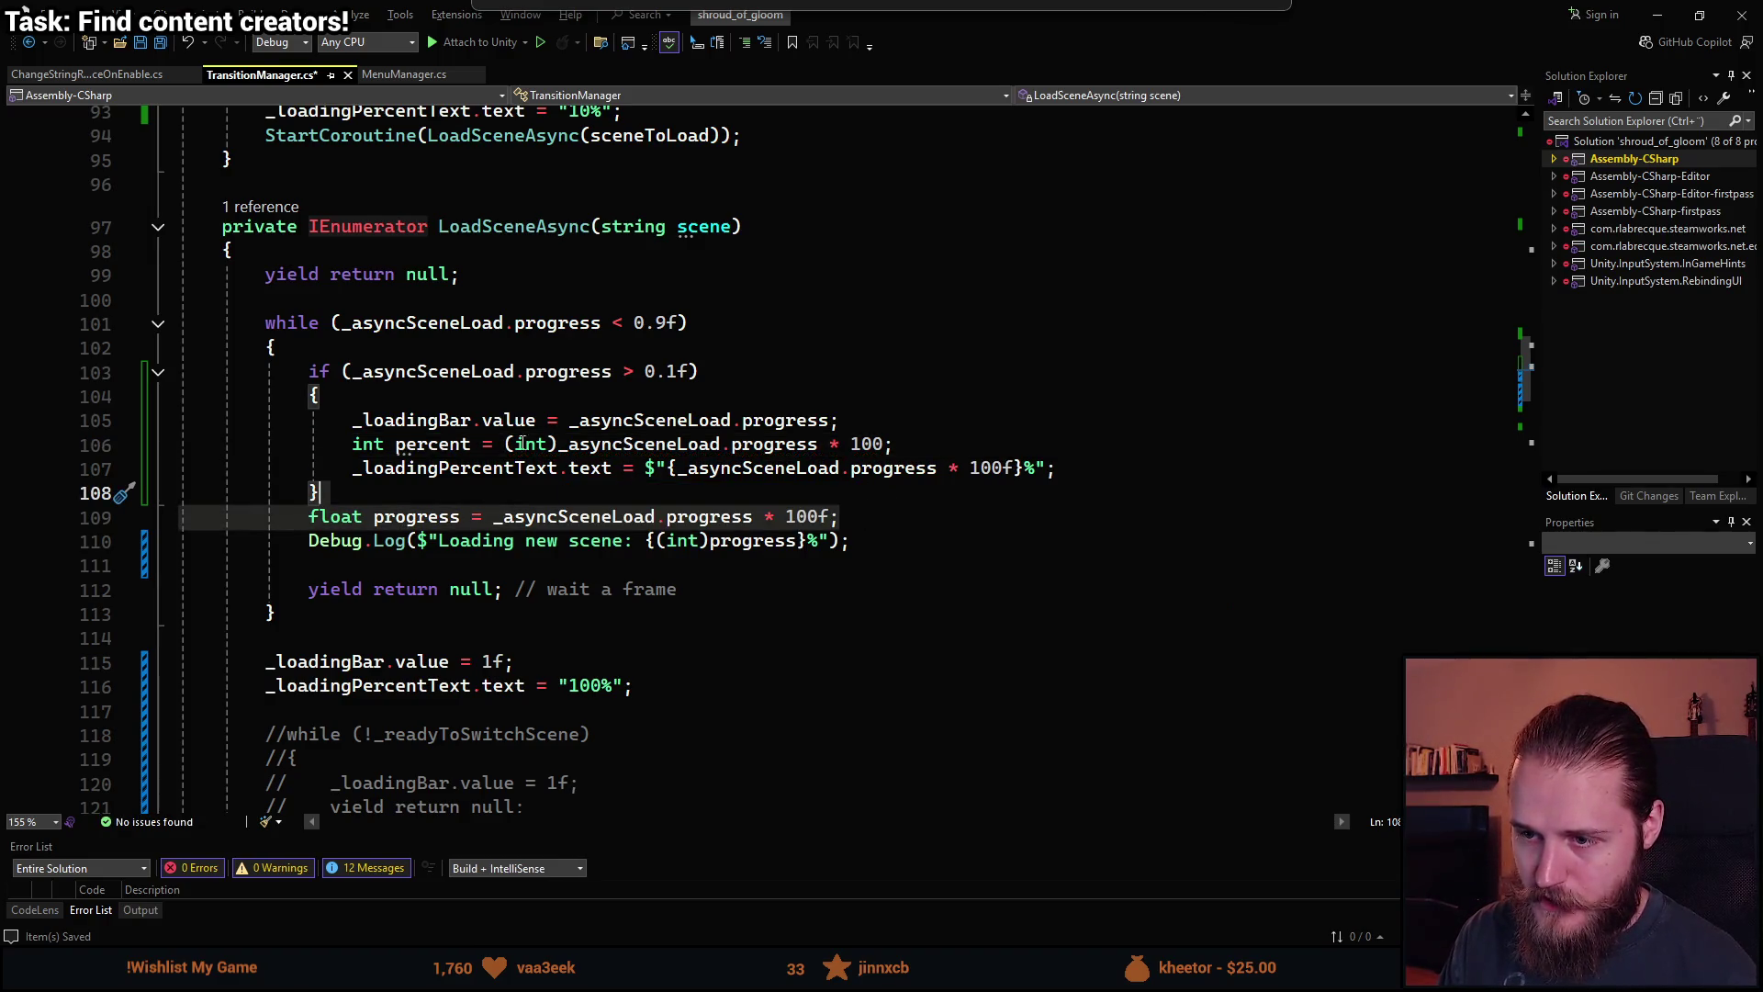
Make line 106 read float percent = _asyncSceneLoad.progress * 100f, without the int cast.
{"action": "left_click", "coordinate": [540, 445]}
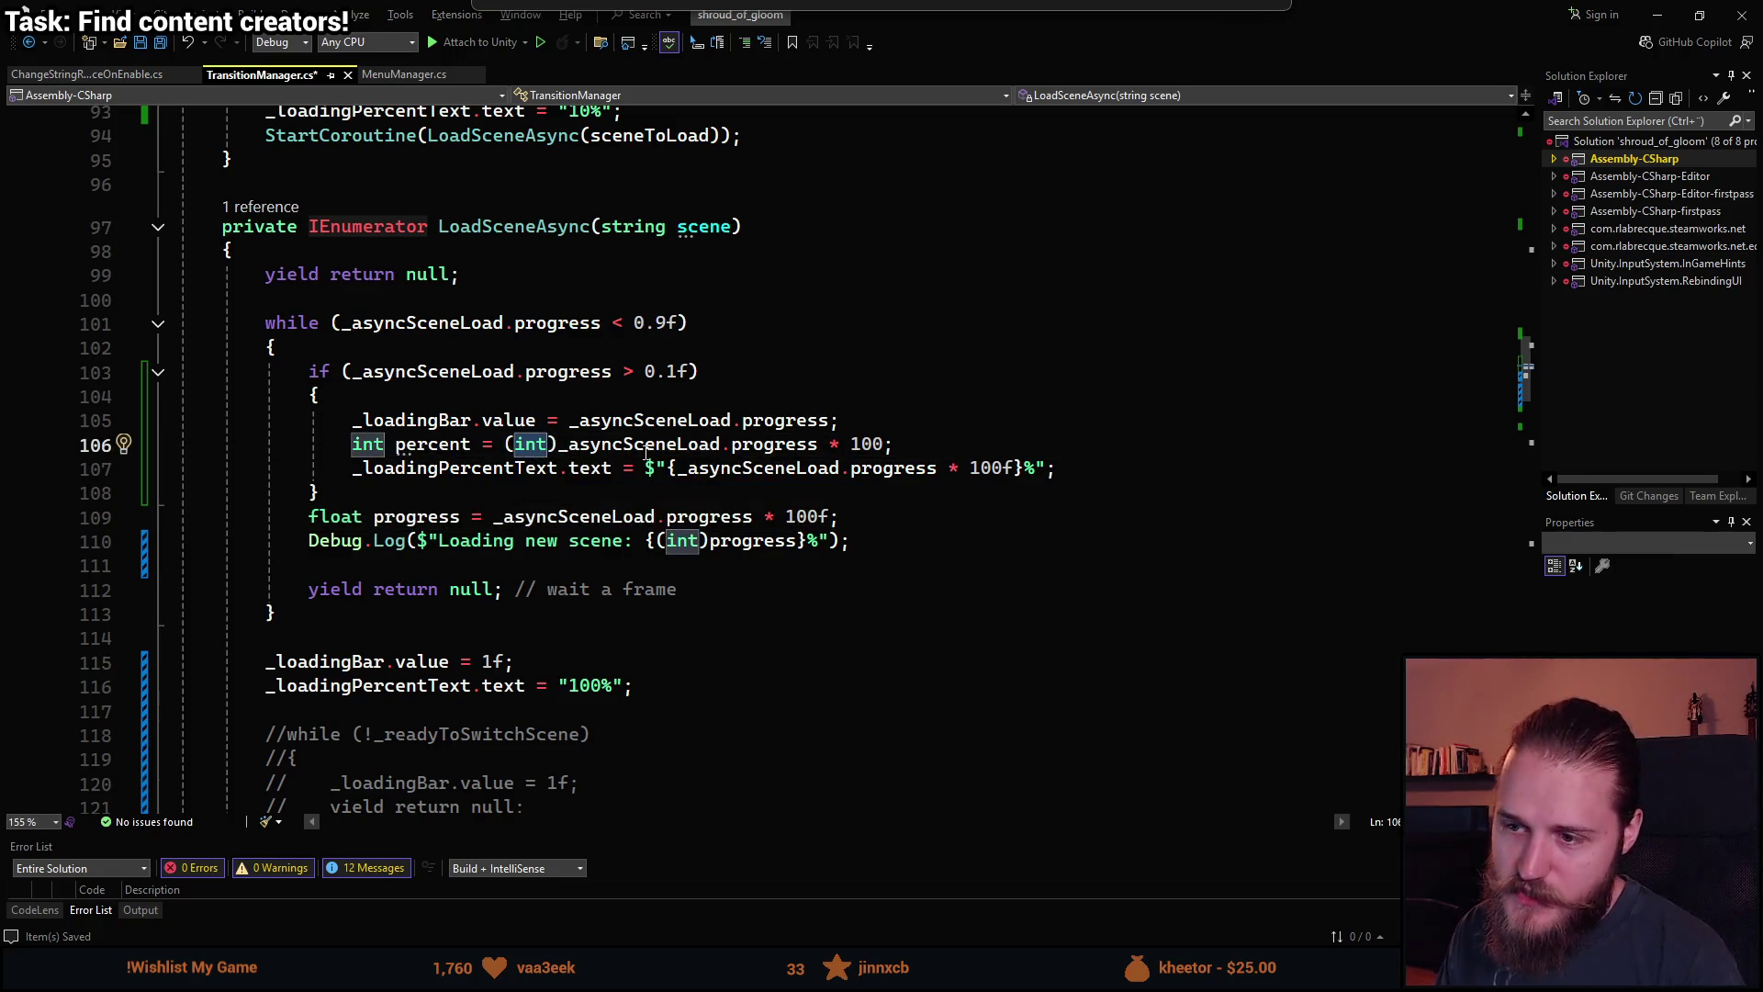
{"action": "left_click", "coordinate": [562, 450]}
{"action": "key", "text": "ctrl+Right"}
{"action": "key", "text": "ctrl+Right"}
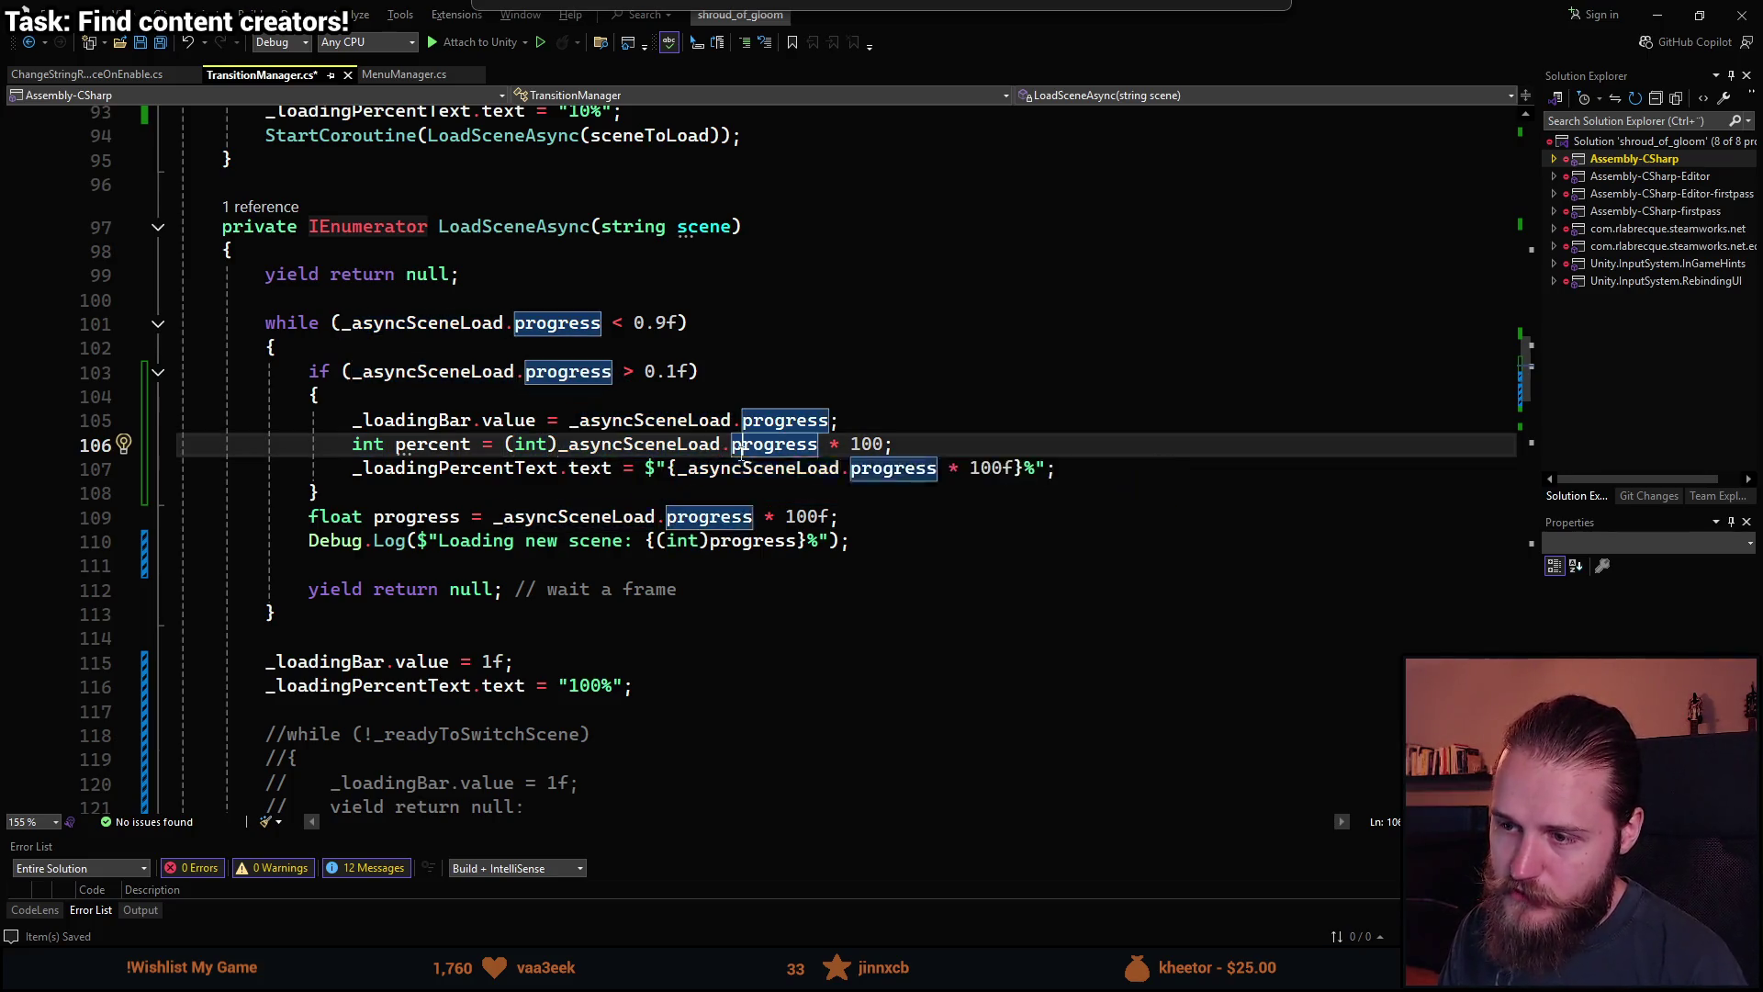
{"action": "left_click", "coordinate": [565, 448]}
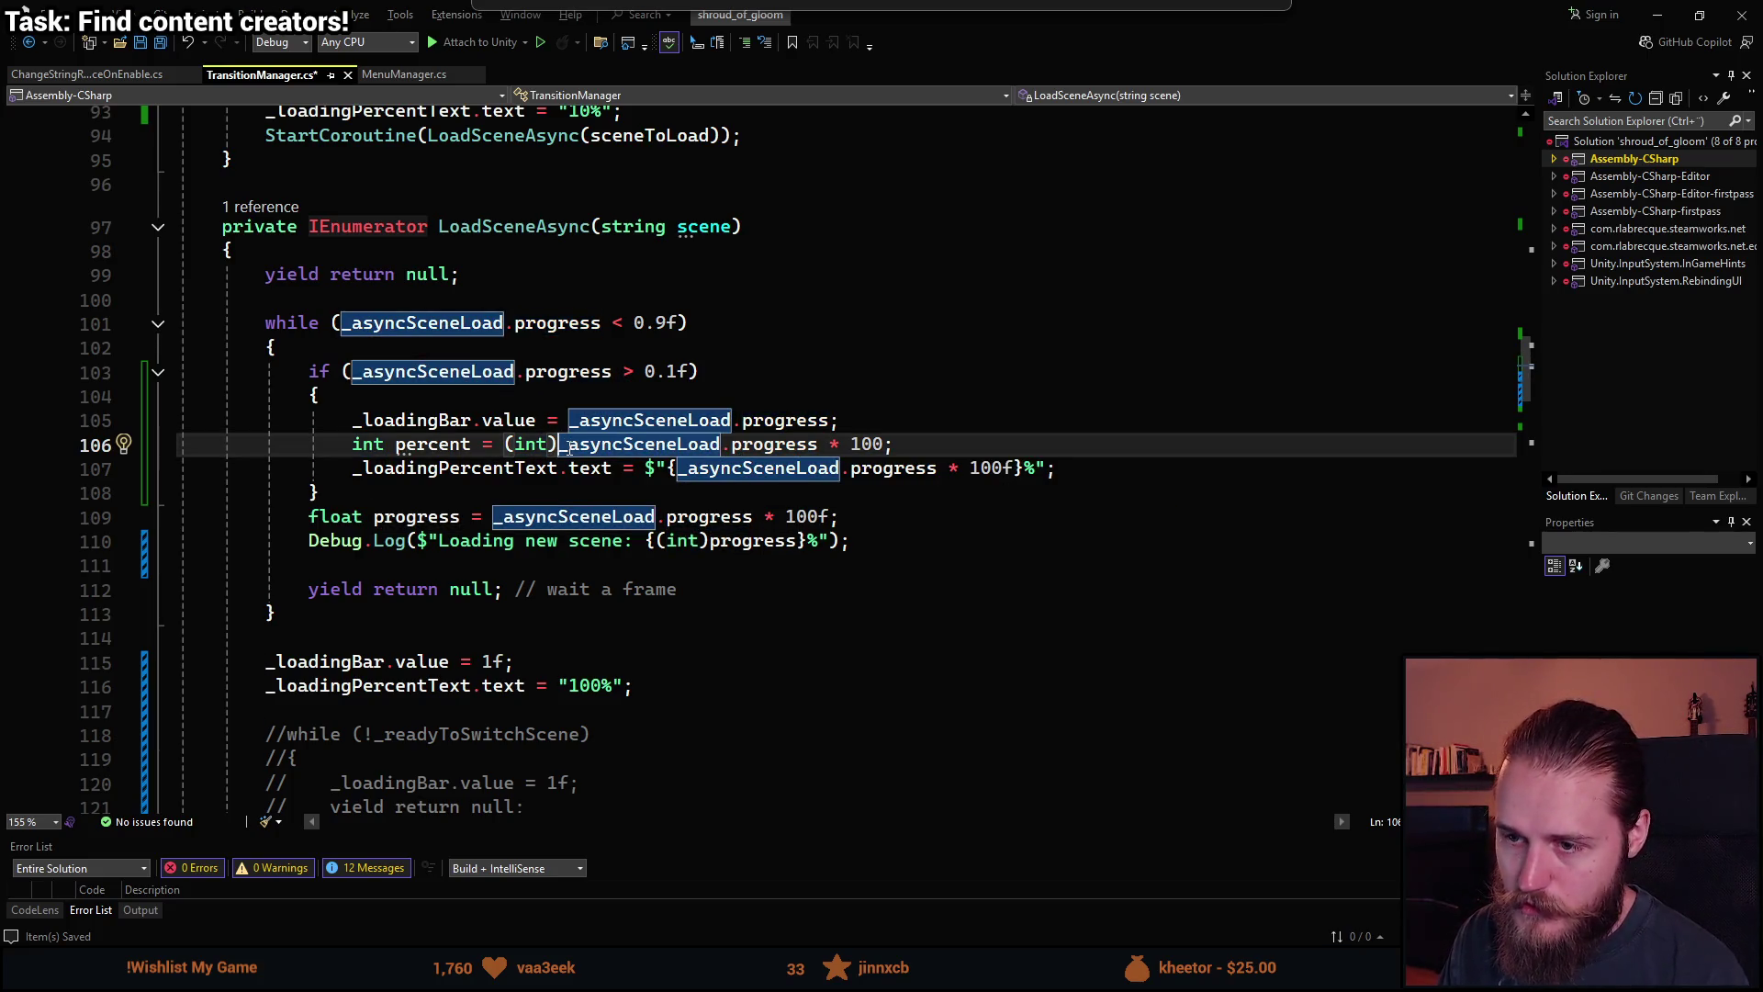
{"action": "key", "text": "BackSpace"}
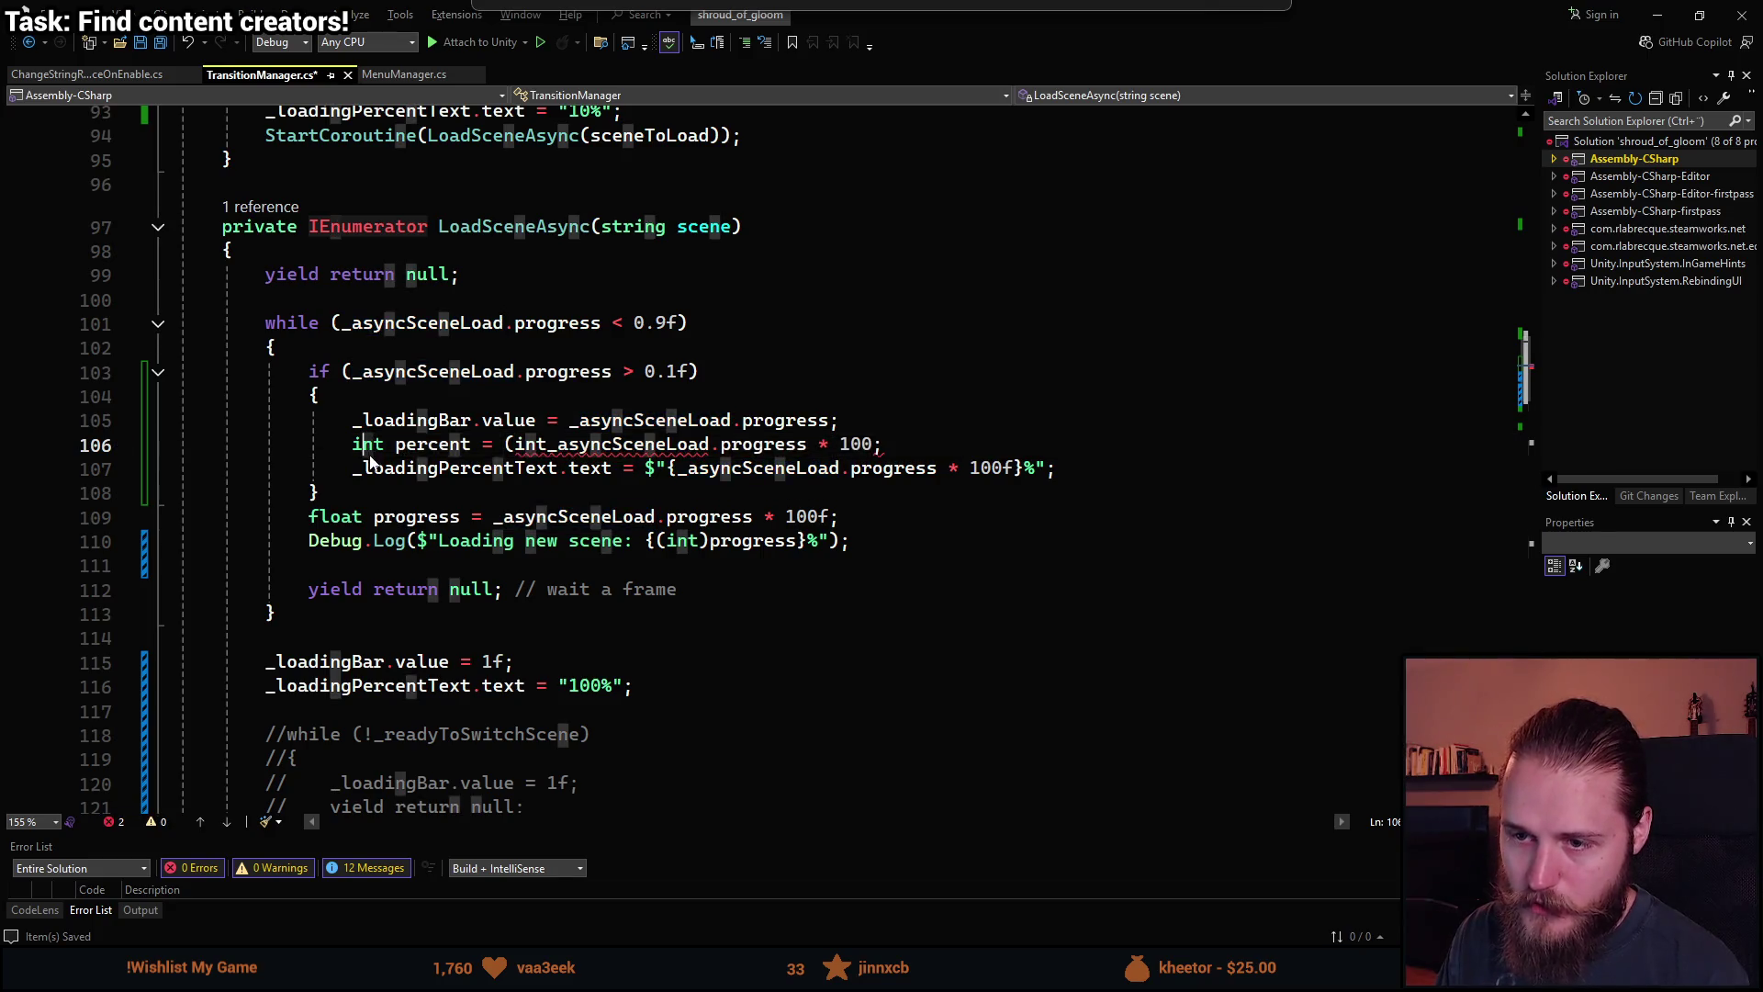
{"action": "left_click", "coordinate": [376, 446]}
{"action": "double_click", "coordinate": [370, 445]}
{"action": "type", "text": "float"}
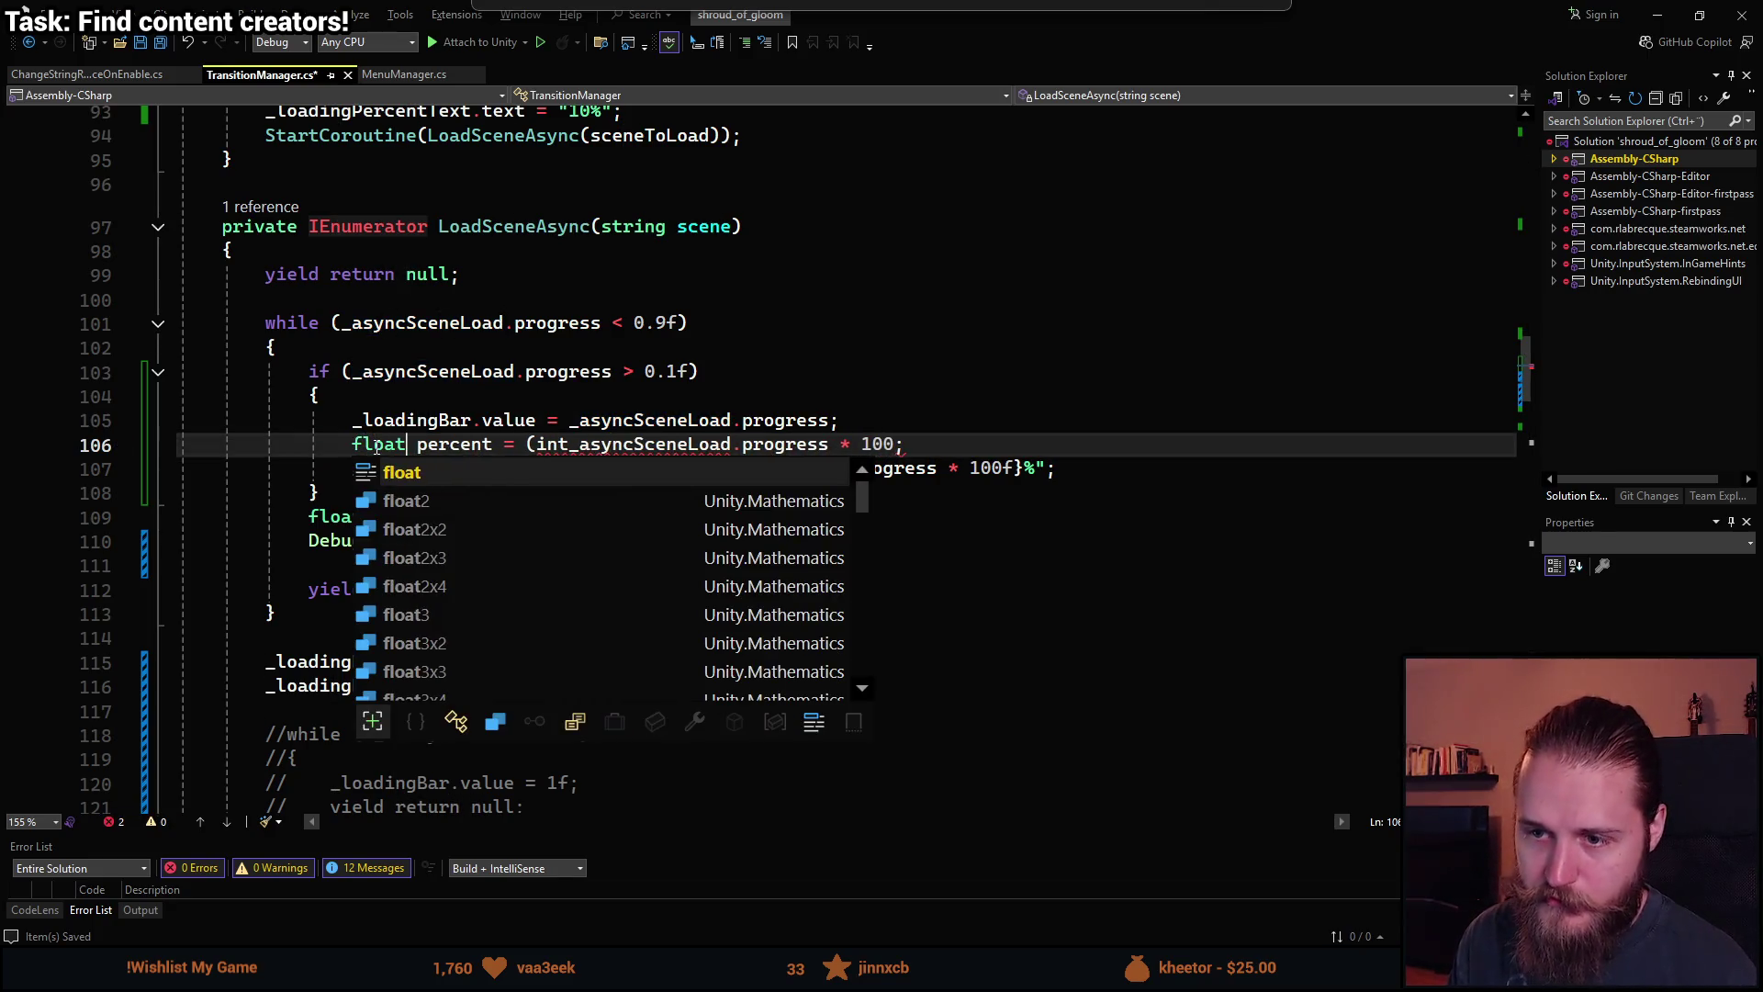
{"action": "left_click", "coordinate": [565, 447]}
{"action": "key", "text": "BackSpace"}
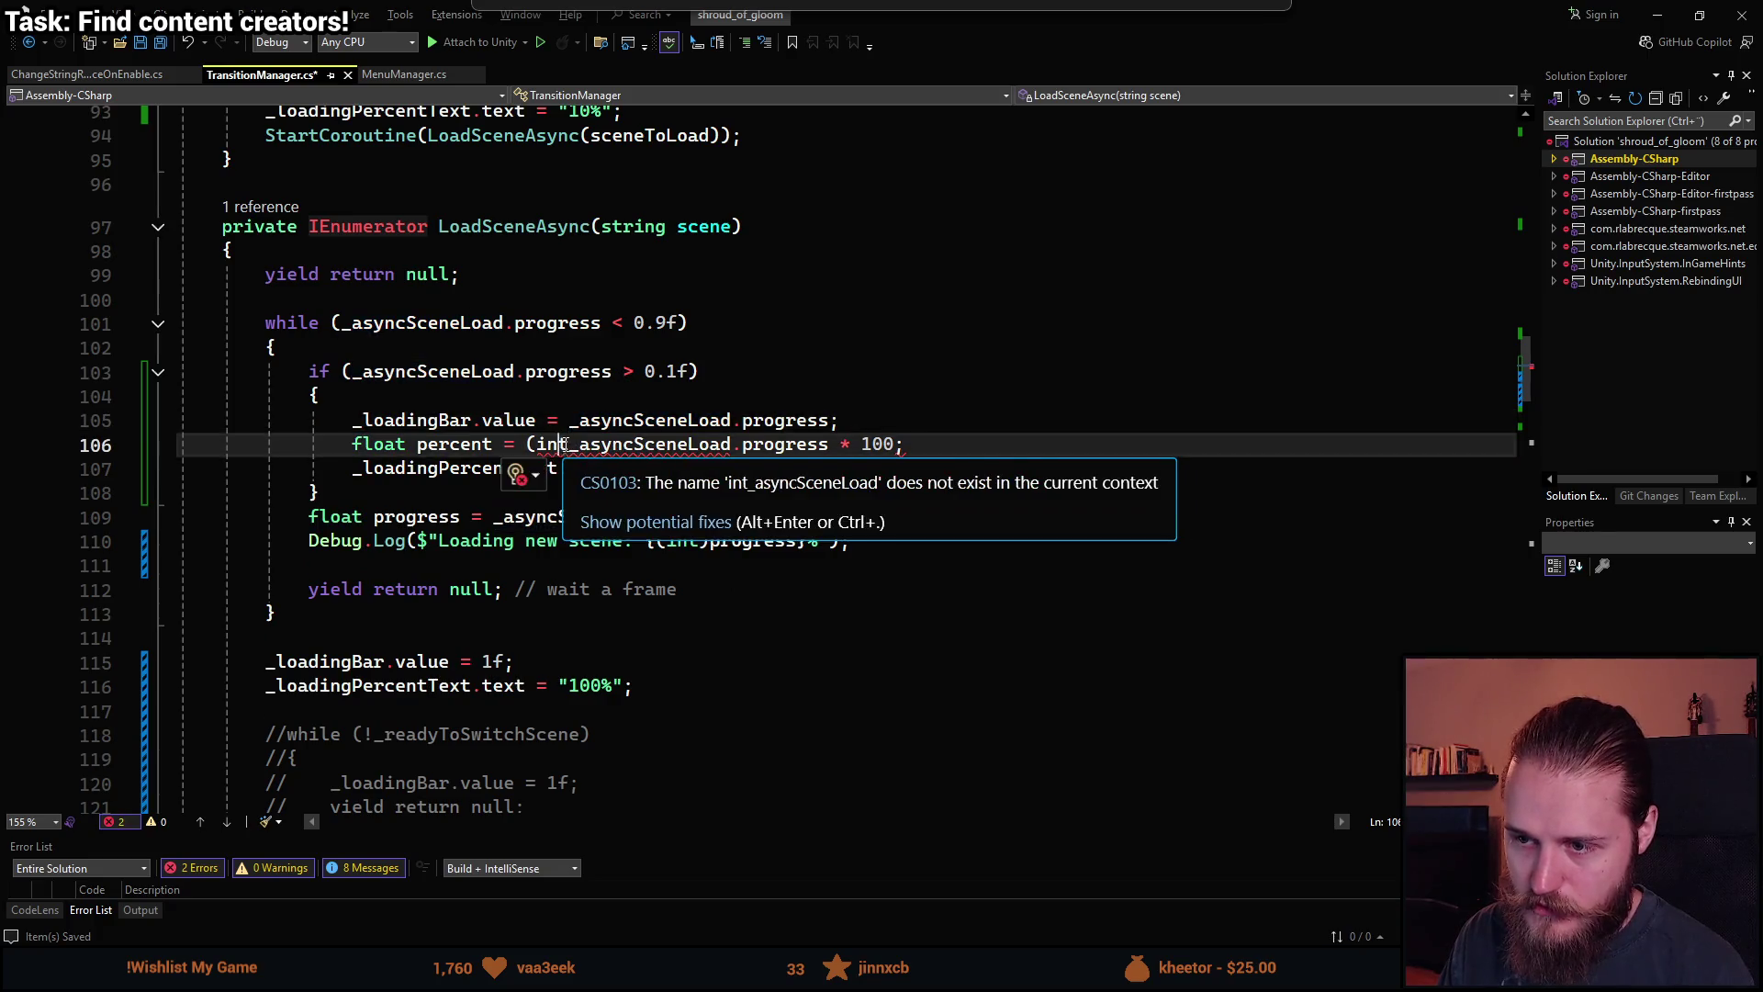
{"action": "key", "text": "BackSpace"}
{"action": "key", "text": "BackSpace"}
{"action": "key", "text": "BackSpace"}
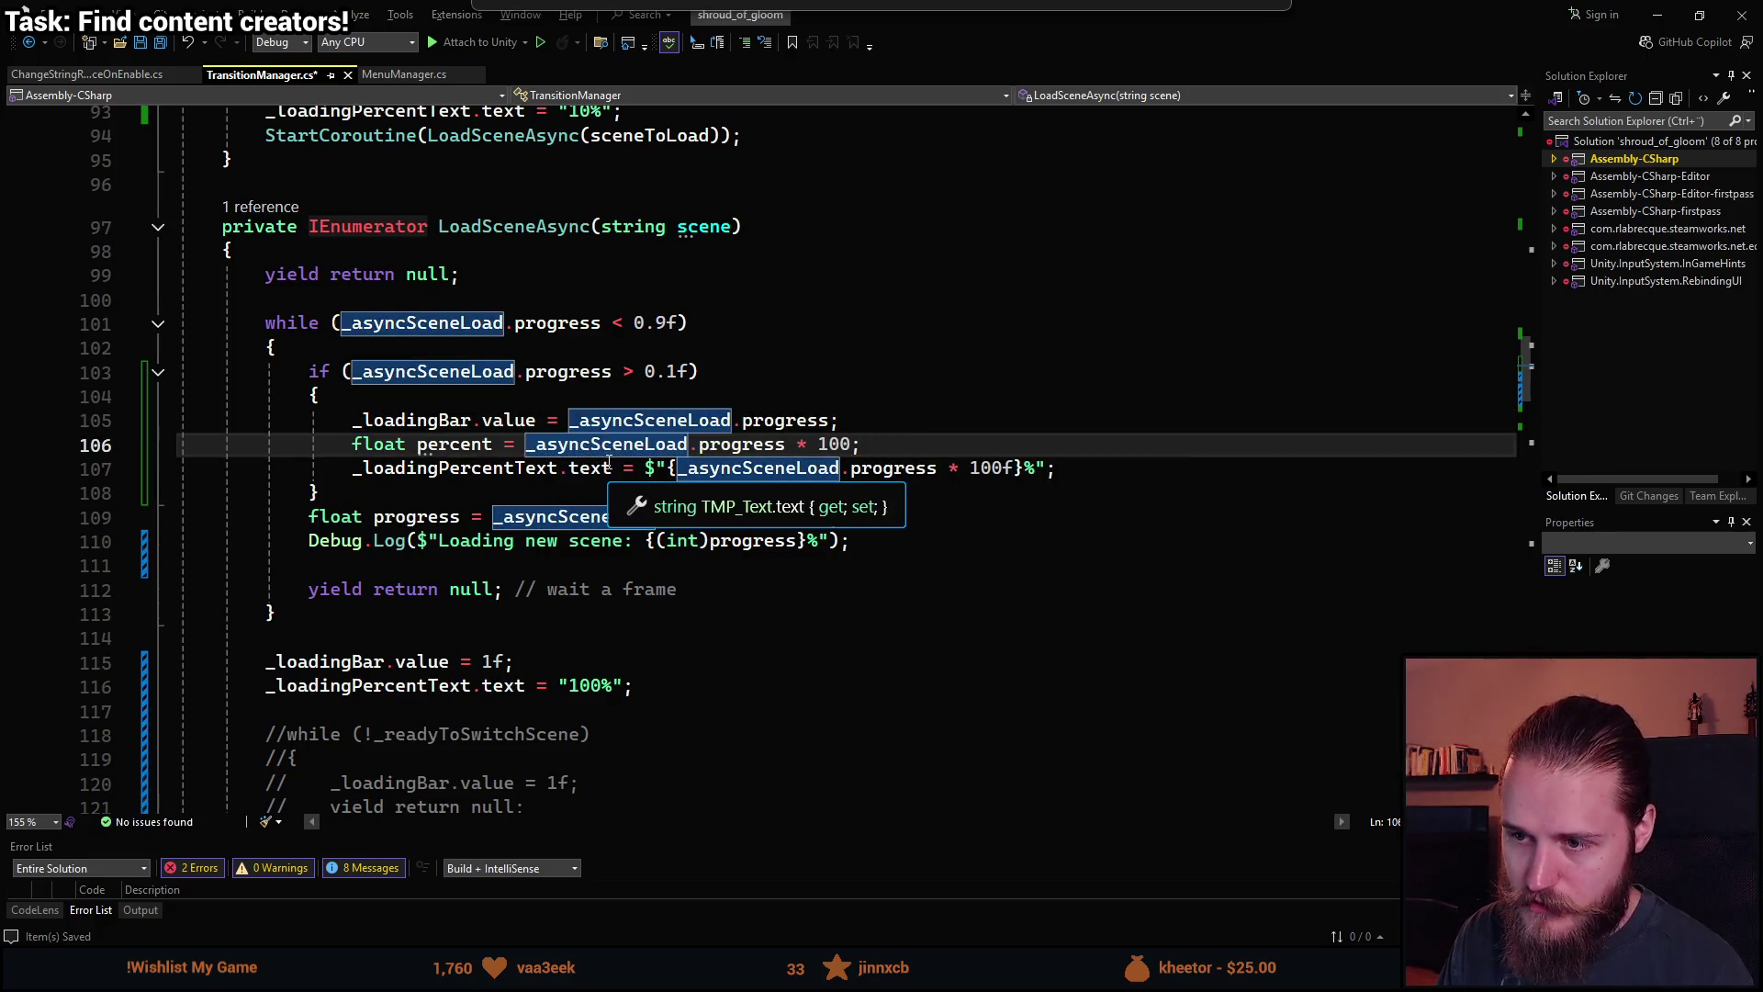
{"action": "left_click", "coordinate": [849, 448]}
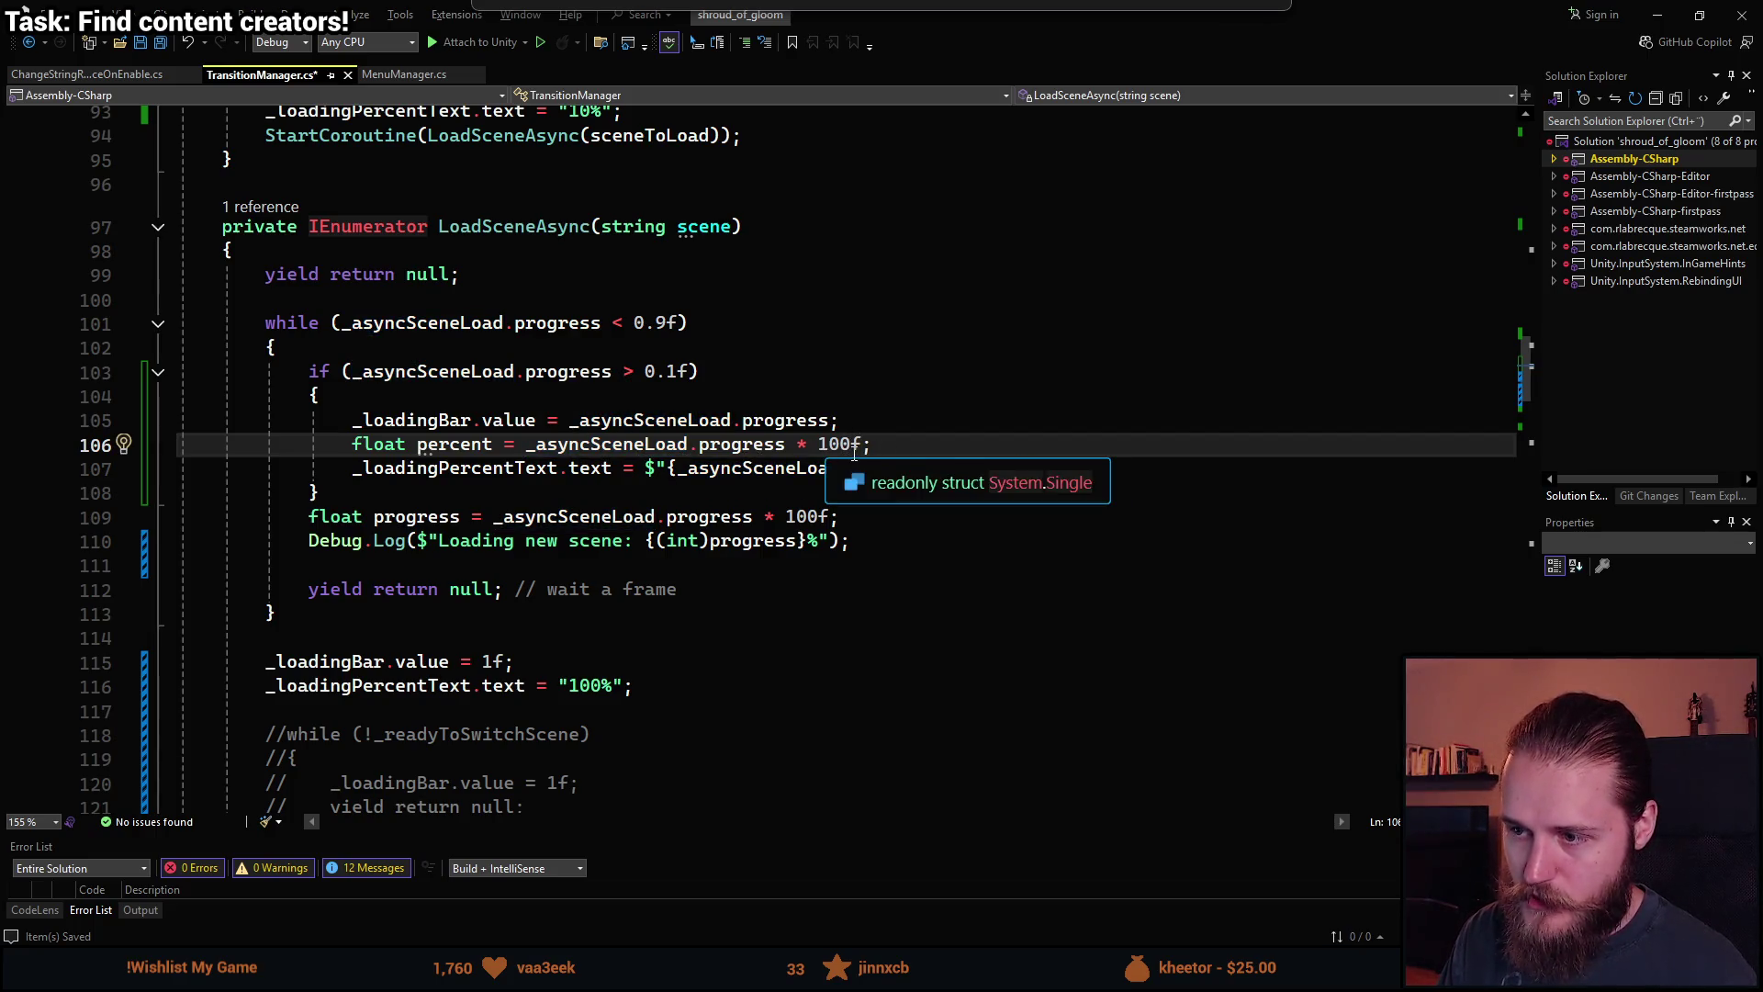
Set the loading percent text to $"{(int)percent}%" and save the script.
{"action": "left_click", "coordinate": [737, 470]}
{"action": "left_click_drag", "start_coordinate": [1020, 465], "coordinate": [677, 468]}
{"action": "left_click", "coordinate": [721, 476]}
{"action": "type", "text": "(int)"}
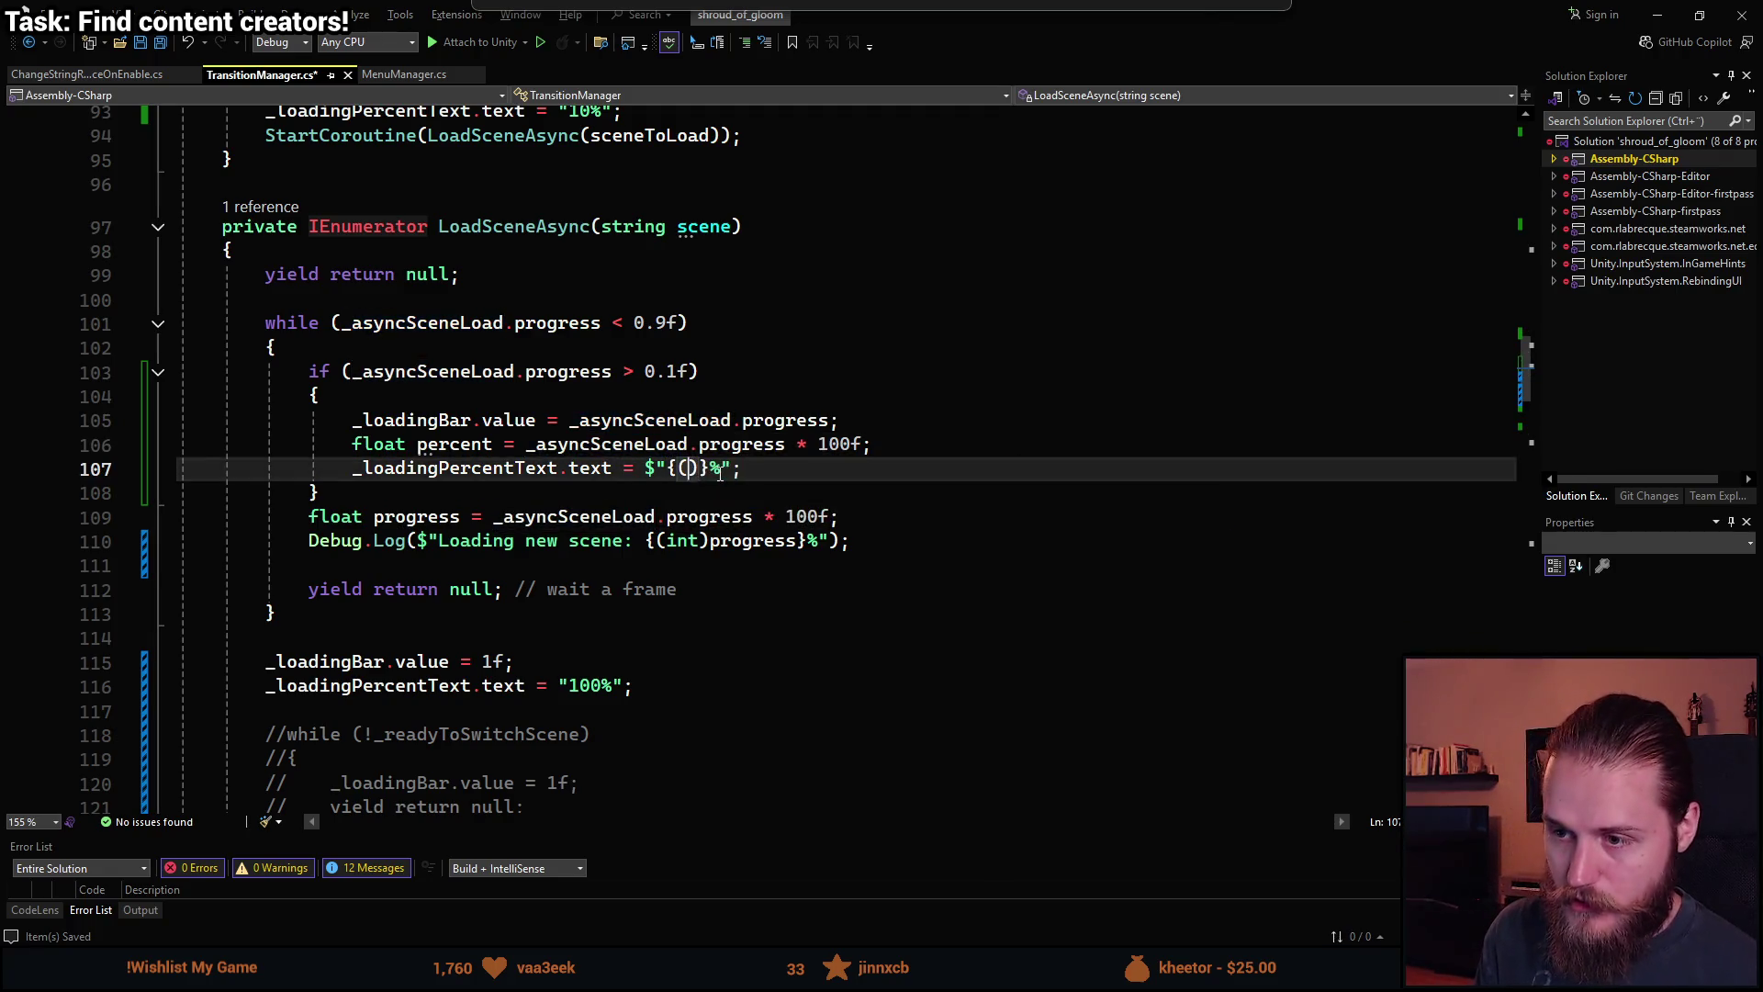
{"action": "type", "text": "p"}
{"action": "key", "text": "Tab"}
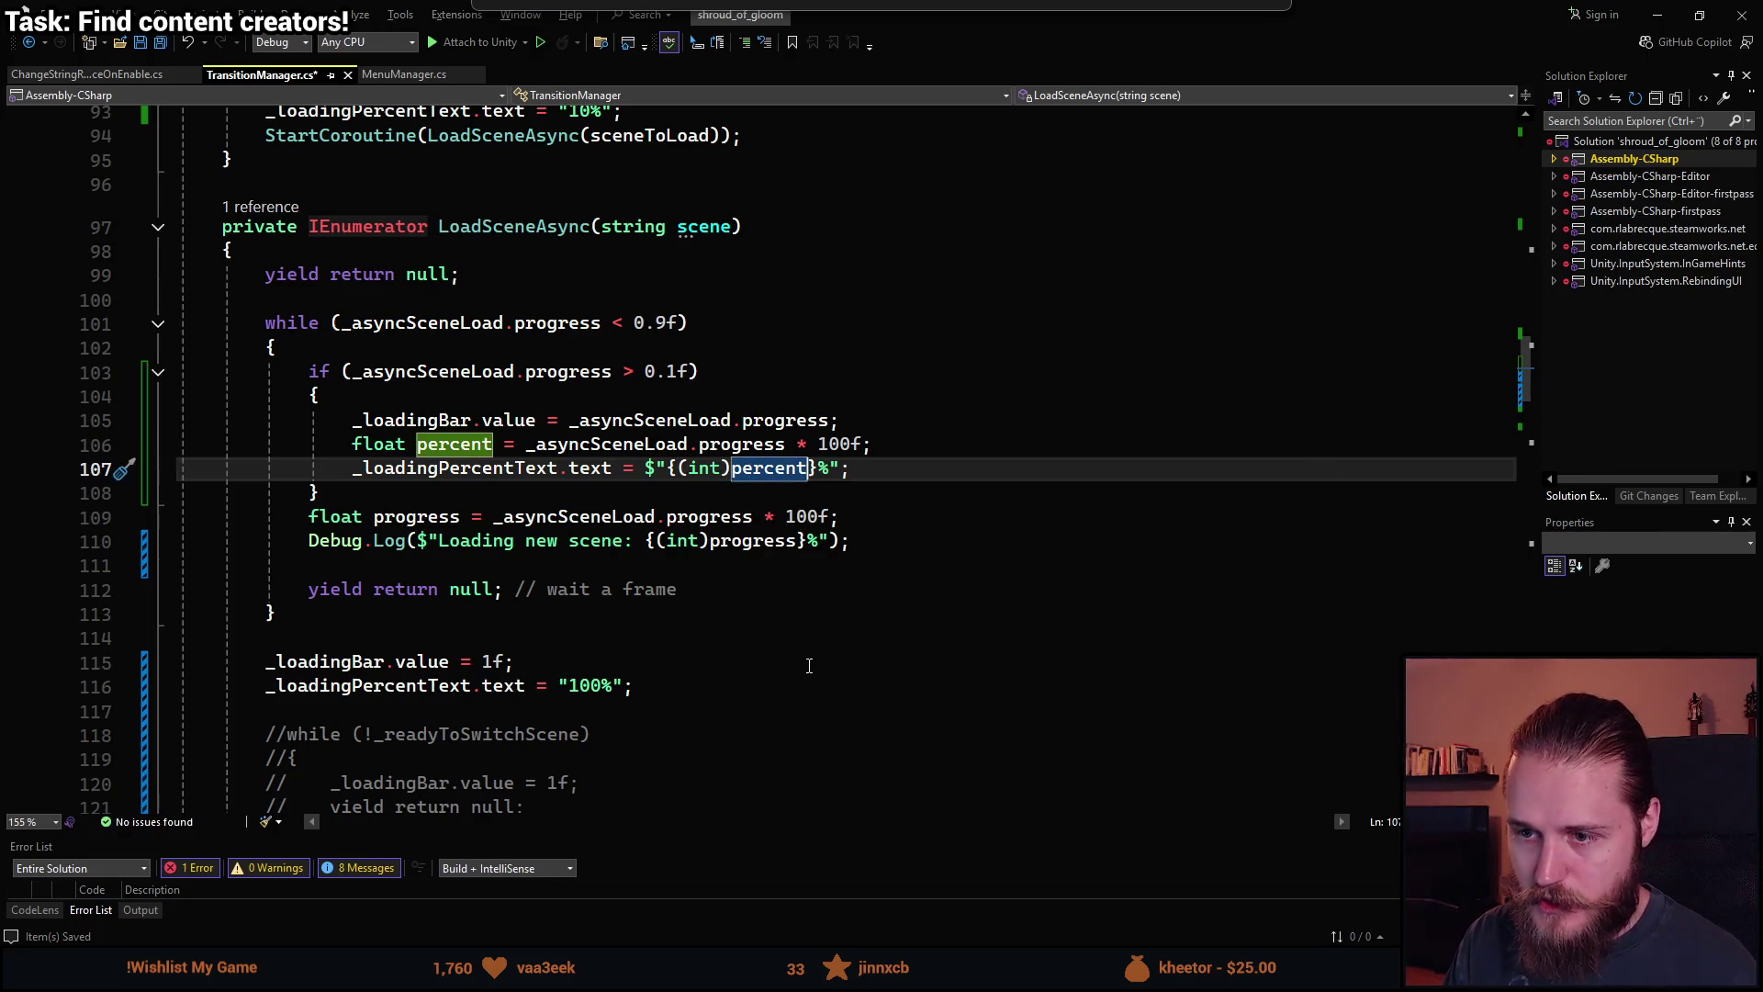
{"action": "left_click", "coordinate": [811, 668]}
{"action": "key", "text": "ctrl+s"}
{"action": "key", "text": "alt+Tab"}
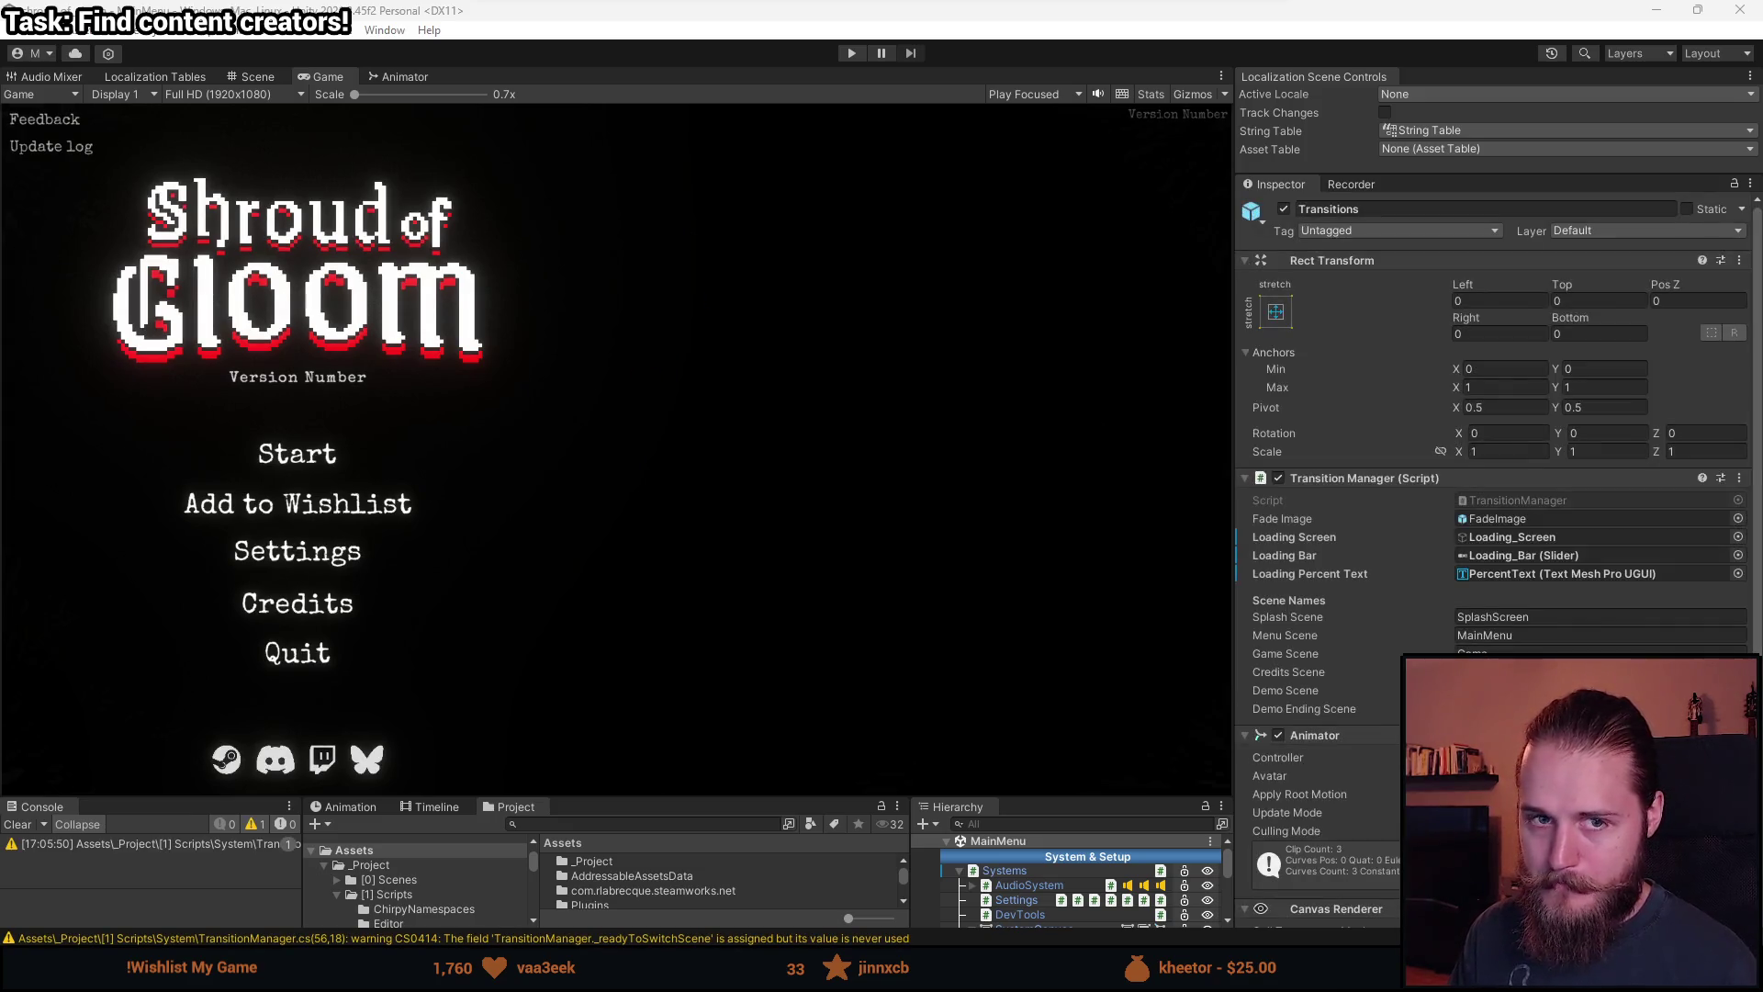
Enter Play mode, start a new game, then quit to the main menu via the pause menu.
{"action": "left_click", "coordinate": [867, 52]}
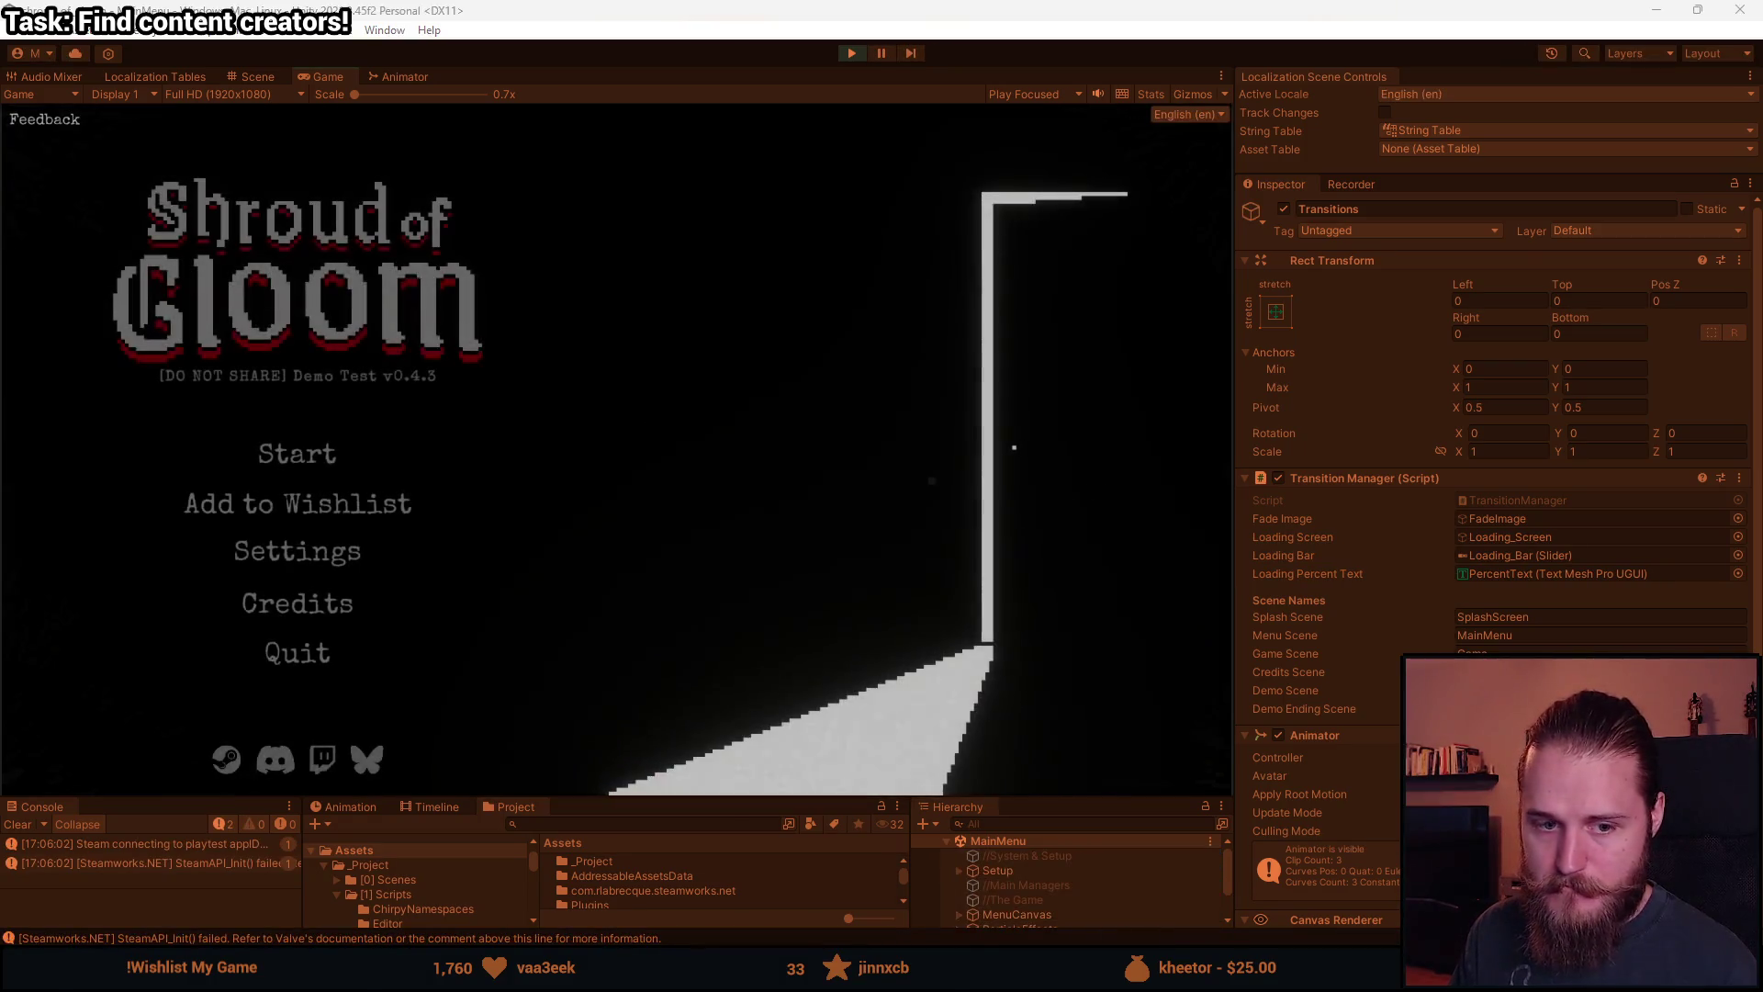
{"action": "left_click", "coordinate": [327, 454]}
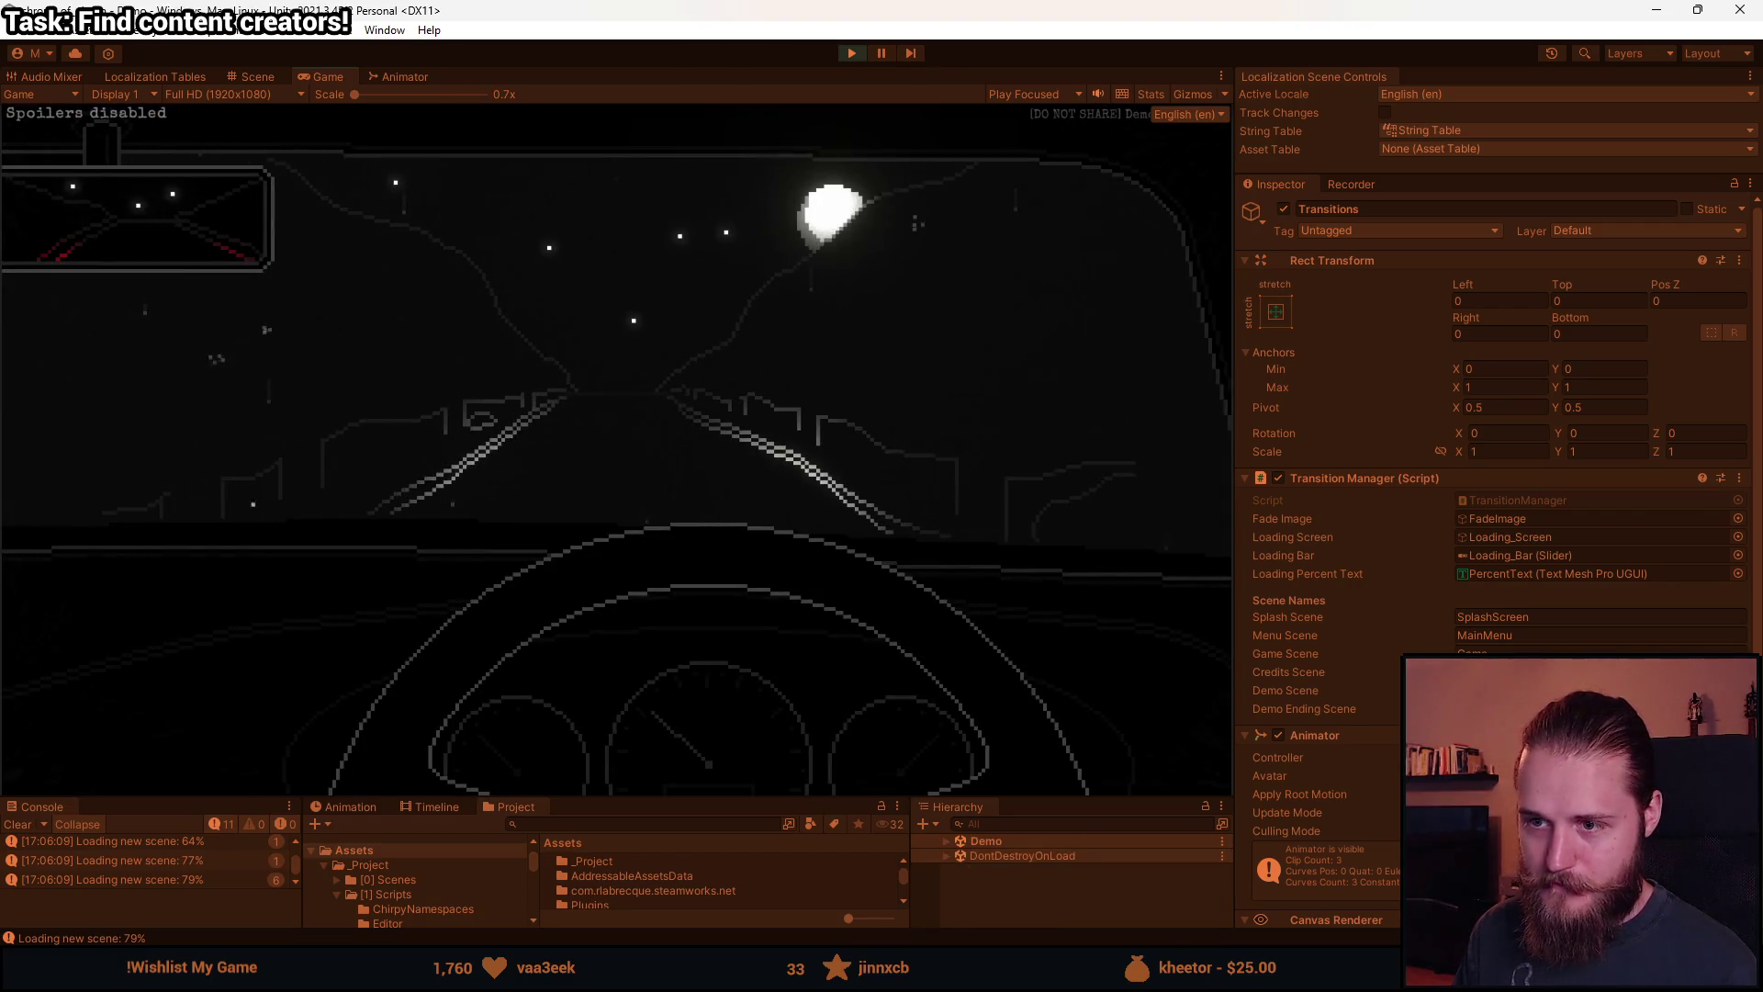
{"action": "key", "text": "Escape"}
{"action": "left_click", "coordinate": [617, 571]}
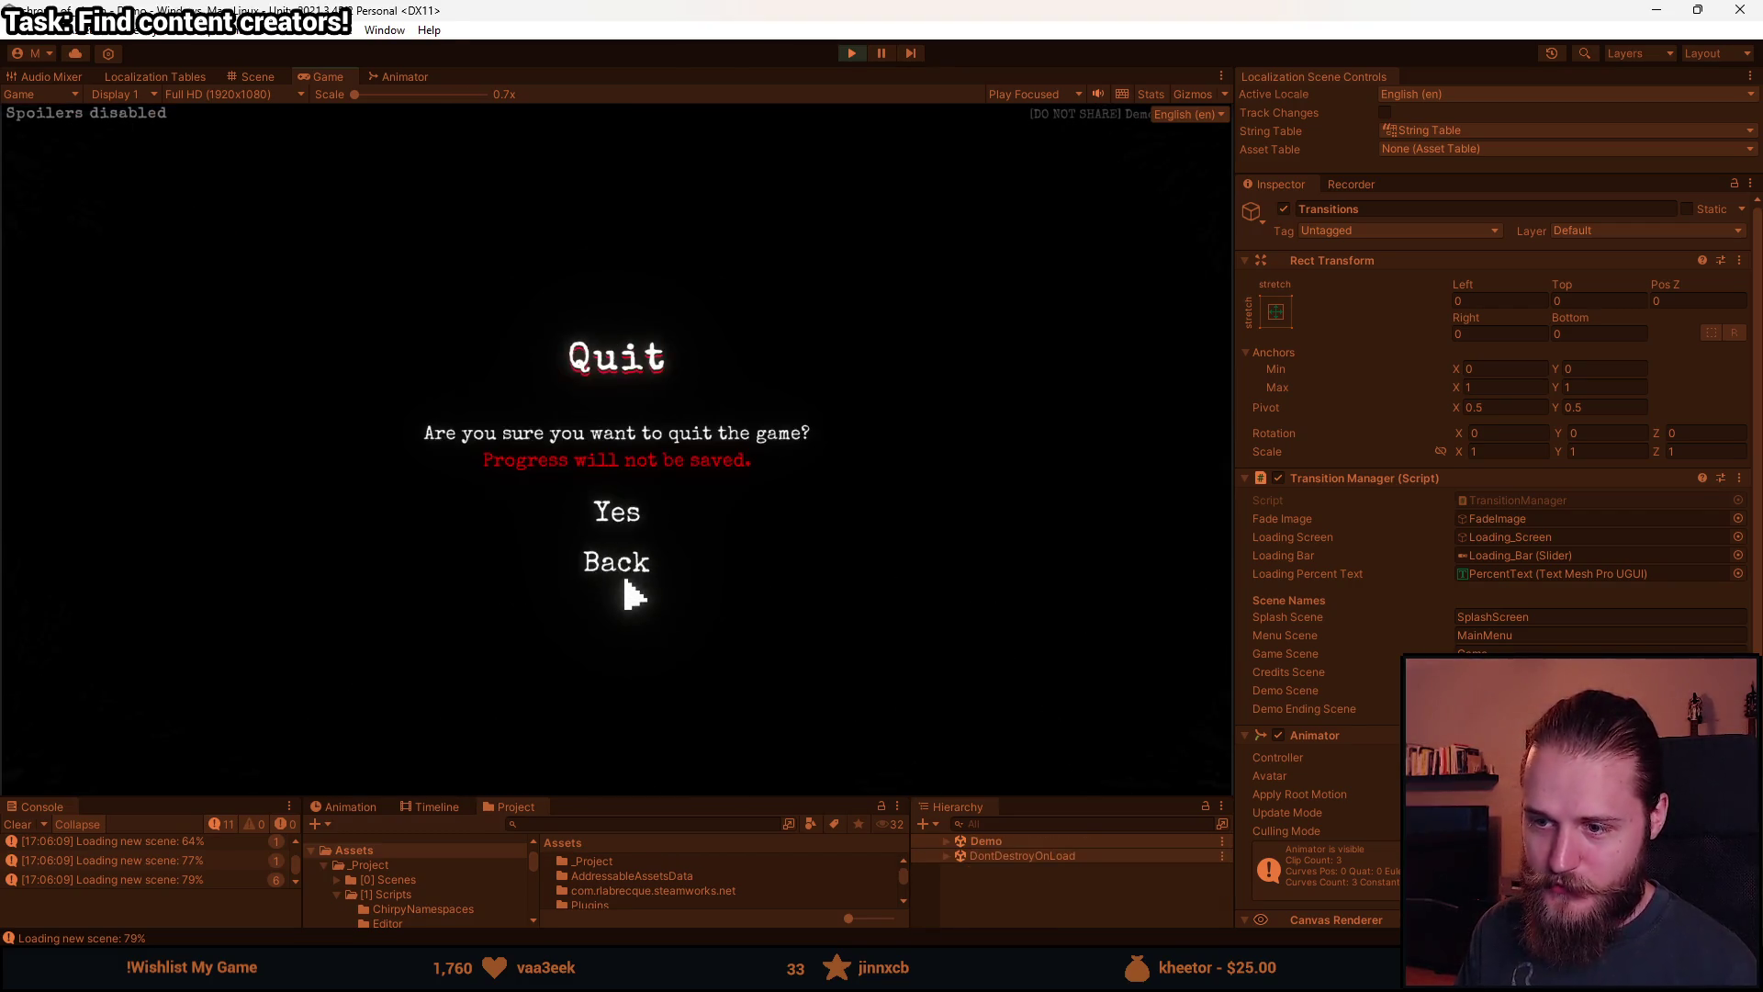
{"action": "left_click", "coordinate": [615, 514]}
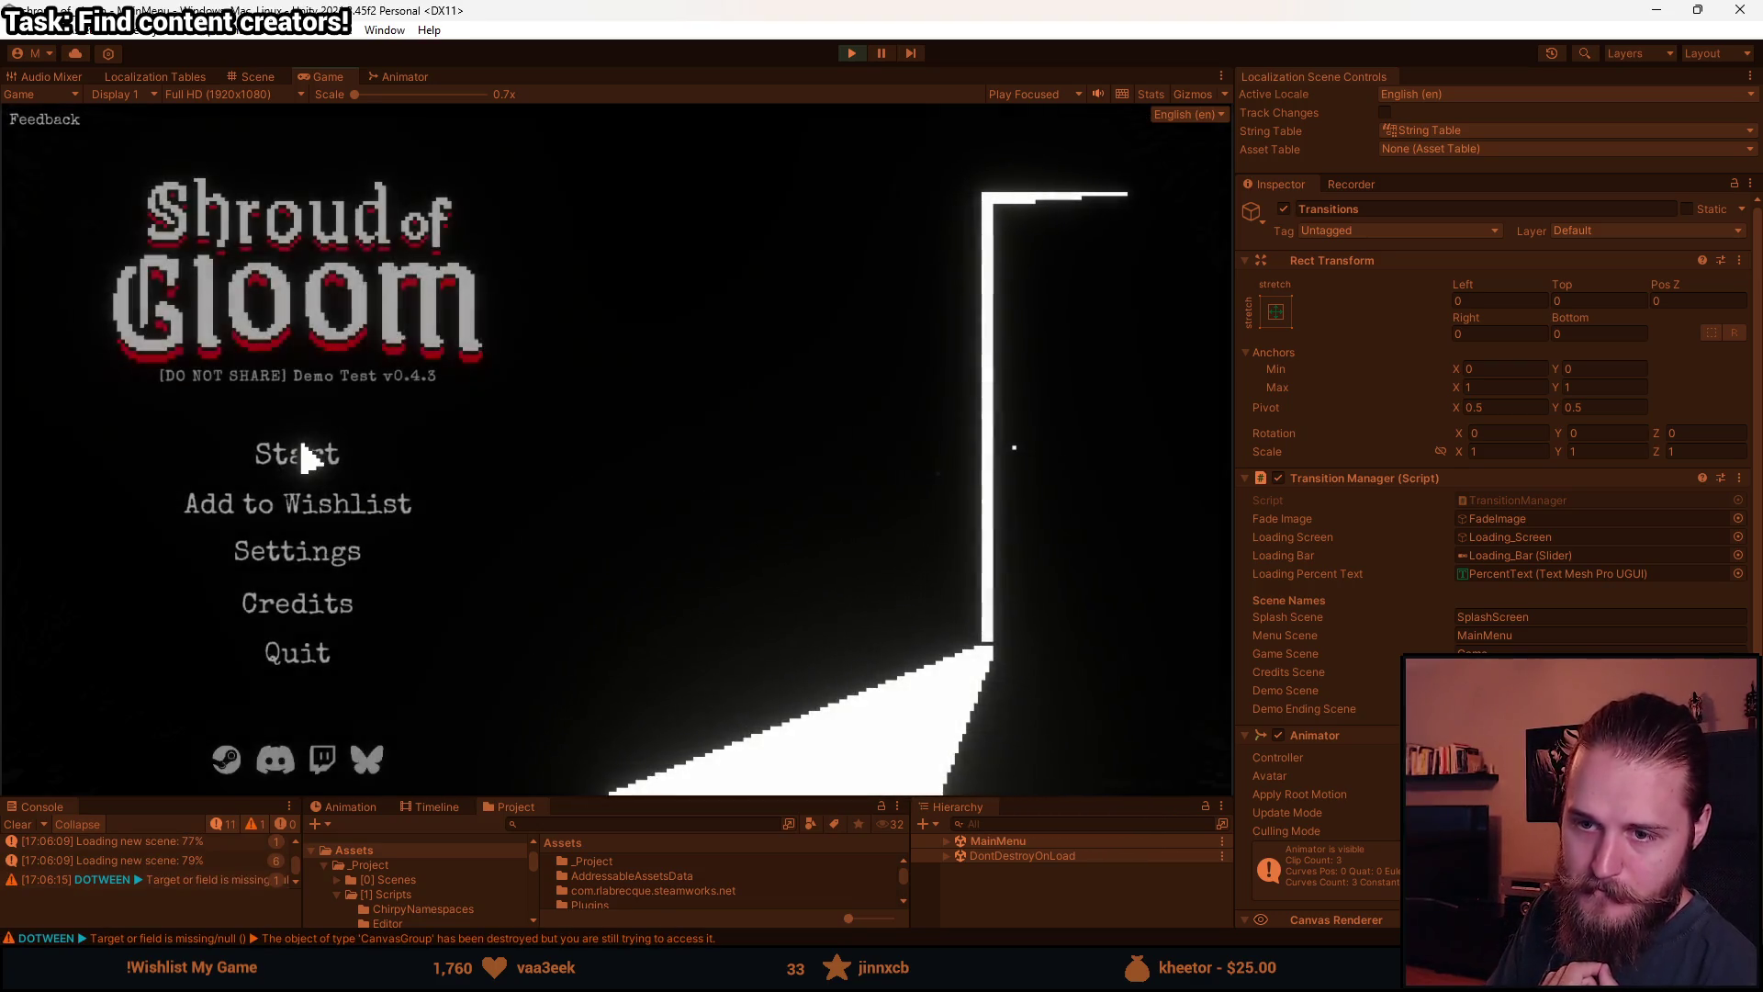
Start the game again and quit back to the main menu twice through the pause menu.
{"action": "key", "text": "Return"}
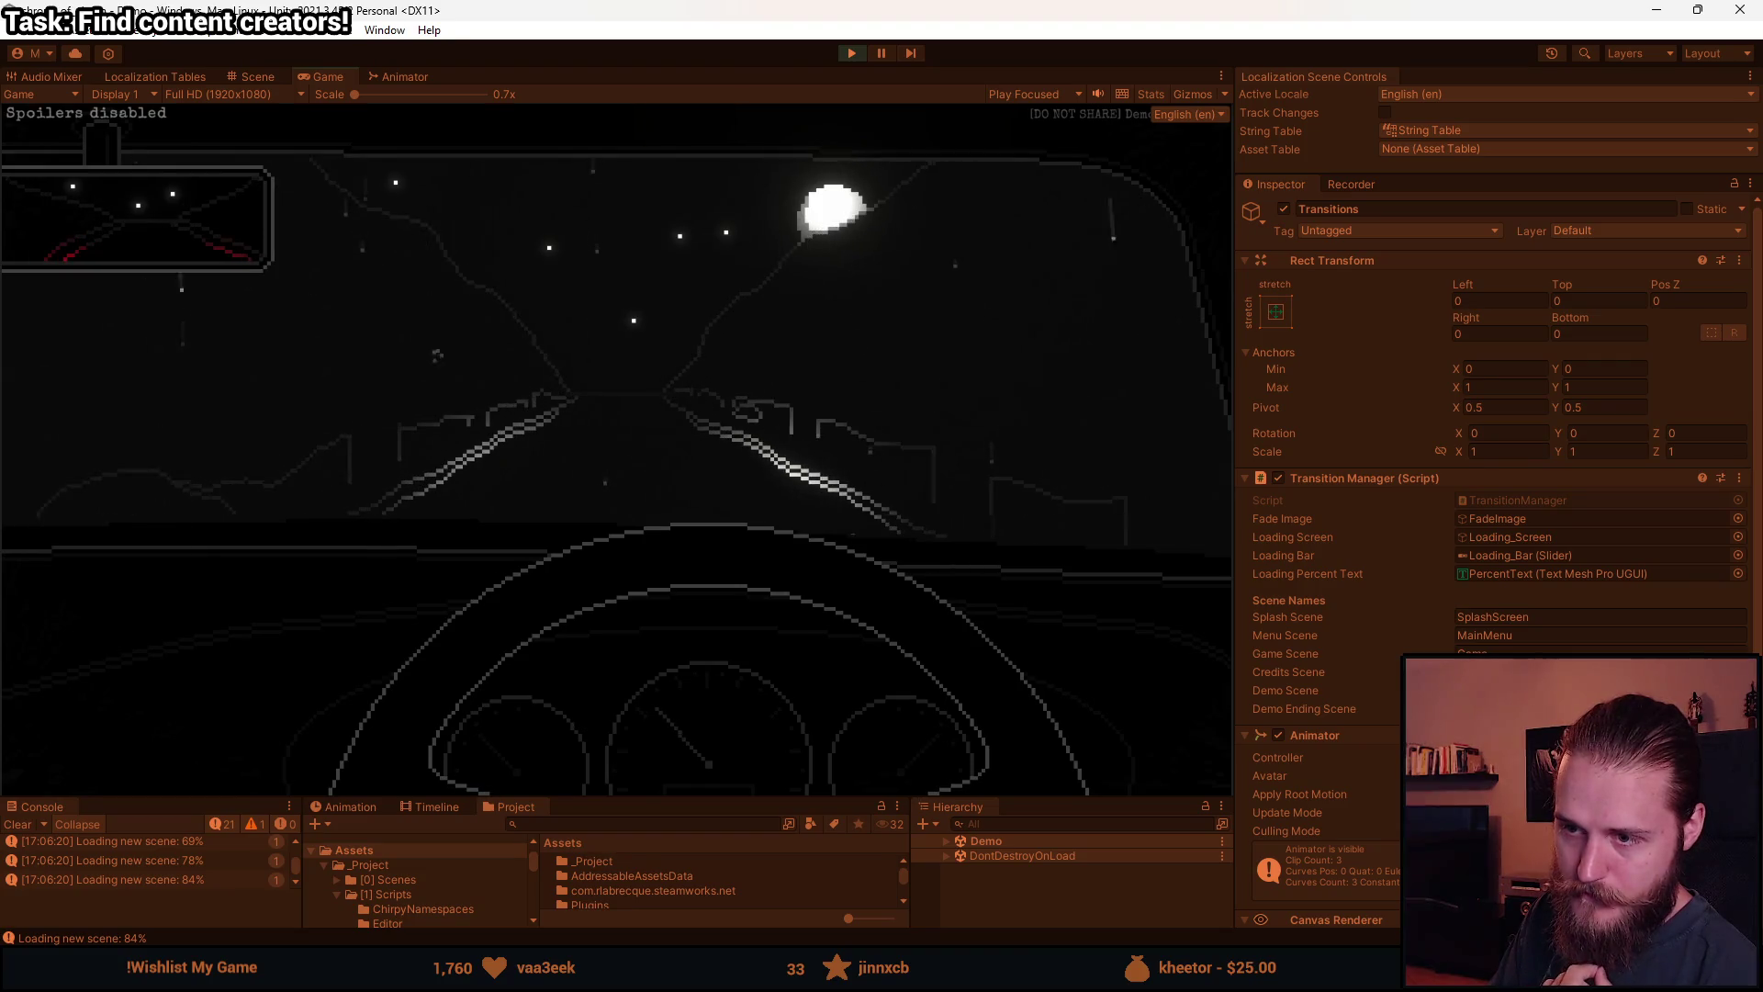
{"action": "key", "text": "Escape"}
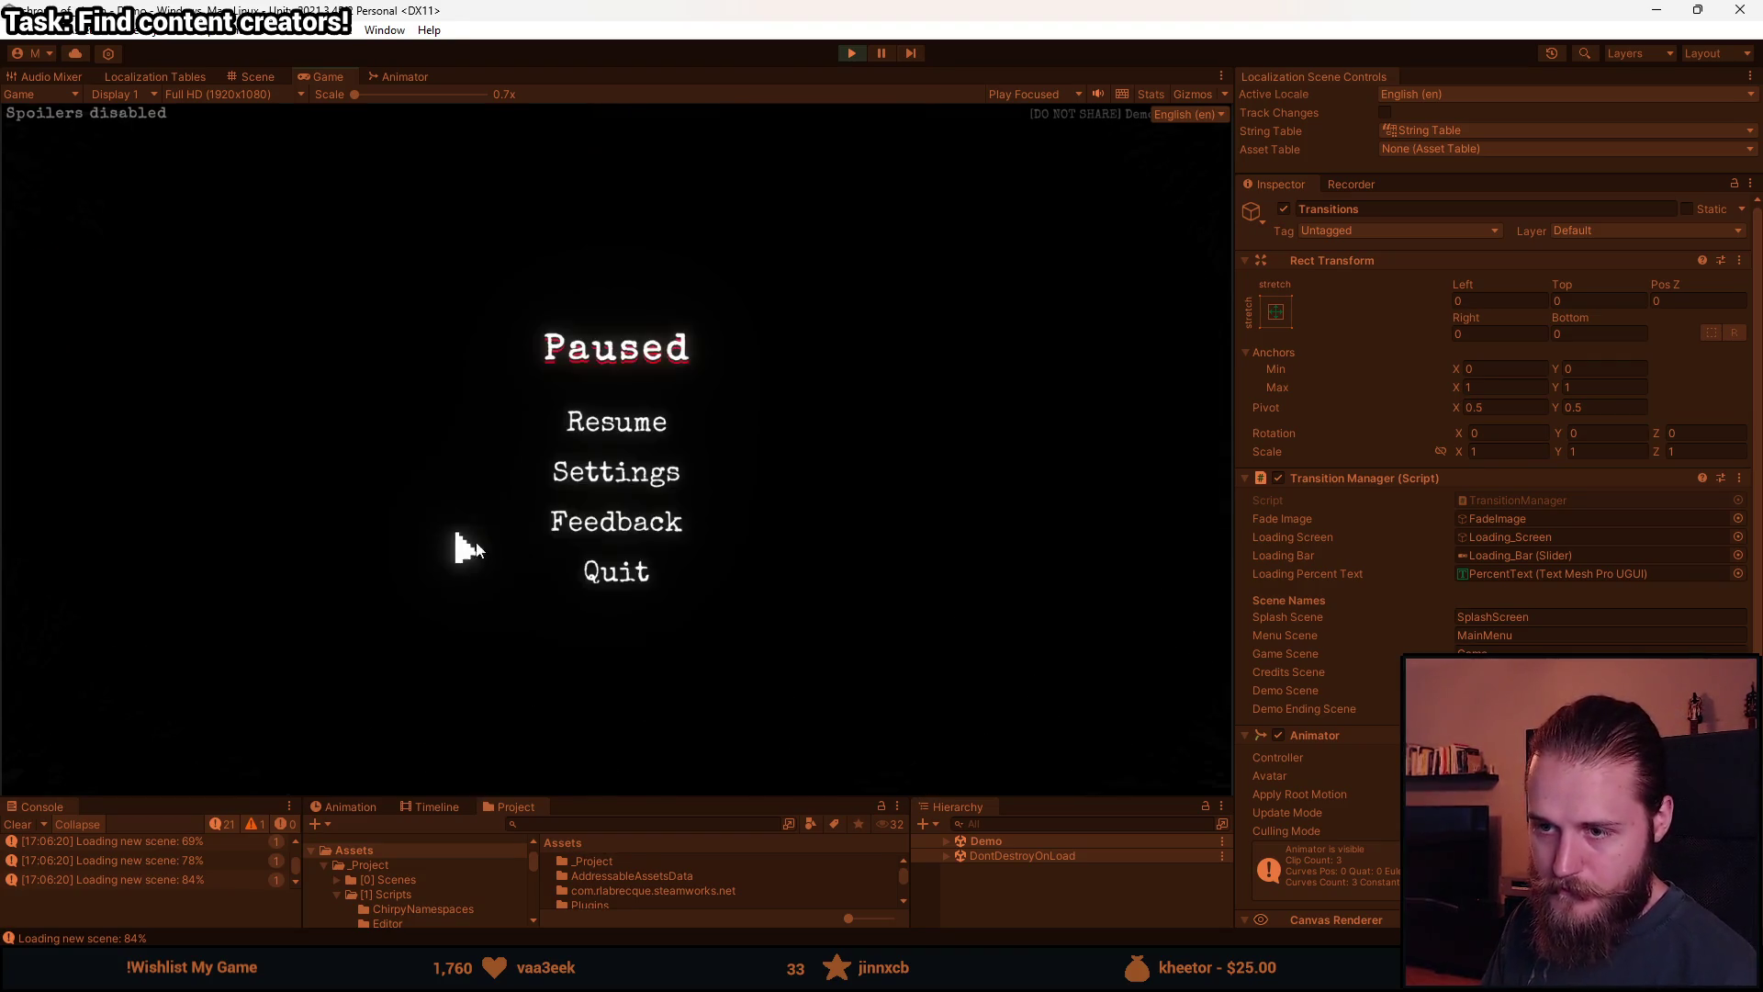
{"action": "left_click", "coordinate": [597, 573]}
{"action": "left_click", "coordinate": [601, 512]}
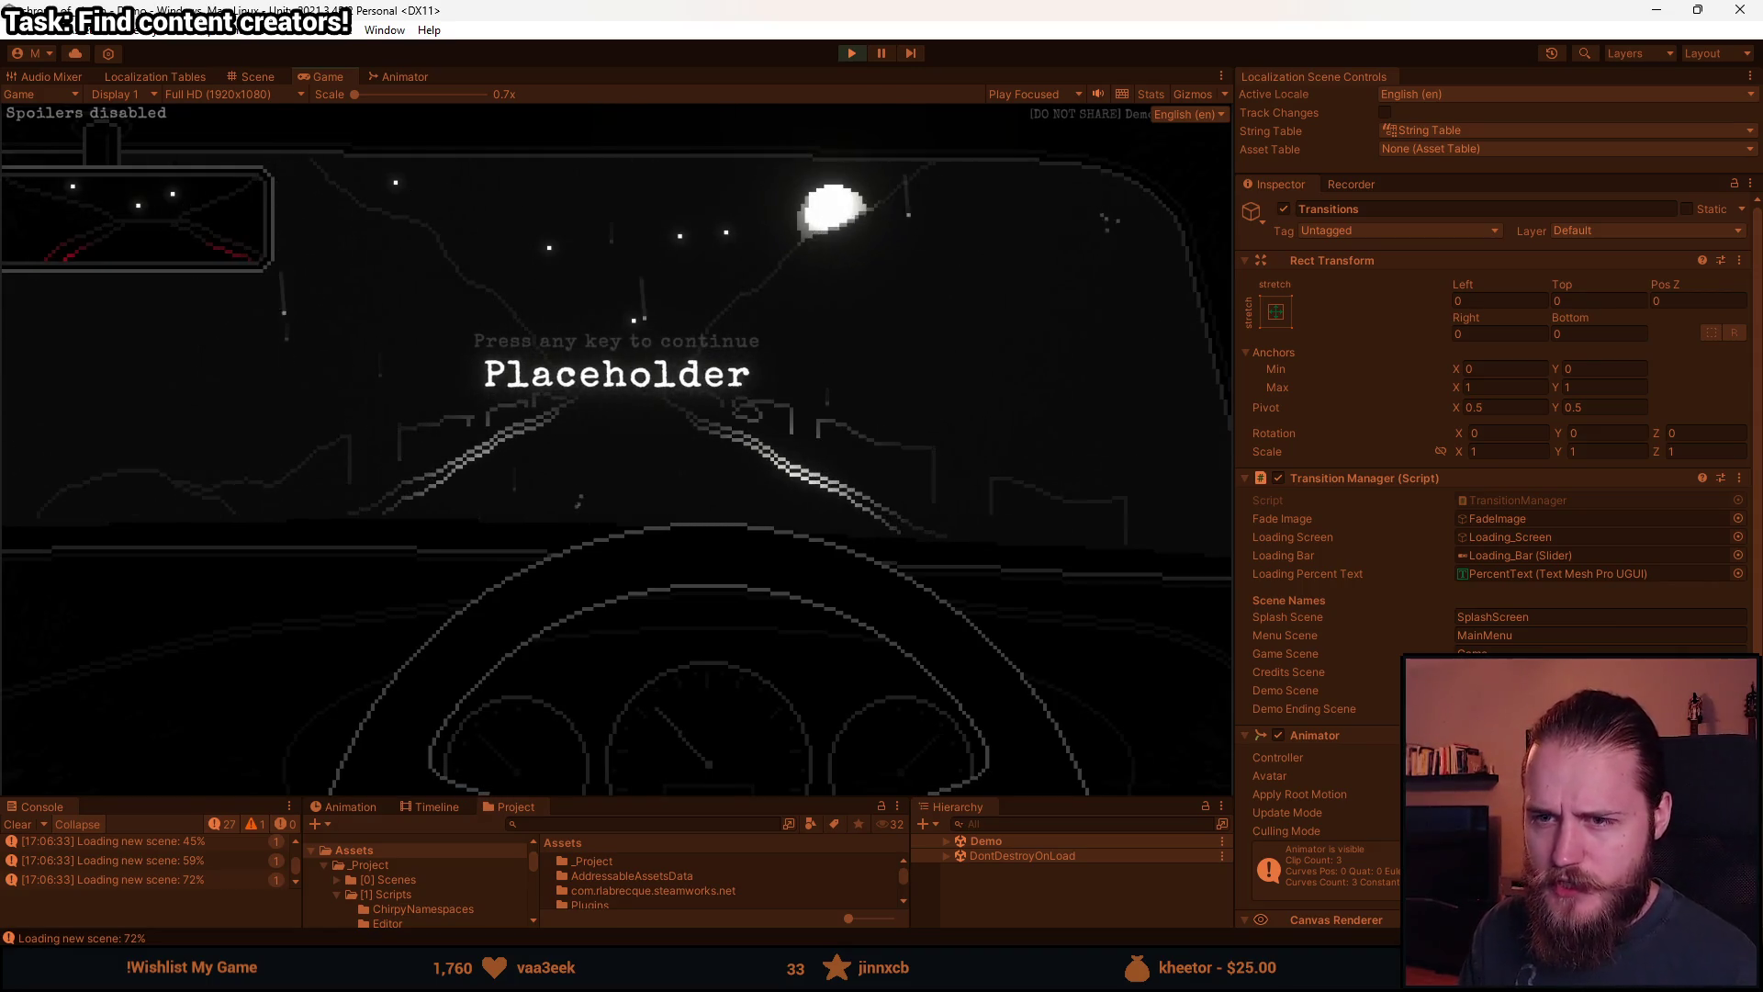
{"action": "key", "text": "Escape"}
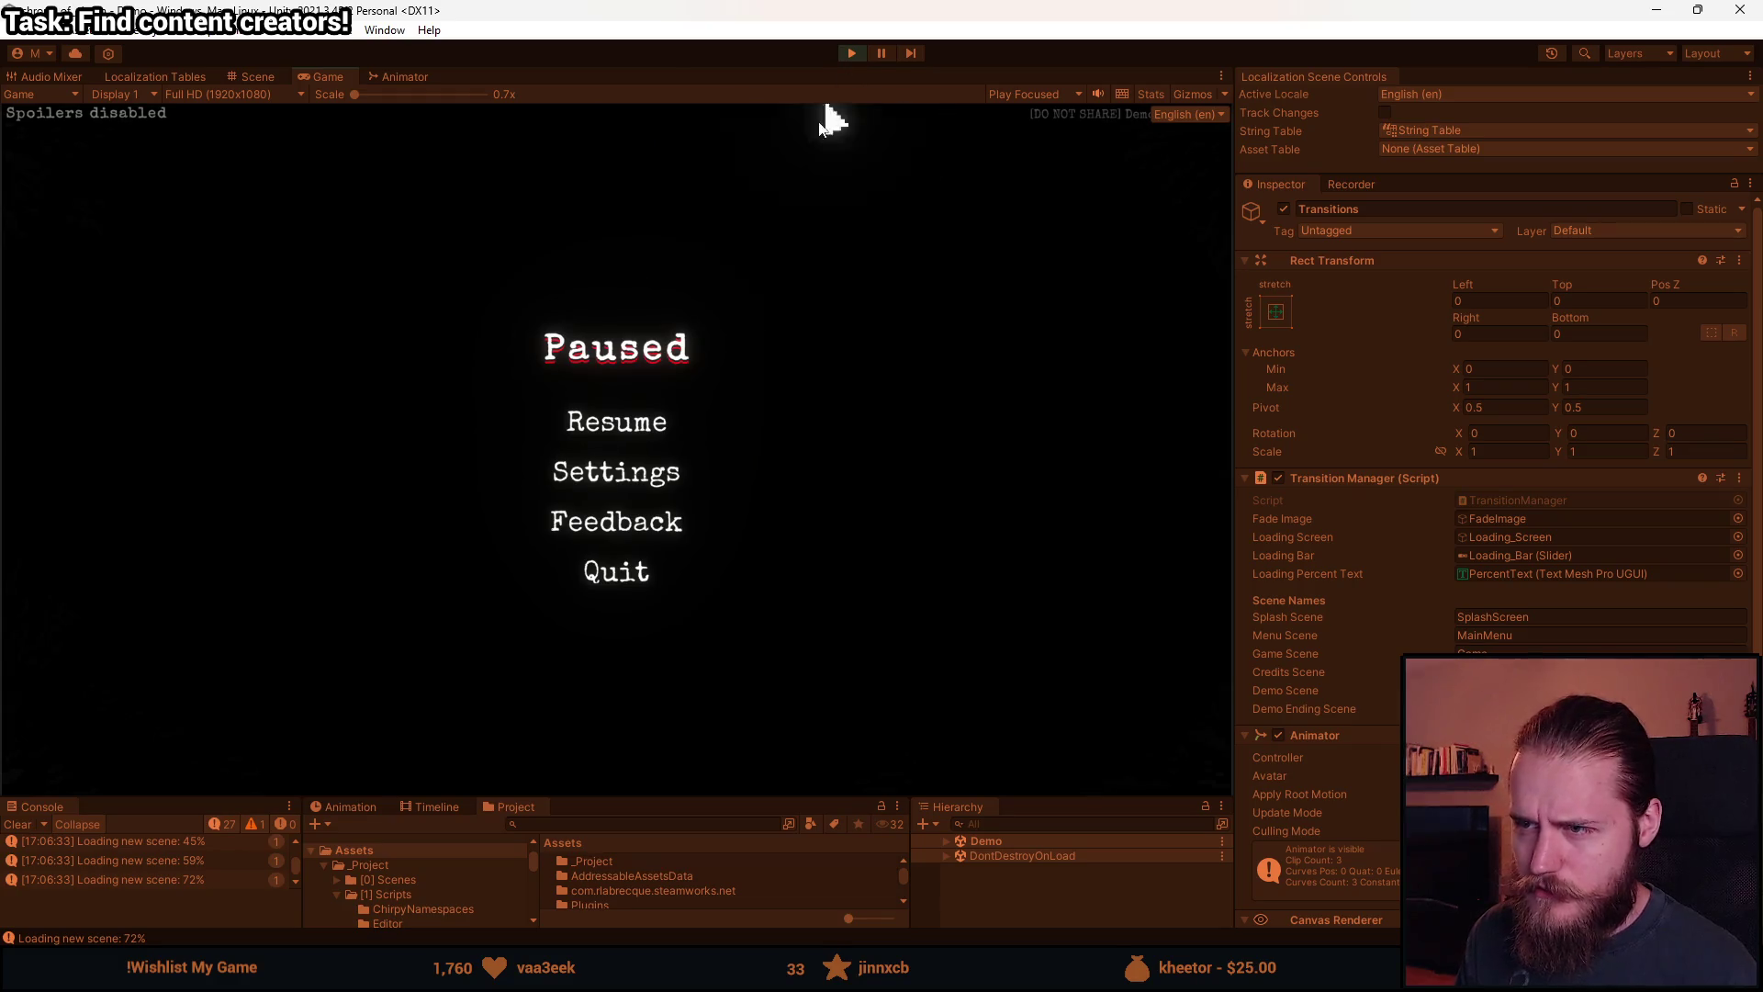
{"action": "left_click", "coordinate": [588, 573]}
{"action": "left_click", "coordinate": [602, 512]}
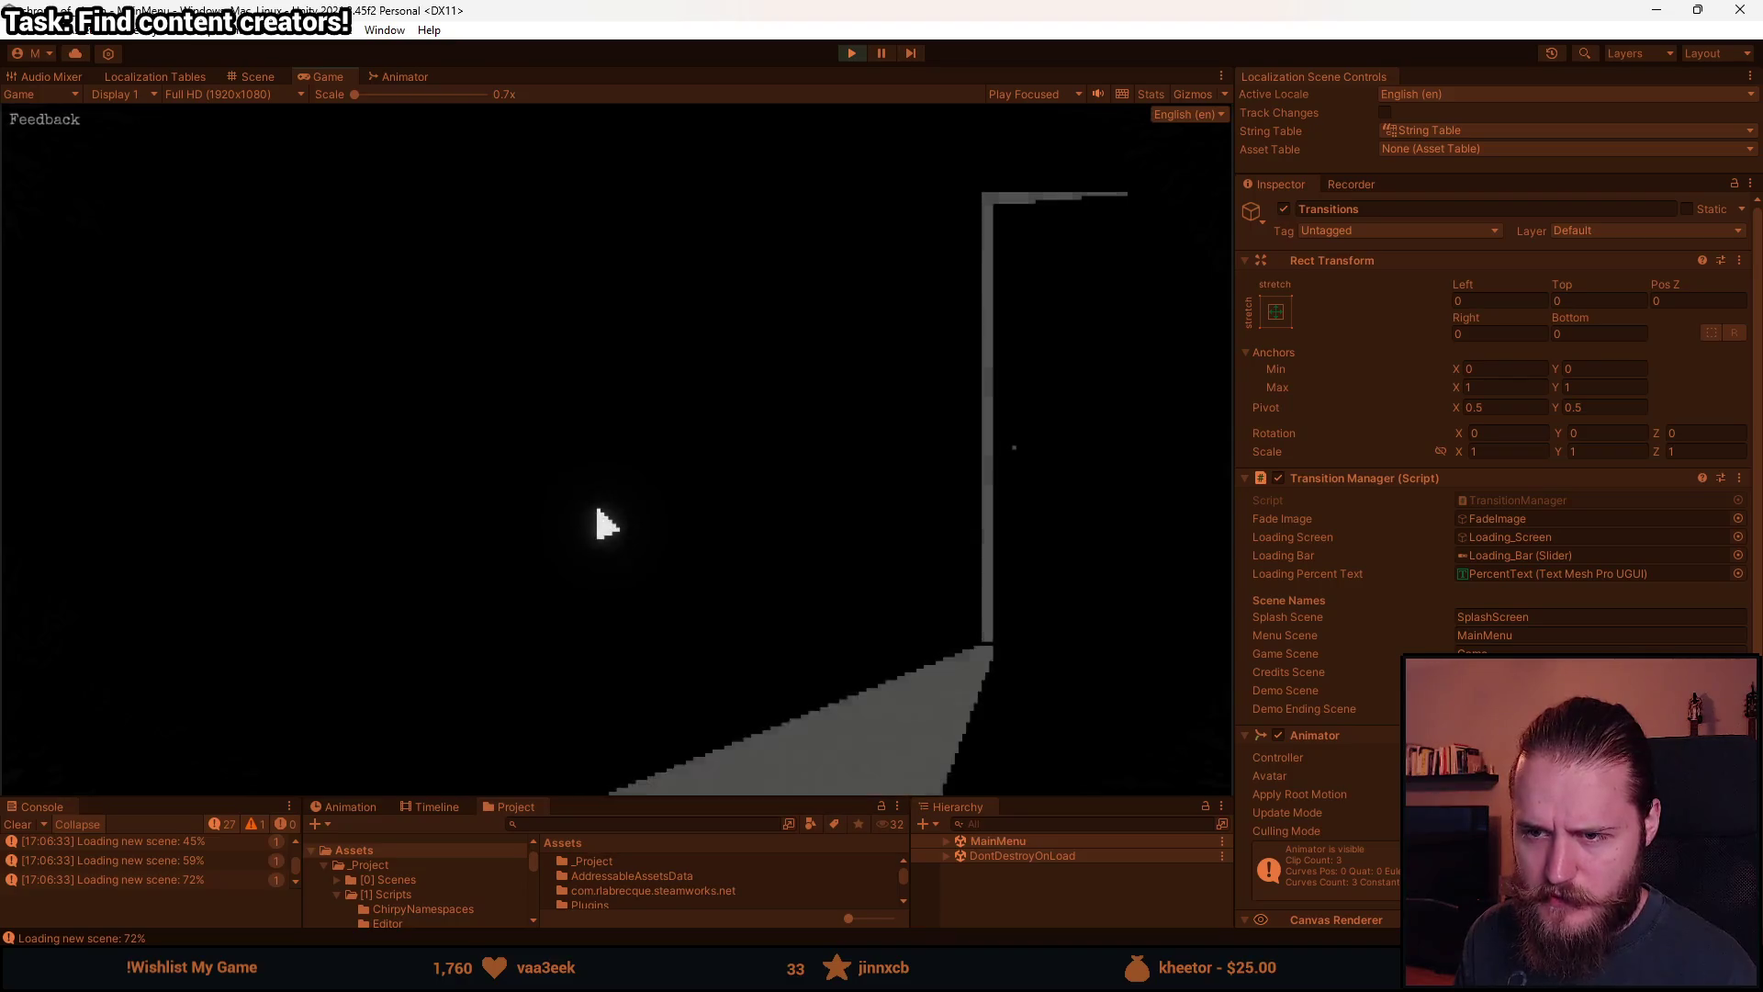
Start a new game, pause the editor to inspect the loading screen, then stop playtesting.
{"action": "left_click", "coordinate": [312, 470]}
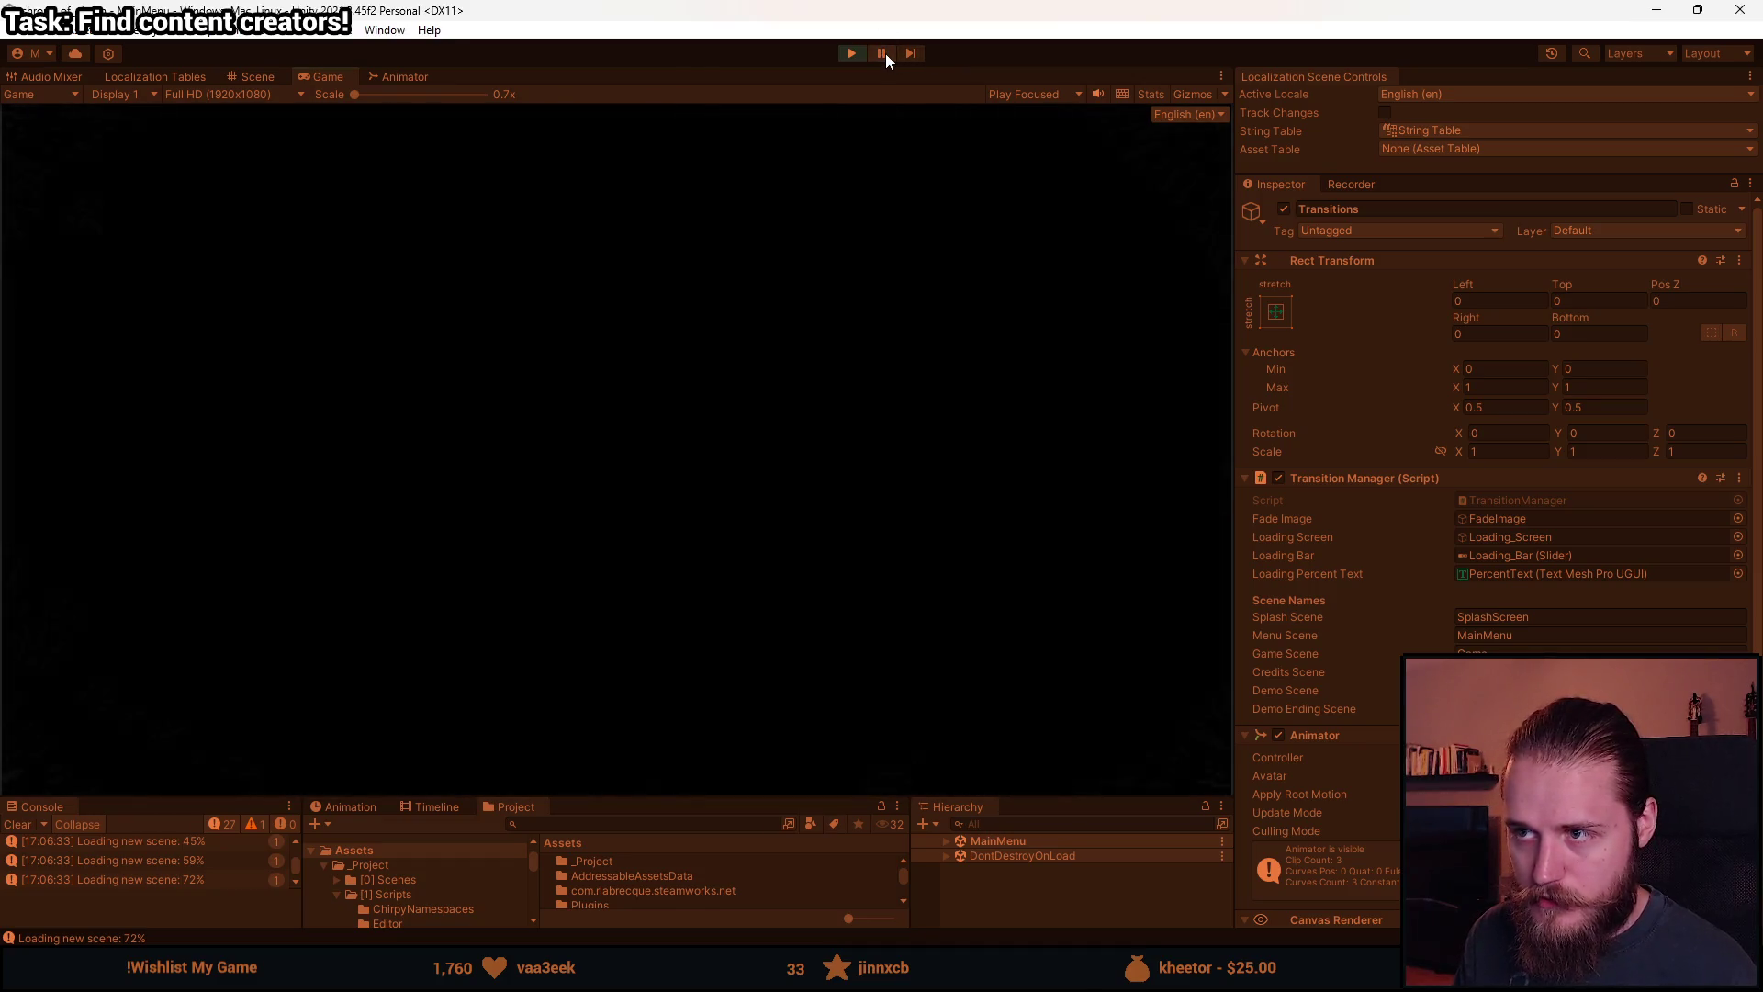
{"action": "left_click", "coordinate": [885, 53]}
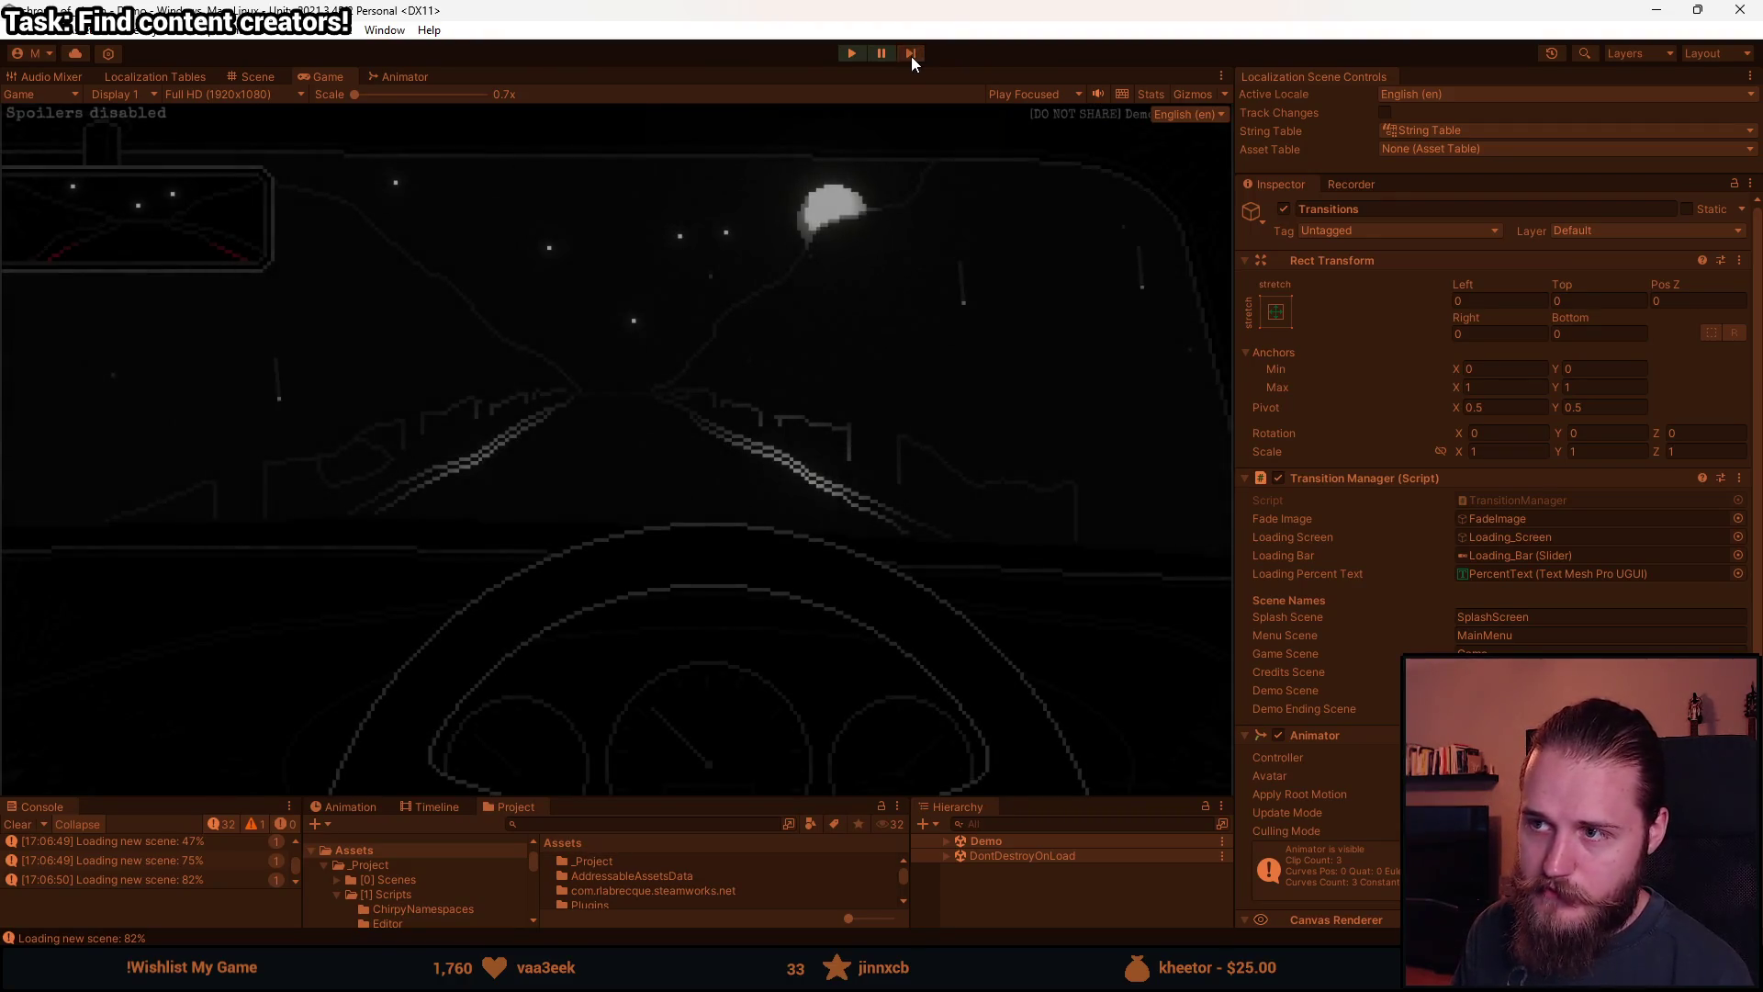
{"action": "key", "text": "Escape"}
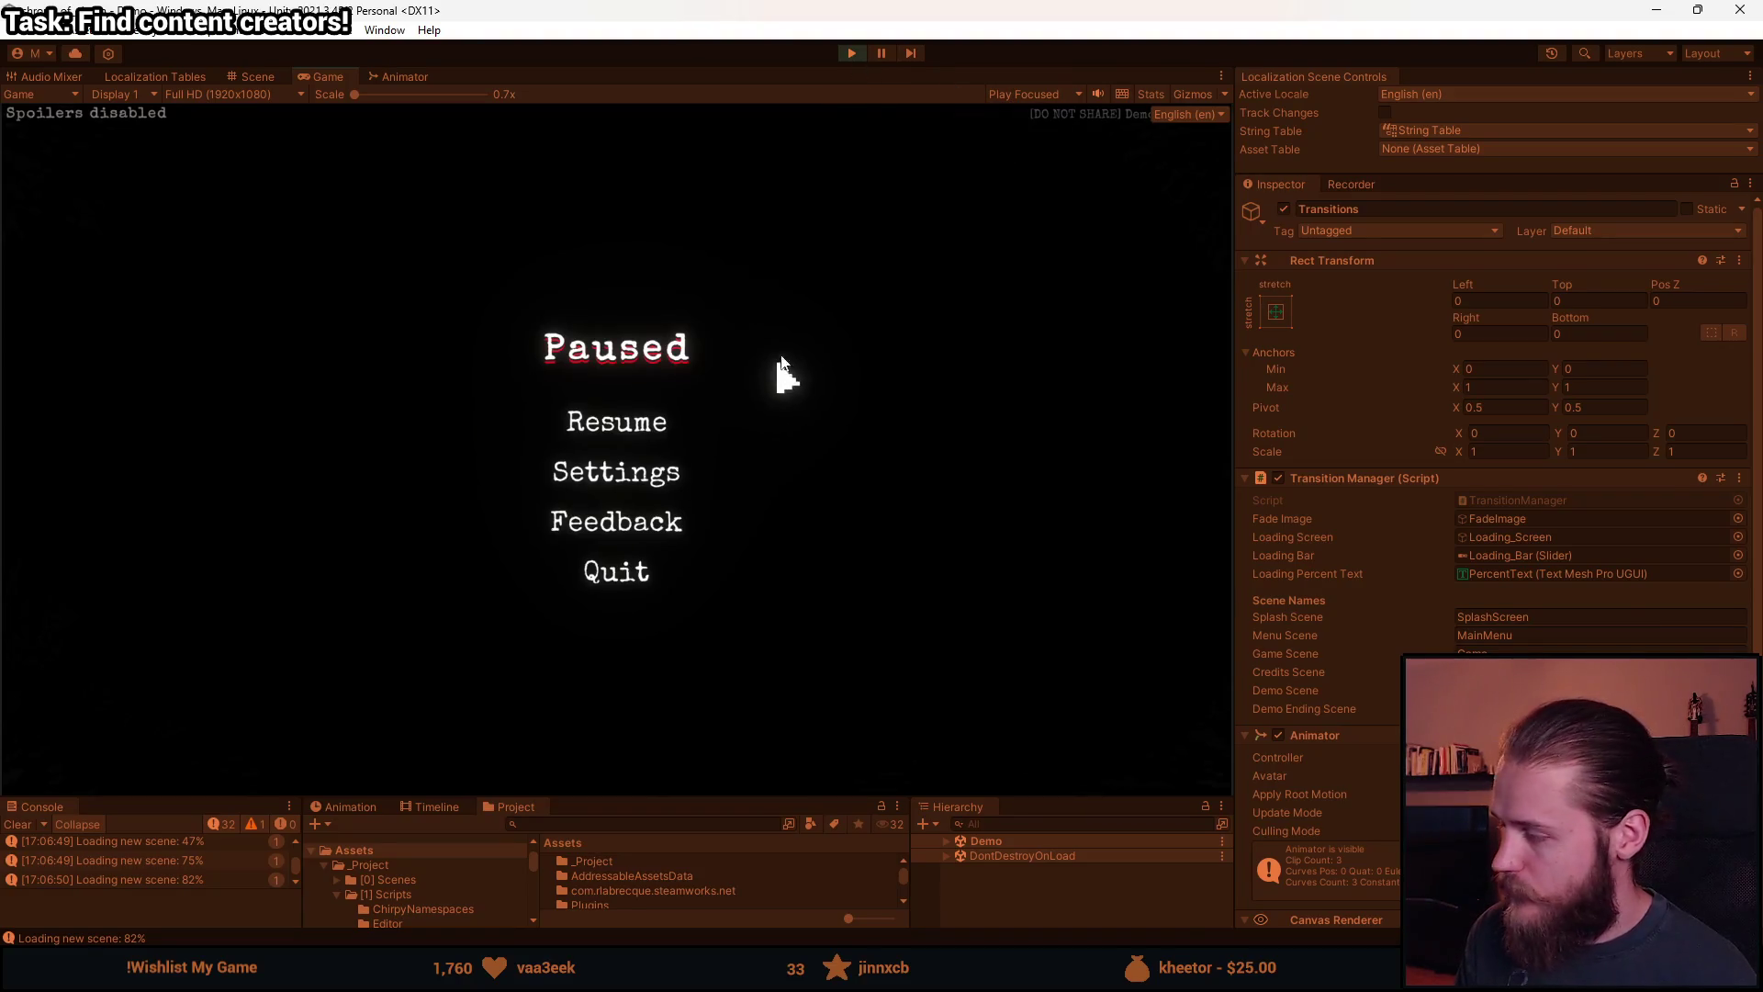
{"action": "left_click", "coordinate": [853, 53]}
{"action": "key", "text": "alt+Tab"}
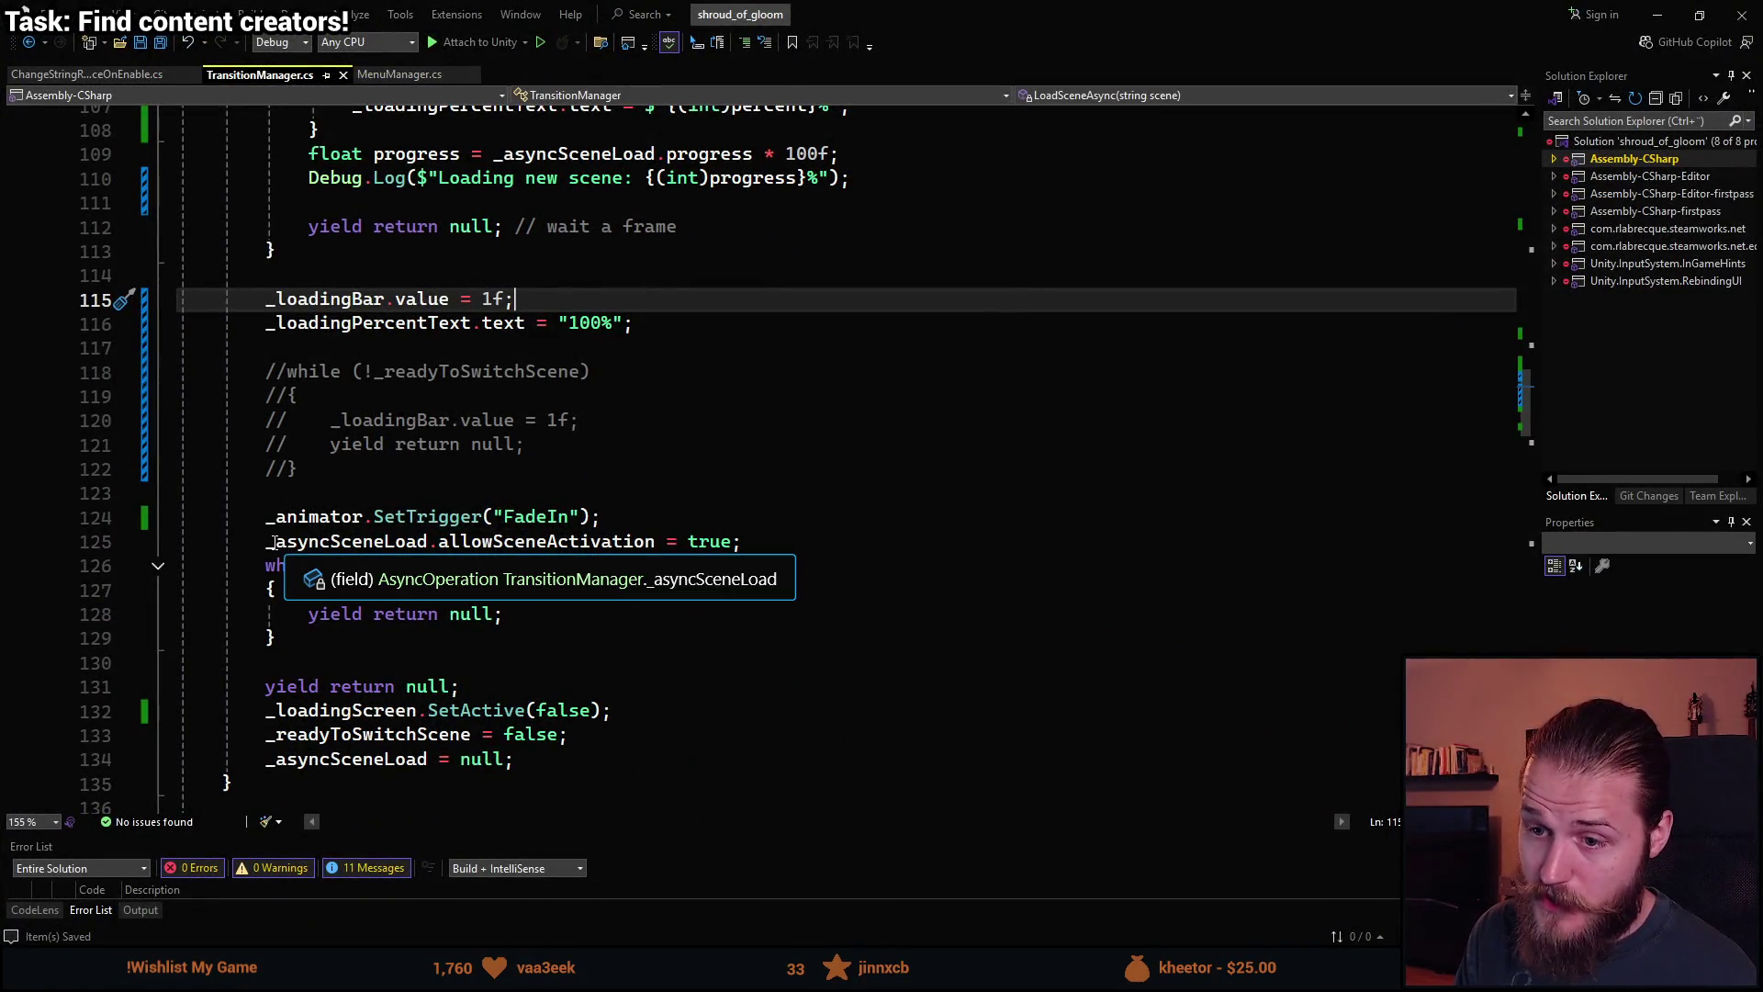
Move the _animator.SetTrigger("FadeIn") line below the isDone loop and yield return null, then save.
{"action": "left_click", "coordinate": [266, 518]}
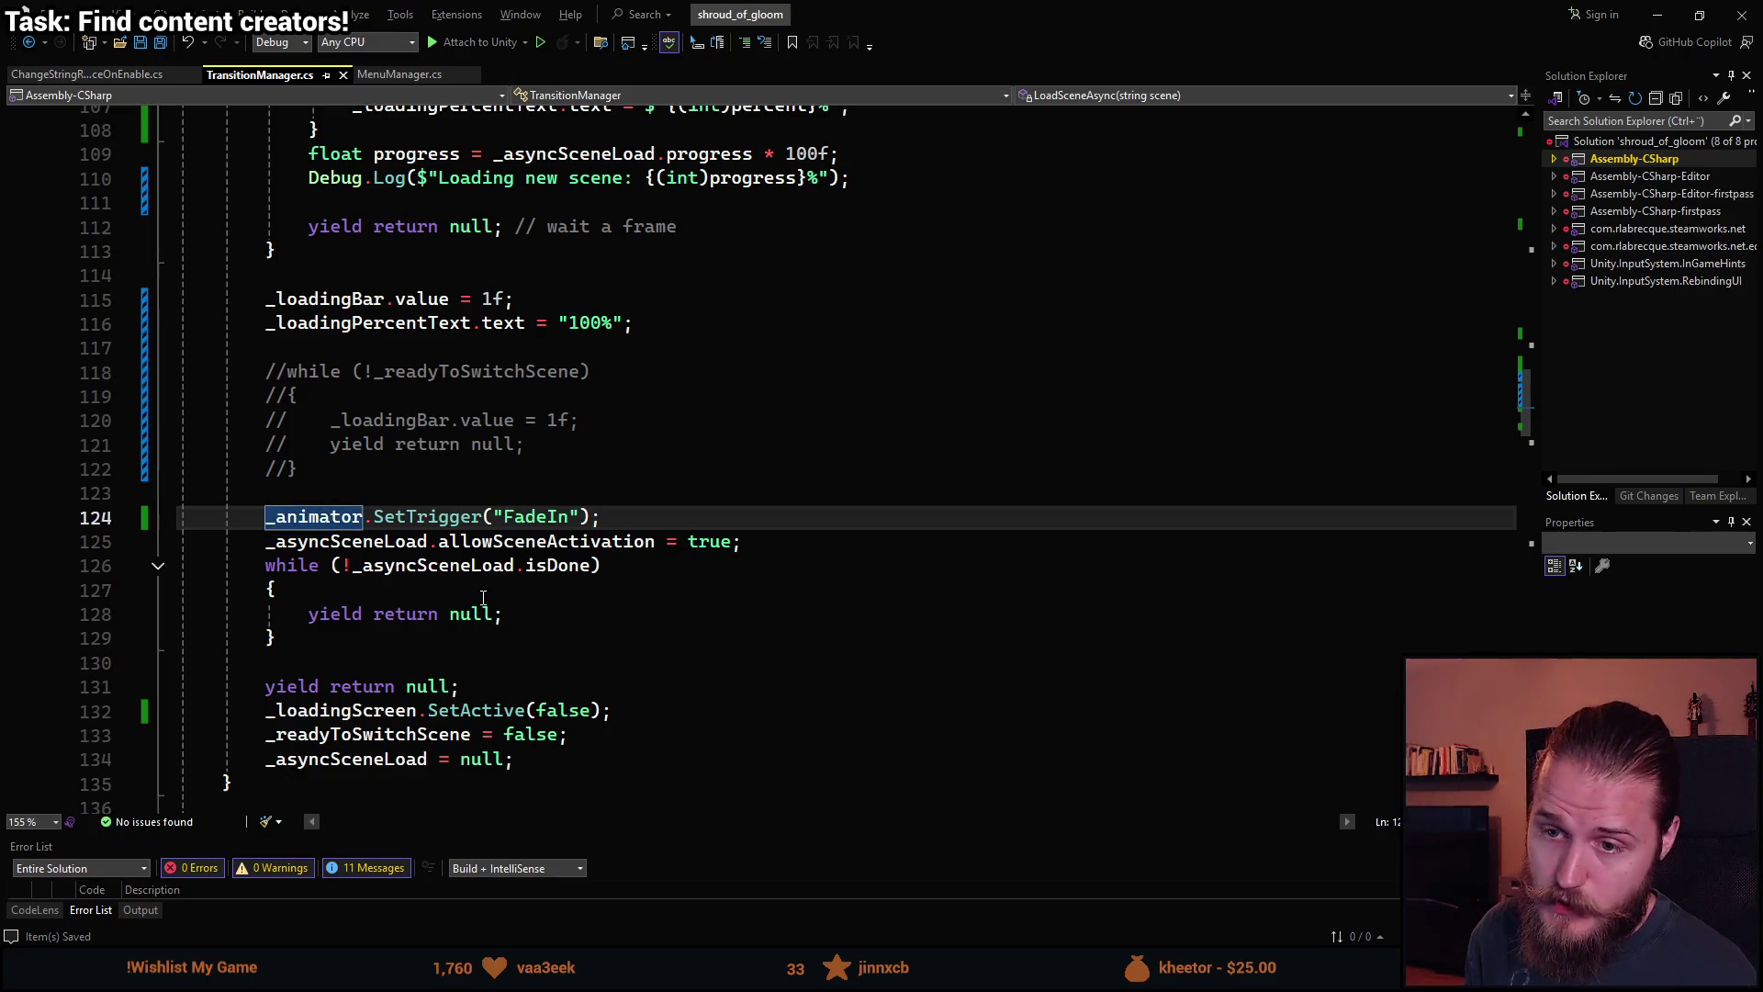
{"action": "key", "text": "alt+Down"}
{"action": "key", "text": "alt+Down"}
{"action": "key", "text": "alt+Down"}
{"action": "key", "text": "alt+Down"}
{"action": "key", "text": "alt+Down"}
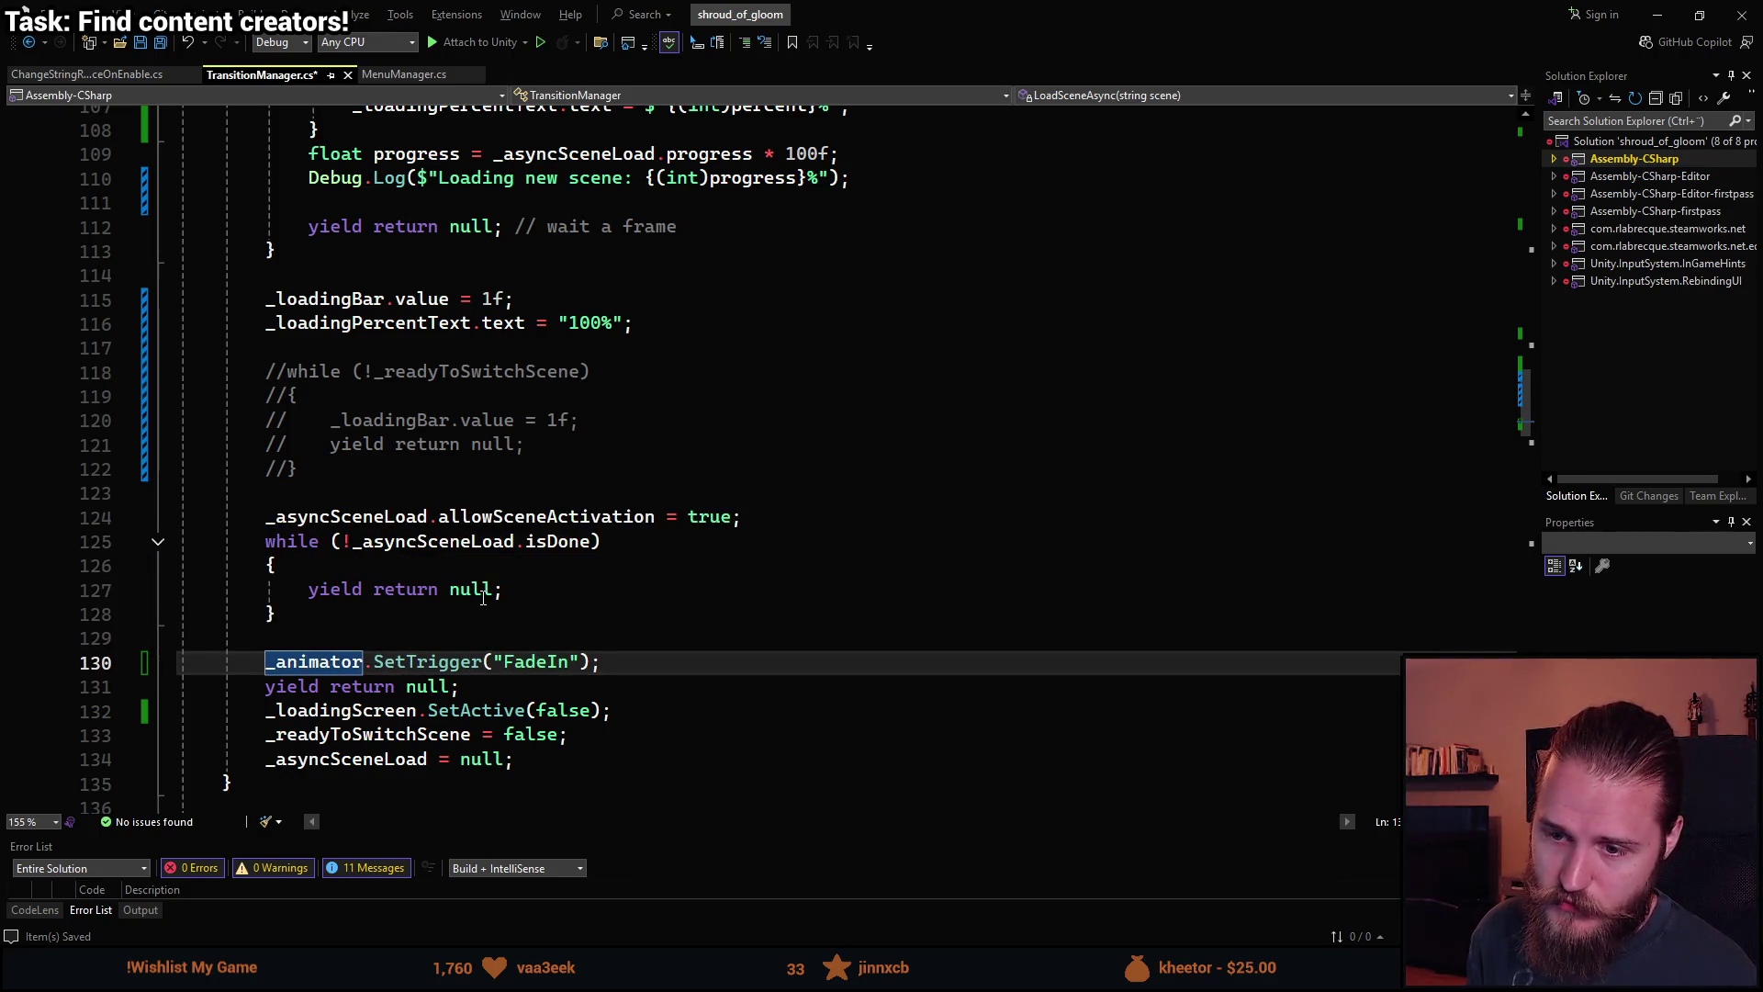
{"action": "key", "text": "alt+Down"}
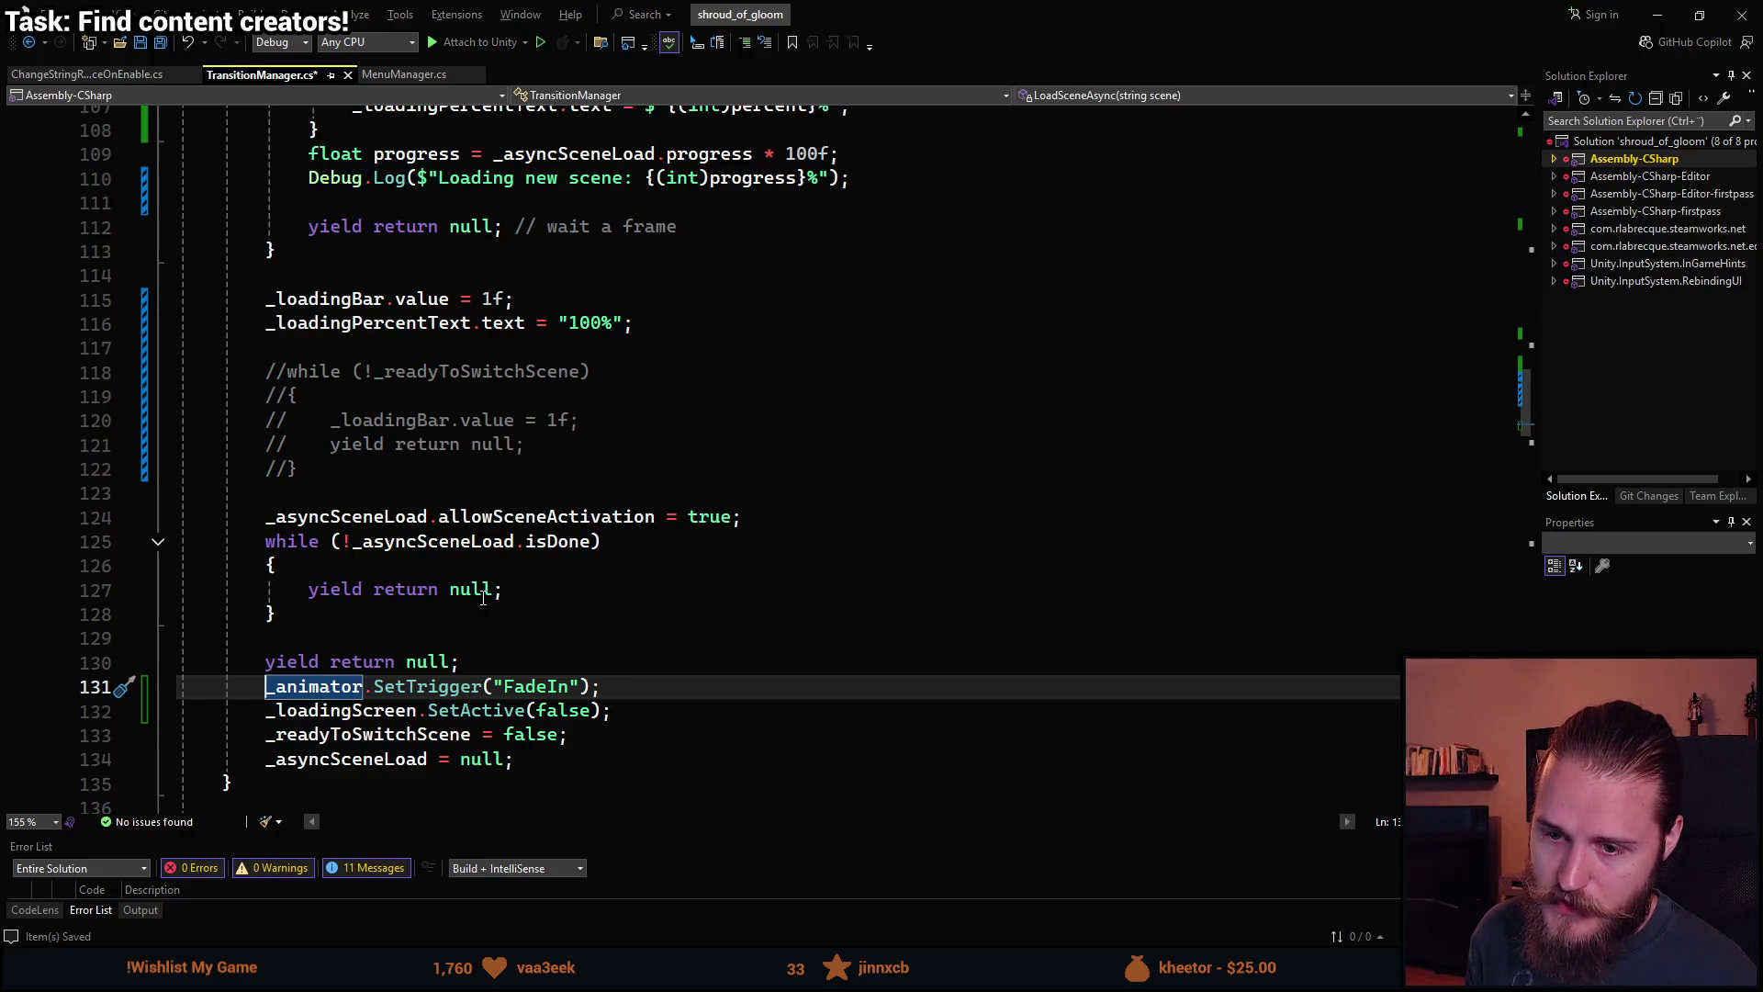
{"action": "key", "text": "ctrl+s"}
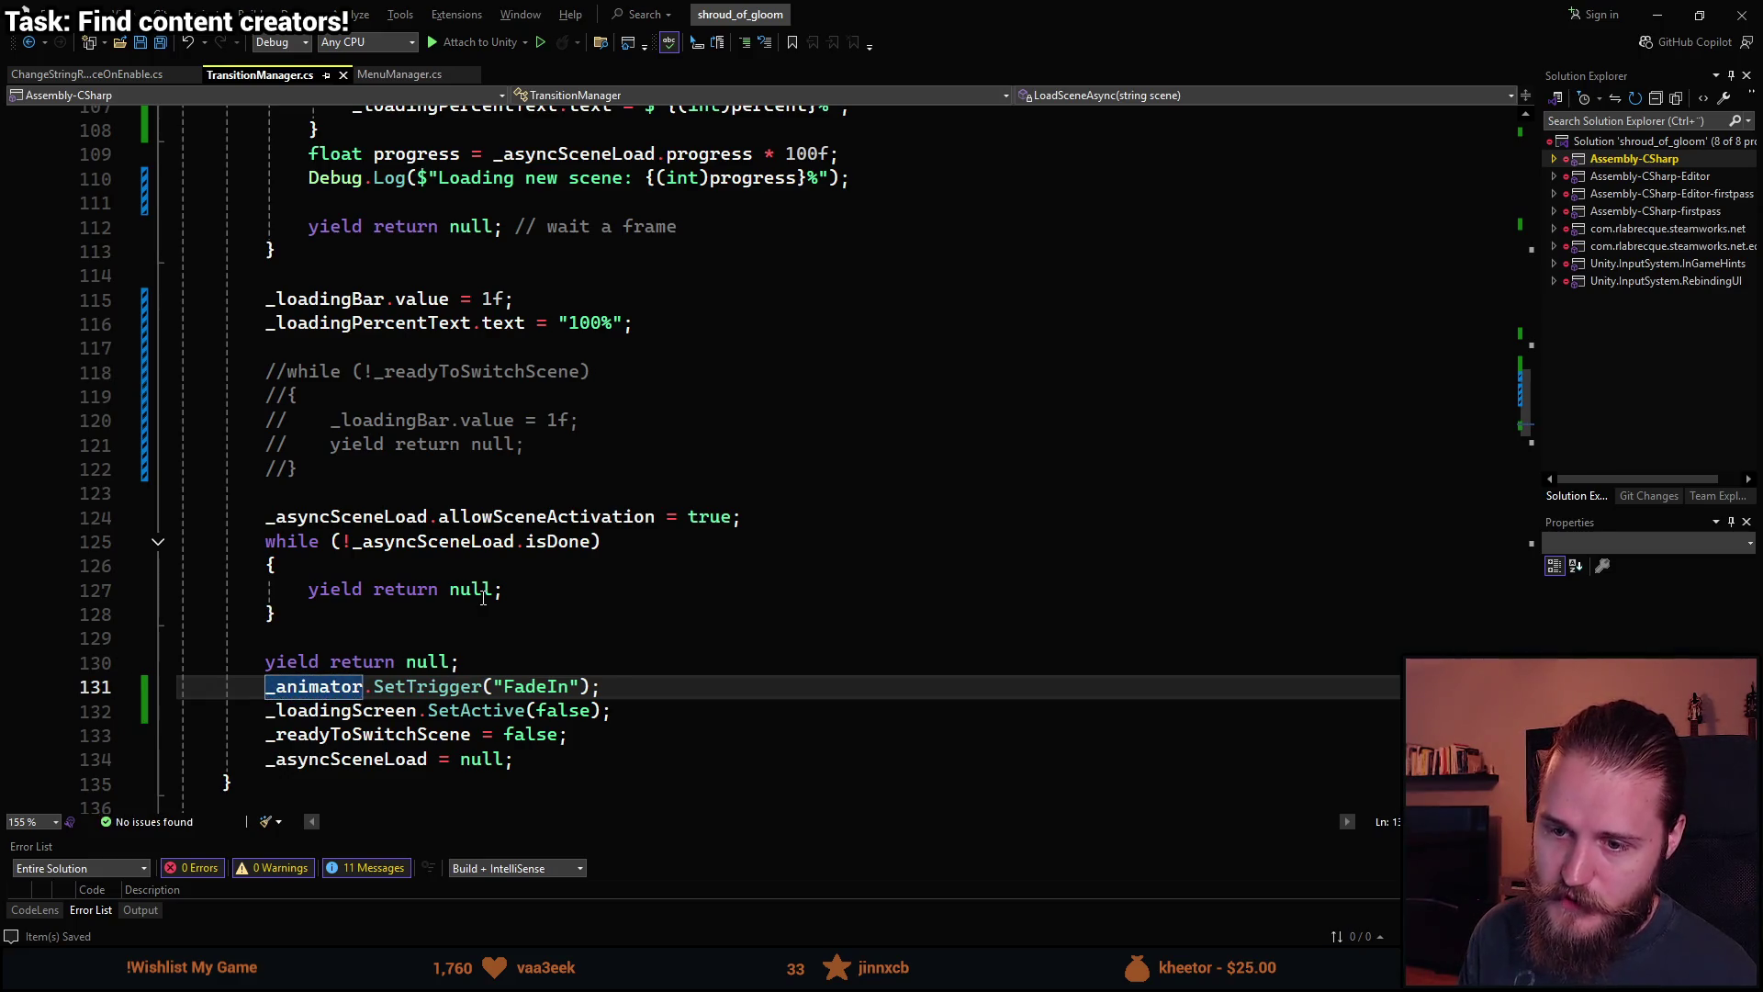
{"action": "key", "text": "alt+Tab"}
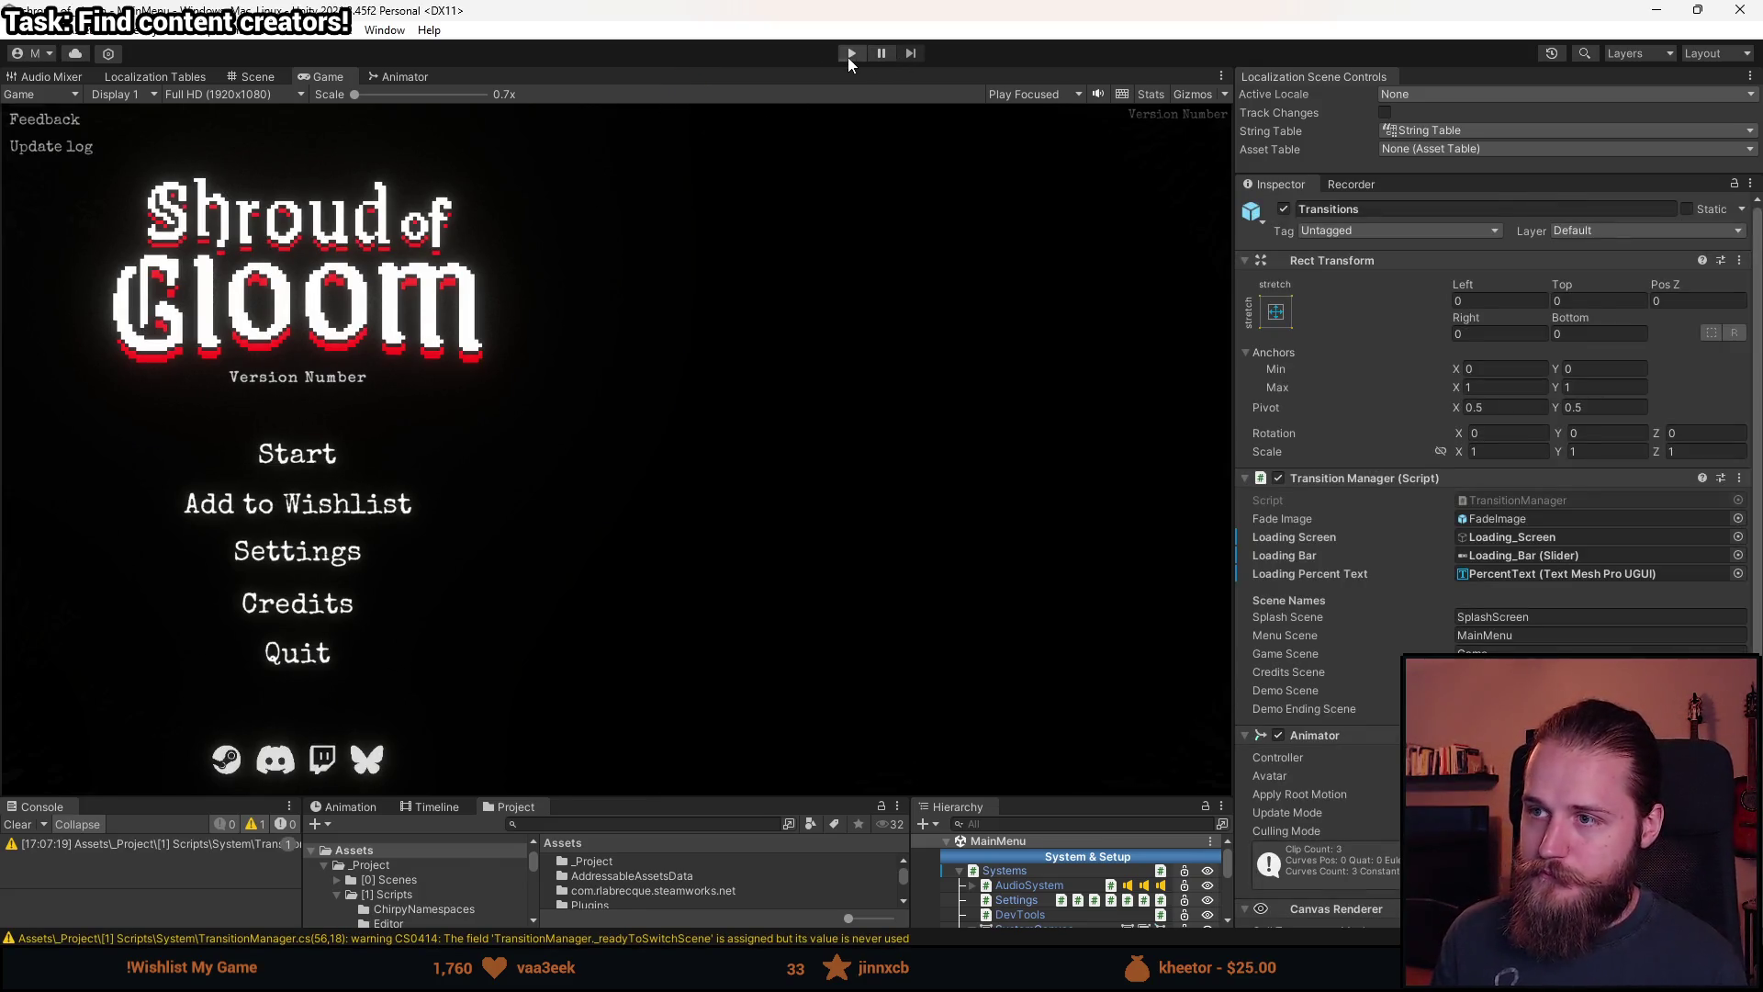
Playtest quitting to the main menu and starting a new game into Demo, then stop Play mode.
{"action": "left_click", "coordinate": [851, 54]}
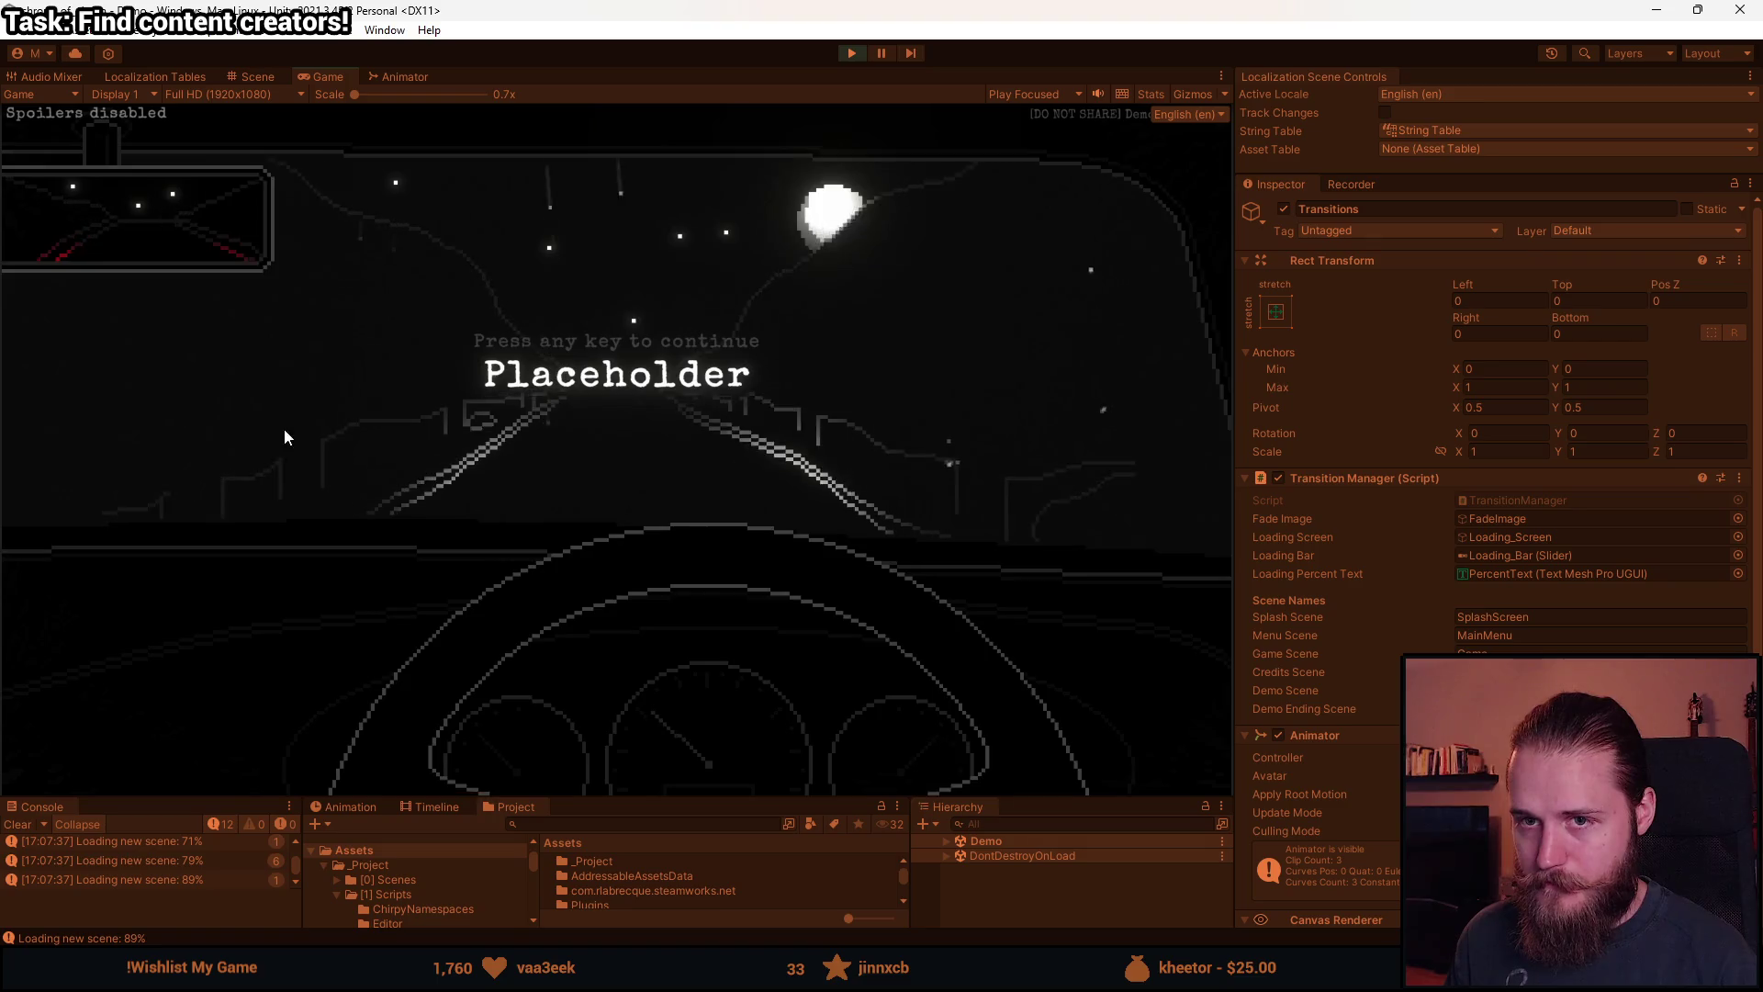
{"action": "key", "text": "Escape"}
{"action": "left_click", "coordinate": [616, 571]}
{"action": "left_click", "coordinate": [610, 508]}
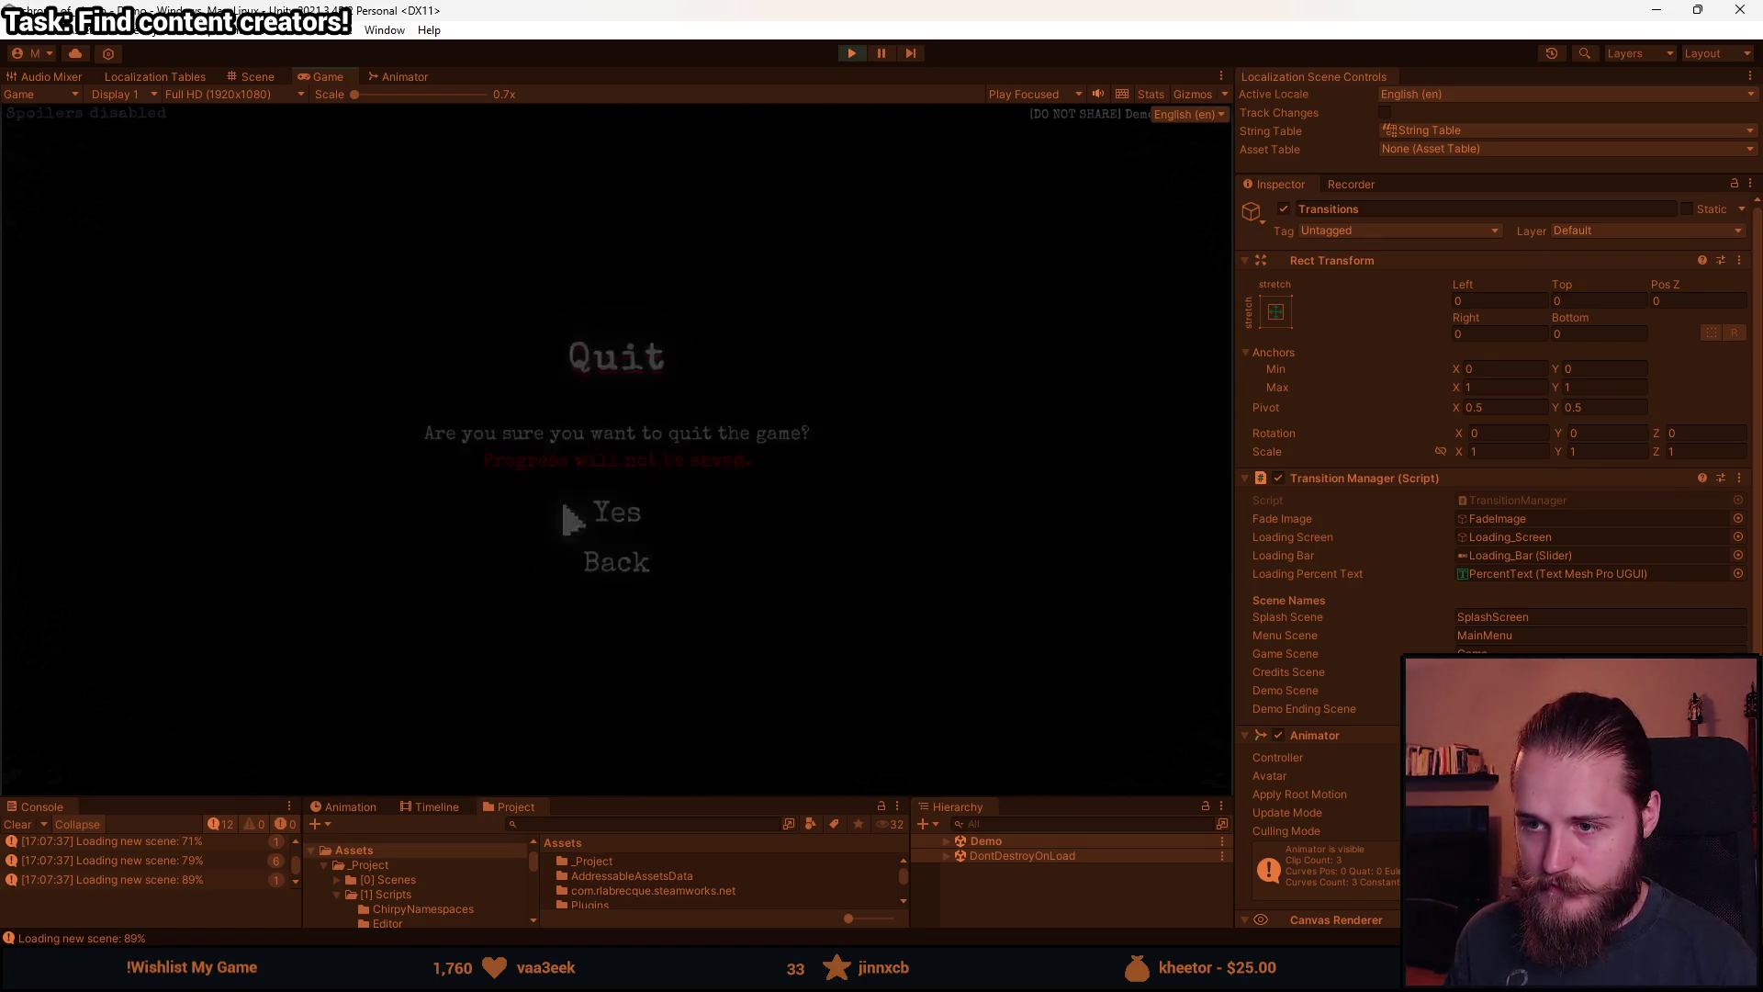
{"action": "left_click", "coordinate": [303, 454]}
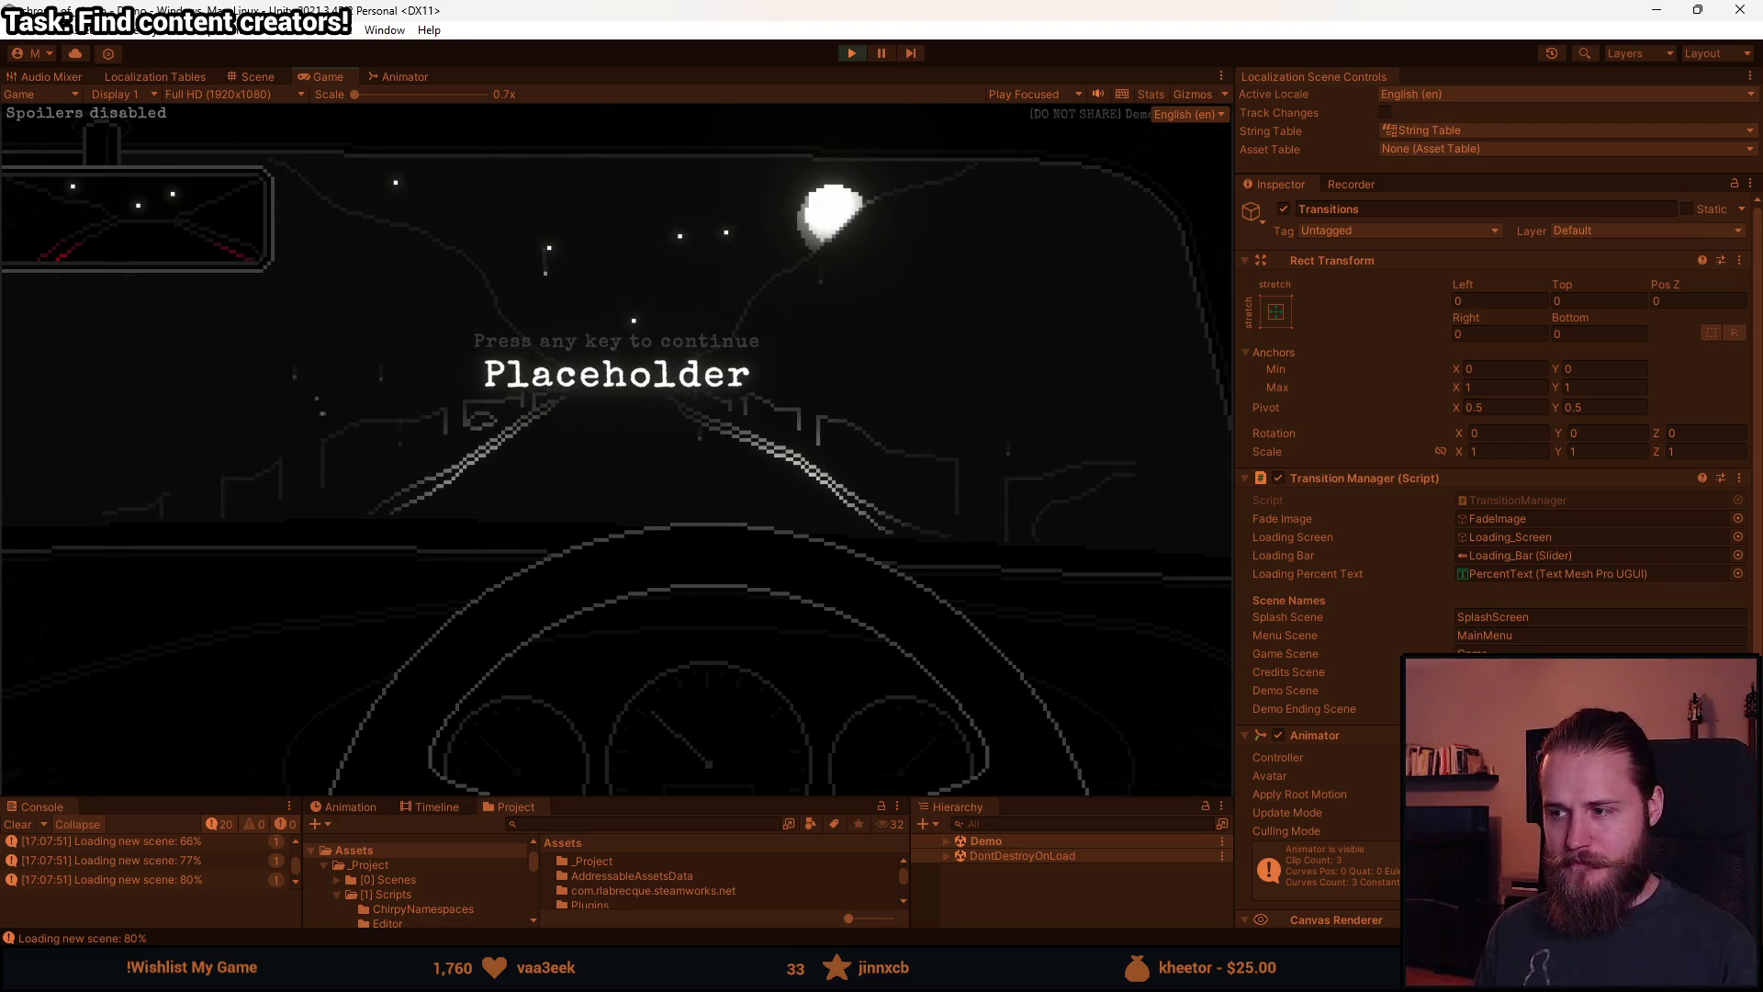
{"action": "key", "text": "Escape"}
{"action": "left_click", "coordinate": [853, 55]}
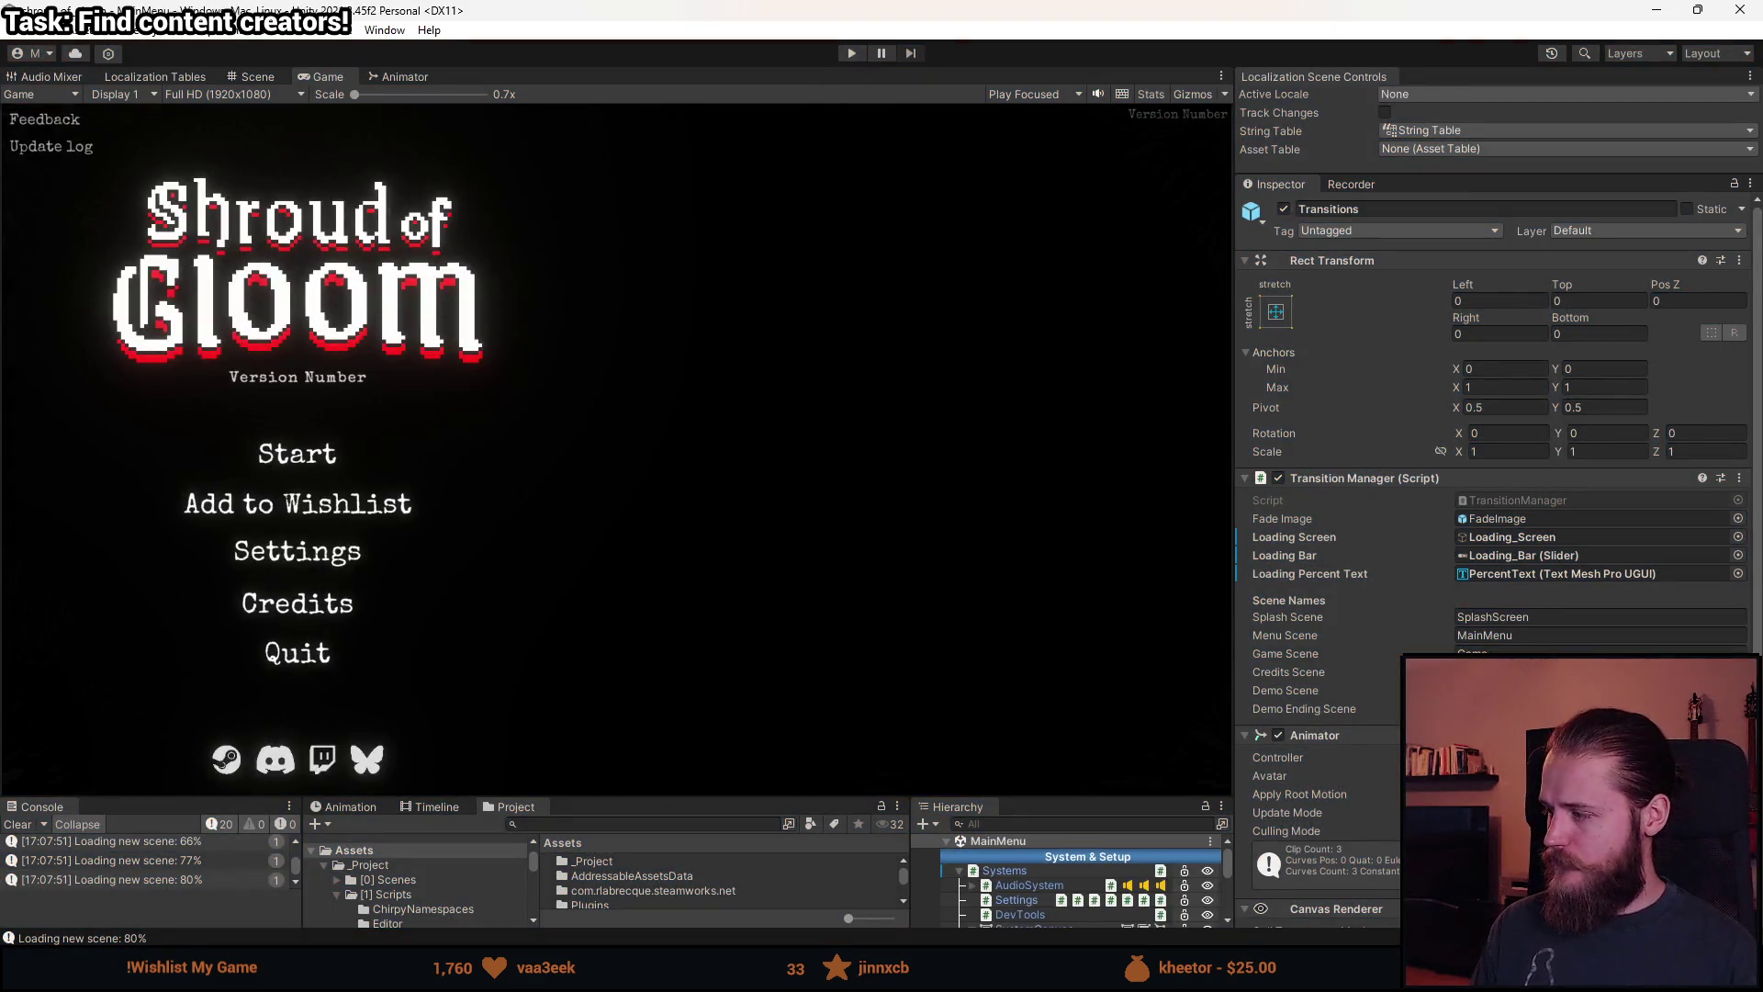
{"action": "key", "text": "alt+Tab"}
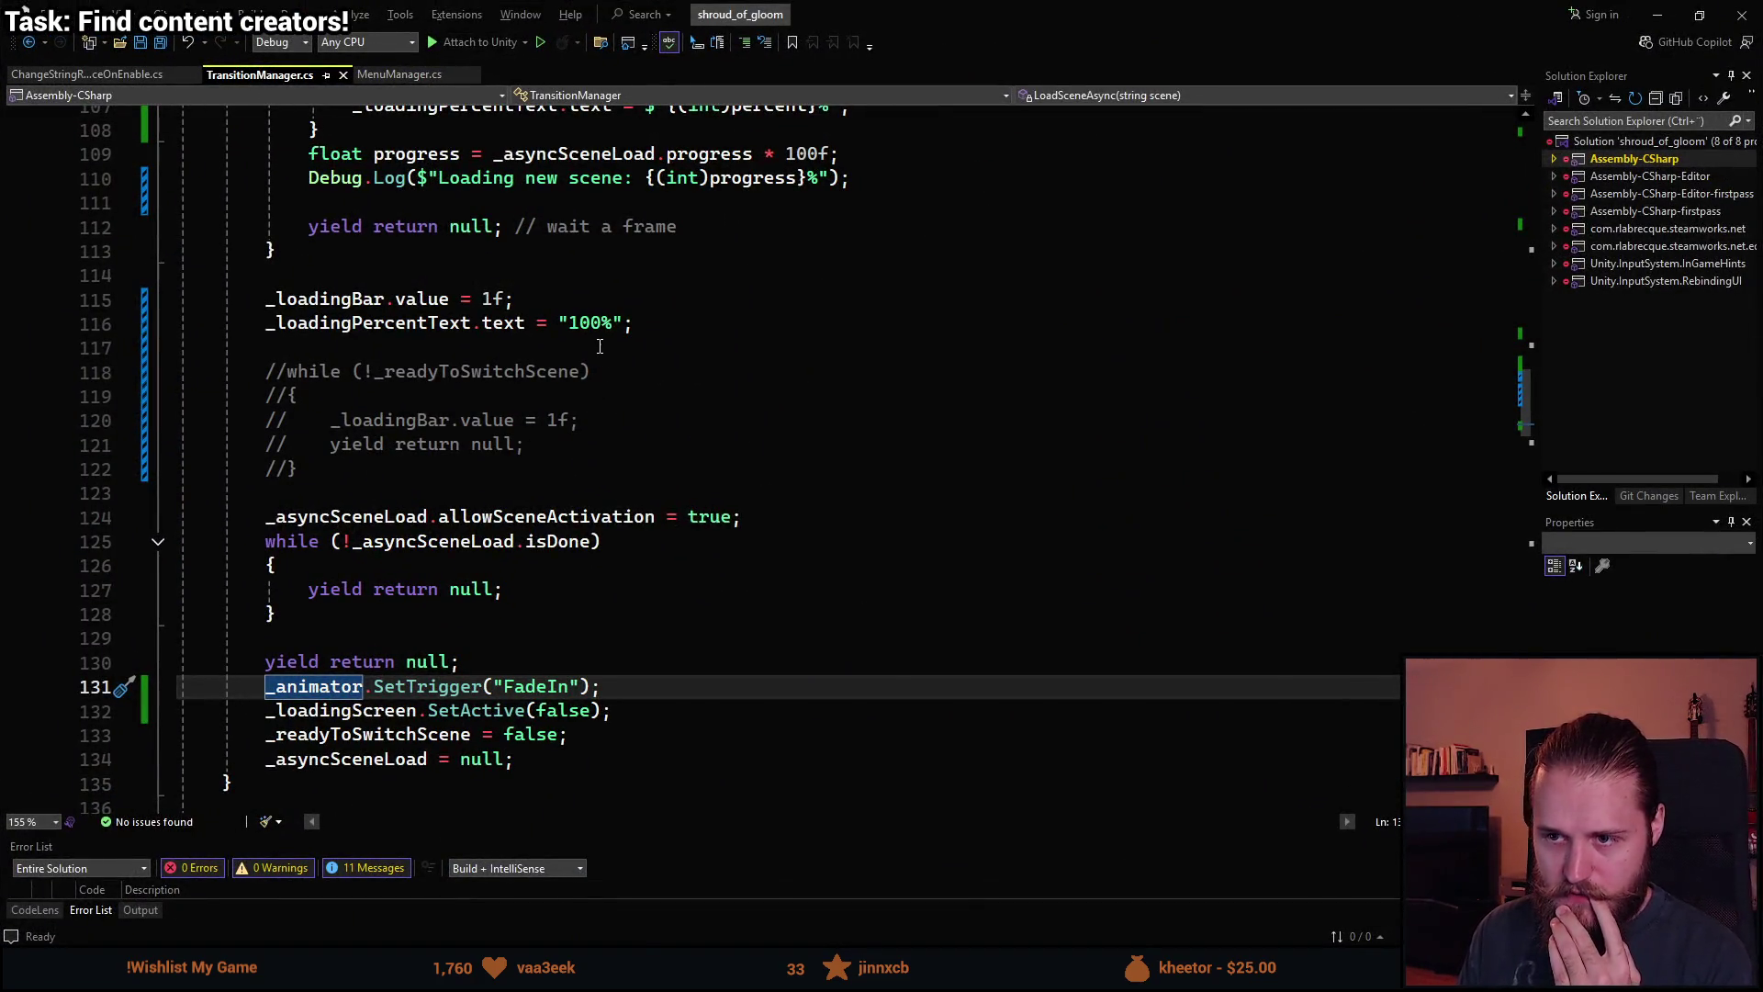
Change the finished-loading values to _loadingBar.value = 0.95f and percent text "95%".
{"action": "left_click", "coordinate": [570, 324]}
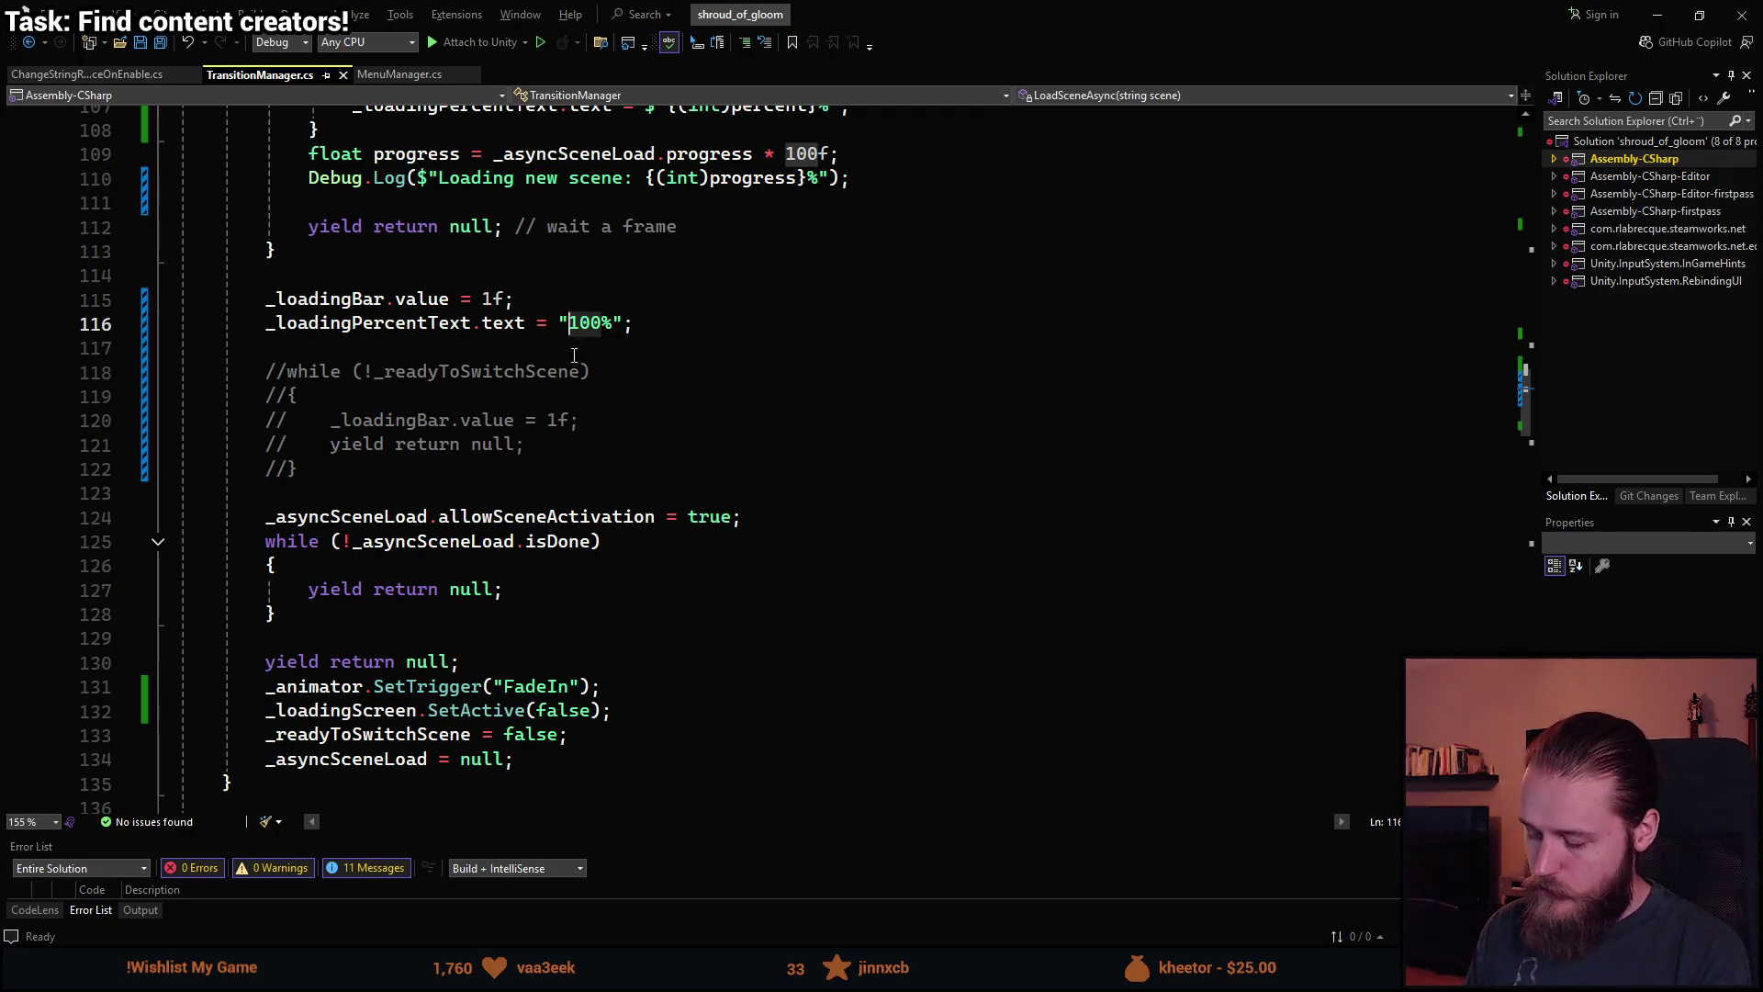
{"action": "type", "text": "99"}
{"action": "left_click_drag", "start_coordinate": [472, 323], "coordinate": [269, 326]}
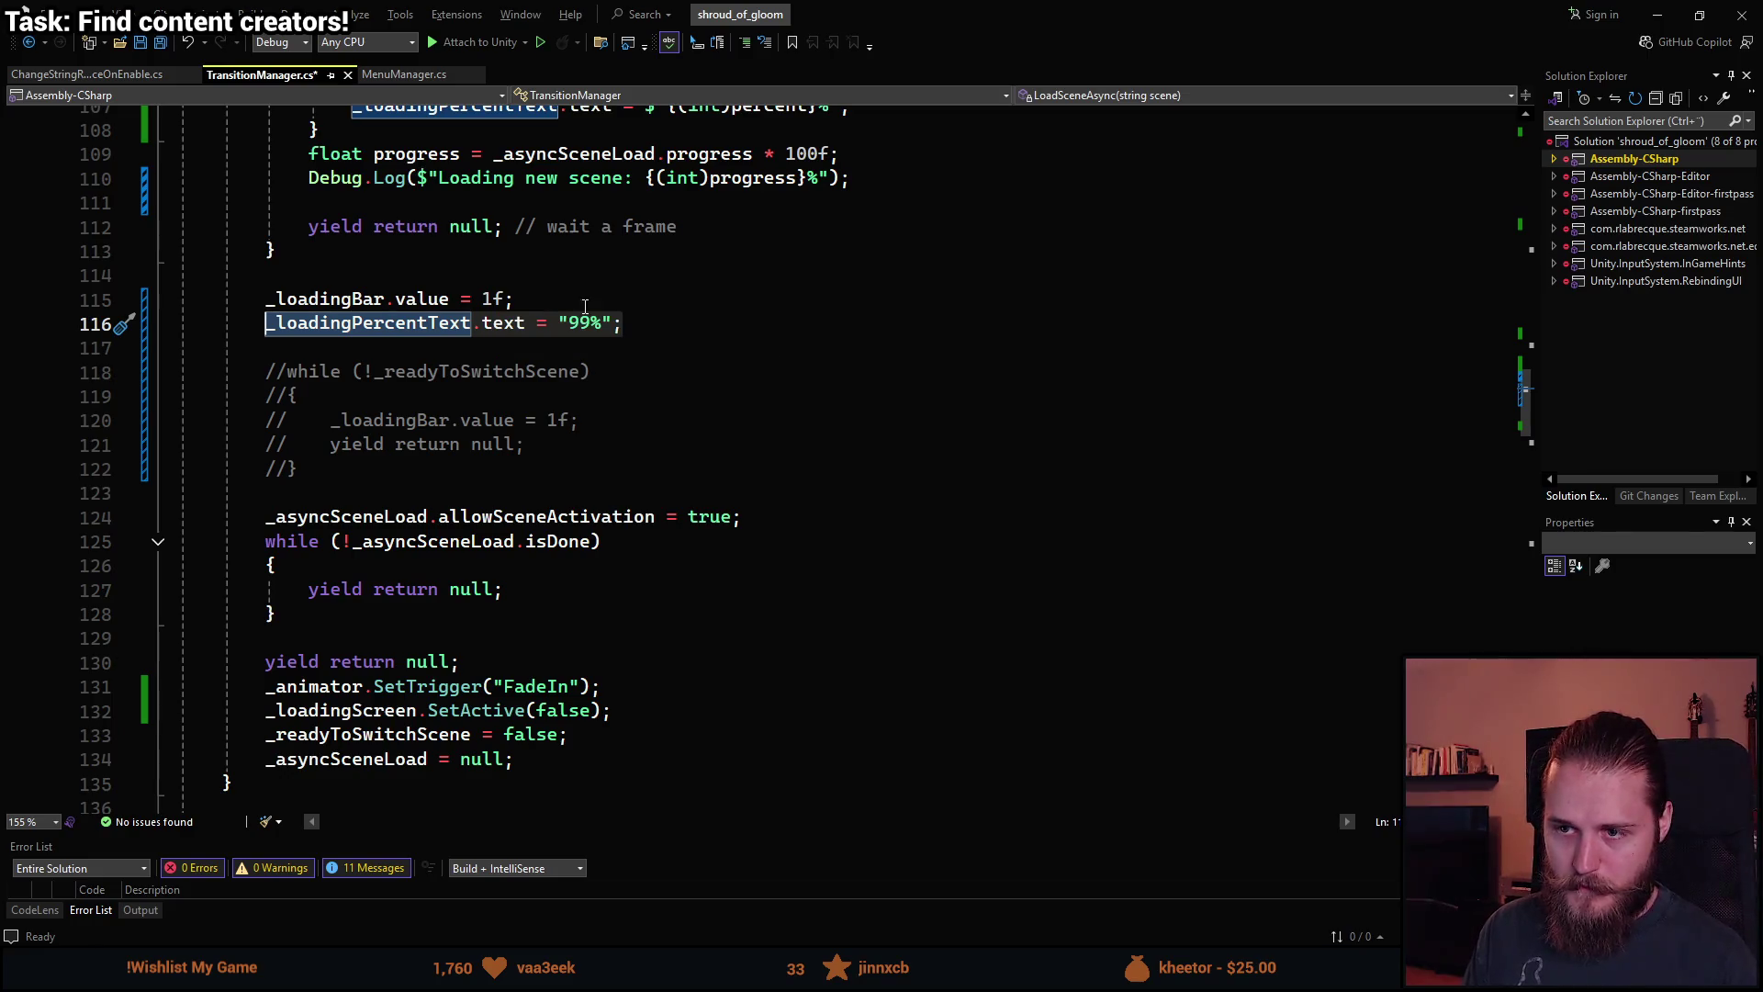
{"action": "left_click", "coordinate": [592, 322]}
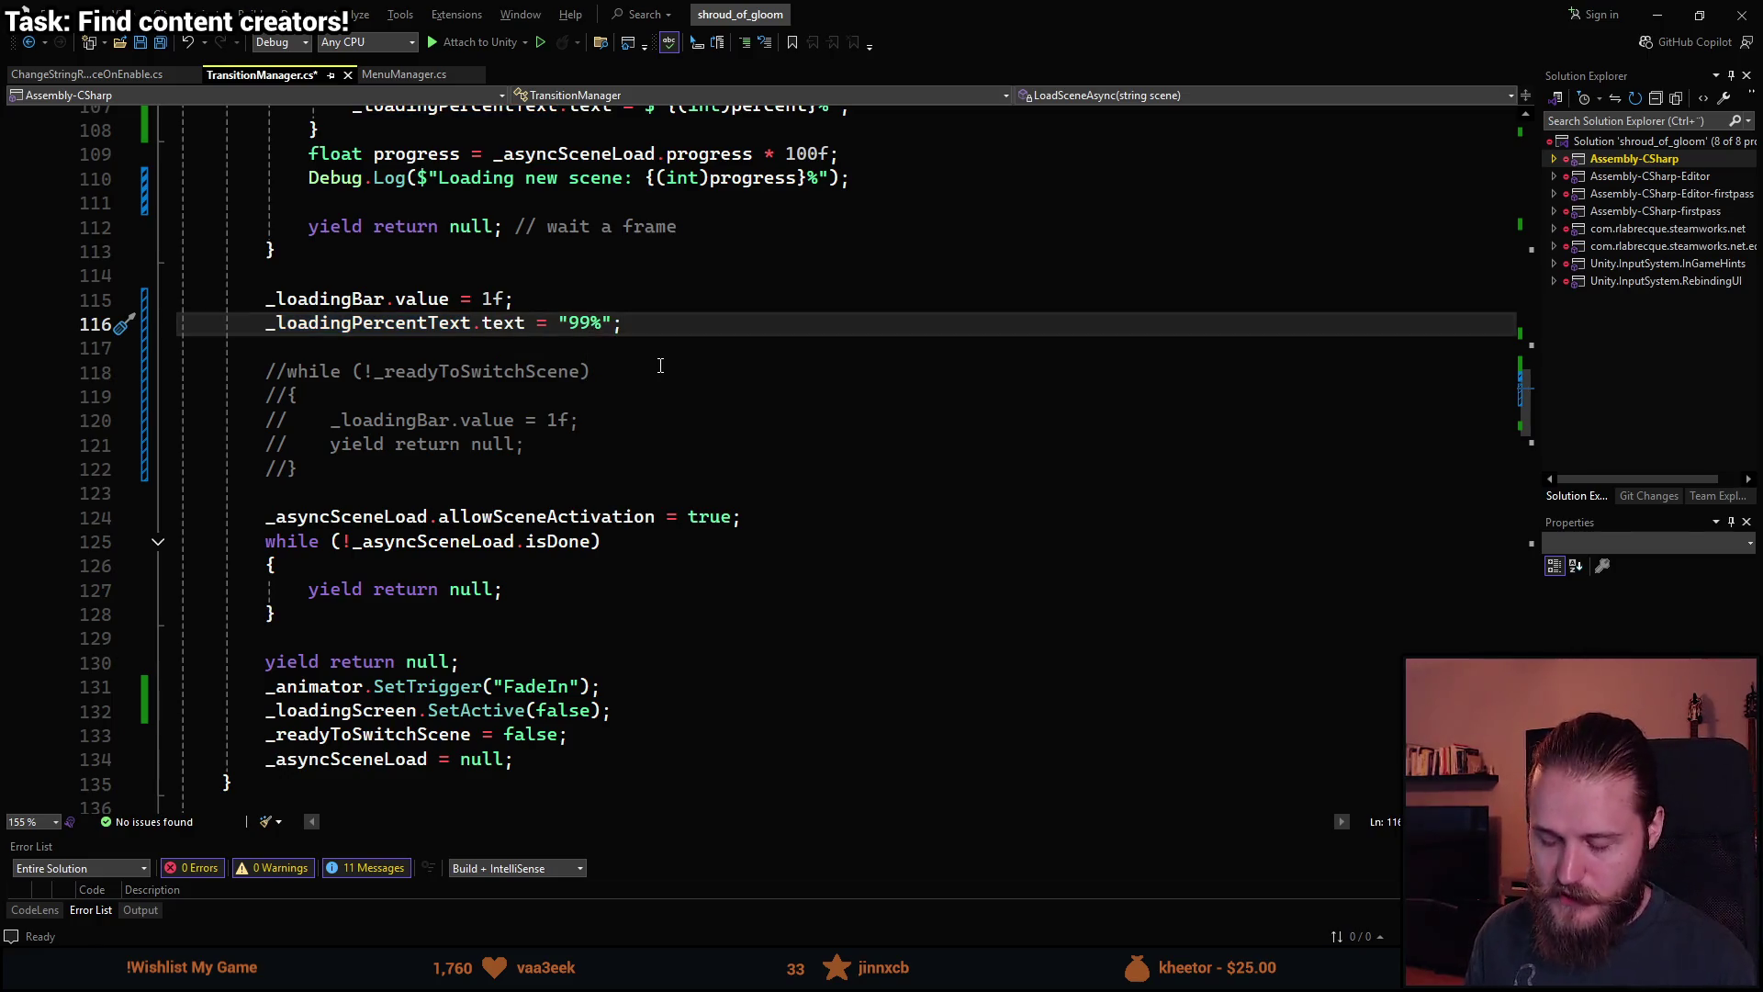
{"action": "type", "text": "5"}
{"action": "key", "text": "Up"}
{"action": "type", "text": "0.95"}
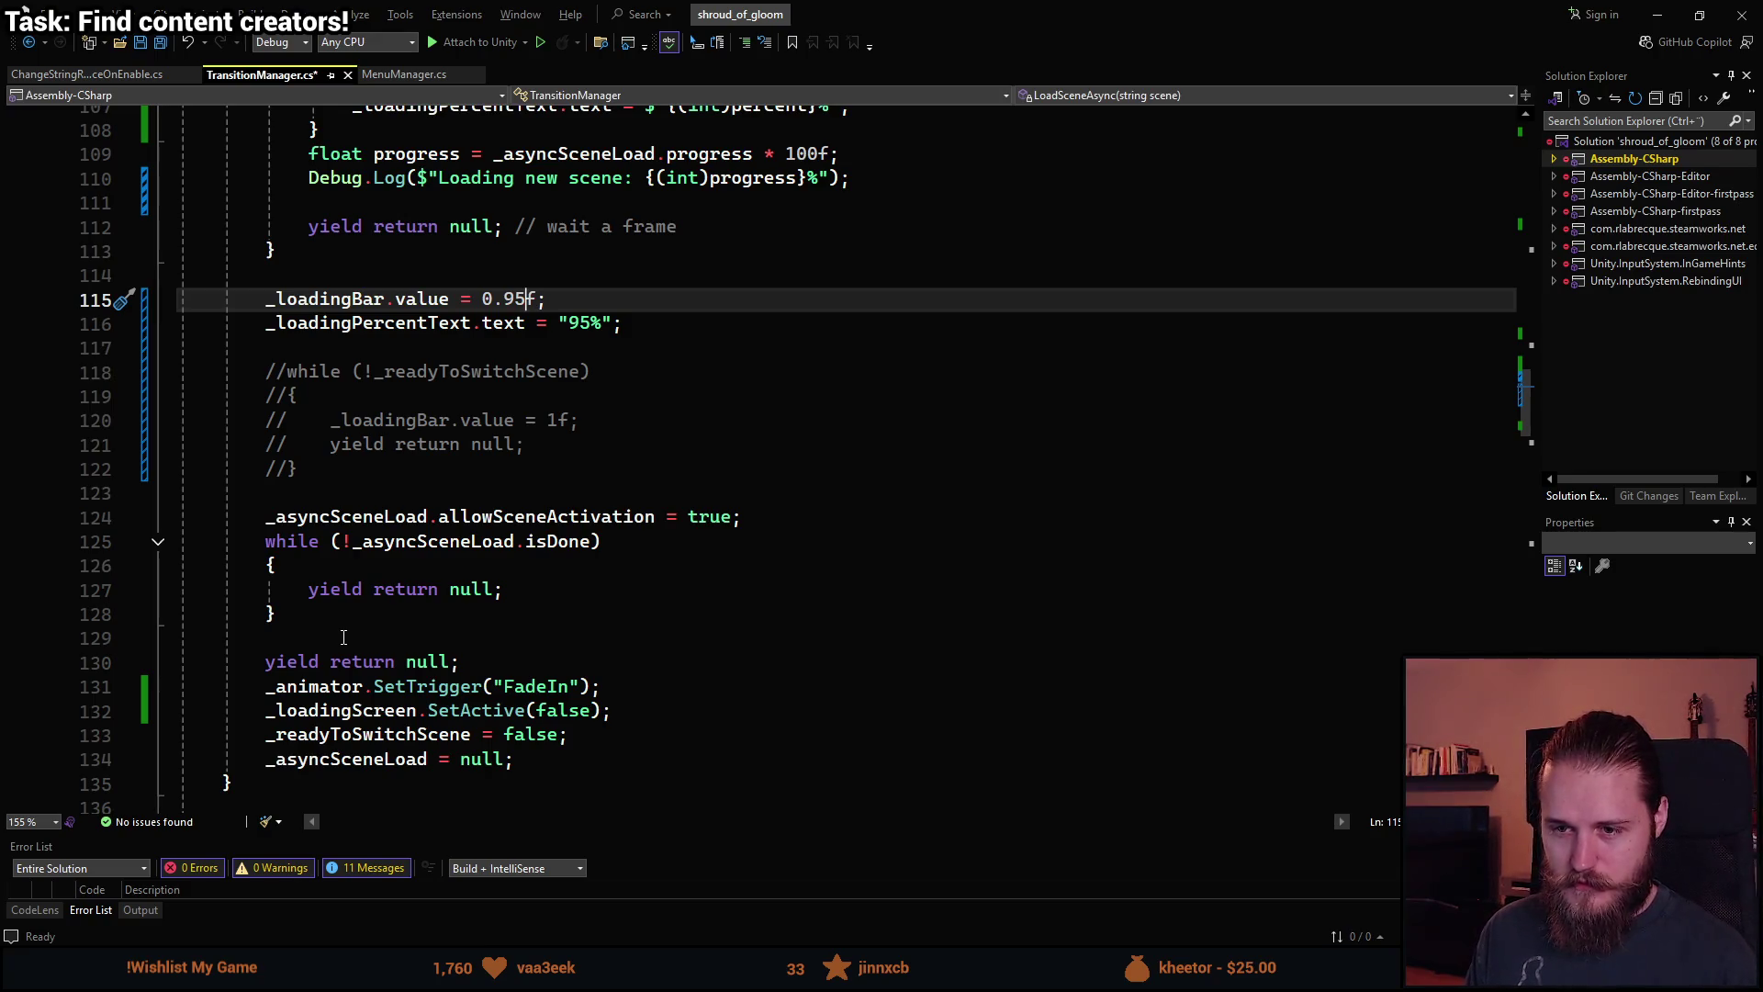
Add blank lines after the isDone loop and review the loading bar and percent text lines.
{"action": "left_click", "coordinate": [344, 619]}
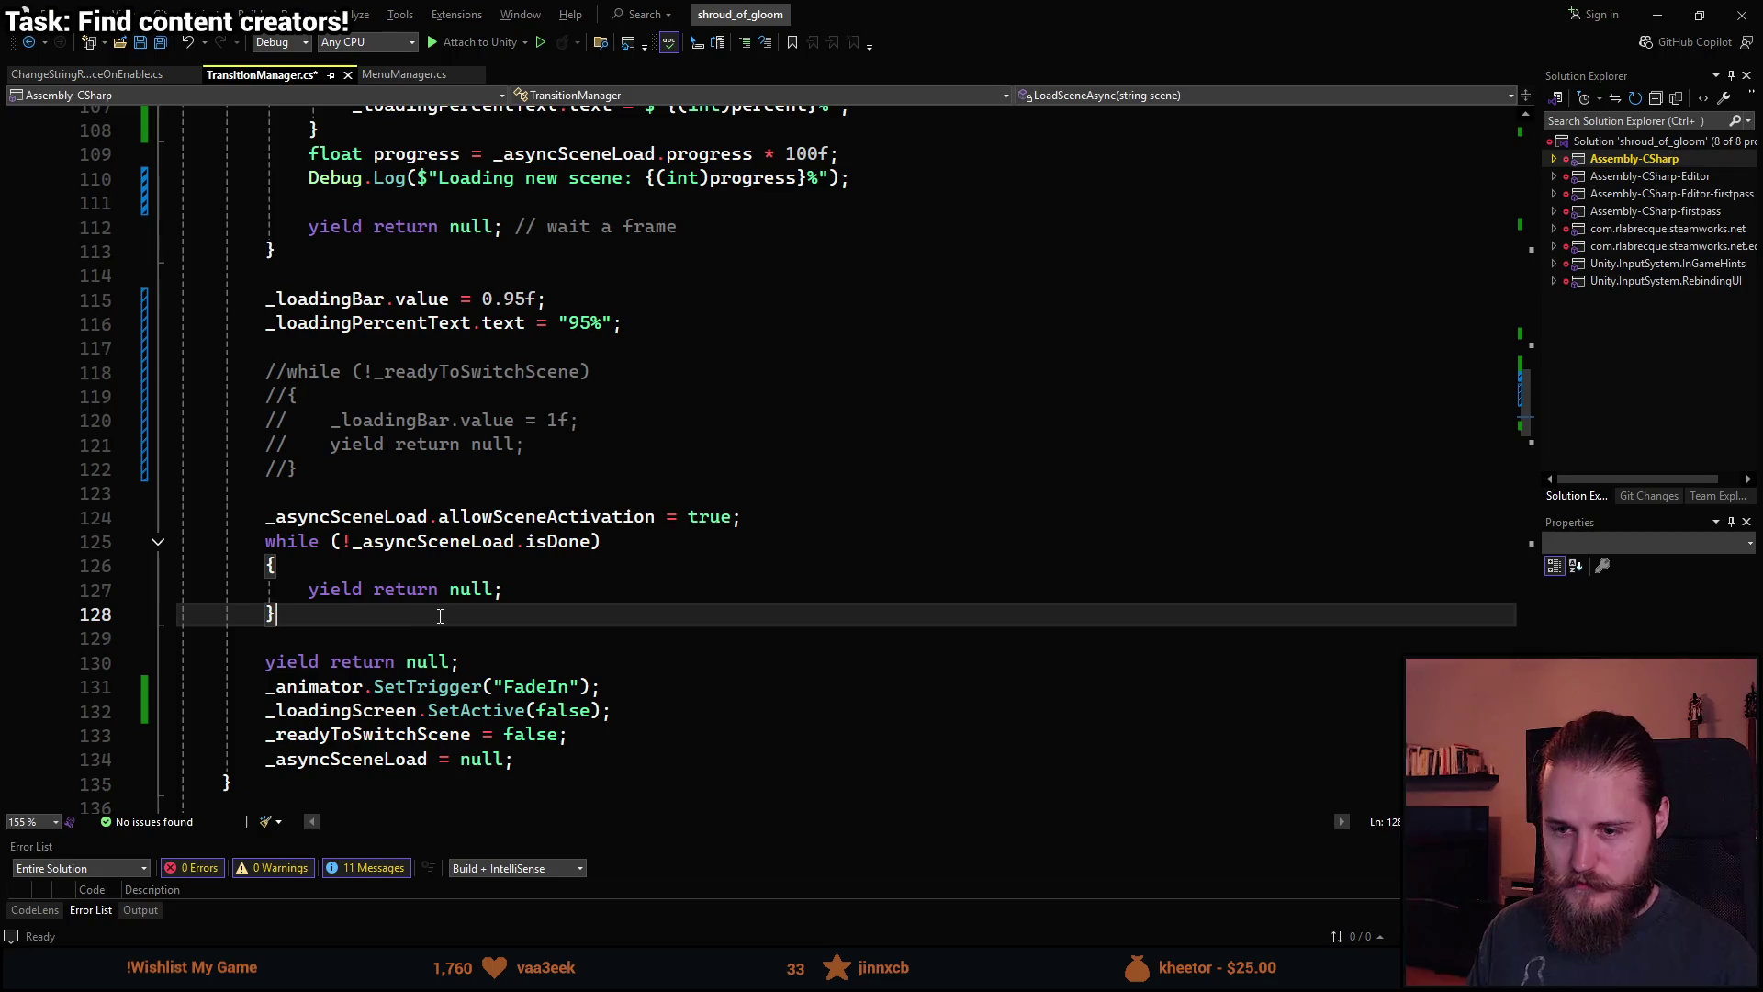
{"action": "key", "text": "Return"}
{"action": "key", "text": "Return"}
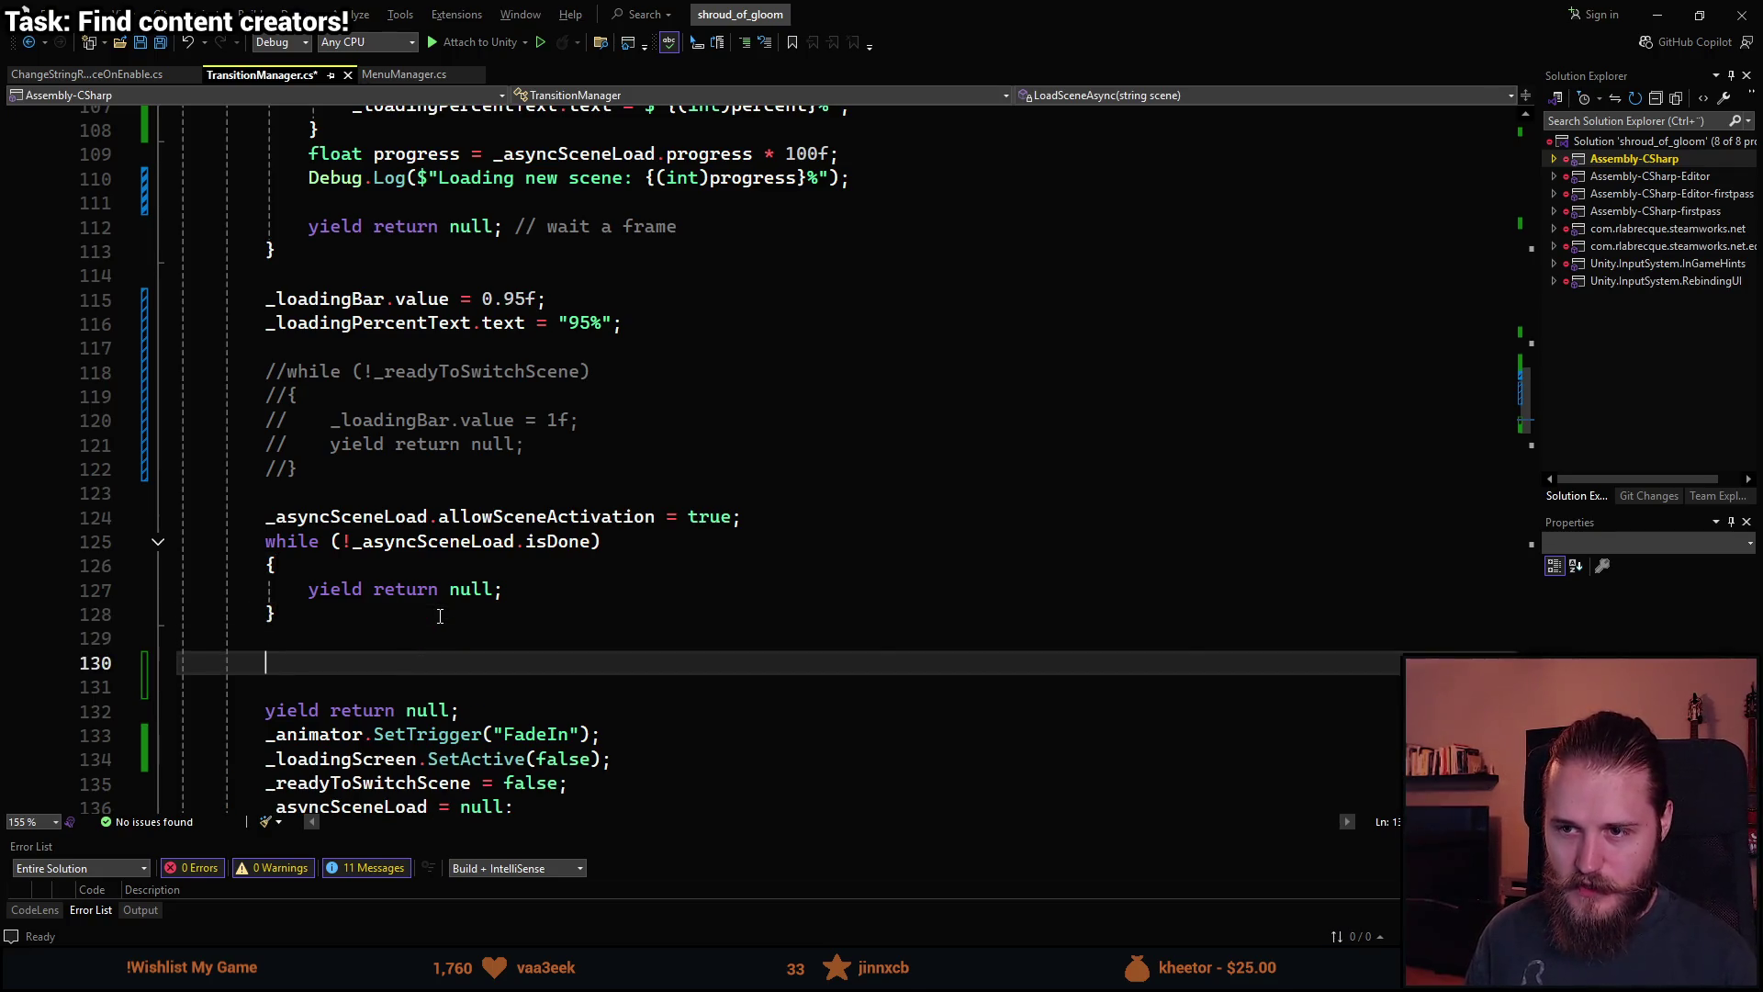
{"action": "left_click_drag", "start_coordinate": [634, 324], "coordinate": [263, 299]}
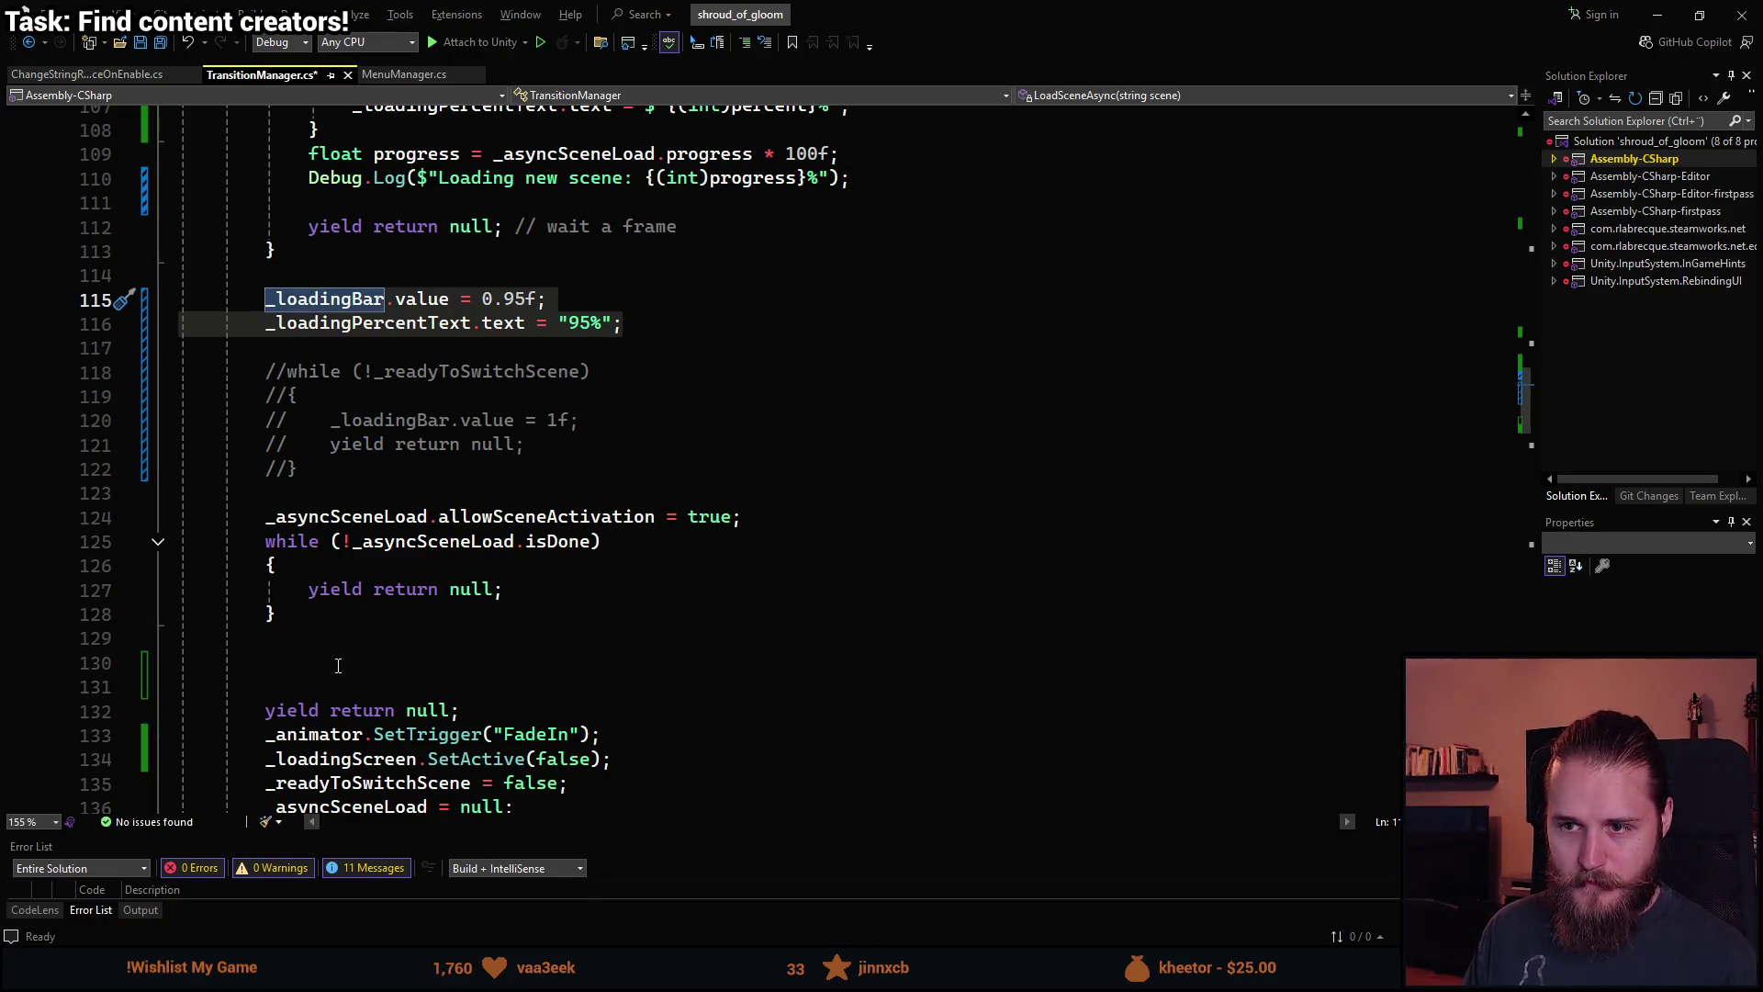
{"action": "scroll", "coordinate": [348, 669], "scroll_direction": "down", "scroll_amount": 4}
{"action": "scroll", "coordinate": [330, 643], "scroll_direction": "up", "scroll_amount": 1}
{"action": "left_click", "coordinate": [310, 619]}
Create an UpdateLoadingBar(float progress) method below LoadSceneAsync holding the pasted bar and percent lines.
{"action": "key", "text": "Return"}
{"action": "key", "text": "Return"}
{"action": "type", "text": "pr"}
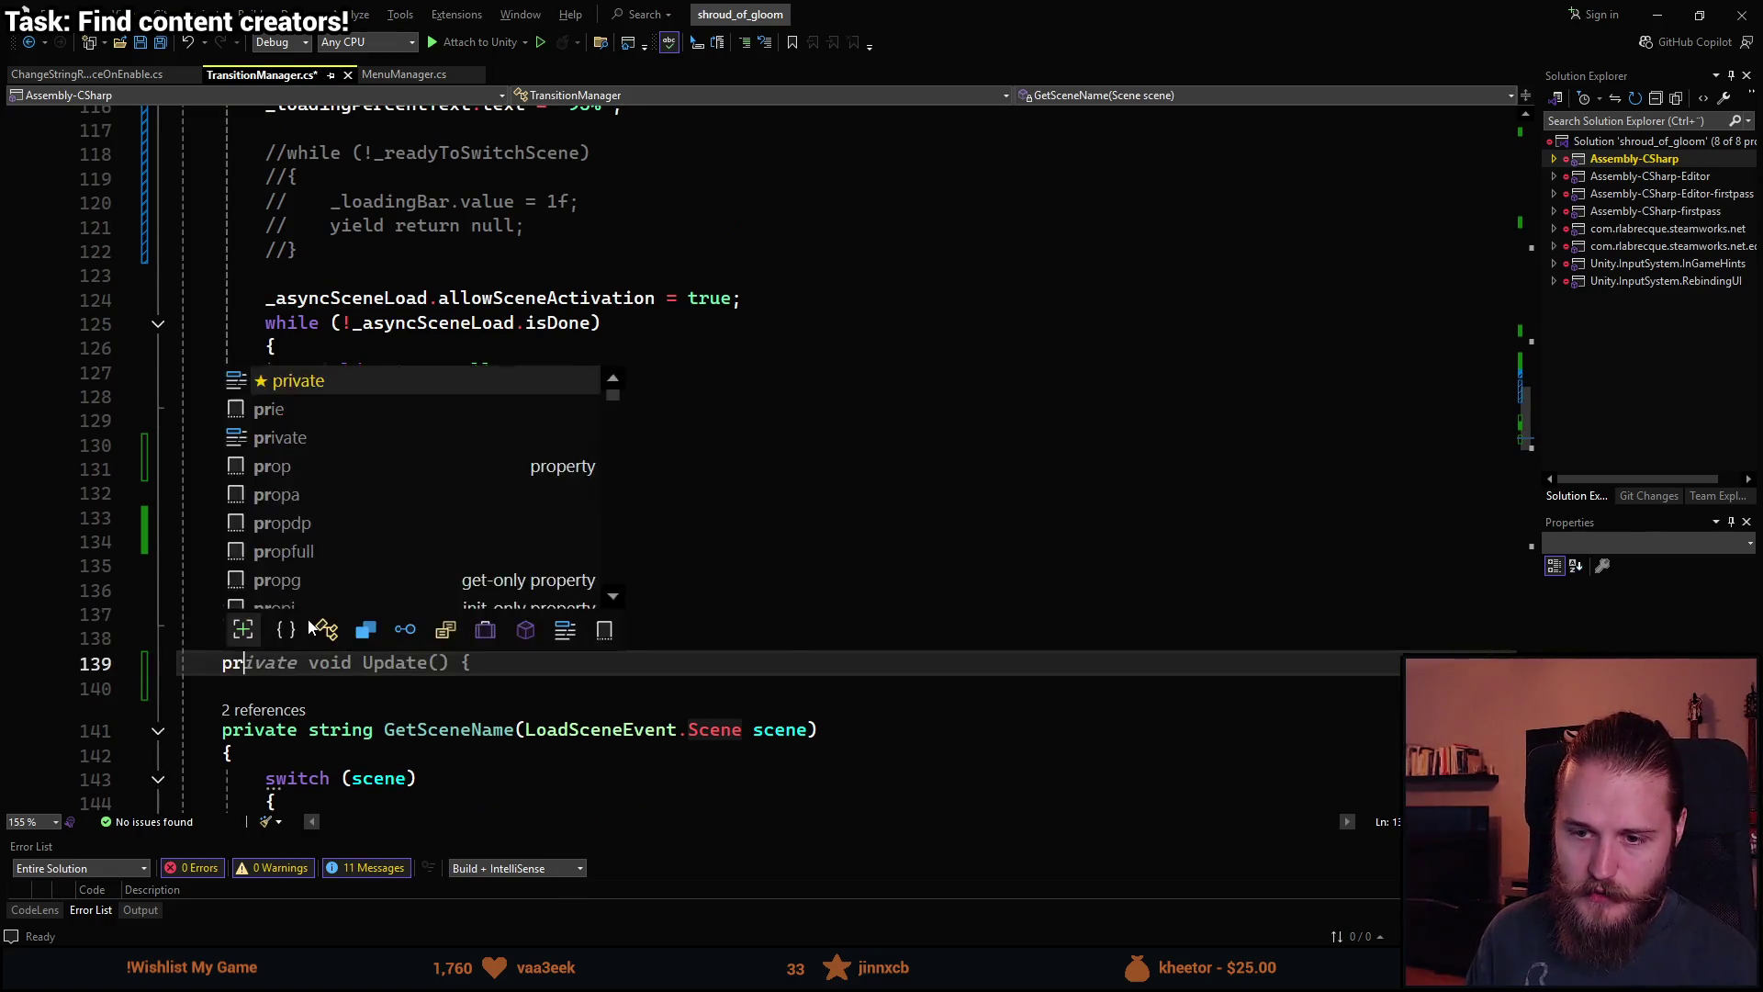
{"action": "type", "text": "ivate void Set() {"}
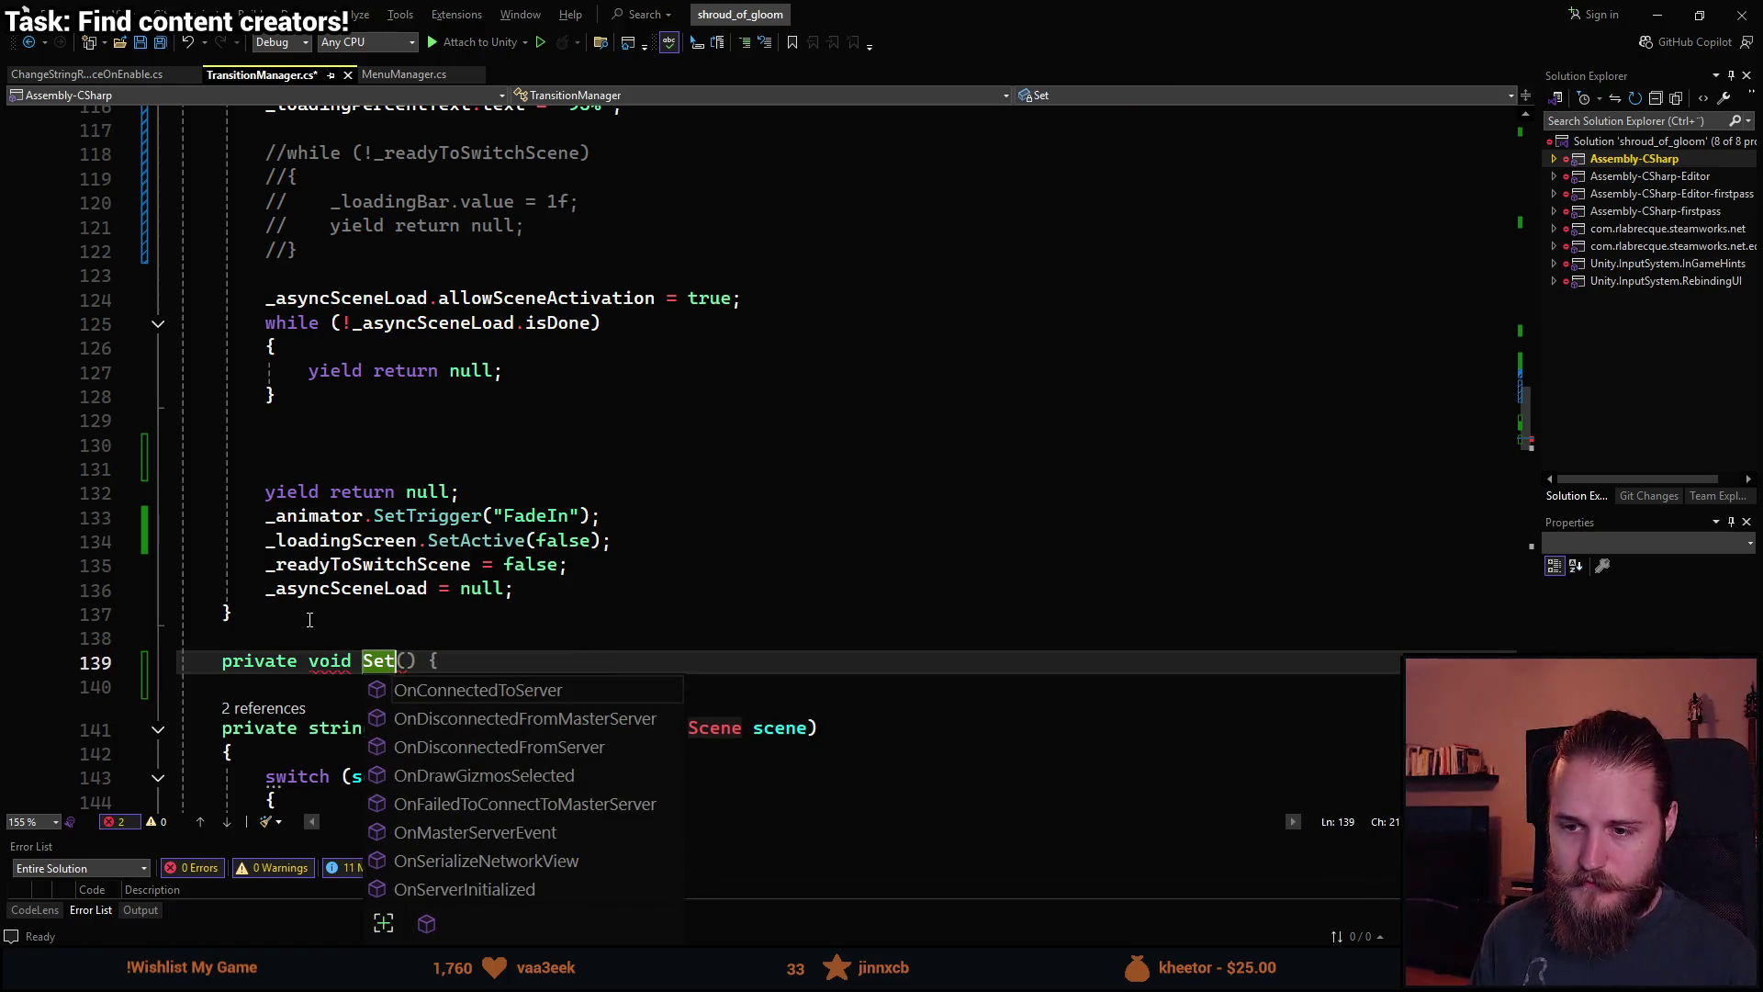
{"action": "key", "text": "BackSpace"}
{"action": "key", "text": "BackSpace"}
{"action": "key", "text": "BackSpace"}
{"action": "type", "text": "UpdateLoad"}
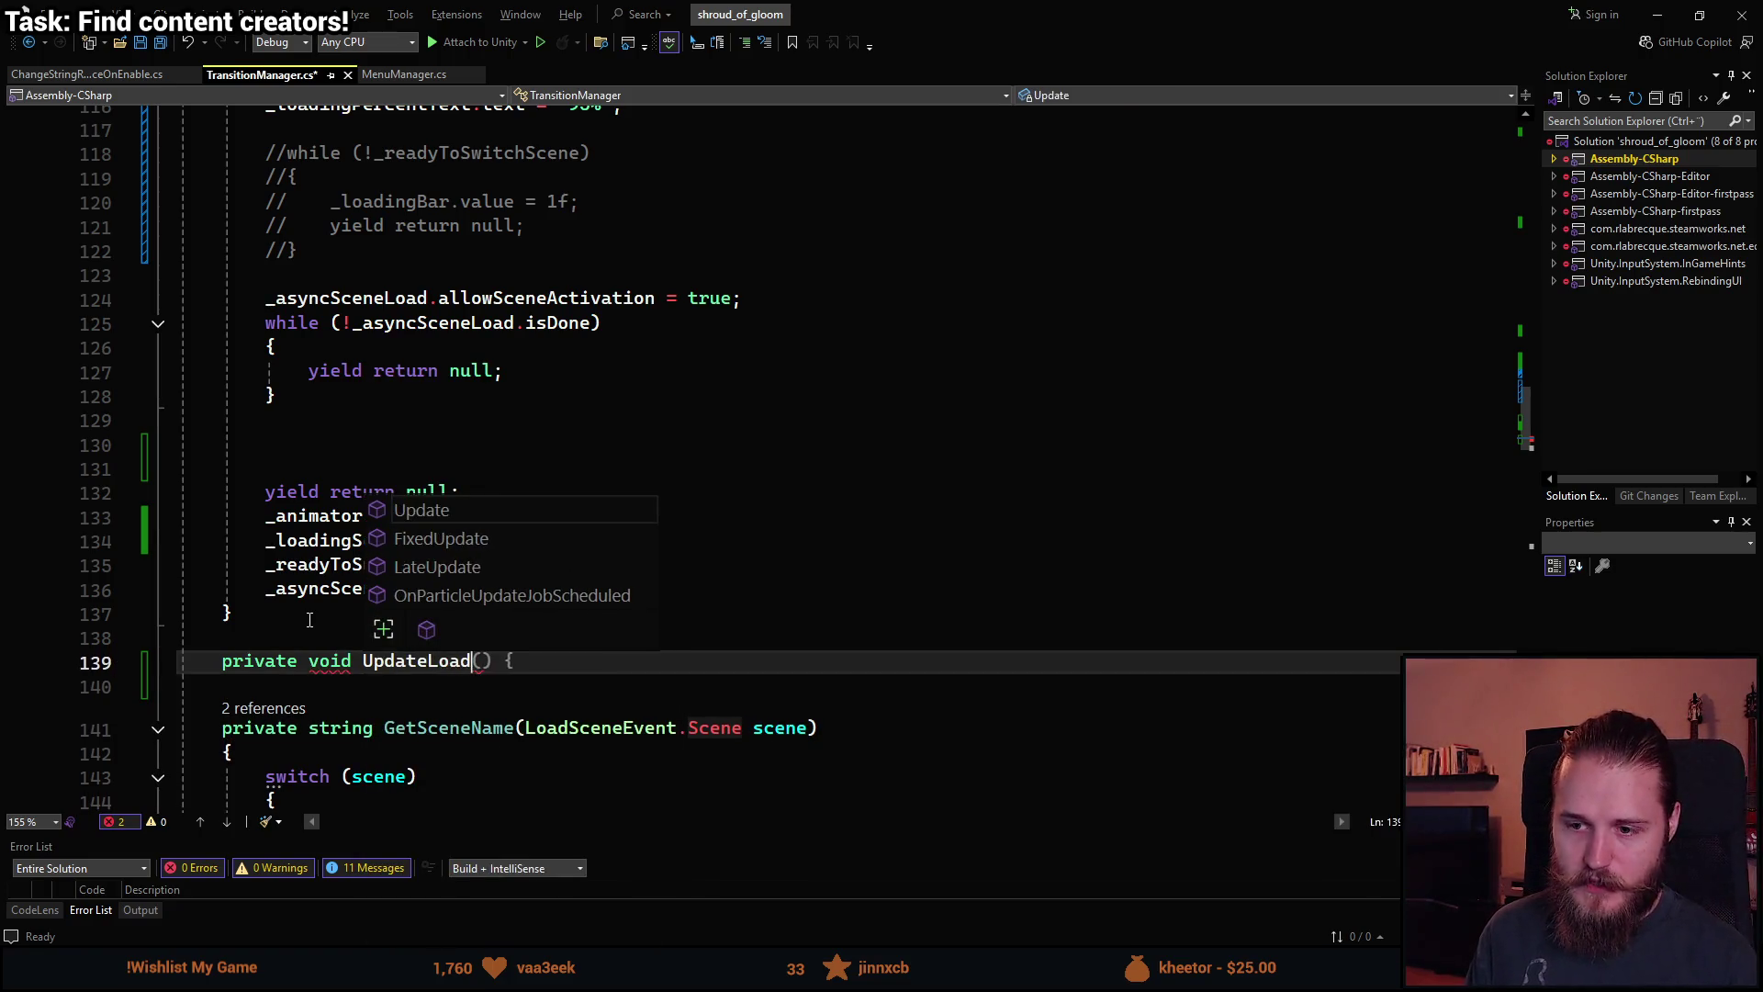
{"action": "type", "text": "ingBar"}
{"action": "key", "text": "Escape"}
{"action": "type", "text": "{"}
{"action": "key", "text": "Return"}
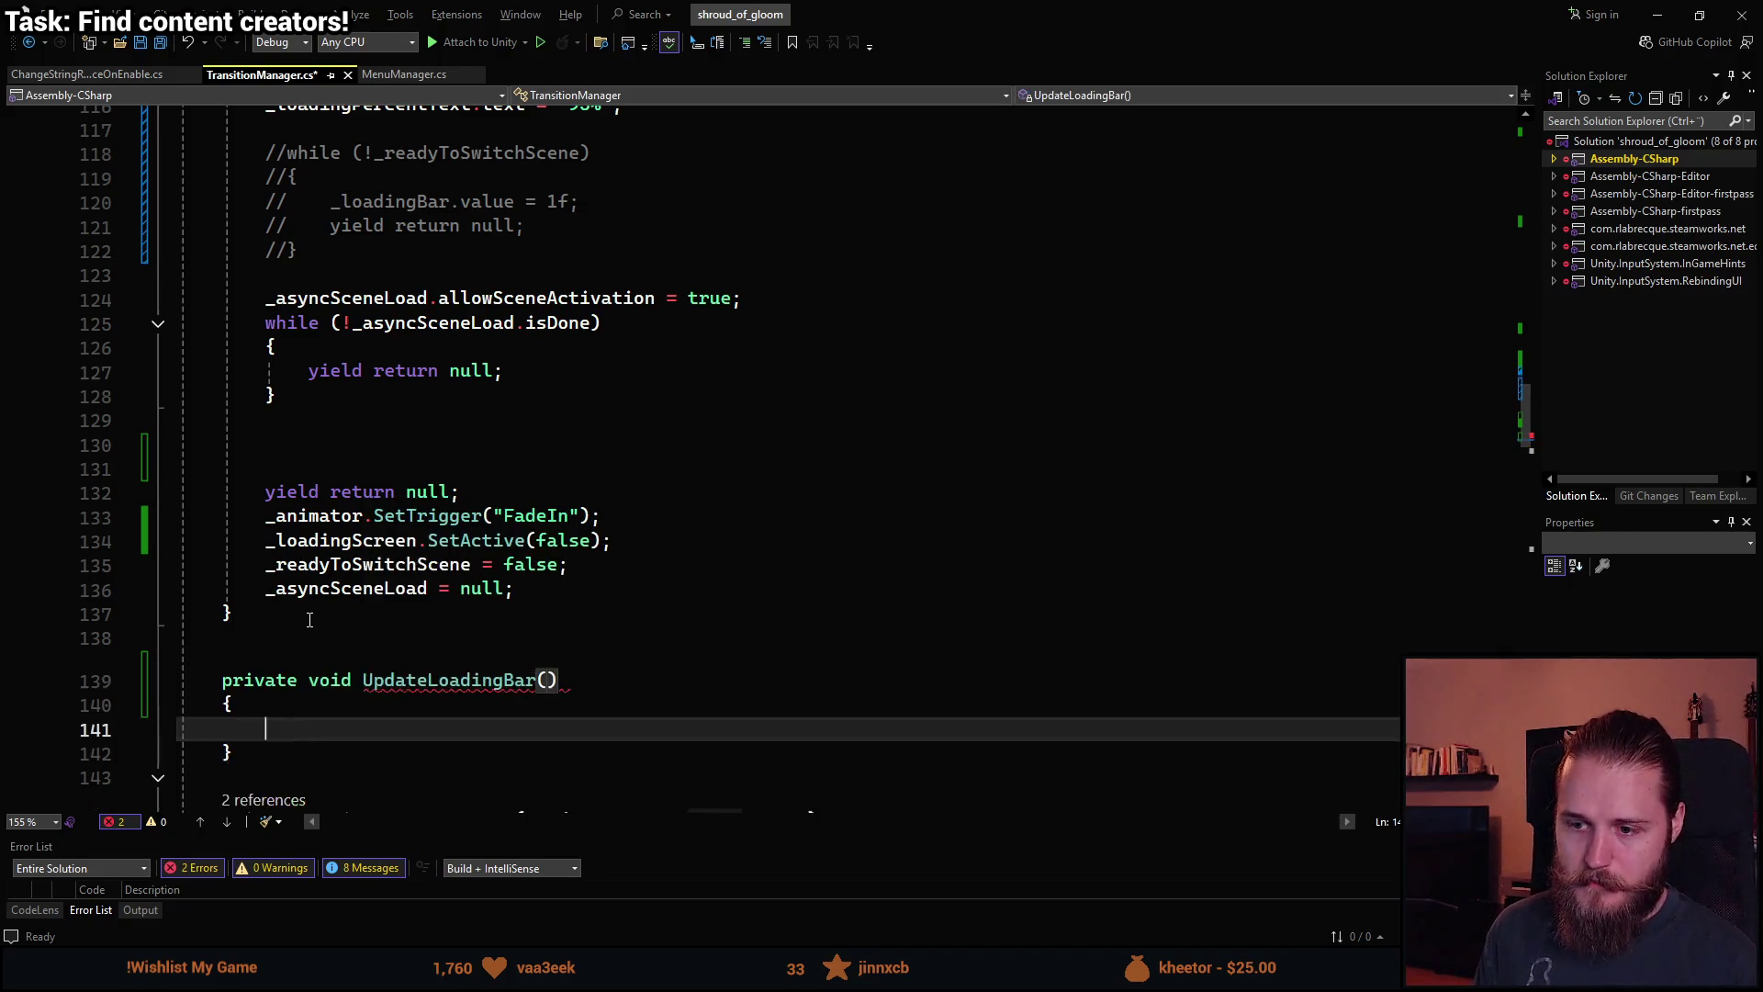
{"action": "left_click", "coordinate": [548, 680]}
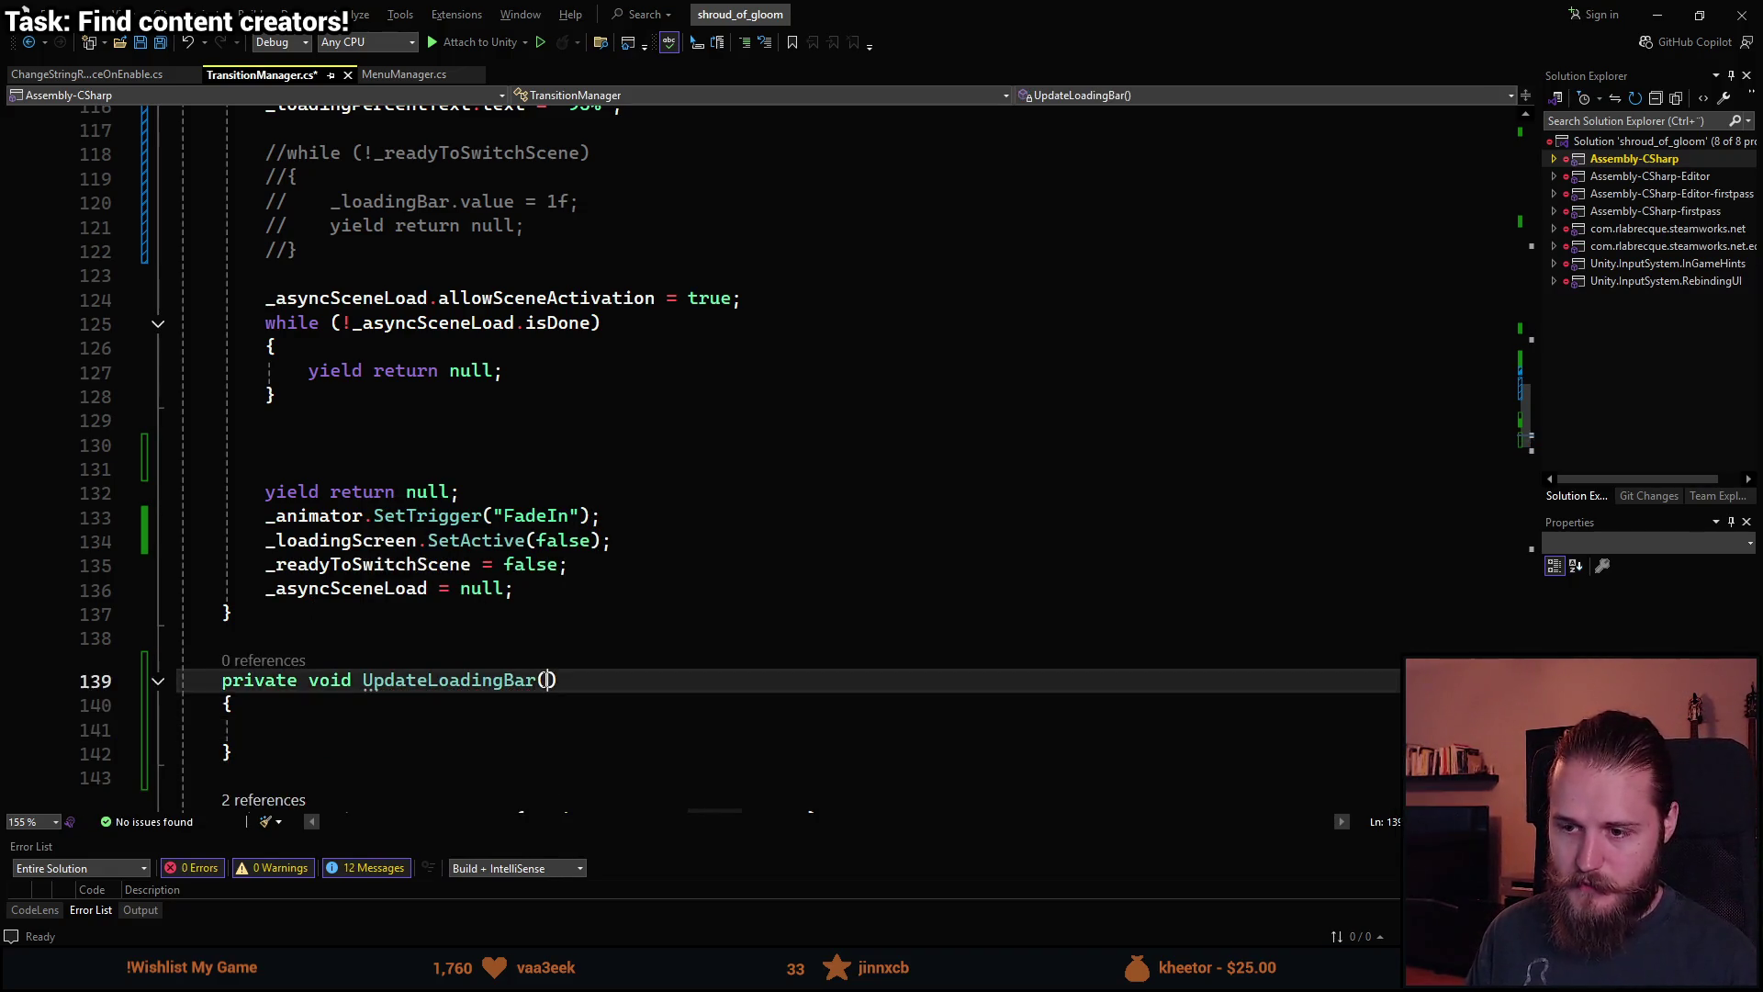
{"action": "type", "text": "float "}
{"action": "type", "text": "progress"}
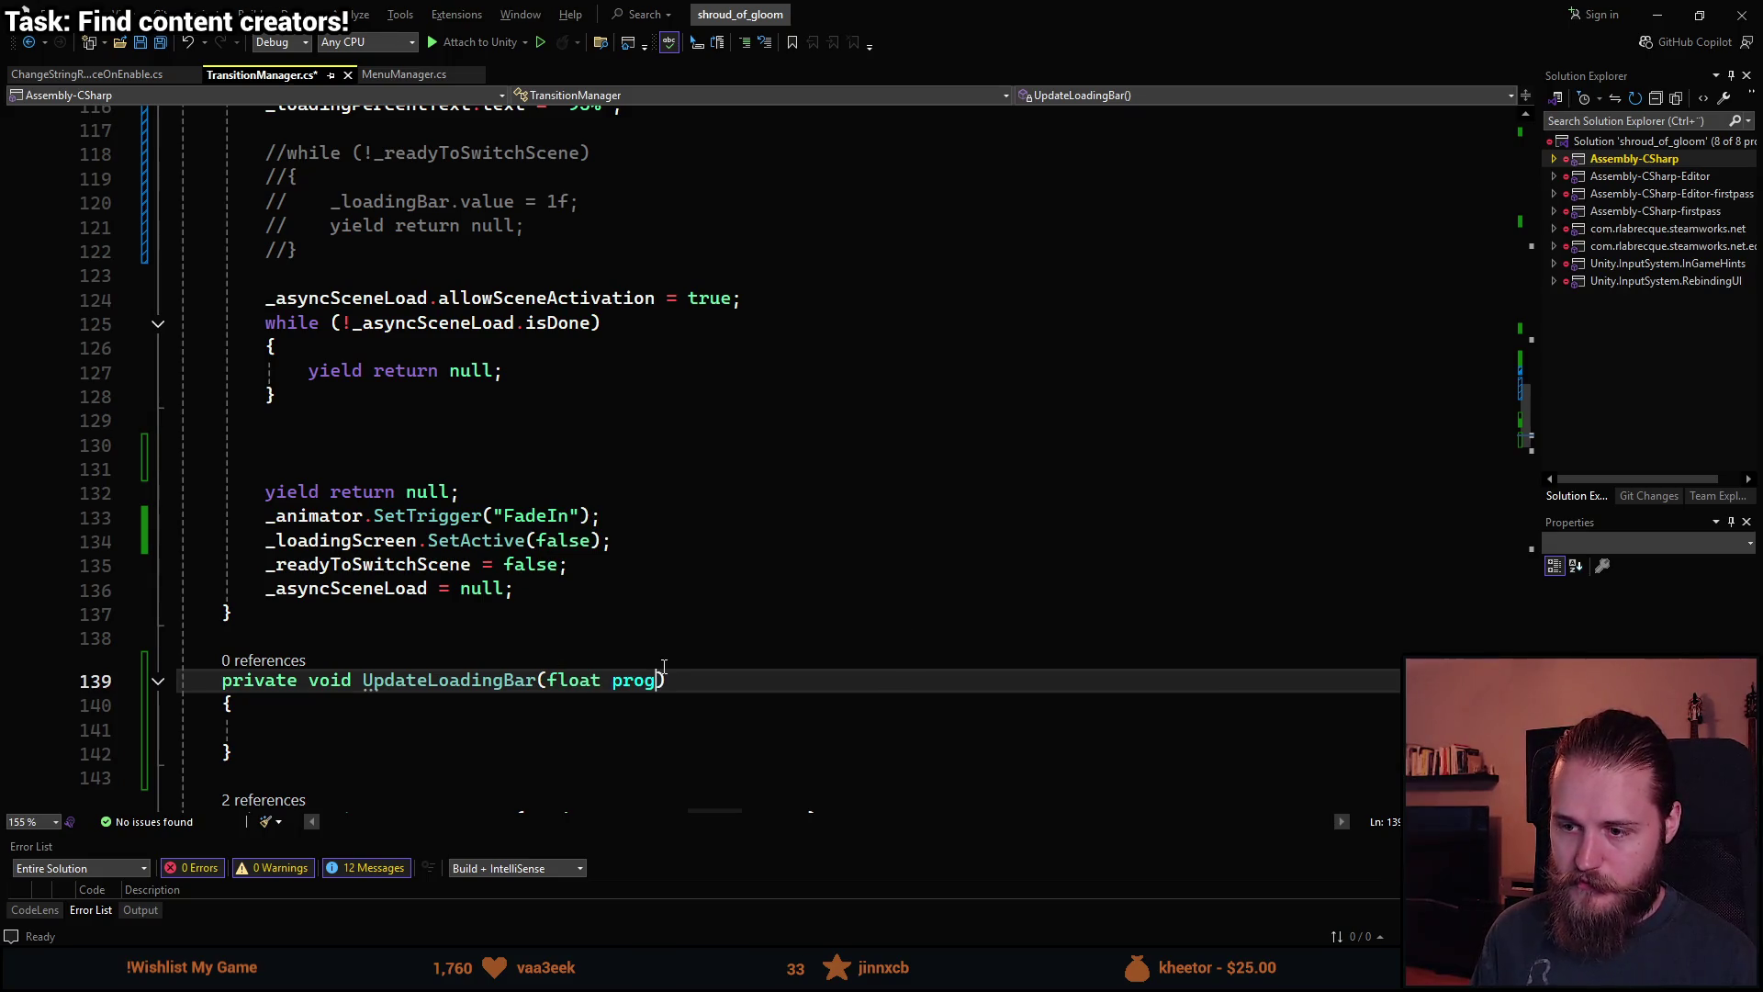
{"action": "key", "text": "Down"}
{"action": "key", "text": "Down"}
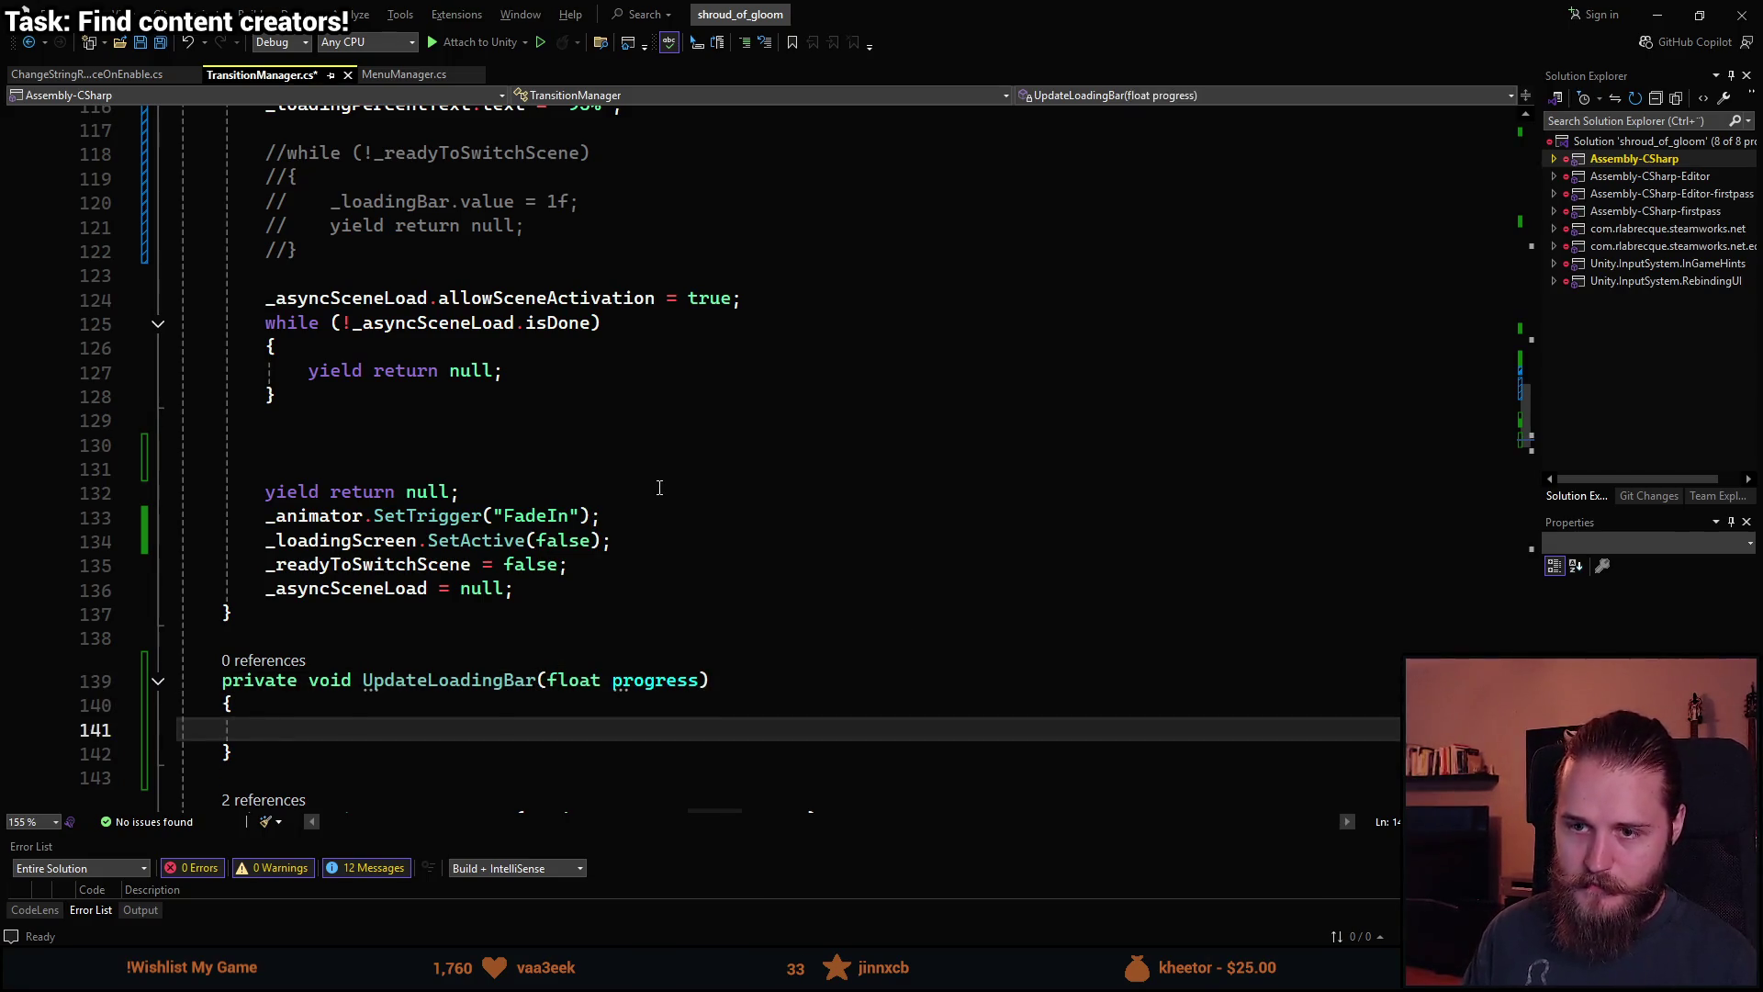
{"action": "type", "text": "_loadingBar.value = 0.95f;         _loadingPercentText.text = \"95%\";"}
Make UpdateLoadingBar use progress for the bar fill and percent text instead of hard-coded values, then save.
{"action": "scroll", "coordinate": [512, 598], "scroll_direction": "down", "scroll_amount": 2}
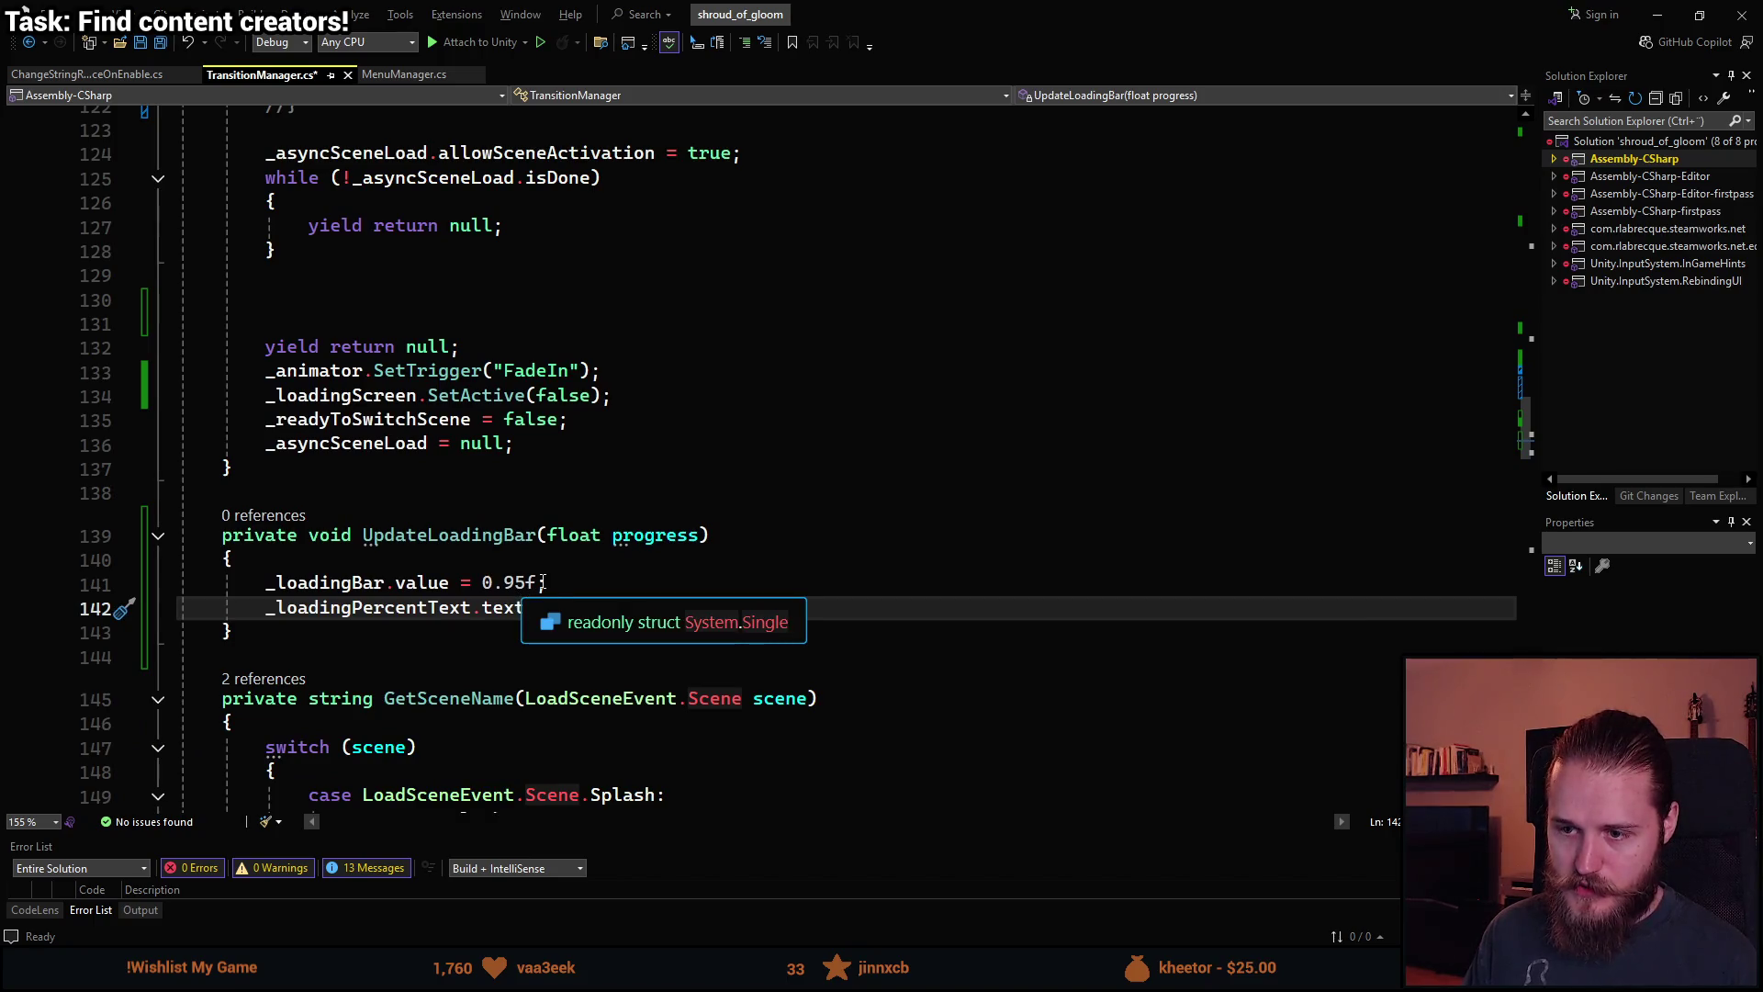
{"action": "double_click", "coordinate": [493, 585]}
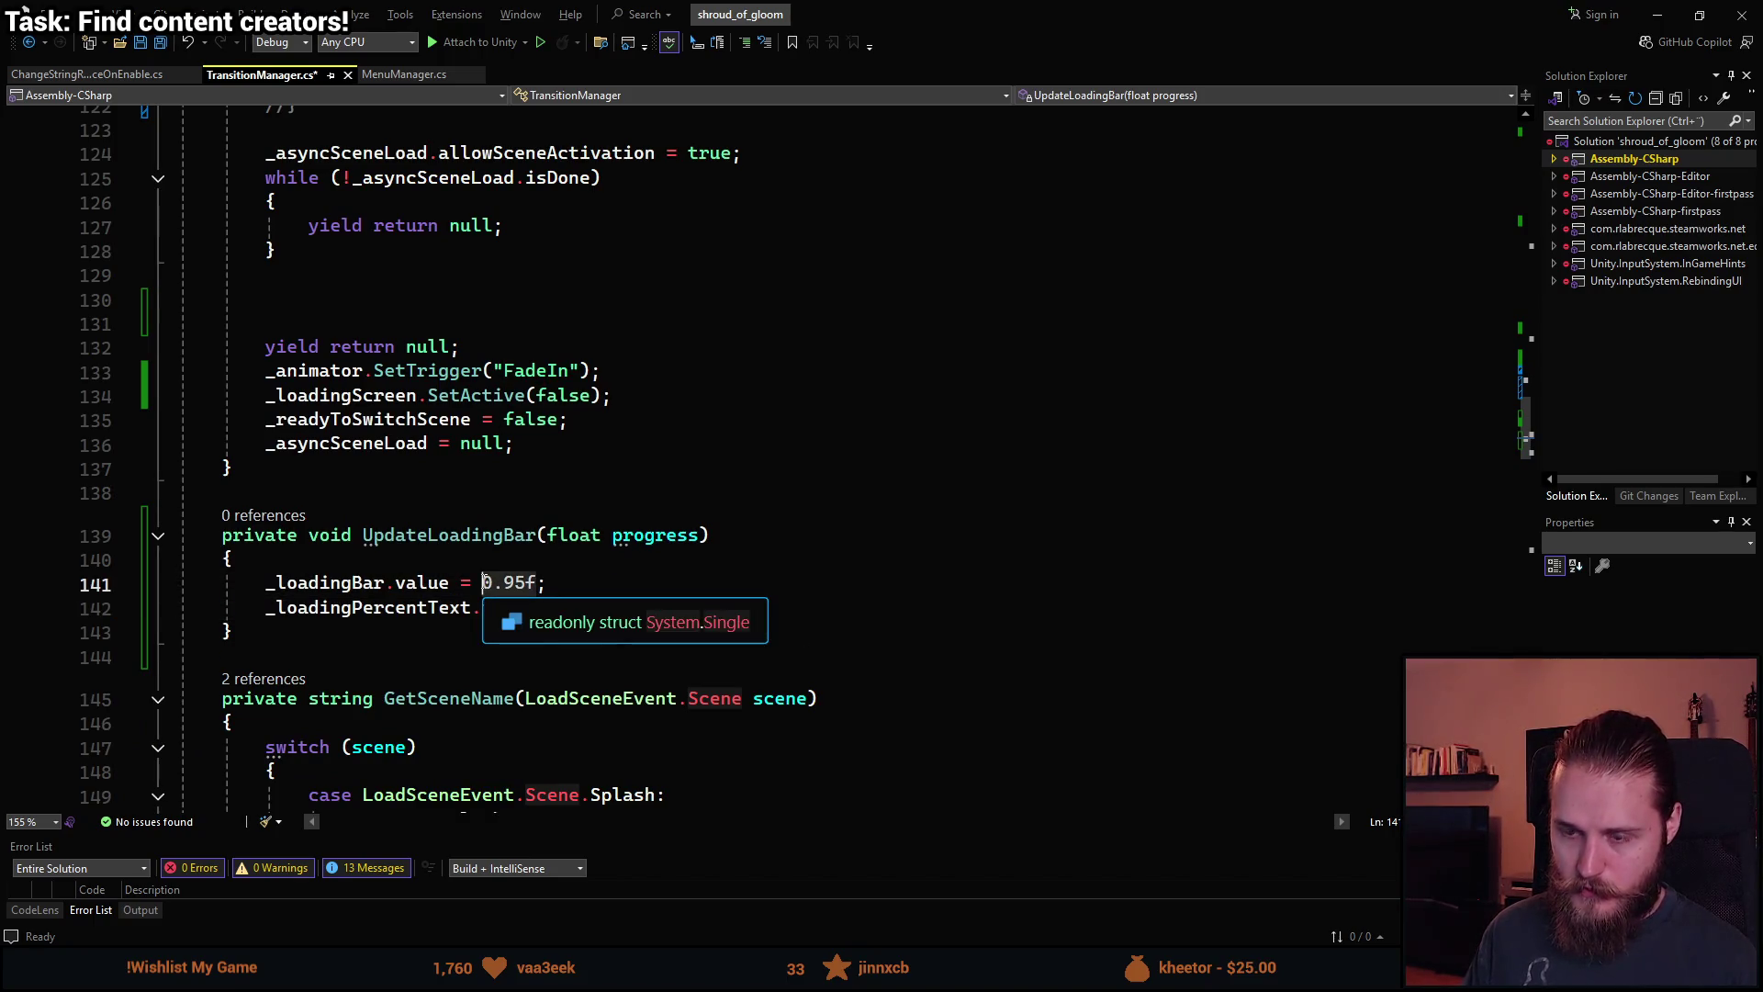
{"action": "type", "text": "progress"}
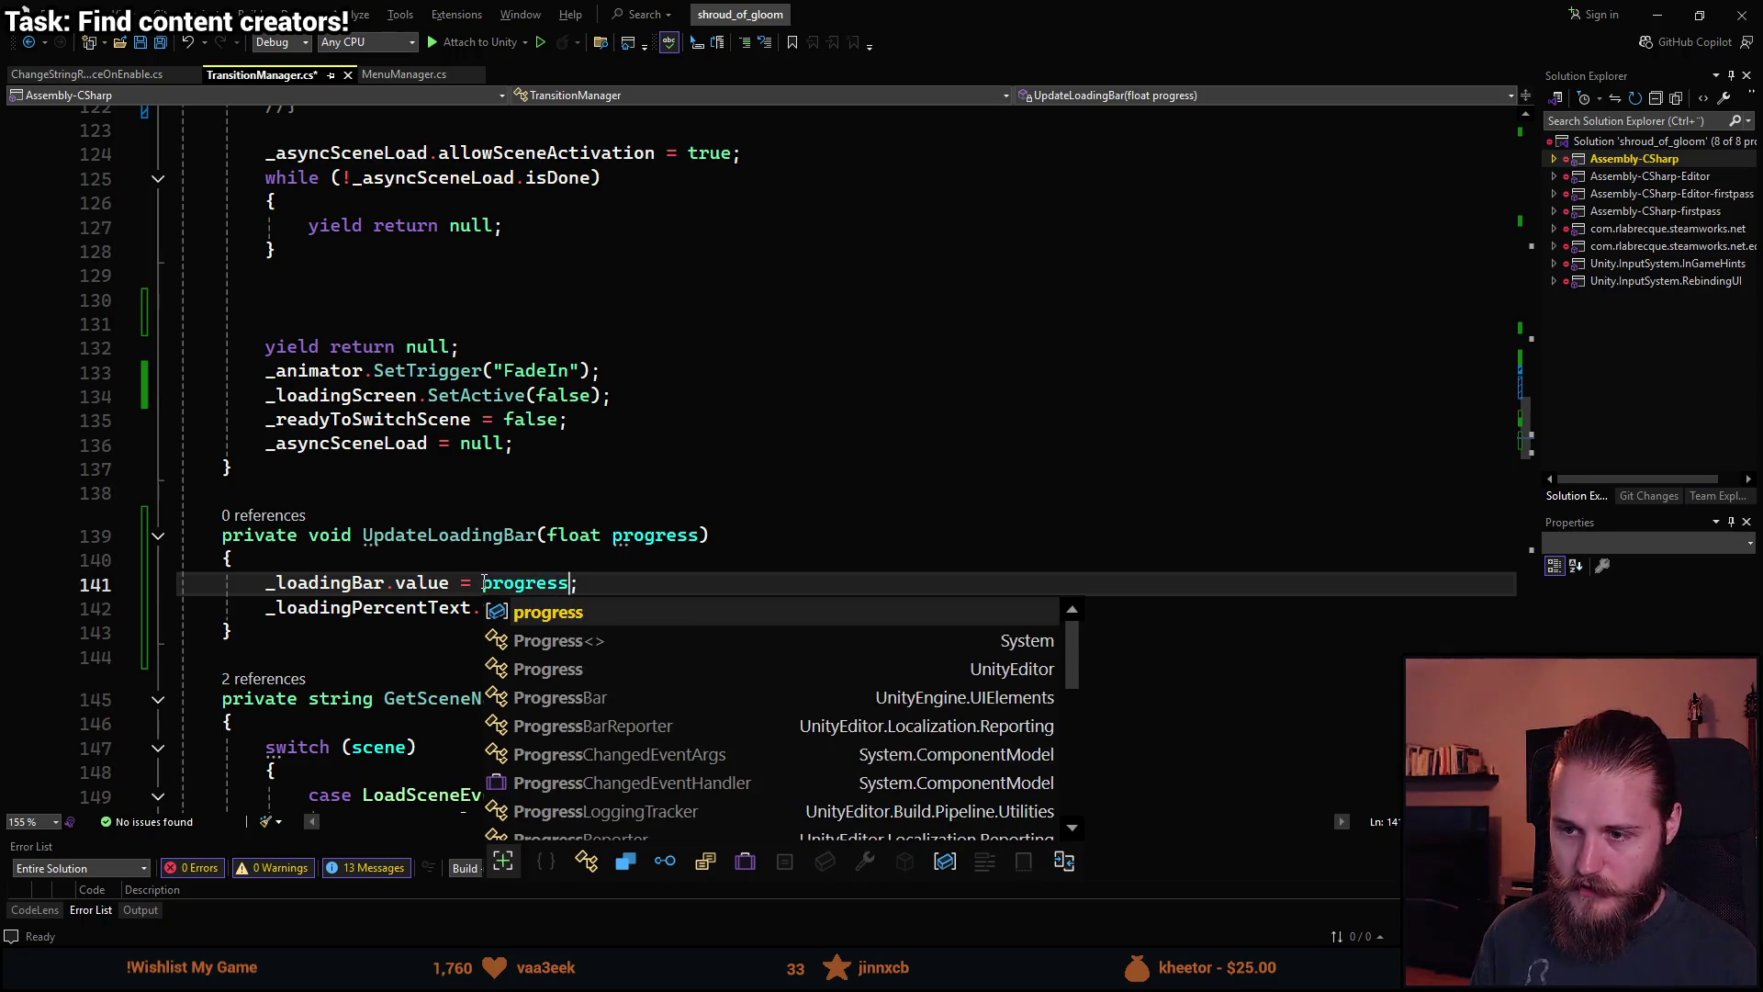
{"action": "scroll", "coordinate": [730, 356], "scroll_direction": "up", "scroll_amount": 9}
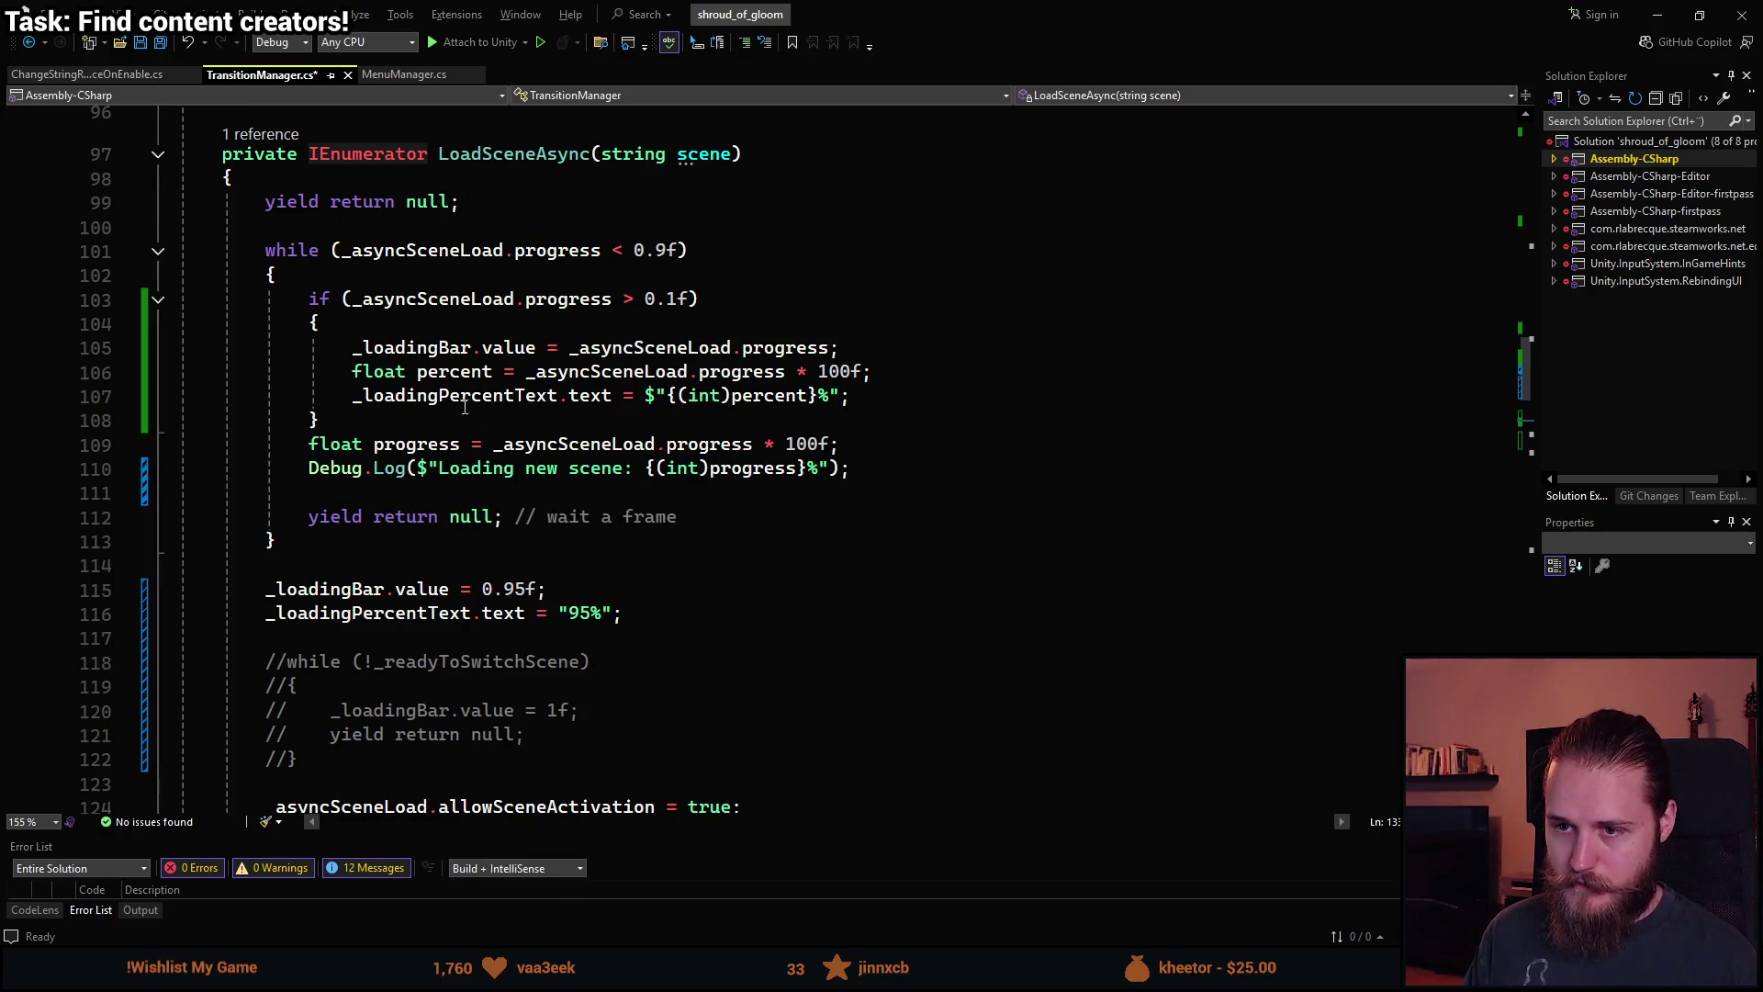
{"action": "left_click_drag", "start_coordinate": [352, 372], "coordinate": [851, 396]}
{"action": "scroll", "coordinate": [591, 499], "scroll_direction": "down", "scroll_amount": 9}
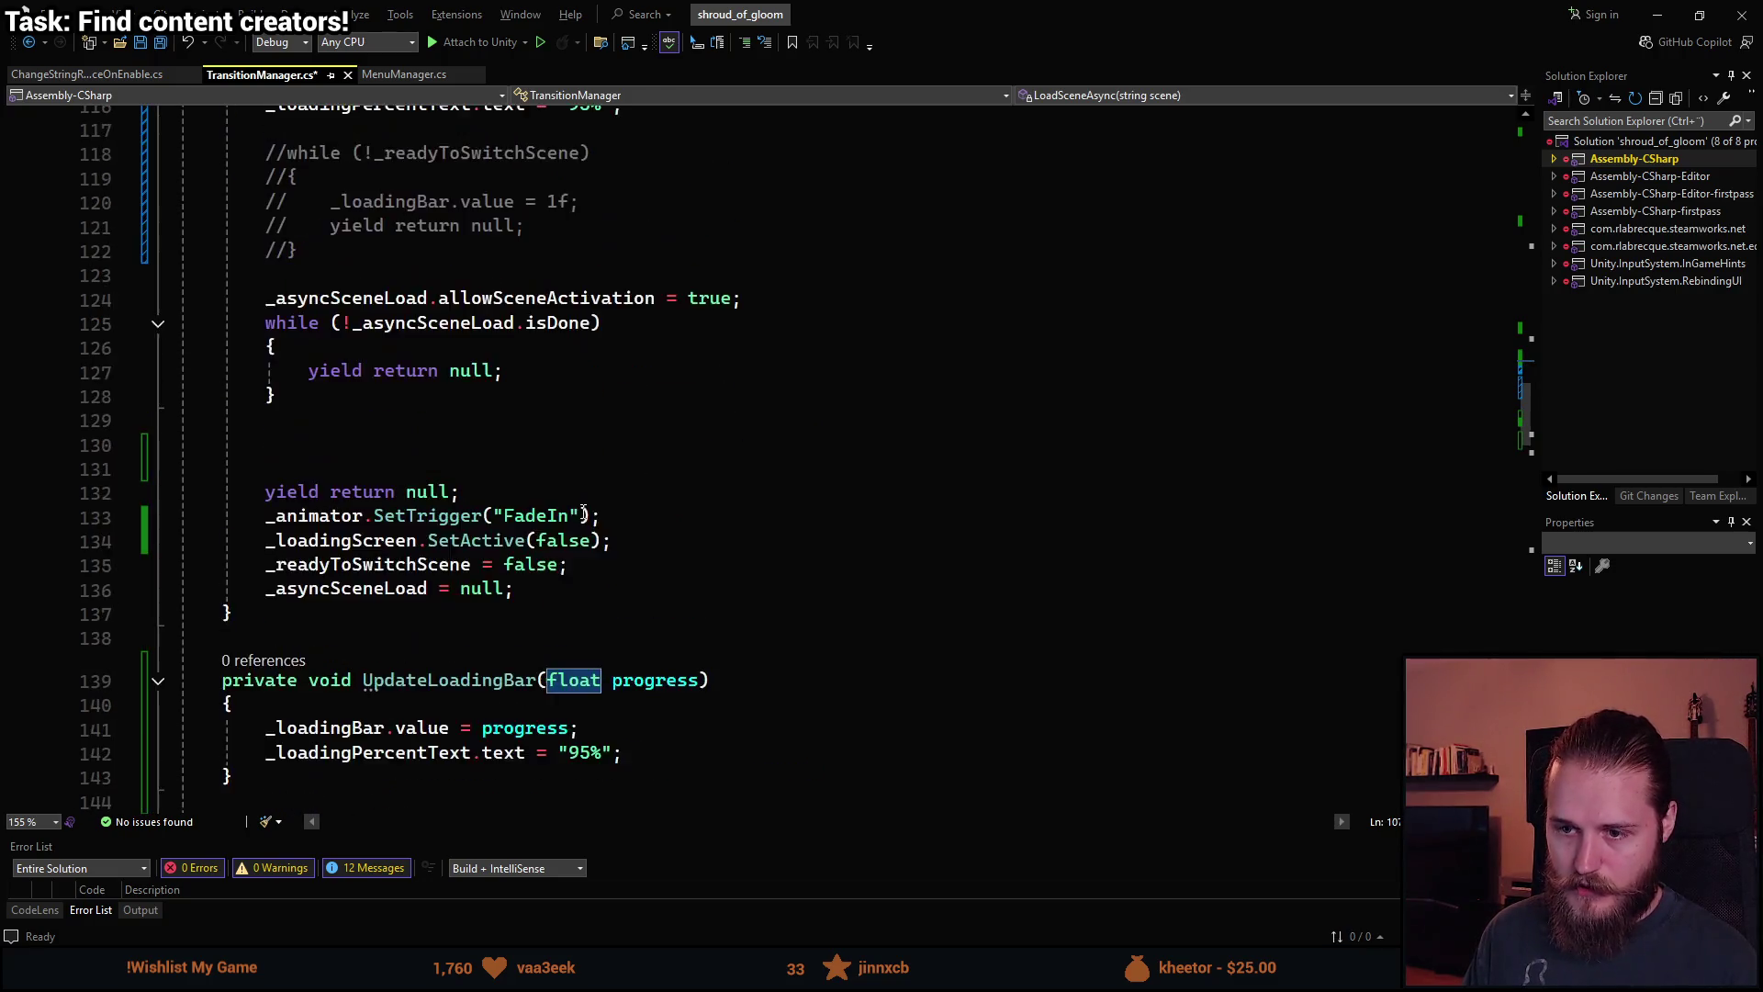
{"action": "mouse_move", "coordinate": [632, 614]}
{"action": "left_mouse_down"}
{"action": "mouse_move", "coordinate": [268, 610]}
{"action": "mouse_move", "coordinate": [287, 616]}
{"action": "left_mouse_up"}
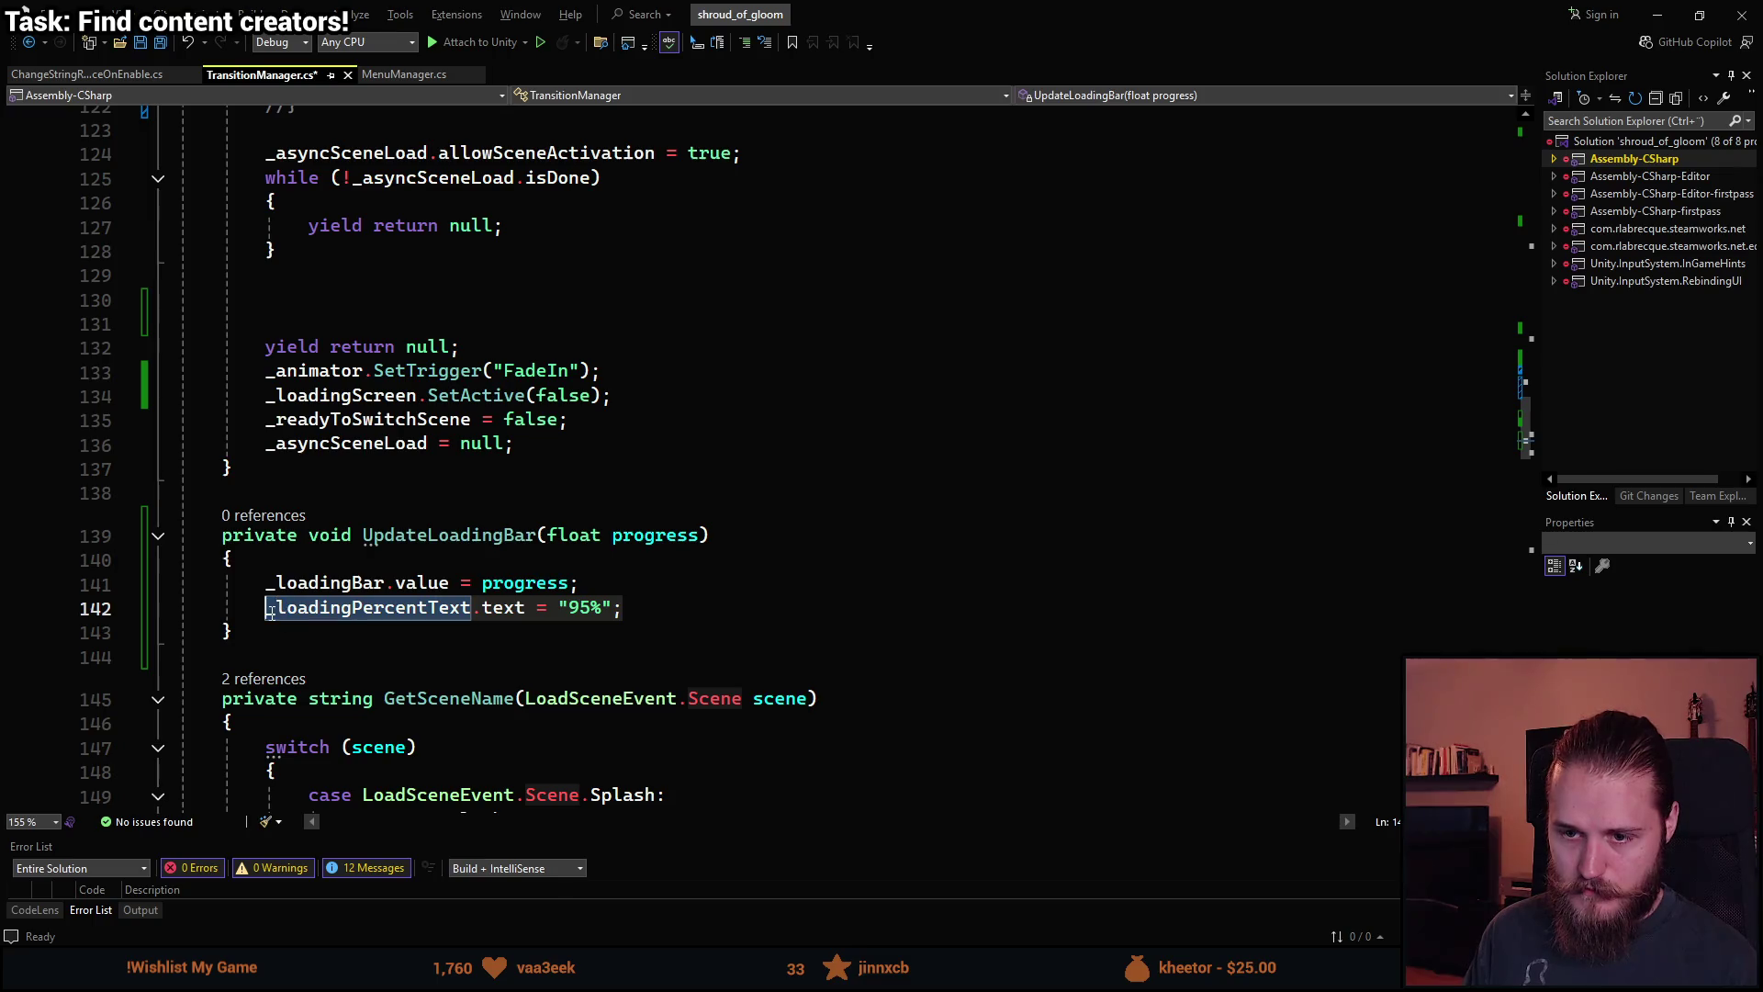
{"action": "type", "text": "float percent = _asyncSceneLoad.progress * 100f;         _loadingPercentText.text = $\"{(int)percent}%\";"}
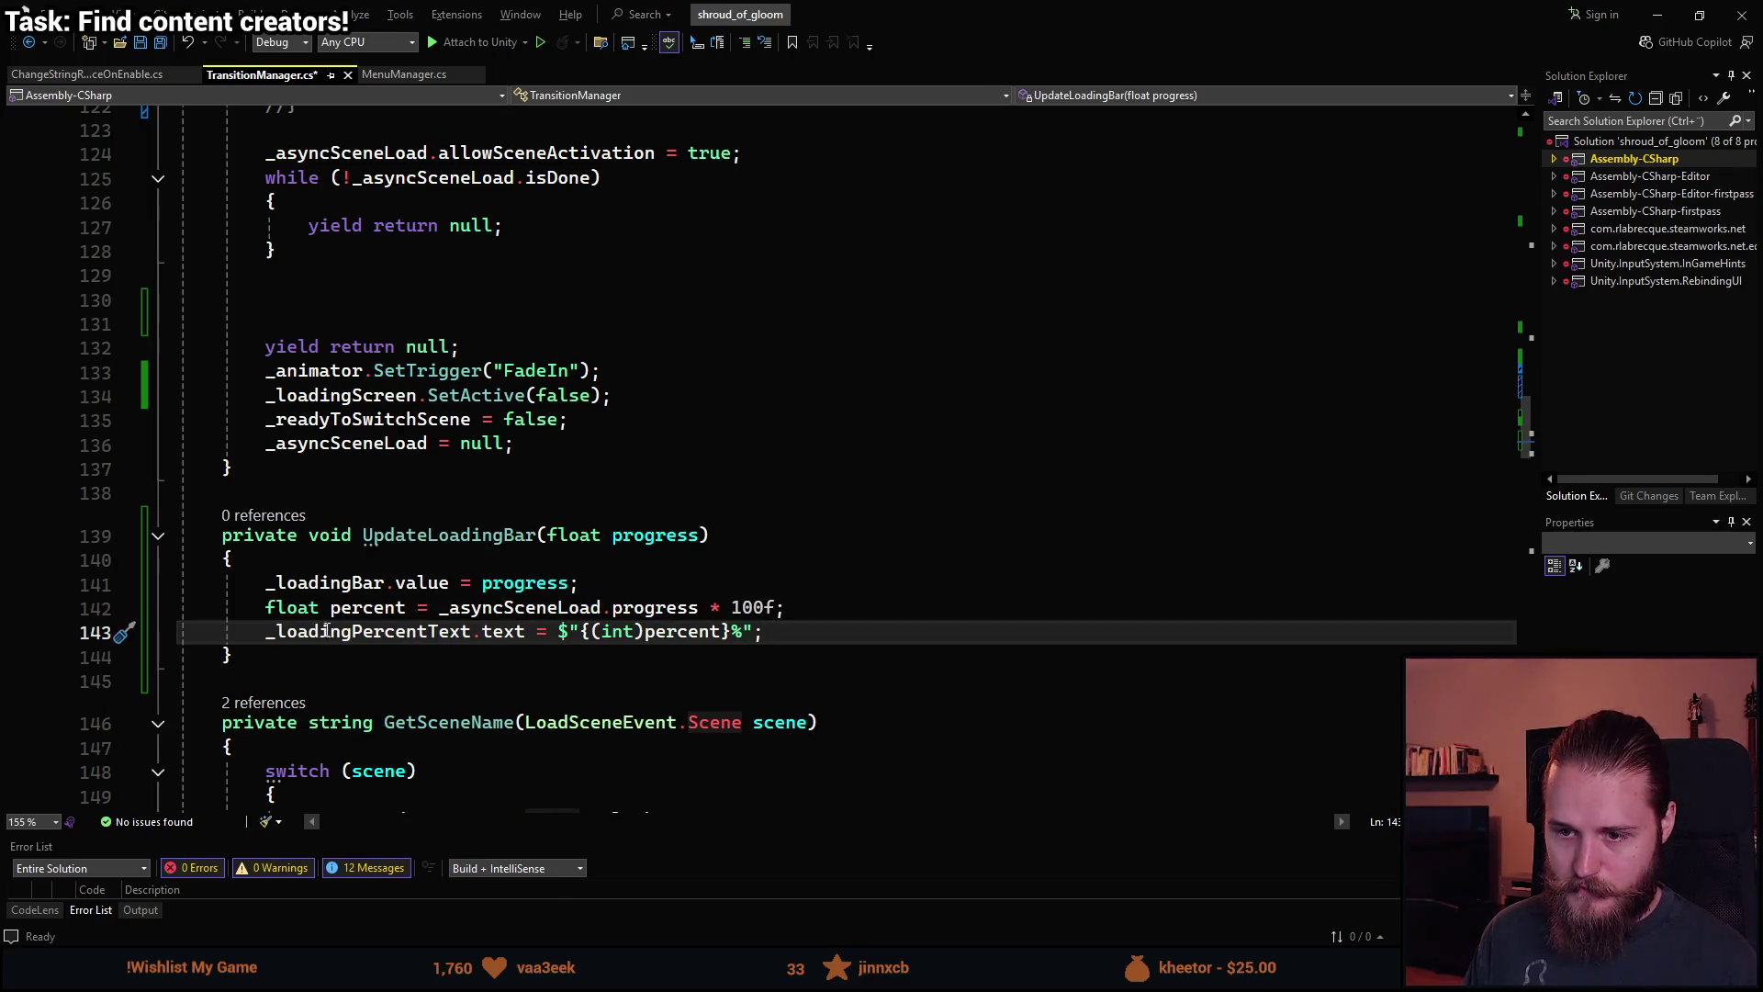
{"action": "left_click", "coordinate": [439, 607]}
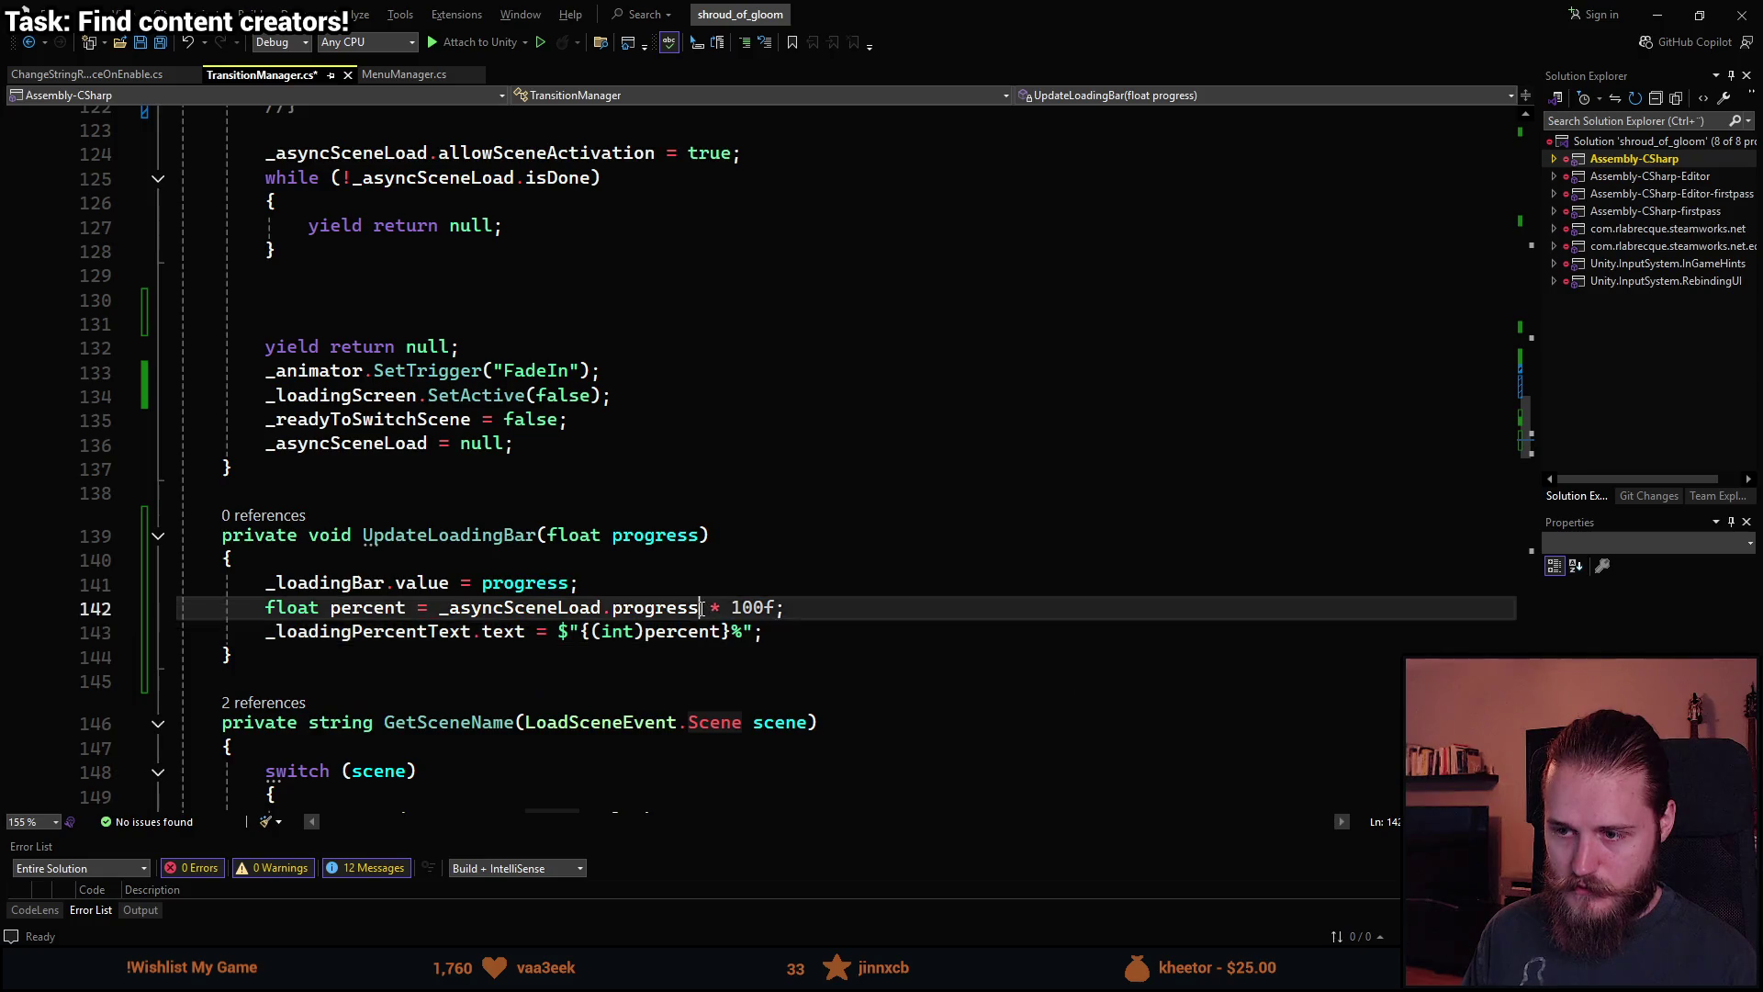
{"action": "key", "text": "ctrl+shift+Right"}
{"action": "key", "text": "ctrl+shift+Right"}
{"action": "key", "text": "ctrl+shift+Right"}
{"action": "type", "text": "pr"}
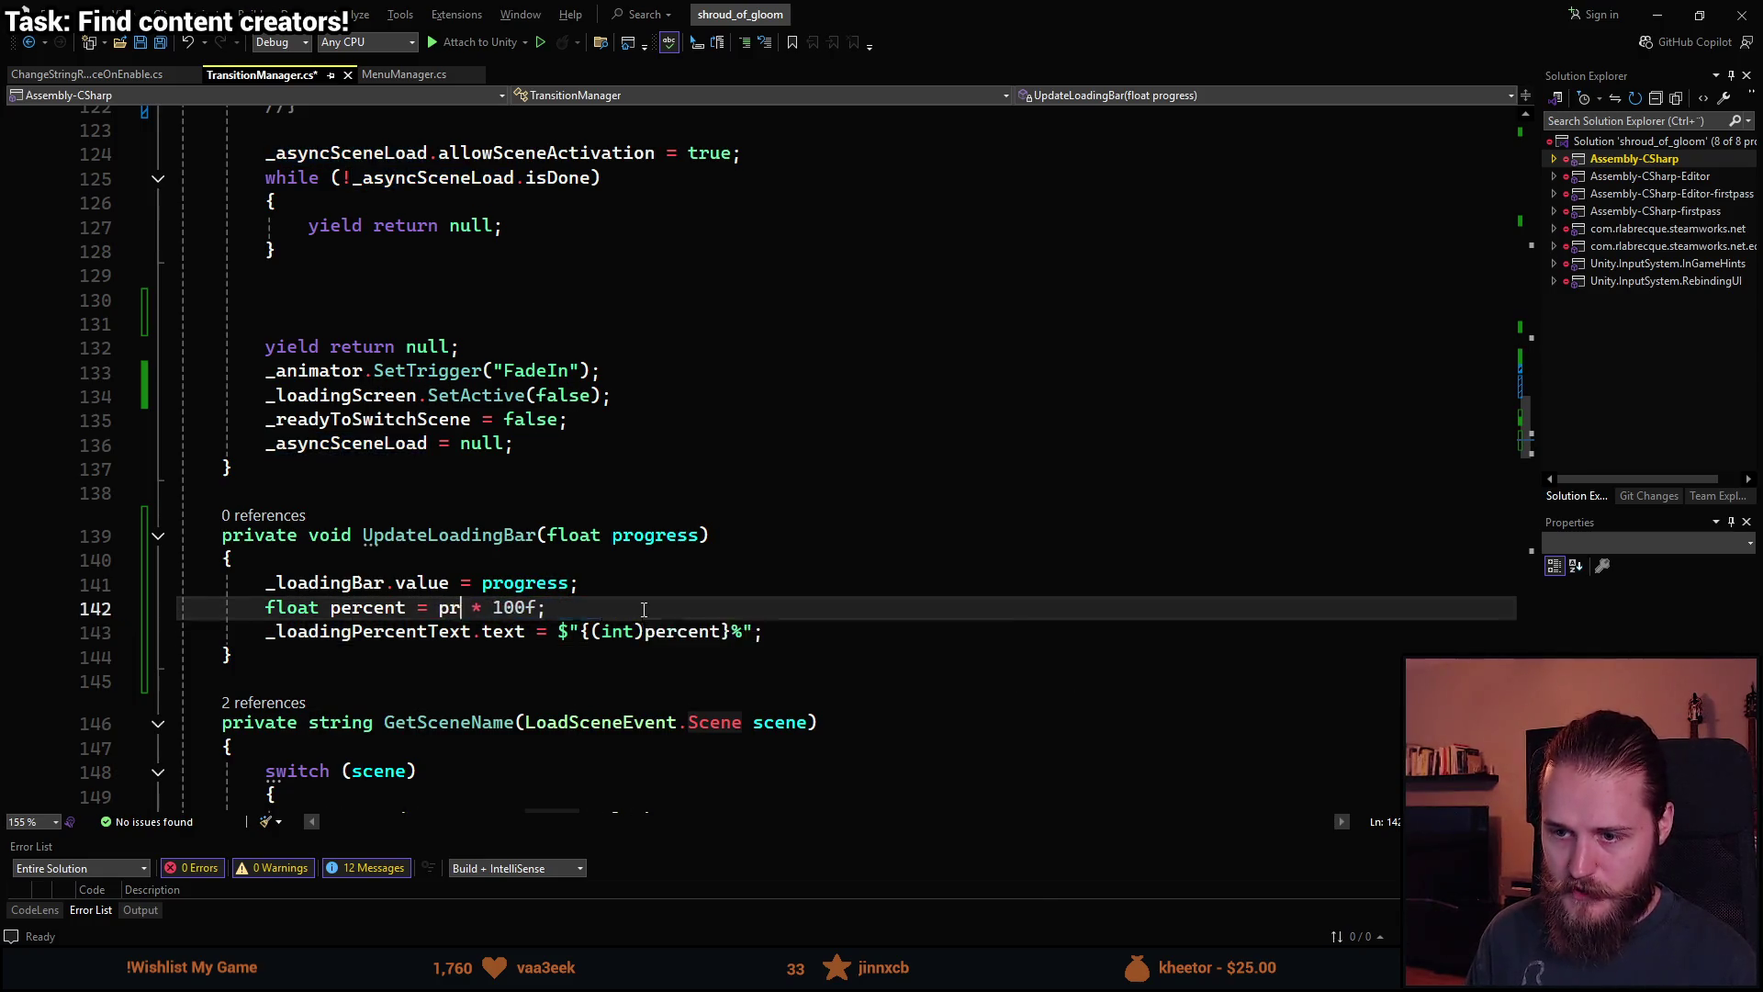
{"action": "type", "text": "ogress"}
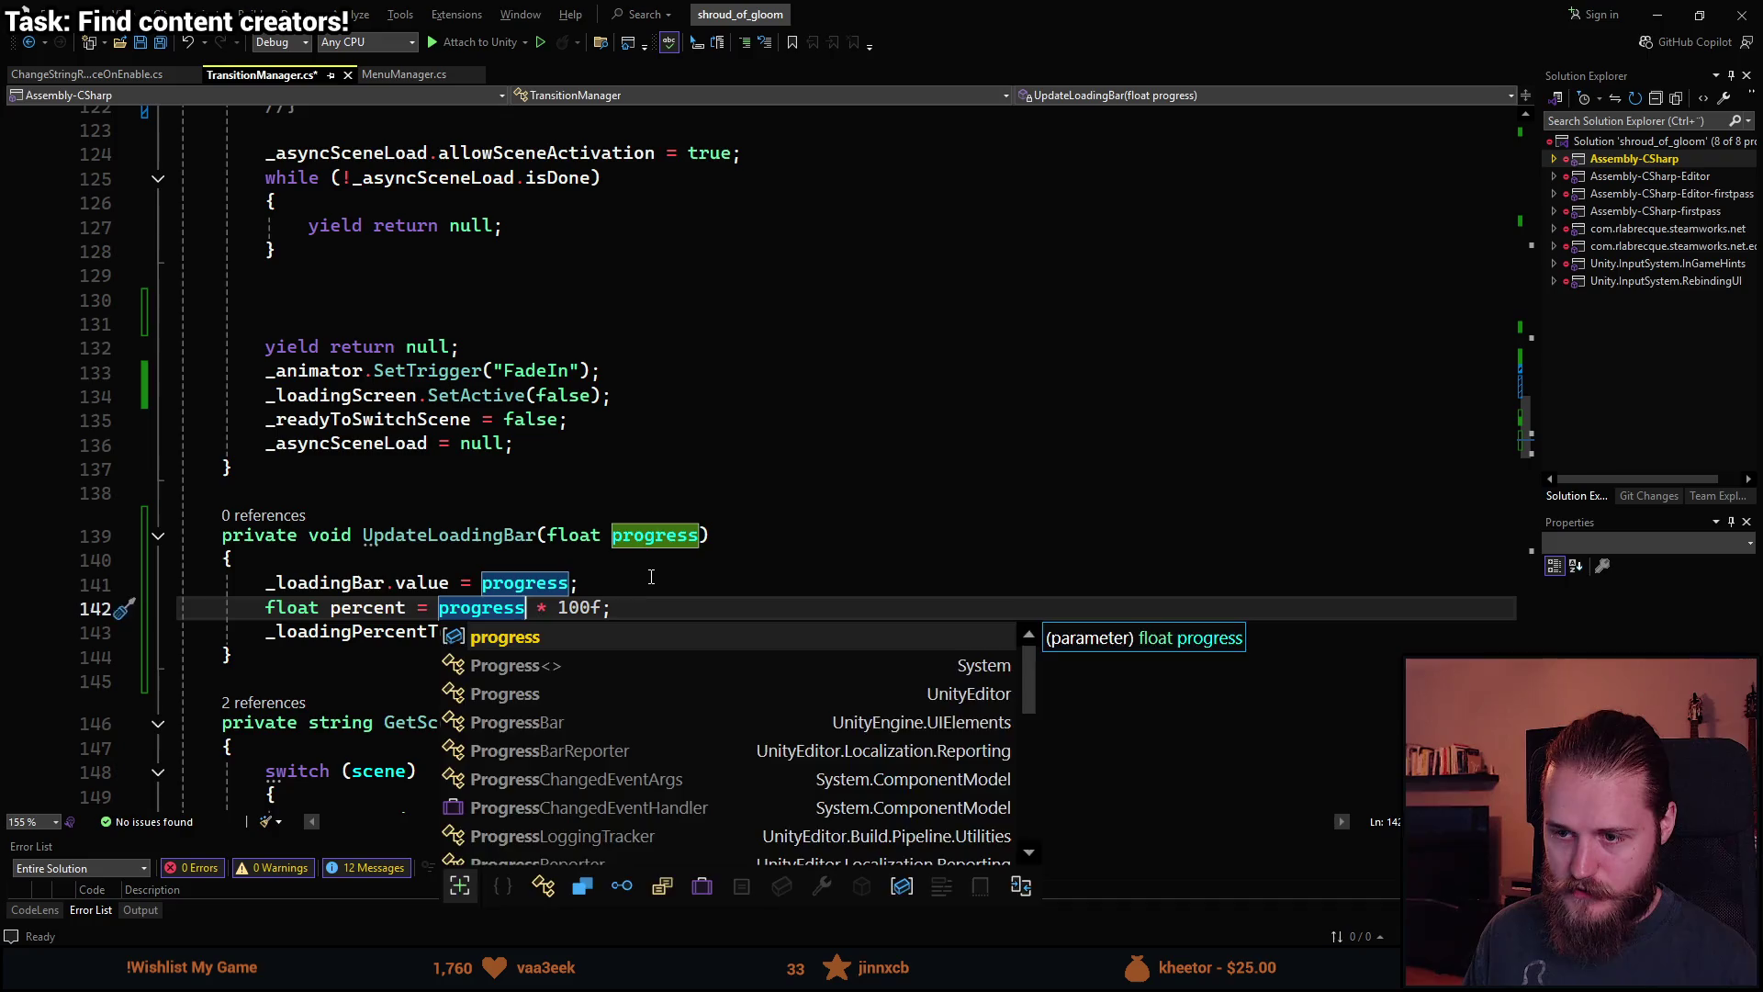
{"action": "left_click", "coordinate": [651, 577]}
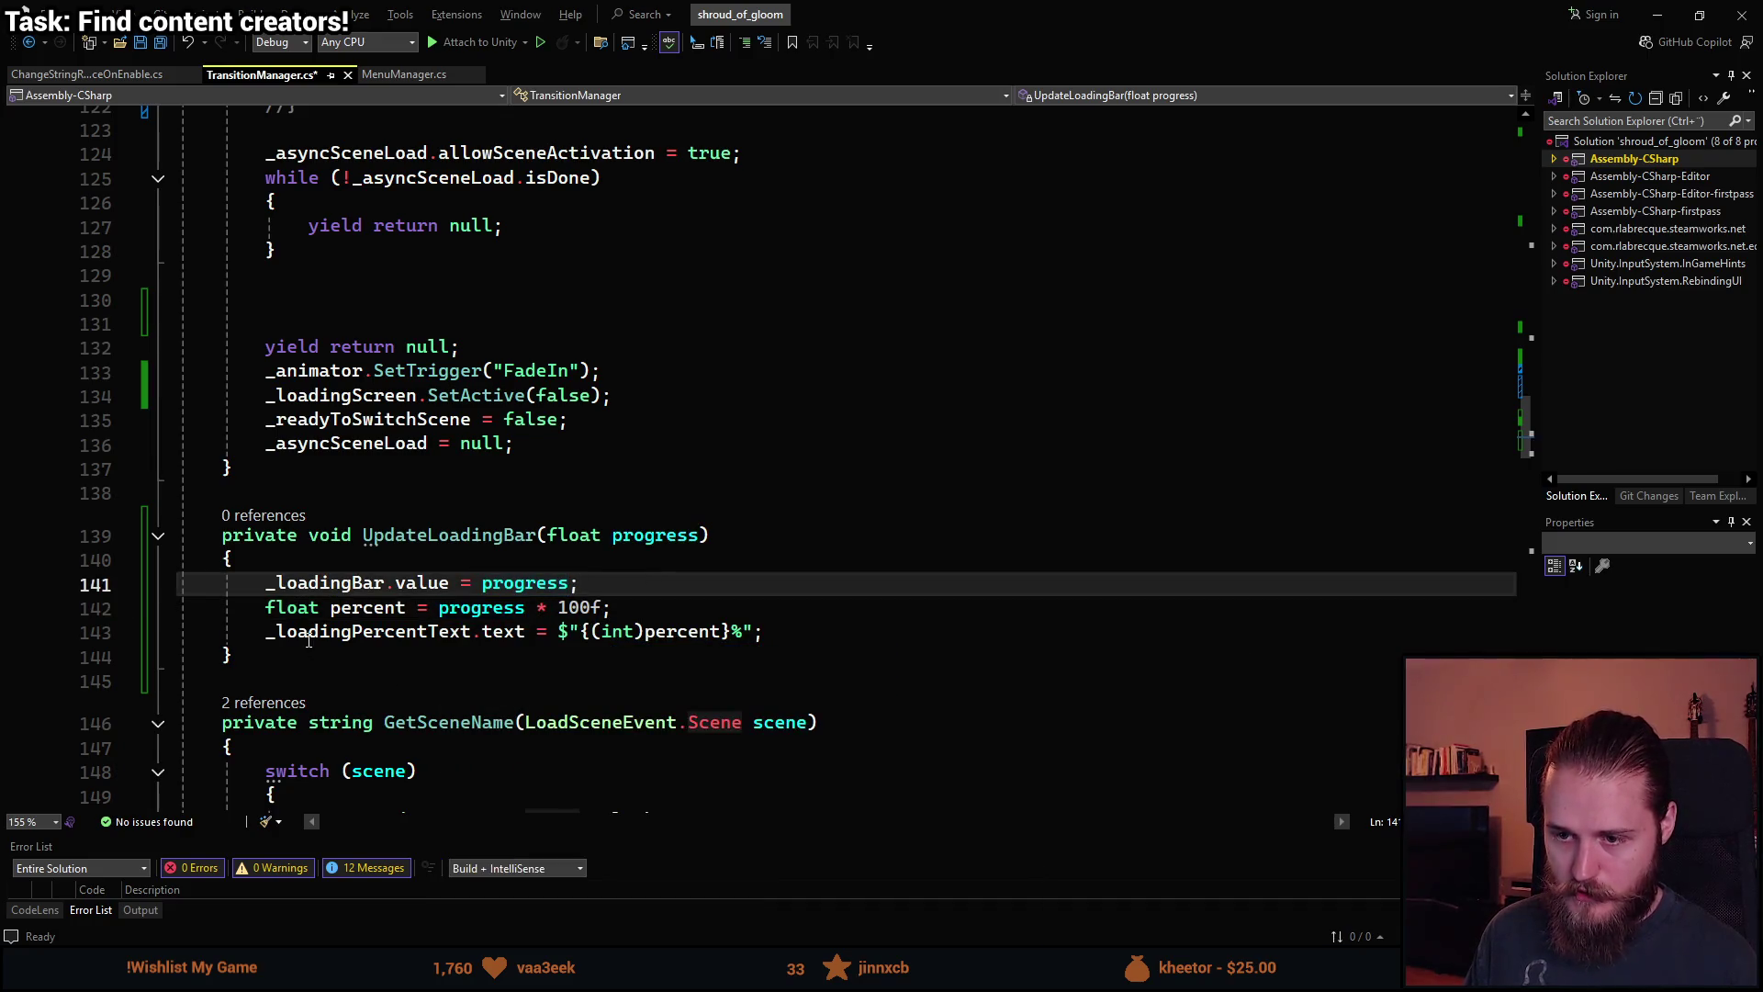
{"action": "key", "text": "ctrl+s"}
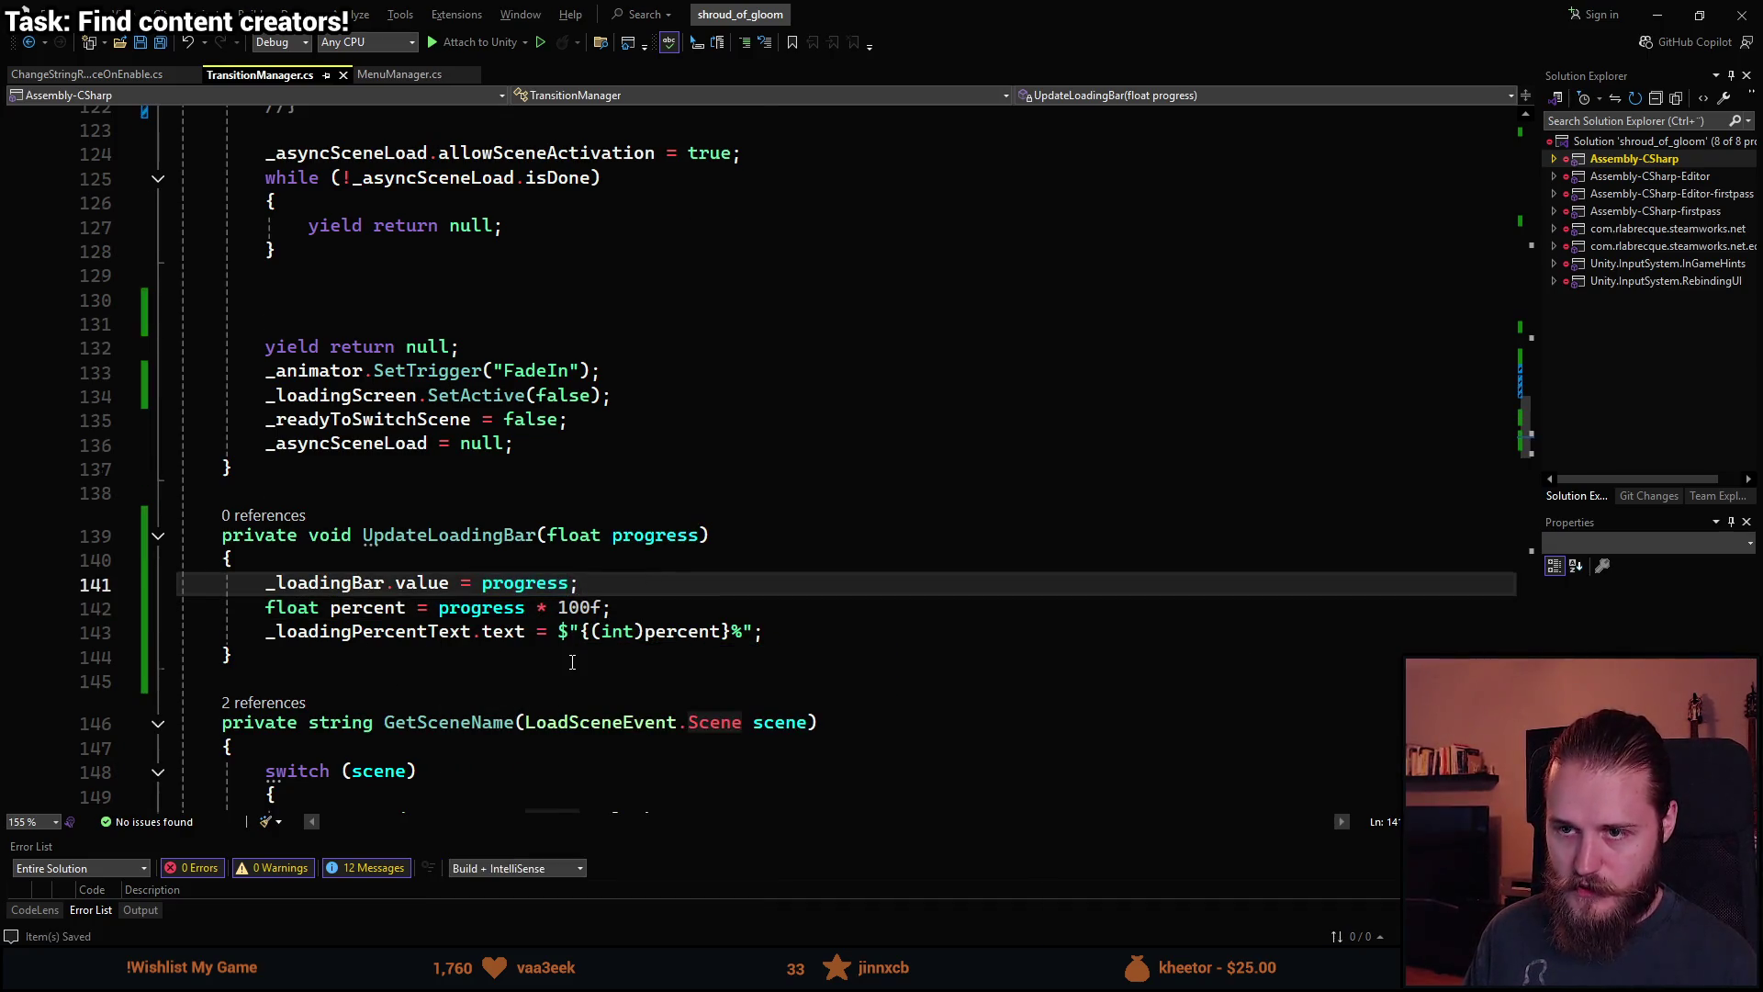
Replace the hard-coded 95% bar and text lines with an UpdateLoadingBar(0.95f) call.
{"action": "left_click_drag", "start_coordinate": [364, 539], "coordinate": [713, 539]}
{"action": "key", "text": "ctrl+c"}
{"action": "scroll", "coordinate": [486, 552], "scroll_direction": "up", "scroll_amount": 7}
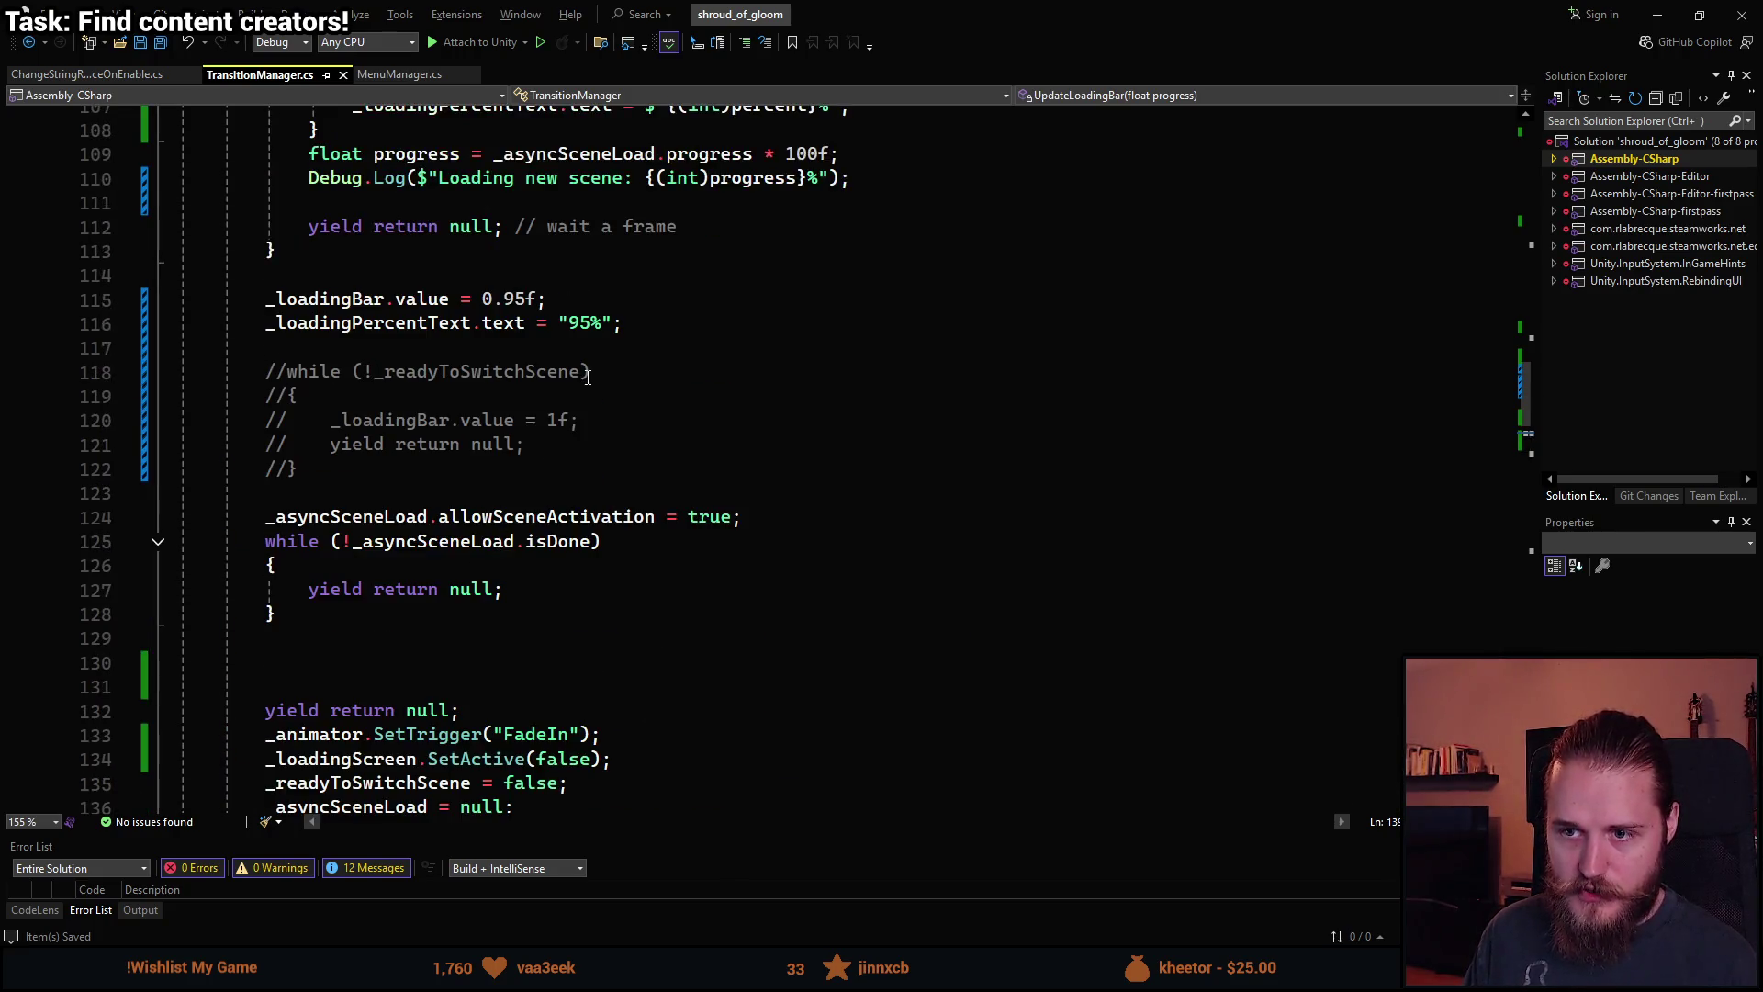
{"action": "left_click", "coordinate": [635, 470]}
{"action": "left_click_drag", "start_coordinate": [636, 469], "coordinate": [266, 443]}
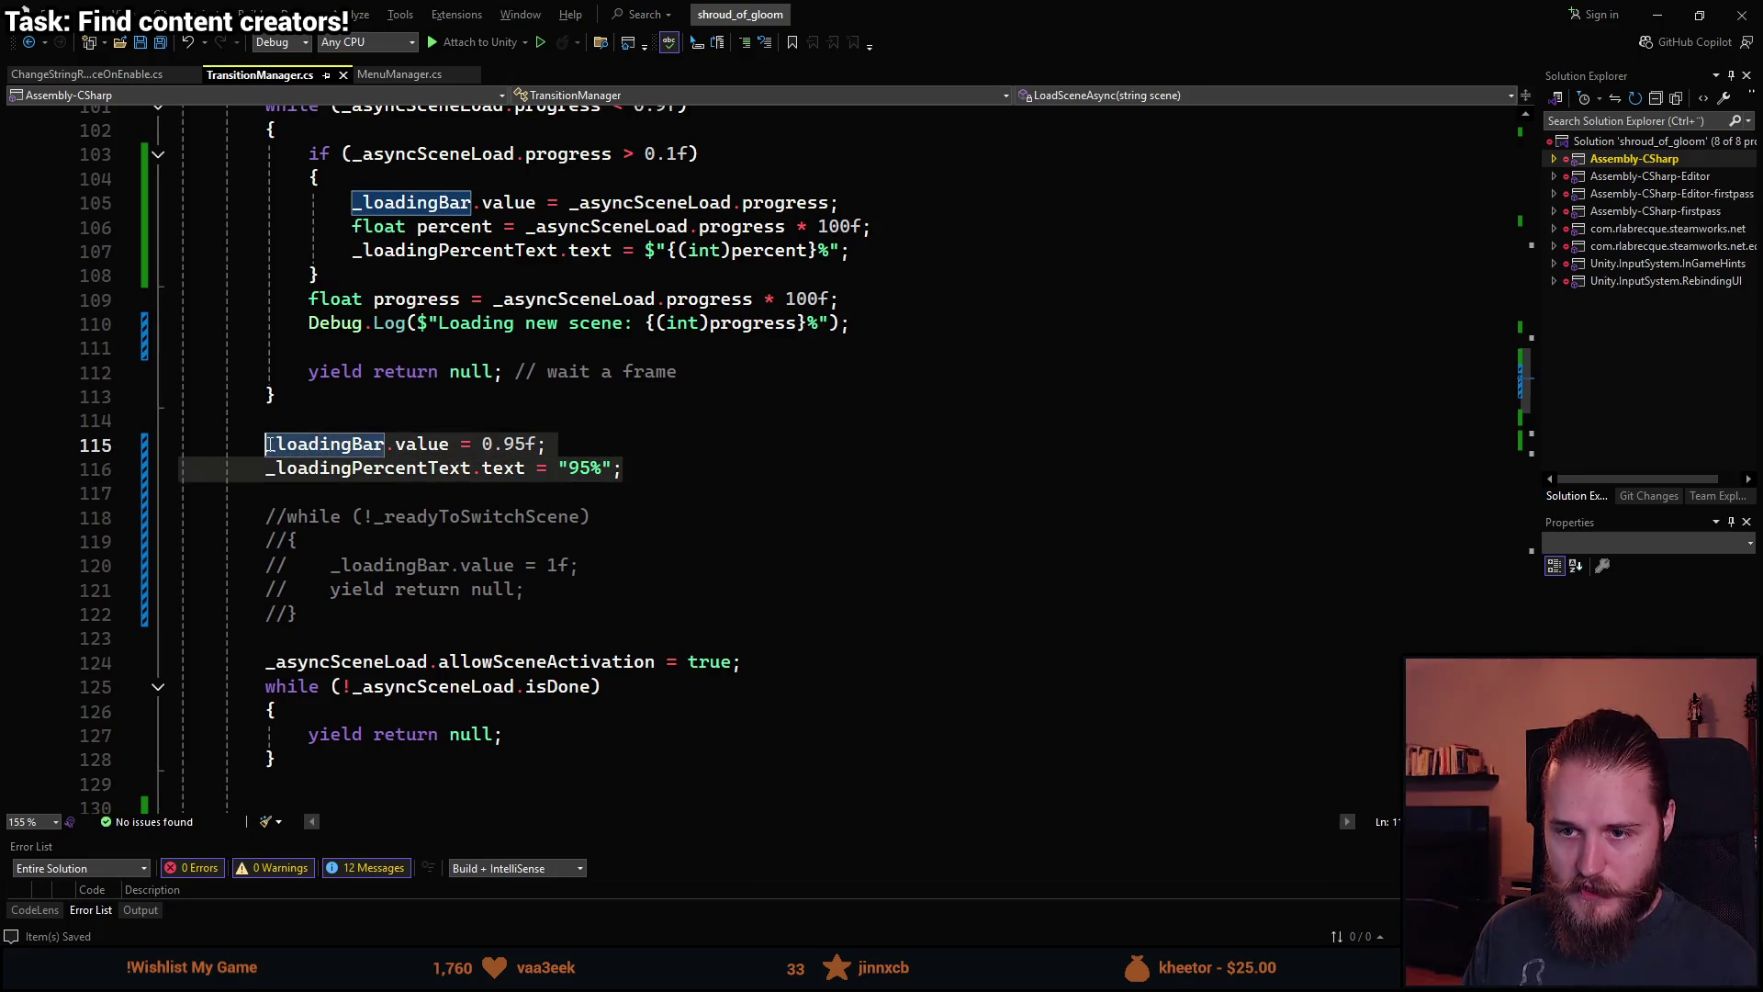
{"action": "key", "text": "ctrl+v"}
{"action": "type", "text": ";"}
{"action": "left_click", "coordinate": [605, 443]}
{"action": "key", "text": "ctrl+shift+Left"}
{"action": "key", "text": "ctrl+shift+Left"}
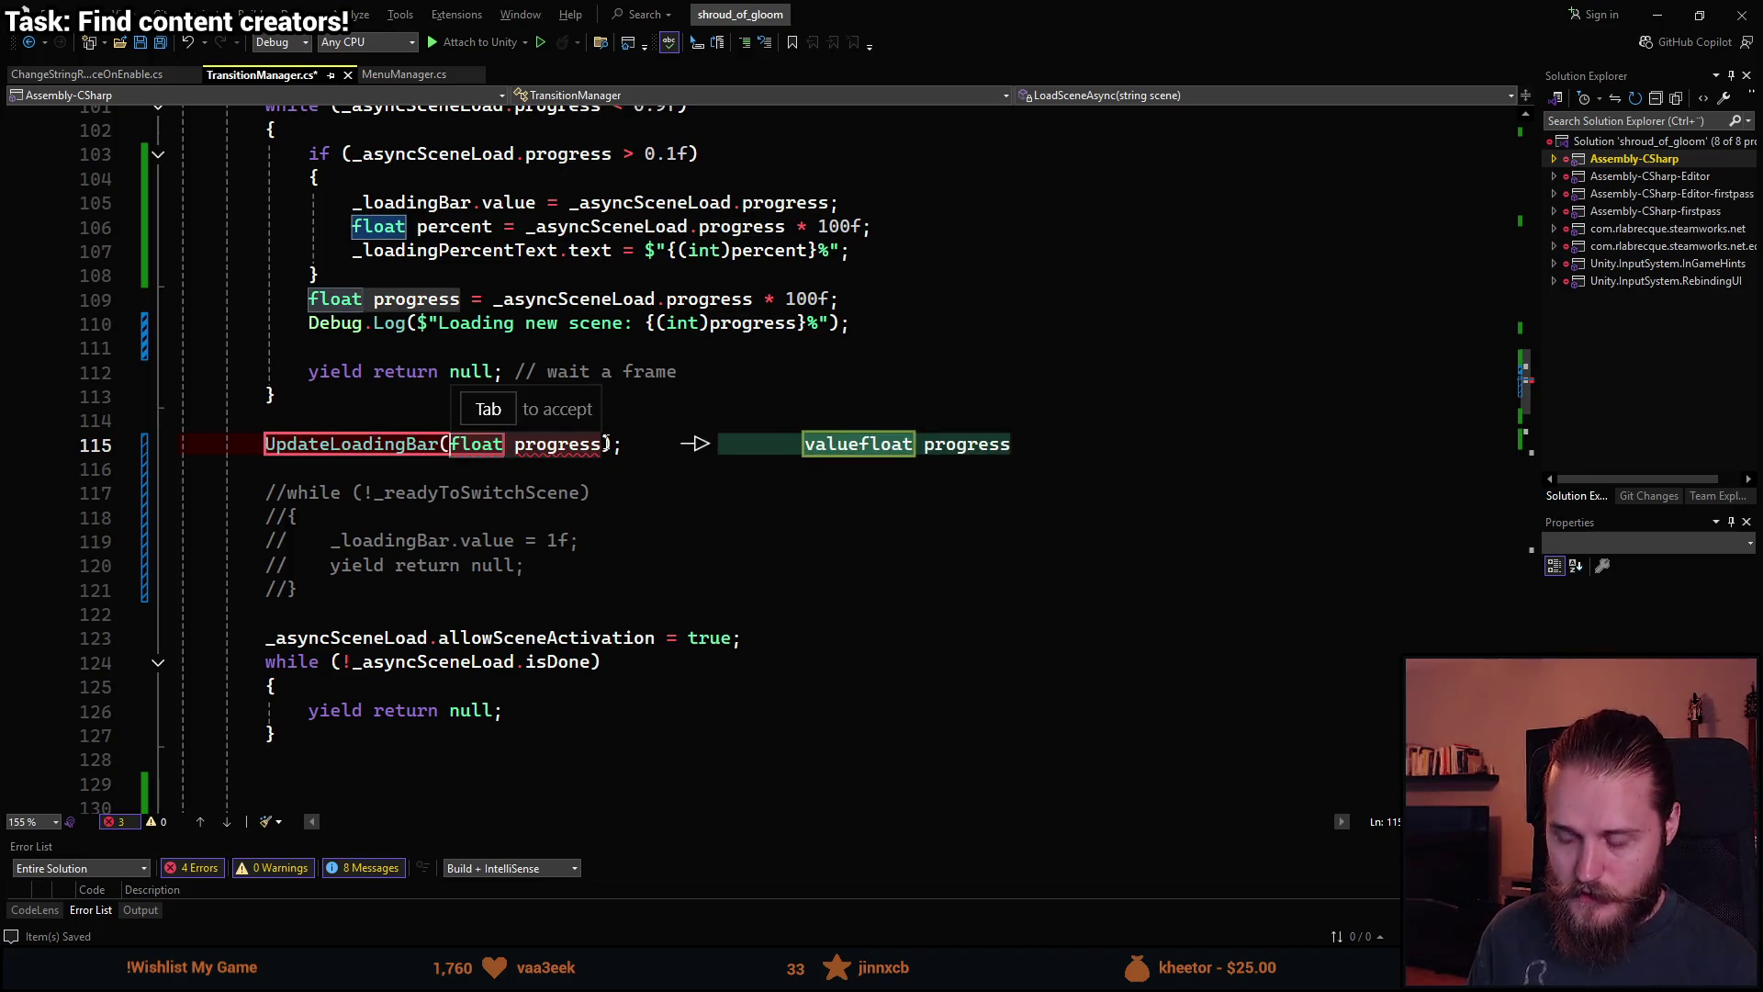
{"action": "type", "text": "0.95"}
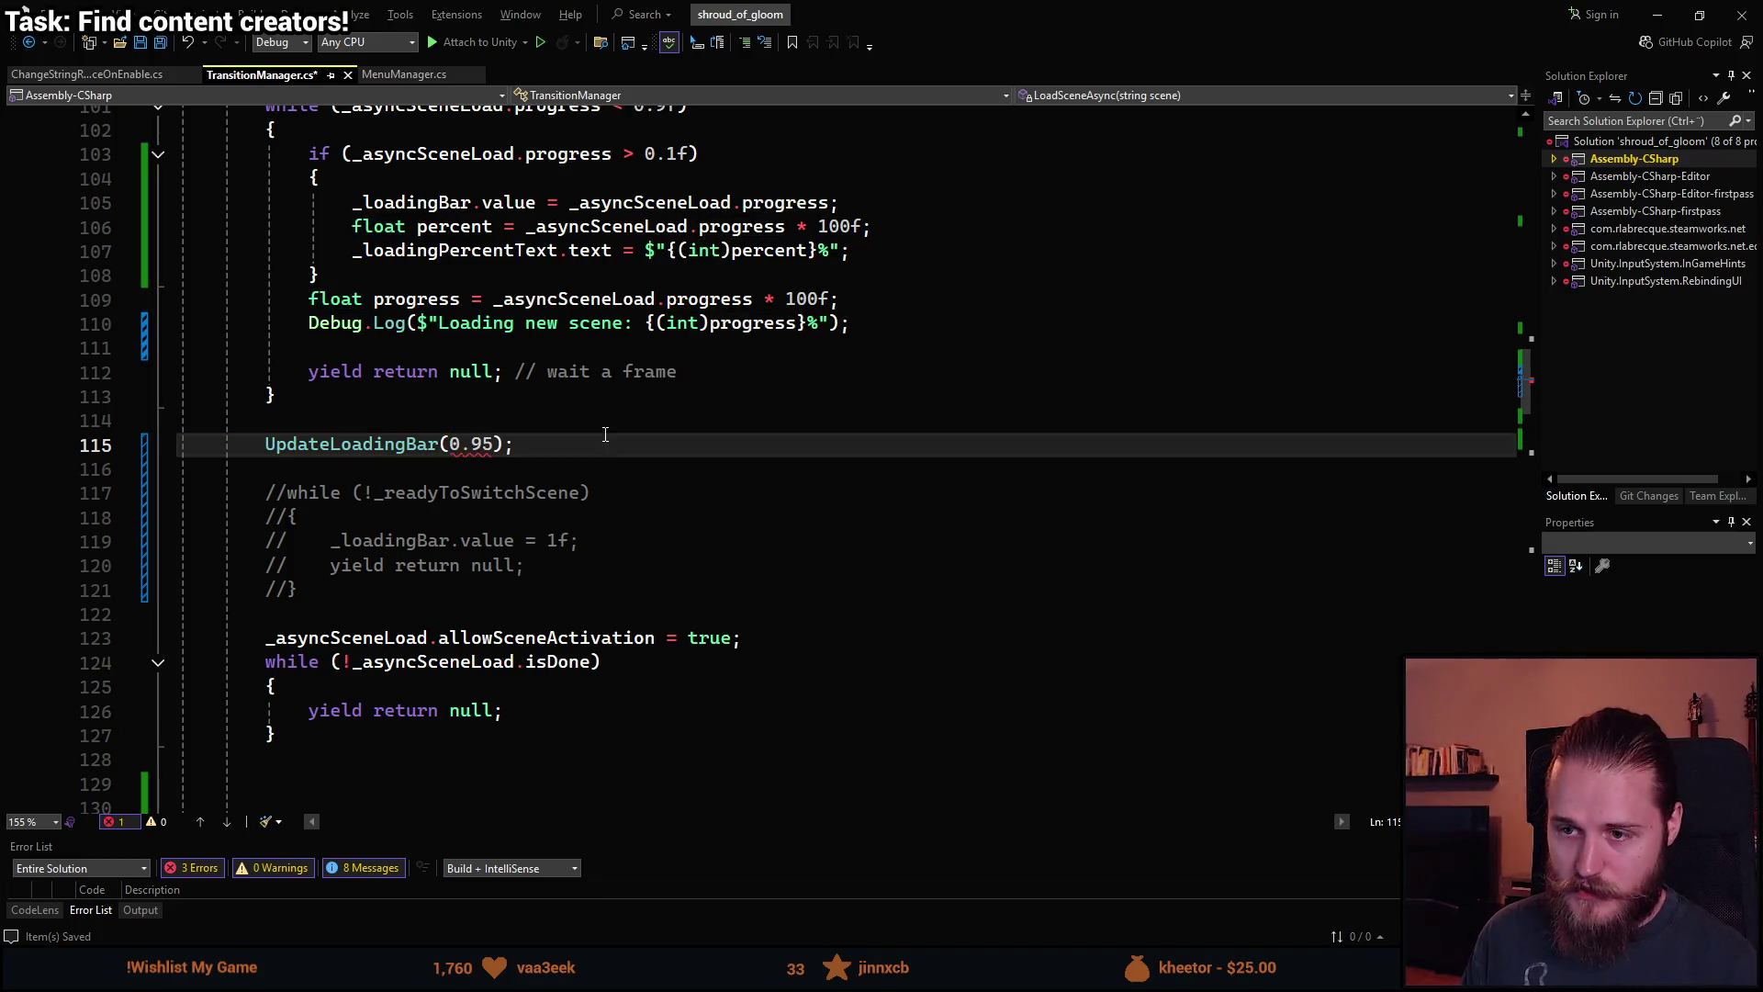
{"action": "type", "text": "f"}
Add an UpdateLoadingBar(1f) call after the isDone loading loop.
{"action": "scroll", "coordinate": [584, 596], "scroll_direction": "down", "scroll_amount": 1}
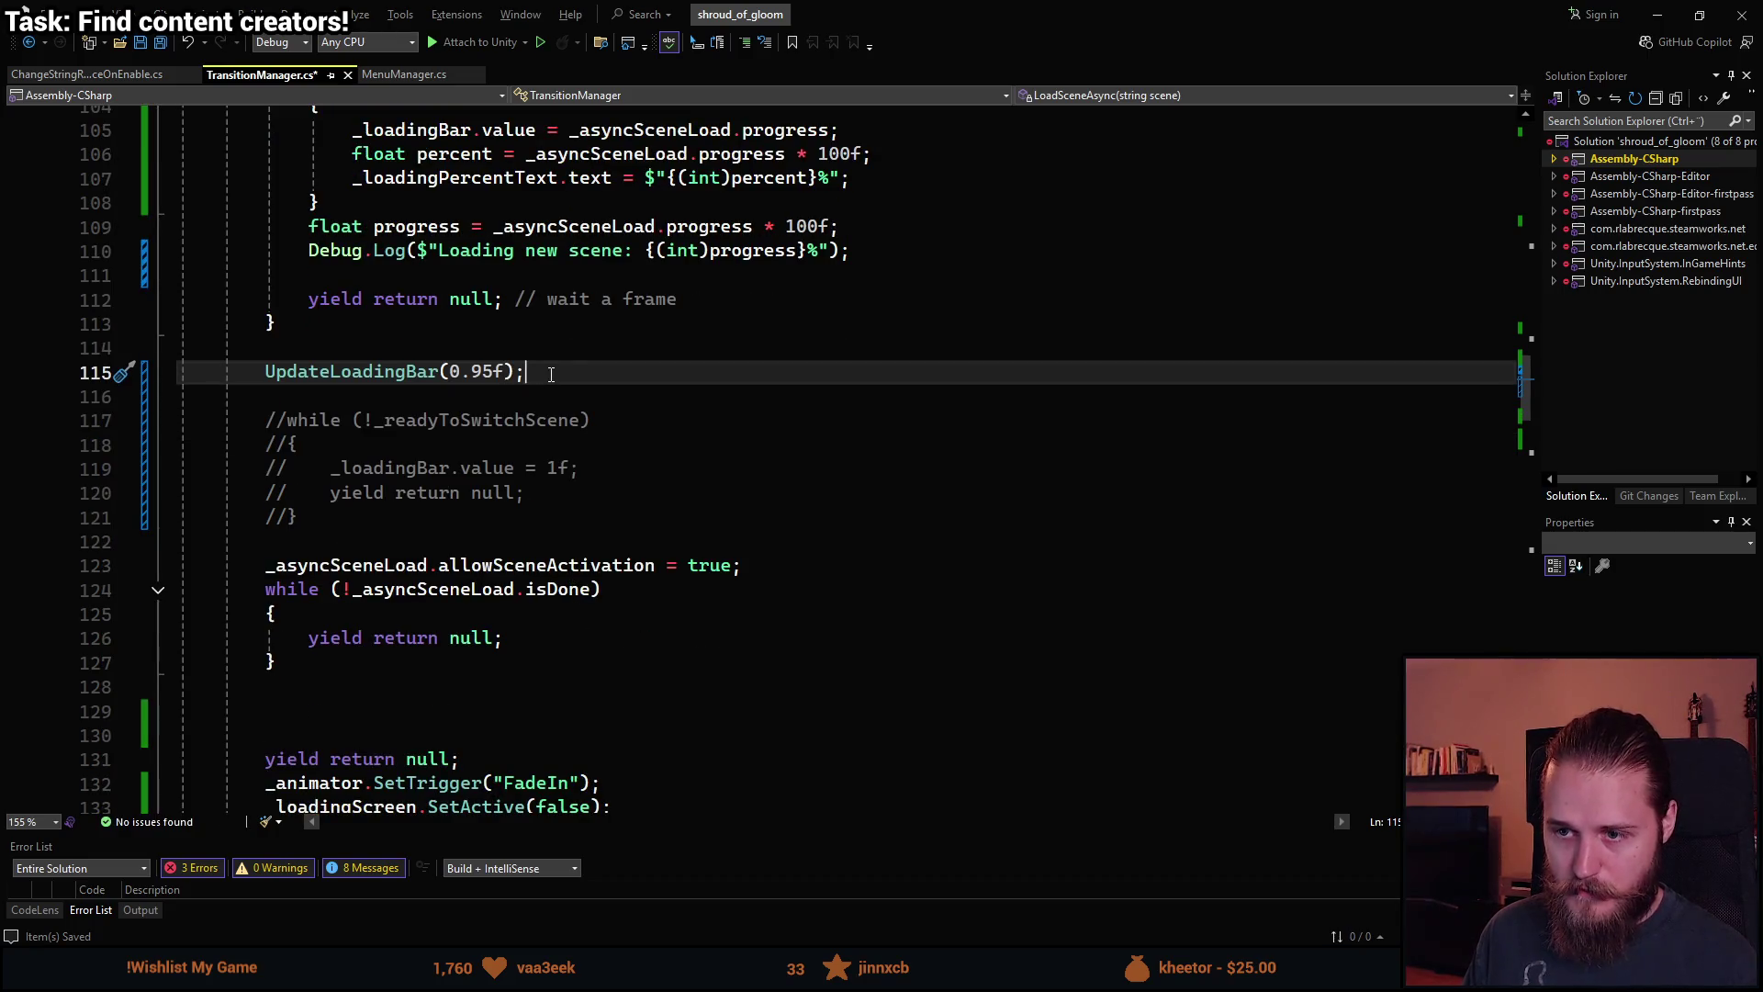
{"action": "left_click_drag", "start_coordinate": [551, 374], "coordinate": [256, 370]}
{"action": "key", "text": "ctrl+c"}
{"action": "scroll", "coordinate": [377, 602], "scroll_direction": "down", "scroll_amount": 2}
{"action": "left_click", "coordinate": [315, 569]}
{"action": "key", "text": "ctrl+v"}
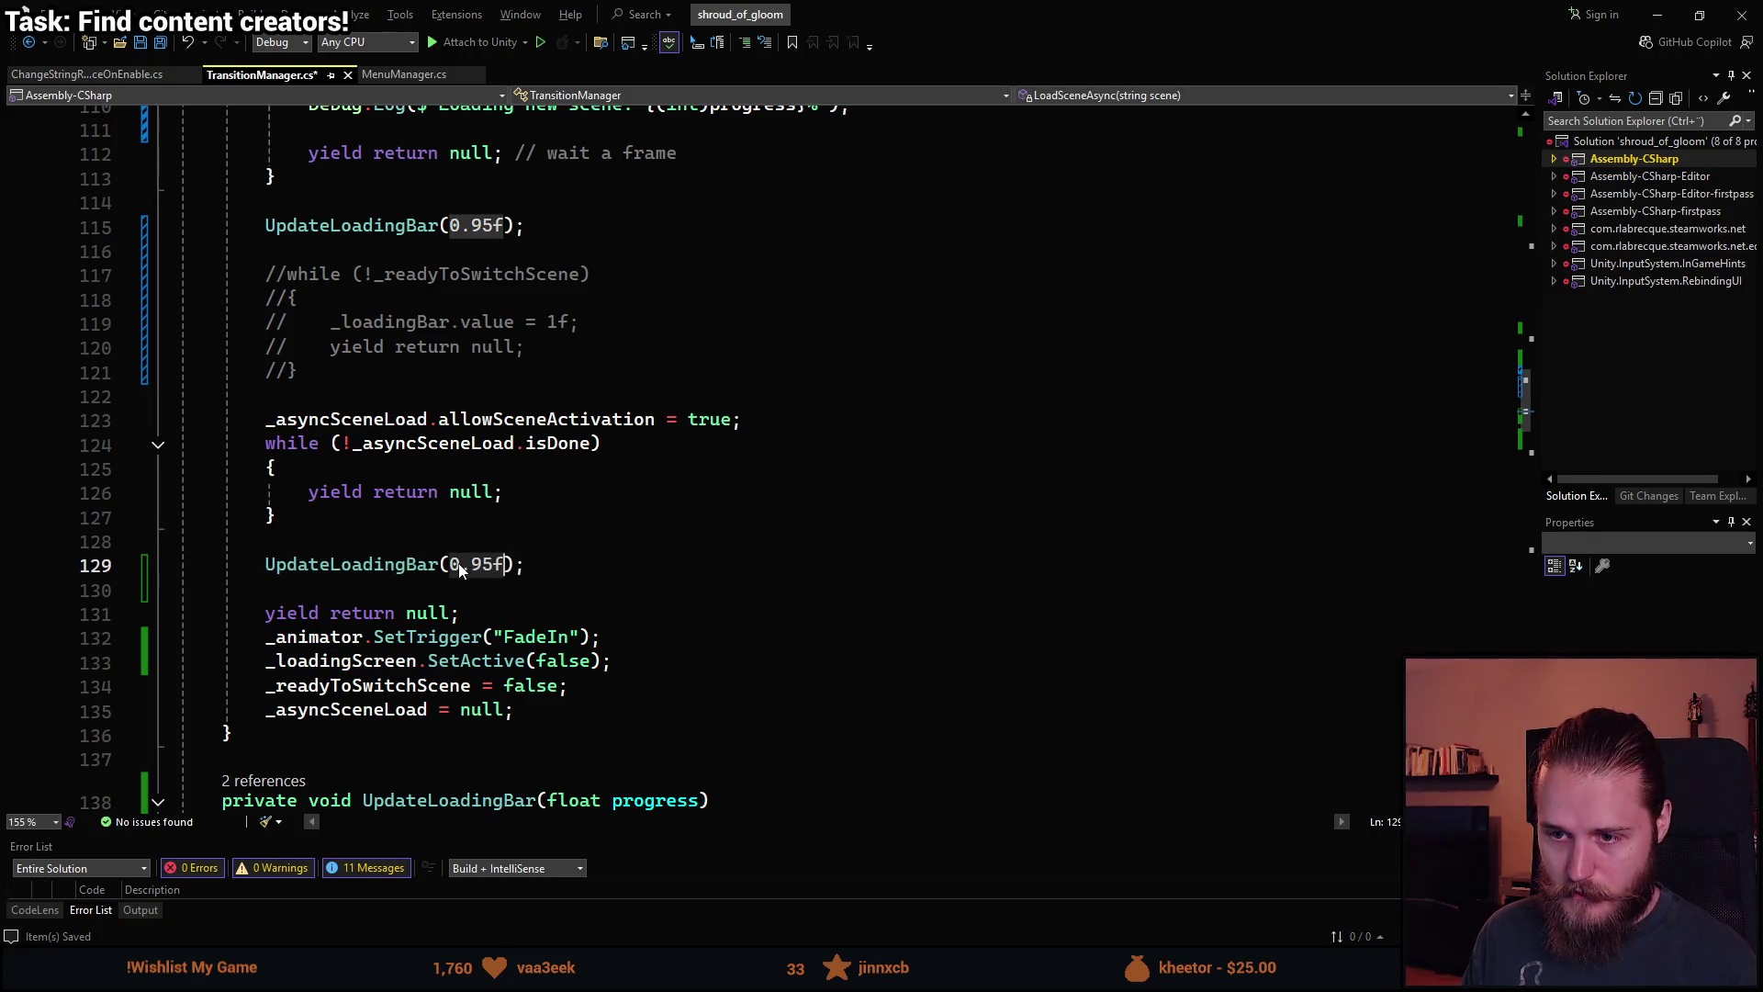
{"action": "left_click_drag", "start_coordinate": [511, 564], "coordinate": [453, 562]}
{"action": "type", "text": "1f"}
Replace lines 105–107 with UpdateLoadingBar(_asyncSceneLoad.progress) and return to Unity.
{"action": "scroll", "coordinate": [653, 551], "scroll_direction": "up", "scroll_amount": 7}
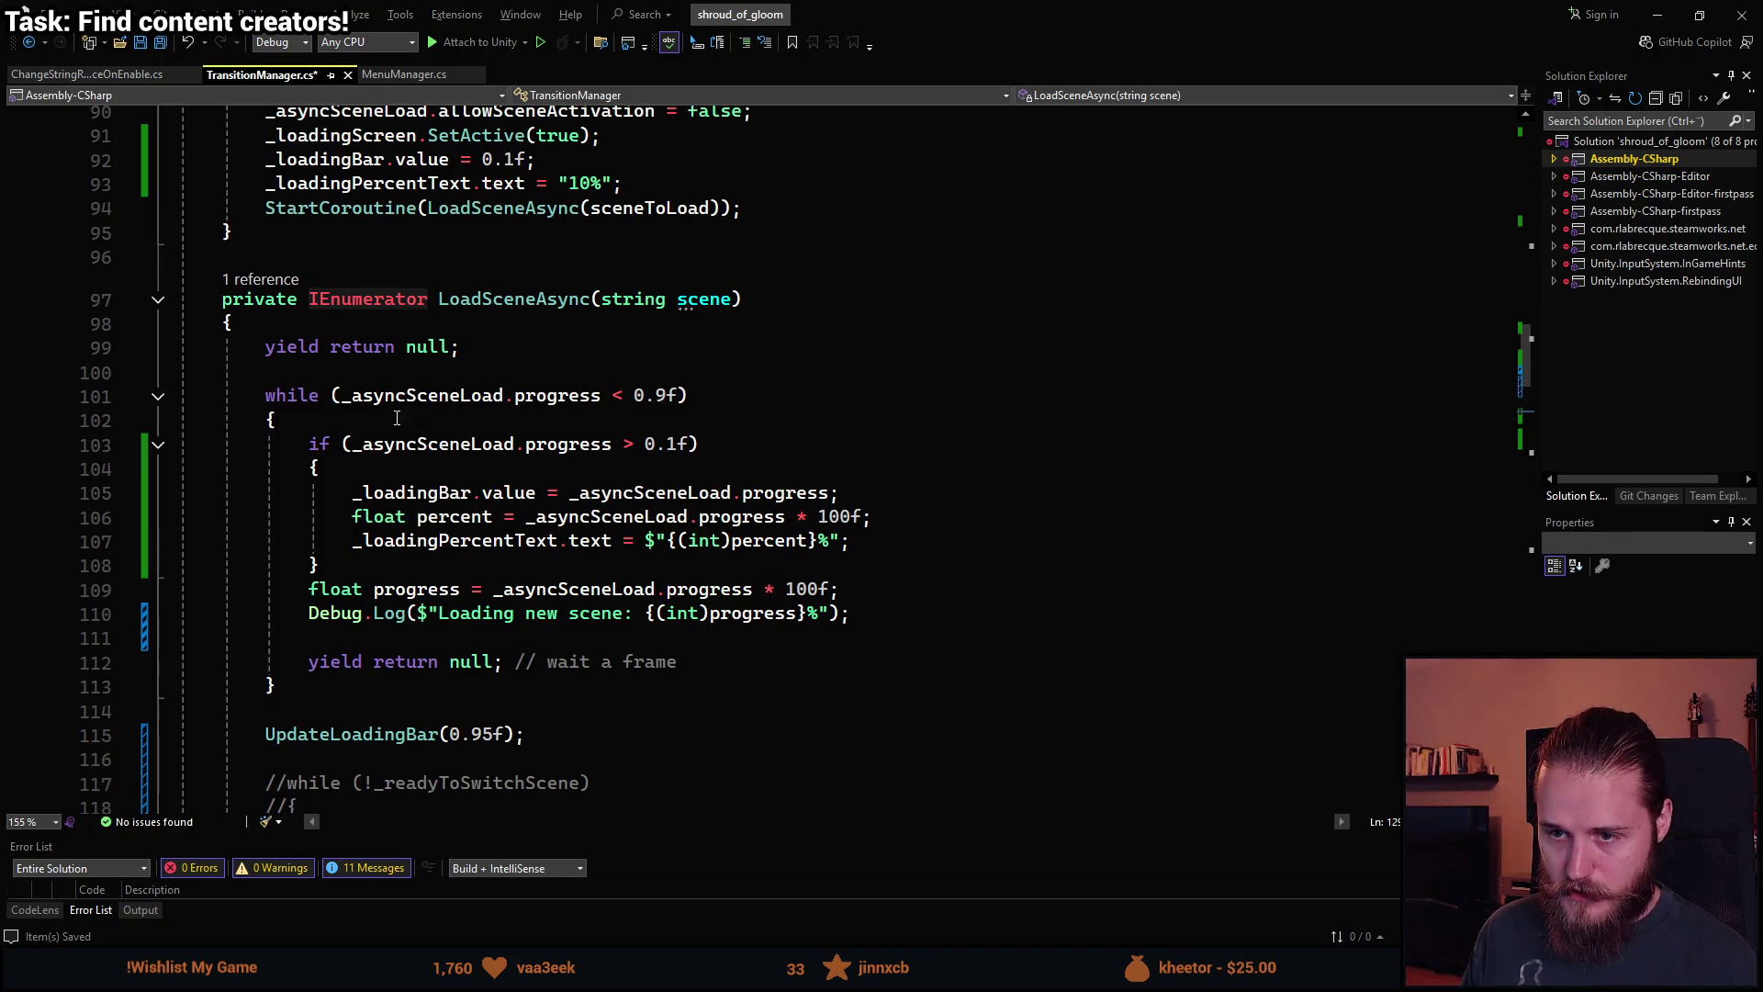
{"action": "mouse_move", "coordinate": [874, 540]}
{"action": "left_mouse_down"}
{"action": "mouse_move", "coordinate": [358, 517]}
{"action": "mouse_move", "coordinate": [352, 492]}
{"action": "left_mouse_up"}
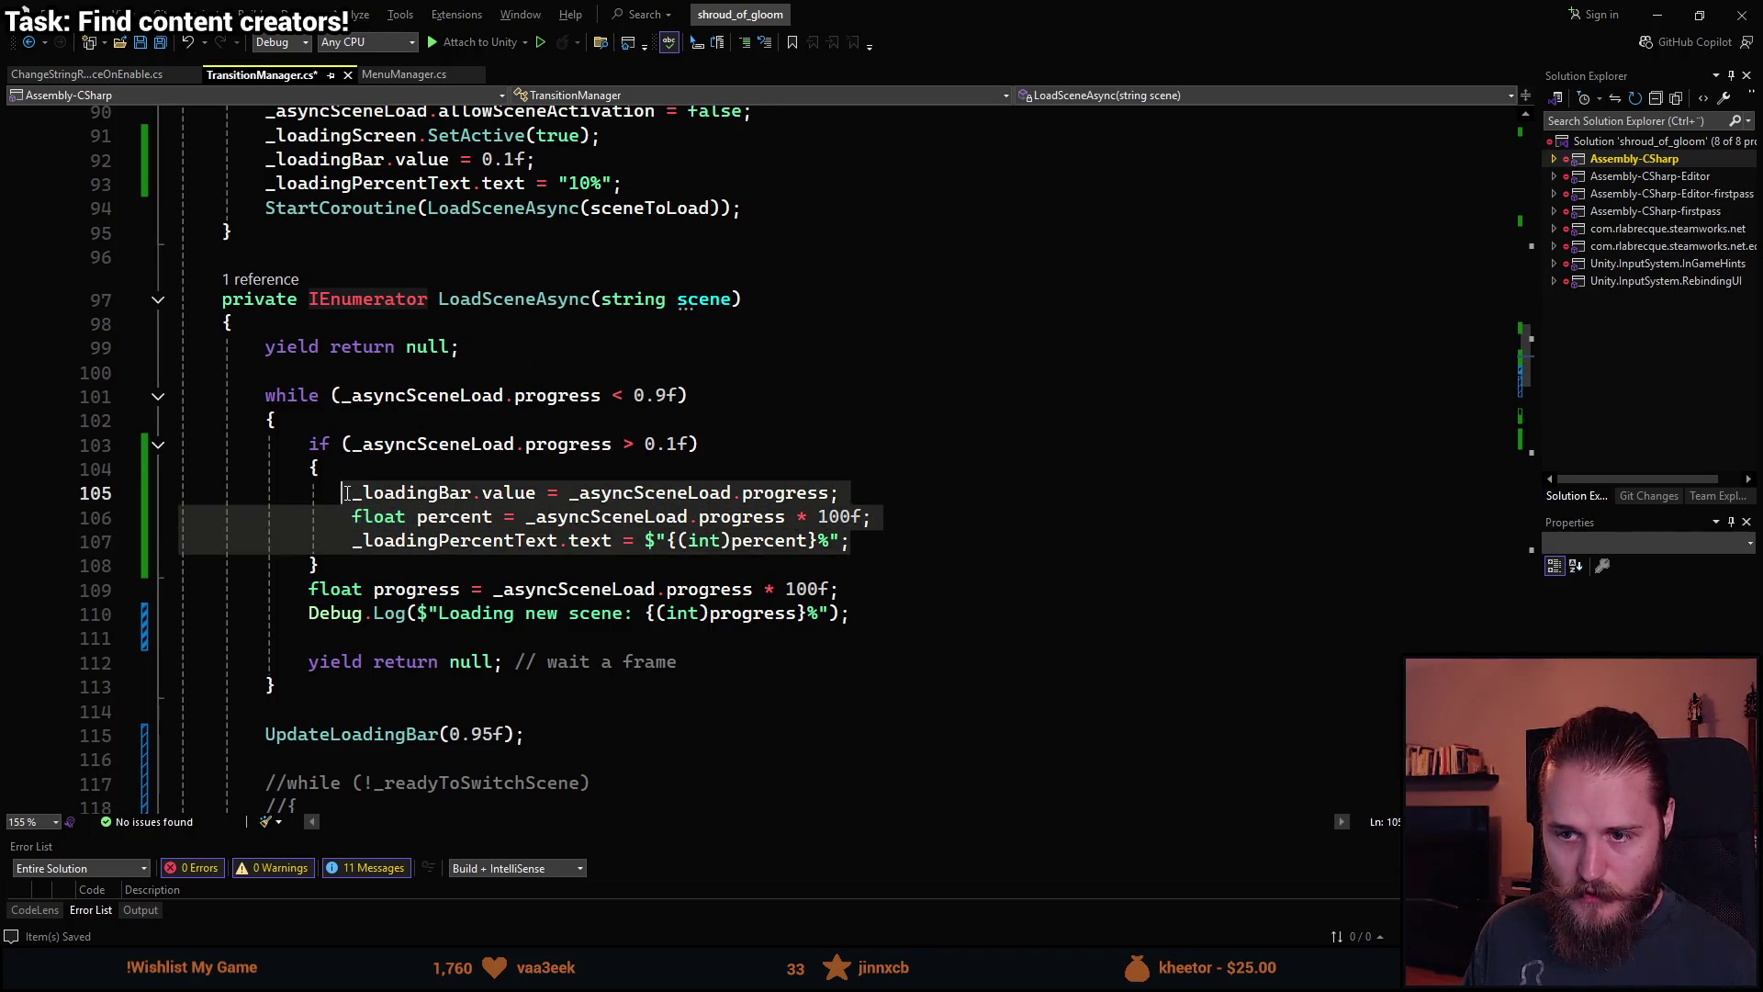
{"action": "key", "text": "ctrl+v"}
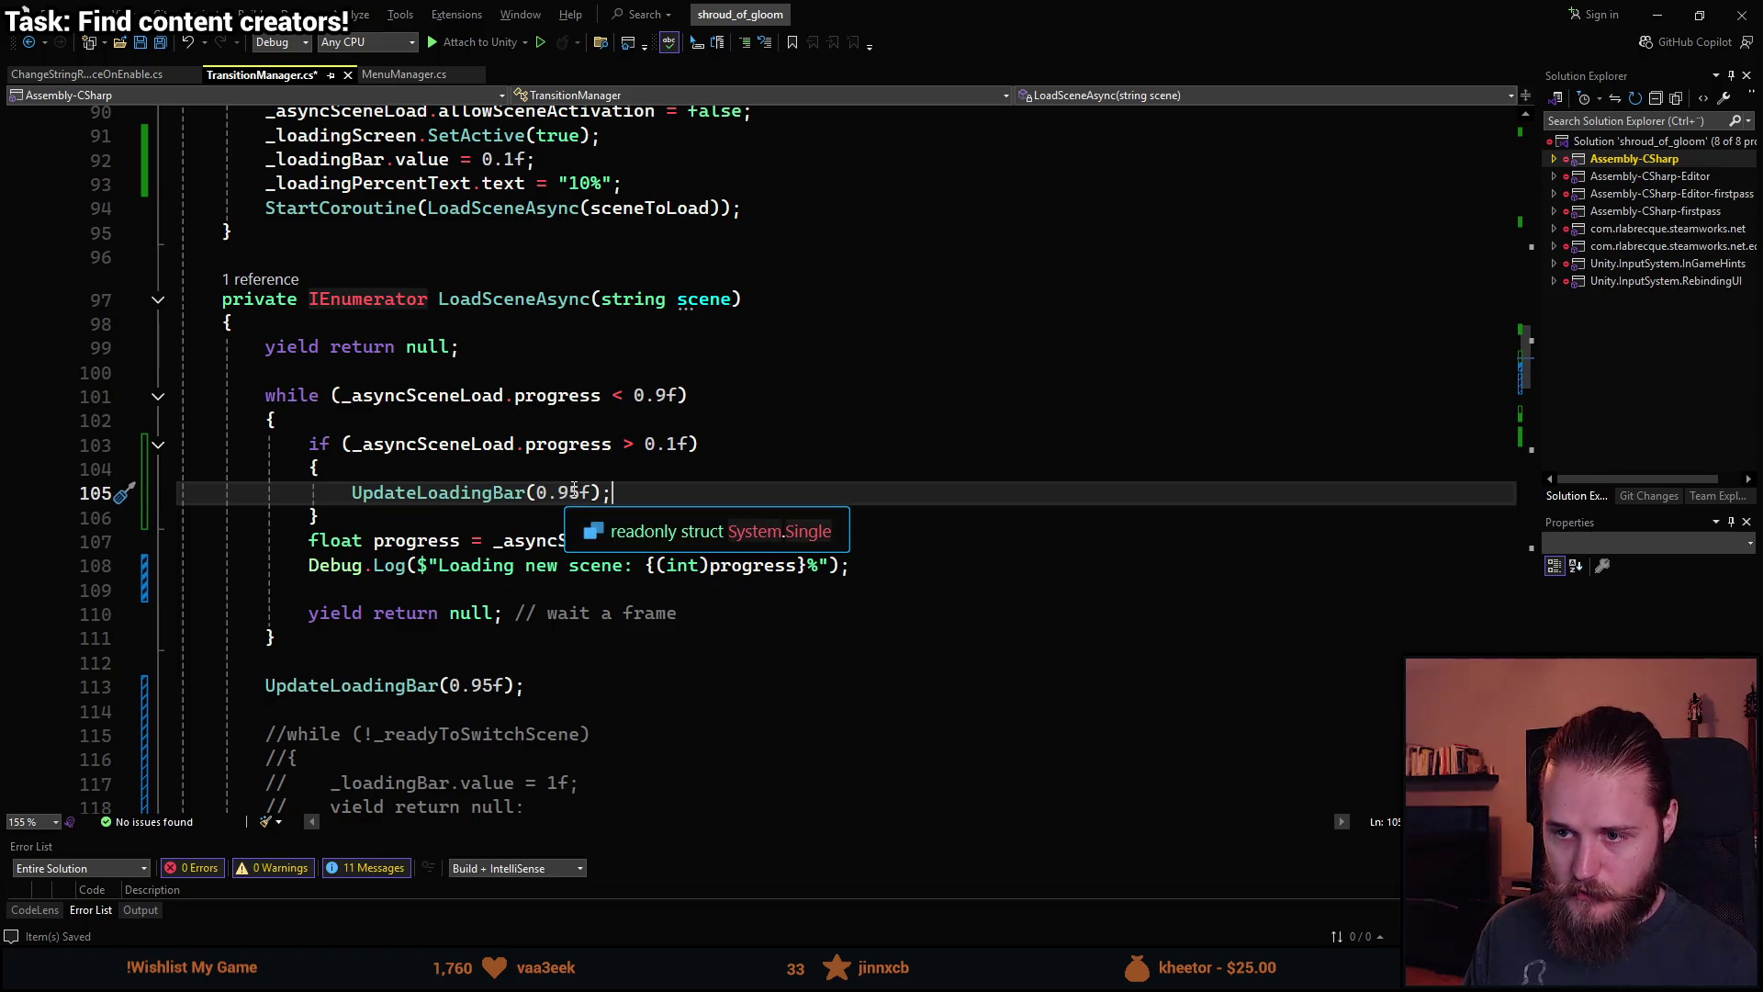
{"action": "left_click_drag", "start_coordinate": [587, 494], "coordinate": [536, 492]}
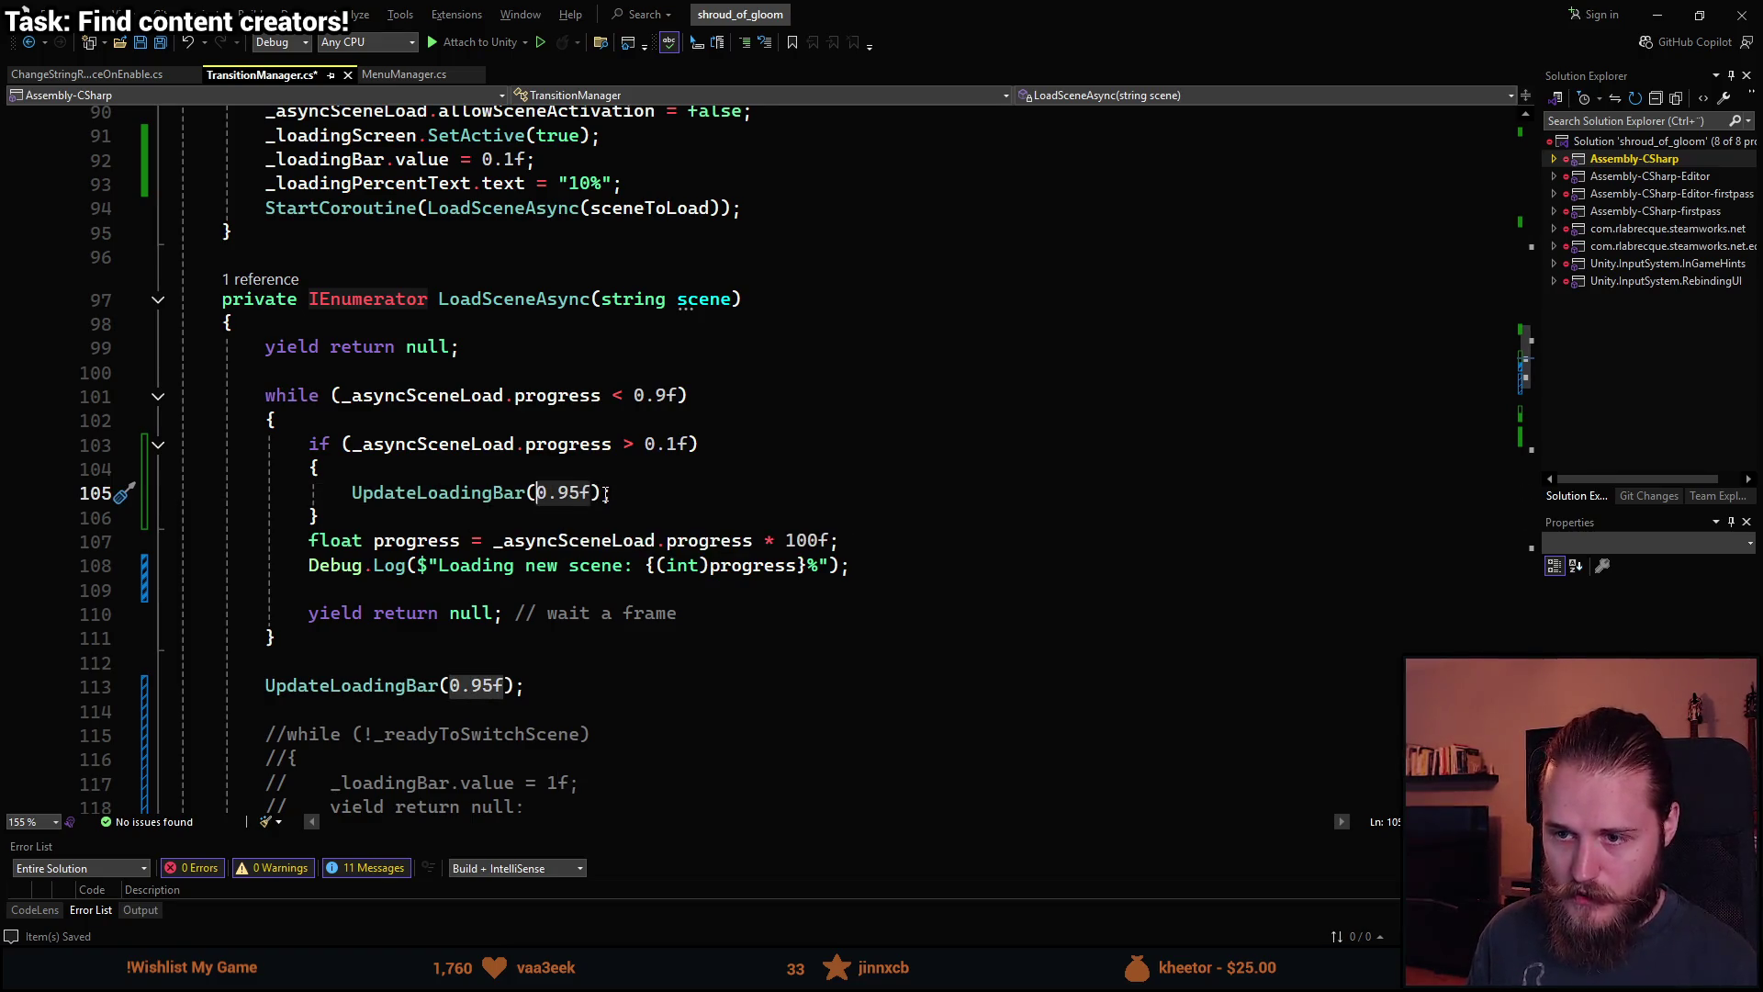
{"action": "type", "text": "_as"}
{"action": "key", "text": "Tab"}
{"action": "type", "text": "."}
{"action": "key", "text": "Tab"}
{"action": "key", "text": "alt+Tab"}
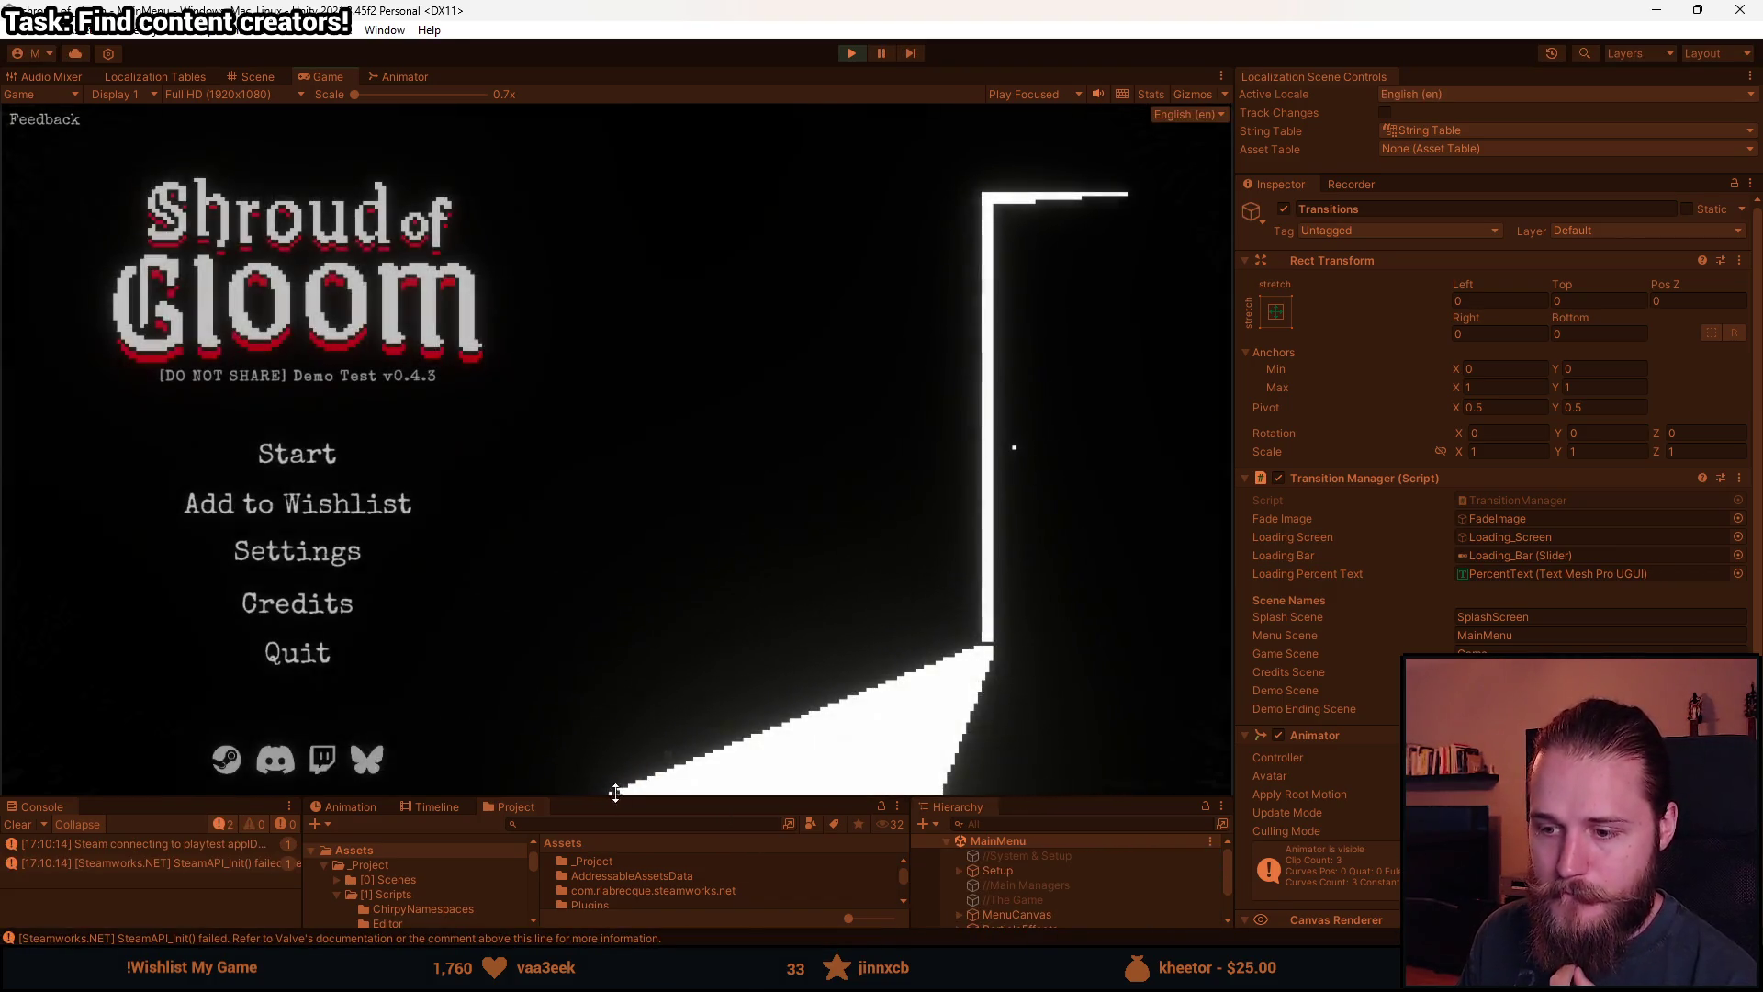
{"action": "left_click", "coordinate": [317, 454]}
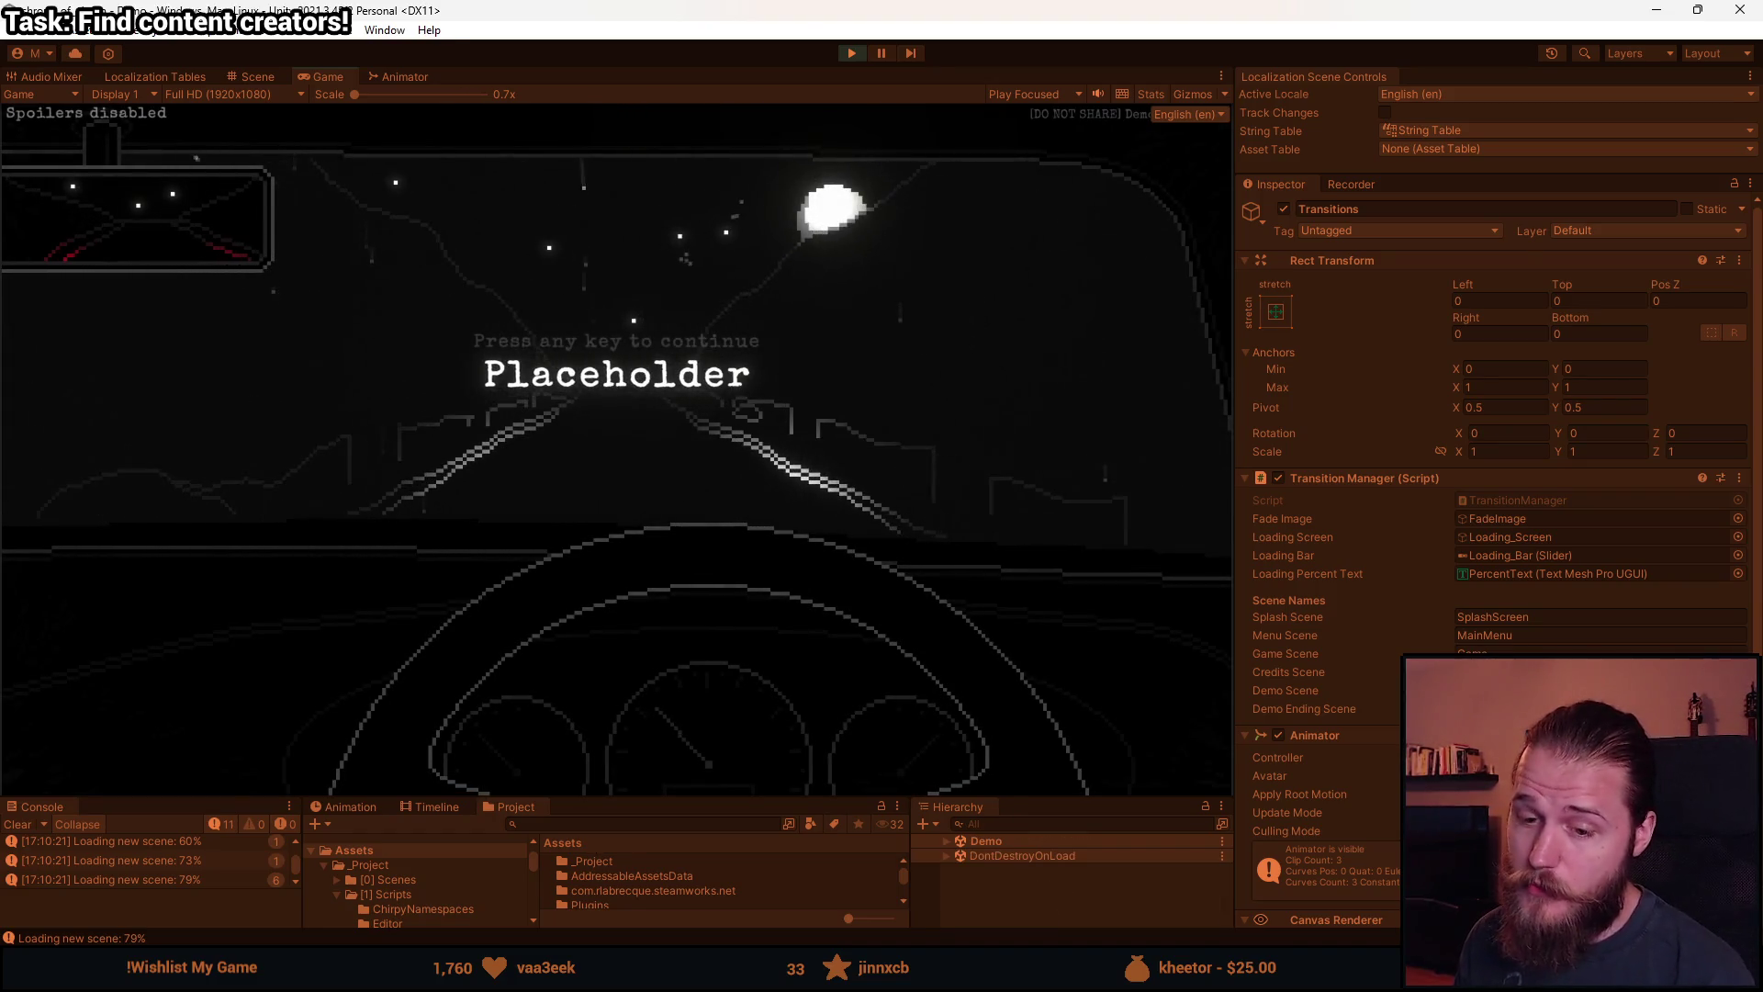
{"action": "key", "text": "Escape"}
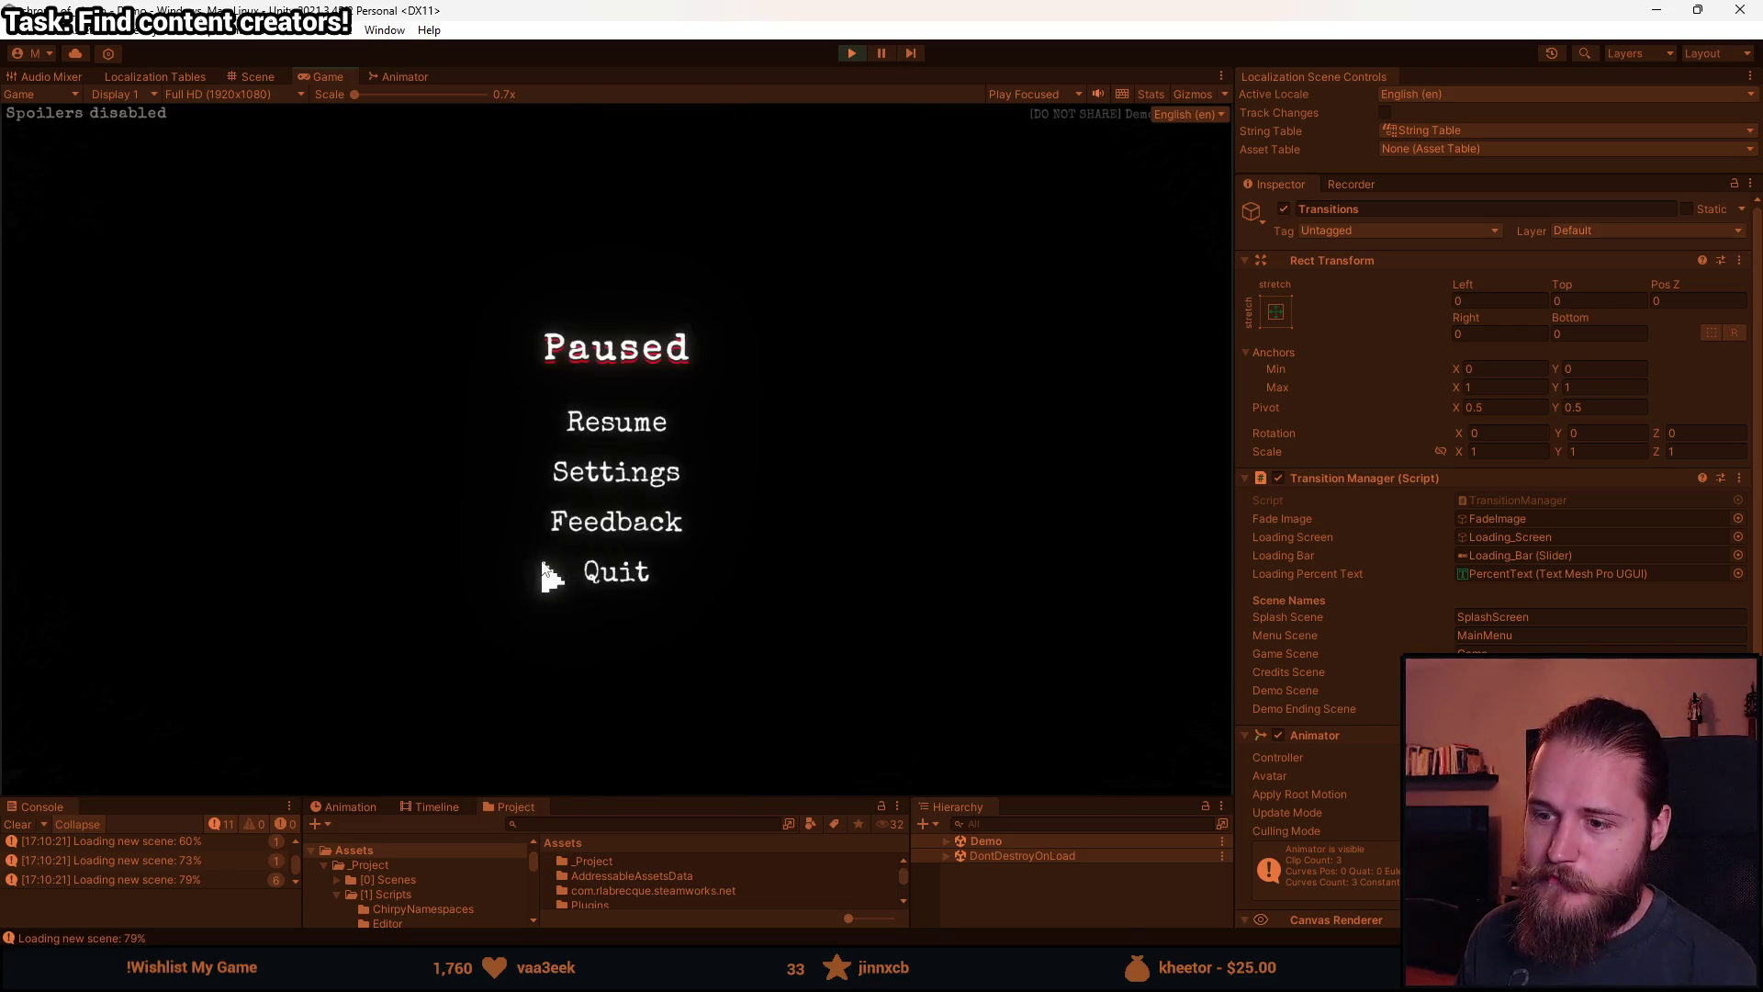
{"action": "left_click", "coordinate": [626, 568]}
{"action": "left_click", "coordinate": [628, 516]}
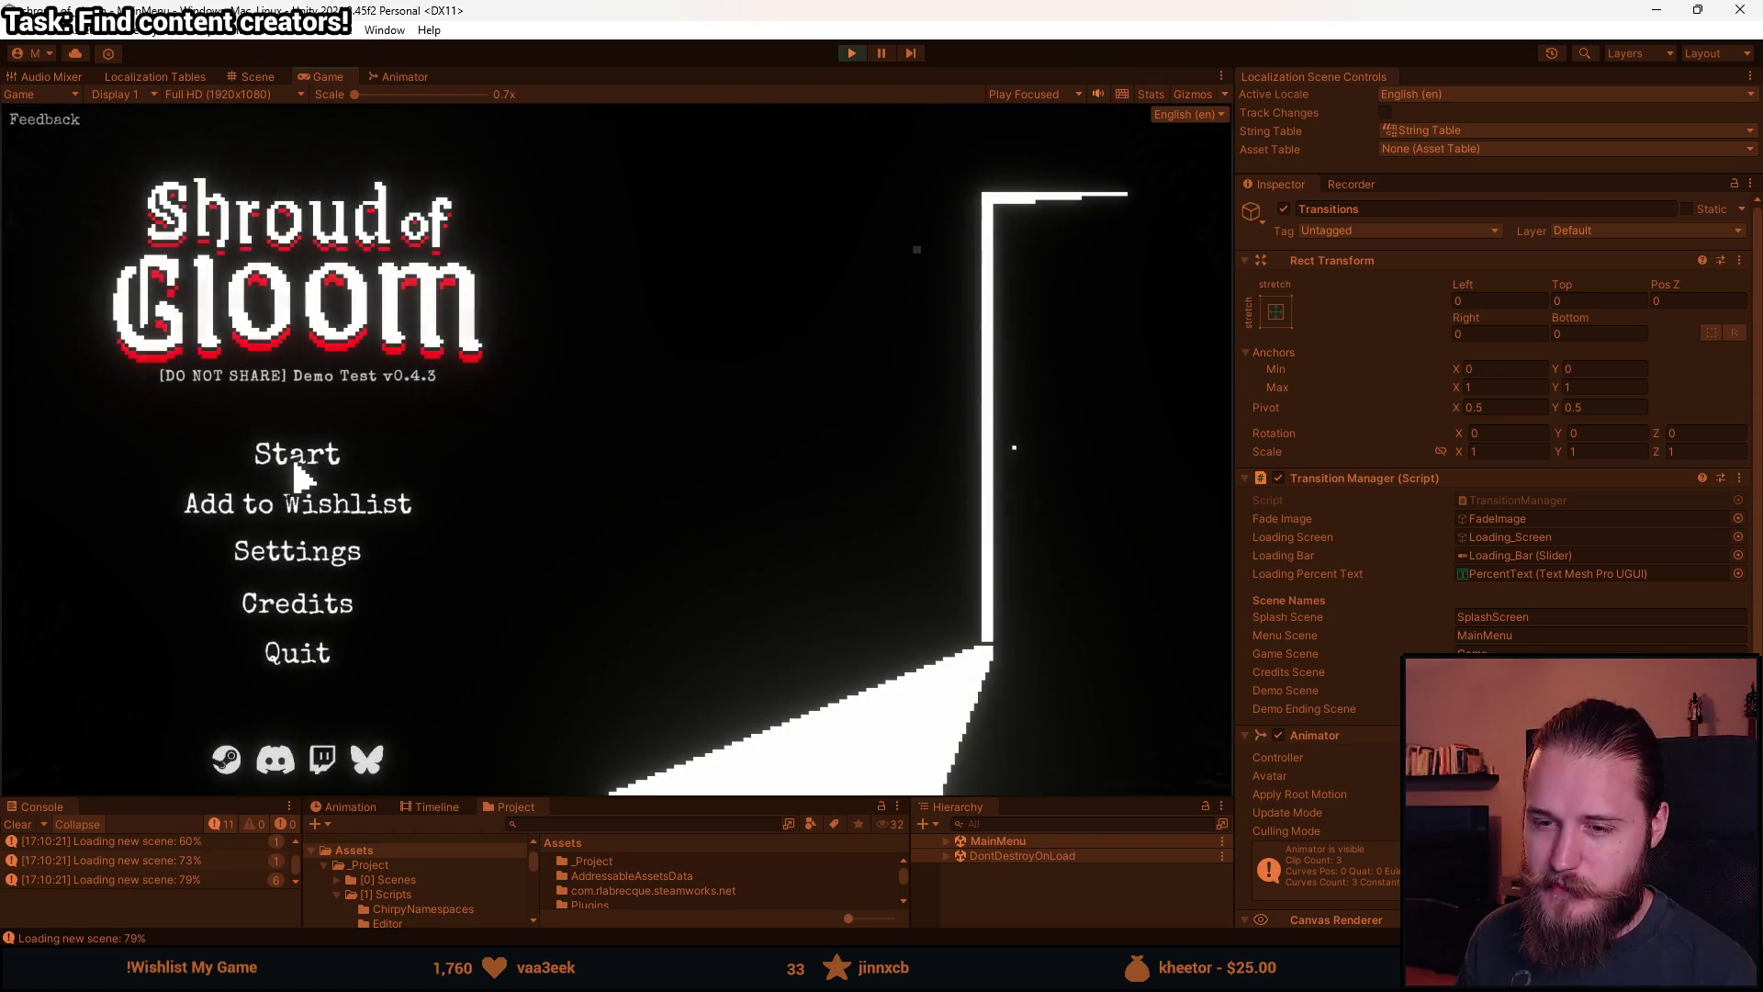
{"action": "left_click", "coordinate": [294, 464]}
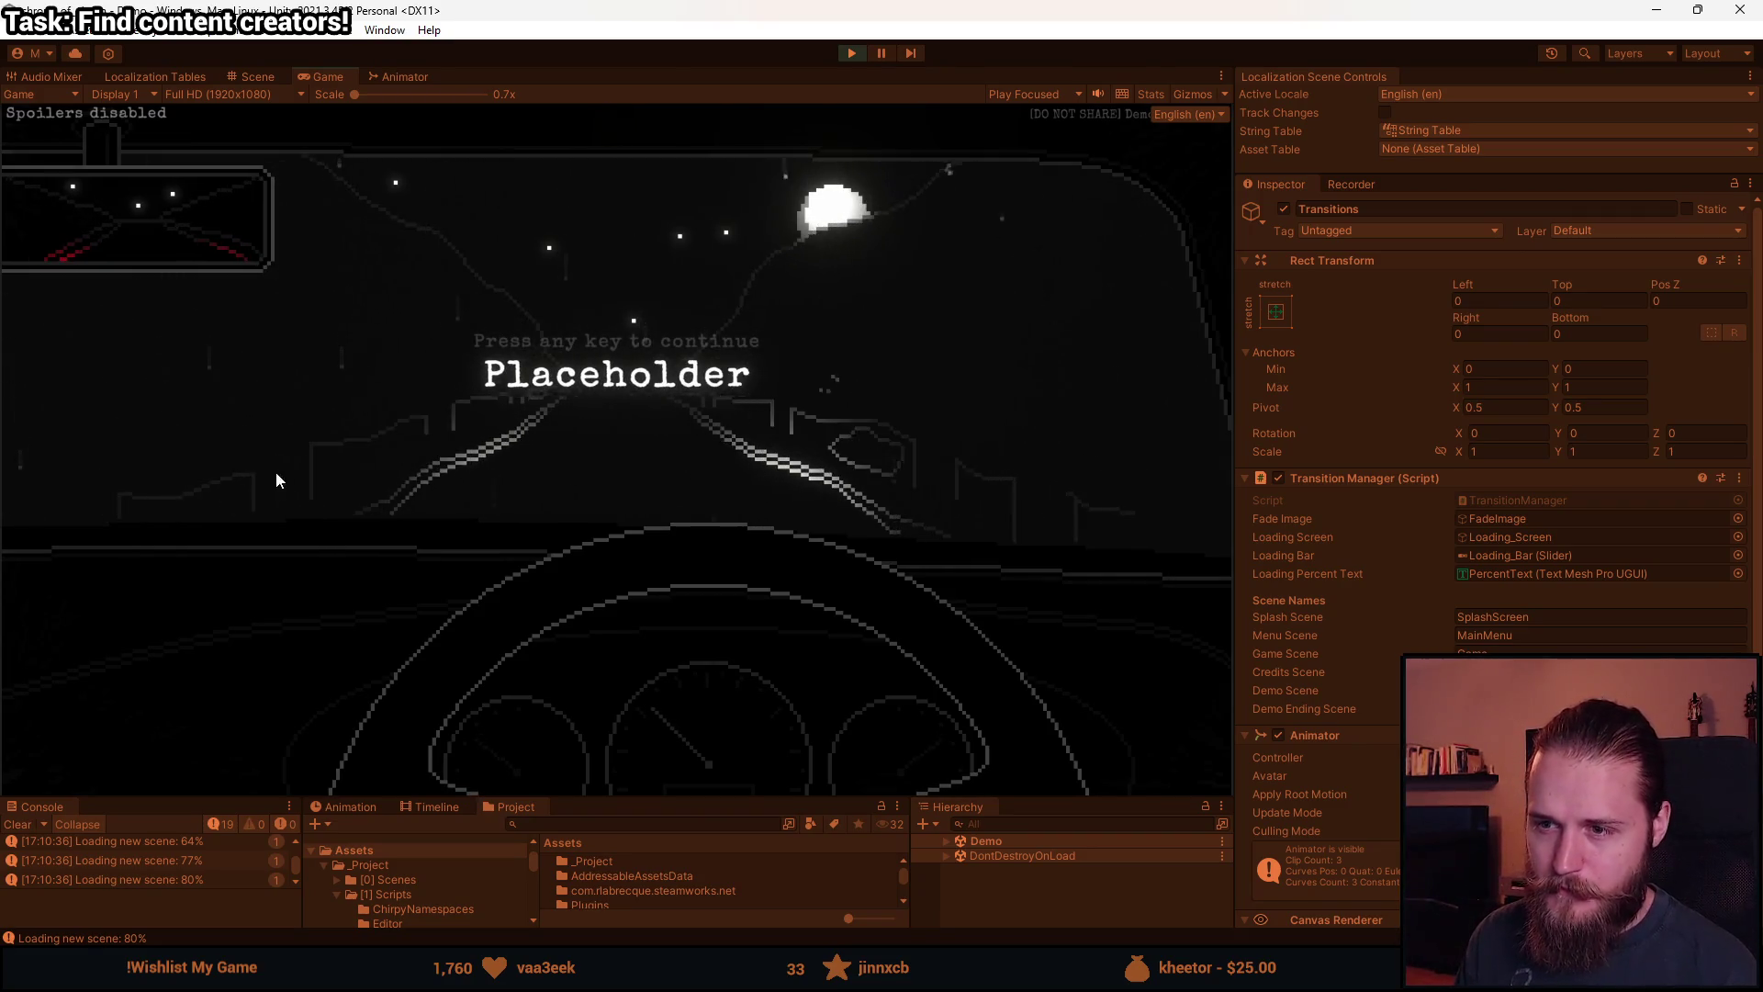
{"action": "key", "text": "Escape"}
{"action": "left_click", "coordinate": [601, 577]}
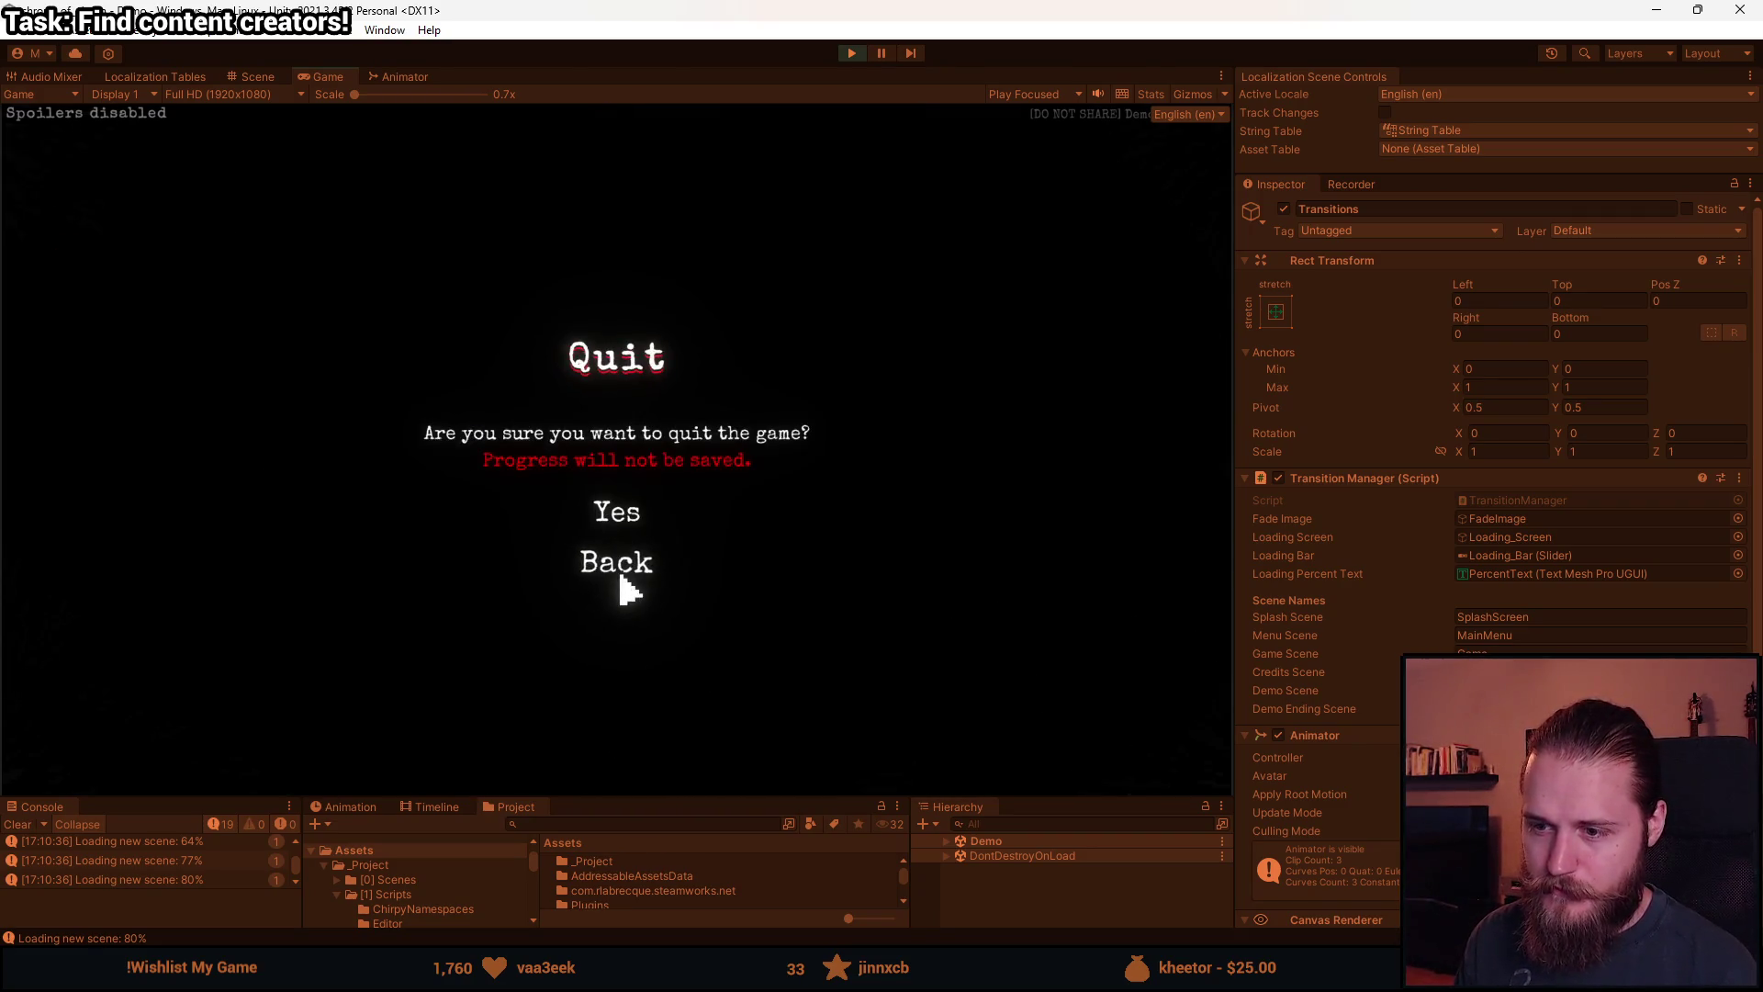
{"action": "left_click", "coordinate": [627, 522]}
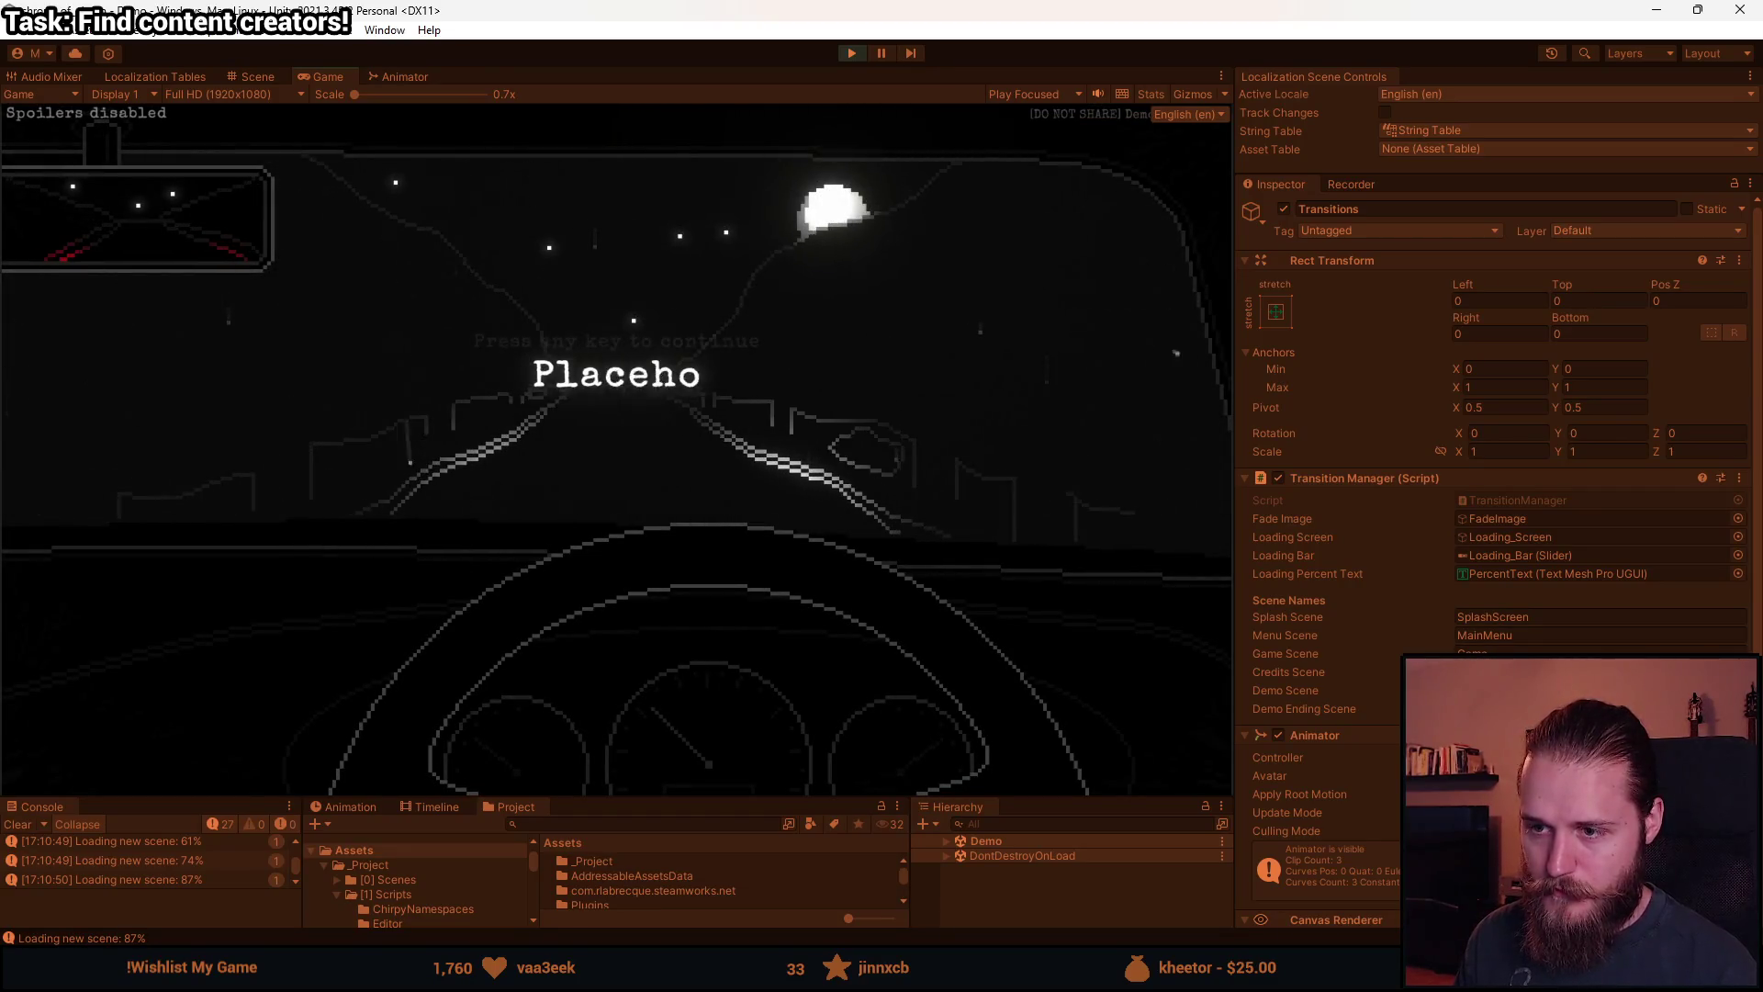
{"action": "key", "text": "Escape"}
{"action": "left_click", "coordinate": [628, 588]}
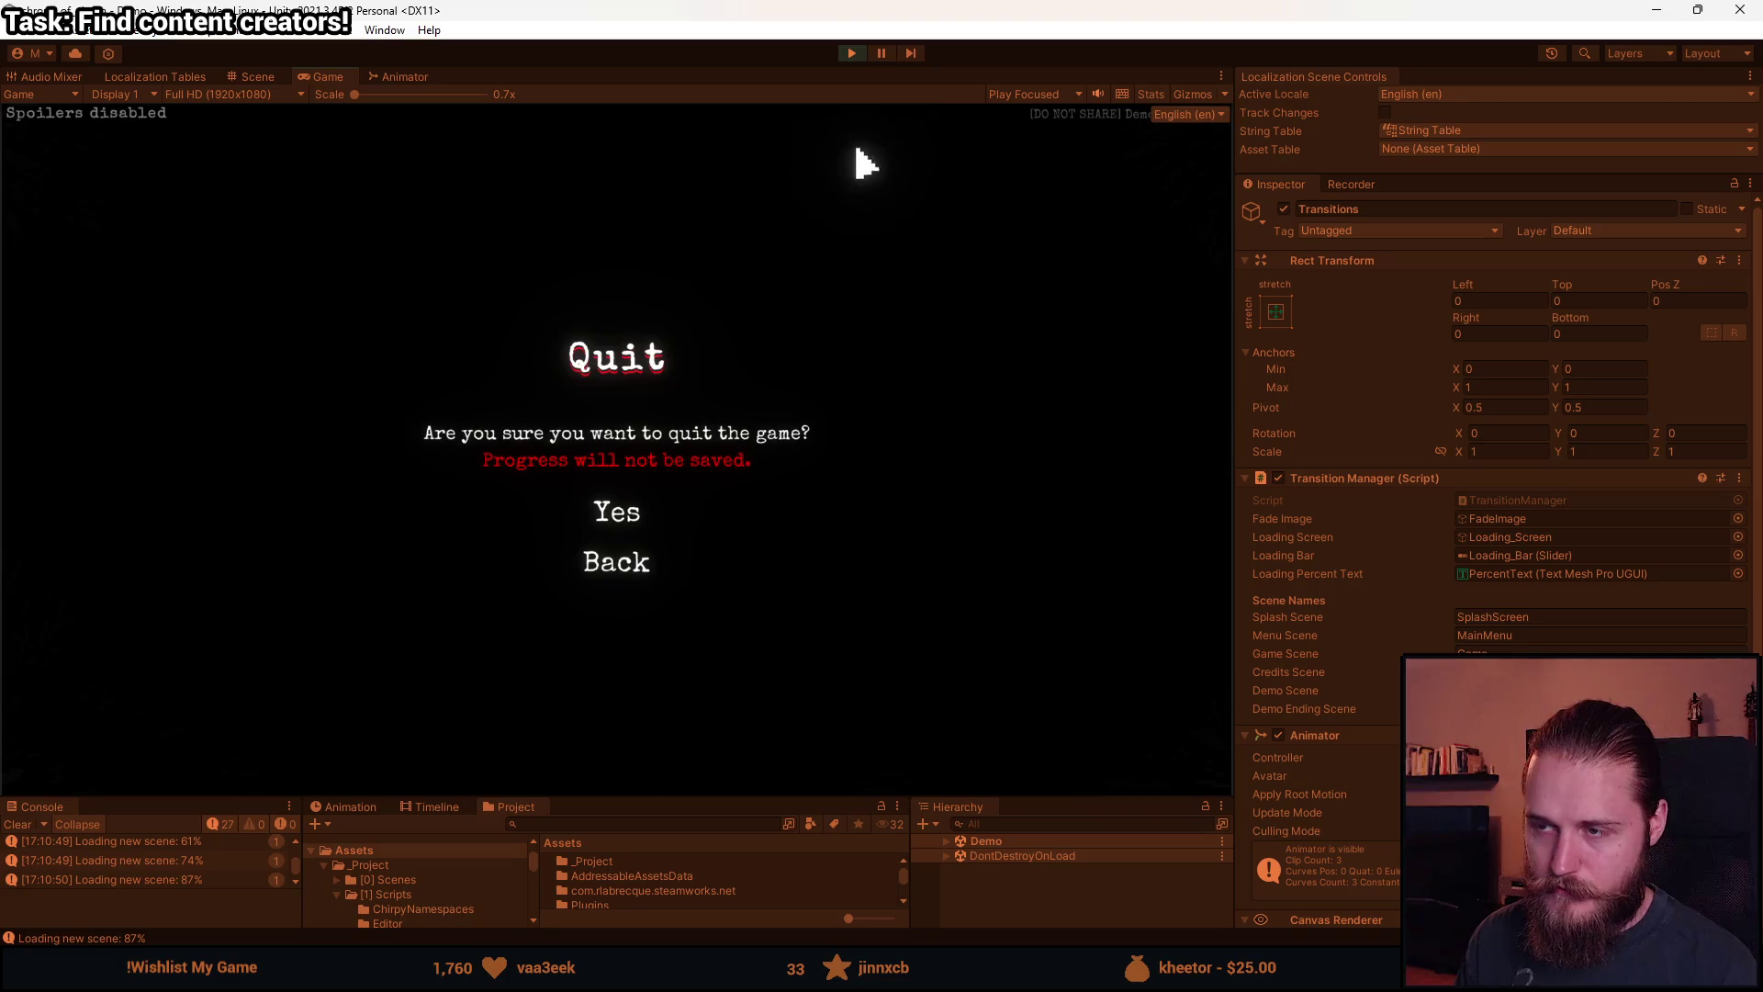
{"action": "left_click", "coordinate": [852, 53]}
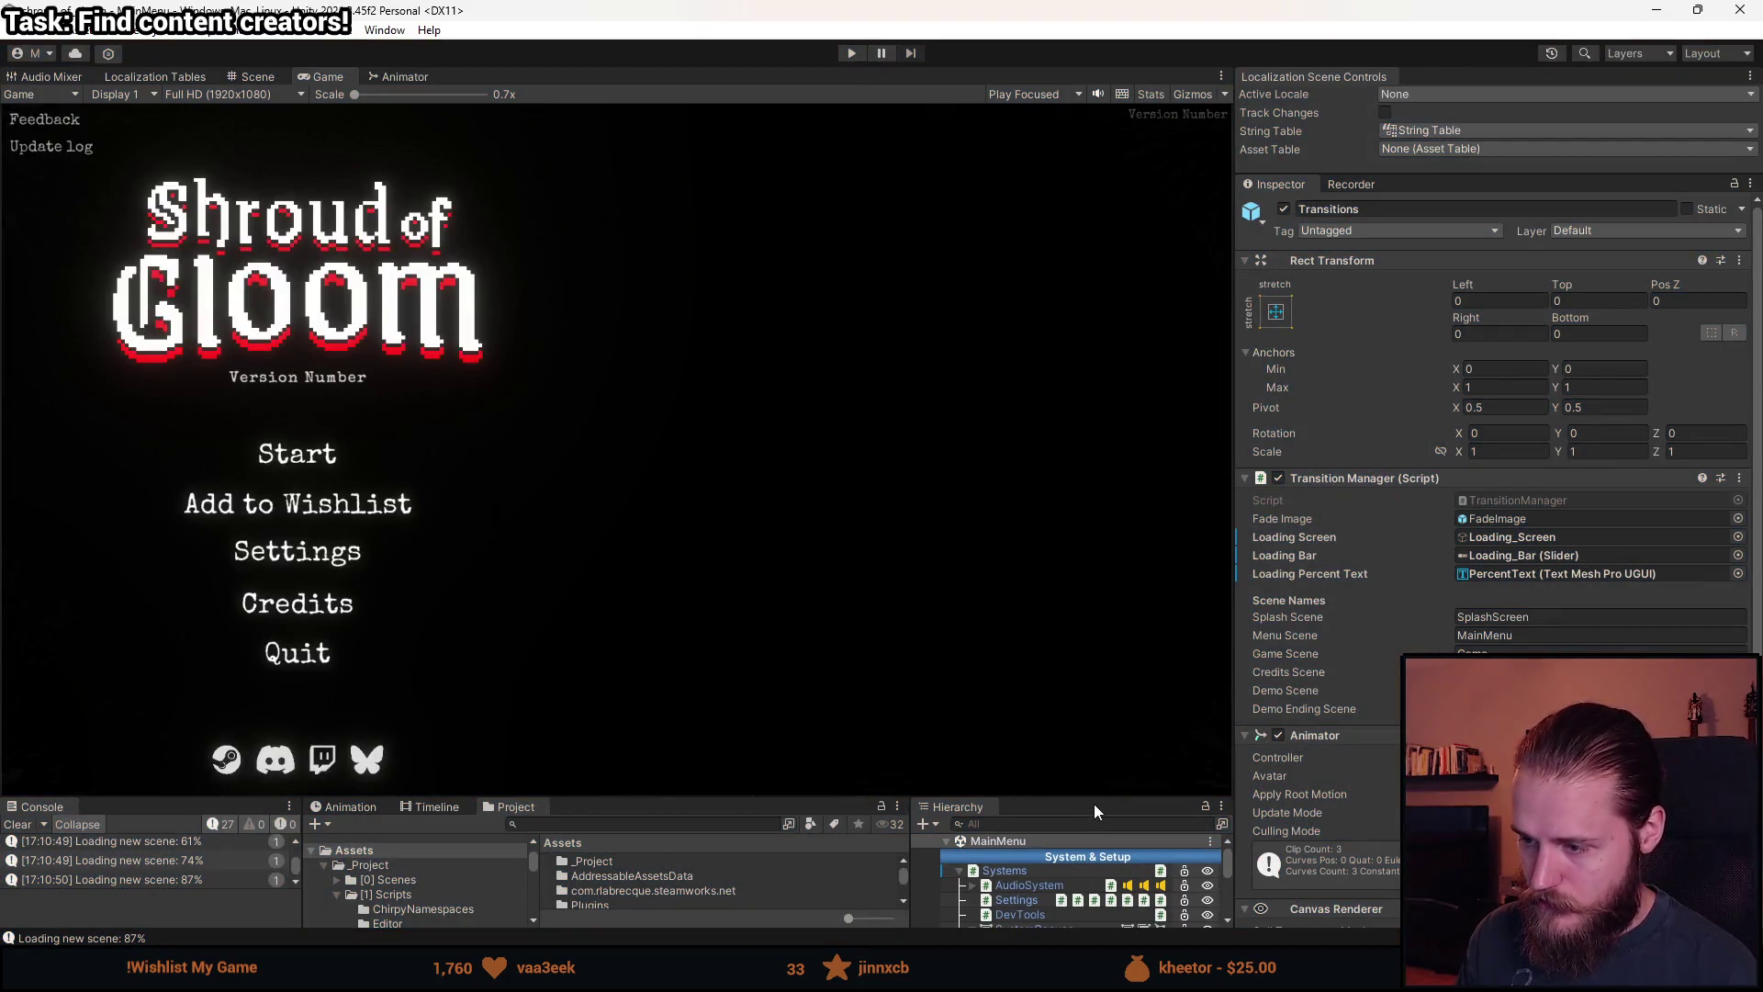
Review the Systems prefab overrides, then open the SplashScreen scene and enter Play mode.
{"action": "left_click_drag", "start_coordinate": [1093, 803], "coordinate": [1094, 727]}
{"action": "left_click", "coordinate": [1005, 795]}
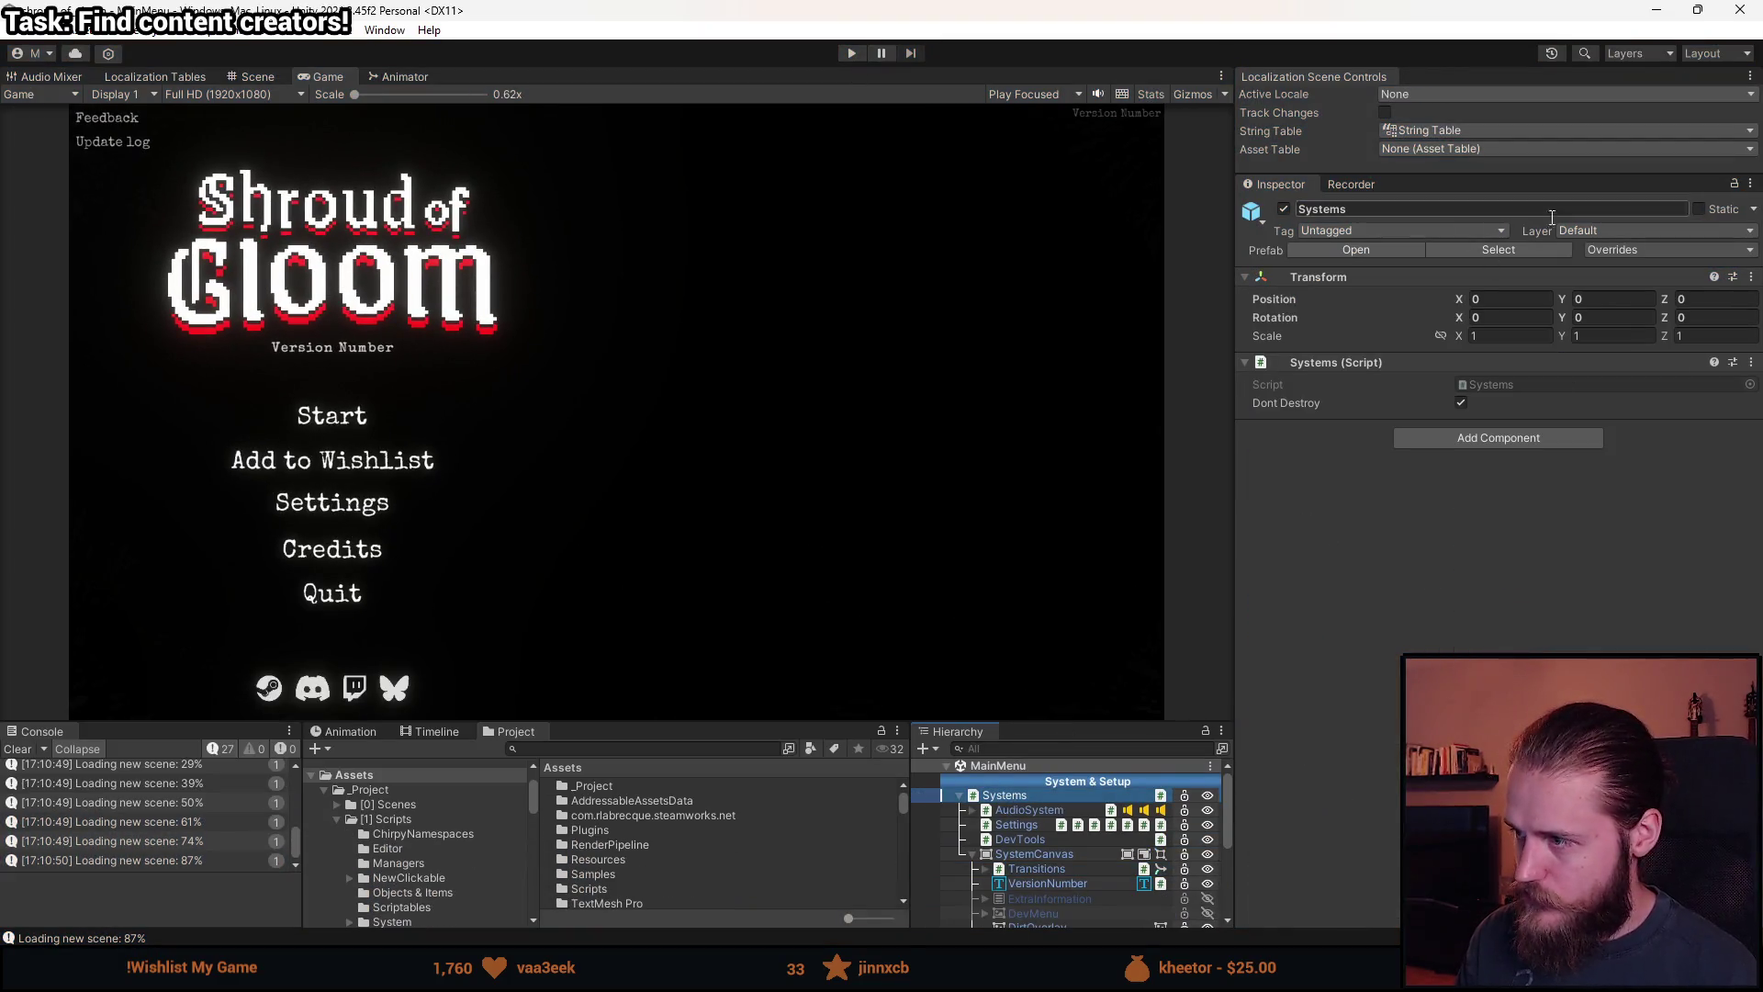
{"action": "left_click", "coordinate": [1627, 250]}
{"action": "left_click", "coordinate": [928, 801]}
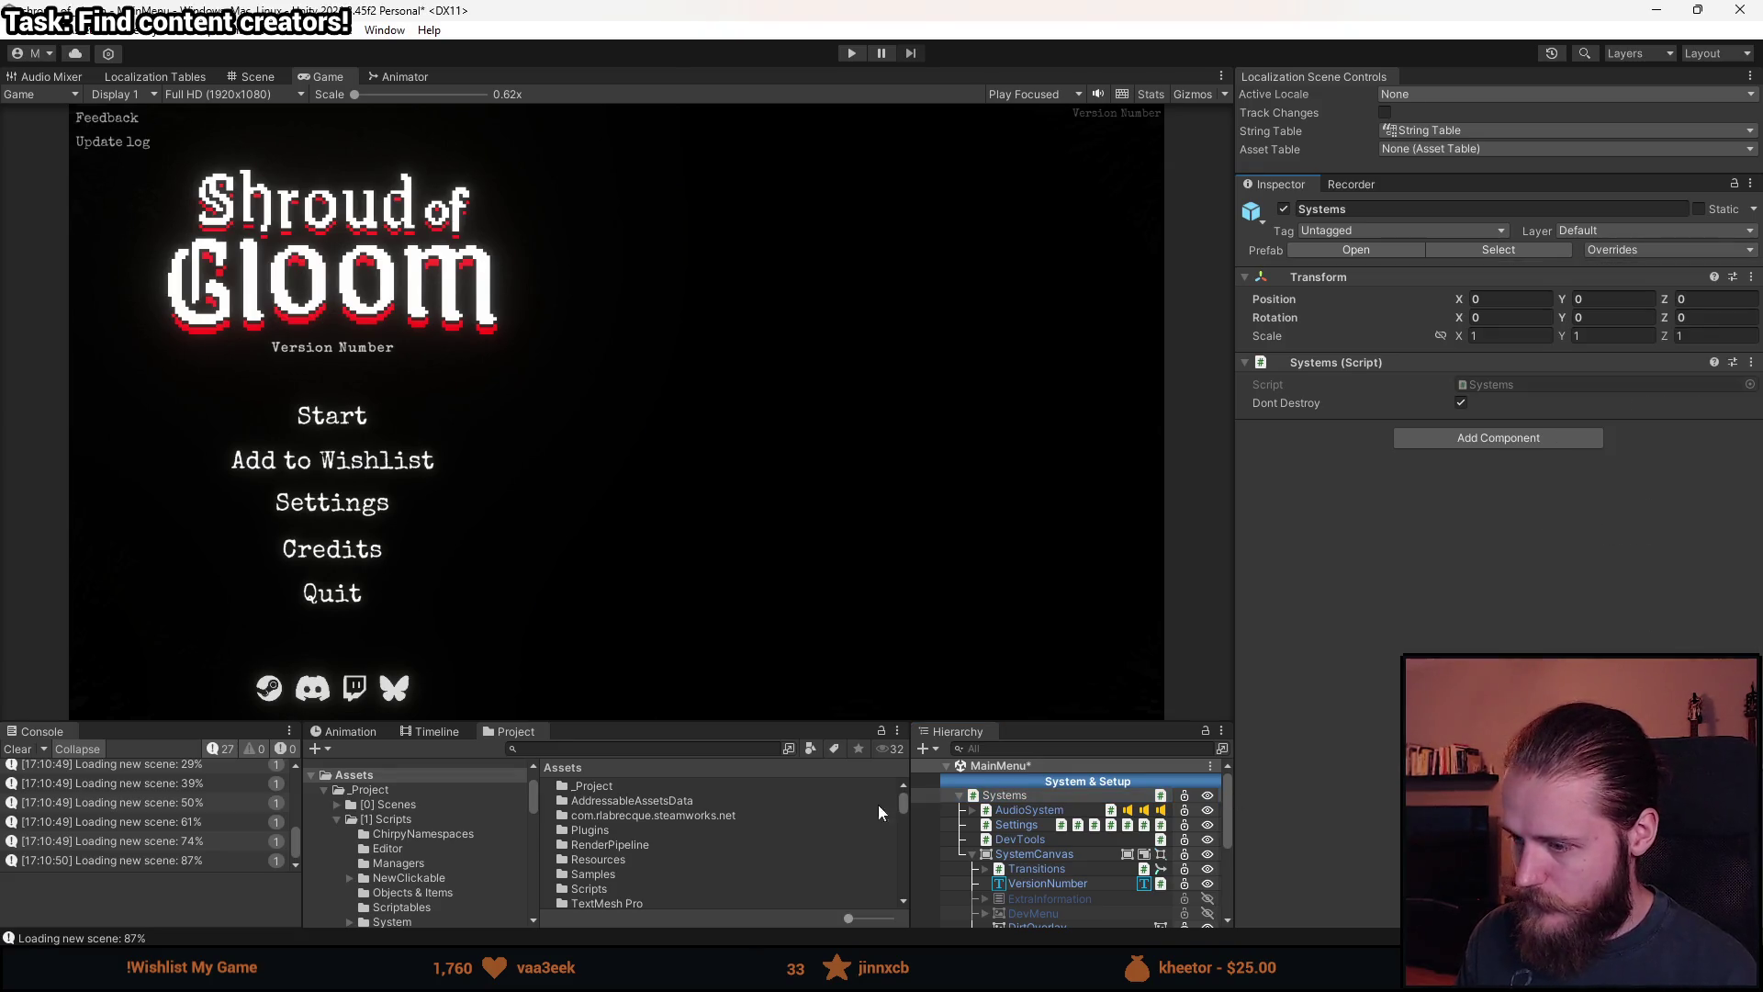
{"action": "left_click", "coordinate": [407, 805]}
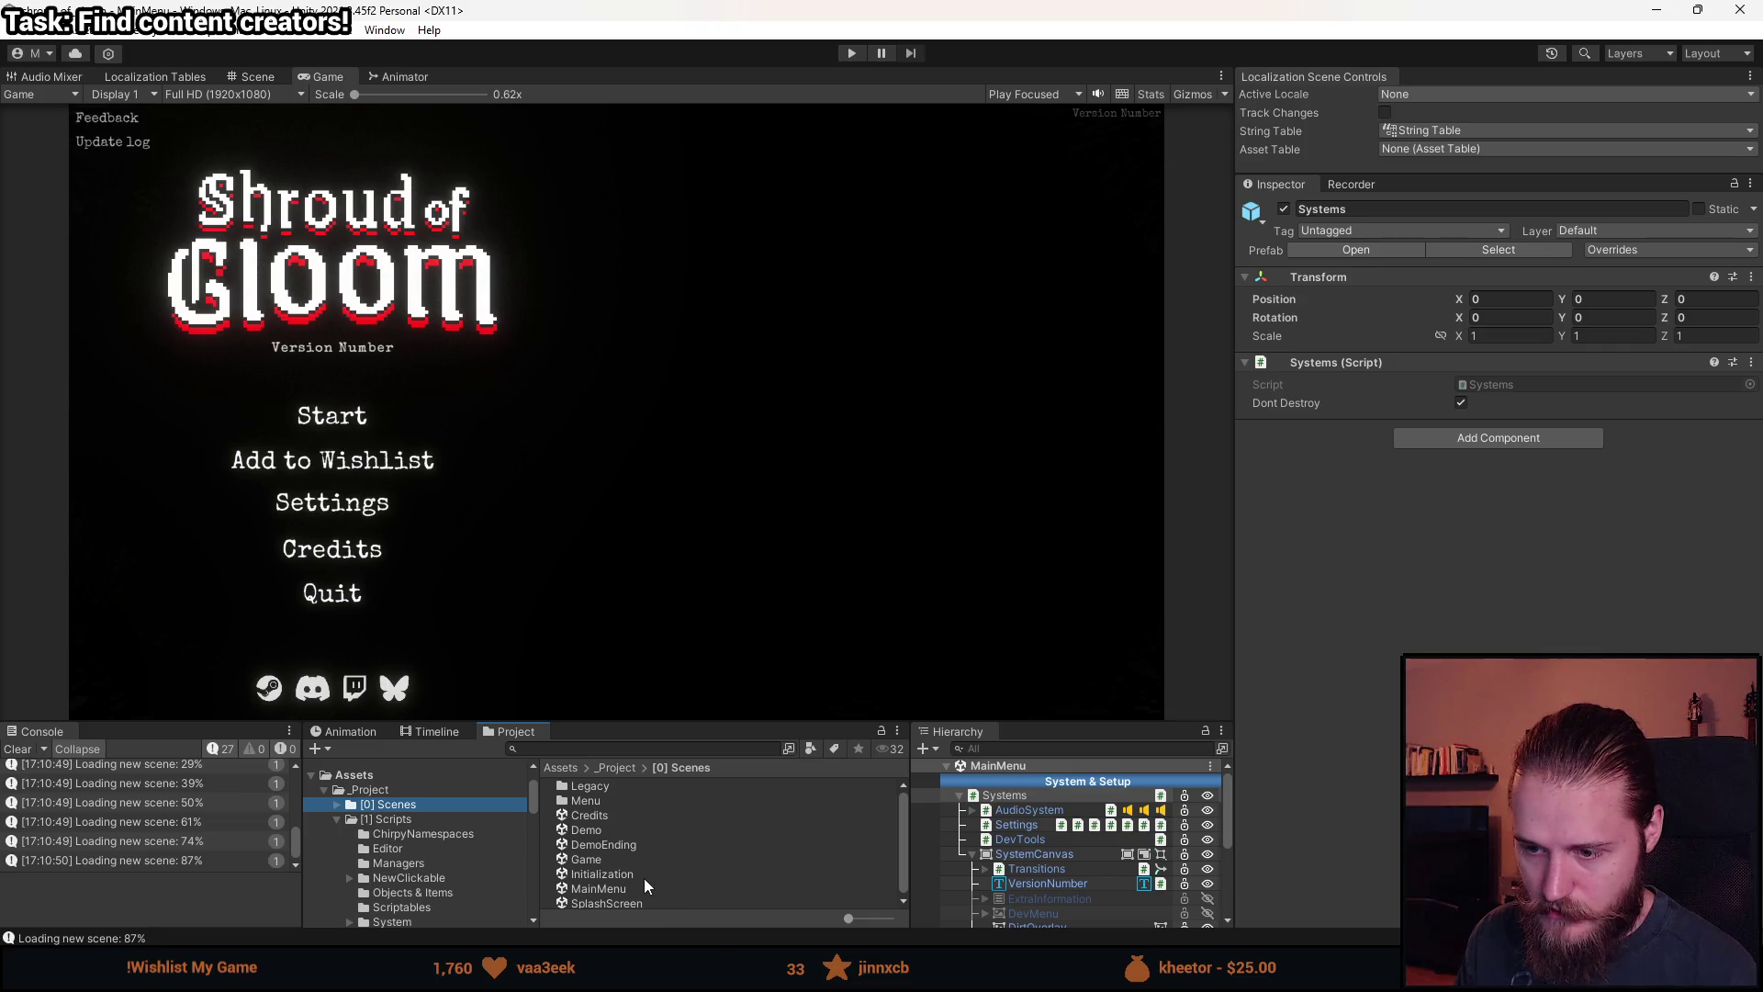
{"action": "double_click", "coordinate": [593, 904]}
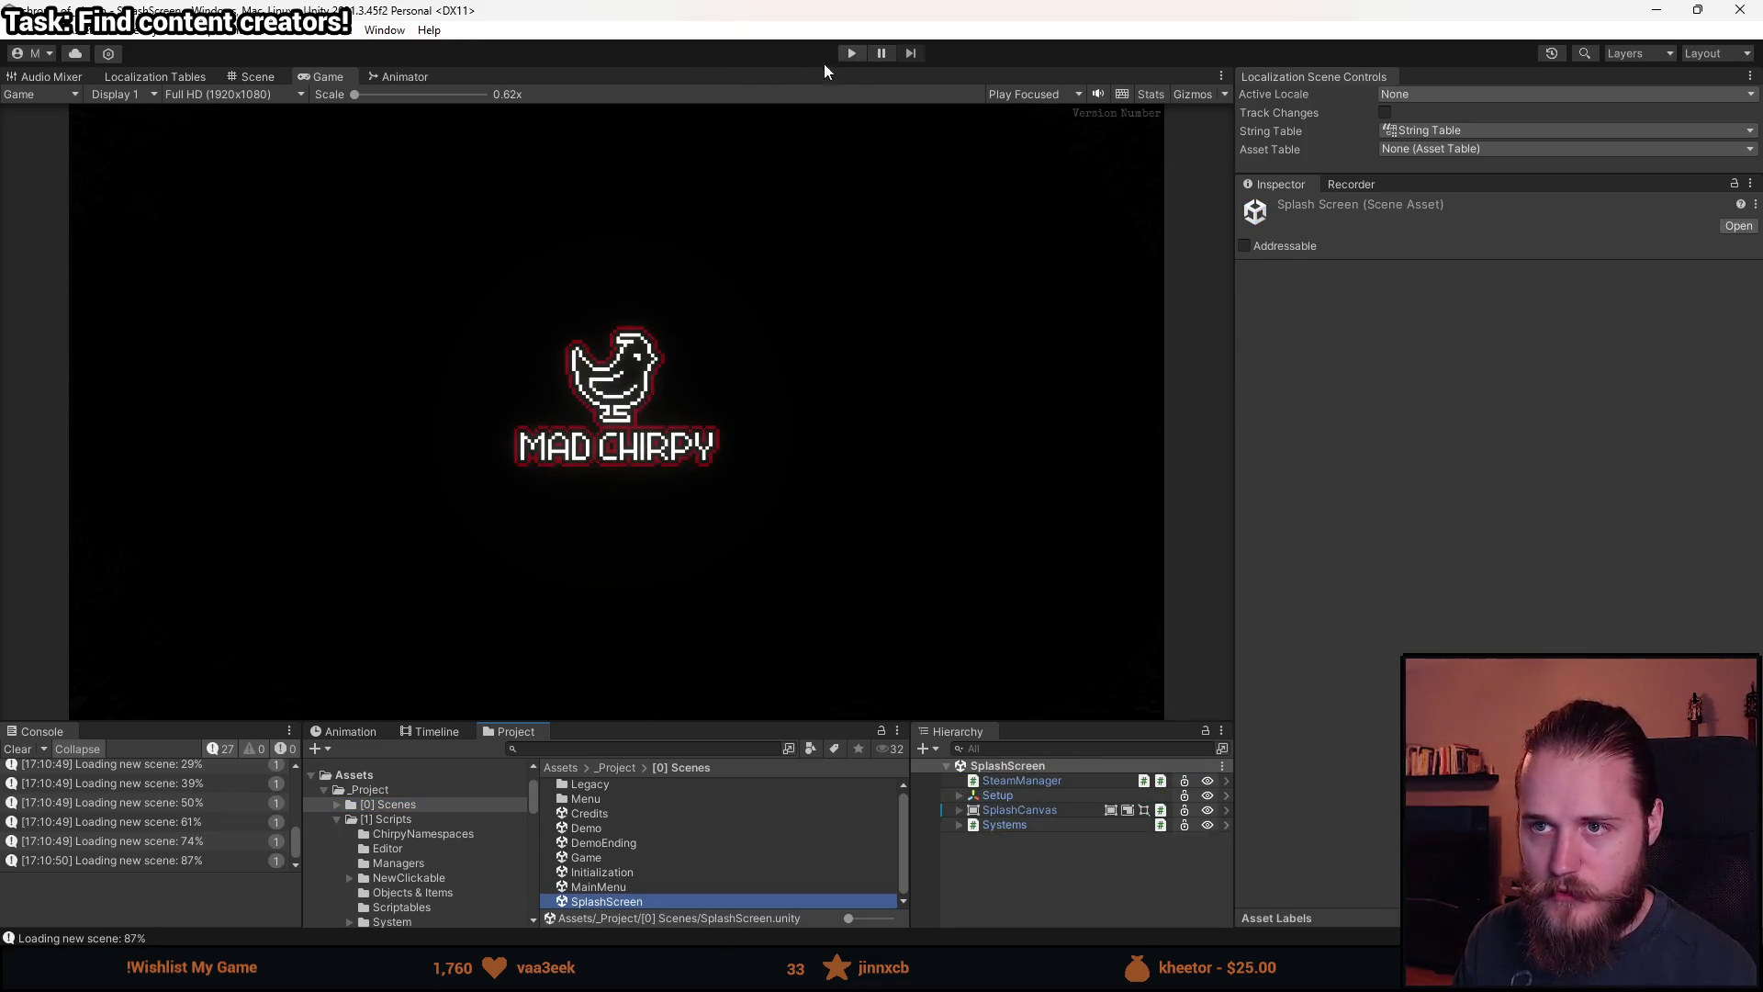
{"action": "left_click", "coordinate": [851, 53]}
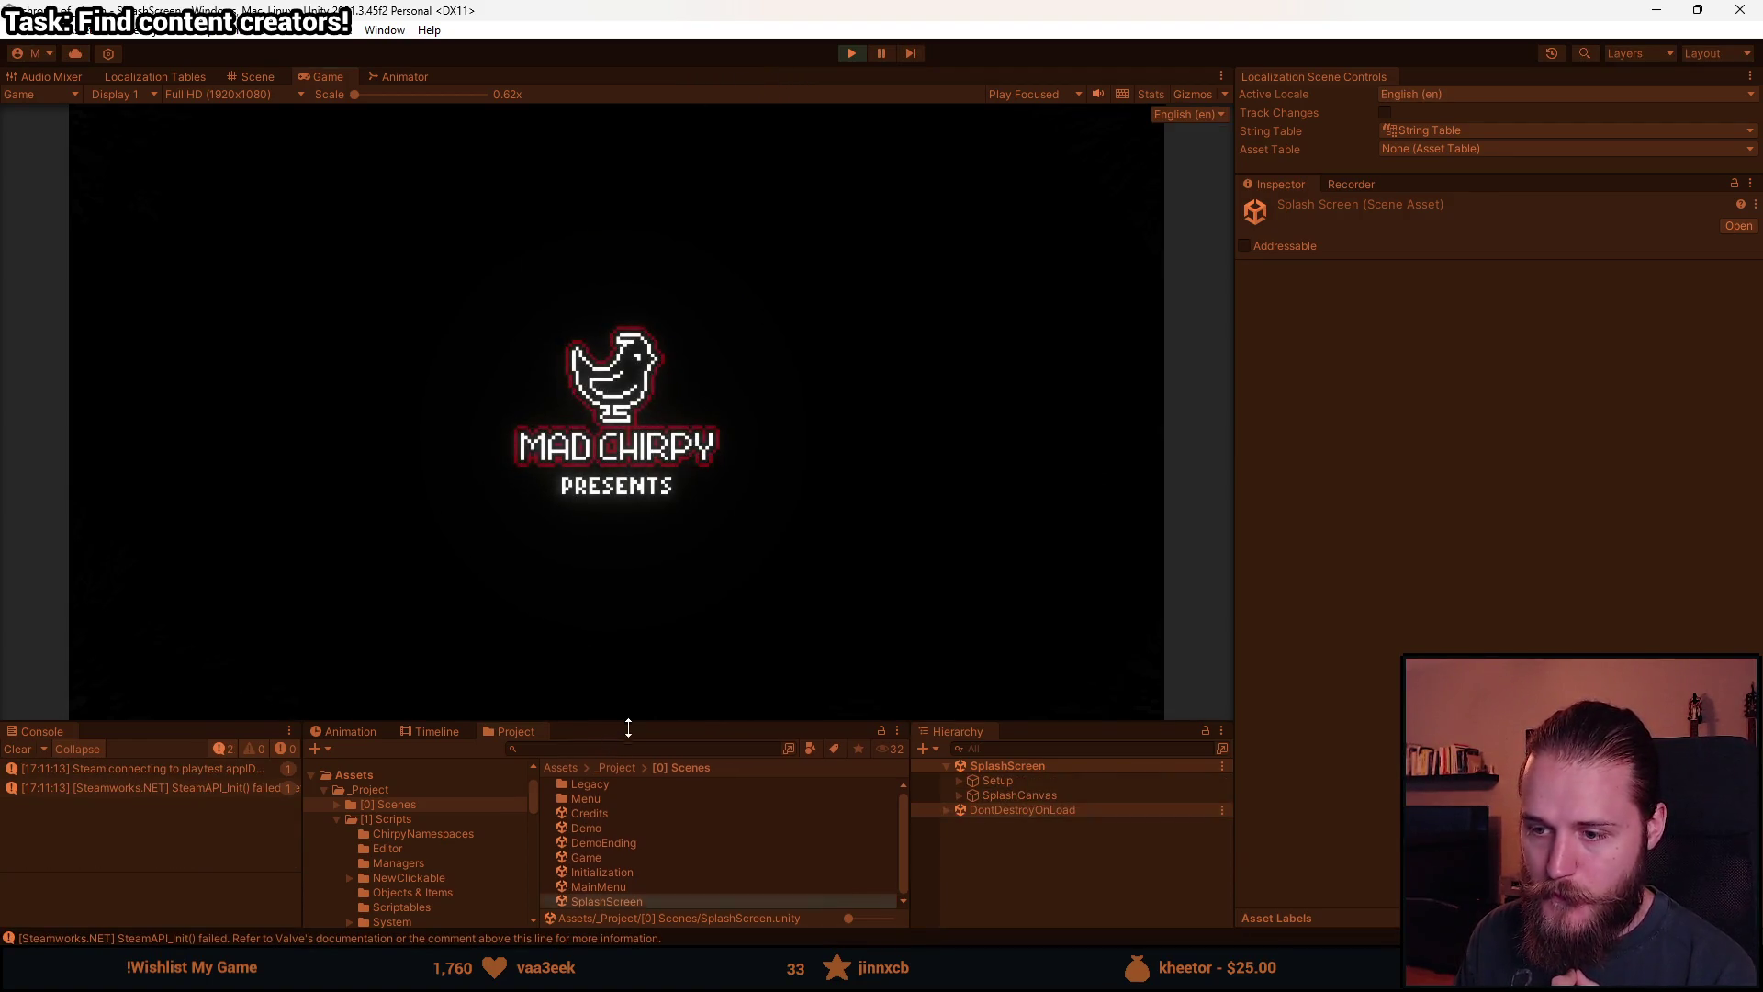
Quit to the main menu via the pause menu, start a new game, then quit back again.
{"action": "left_click_drag", "start_coordinate": [630, 725], "coordinate": [625, 838]}
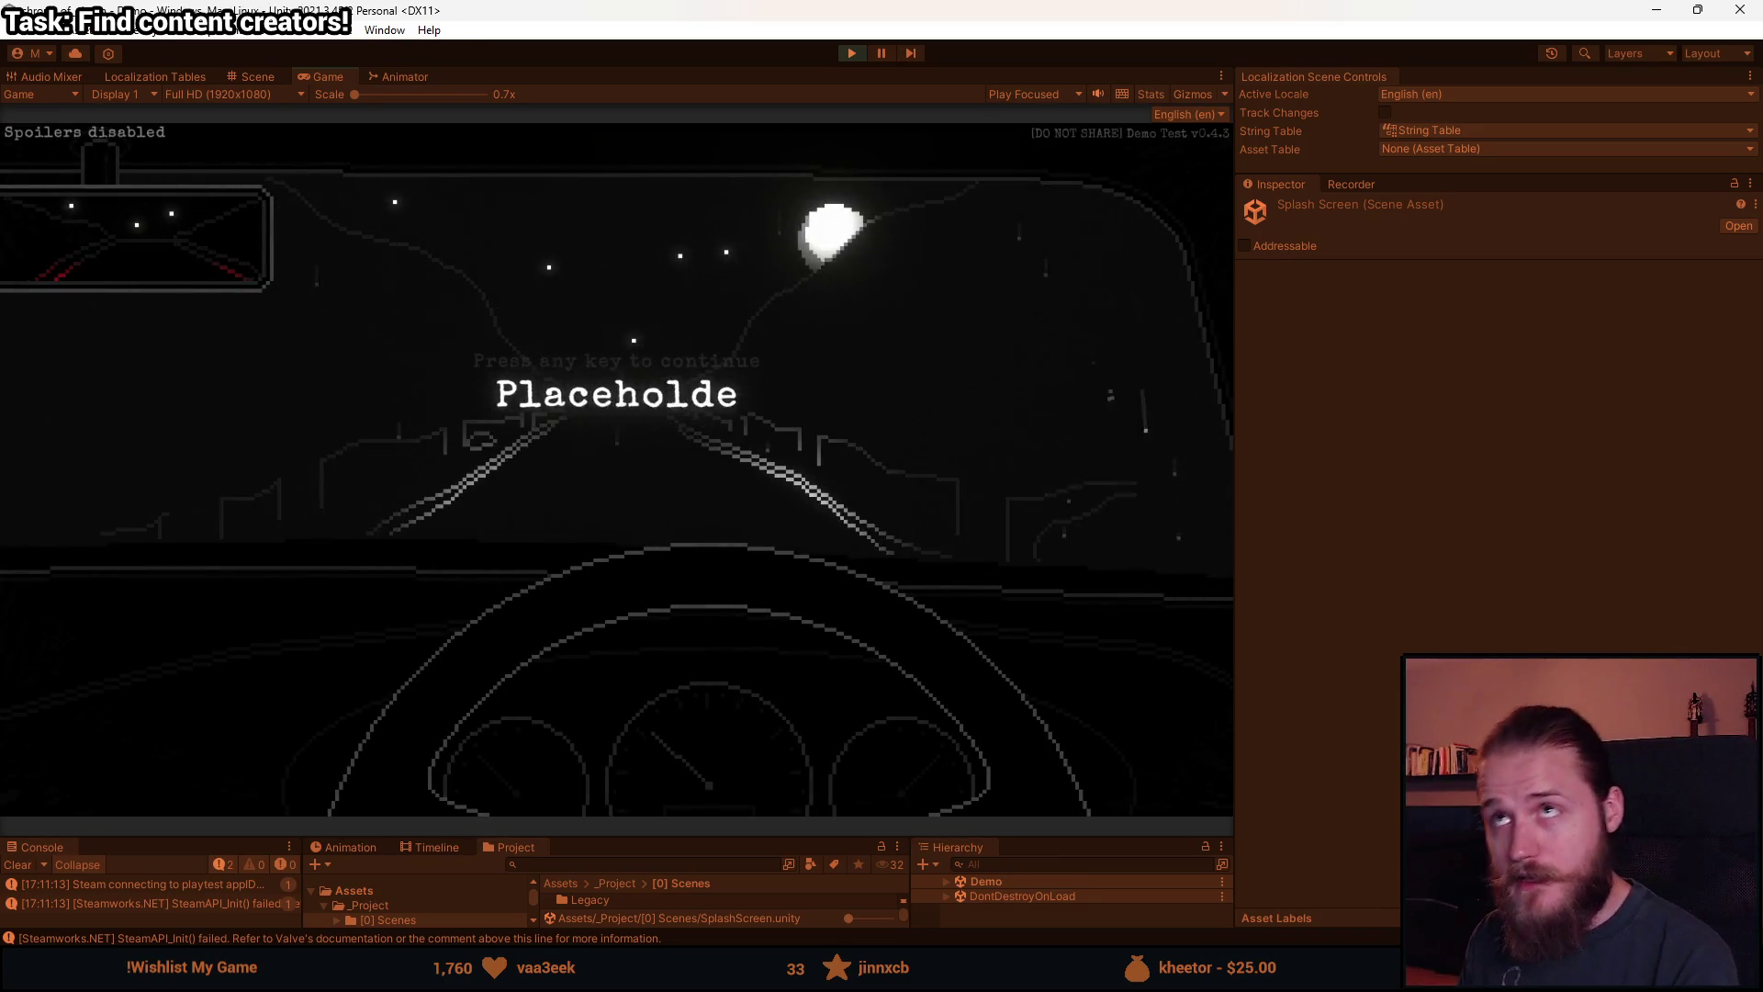
{"action": "key", "text": "Escape"}
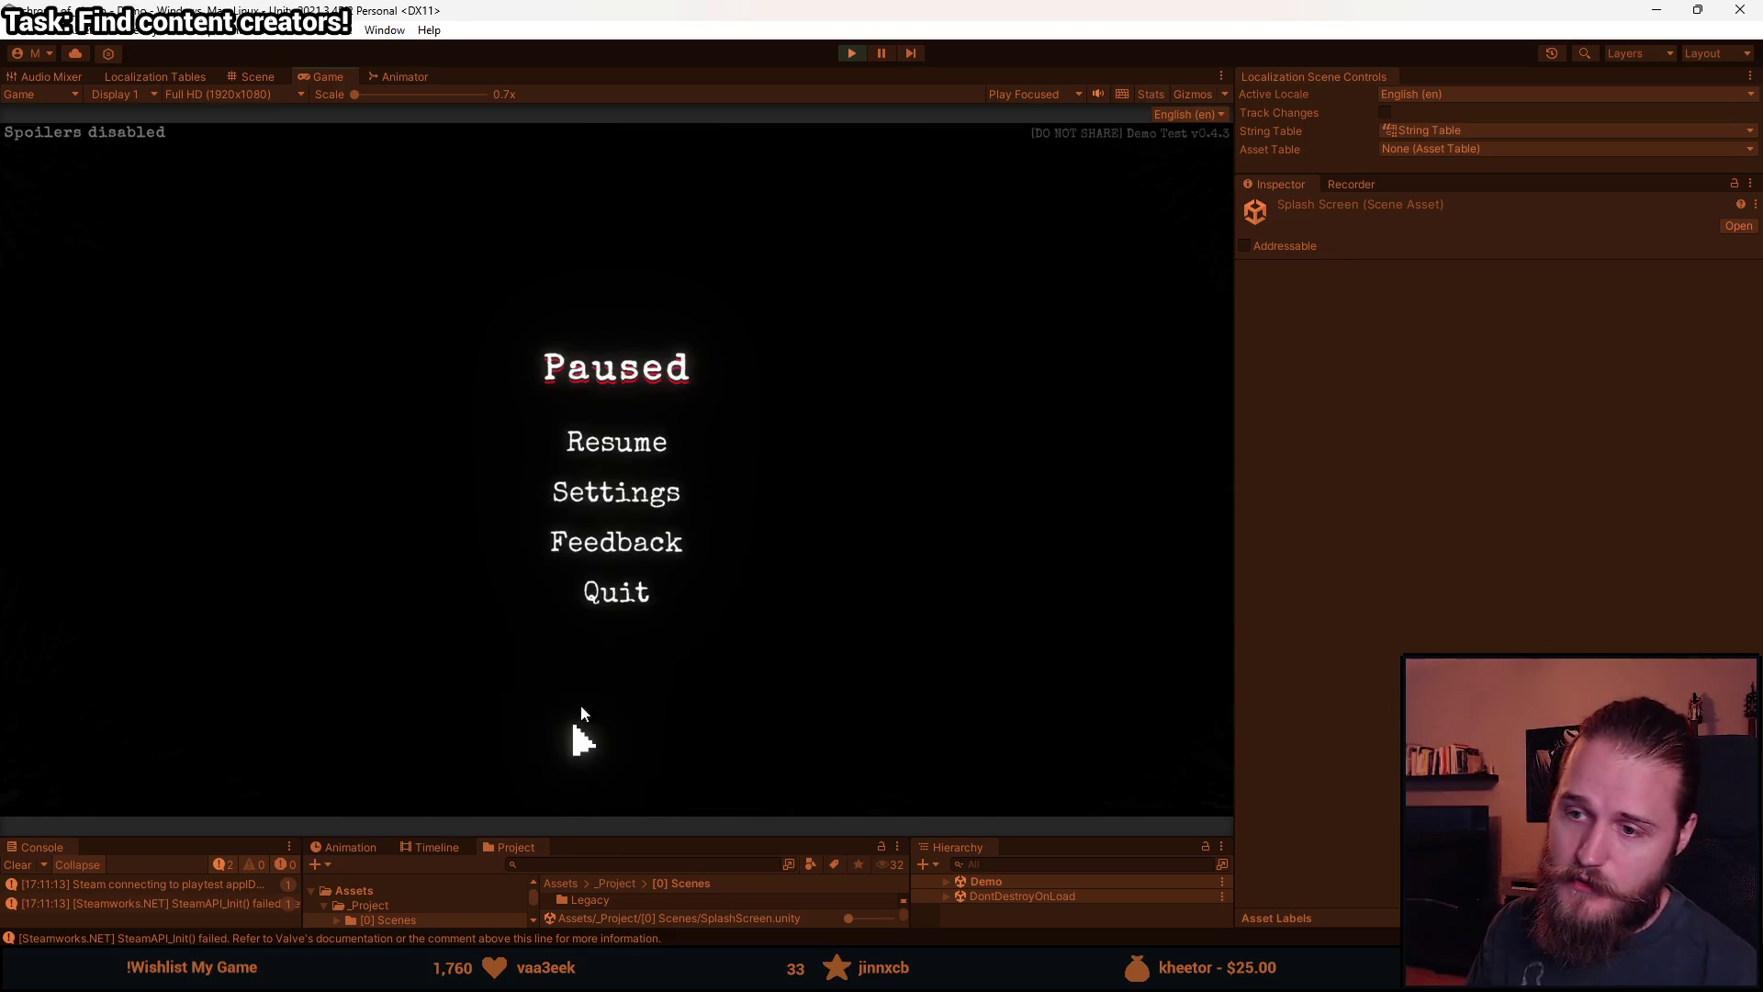
{"action": "left_click", "coordinate": [632, 588]}
{"action": "left_click", "coordinate": [627, 536]}
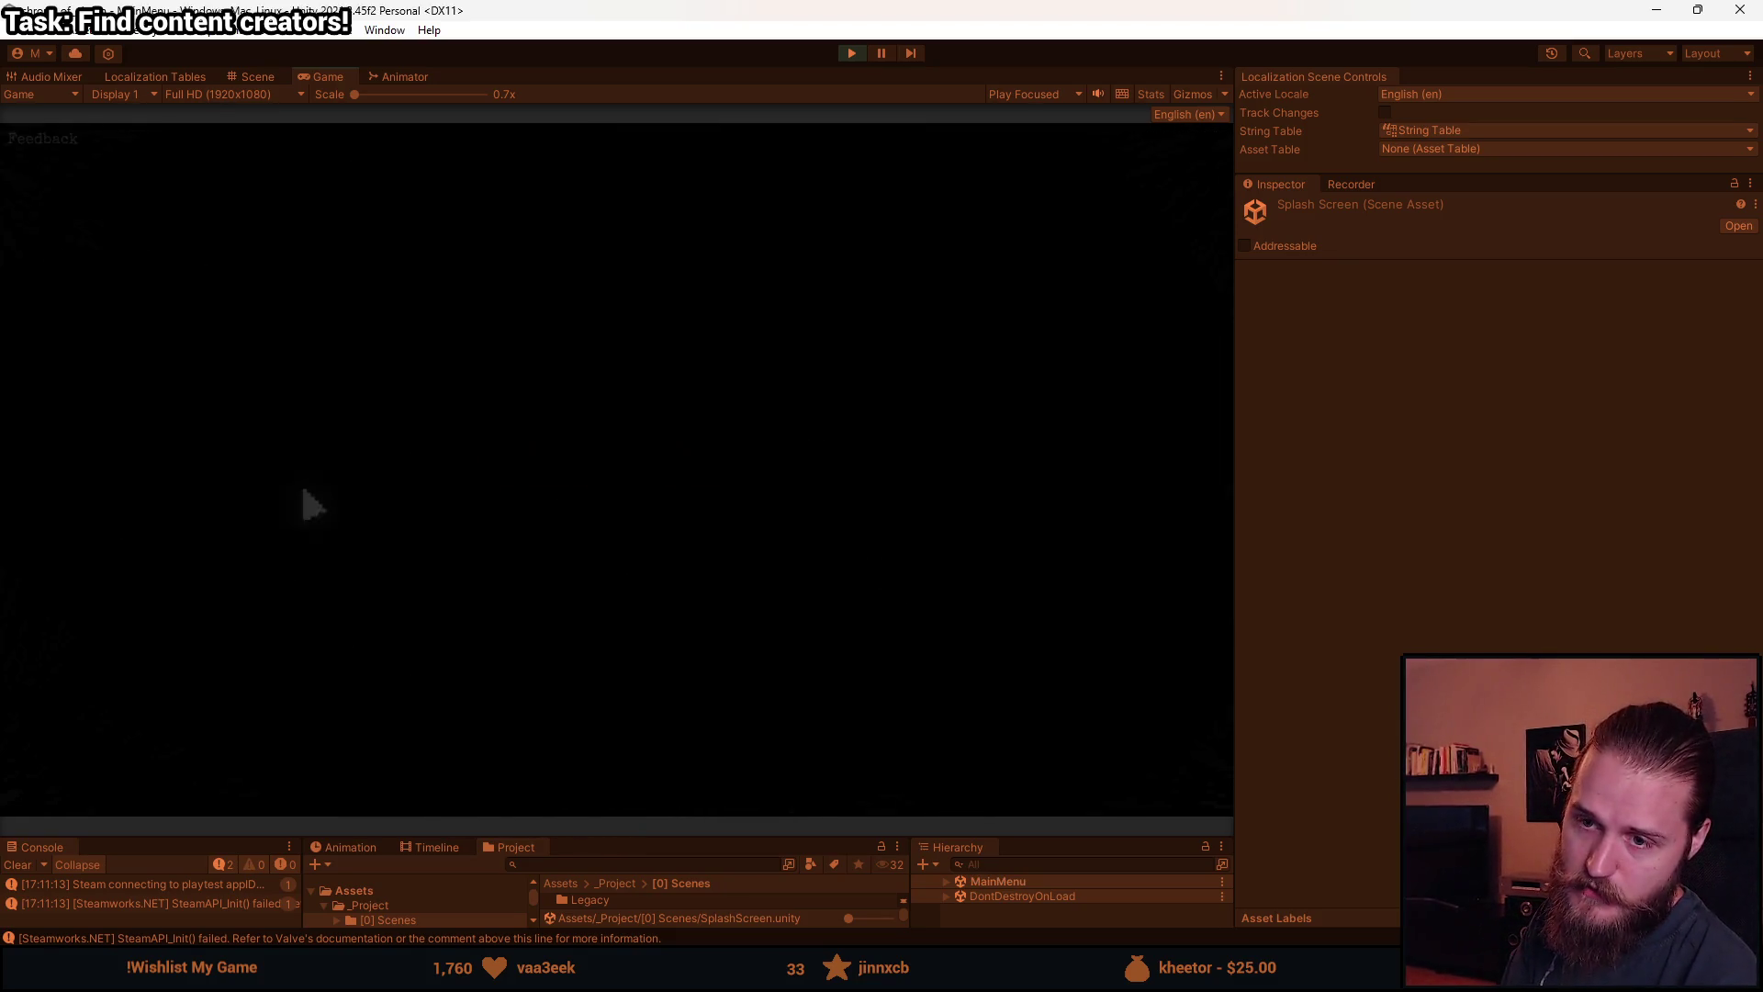
{"action": "left_click", "coordinate": [349, 478]}
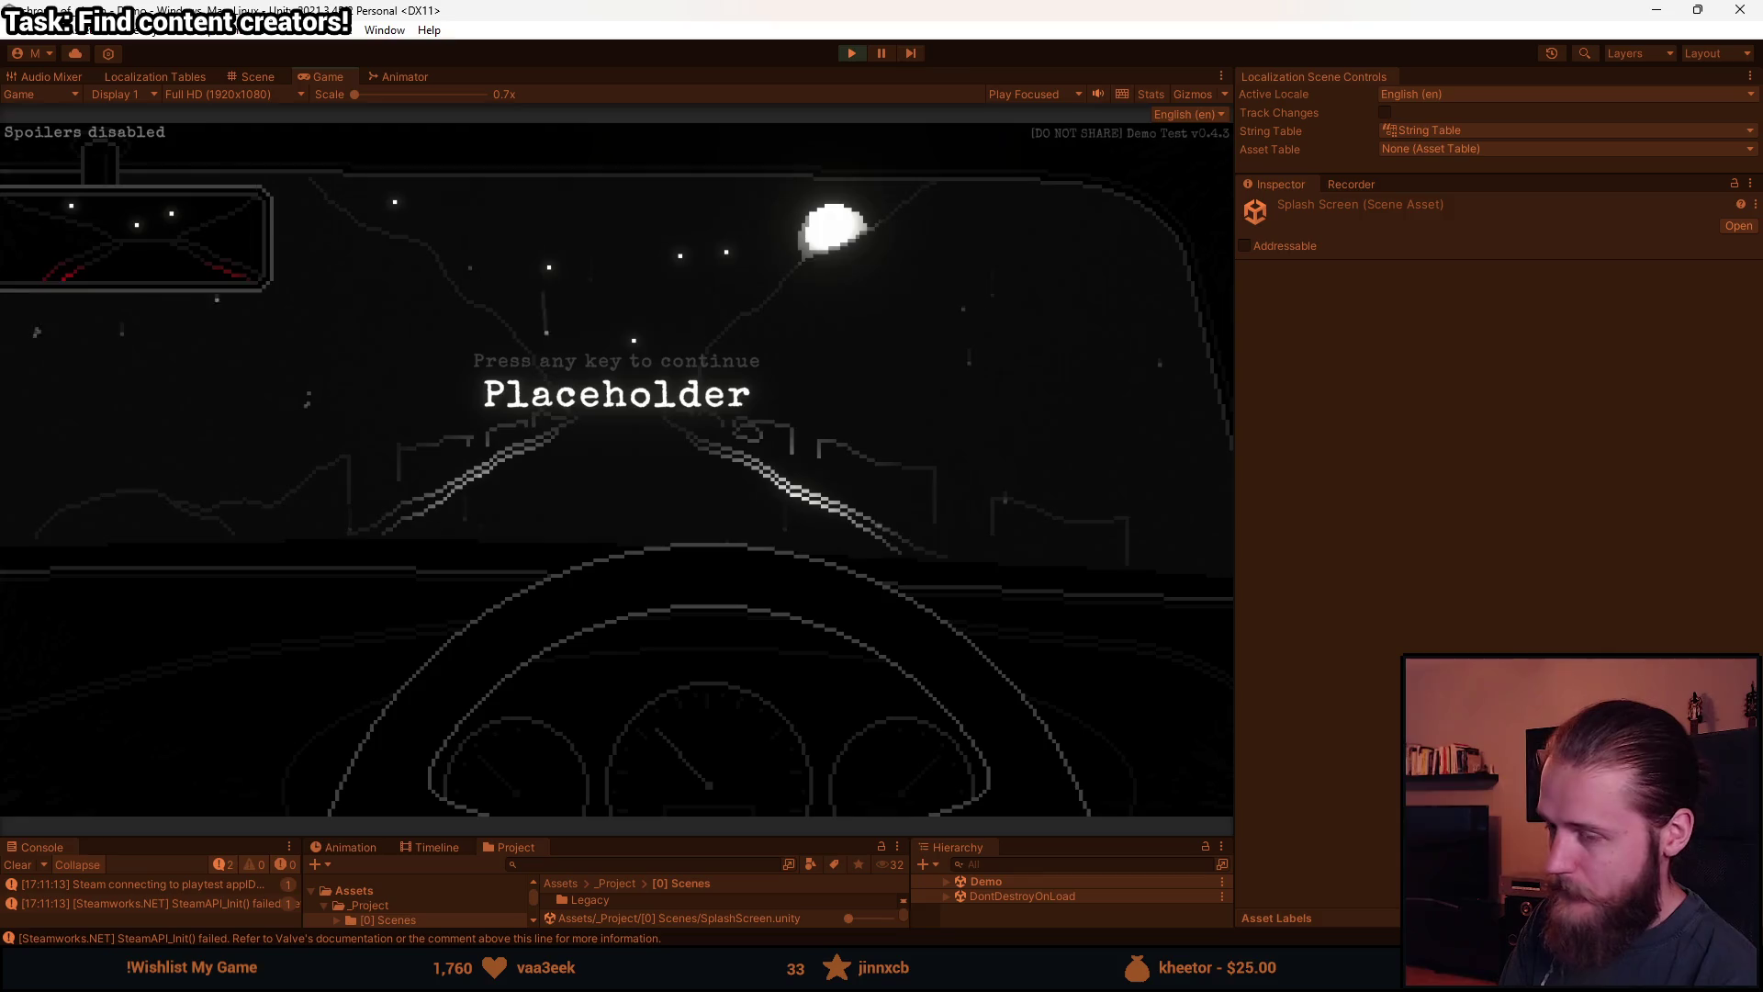
{"action": "key", "text": "Escape"}
{"action": "left_click", "coordinate": [592, 581]}
{"action": "left_click", "coordinate": [612, 537]}
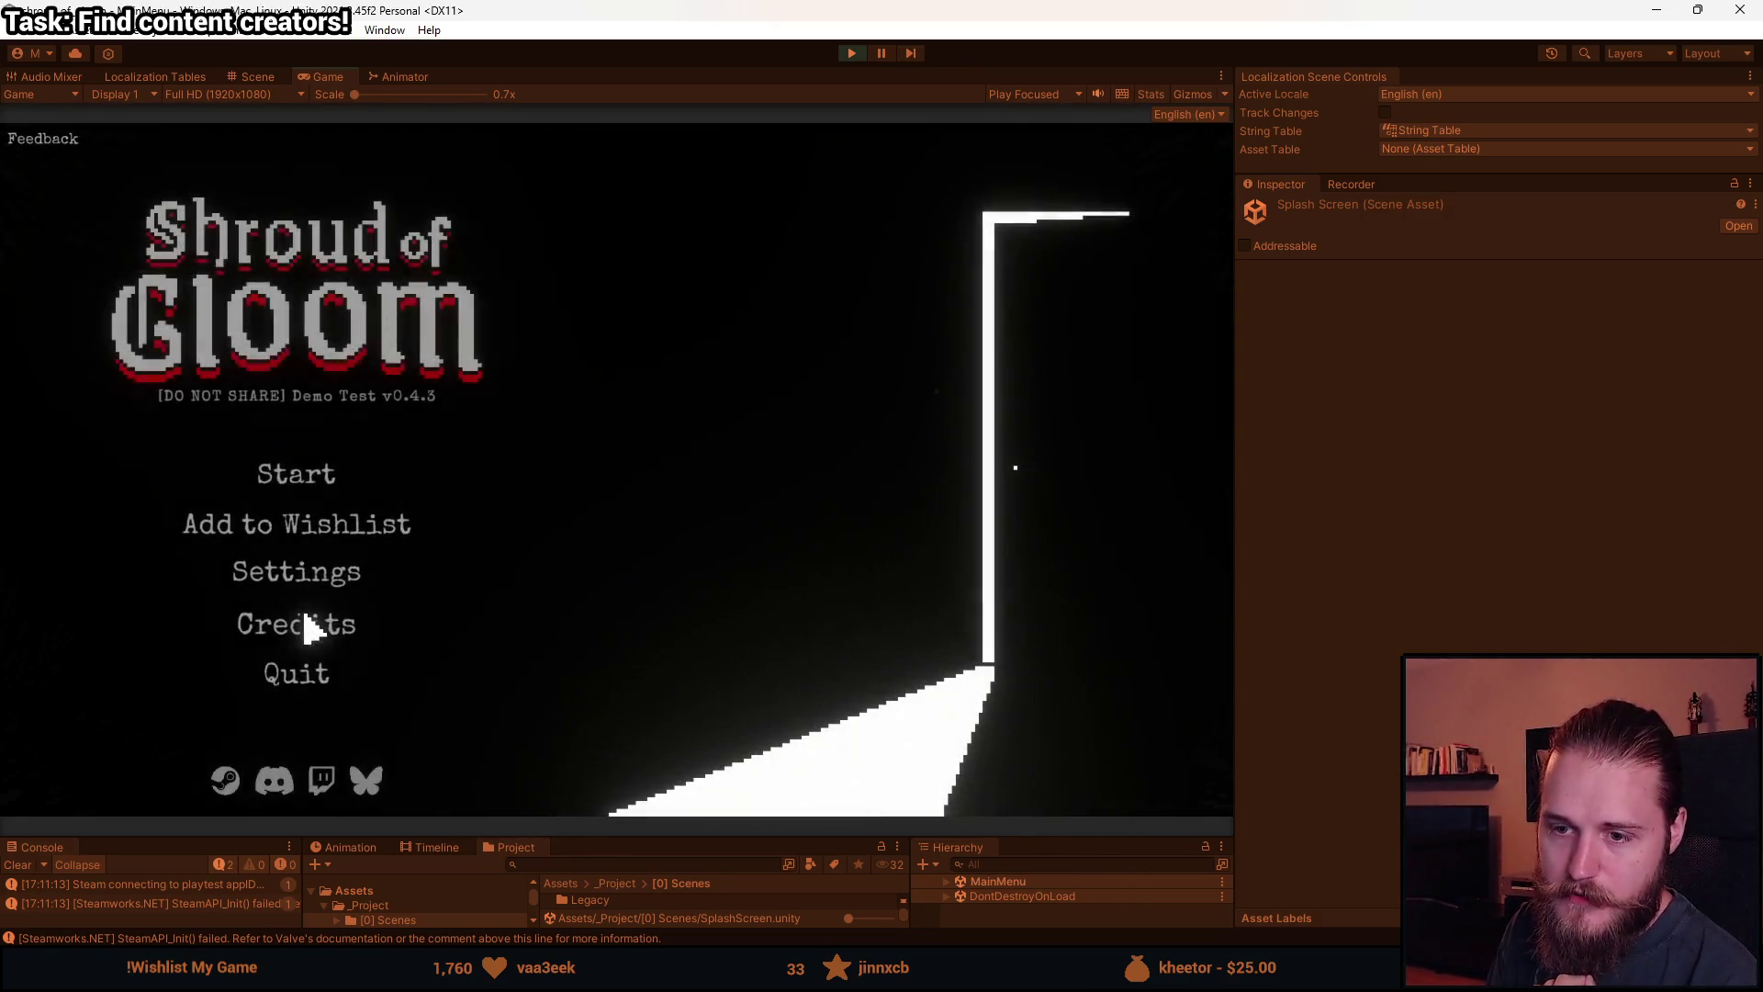
Set the game's video frame rate to Unlimited and back out of Settings to the main menu.
{"action": "left_click", "coordinate": [318, 568]}
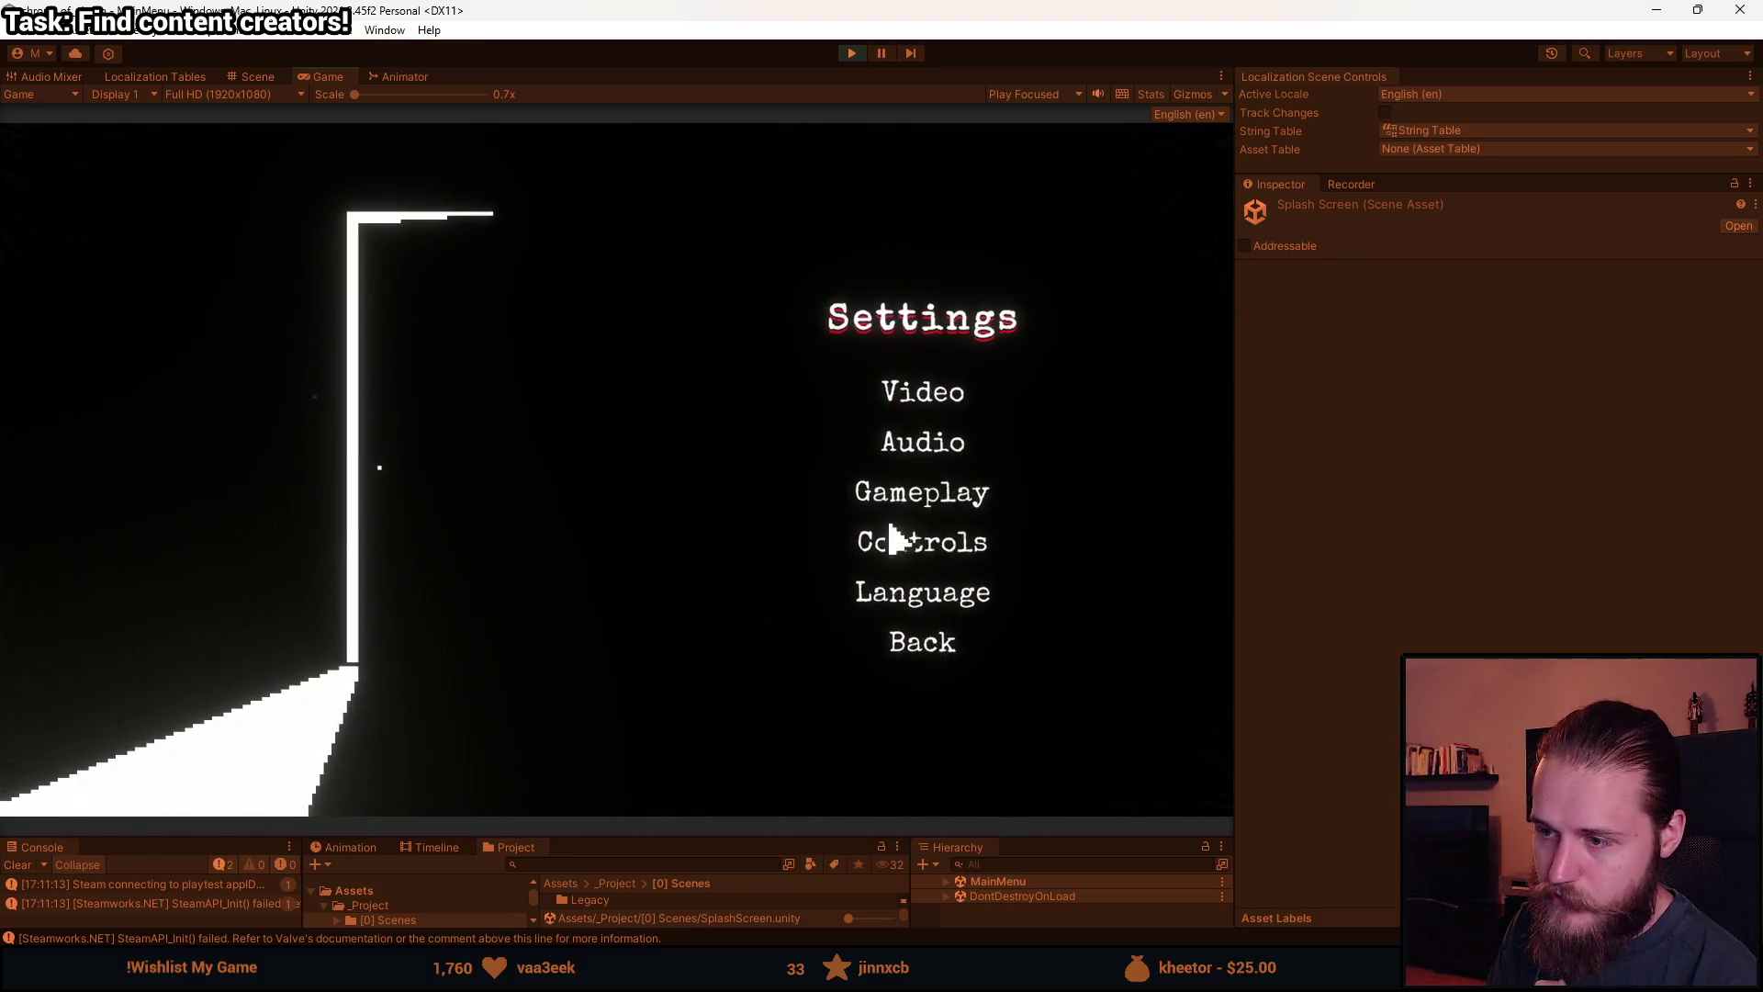
{"action": "left_click", "coordinate": [905, 393]}
{"action": "left_click", "coordinate": [1056, 458]}
{"action": "scroll", "coordinate": [992, 523], "scroll_direction": "down", "scroll_amount": 2}
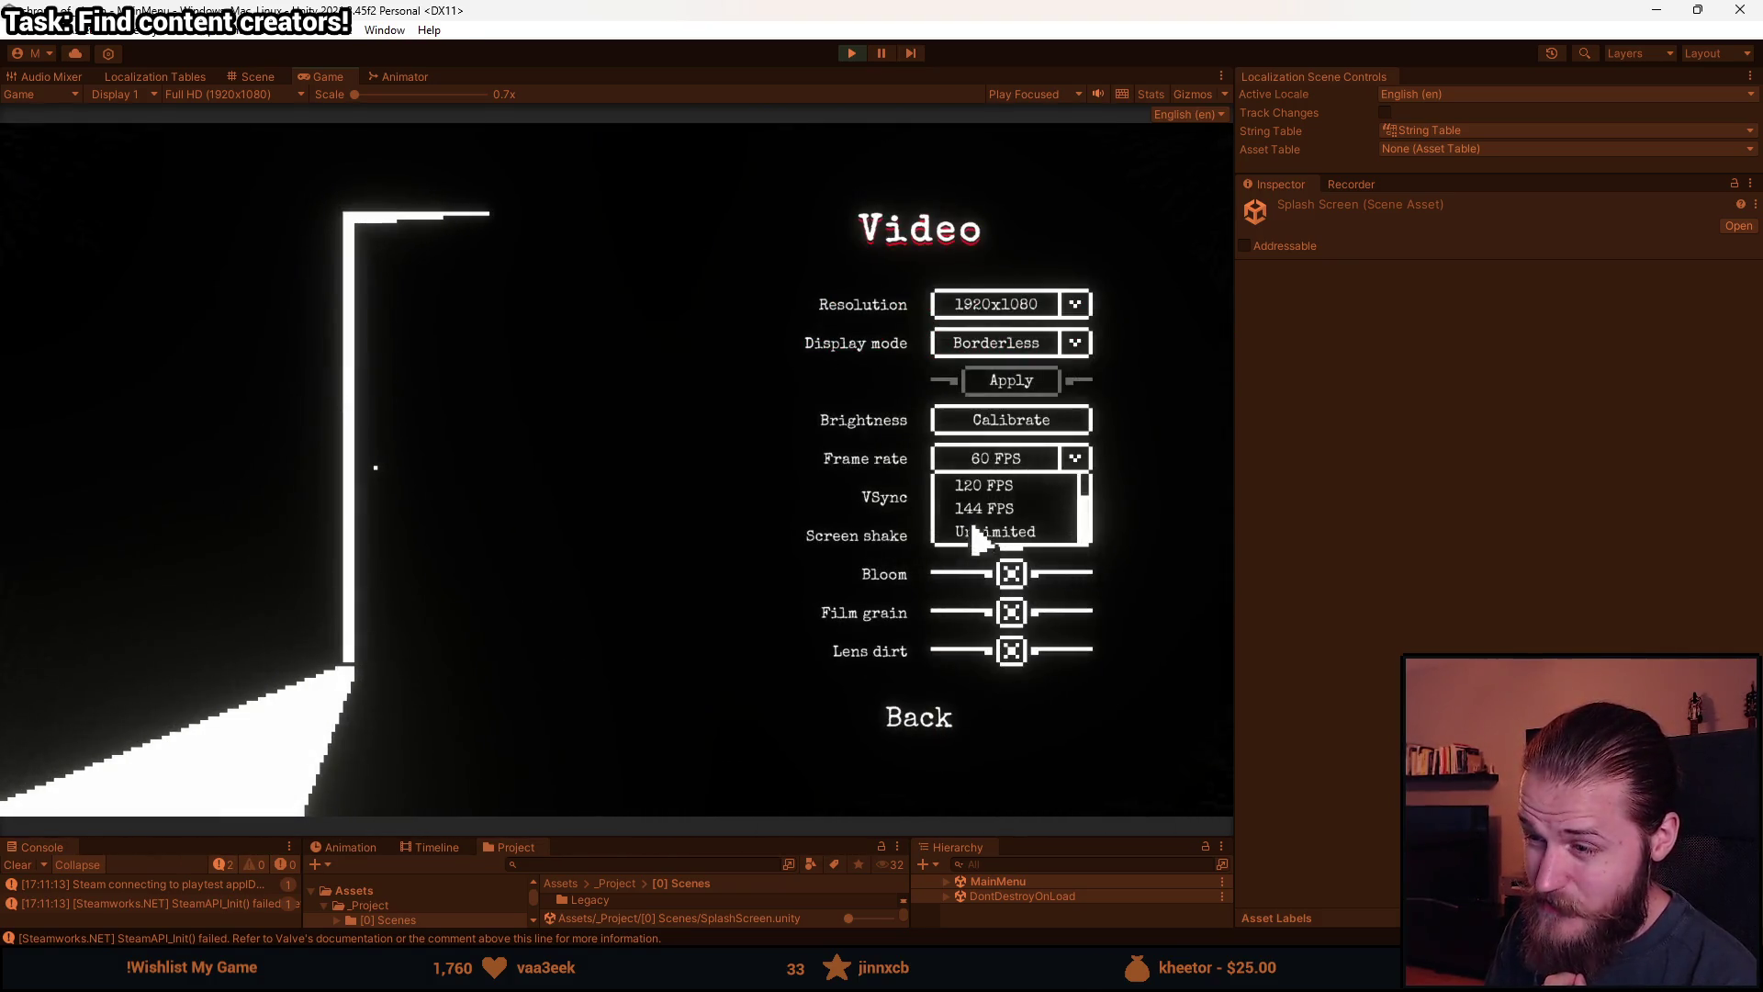
{"action": "left_click", "coordinate": [979, 536]}
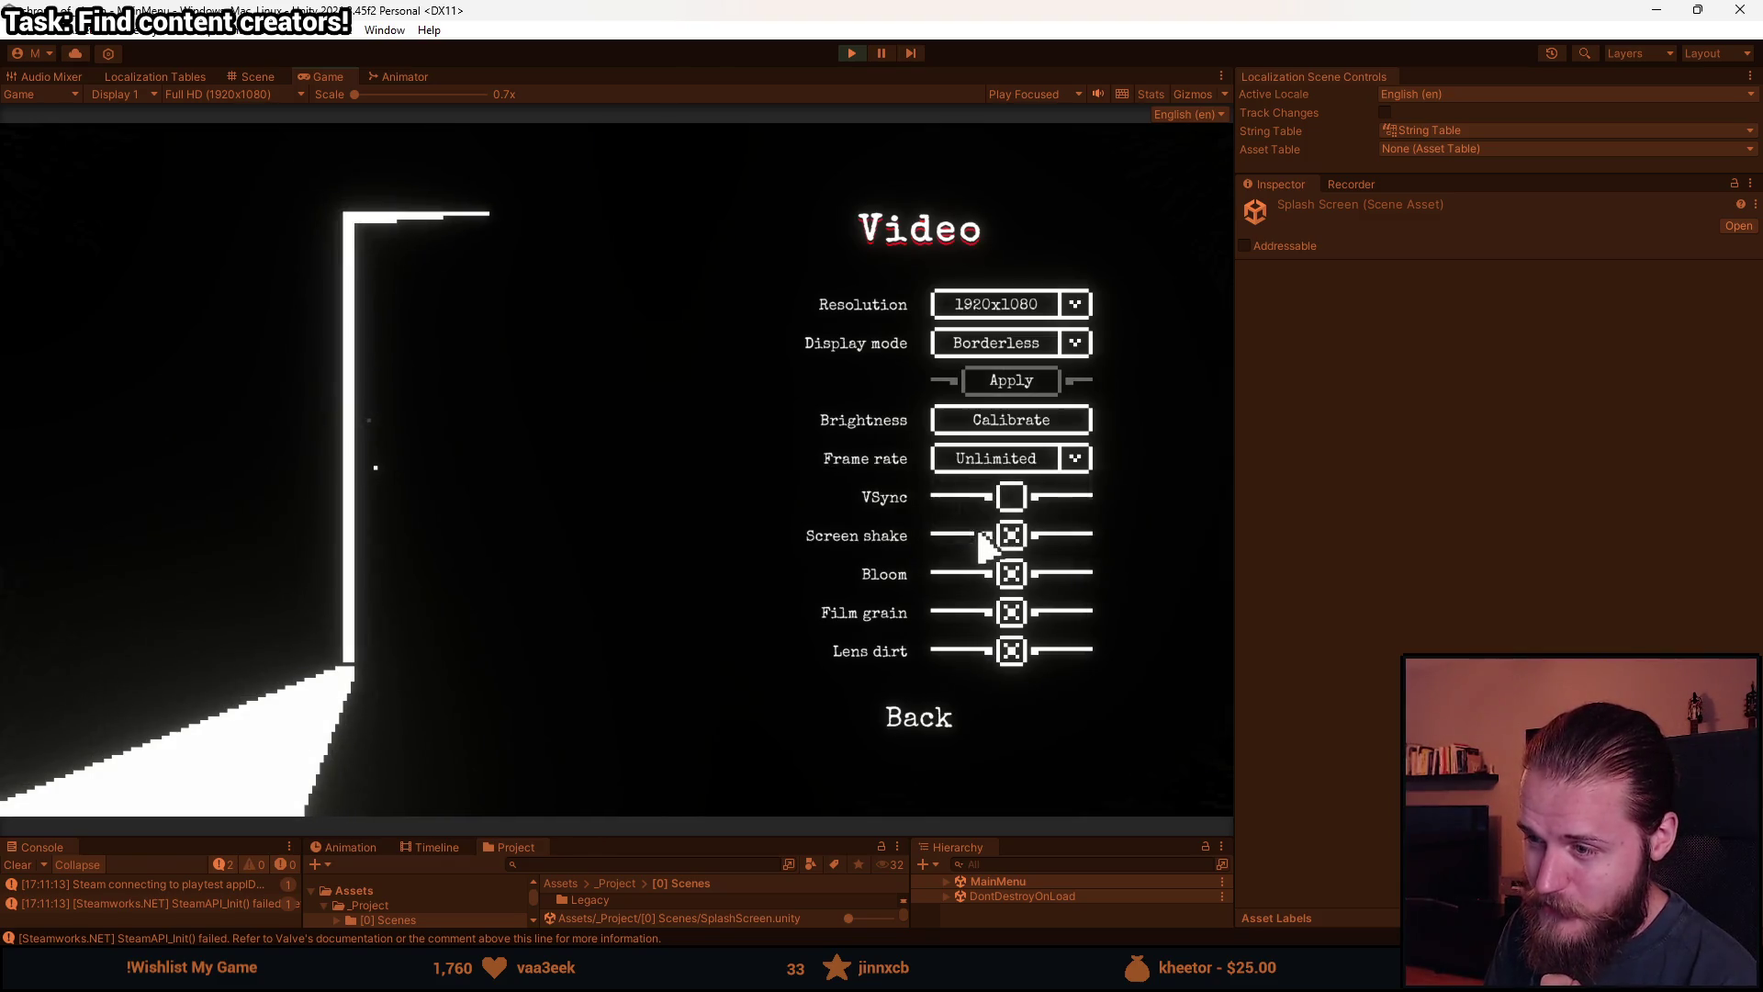
{"action": "left_click", "coordinate": [939, 739]}
{"action": "left_click", "coordinate": [945, 657]}
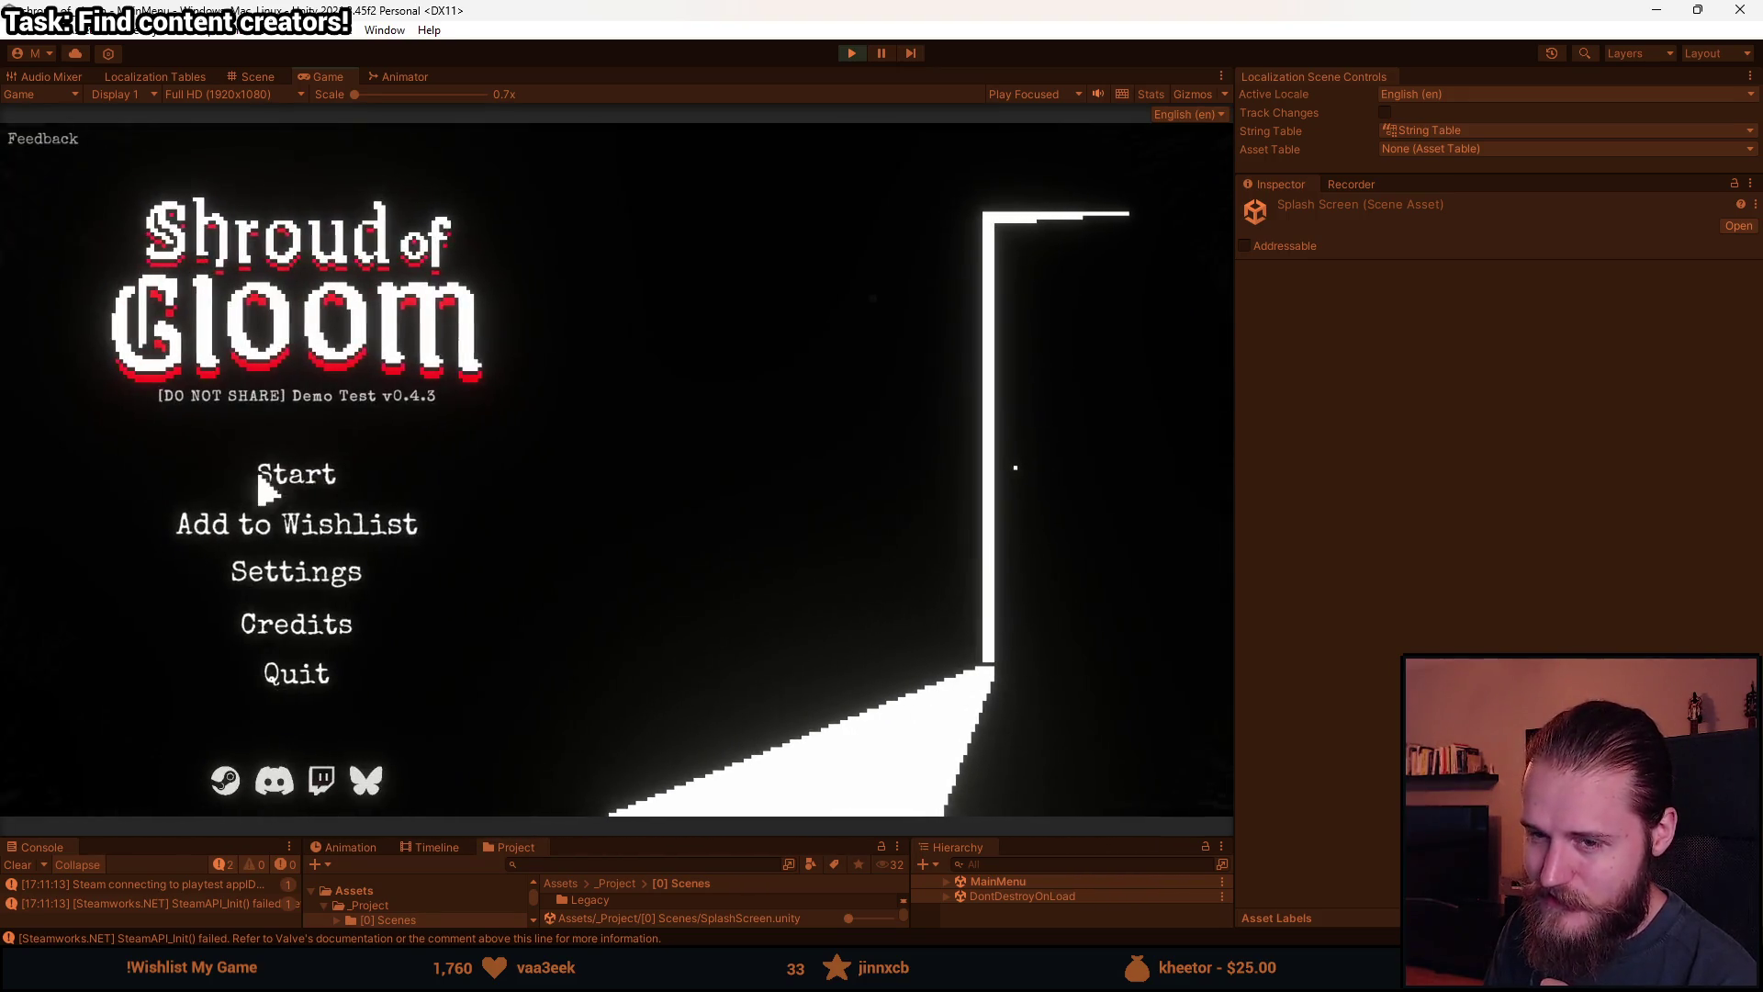
Start the game into the driving scene, pause it, and stop Play mode.
{"action": "key", "text": "Return"}
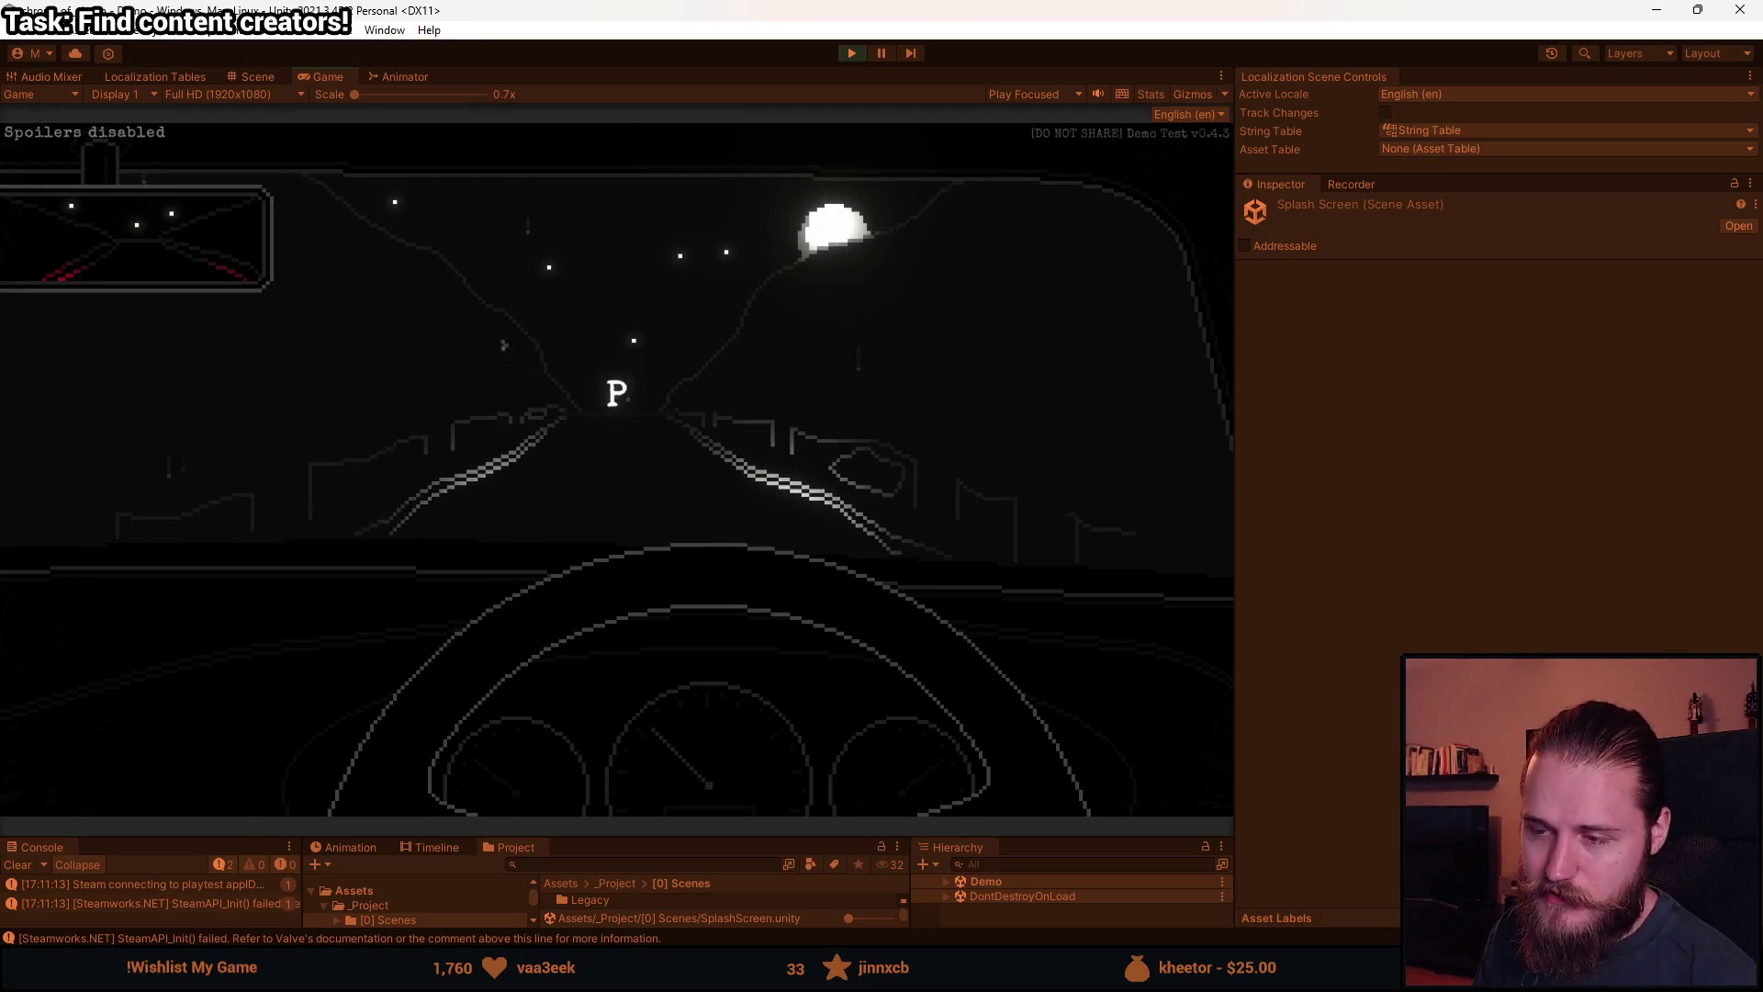
{"action": "key", "text": "Escape"}
{"action": "left_click", "coordinate": [851, 53]}
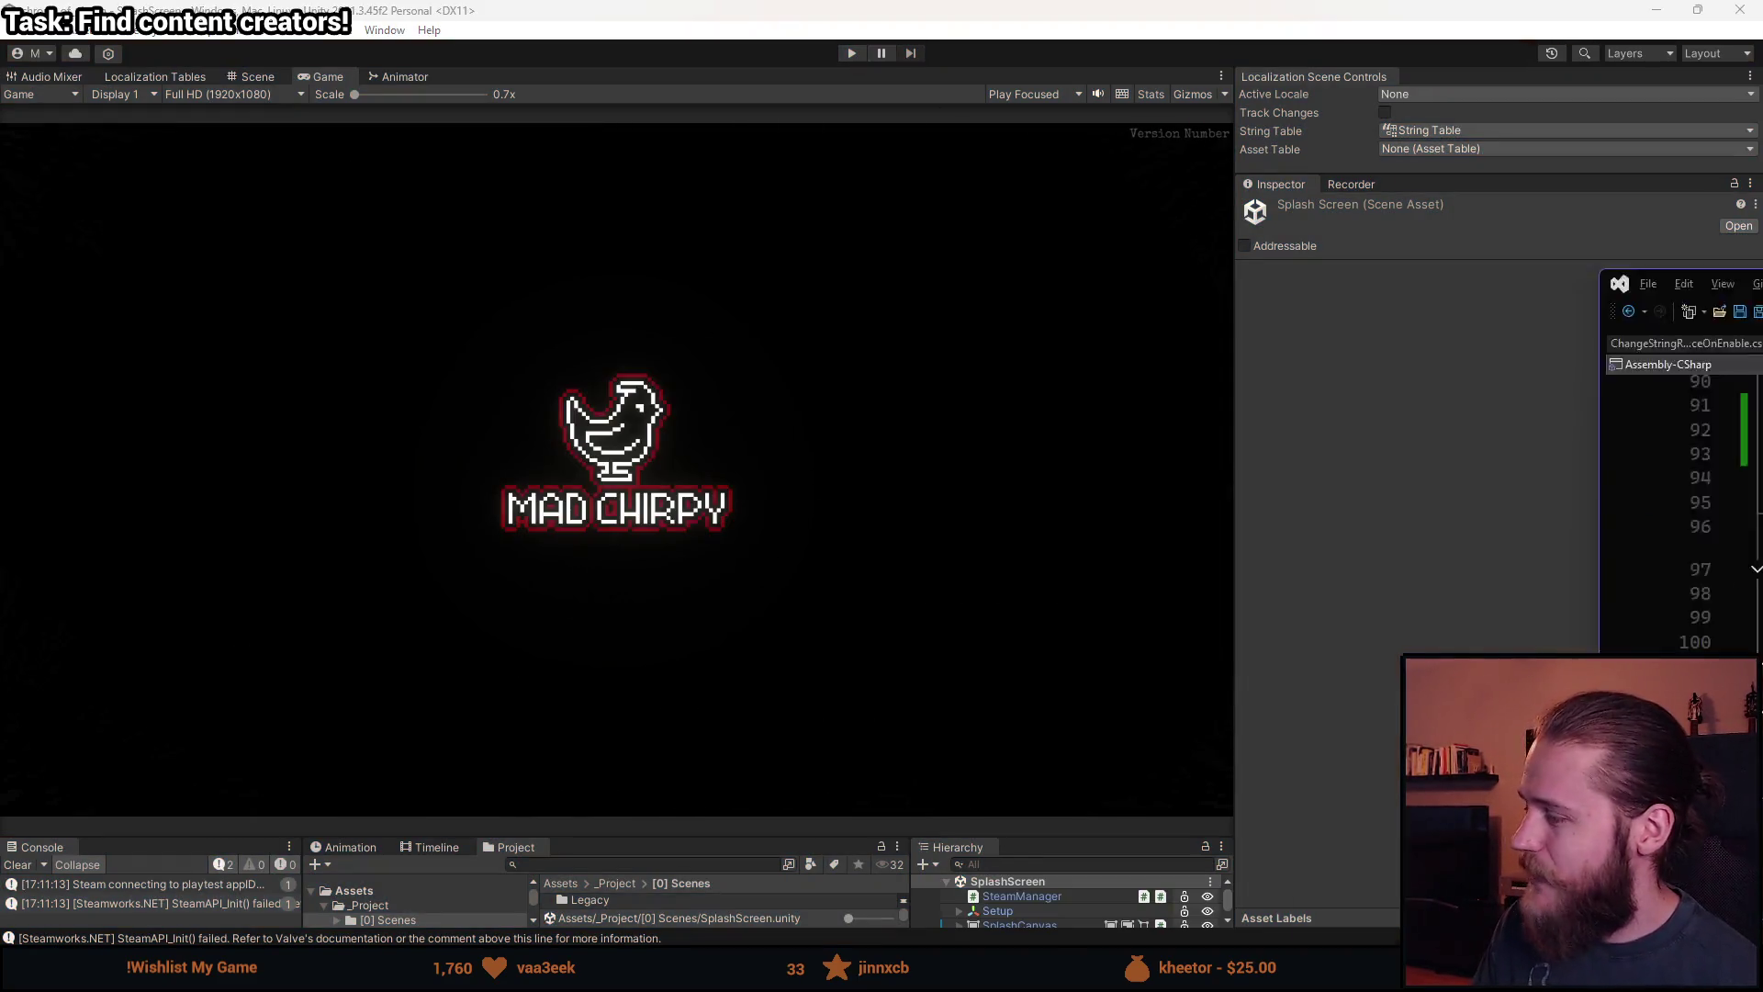
Scroll TransitionManager.cs to the scene-activation code and select the wait loop on lines 121–125.
{"action": "key", "text": "alt+Tab"}
{"action": "scroll", "coordinate": [587, 728], "scroll_direction": "down", "scroll_amount": 1}
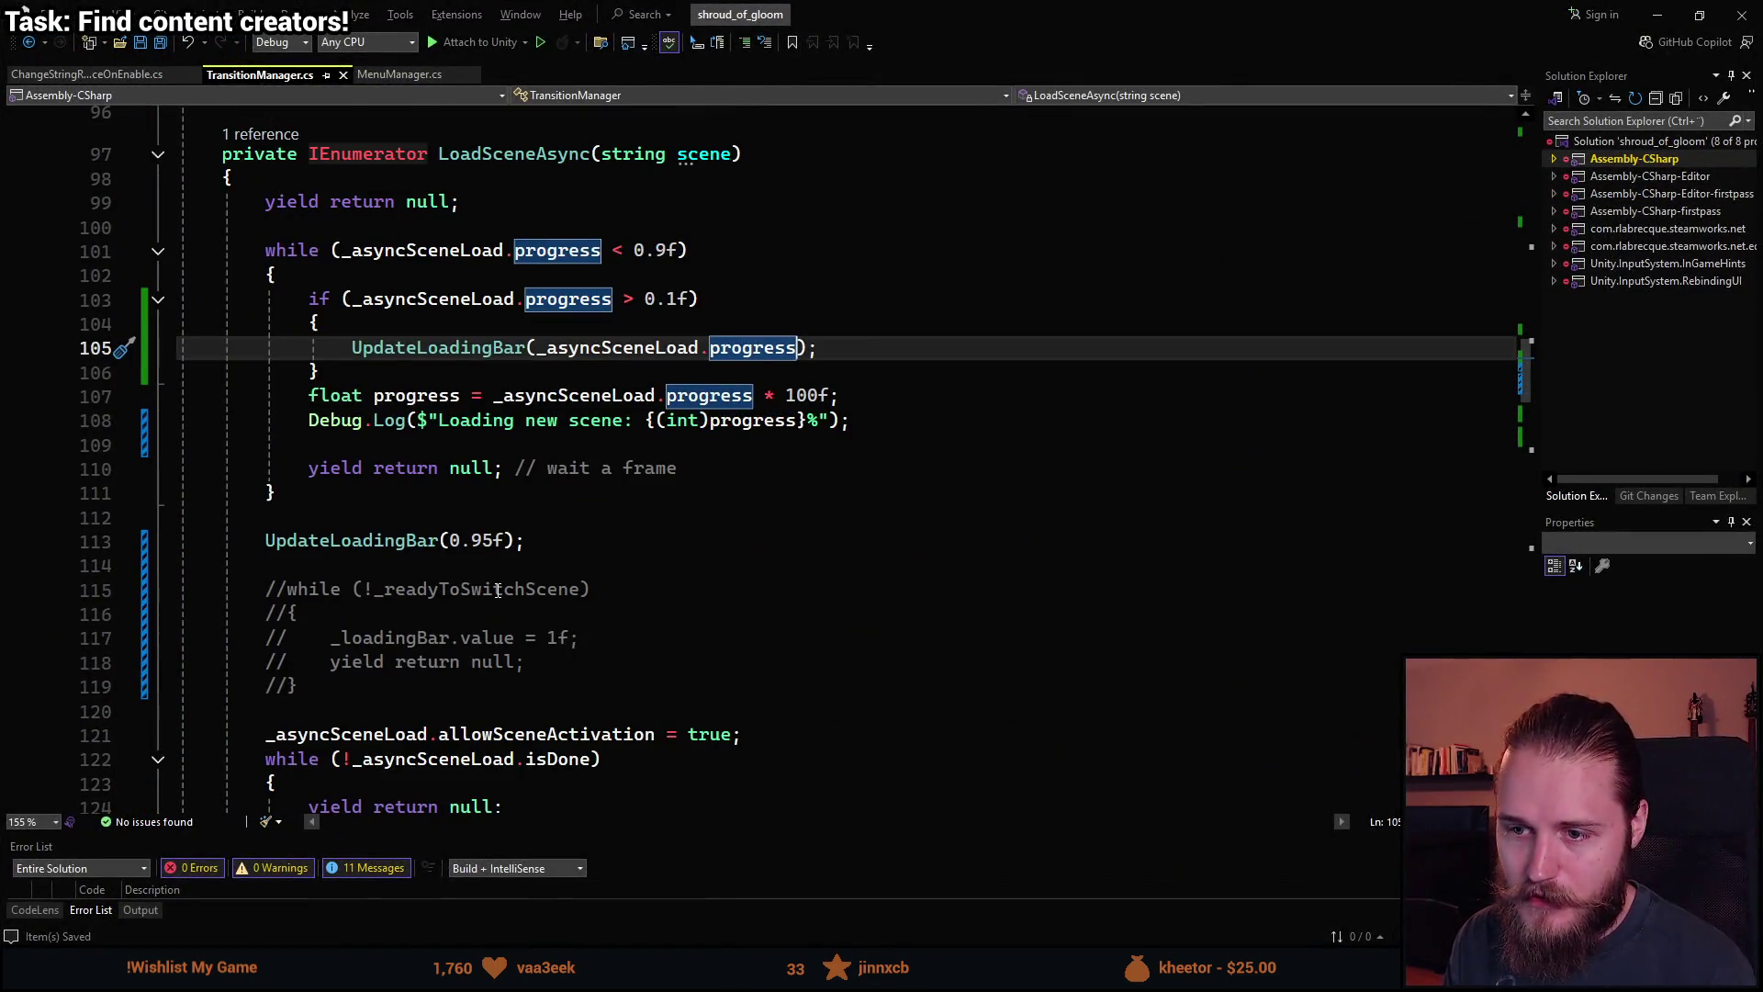
{"action": "scroll", "coordinate": [500, 548], "scroll_direction": "down", "scroll_amount": 3}
{"action": "scroll", "coordinate": [392, 540], "scroll_direction": "down", "scroll_amount": 1}
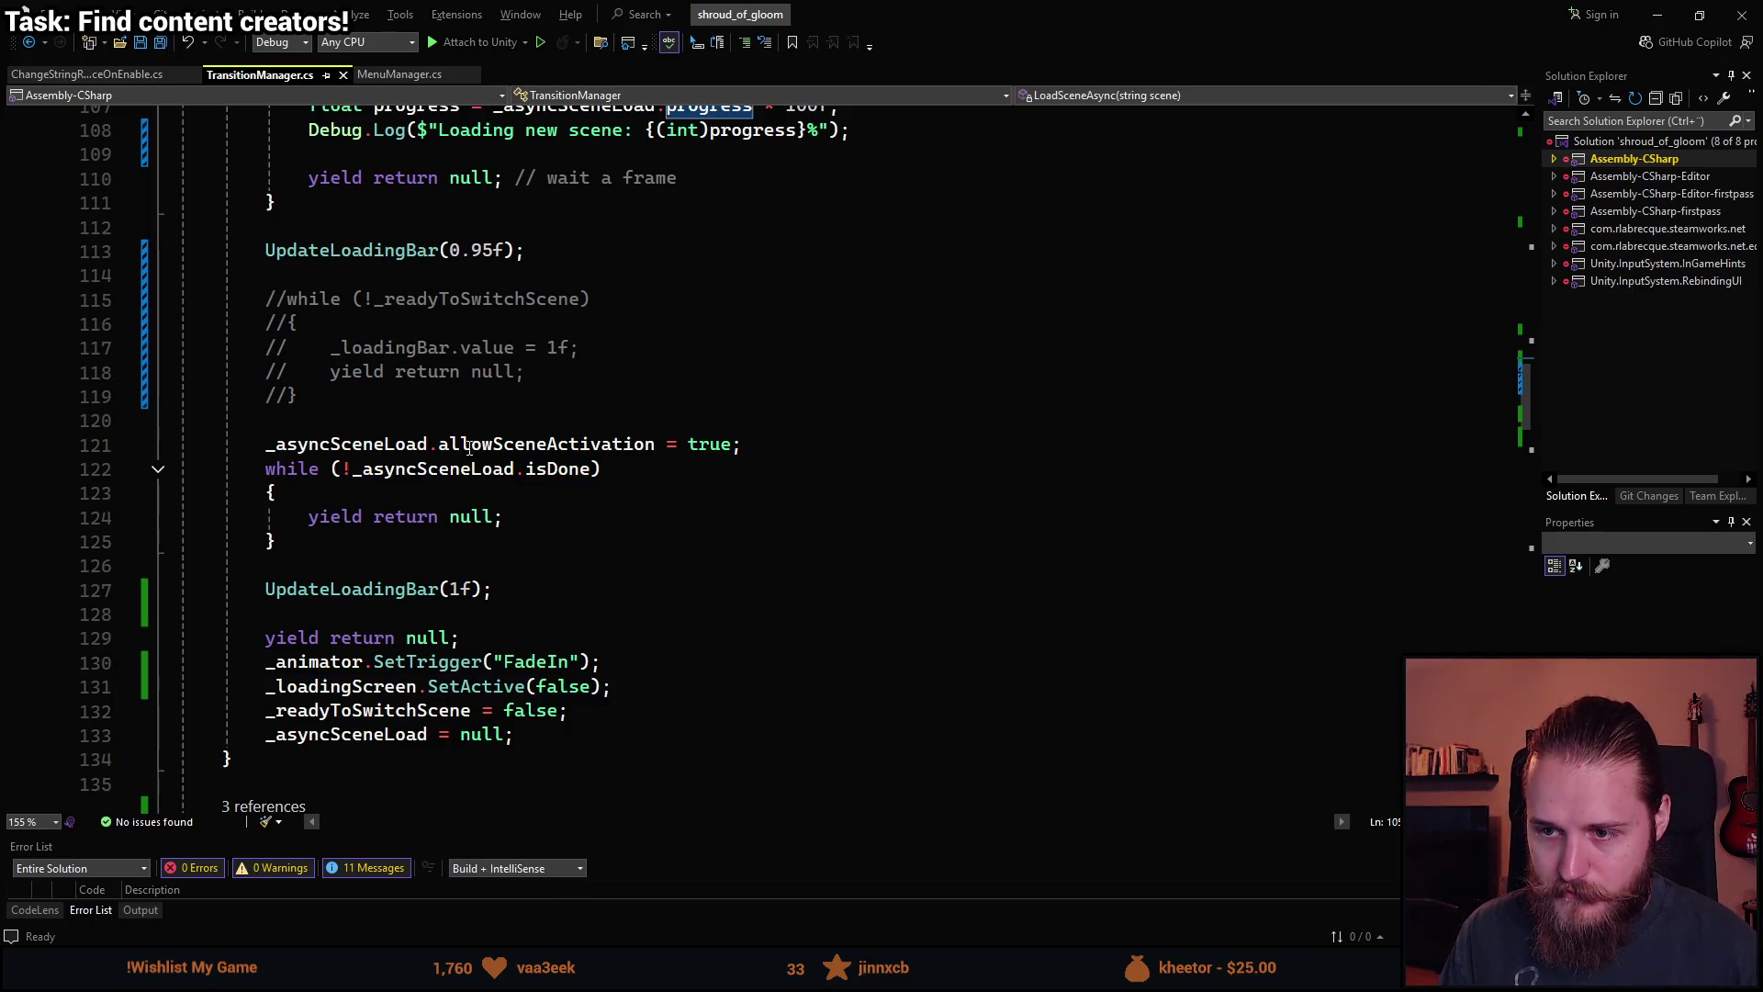
{"action": "left_click", "coordinate": [671, 443]}
{"action": "left_click", "coordinate": [268, 444]}
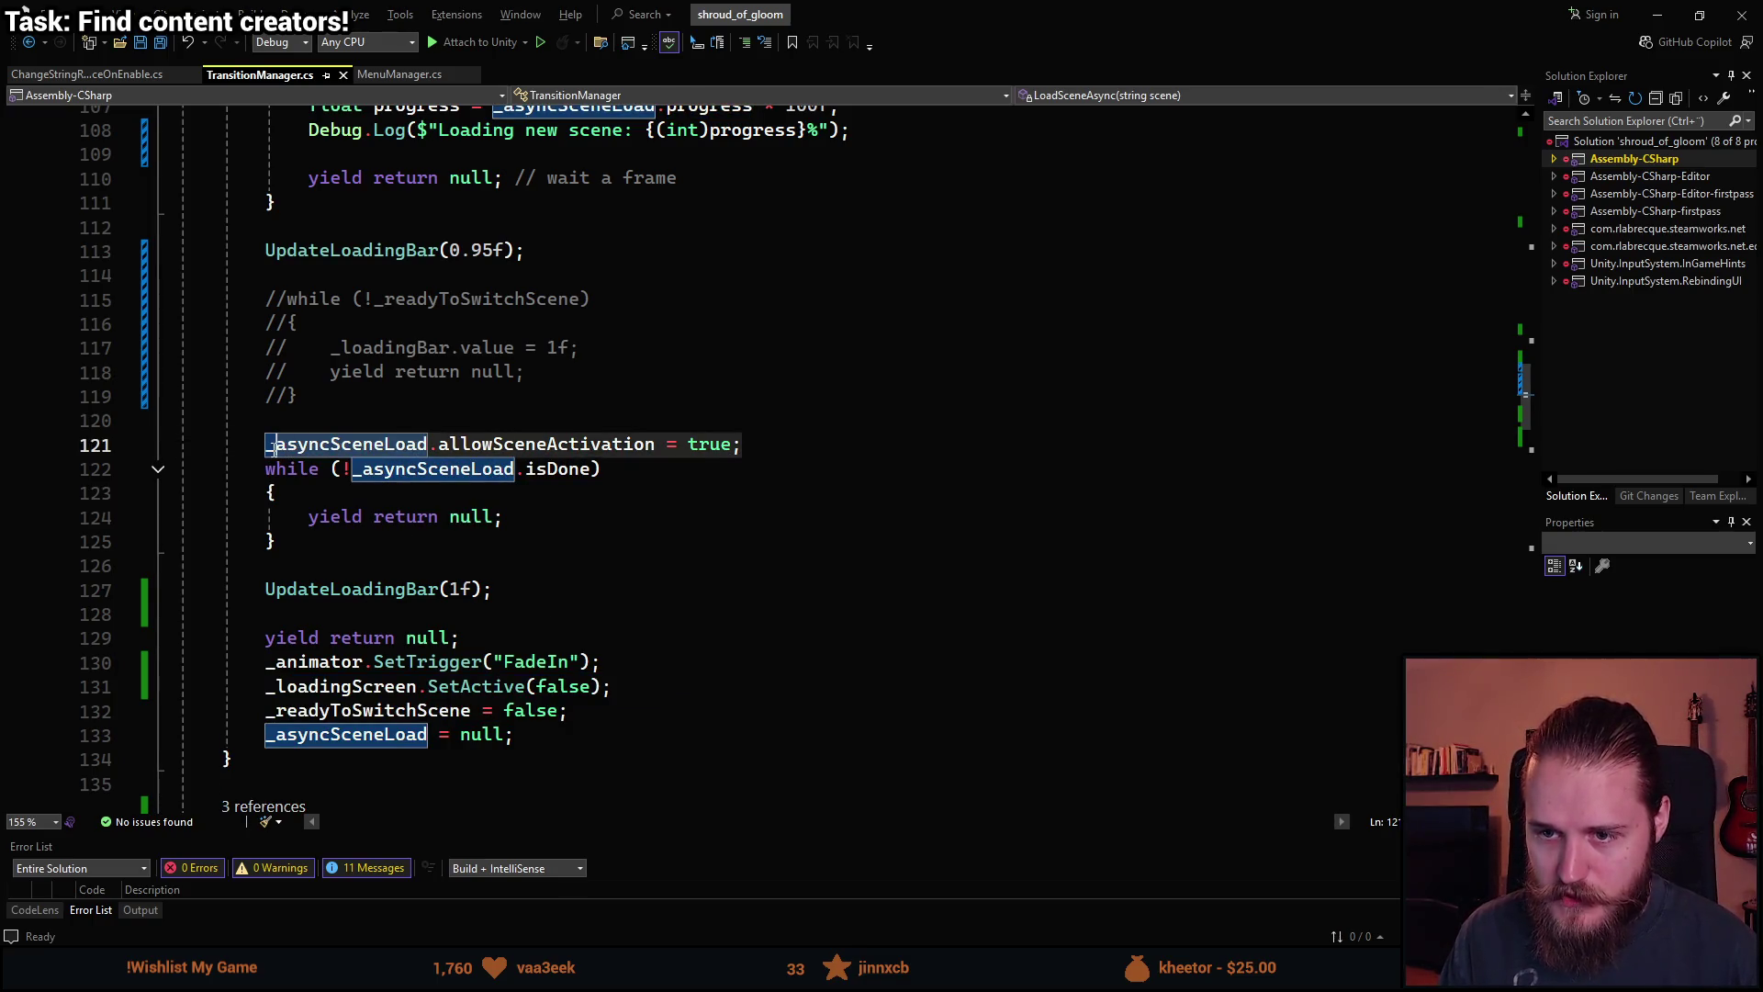
{"action": "left_click", "coordinate": [267, 590]}
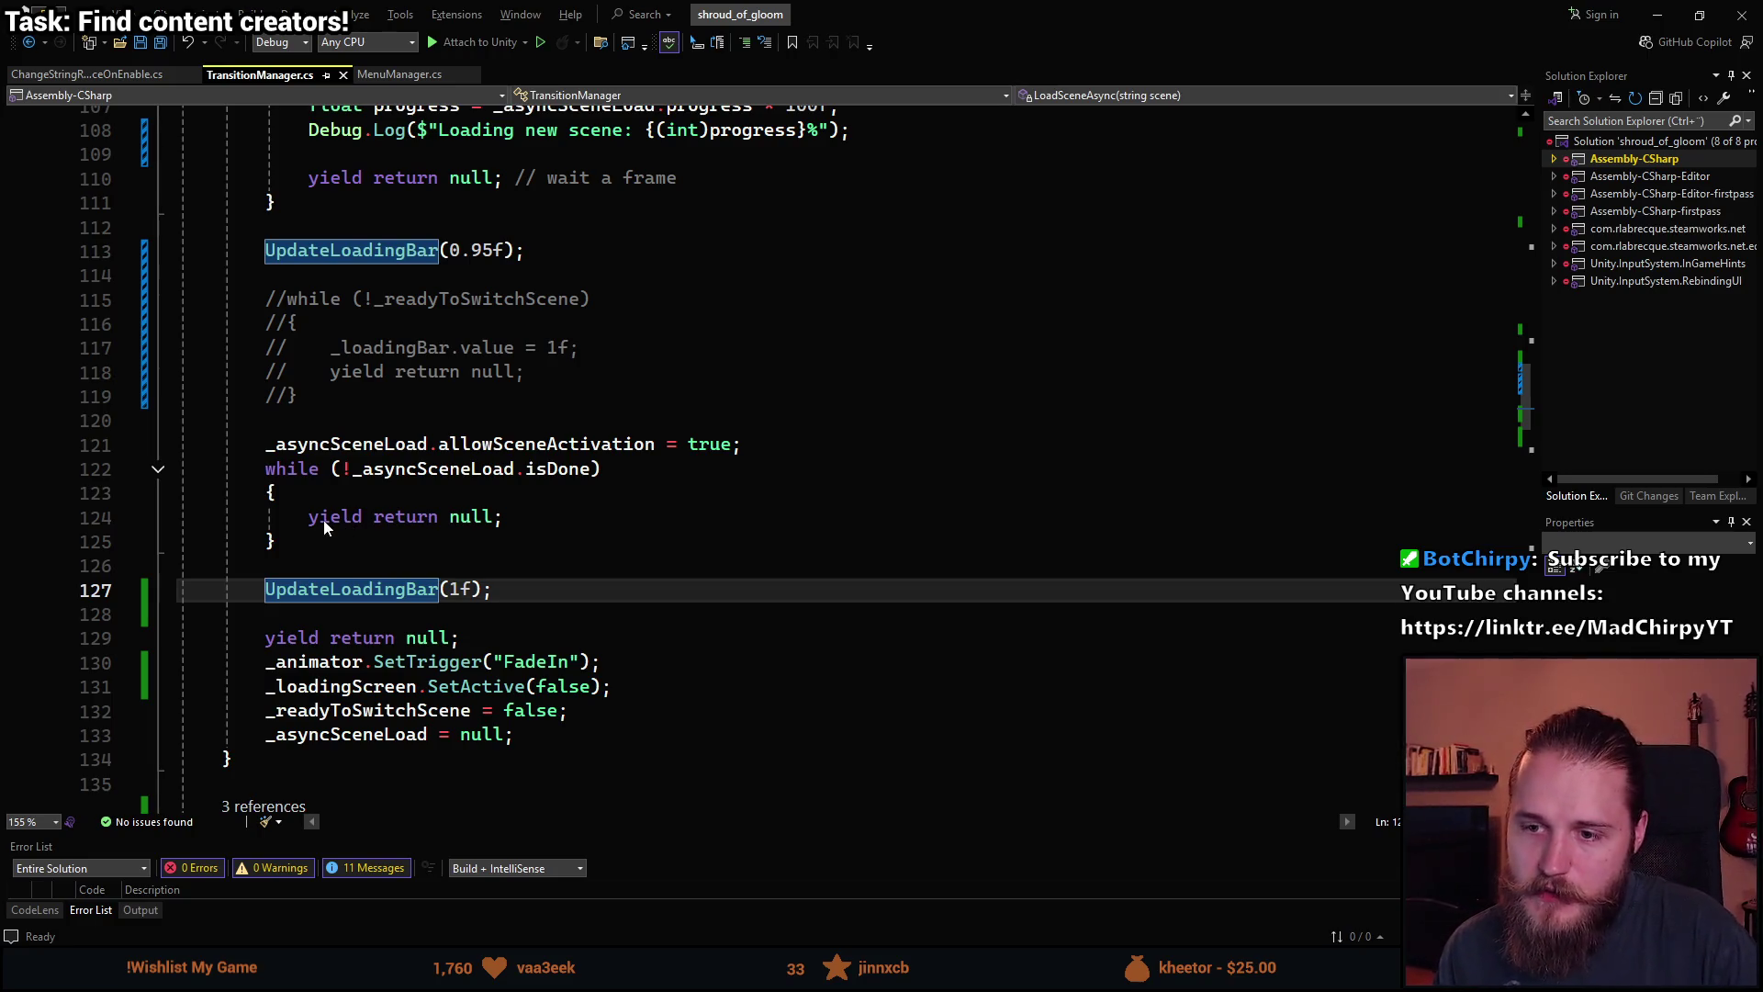
{"action": "left_click_drag", "start_coordinate": [277, 541], "coordinate": [250, 445]}
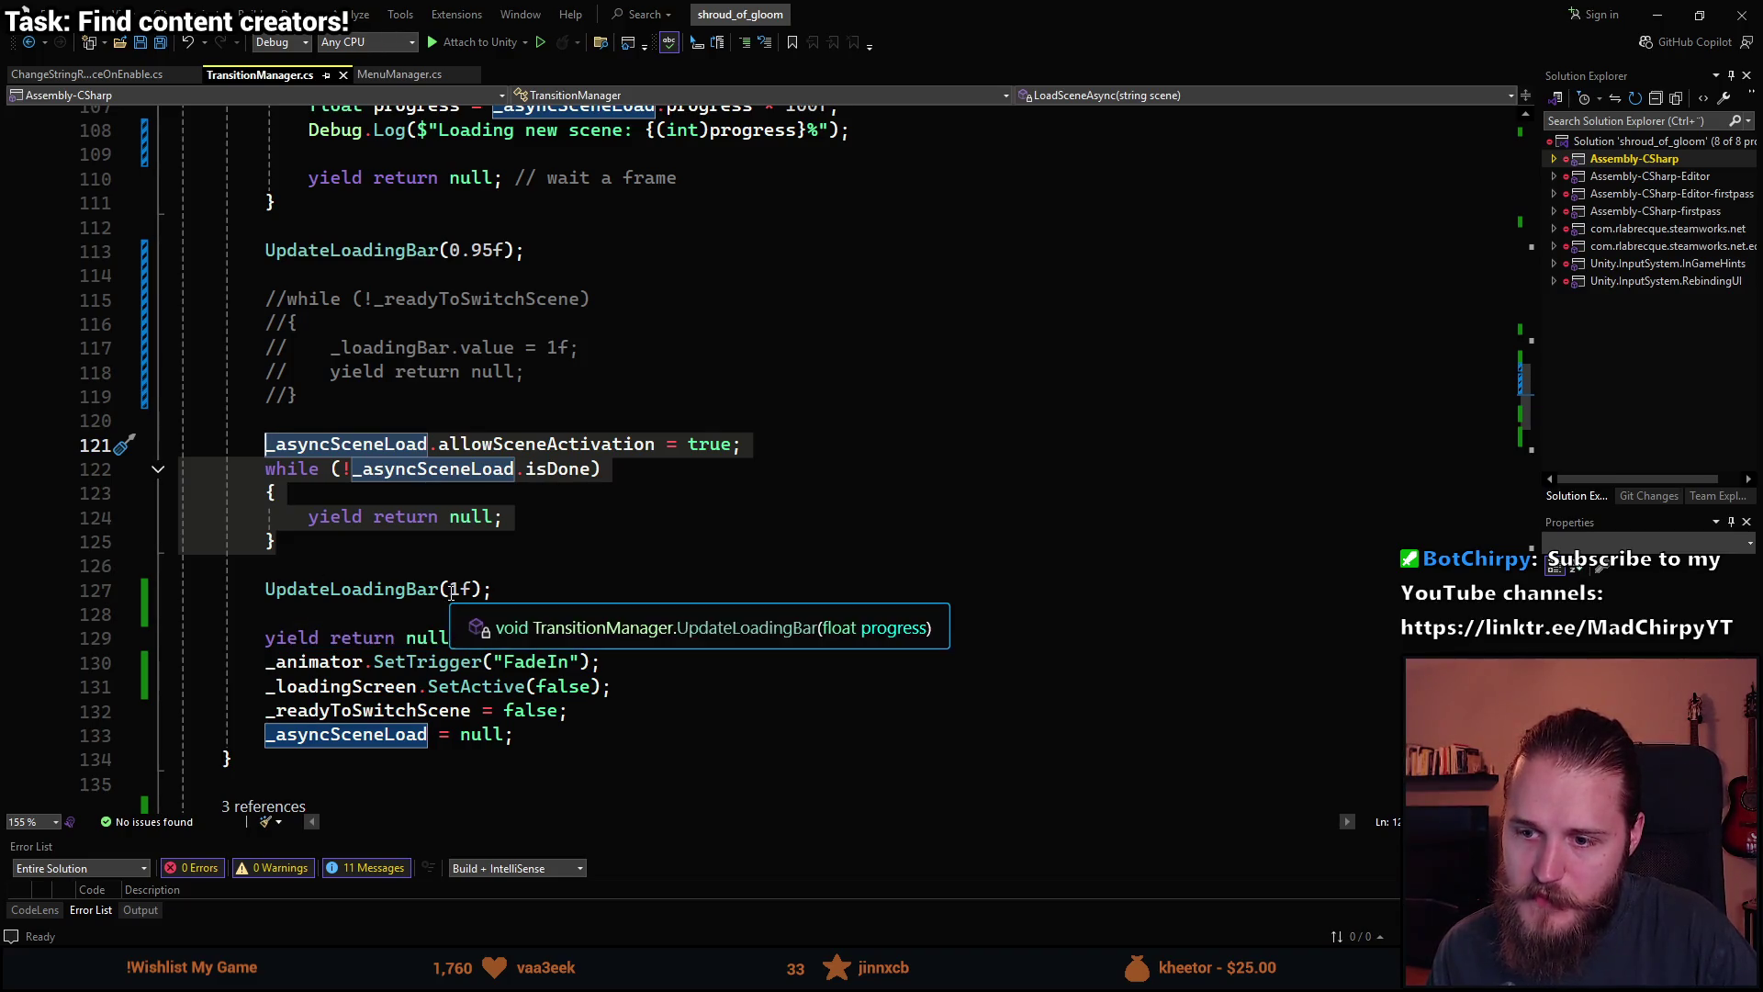
Replace the null in line 129's yield return with a WaitForSecondsRealtime call and save.
{"action": "left_click", "coordinate": [520, 591]}
{"action": "key", "text": "Down"}
{"action": "key", "text": "Down"}
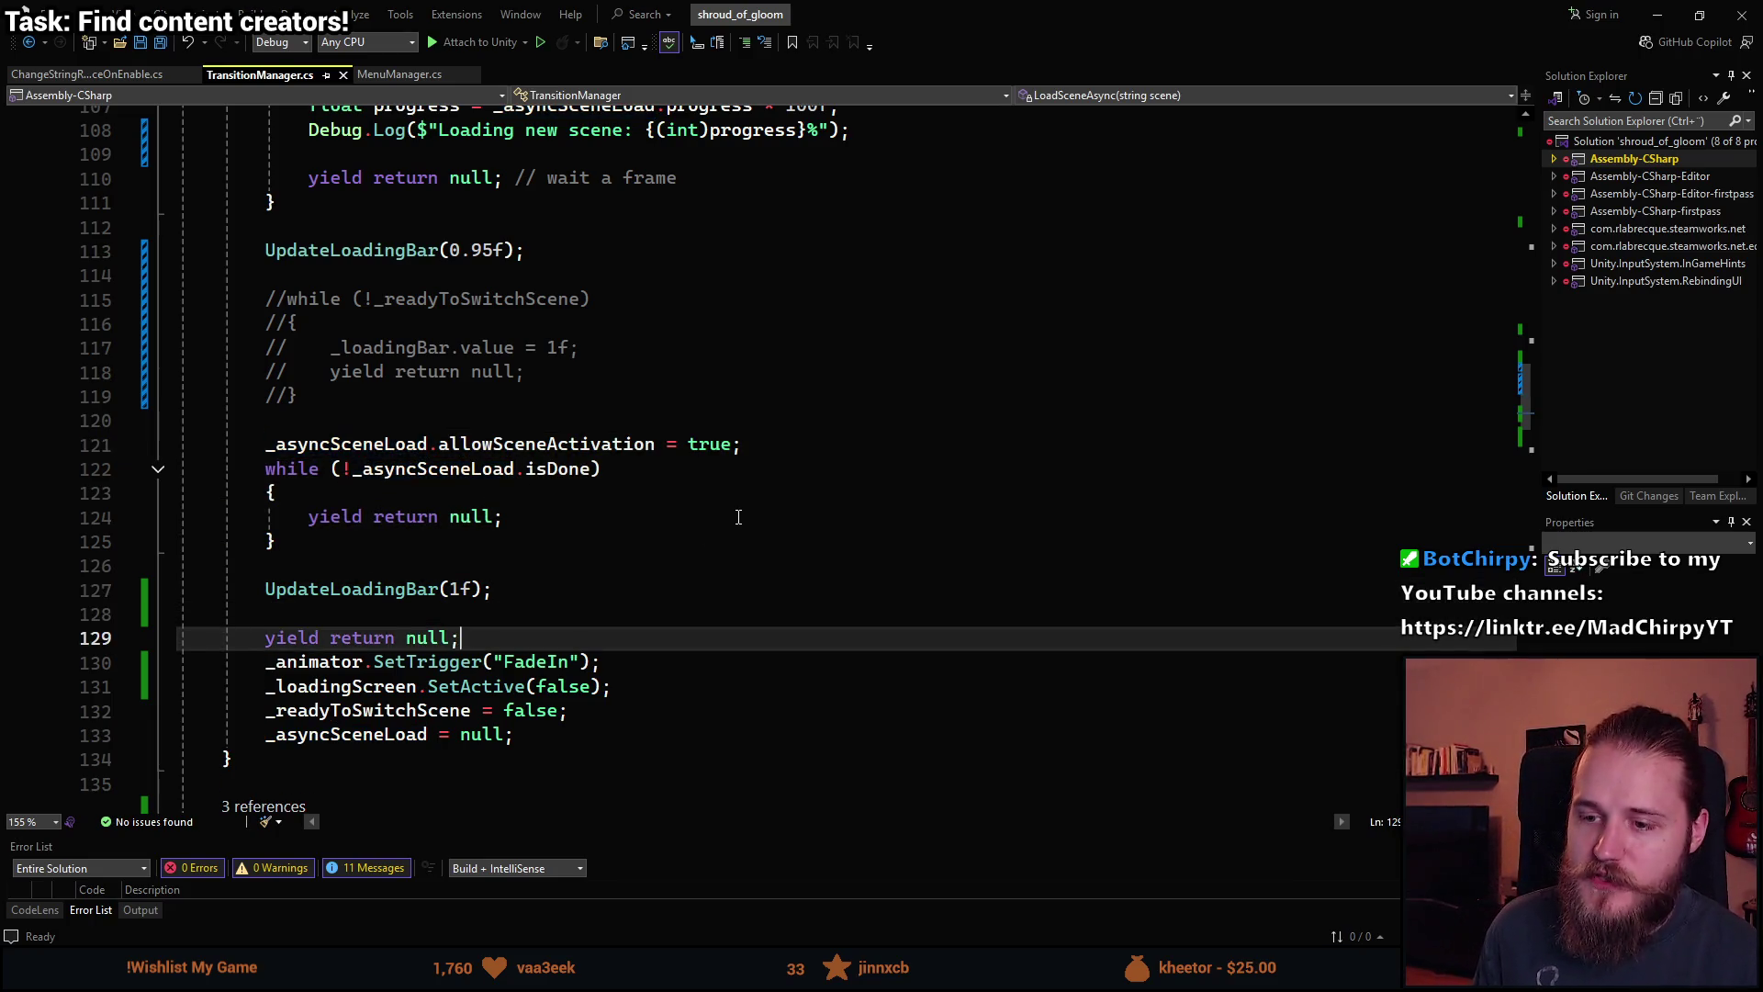
{"action": "key", "text": "ctrl+BackSpace"}
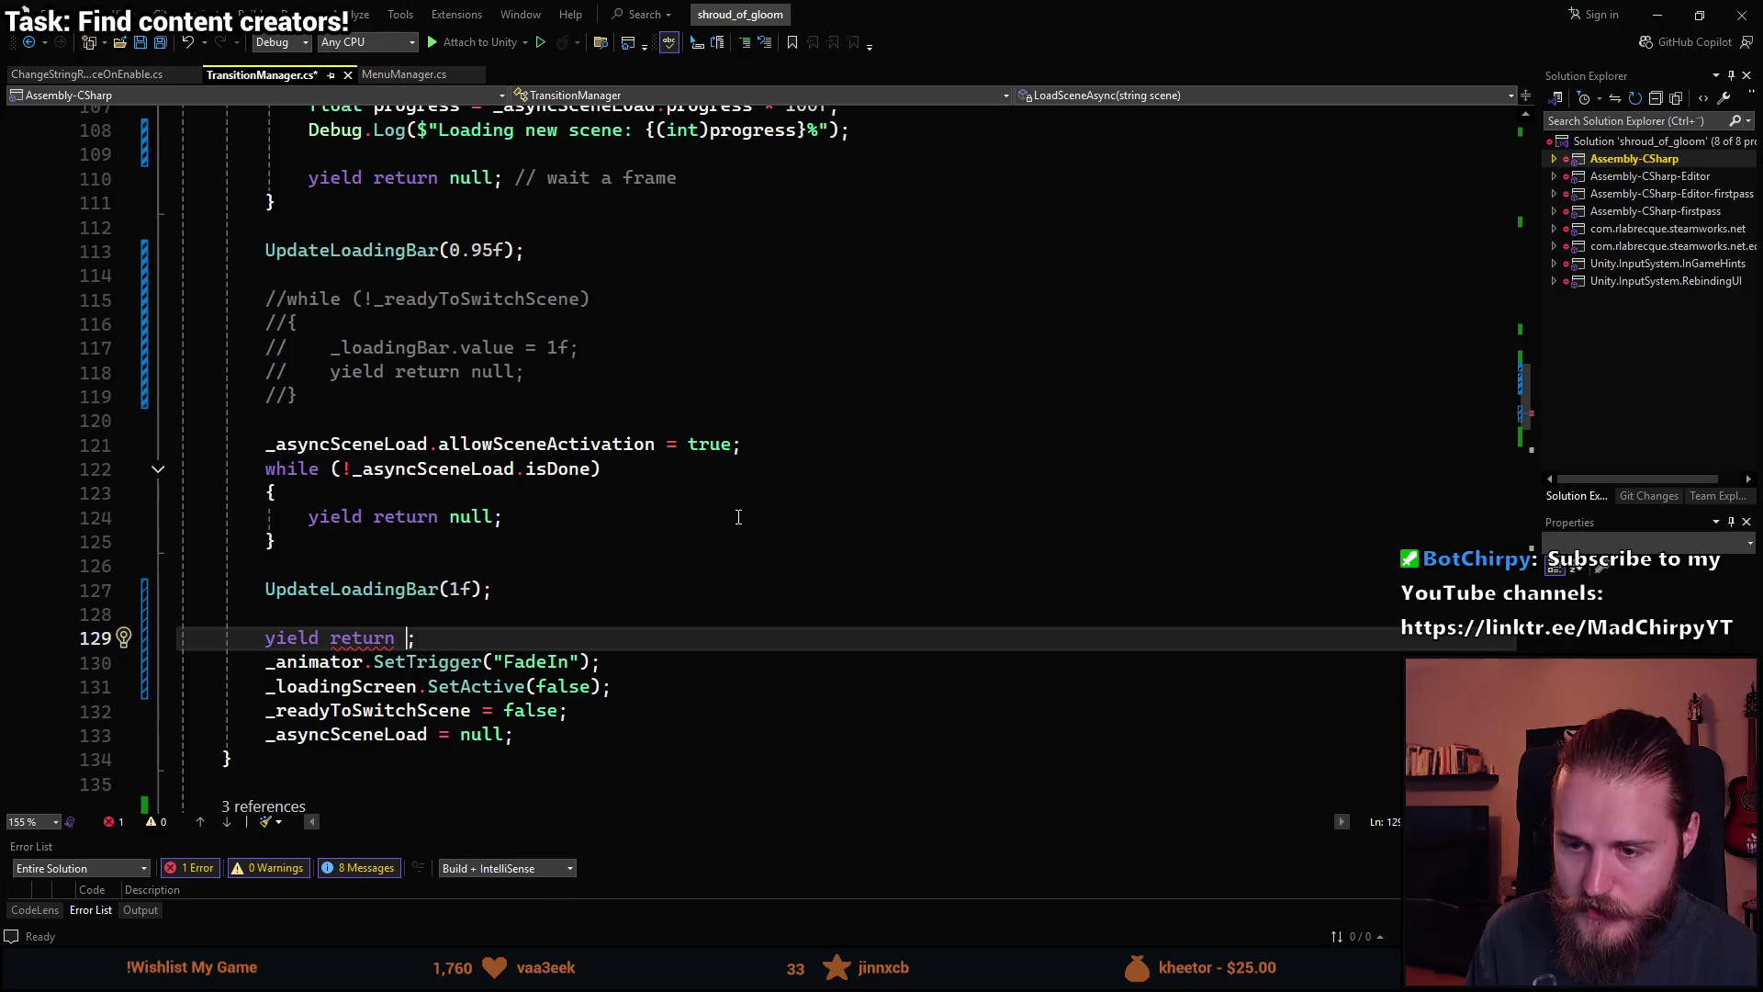
{"action": "type", "text": "WaitFor"}
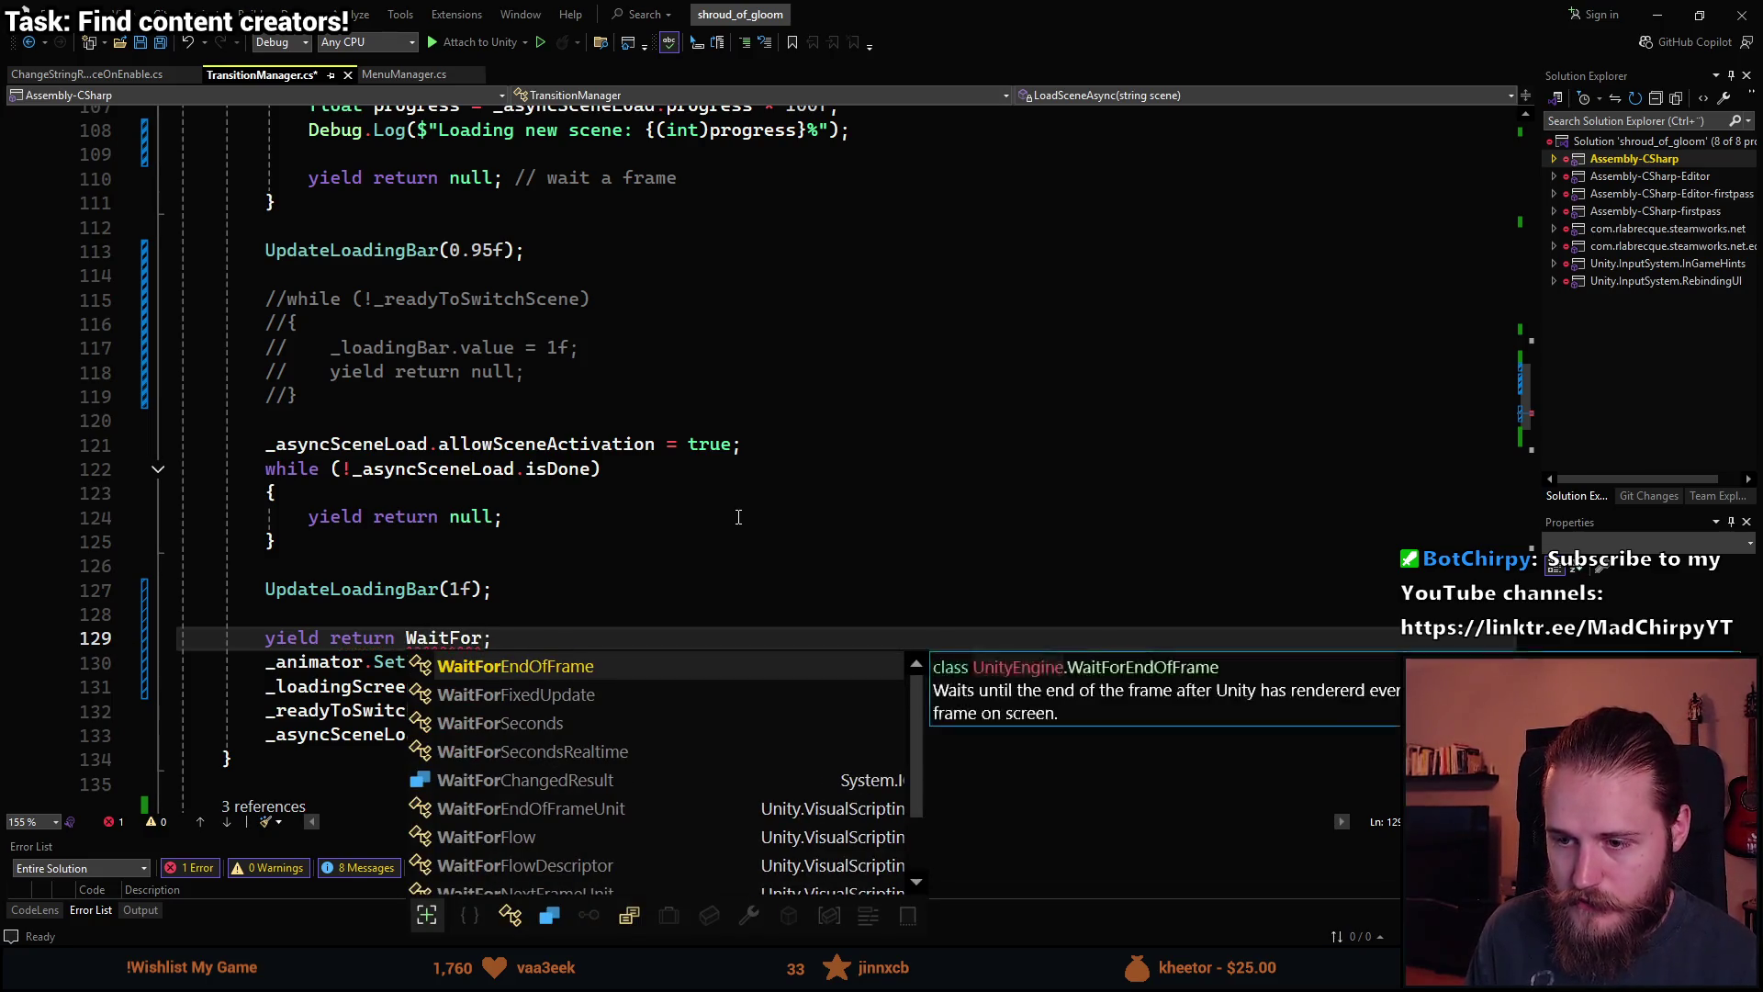
{"action": "key", "text": "ctrl+s"}
{"action": "type", "text": "SecondsRealT"}
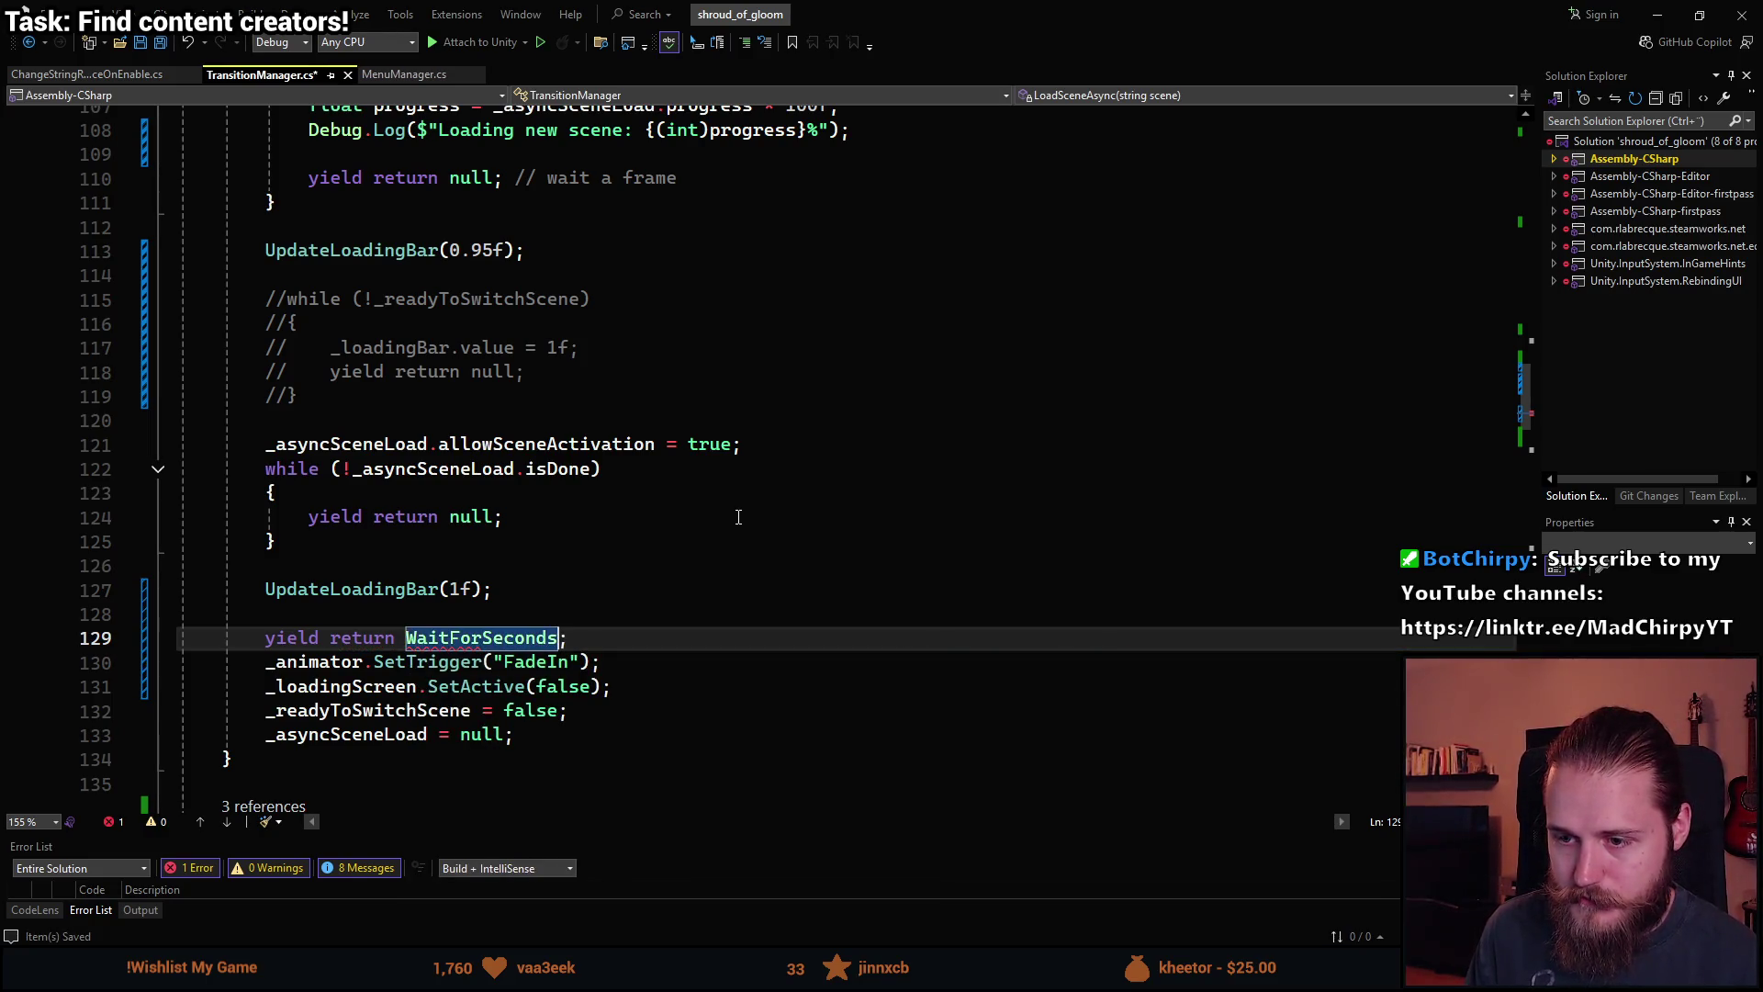
{"action": "type", "text": "time"}
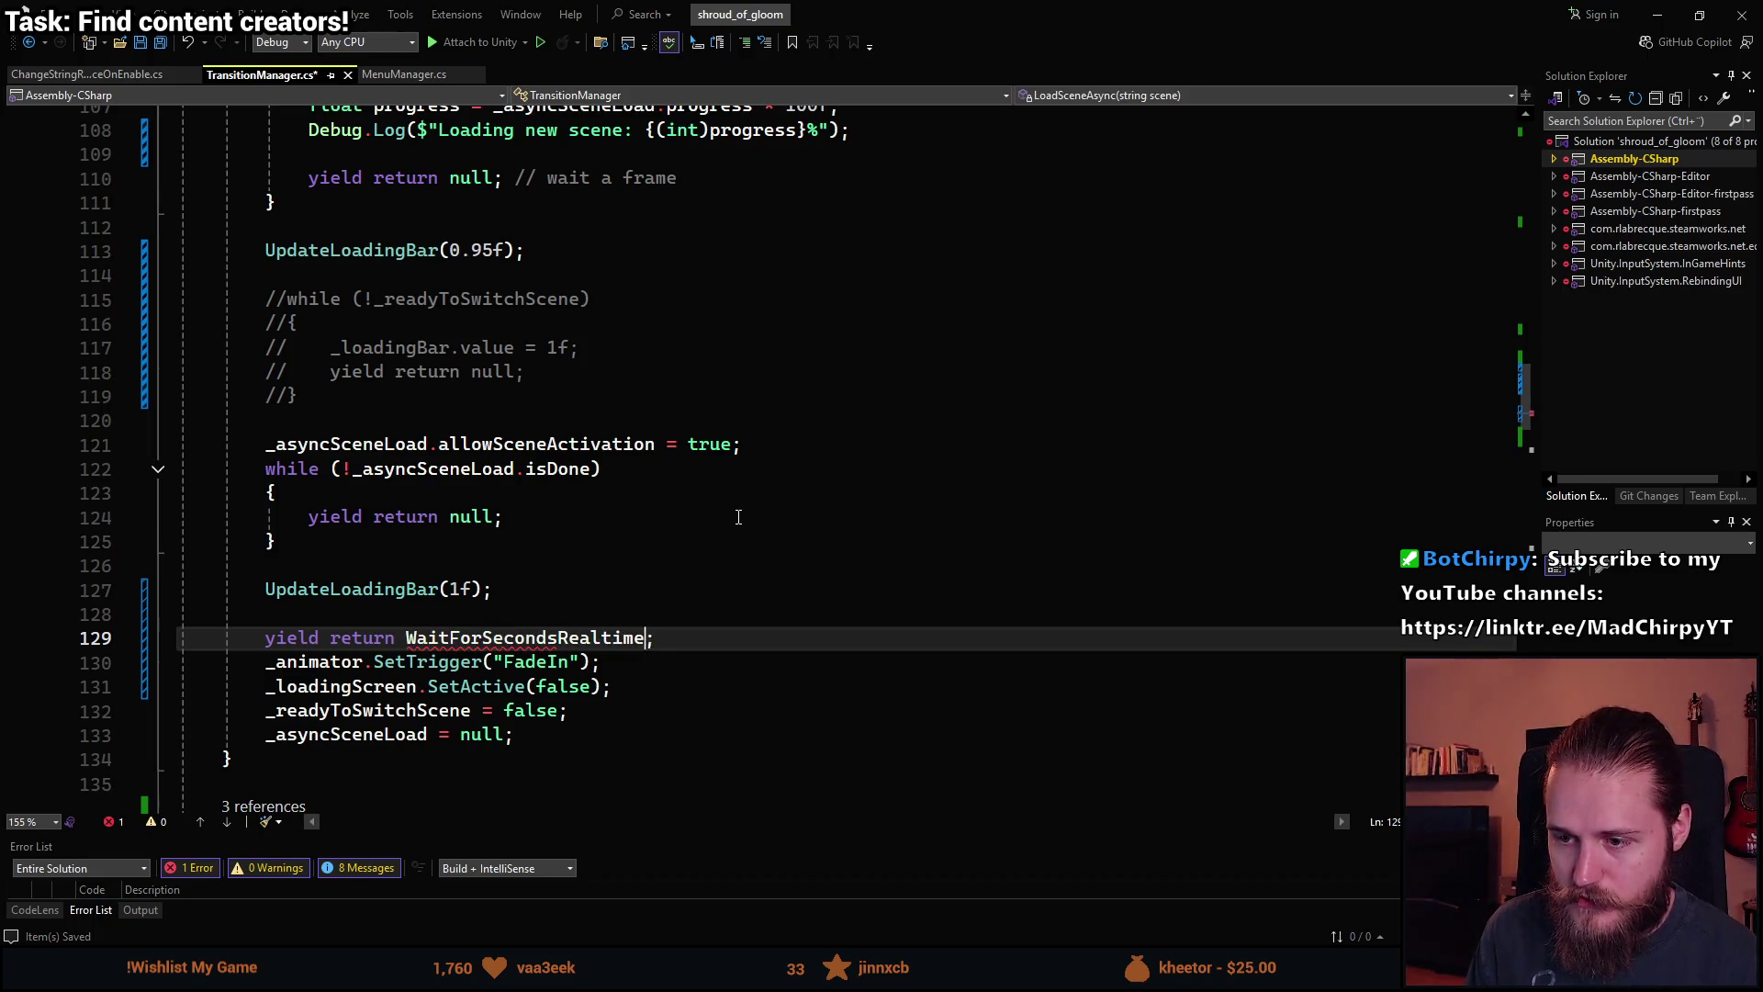
{"action": "key", "text": "BackSpace"}
{"action": "type", "text": "(0.2f"}
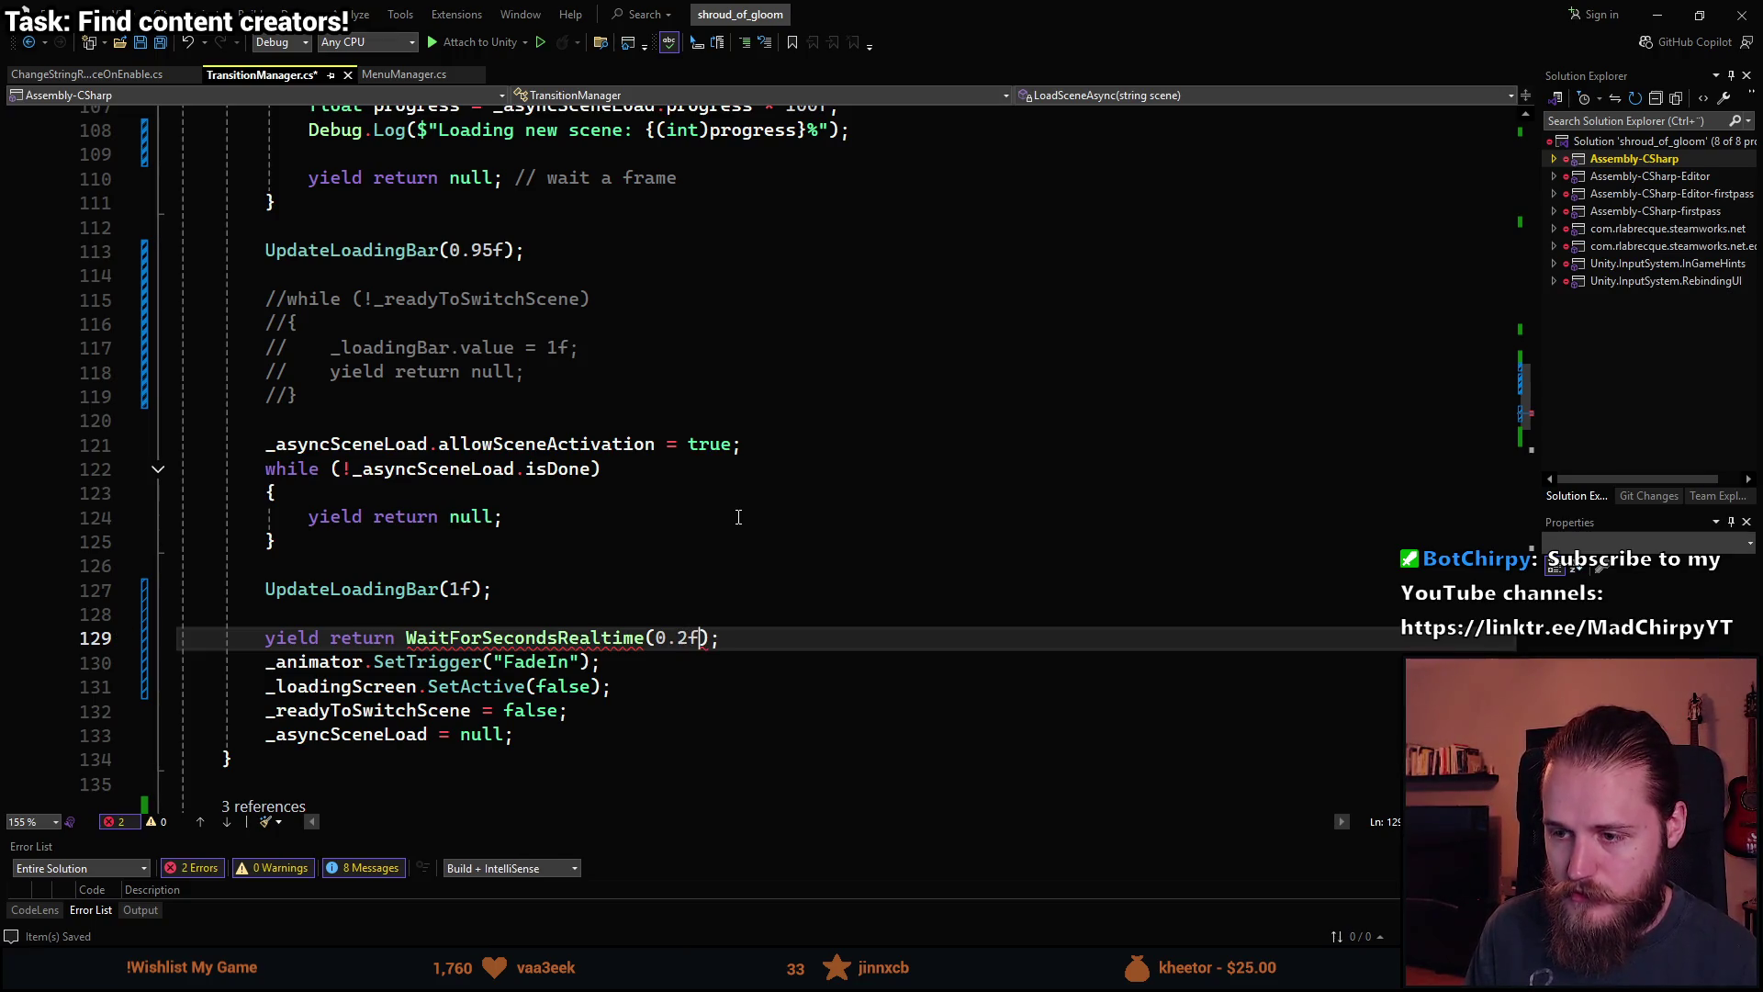
{"action": "key", "text": "ctrl+s"}
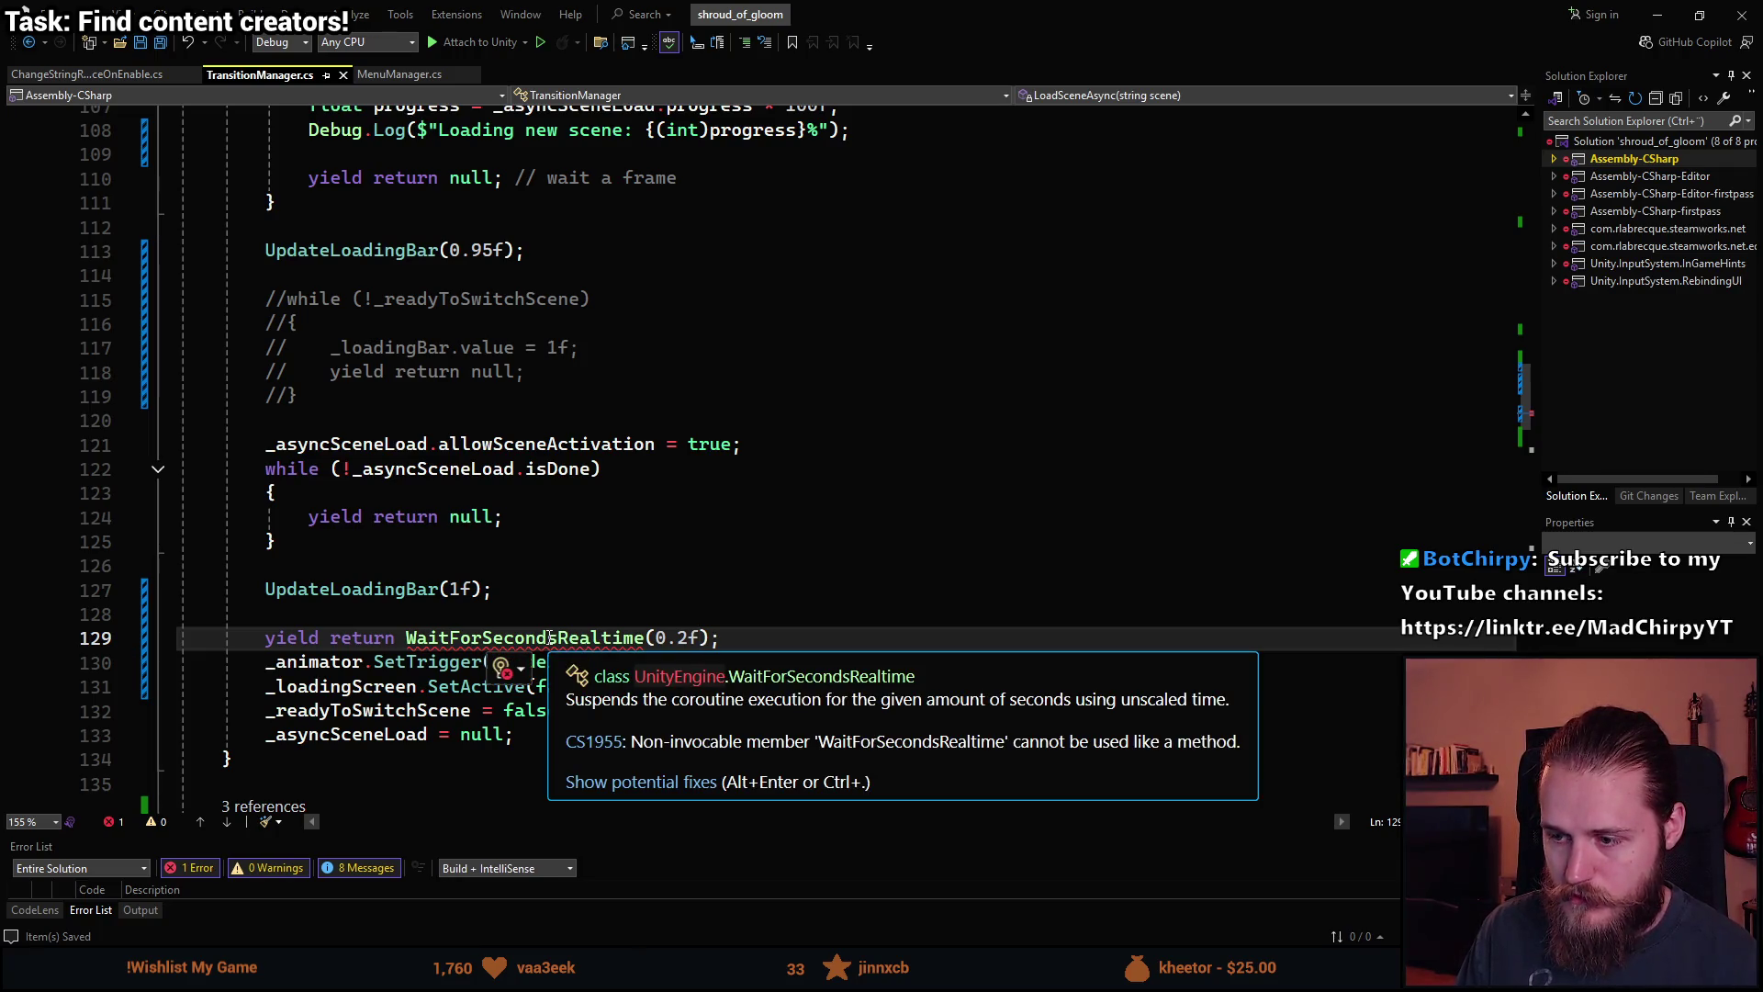
Add the missing new keyword before WaitForSecondsRealtime, save, and start a playtest in Unity.
{"action": "left_click", "coordinate": [414, 646]}
{"action": "key", "text": "Left"}
{"action": "type", "text": "new"}
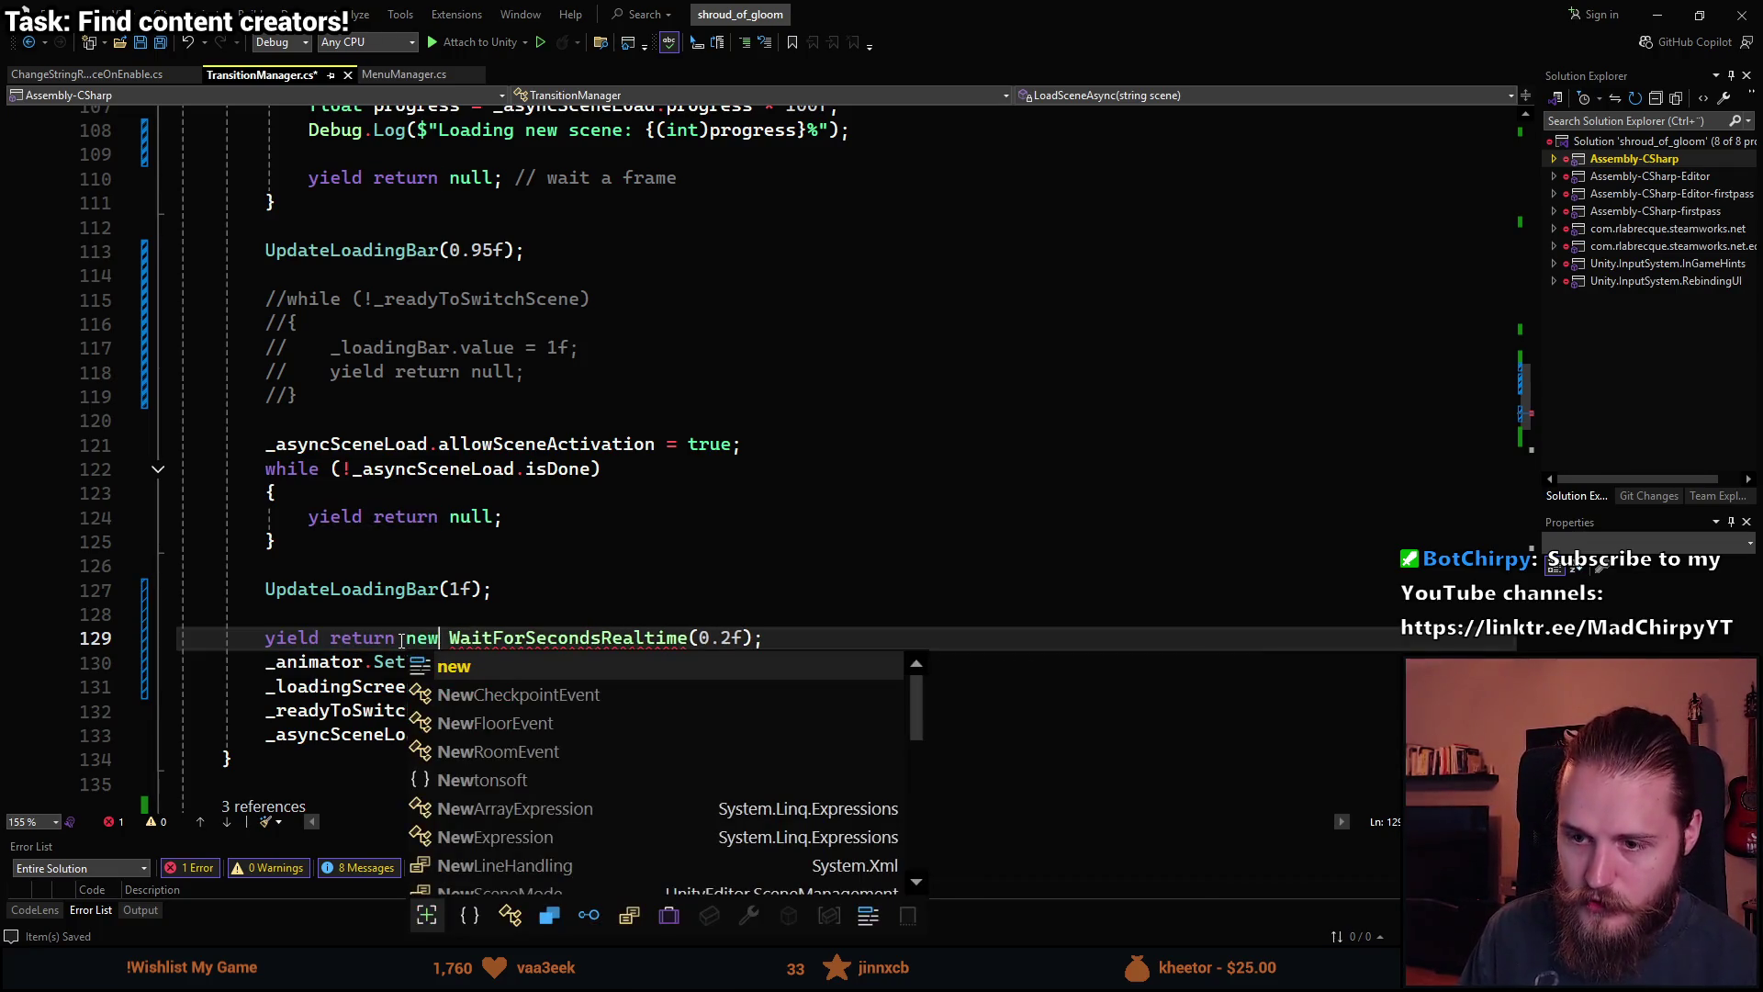
{"action": "key", "text": "Escape"}
{"action": "key", "text": "ctrl+s"}
{"action": "key", "text": "alt+Tab"}
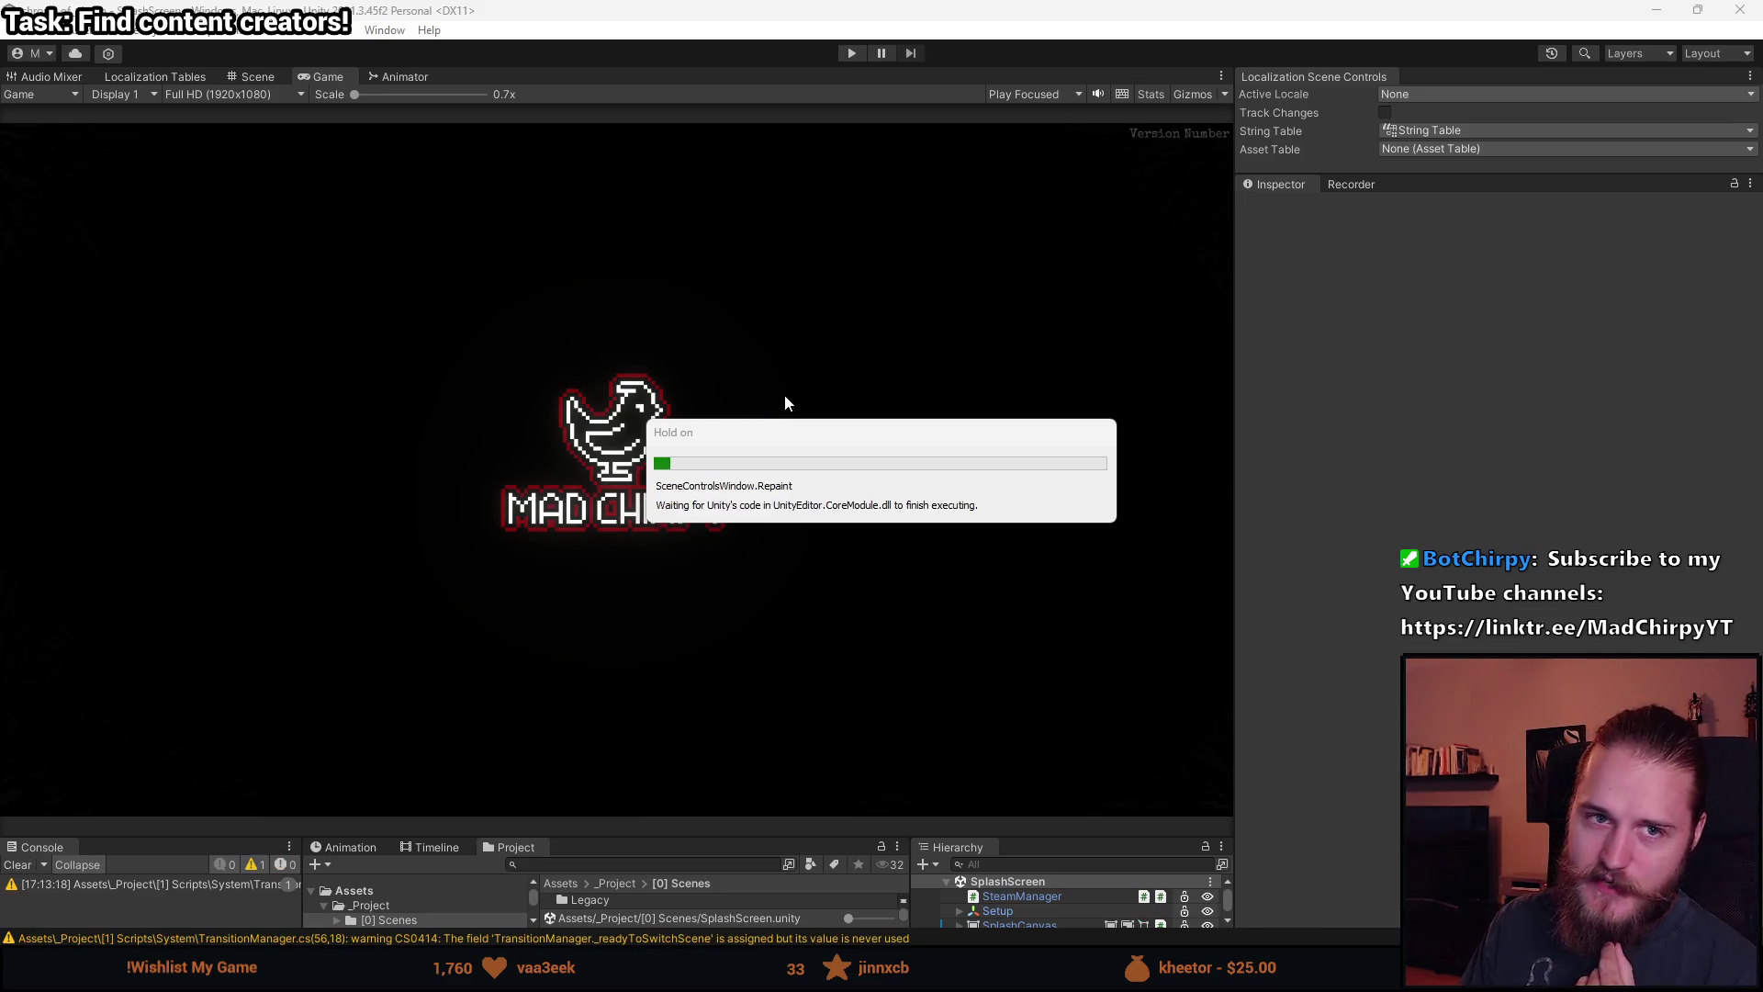
{"action": "left_click", "coordinate": [851, 53]}
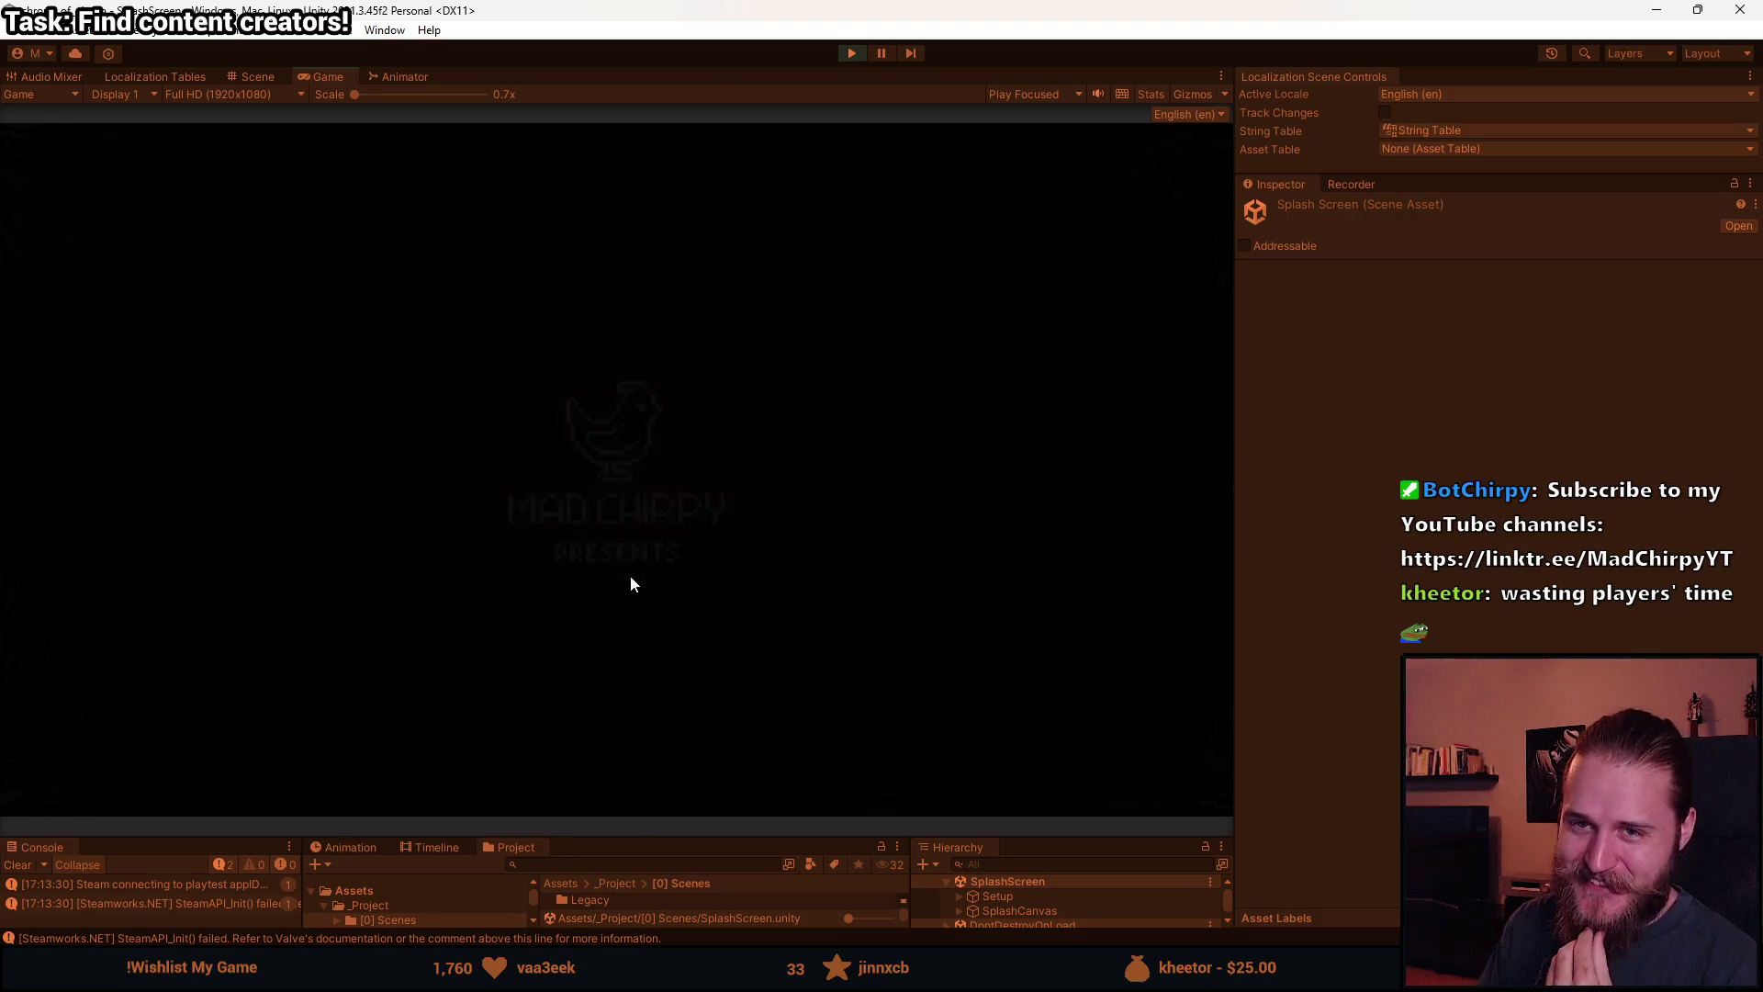
Start the game from the splash playtest, pause, stop Play mode, and enlarge the bottom panels.
{"action": "left_click", "coordinate": [331, 511]}
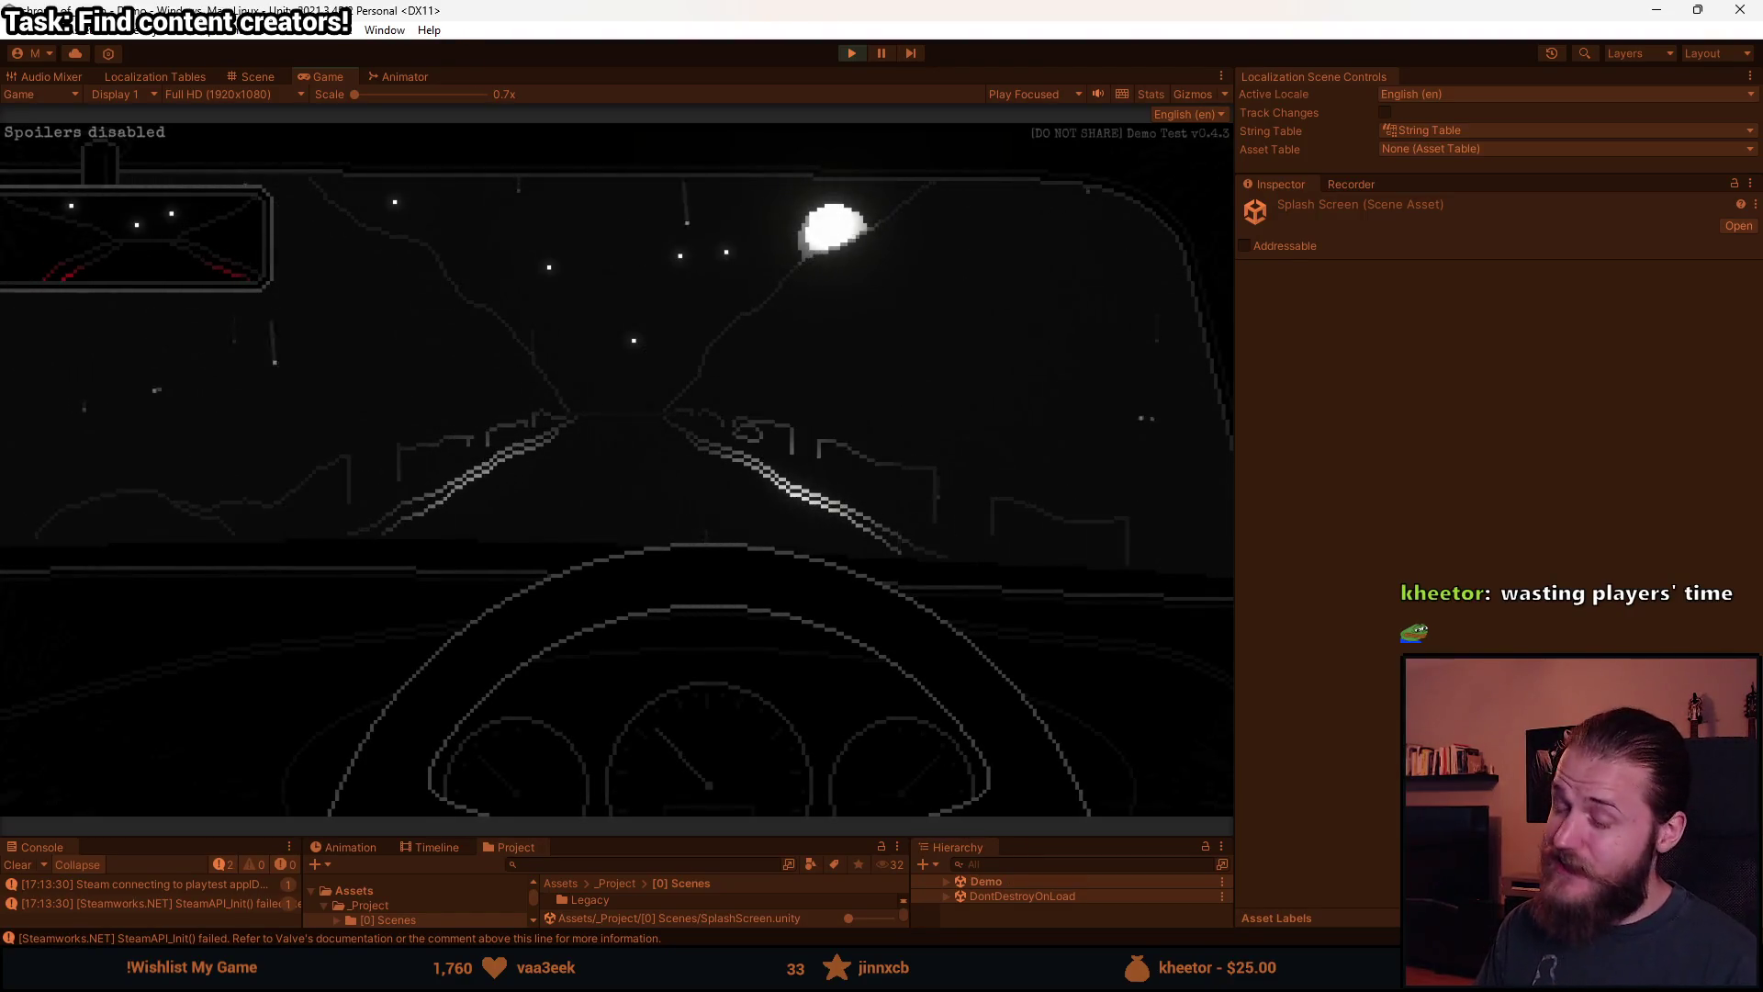
{"action": "key", "text": "Escape"}
{"action": "left_click", "coordinate": [858, 53]}
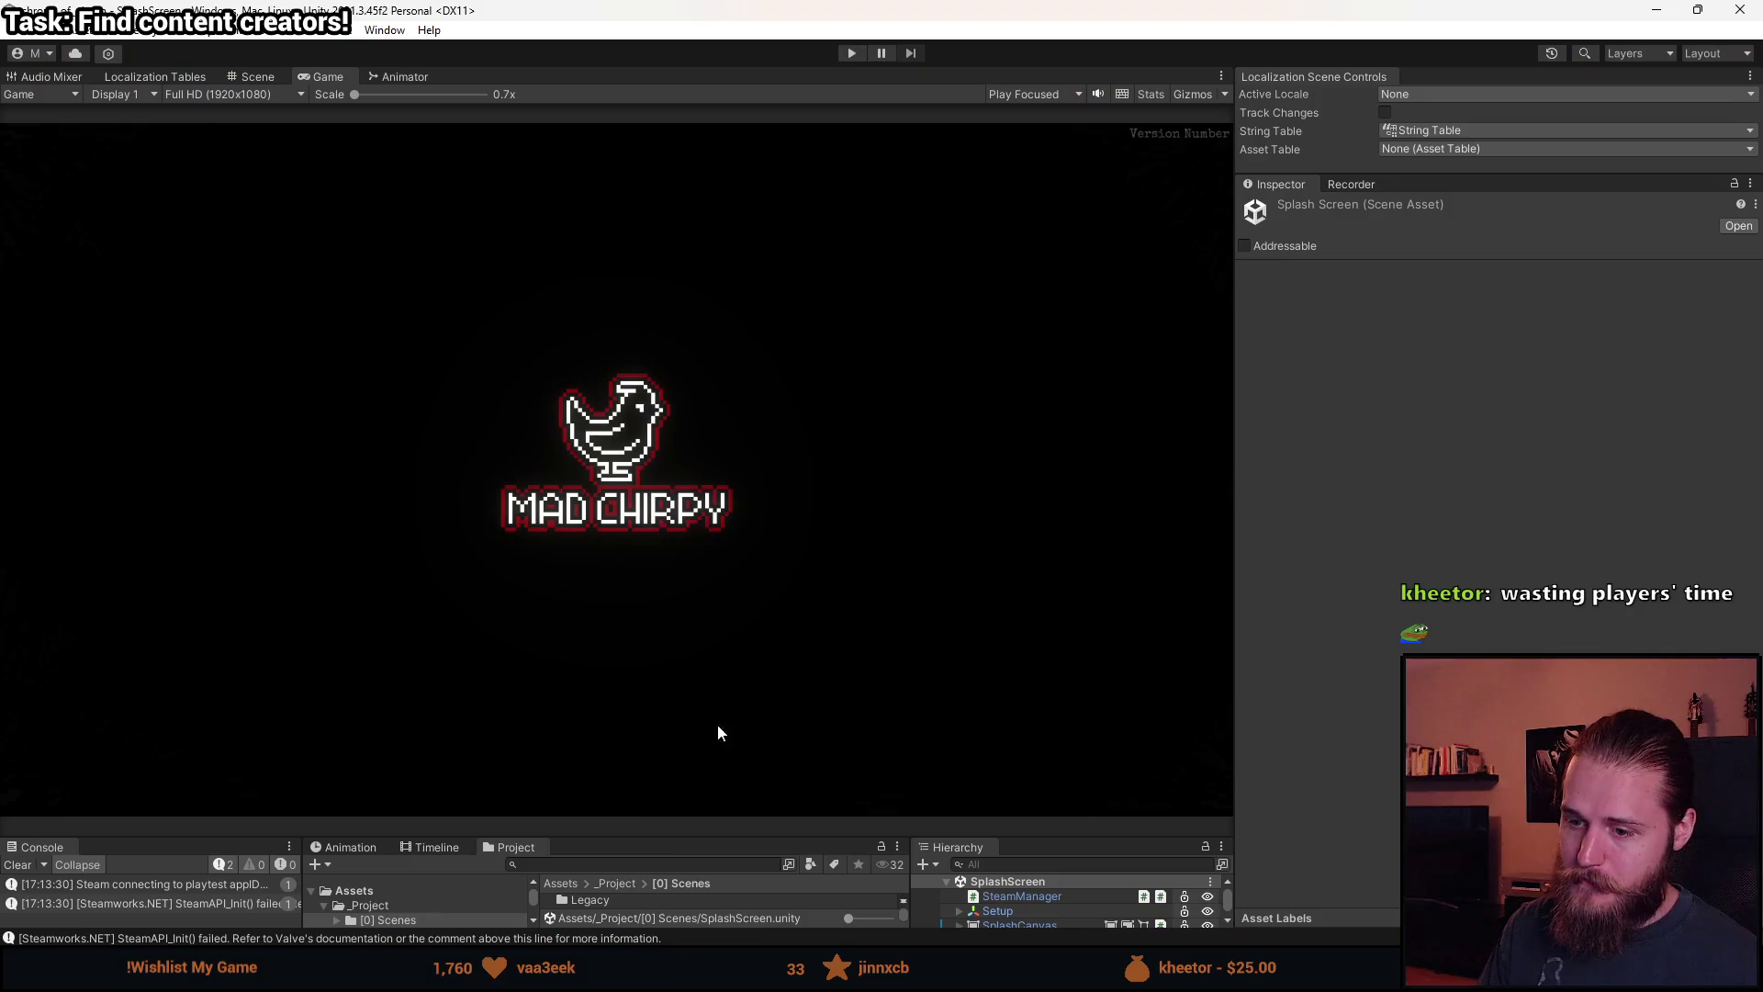
{"action": "left_click_drag", "start_coordinate": [683, 834], "coordinate": [683, 716]}
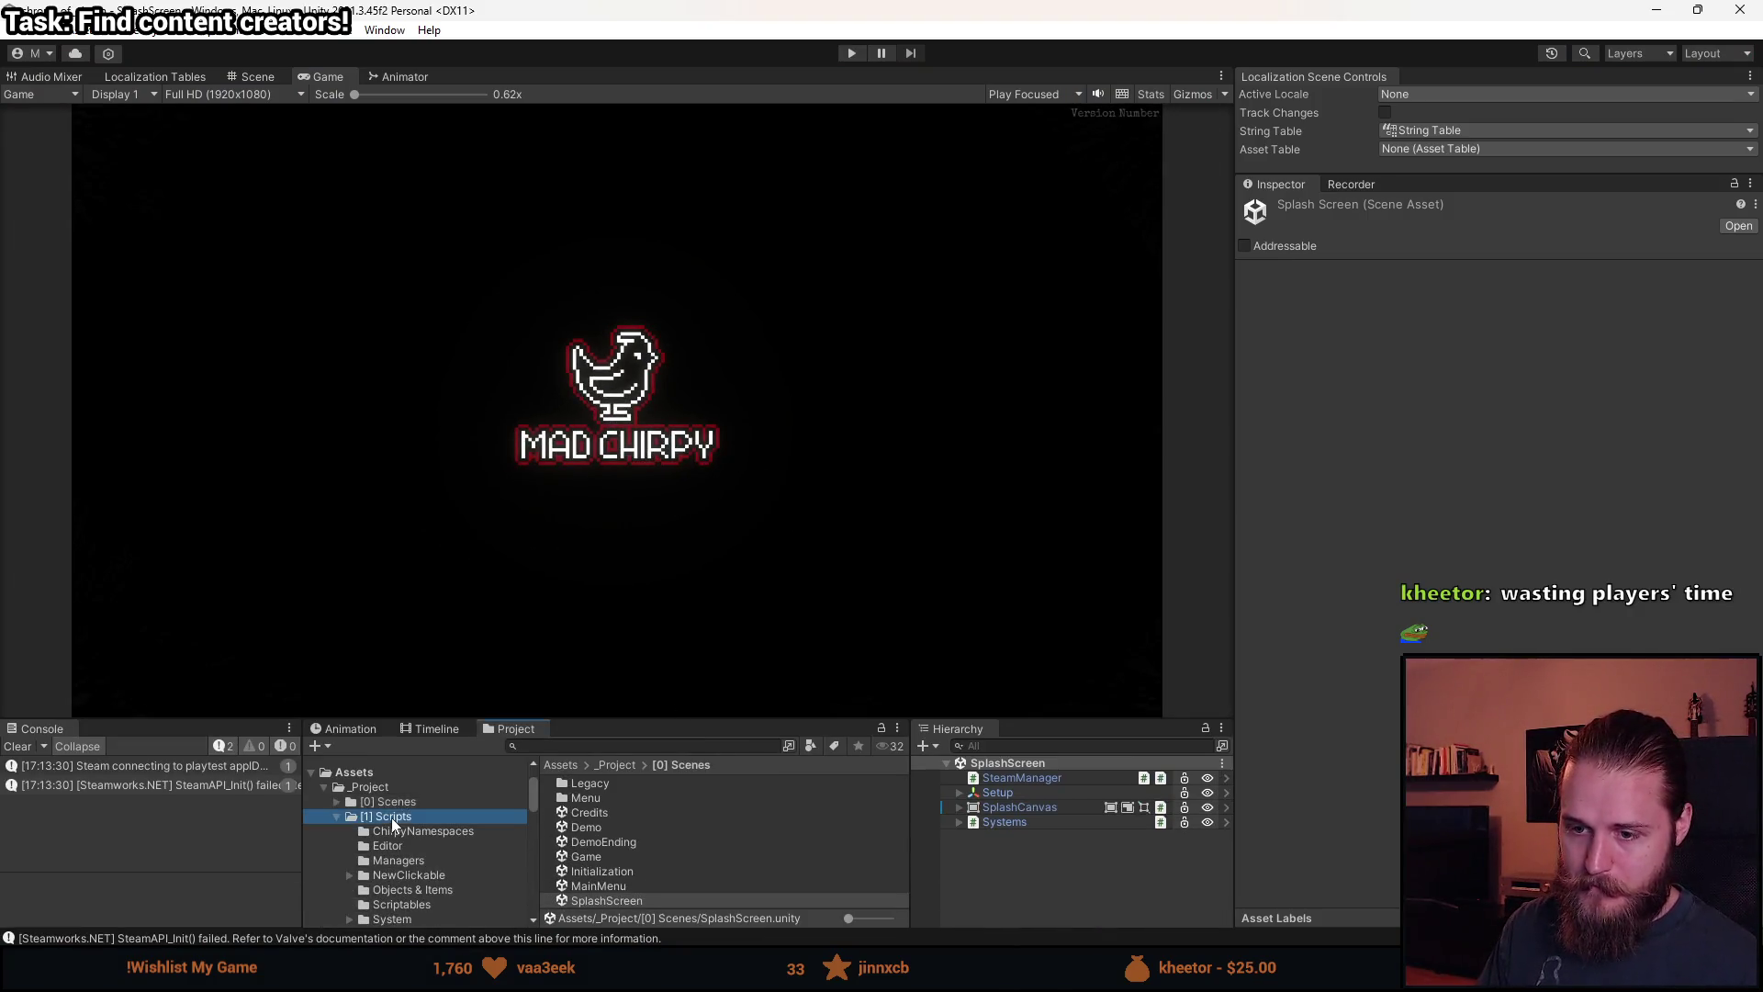
Open the MainMenu scene, playtest Start through the loading screen, then stop and enlarge the panels.
{"action": "double_click", "coordinate": [595, 887]}
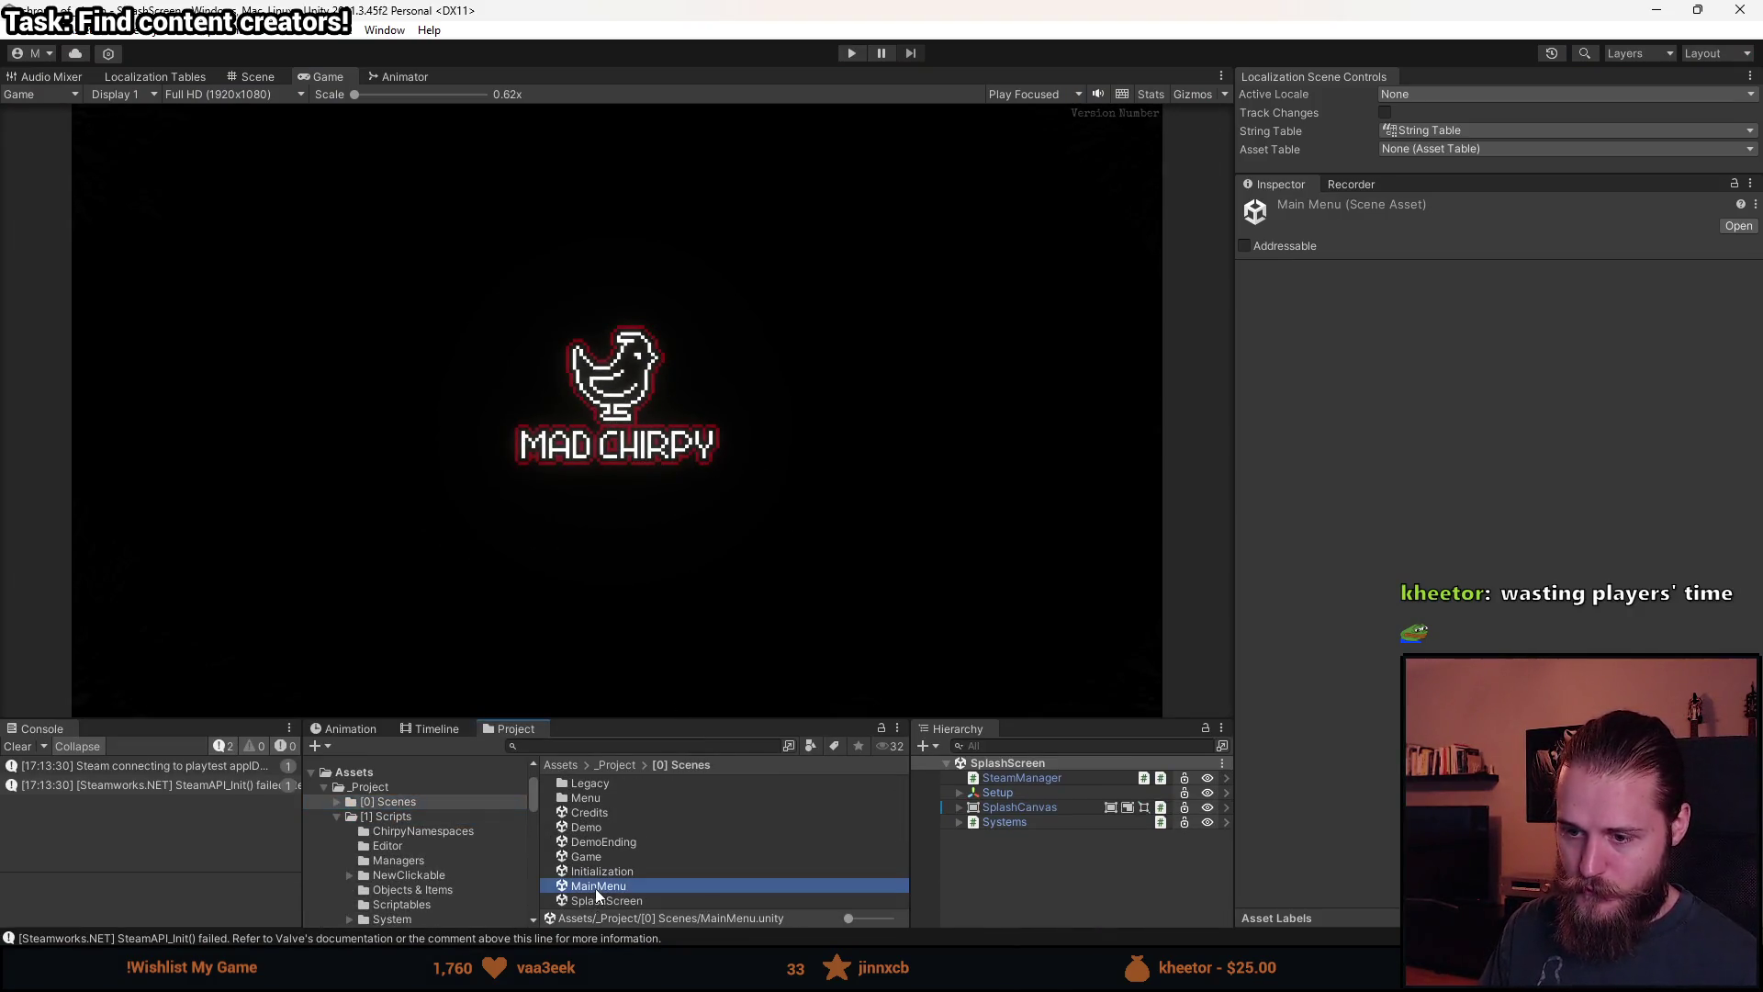
{"action": "left_click", "coordinate": [851, 54]}
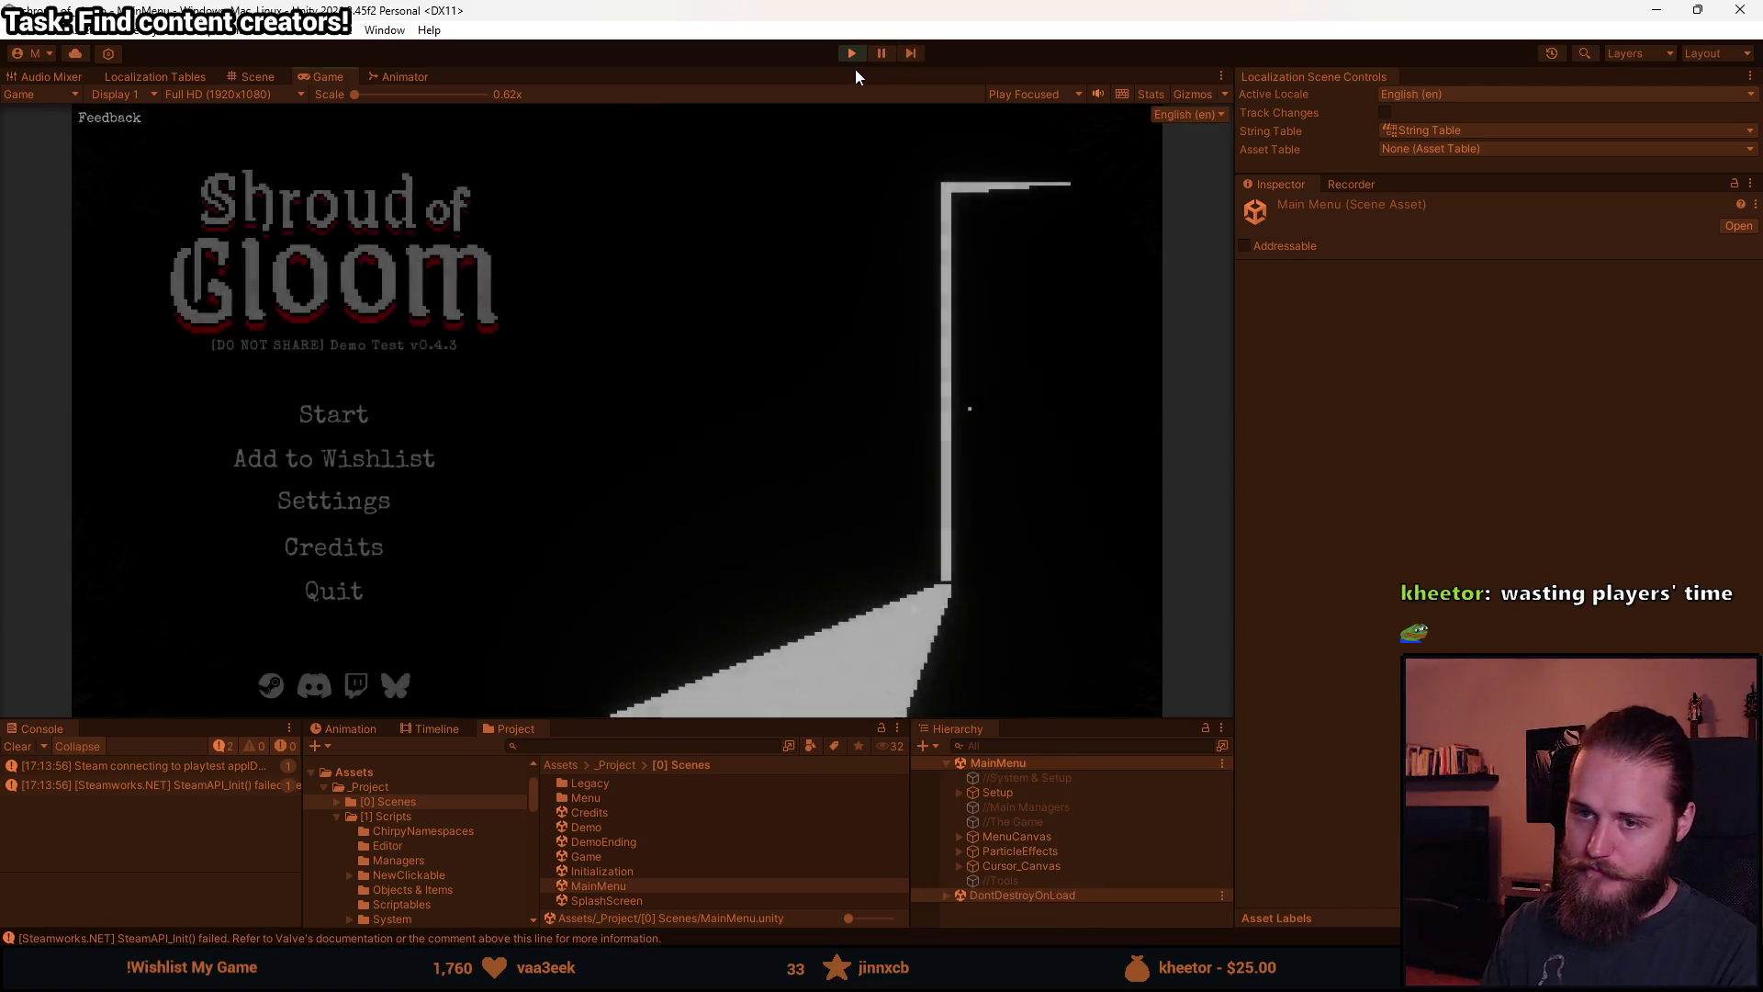
{"action": "left_click", "coordinate": [472, 415]}
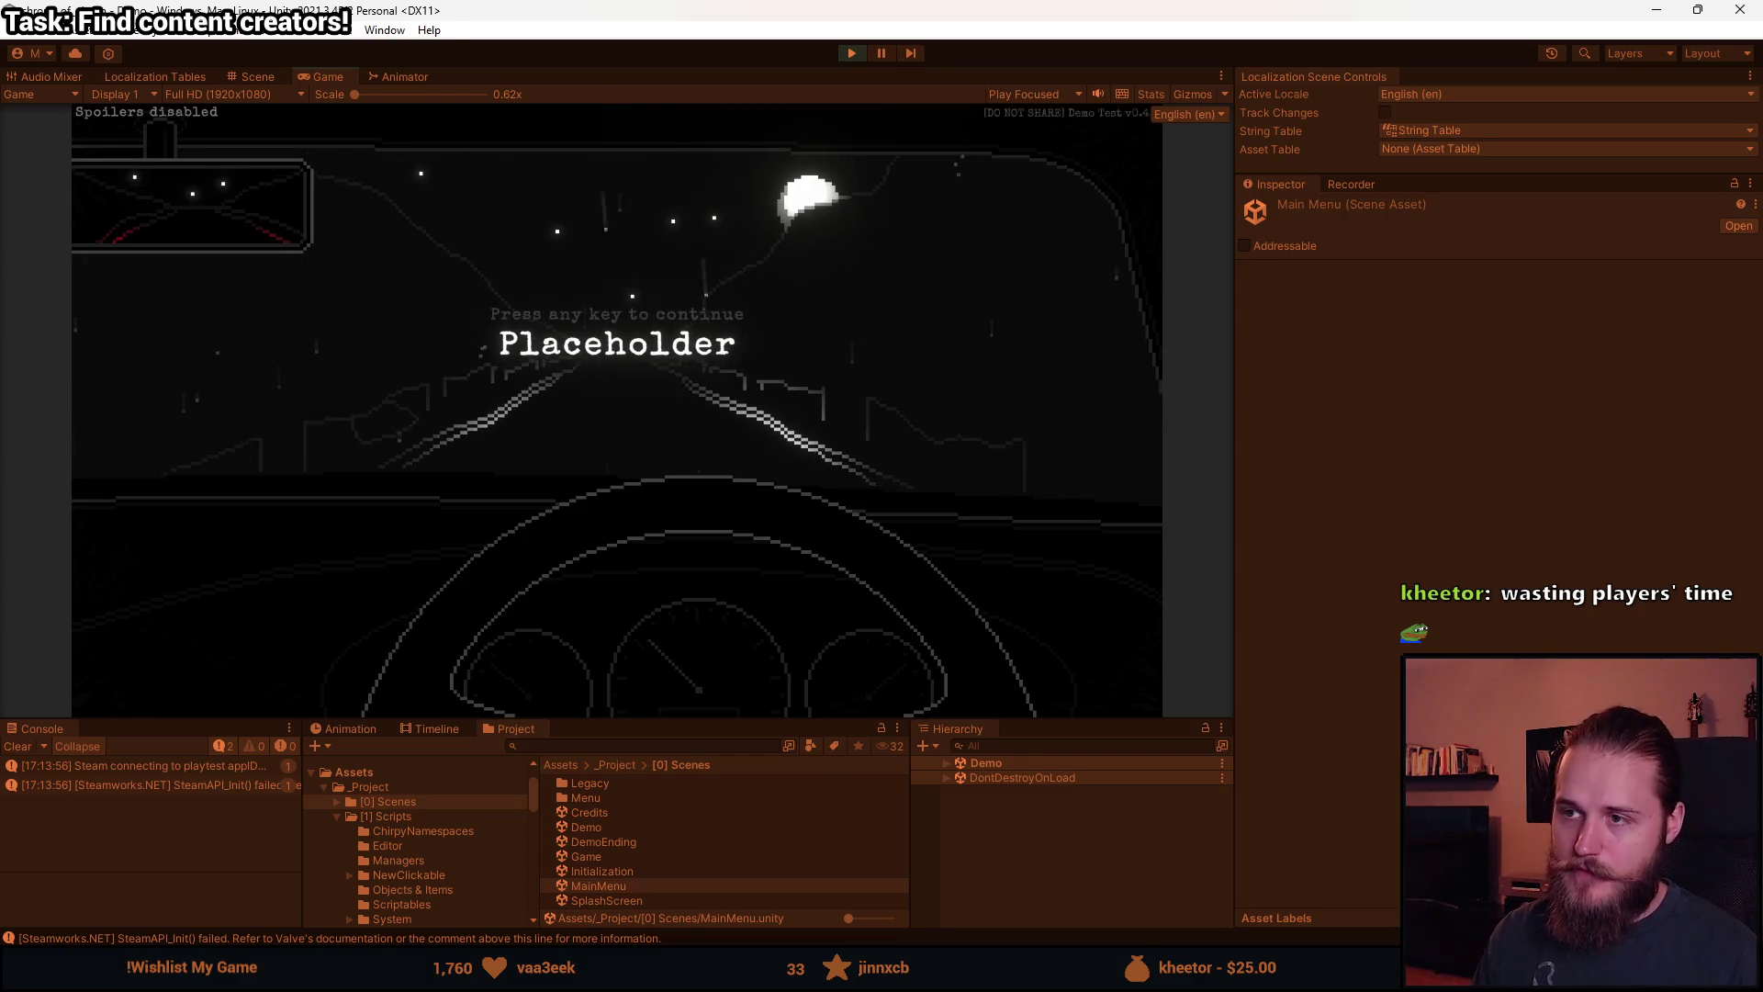
{"action": "key", "text": "Escape"}
{"action": "left_click", "coordinate": [848, 54]}
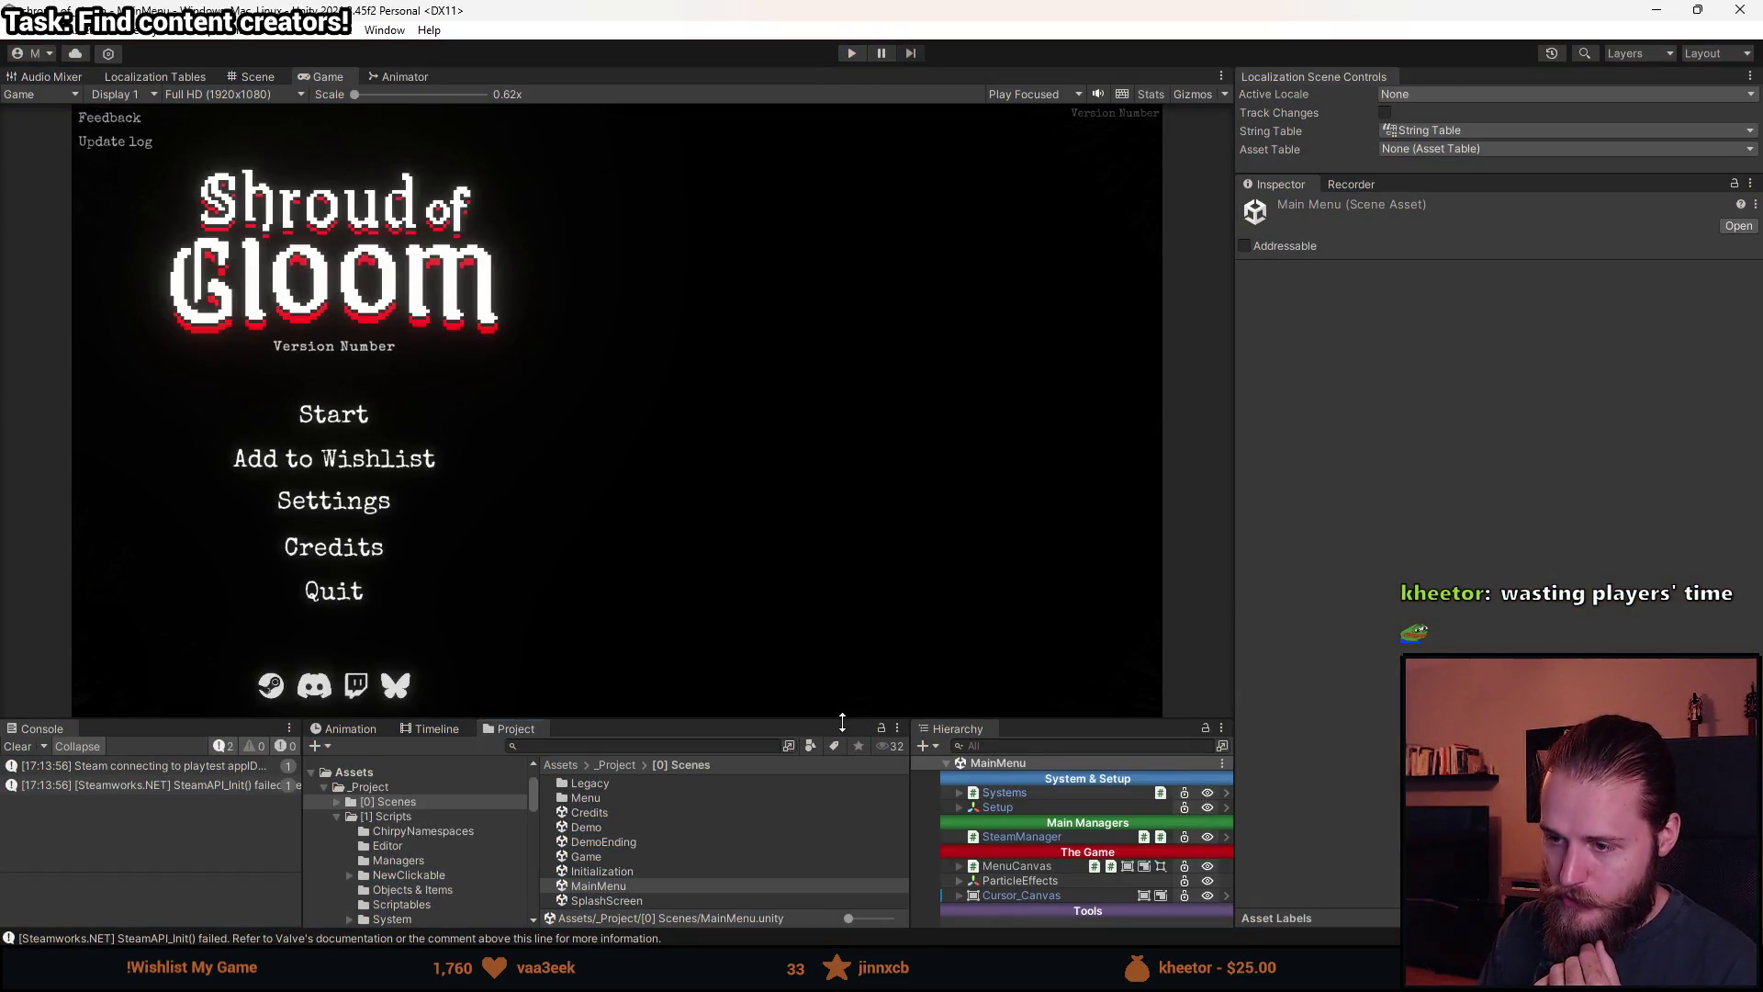
{"action": "left_click_drag", "start_coordinate": [842, 723], "coordinate": [845, 615]}
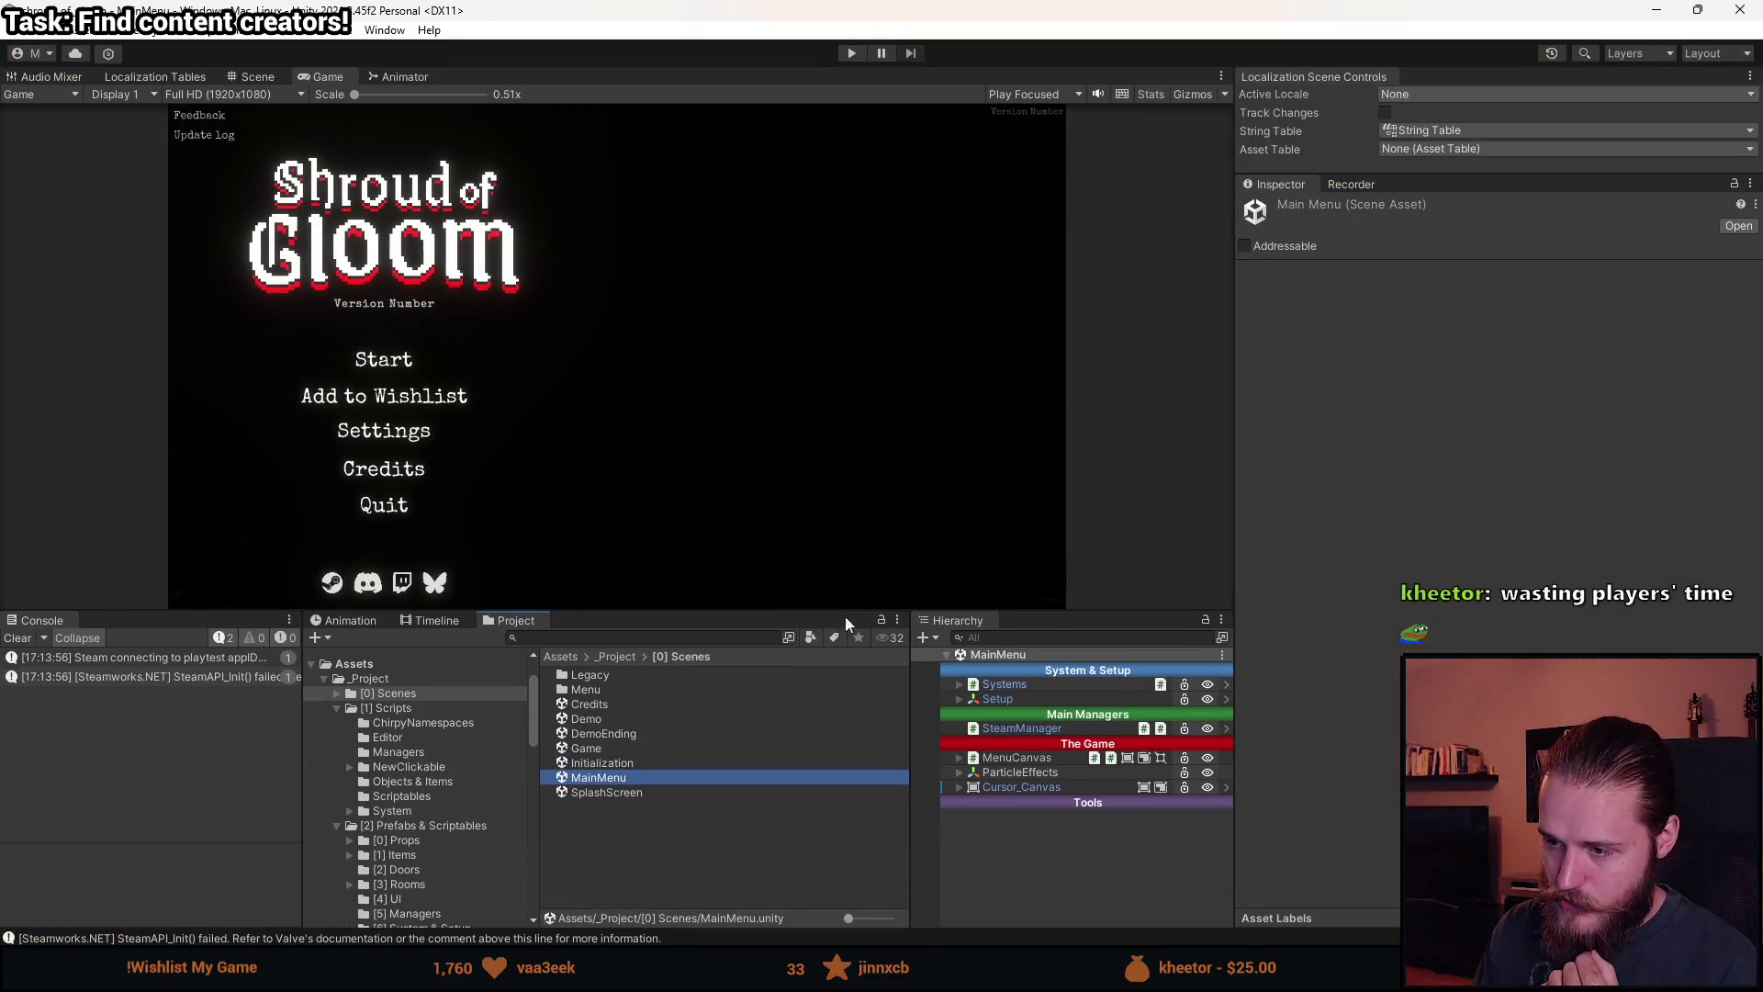
Expand Setup, Systems and SystemCanvas in the Hierarchy to inspect Transitions and SystemCanvas.
{"action": "left_click", "coordinate": [958, 699]}
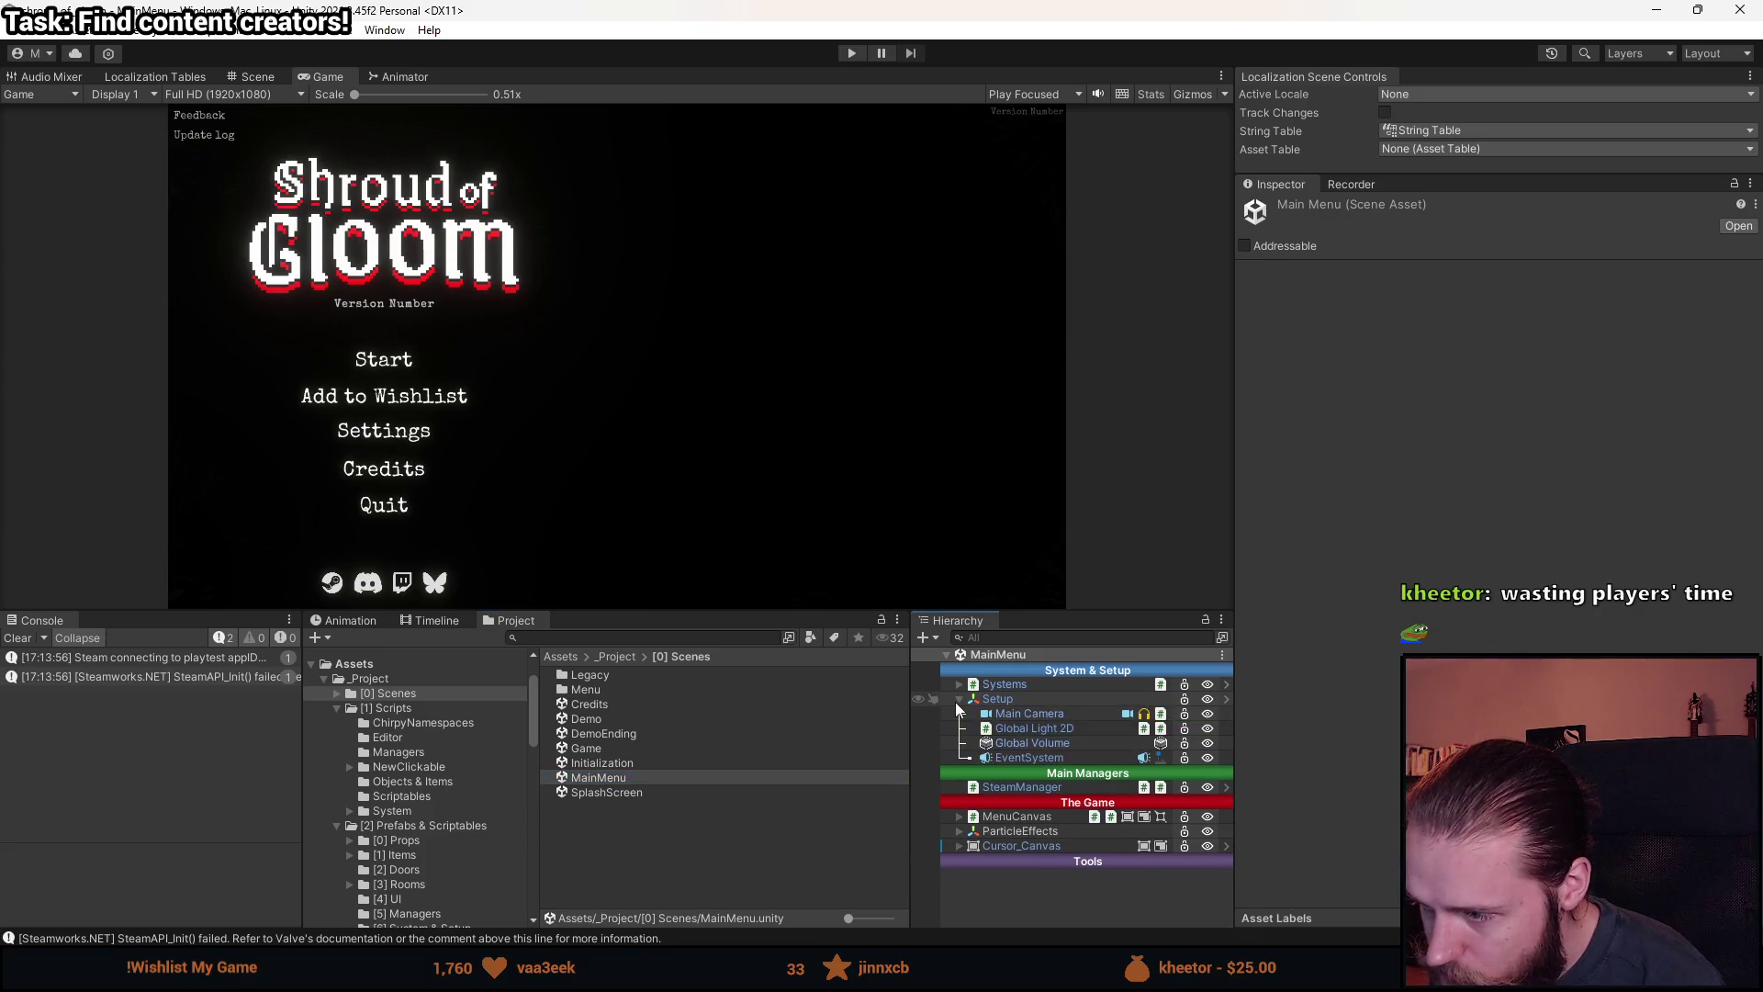
{"action": "left_click", "coordinate": [962, 698]}
{"action": "left_click", "coordinate": [959, 691]}
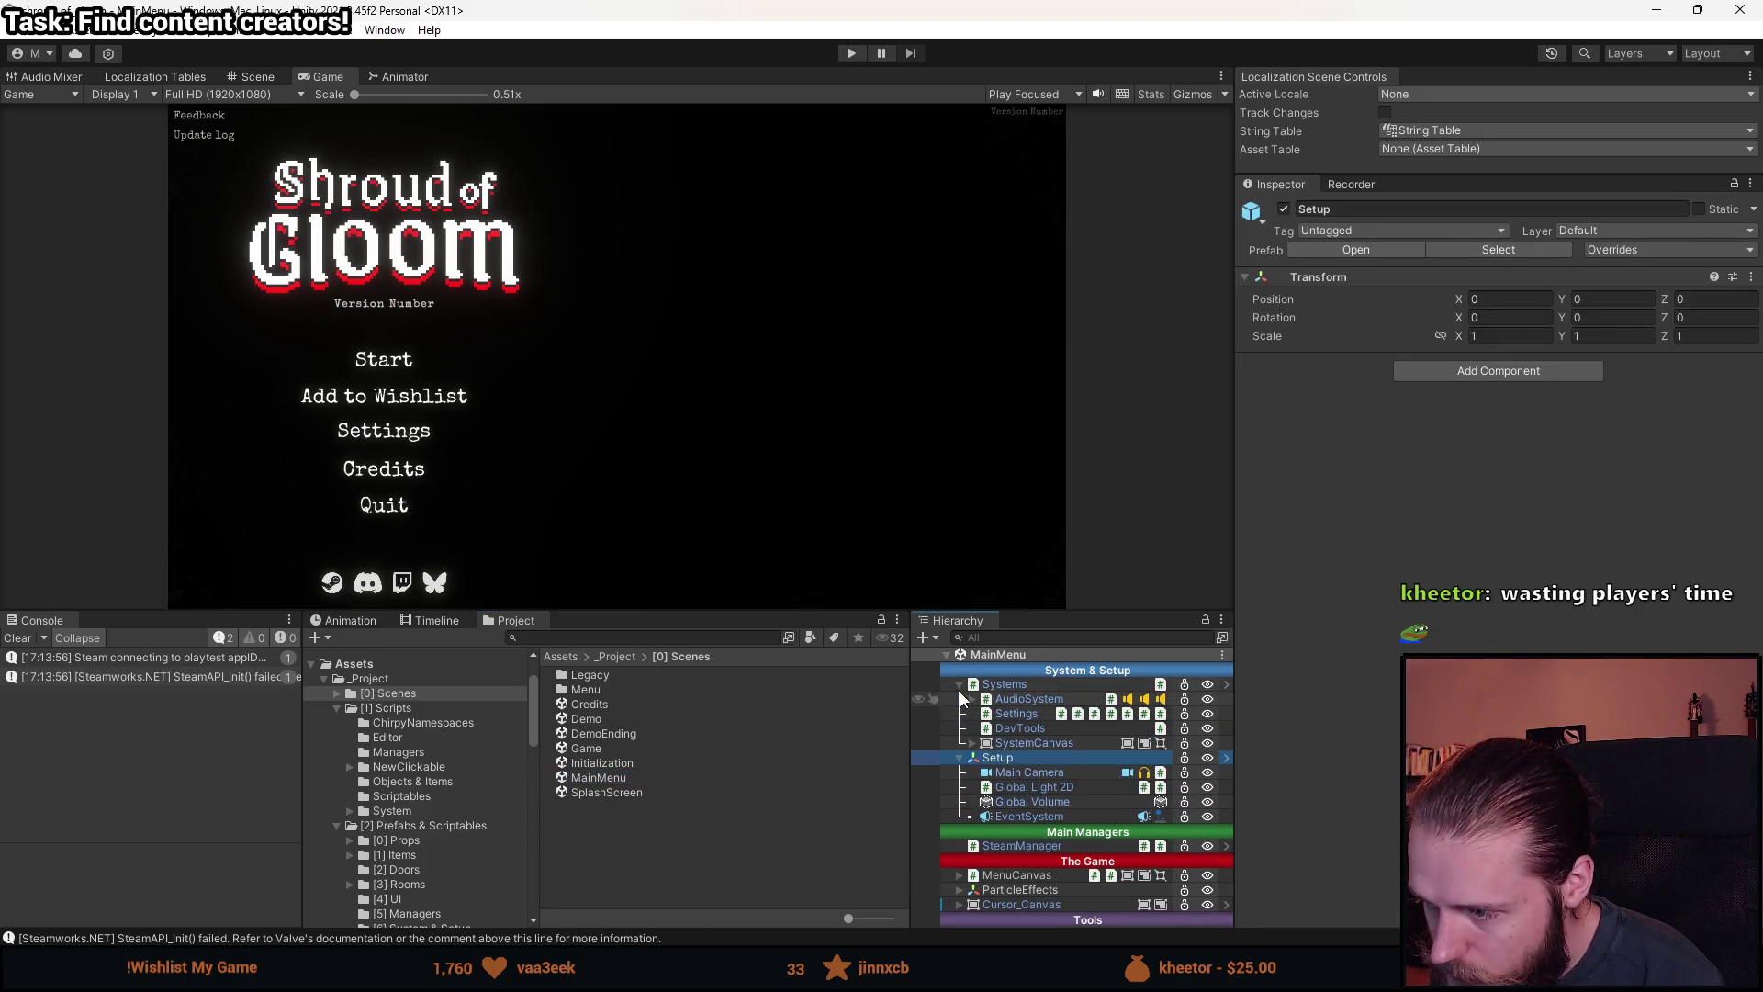
{"action": "left_click", "coordinate": [971, 742]}
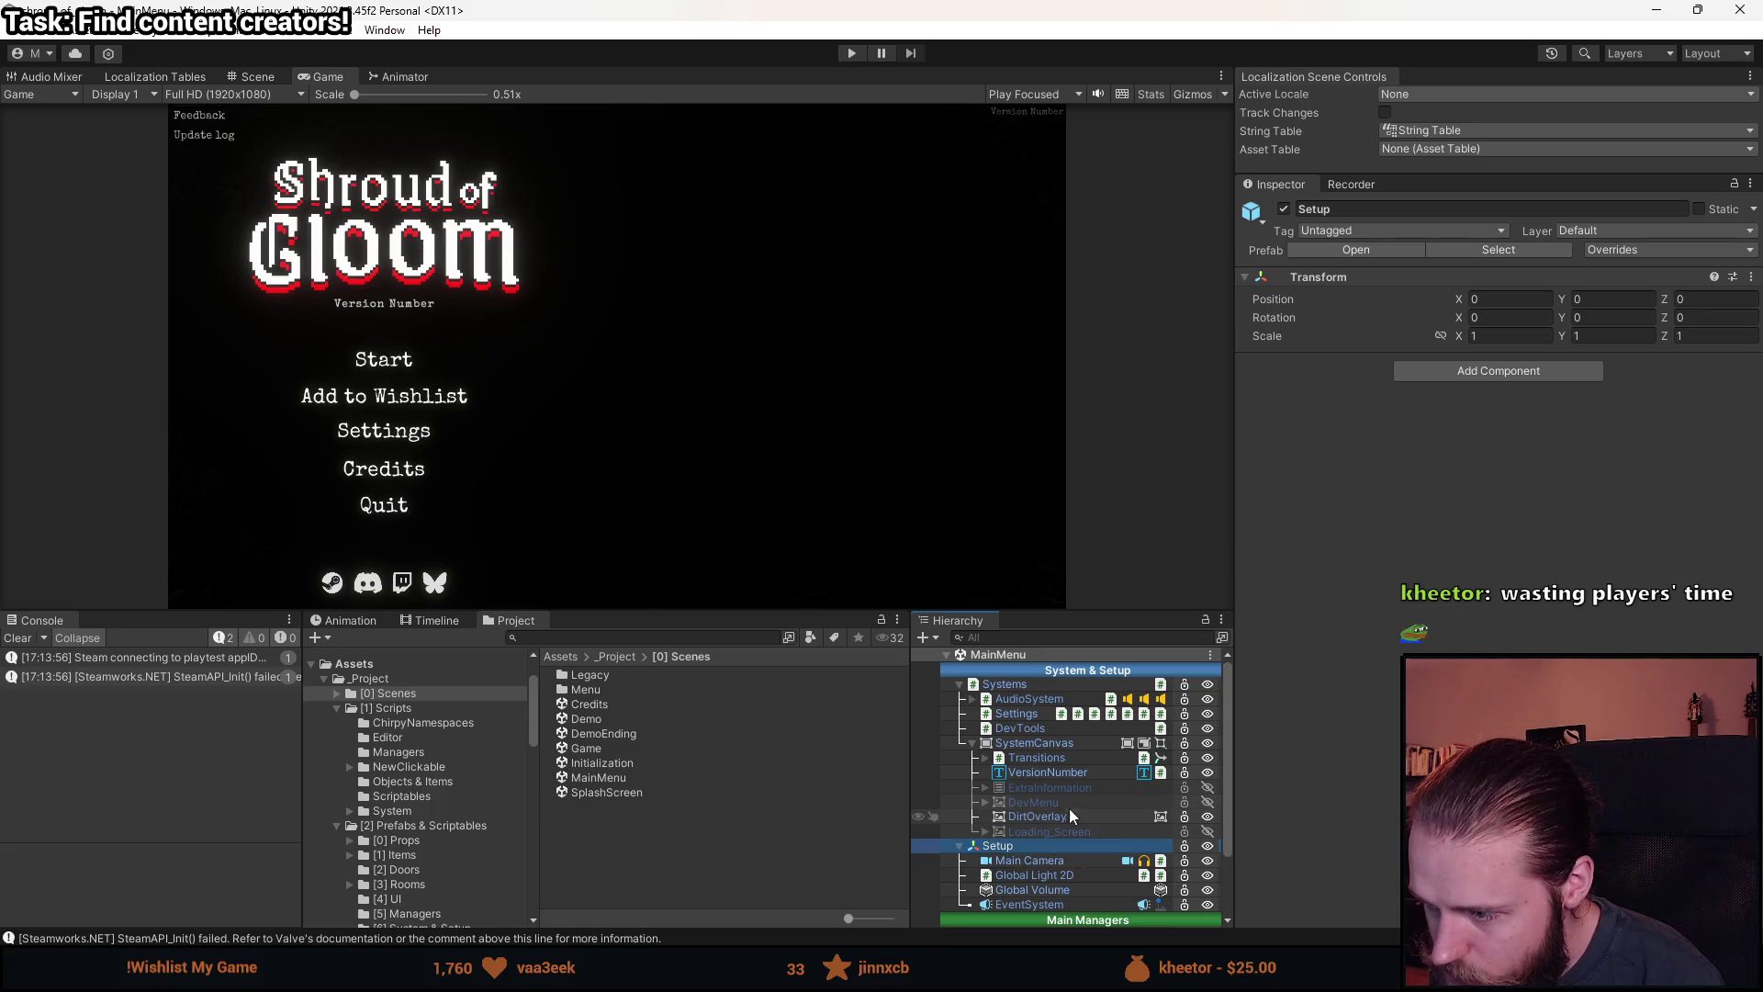
{"action": "left_click", "coordinate": [1032, 756]}
{"action": "left_click", "coordinate": [984, 757]}
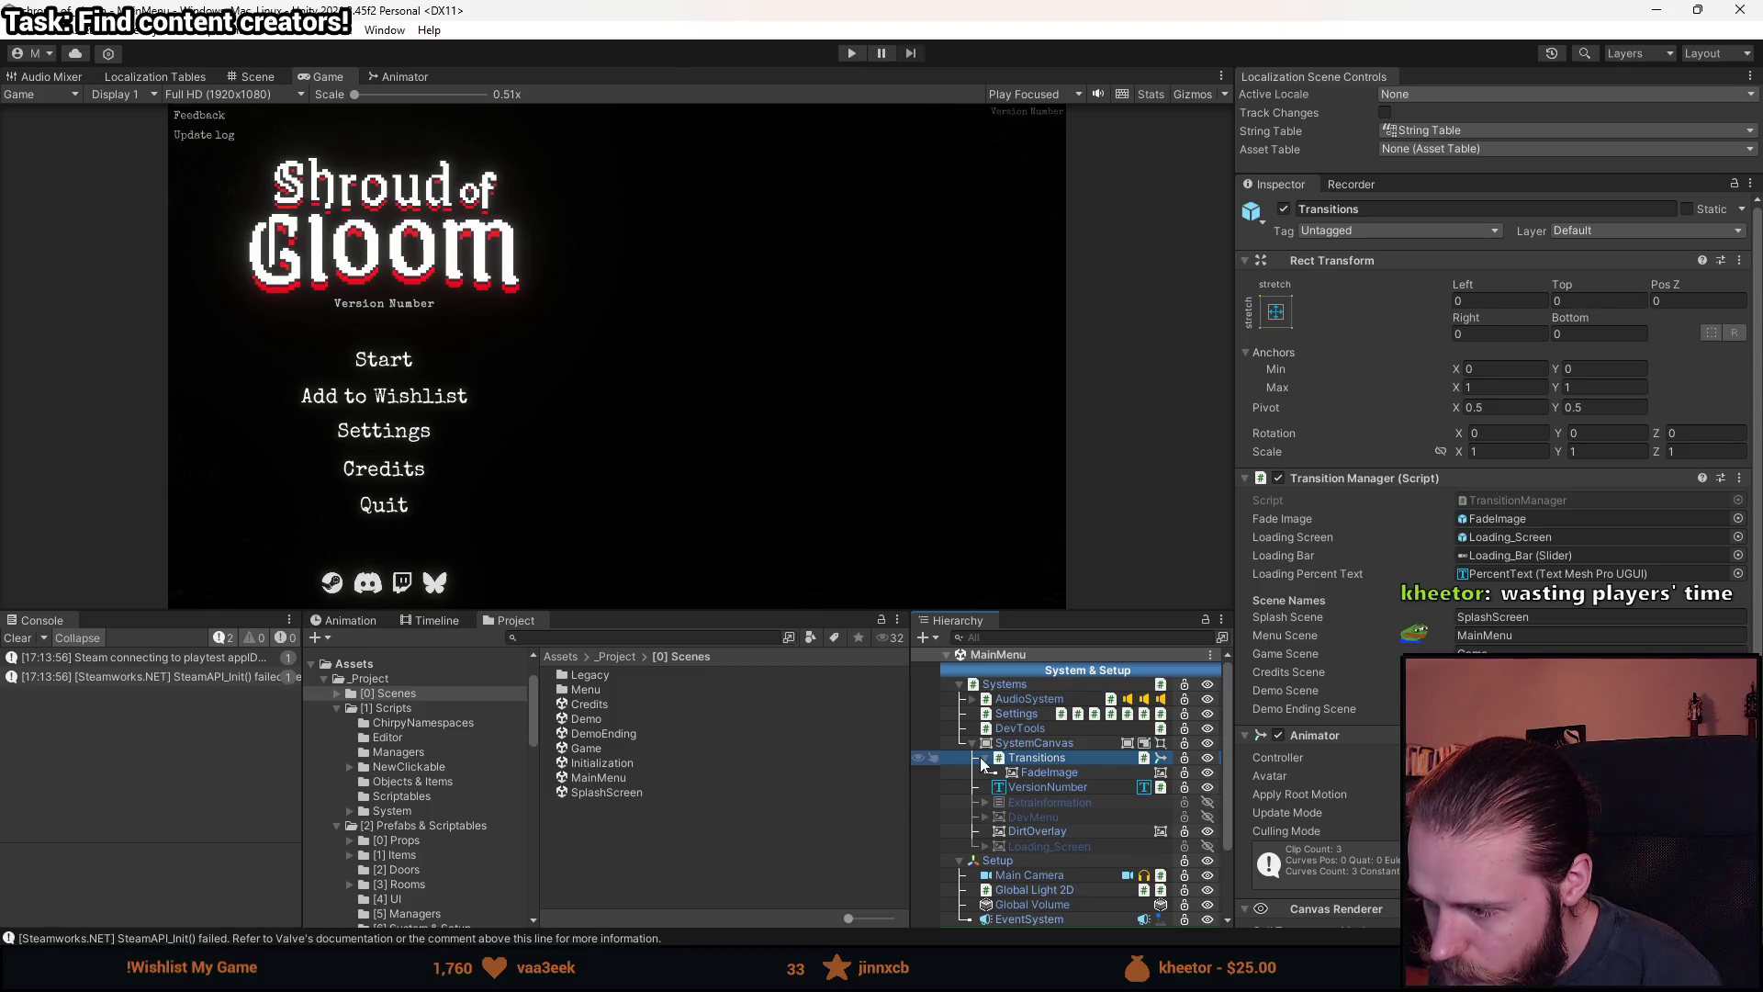
{"action": "left_click", "coordinate": [981, 758]}
{"action": "left_click", "coordinate": [1030, 744]}
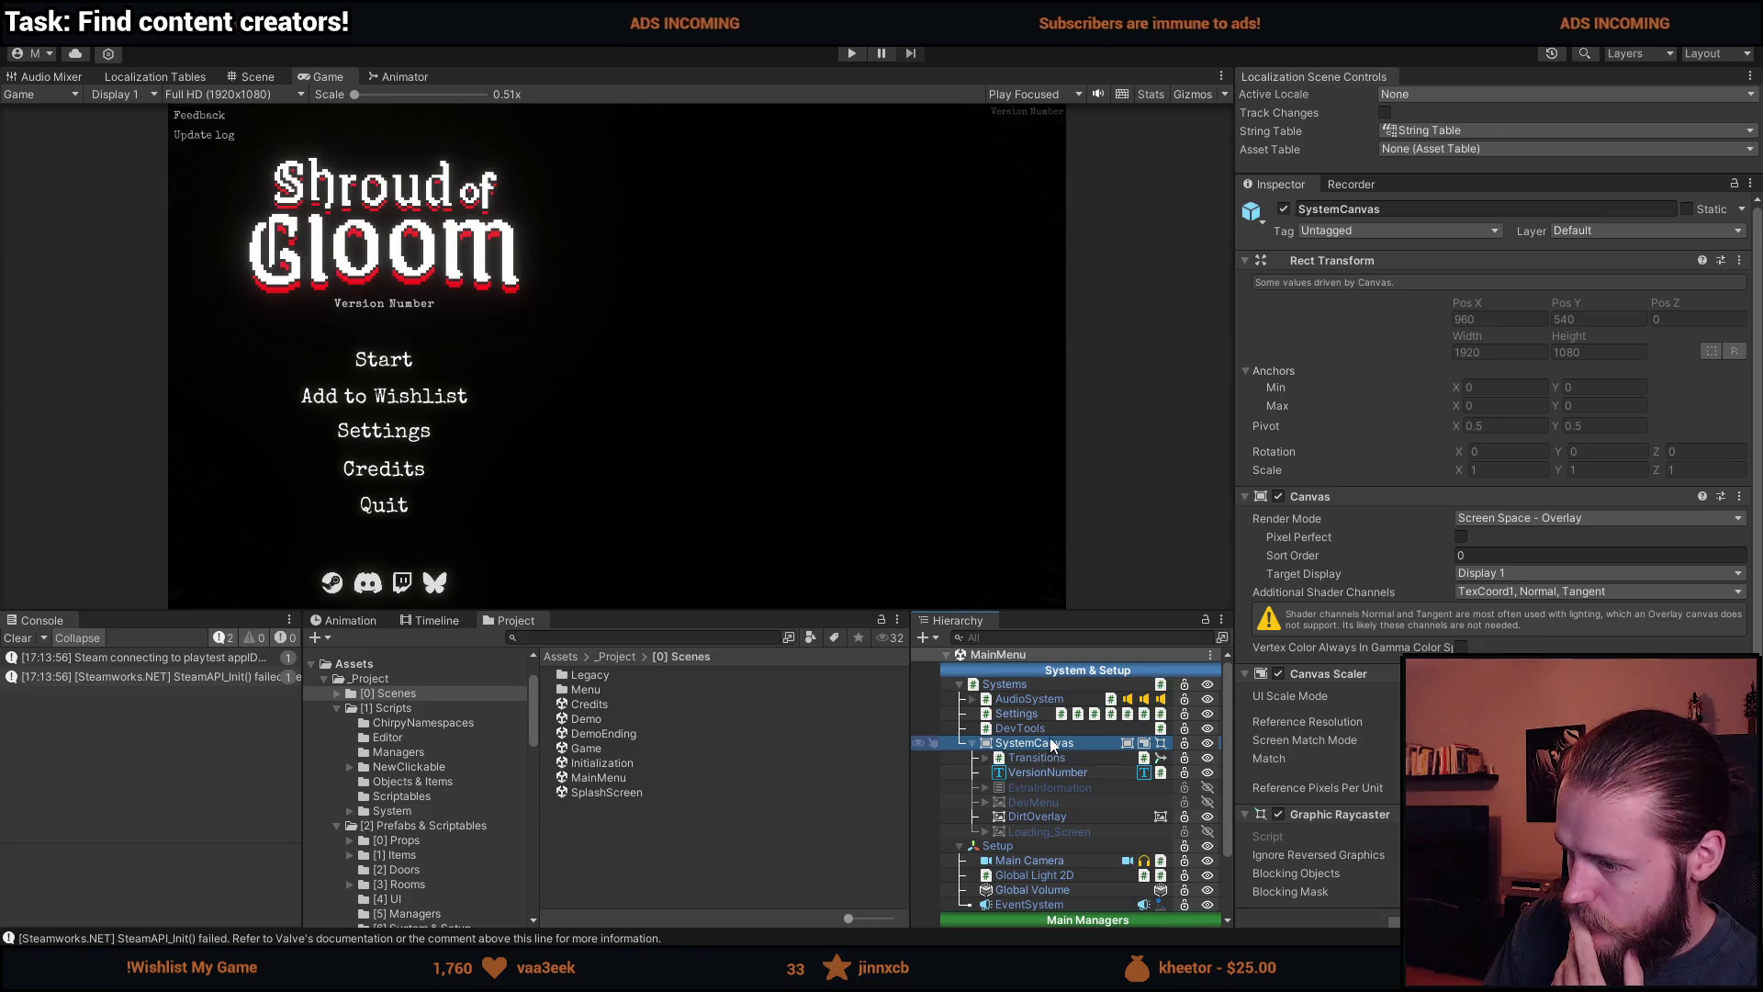
In the Systems prefab, move Transitions below Loading_Screen, exit prefab mode, and clear the Console.
{"action": "left_click", "coordinate": [1050, 685]}
{"action": "left_click", "coordinate": [1224, 686]}
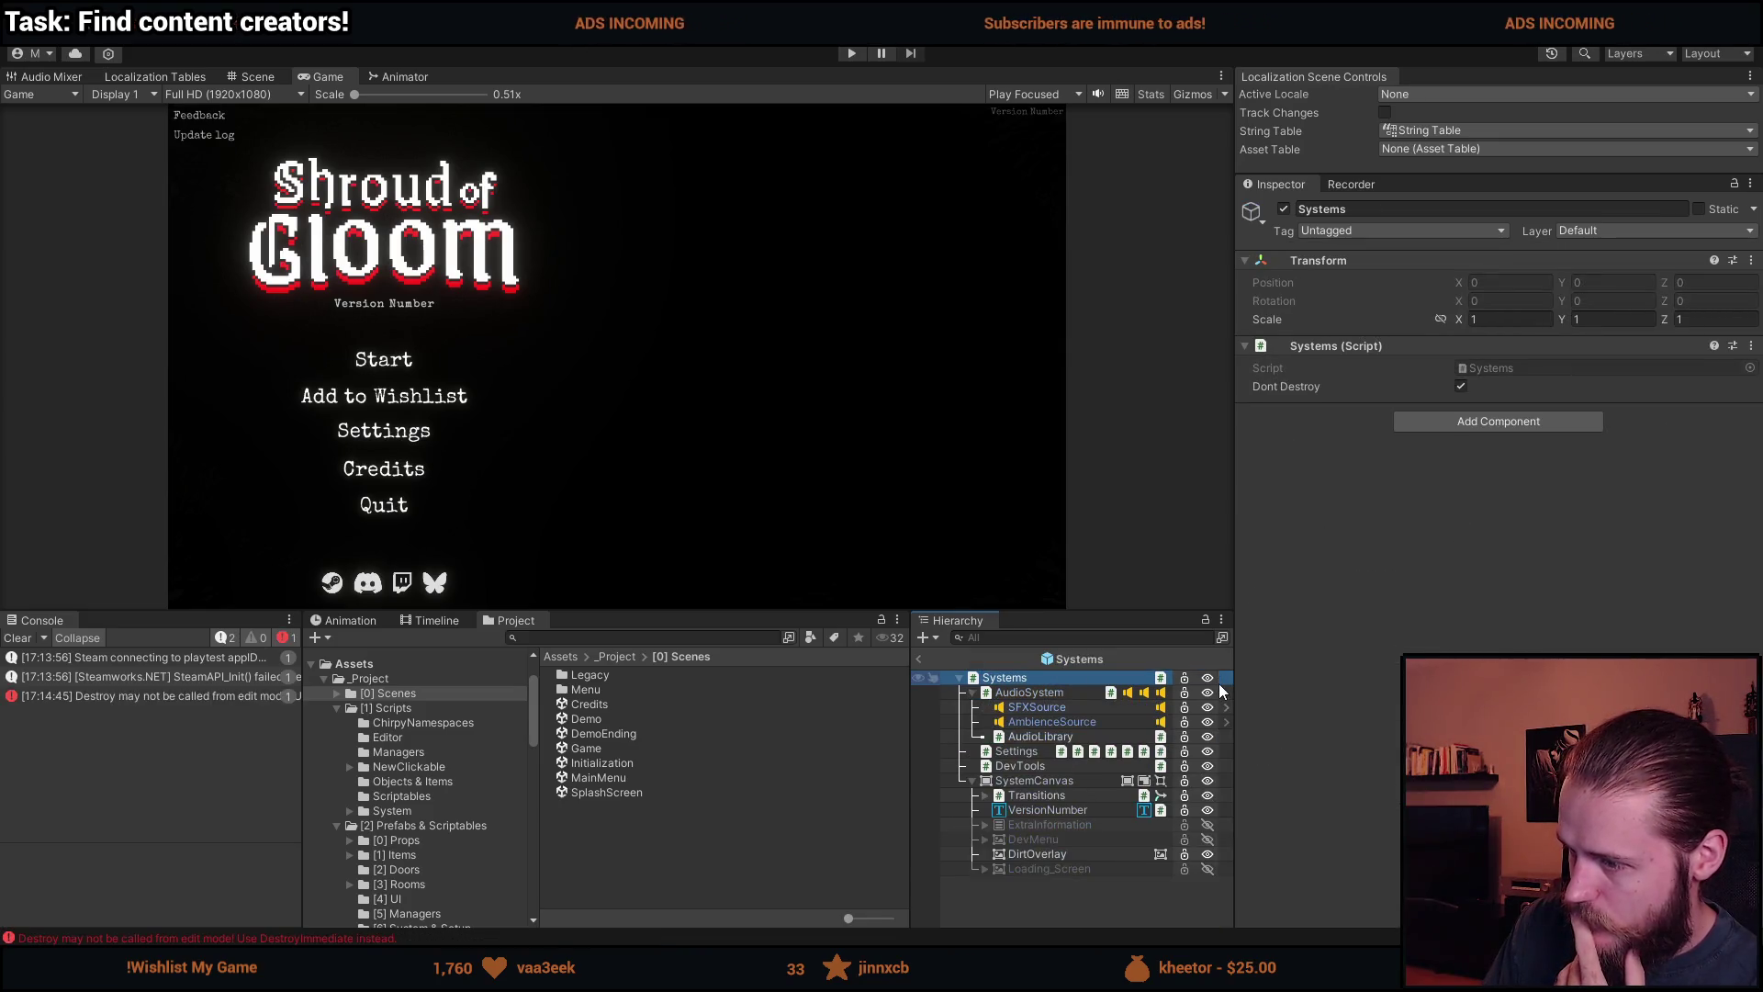
{"action": "left_click", "coordinate": [1050, 798]}
{"action": "mouse_move", "coordinate": [1050, 808]}
{"action": "left_mouse_down"}
{"action": "mouse_move", "coordinate": [1045, 879]}
{"action": "mouse_move", "coordinate": [1051, 791]}
{"action": "left_mouse_up"}
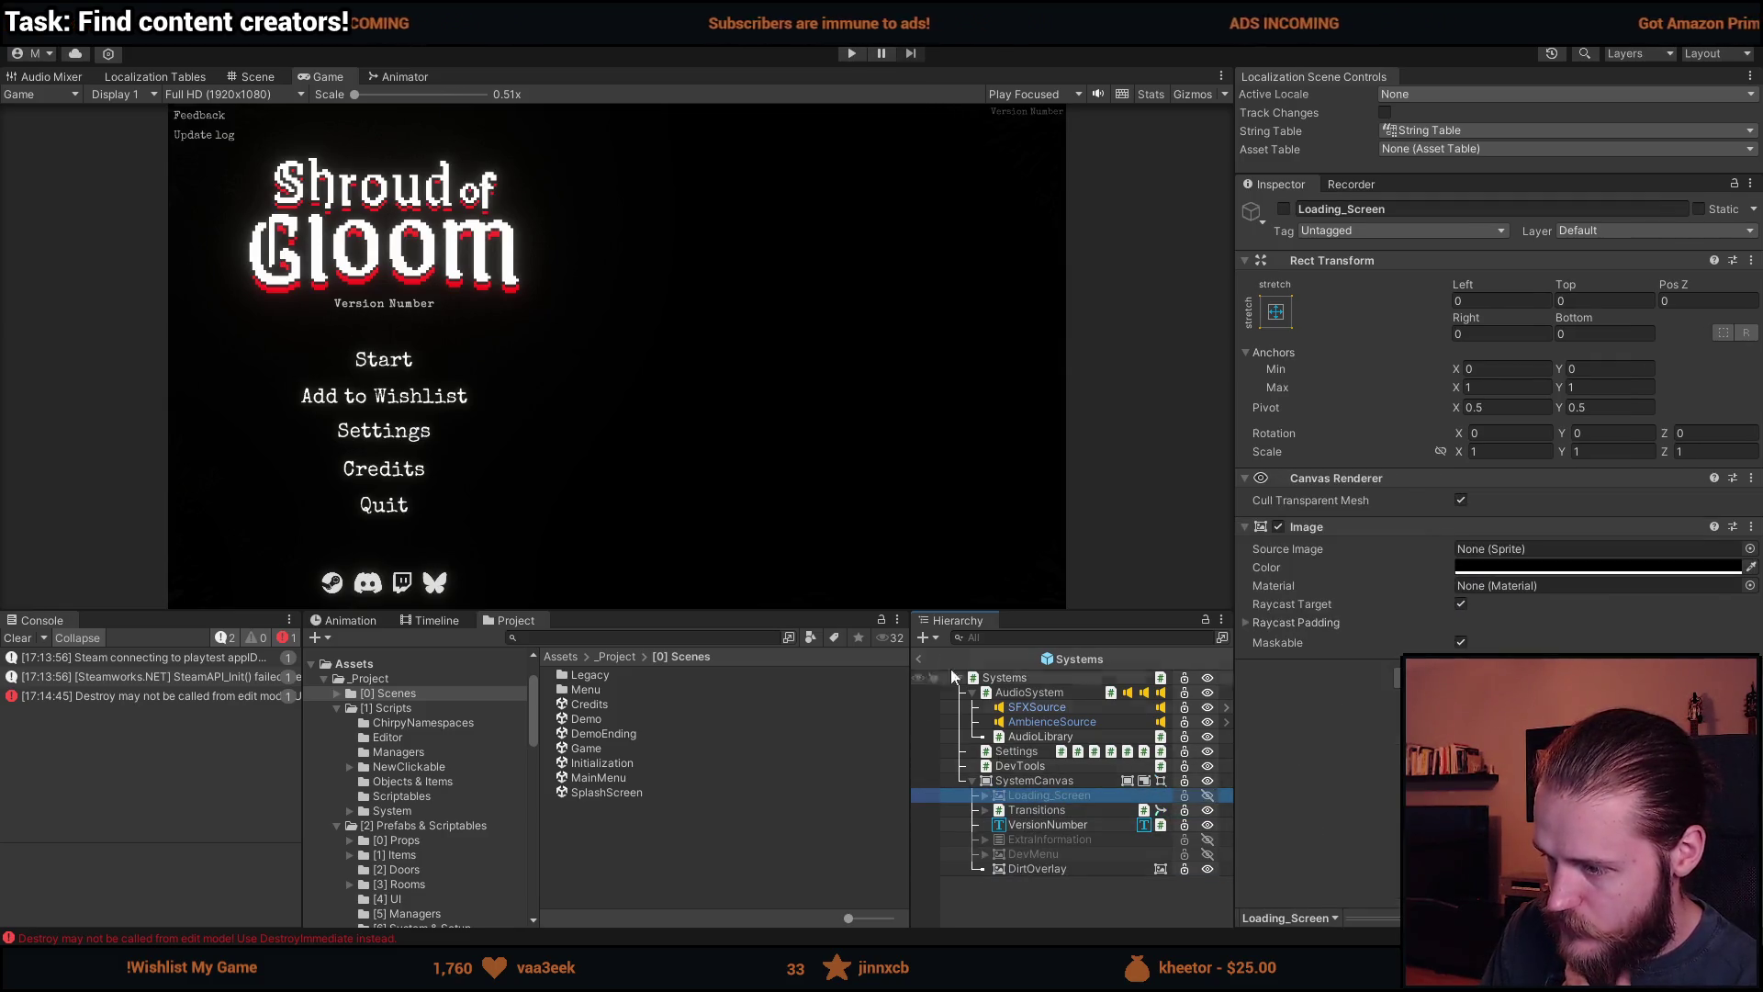
{"action": "left_click", "coordinate": [920, 659]}
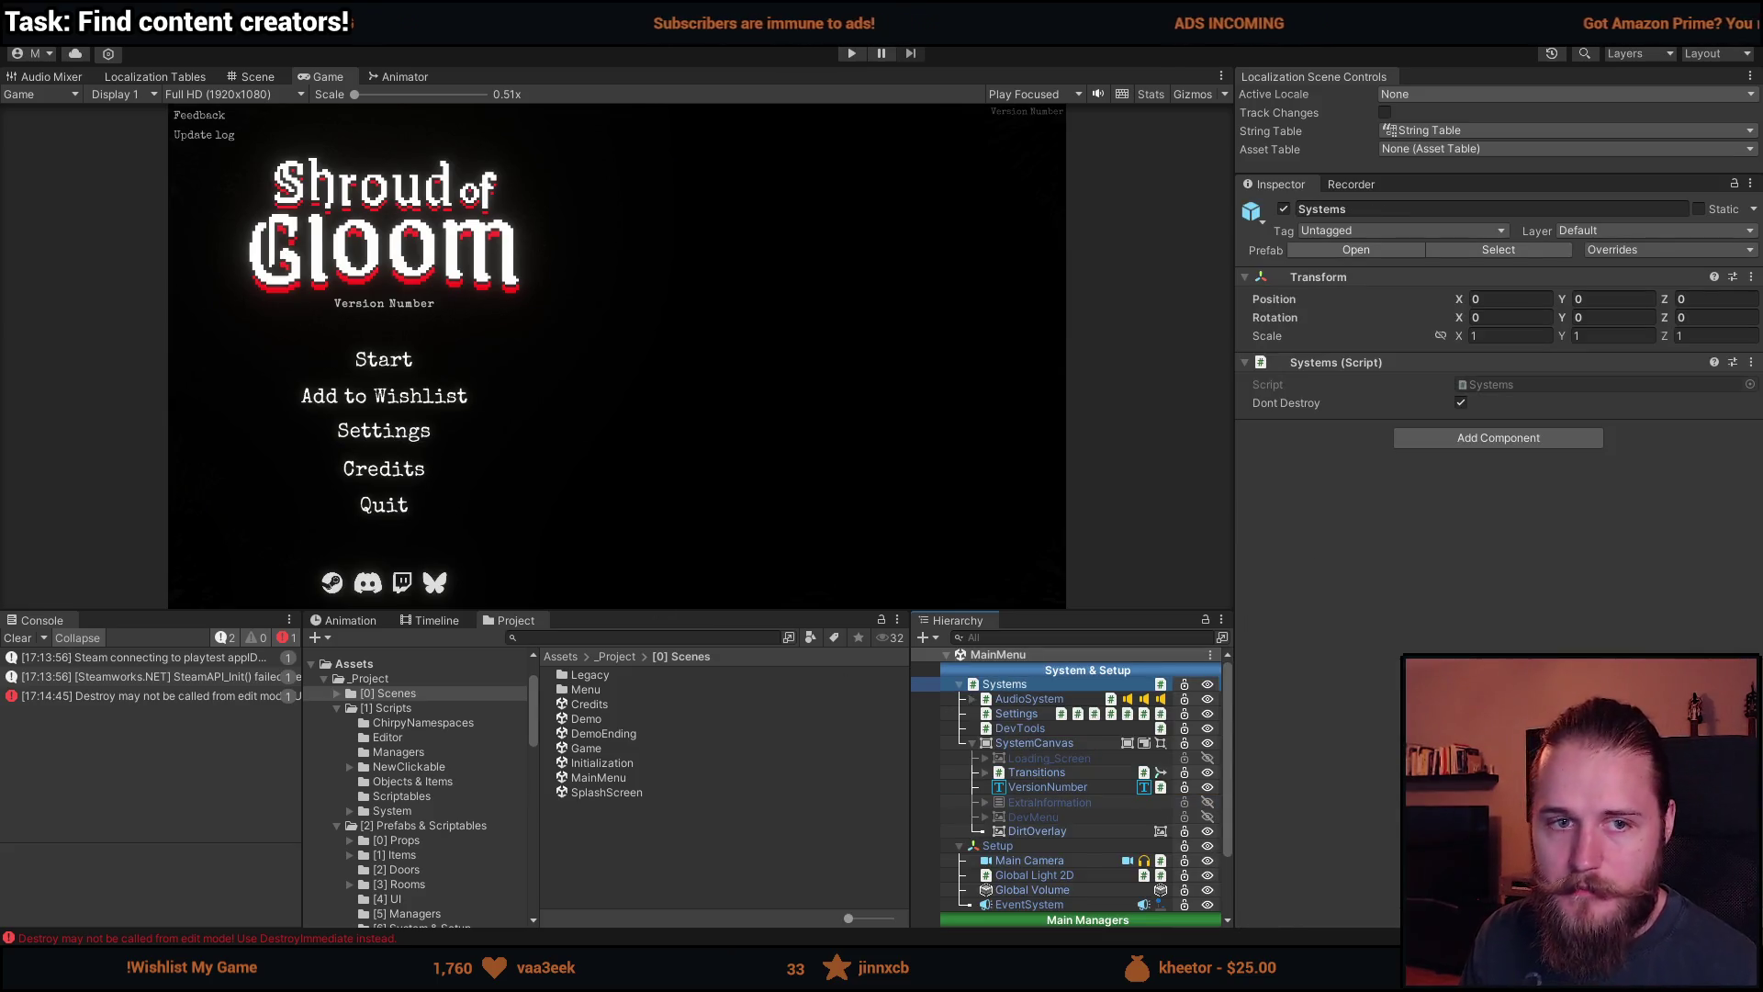
{"action": "left_click", "coordinate": [18, 638]}
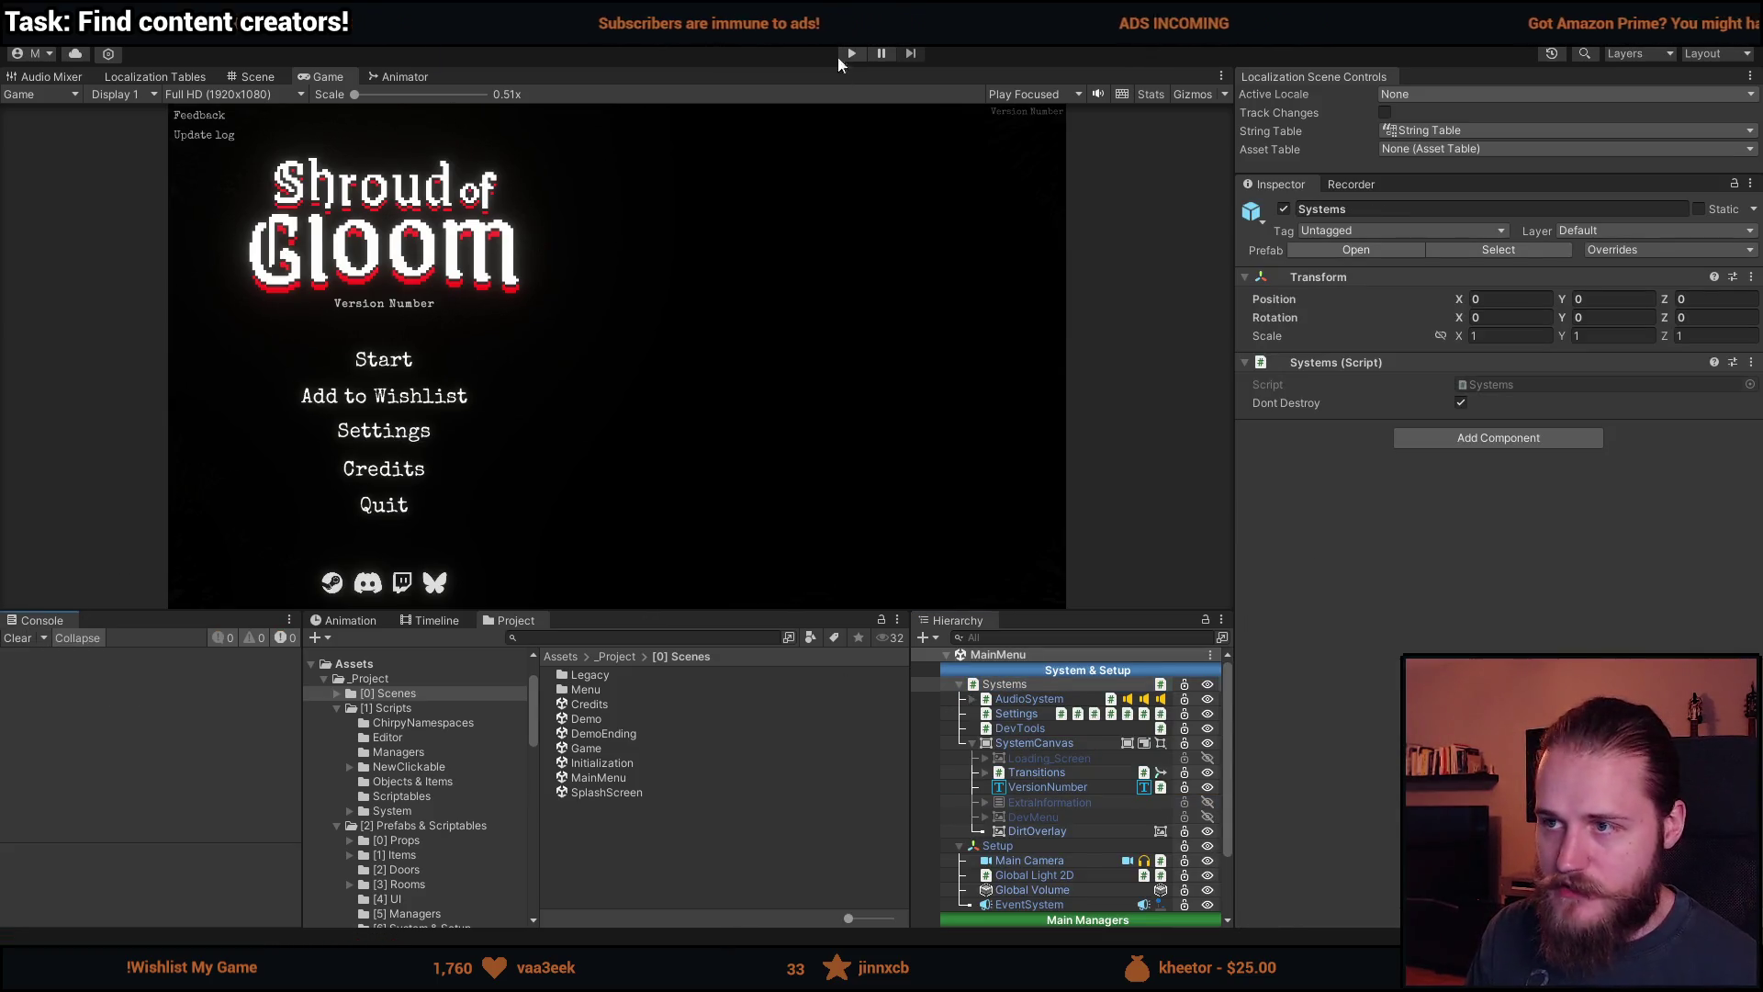
Play, start a new game, quit via pause menu Quit and Yes, then stop Play mode.
{"action": "left_click", "coordinate": [852, 53]}
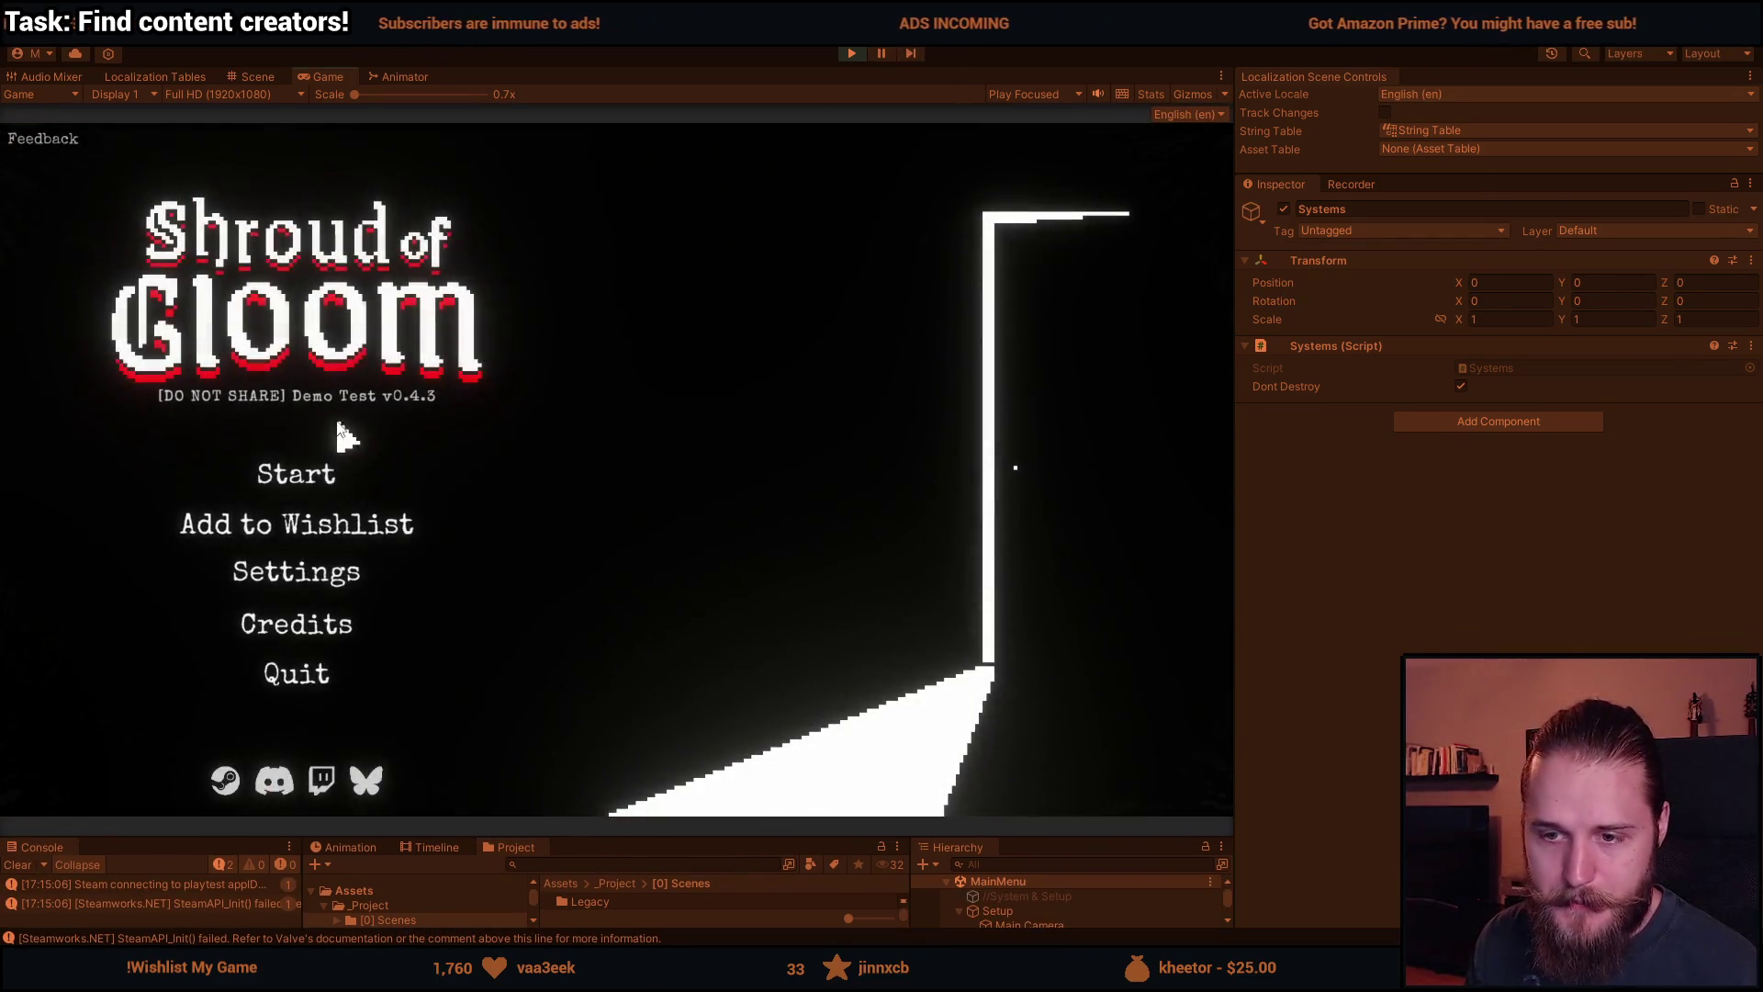
{"action": "left_click", "coordinate": [296, 473]}
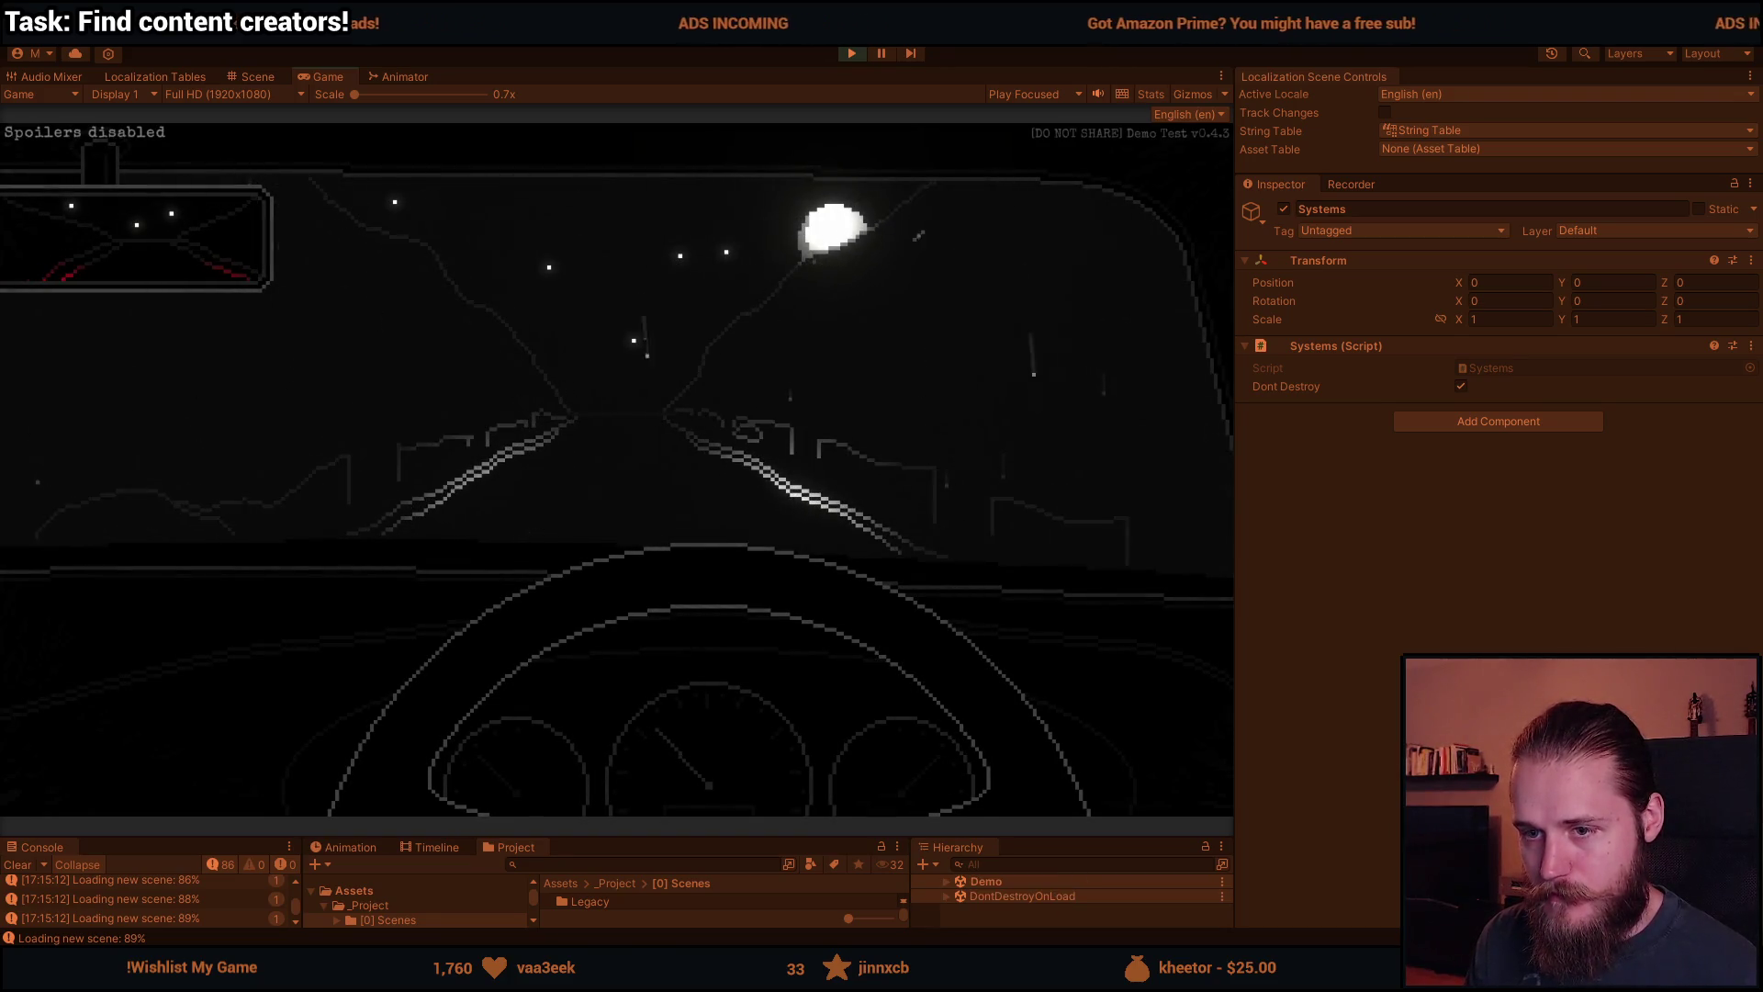
{"action": "key", "text": "Escape"}
{"action": "left_click", "coordinate": [624, 592]}
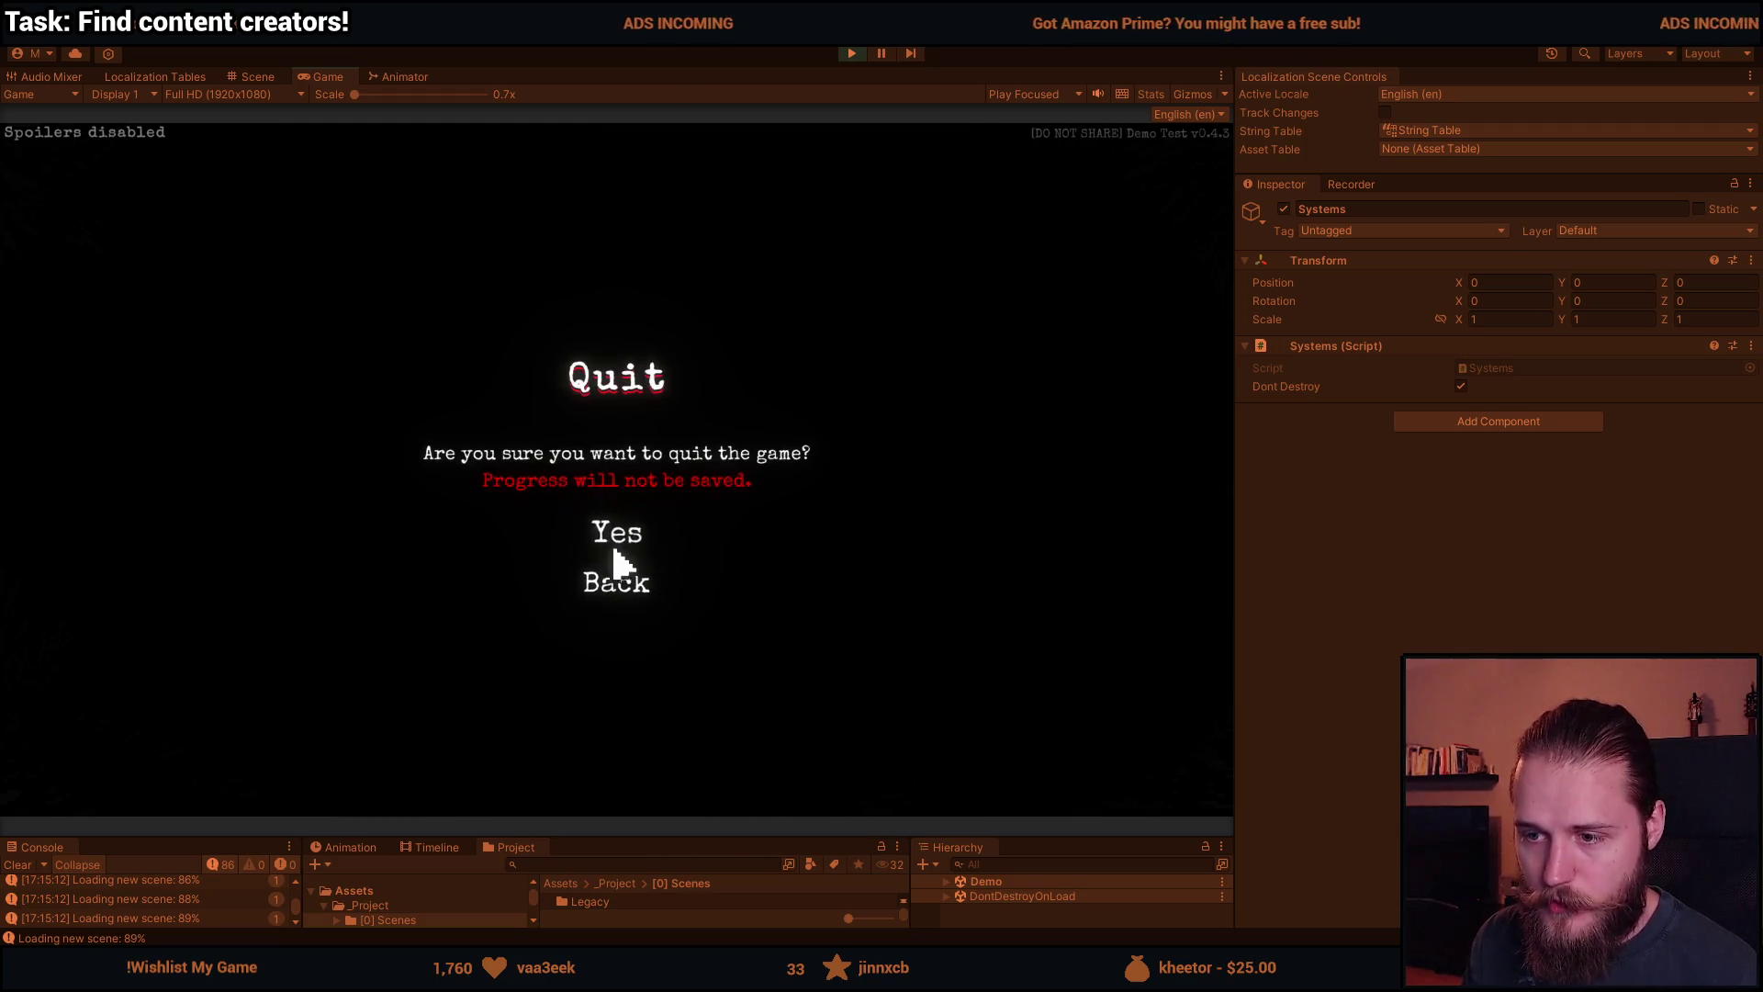
{"action": "left_click", "coordinate": [624, 542]}
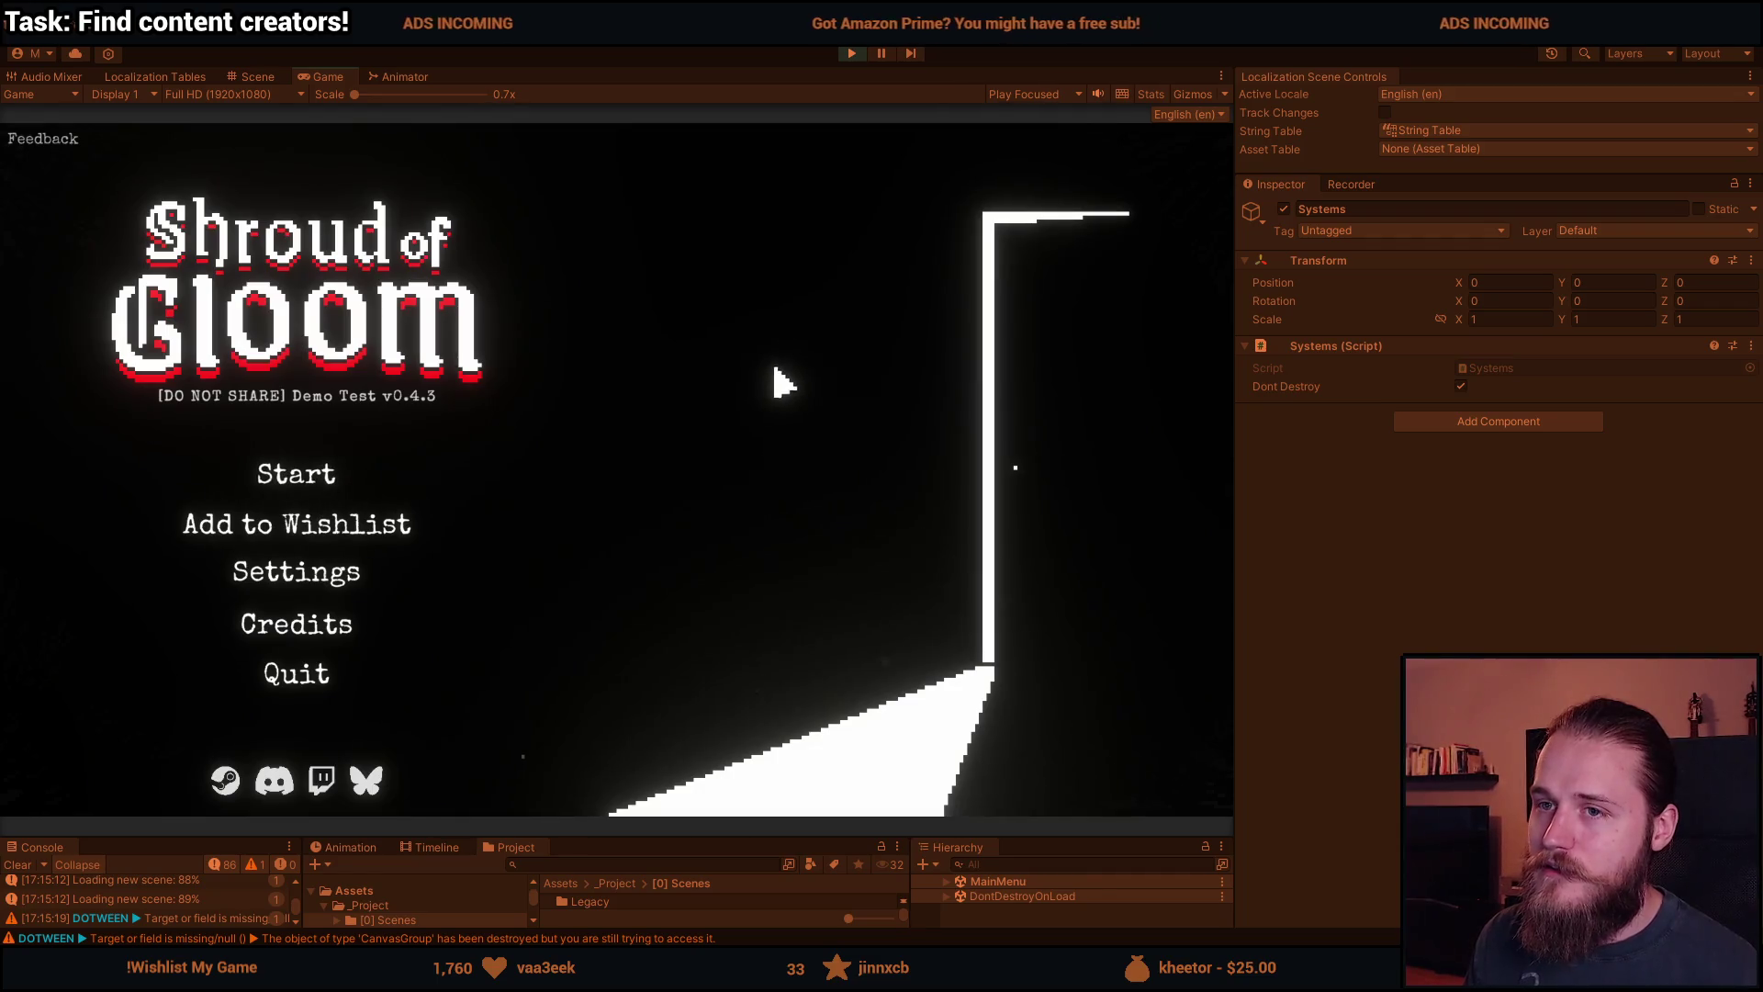
{"action": "left_click", "coordinate": [854, 53]}
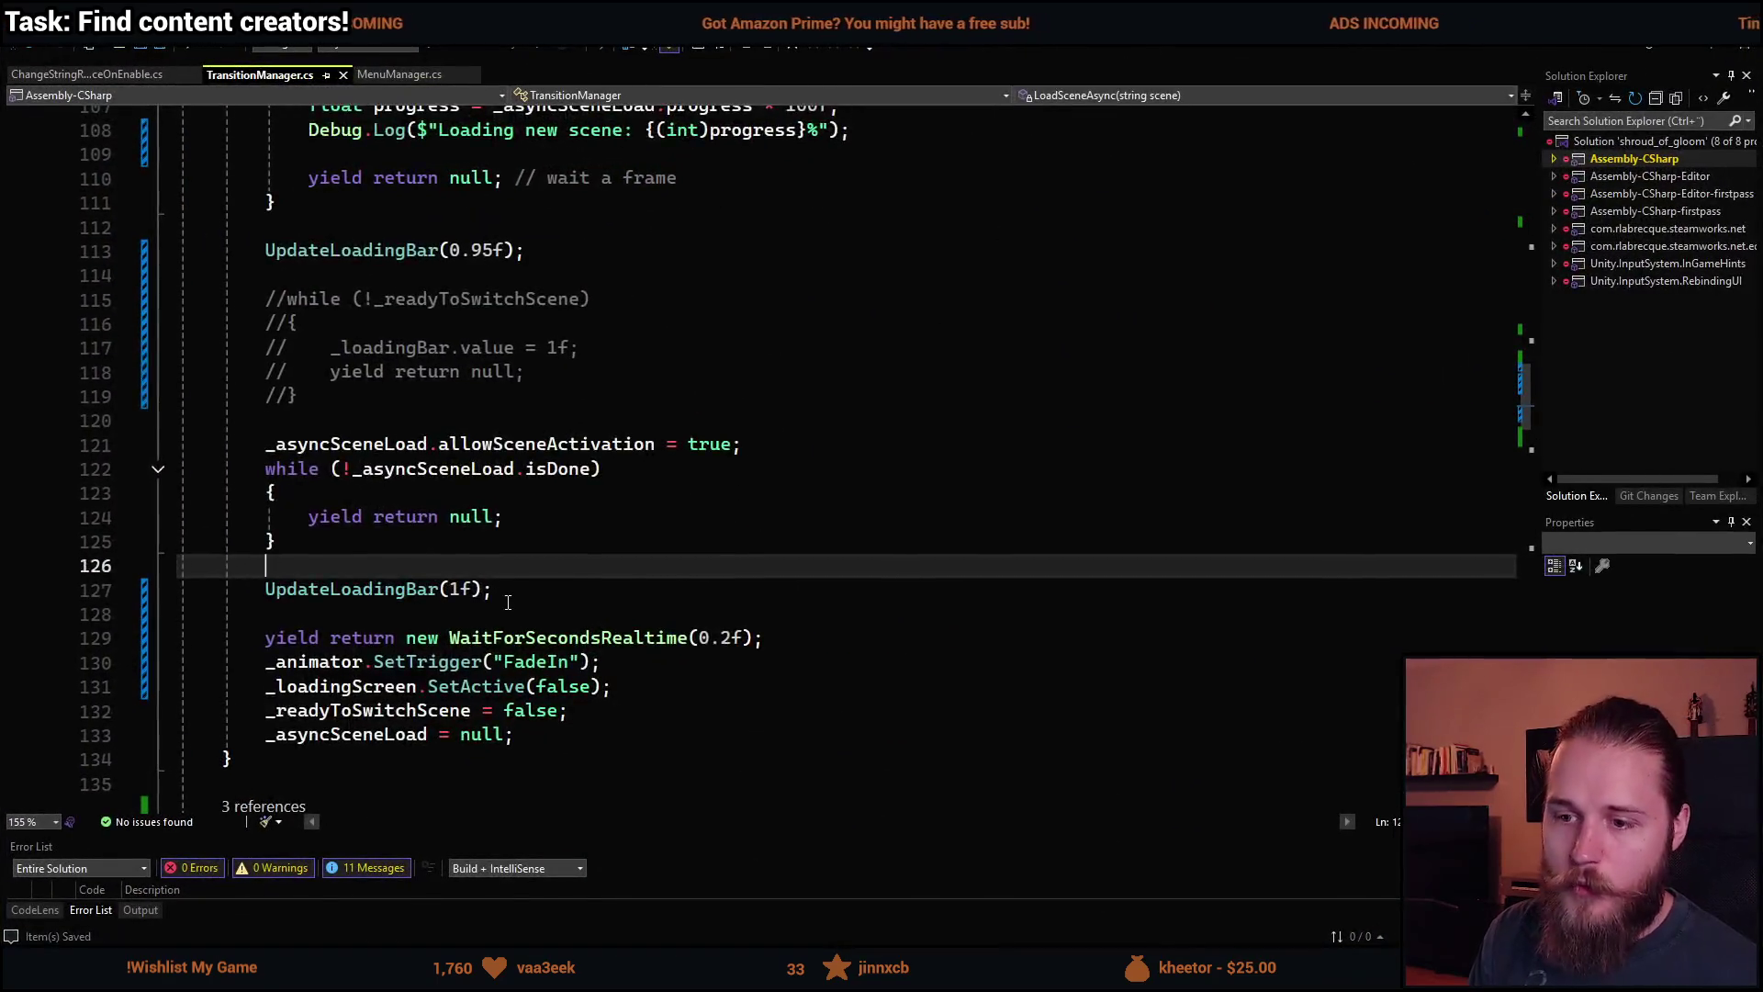
Move the FadeIn SetTrigger line above UpdateLoadingBar(1f), comment it out, and add FadeInsideScene(); above it.
{"action": "left_click", "coordinate": [267, 598]}
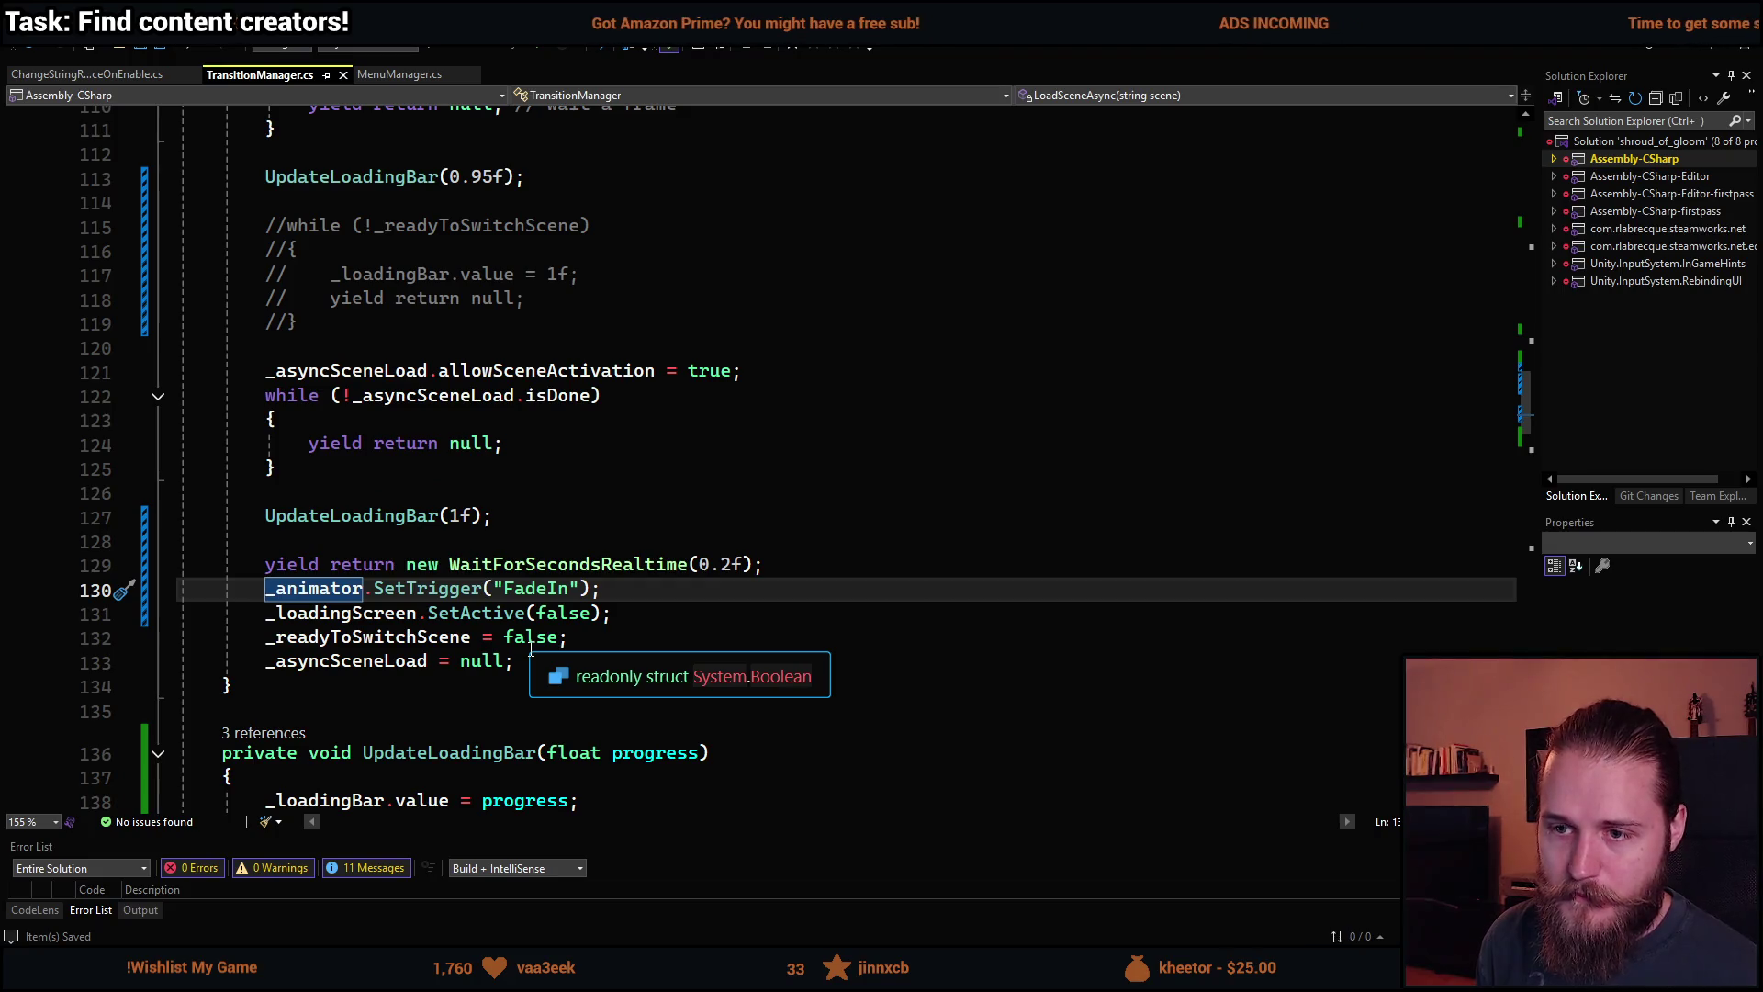
{"action": "key", "text": "alt+Up"}
{"action": "key", "text": "alt+Up"}
{"action": "key", "text": "alt+Up"}
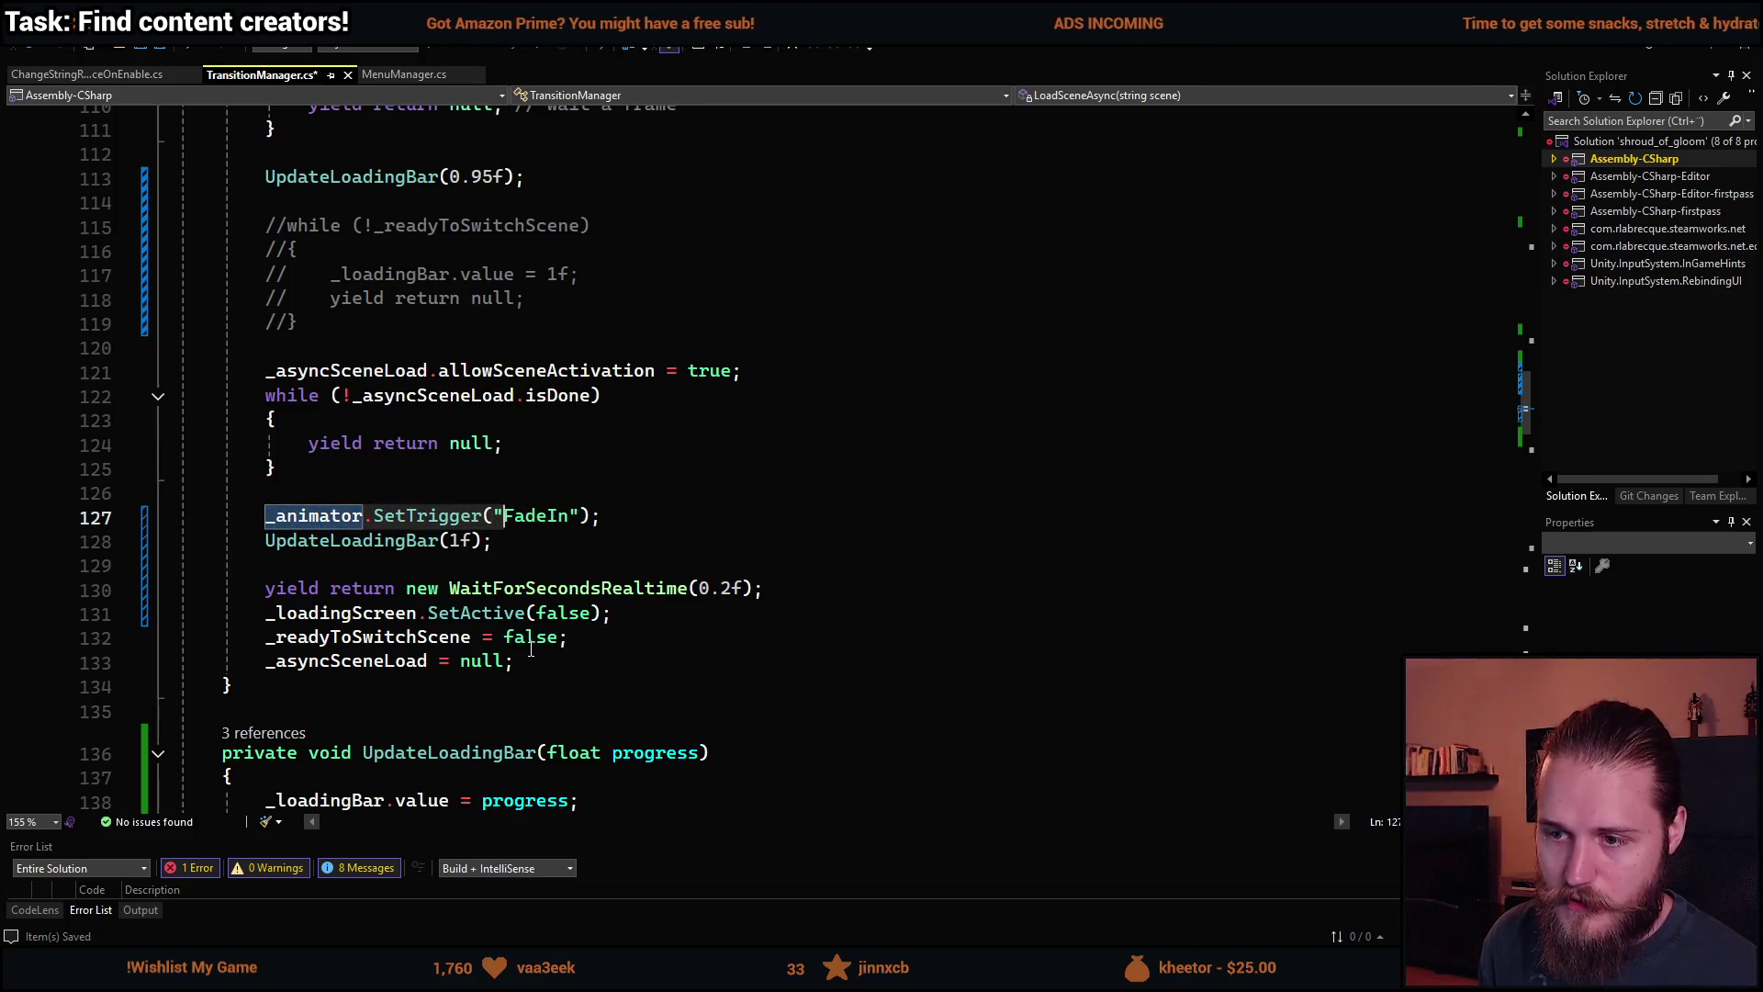
{"action": "type", "text": "//"}
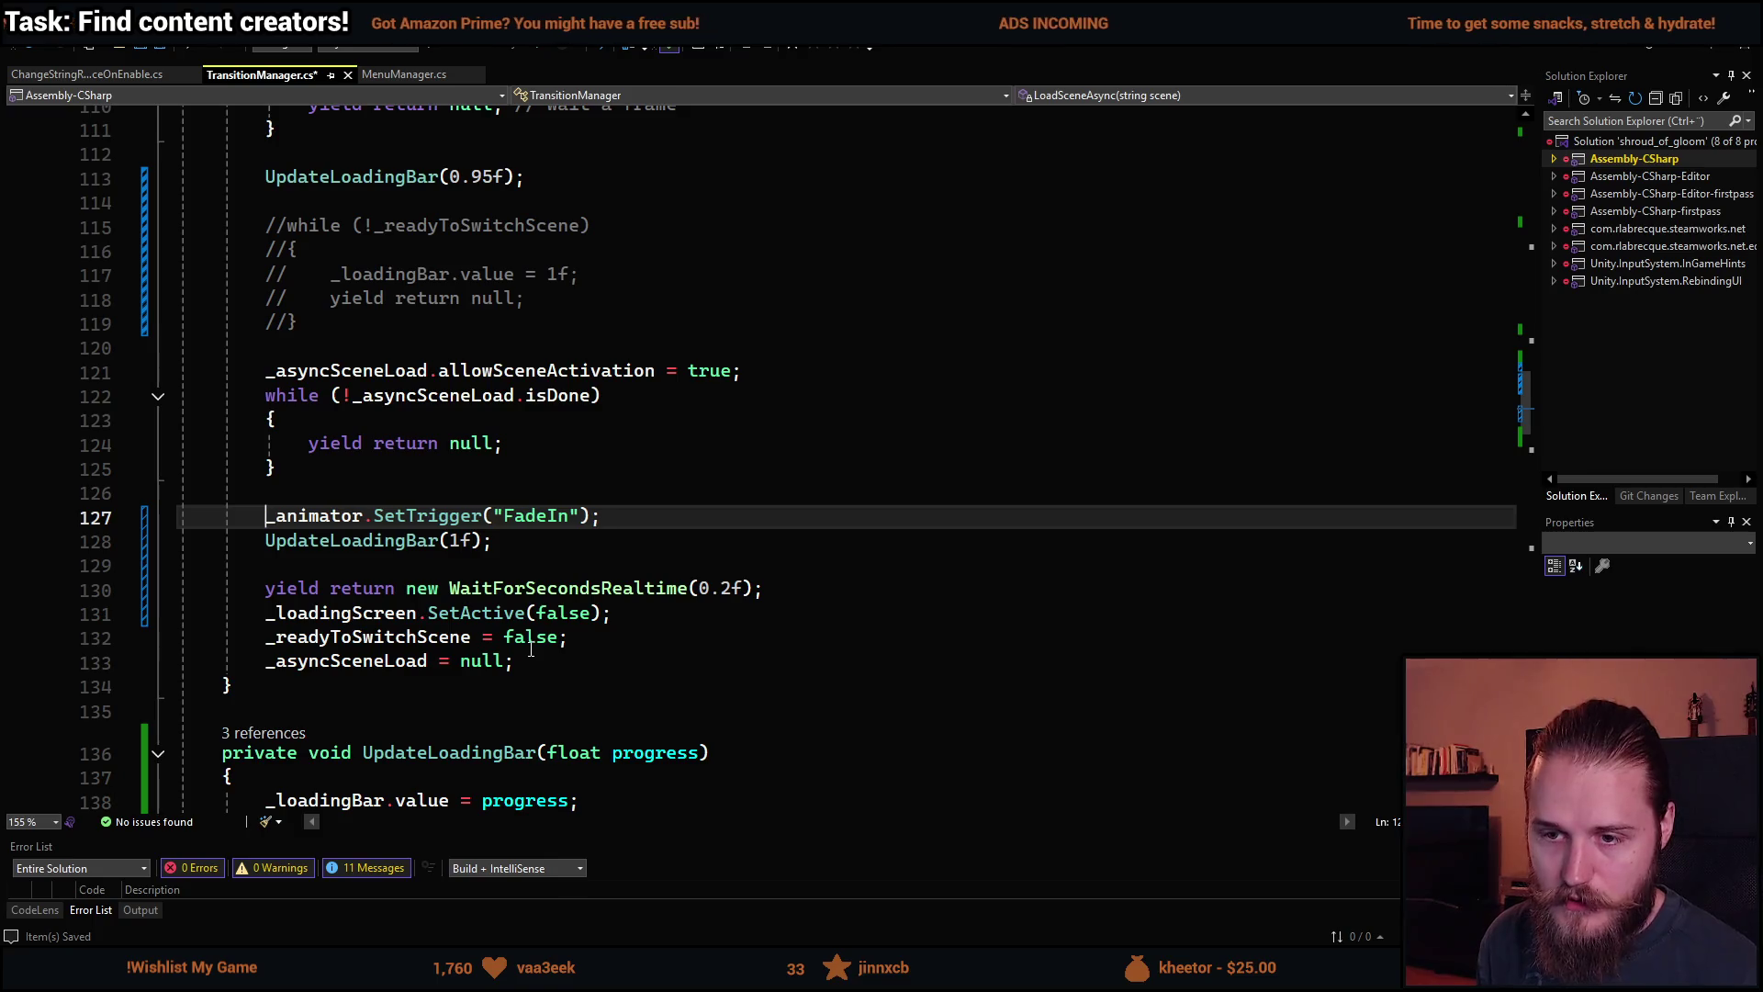
{"action": "key", "text": "ctrl+Return"}
{"action": "type", "text": "FadeI"}
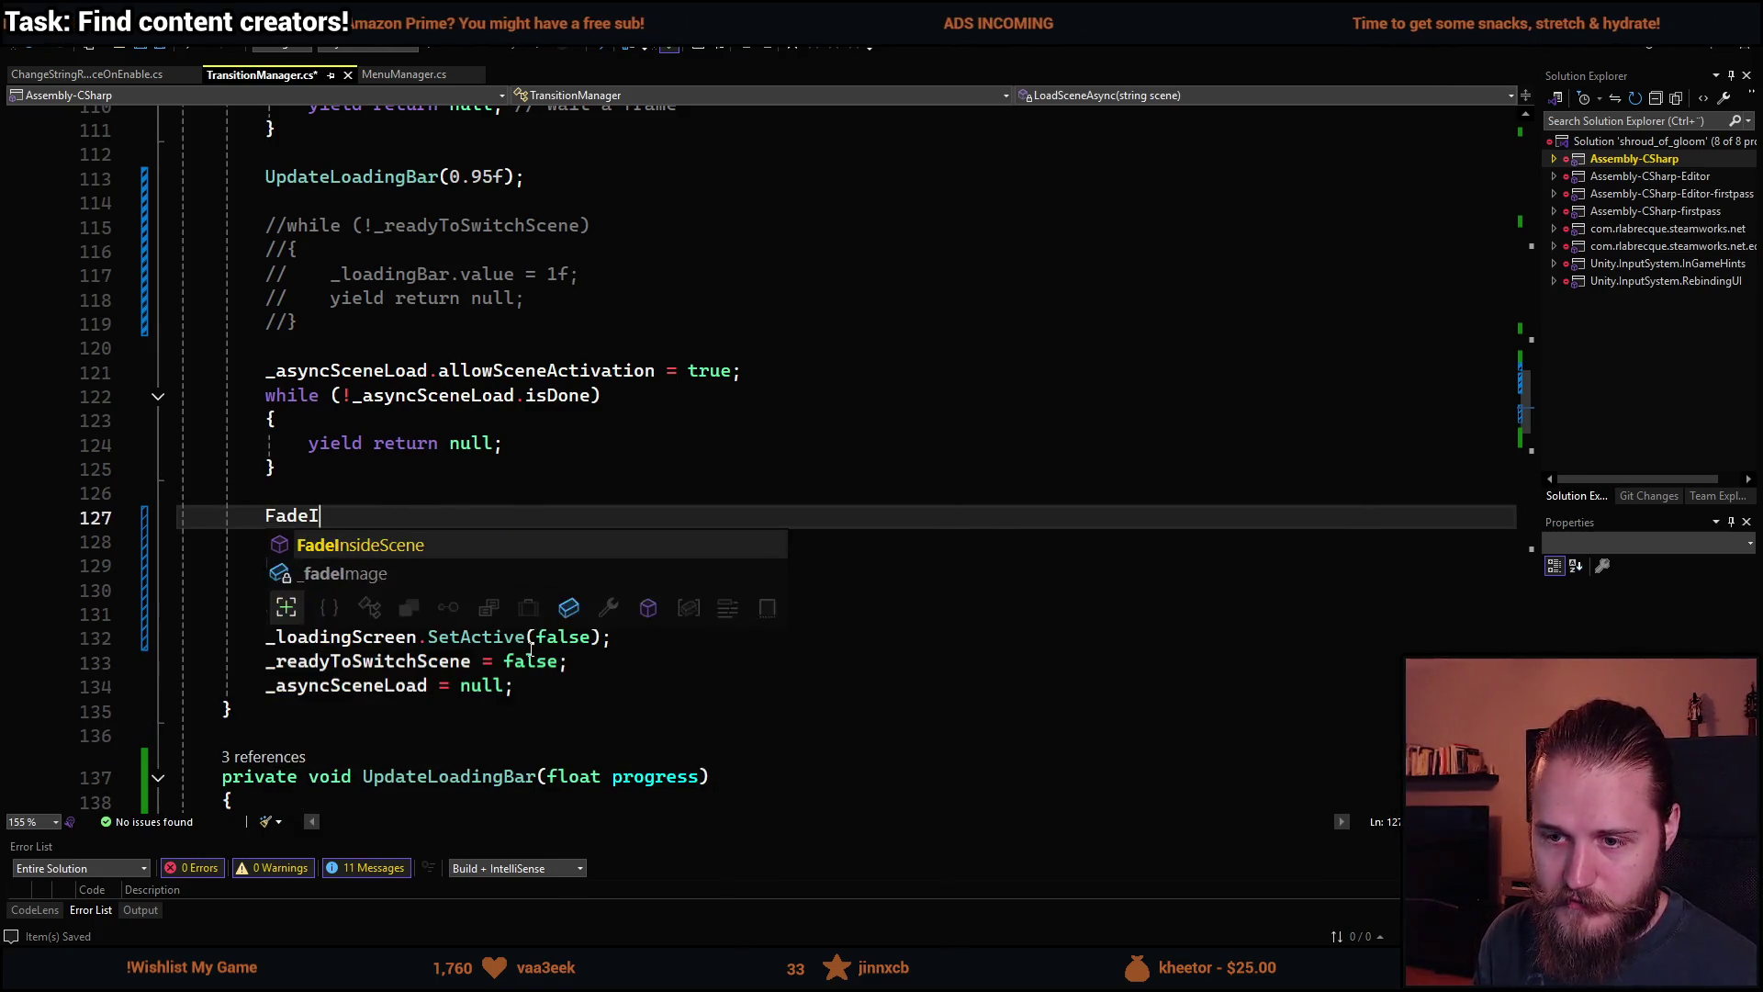
{"action": "key", "text": "Tab"}
{"action": "type", "text": "();"}
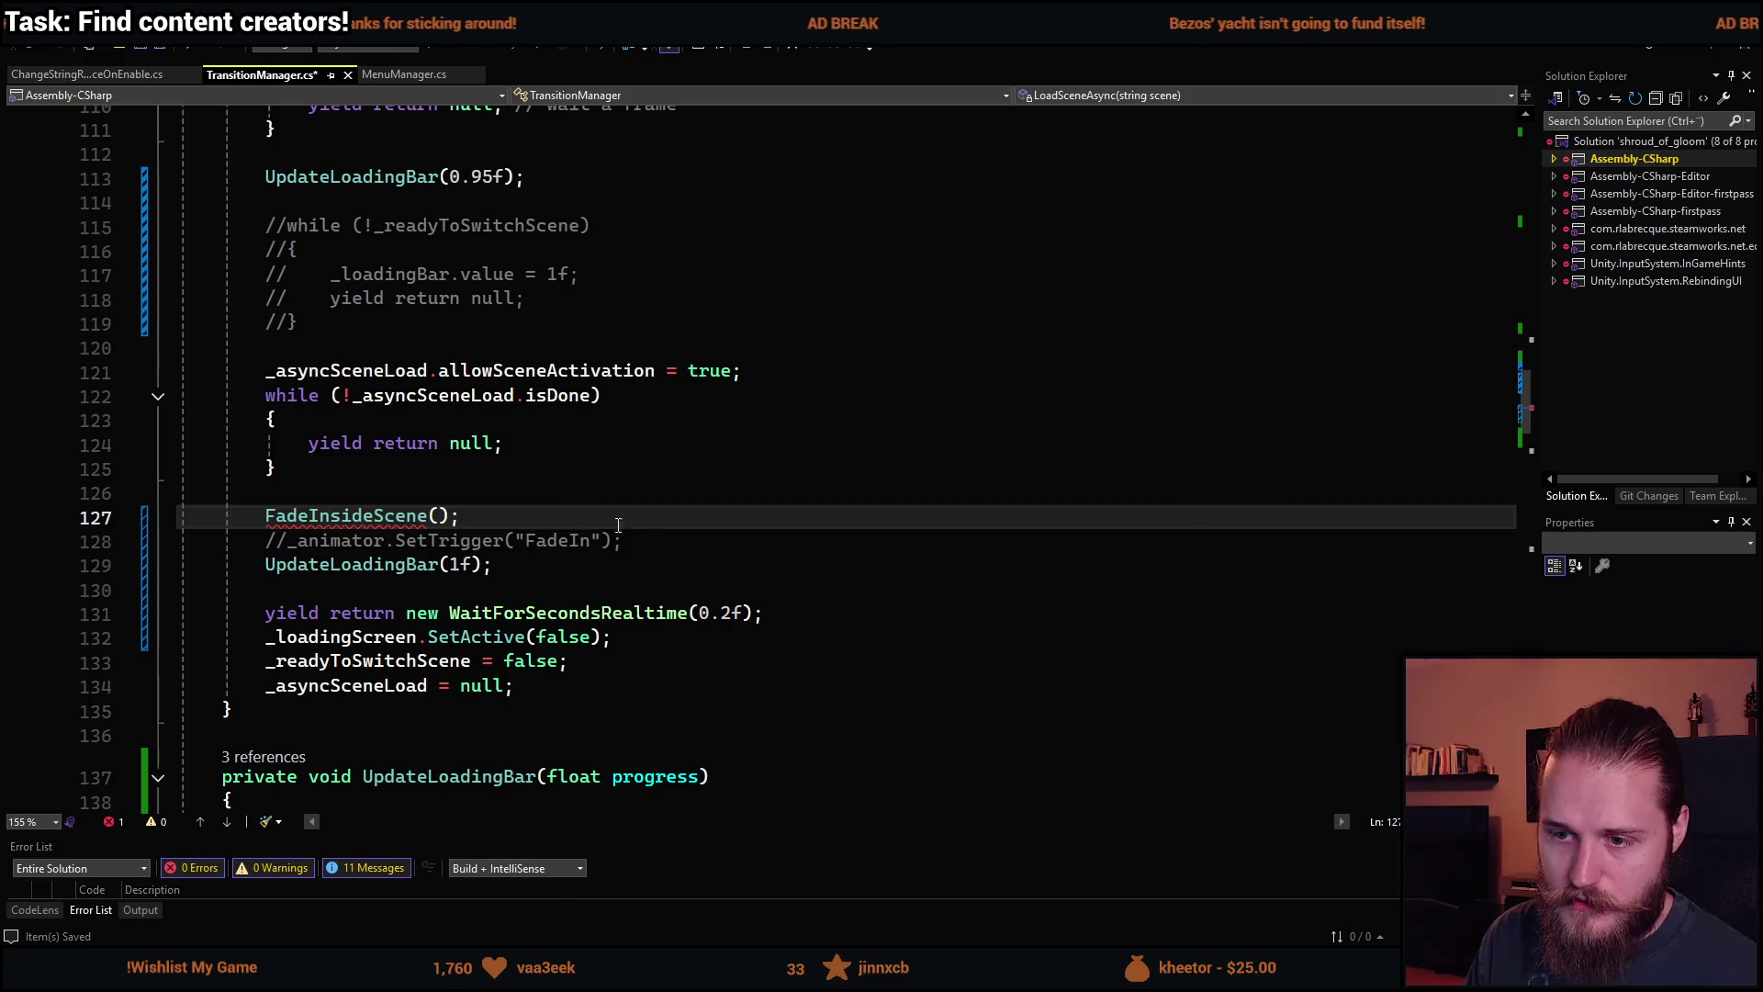
{"action": "scroll", "coordinate": [576, 595], "scroll_direction": "down", "scroll_amount": 10}
{"action": "scroll", "coordinate": [576, 595], "scroll_direction": "down", "scroll_amount": 14}
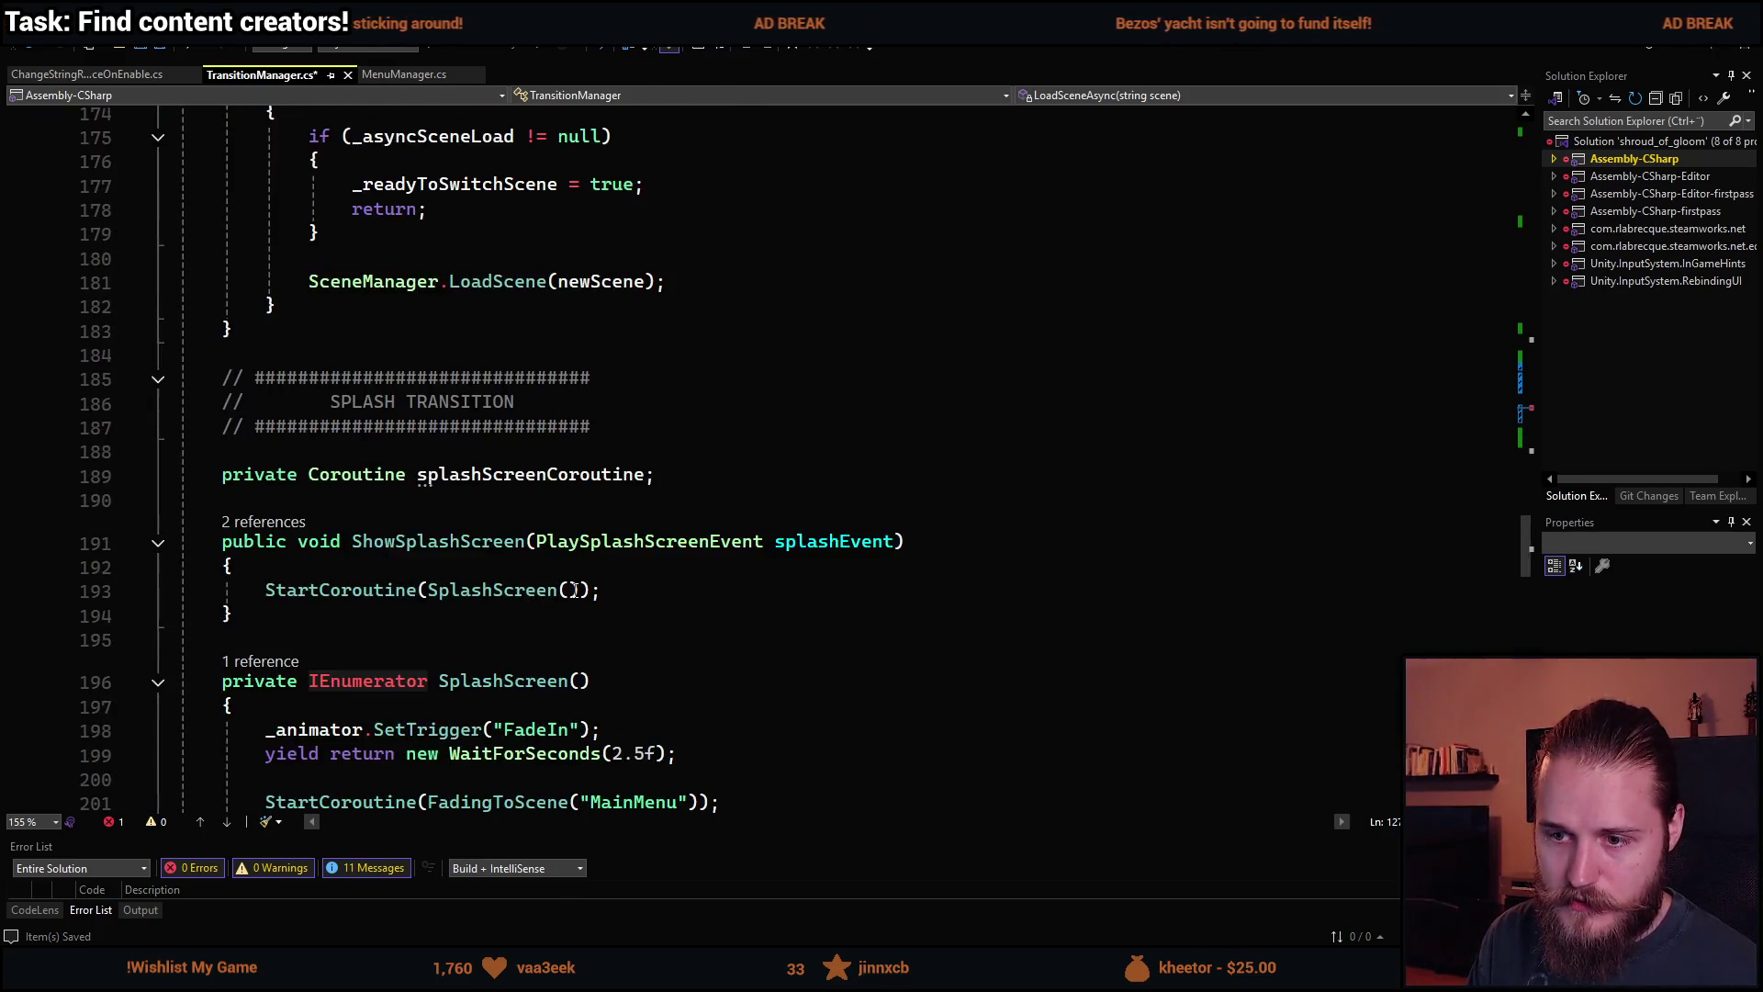
{"action": "scroll", "coordinate": [576, 591], "scroll_direction": "down", "scroll_amount": 8}
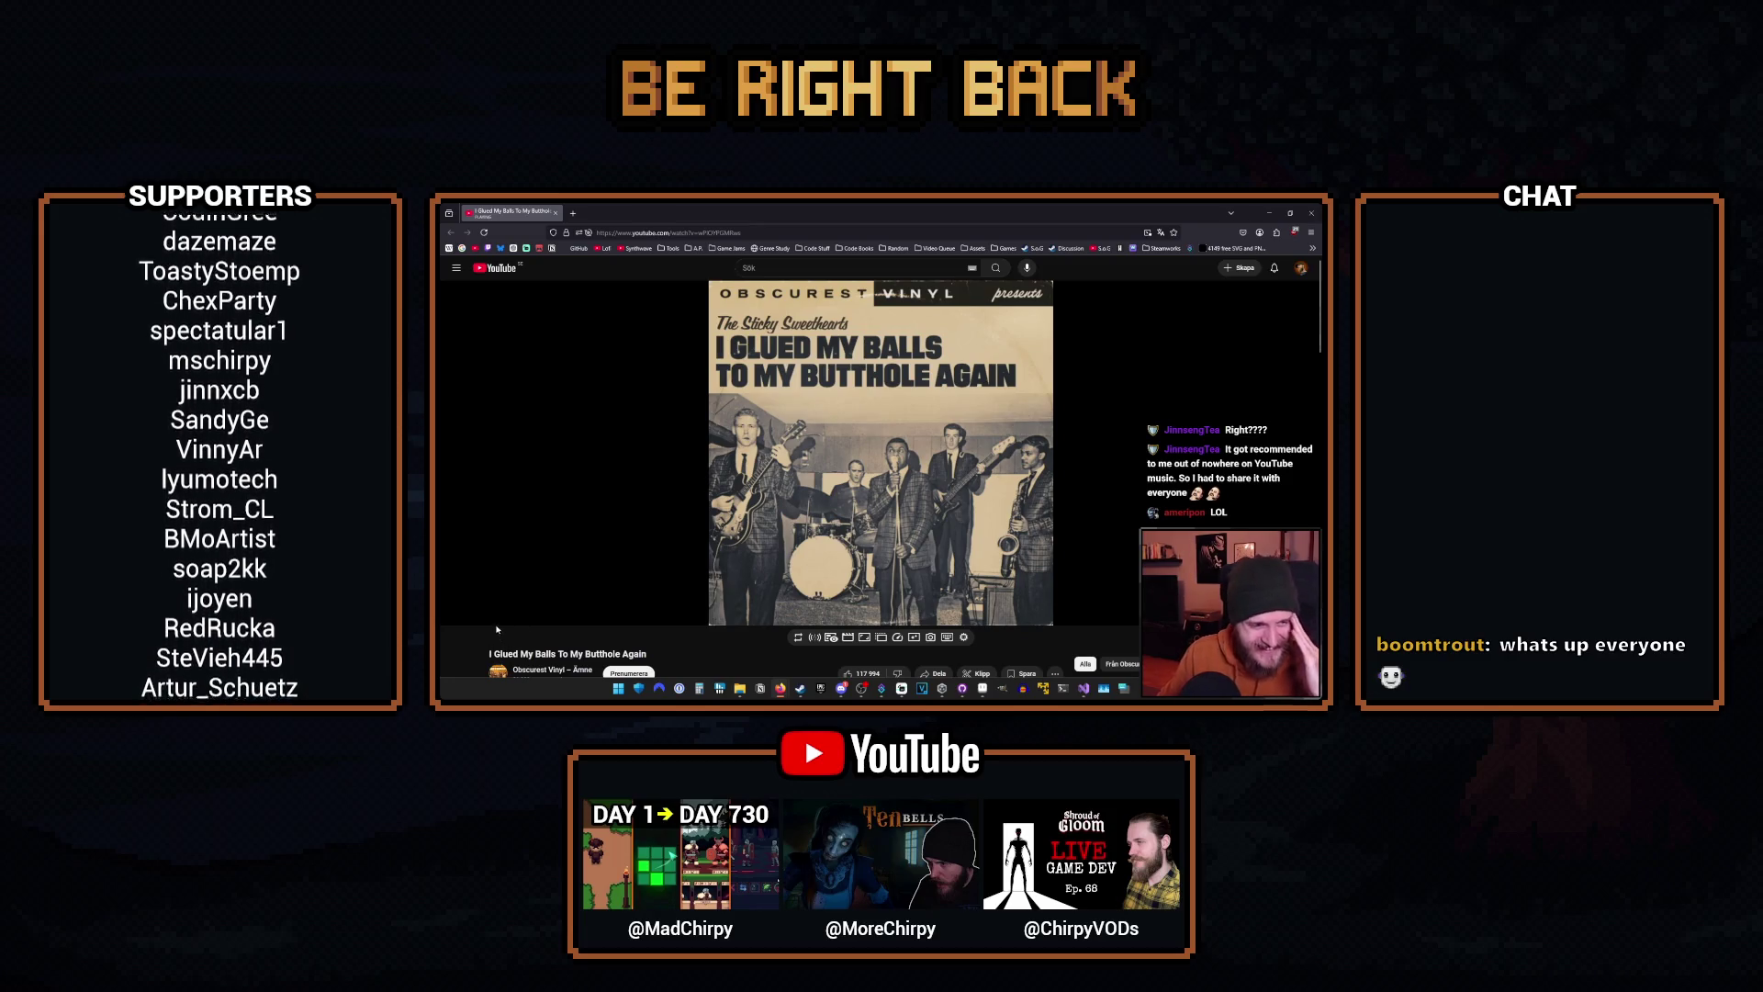
Bookmark the current YouTube music video page with the address-bar star.
{"action": "mouse_move", "coordinate": [506, 595]}
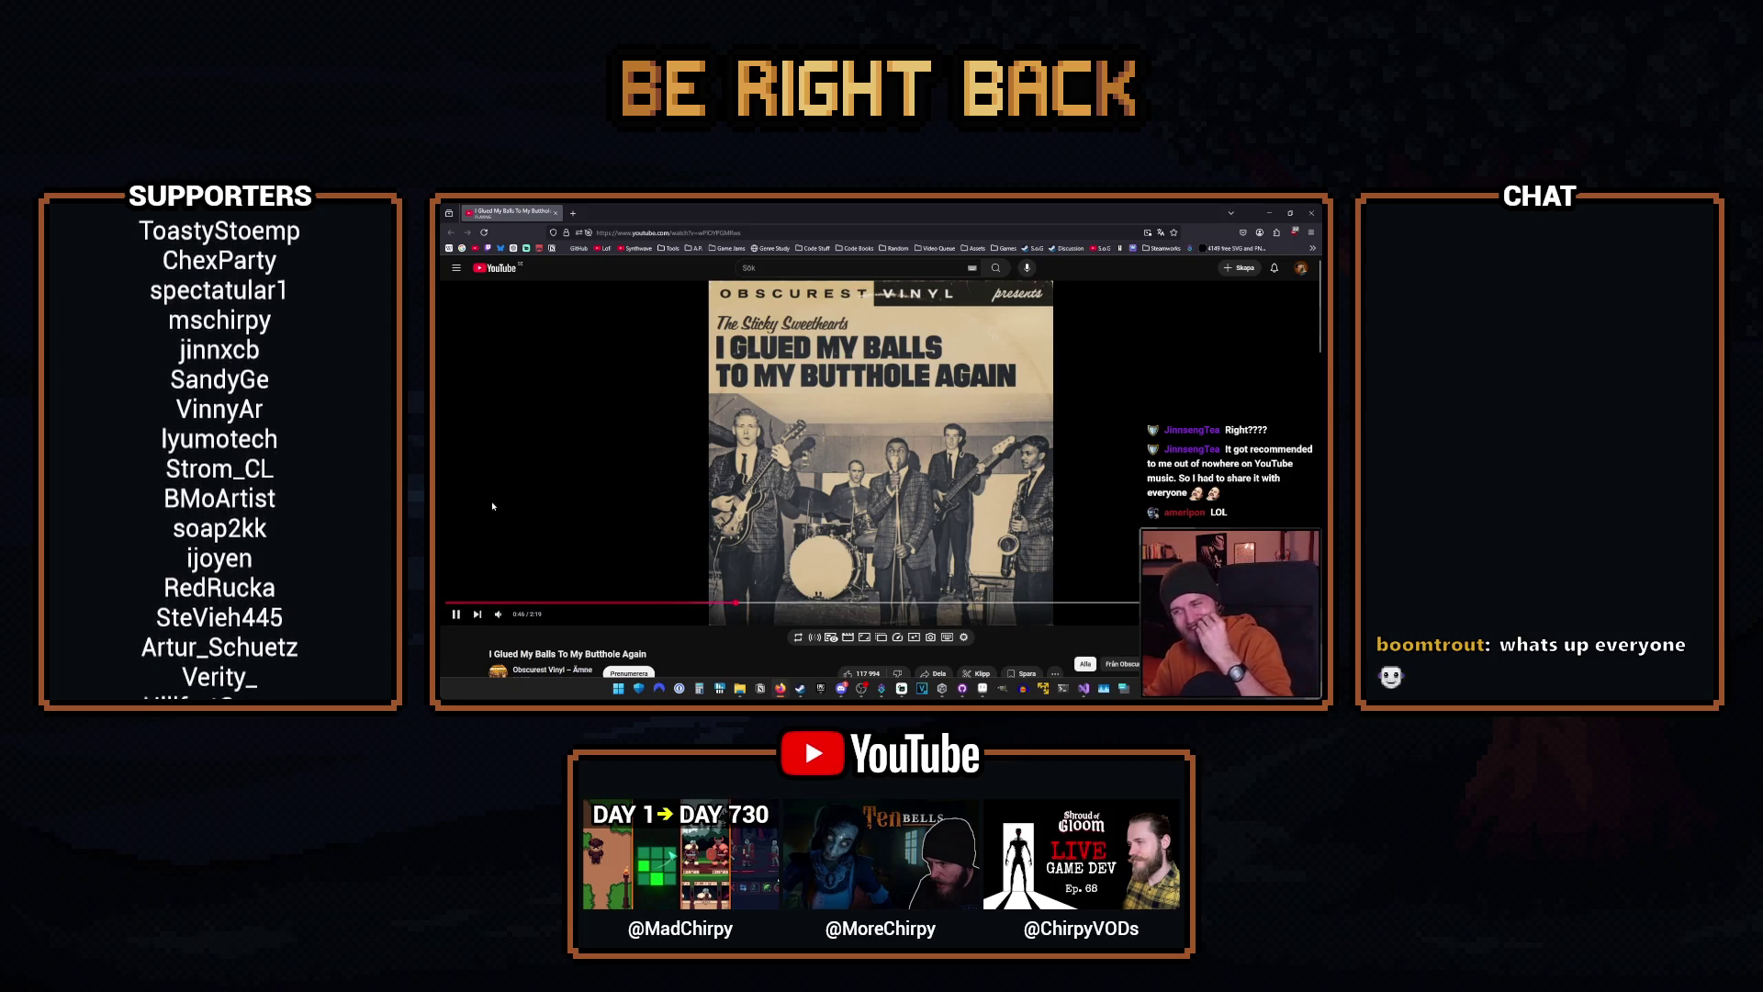
{"action": "mouse_move", "coordinate": [491, 508]}
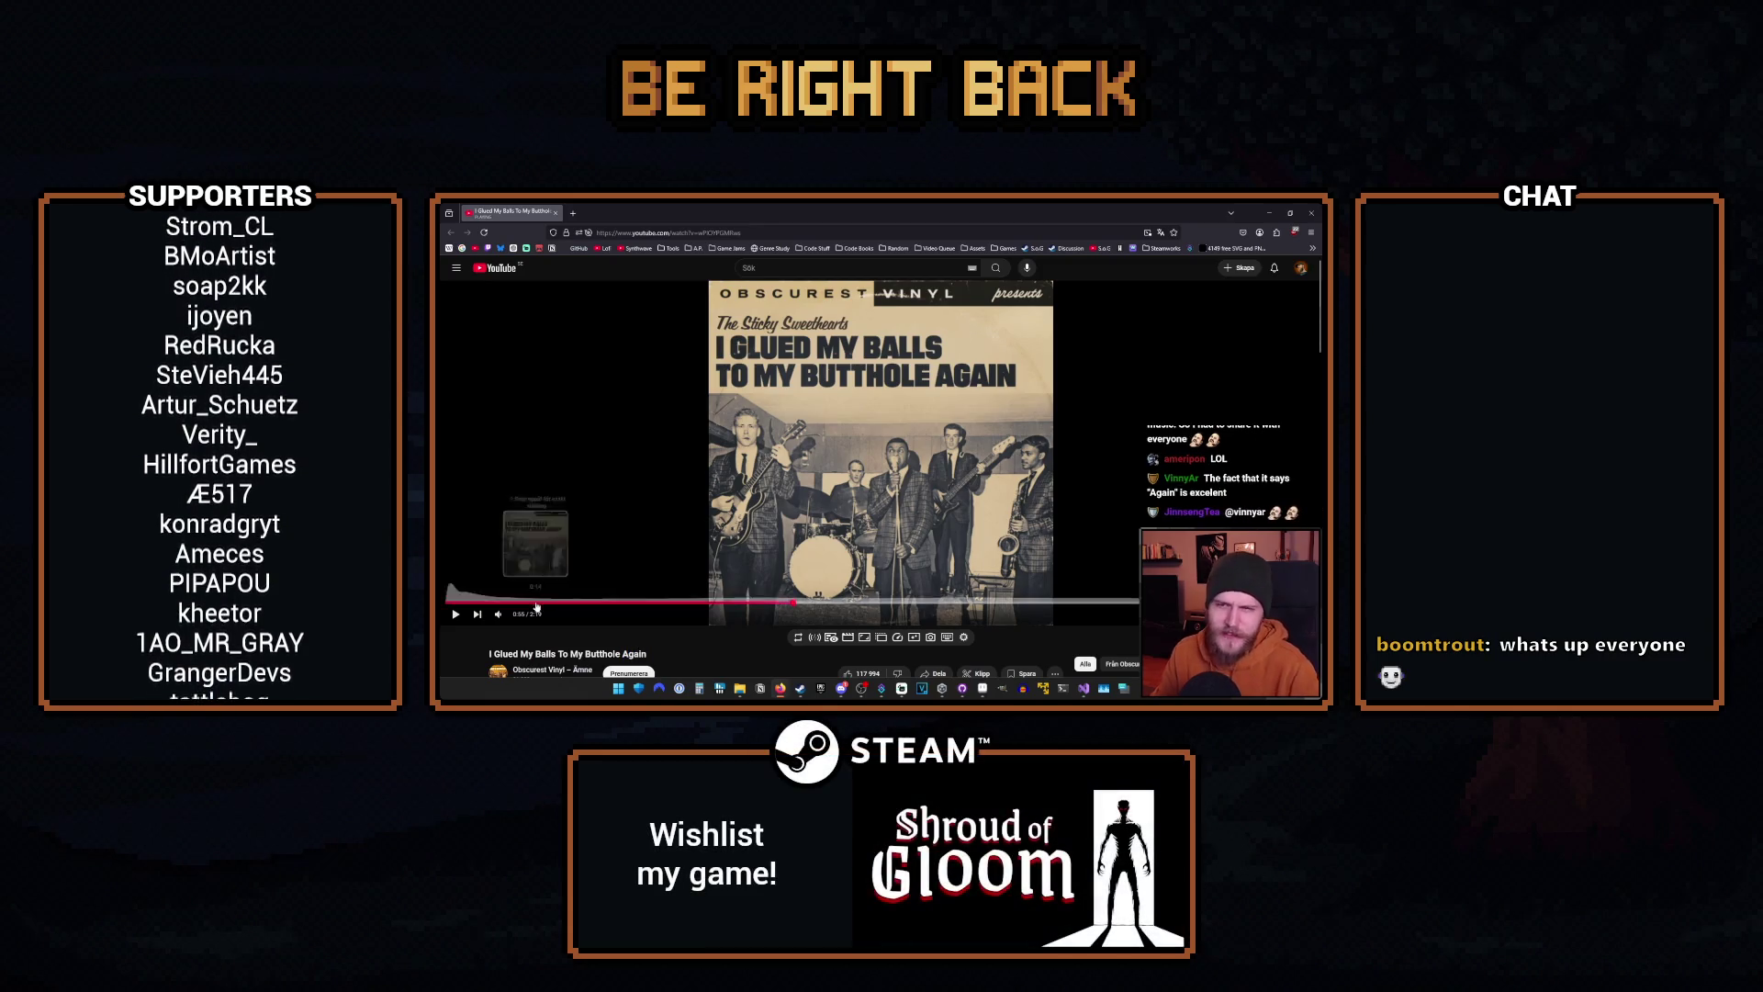
{"action": "left_click", "coordinate": [1176, 232]}
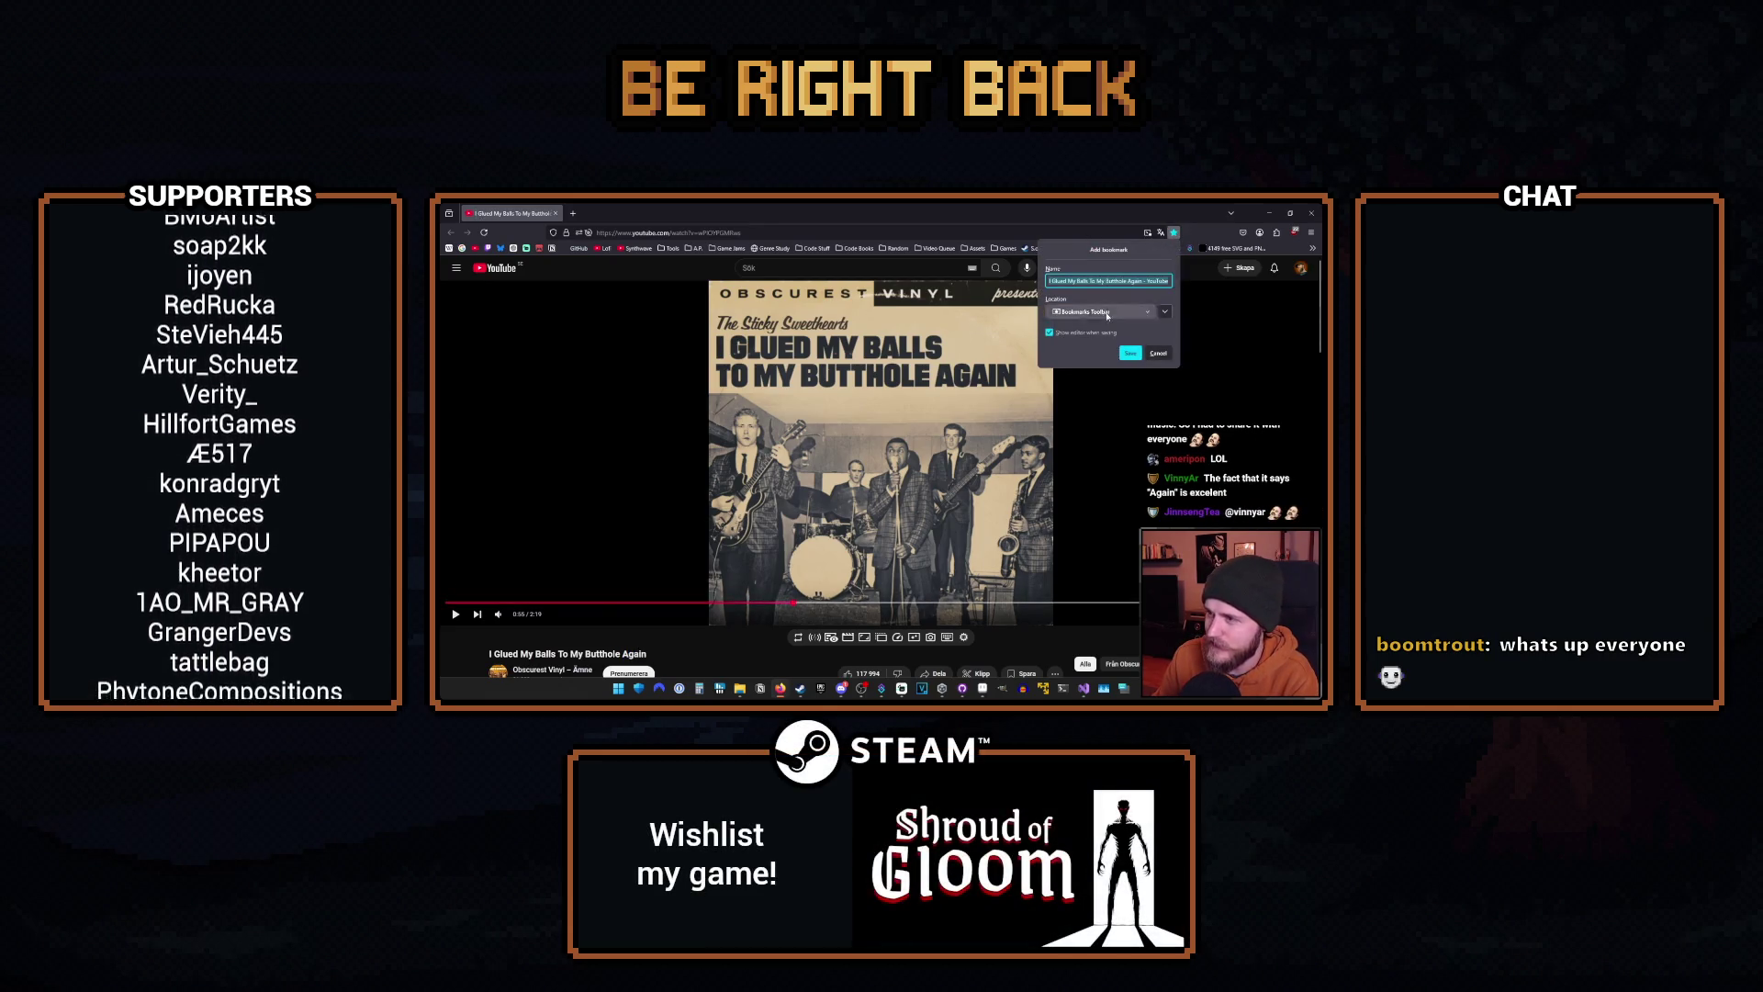
{"action": "left_click", "coordinate": [1131, 352]}
Open Edit Bookmark for the new bookmark from the overflow list and type 'Del'.
{"action": "left_click", "coordinate": [1314, 248]}
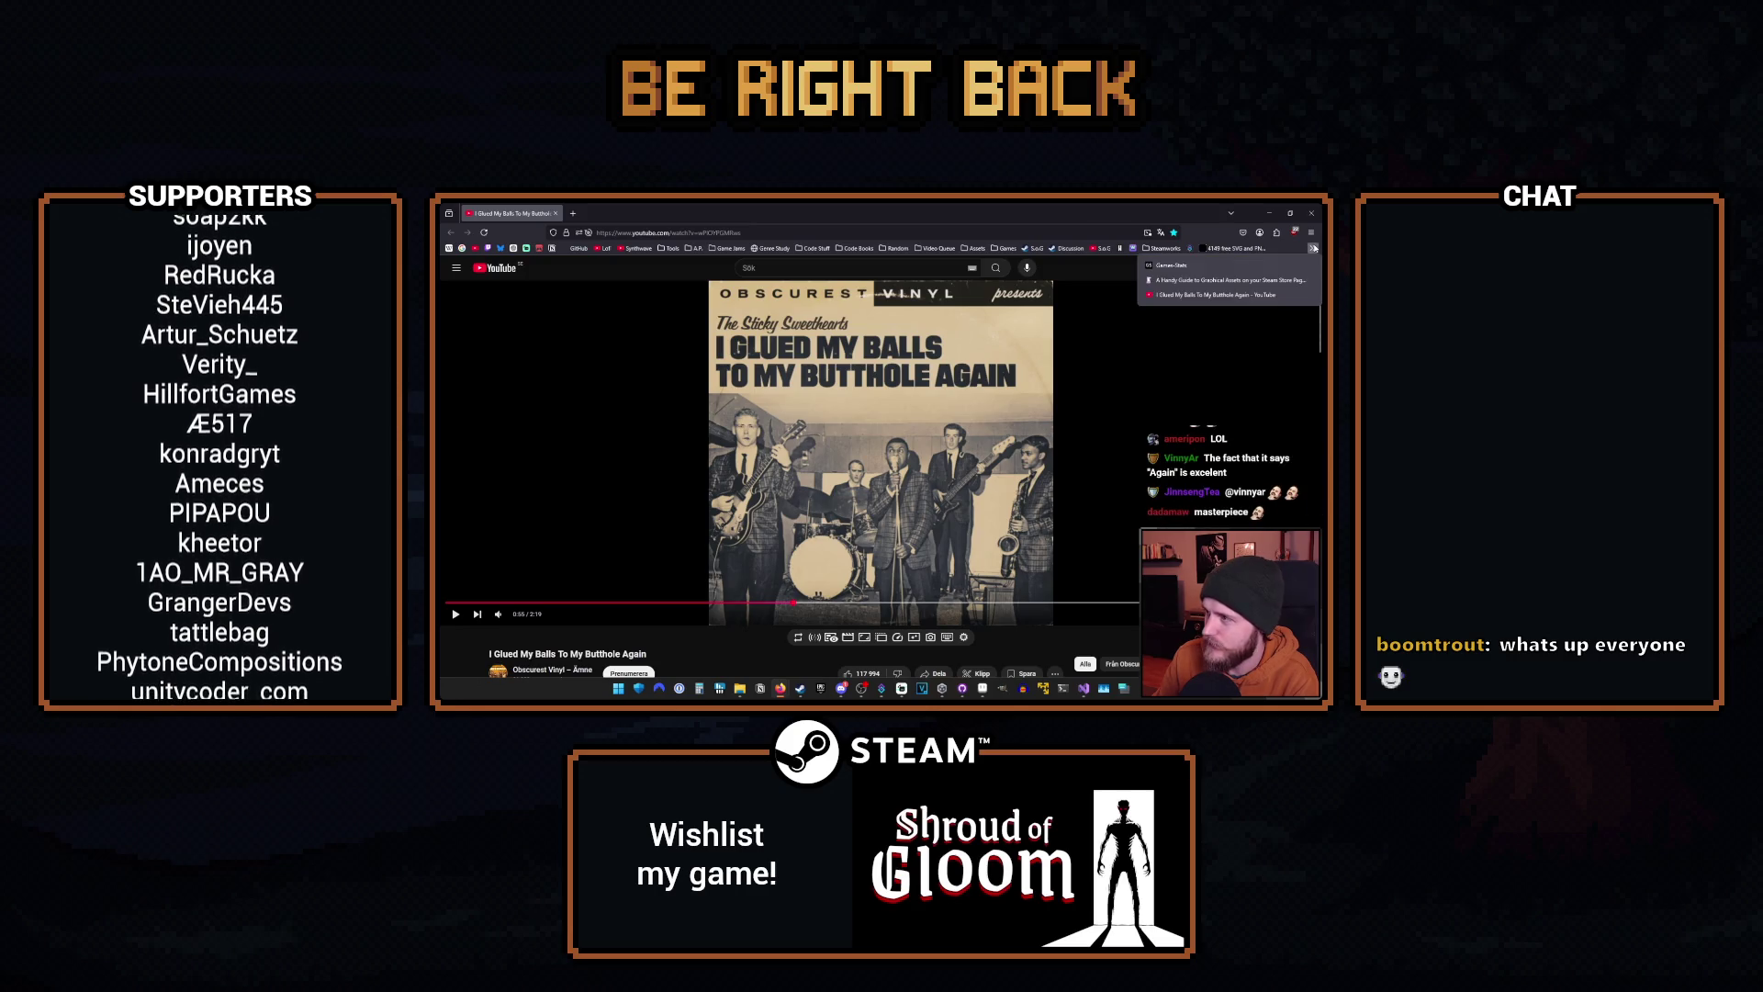
{"action": "right_click", "coordinate": [1212, 298]}
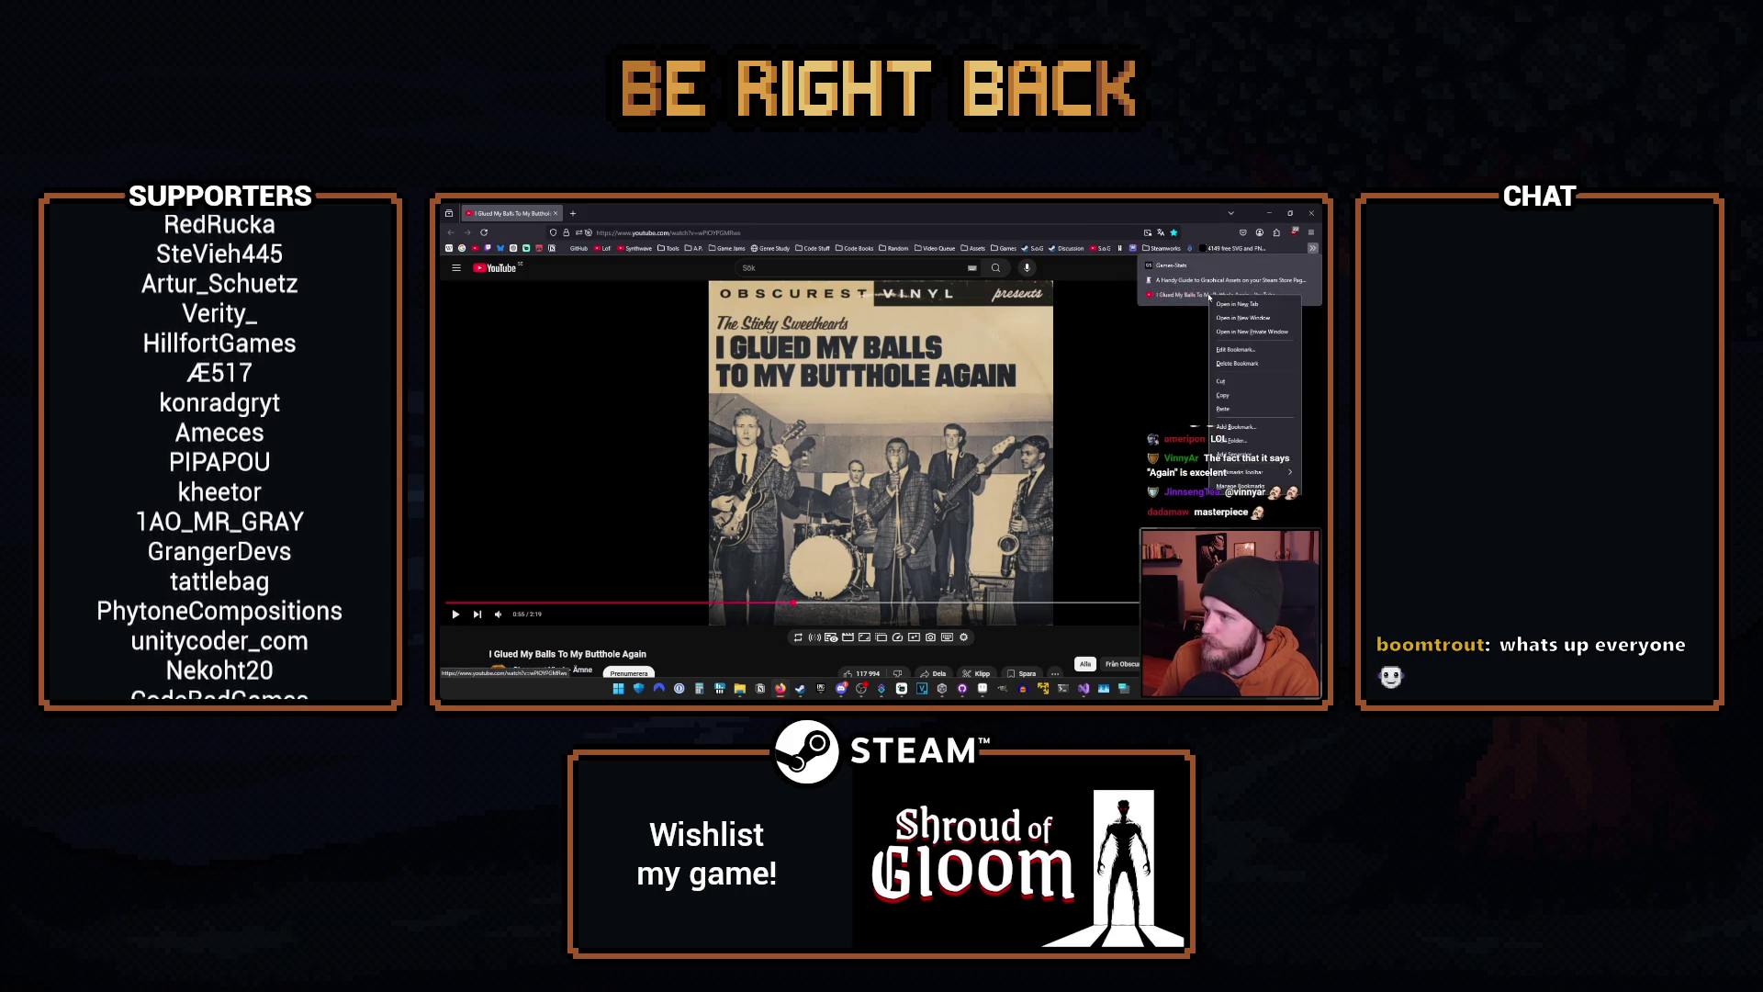
{"action": "left_click", "coordinate": [1235, 350]}
{"action": "type", "text": "Del"}
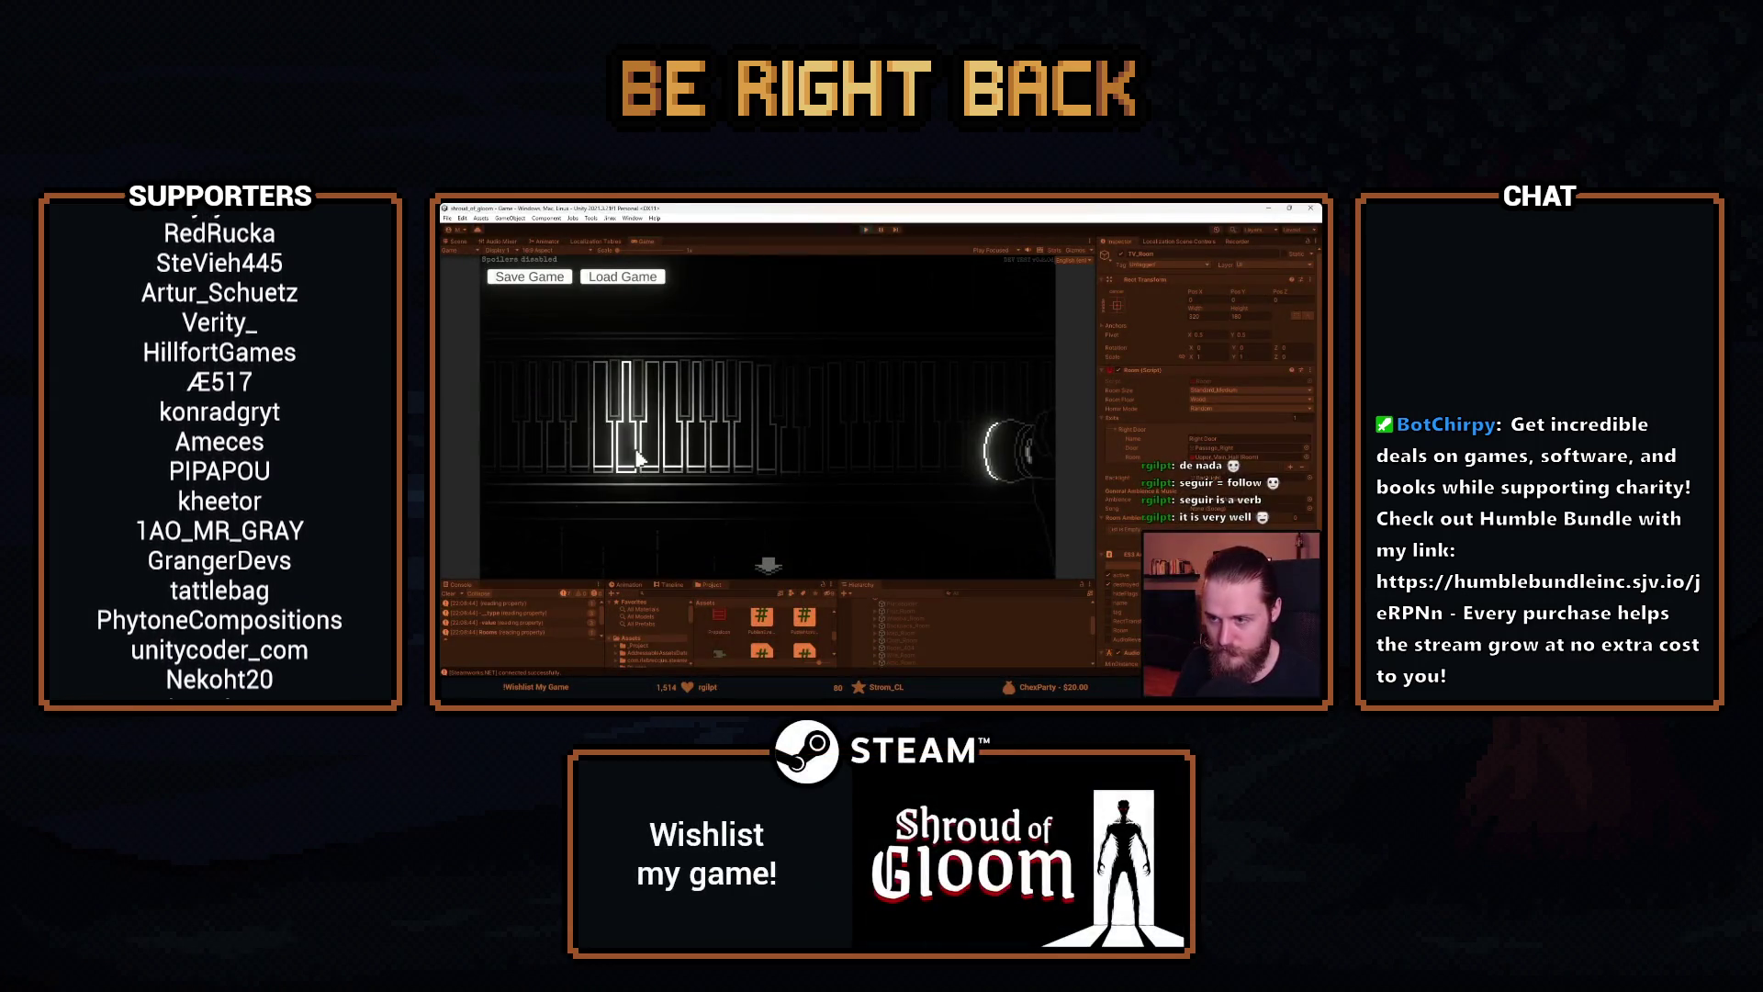
Answer 2 to the 17 % 5 question in ChatGPT, then select parts of the 'Correct!' reply.
{"action": "left_click", "coordinate": [638, 457]}
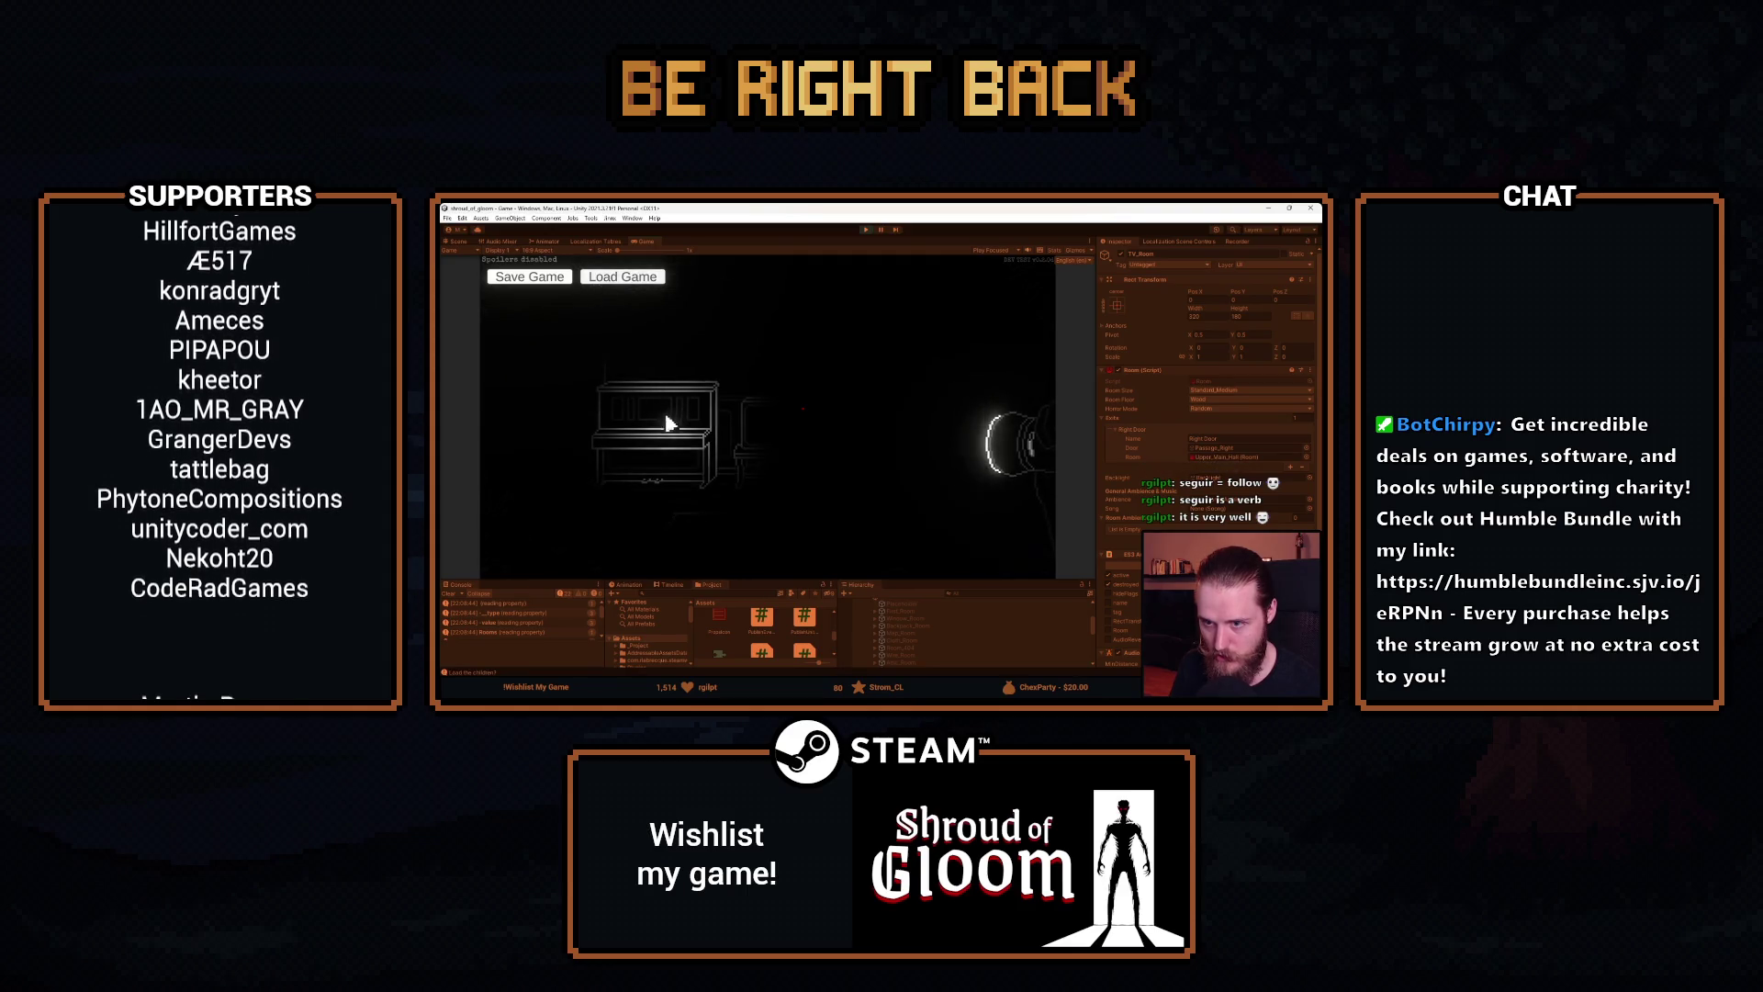
{"action": "key", "text": "alt+Tab"}
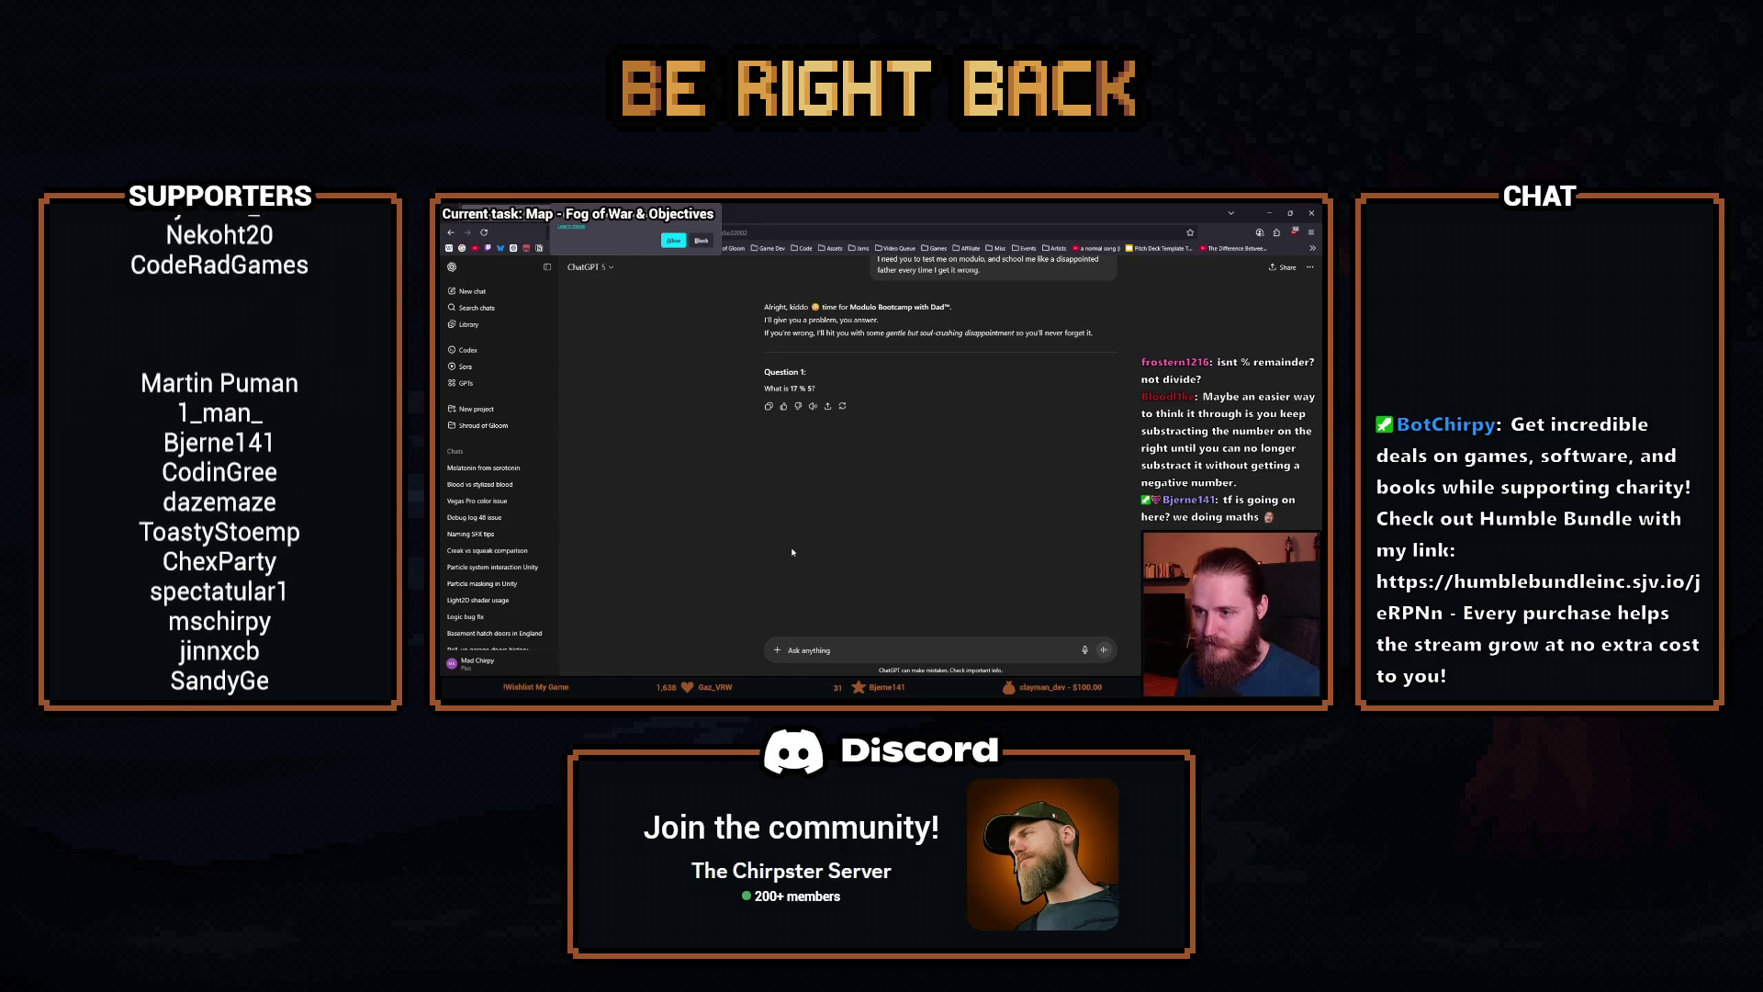
{"action": "type", "text": "2"}
{"action": "key", "text": "Return"}
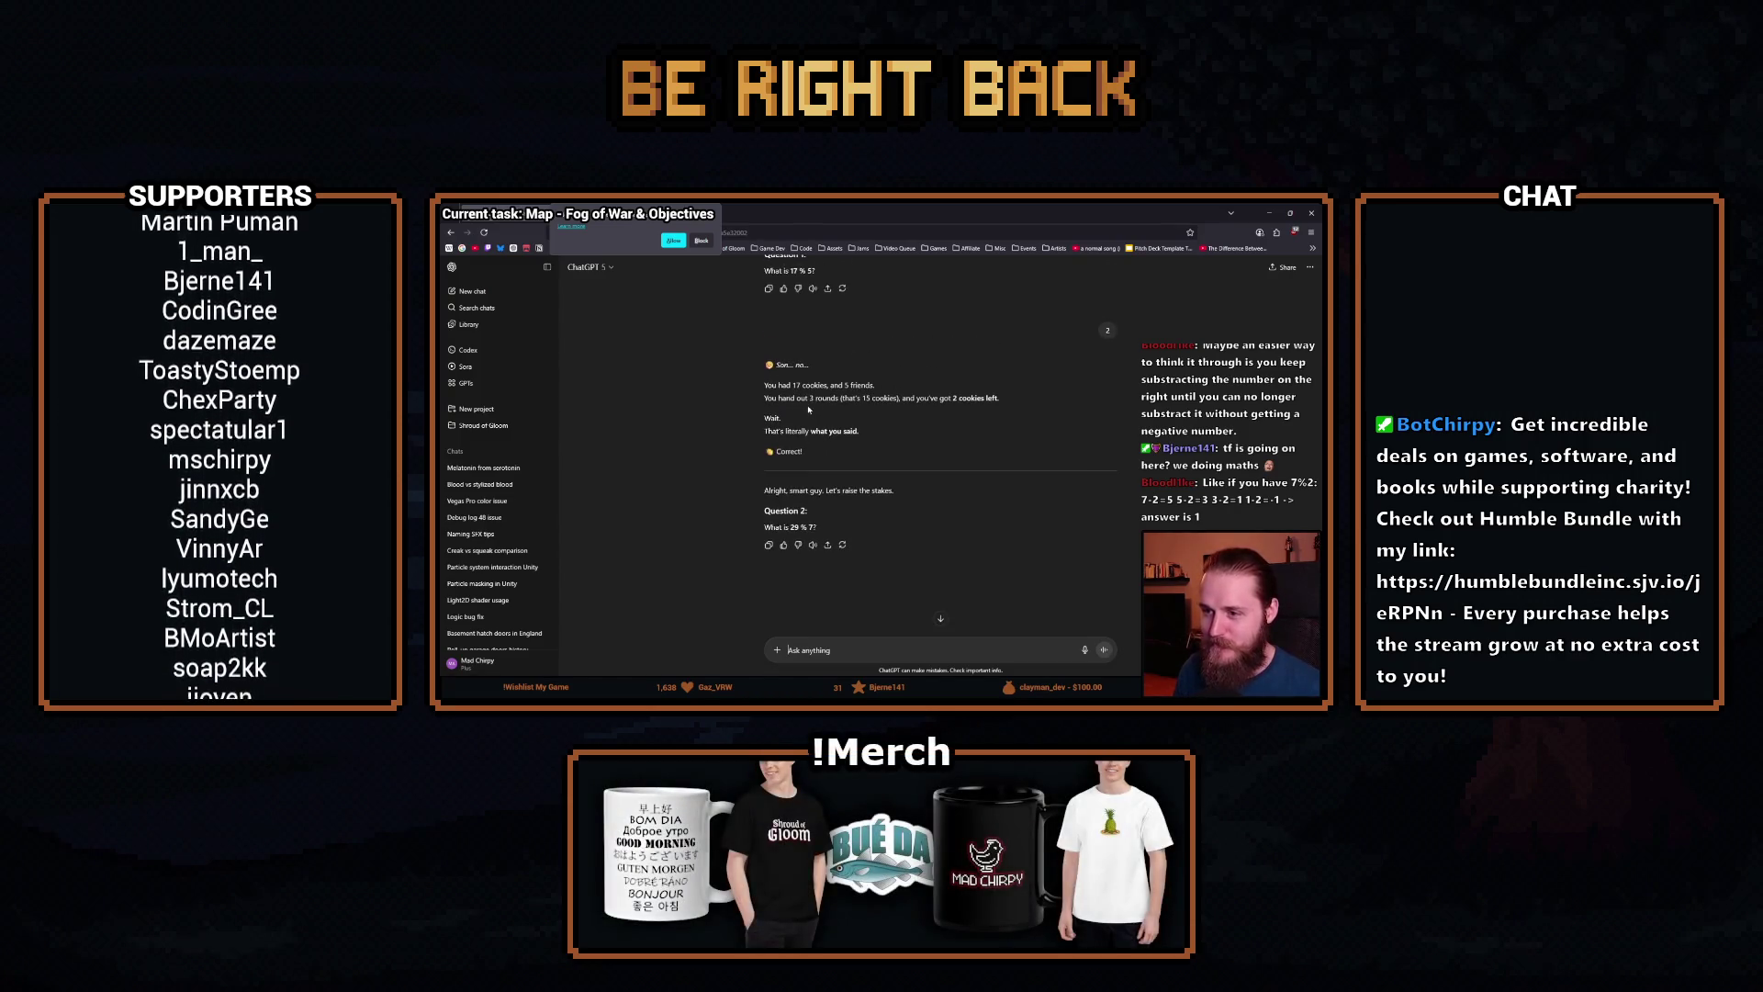
{"action": "mouse_move", "coordinate": [833, 385]}
{"action": "left_mouse_down"}
{"action": "mouse_move", "coordinate": [874, 386]}
{"action": "mouse_move", "coordinate": [817, 398]}
{"action": "left_mouse_up"}
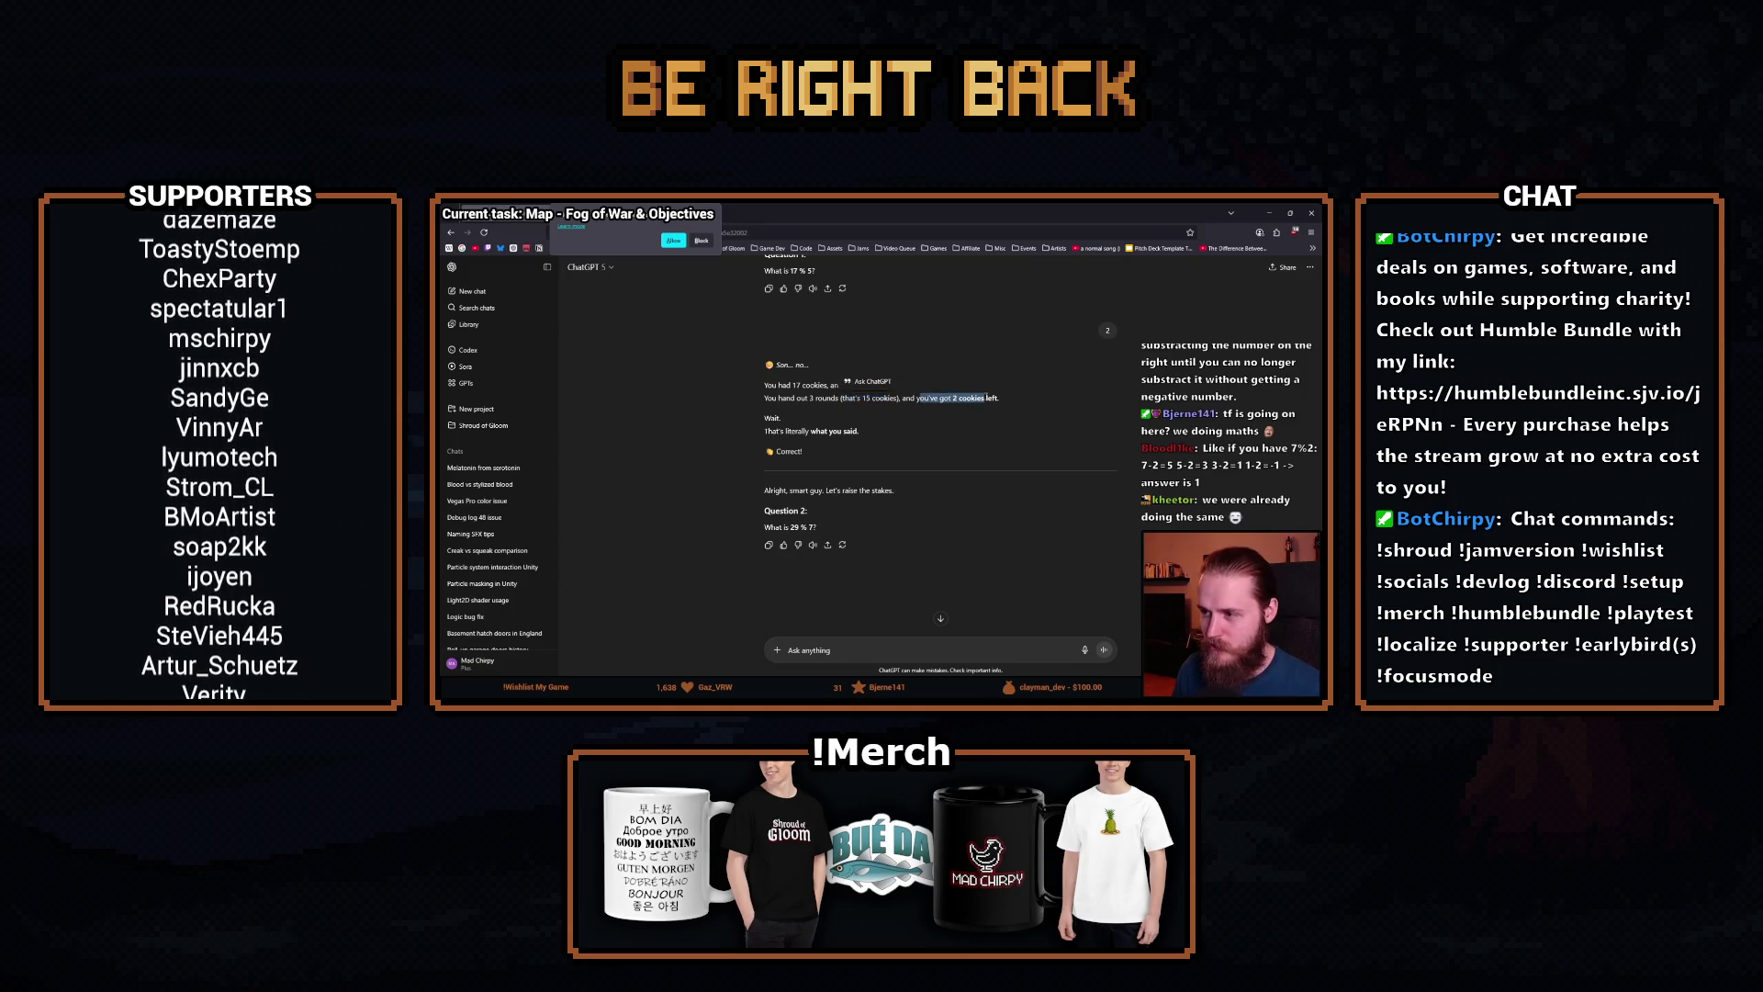
{"action": "left_click_drag", "start_coordinate": [774, 451], "coordinate": [805, 451]}
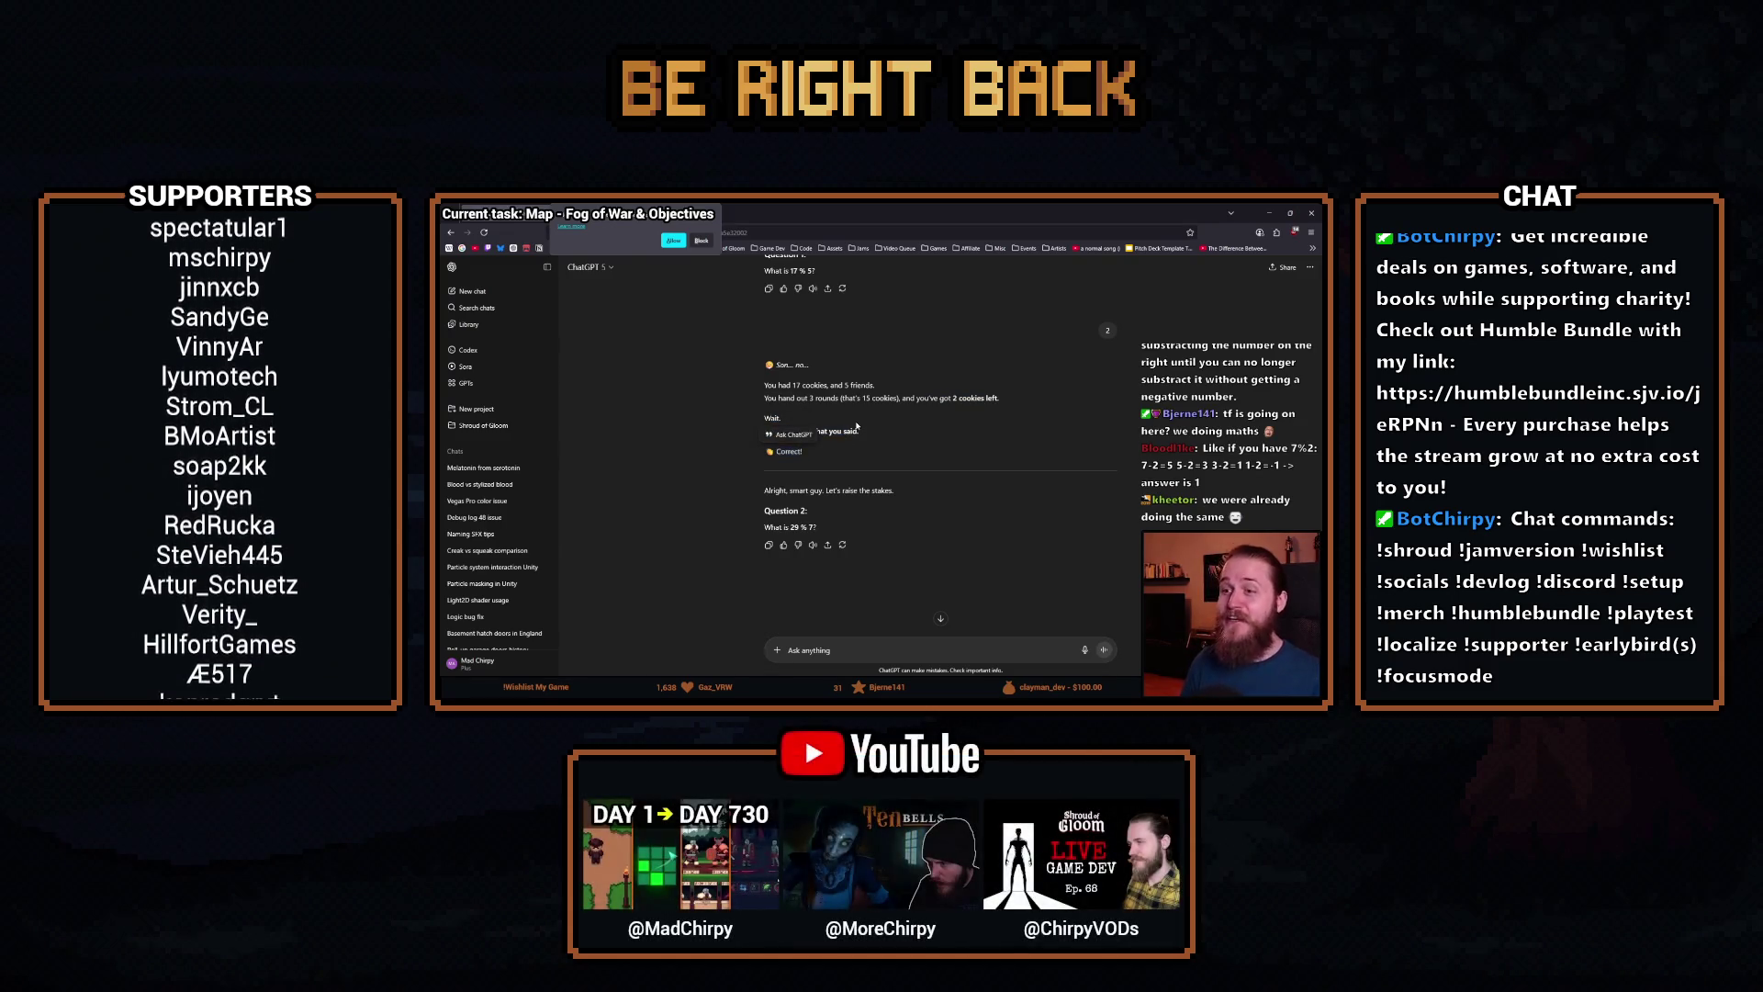
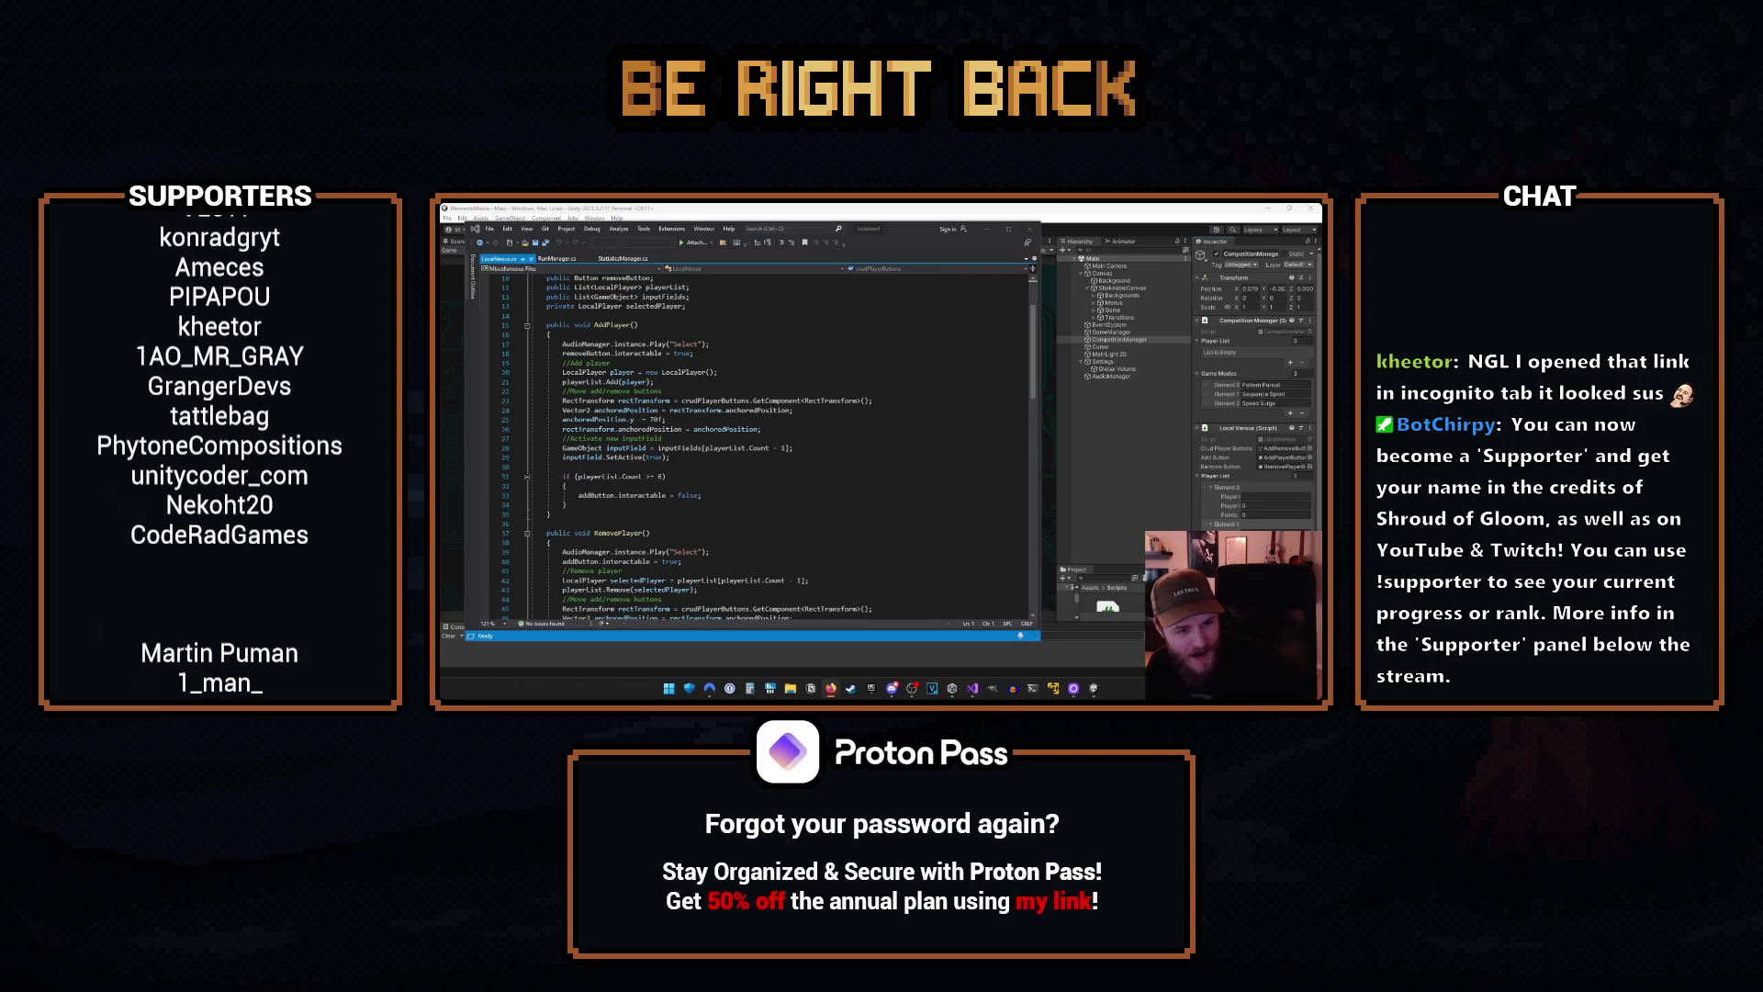
Bring up the YouTube channel in the browser and scroll through its Videos grid.
{"action": "key", "text": "alt+Tab"}
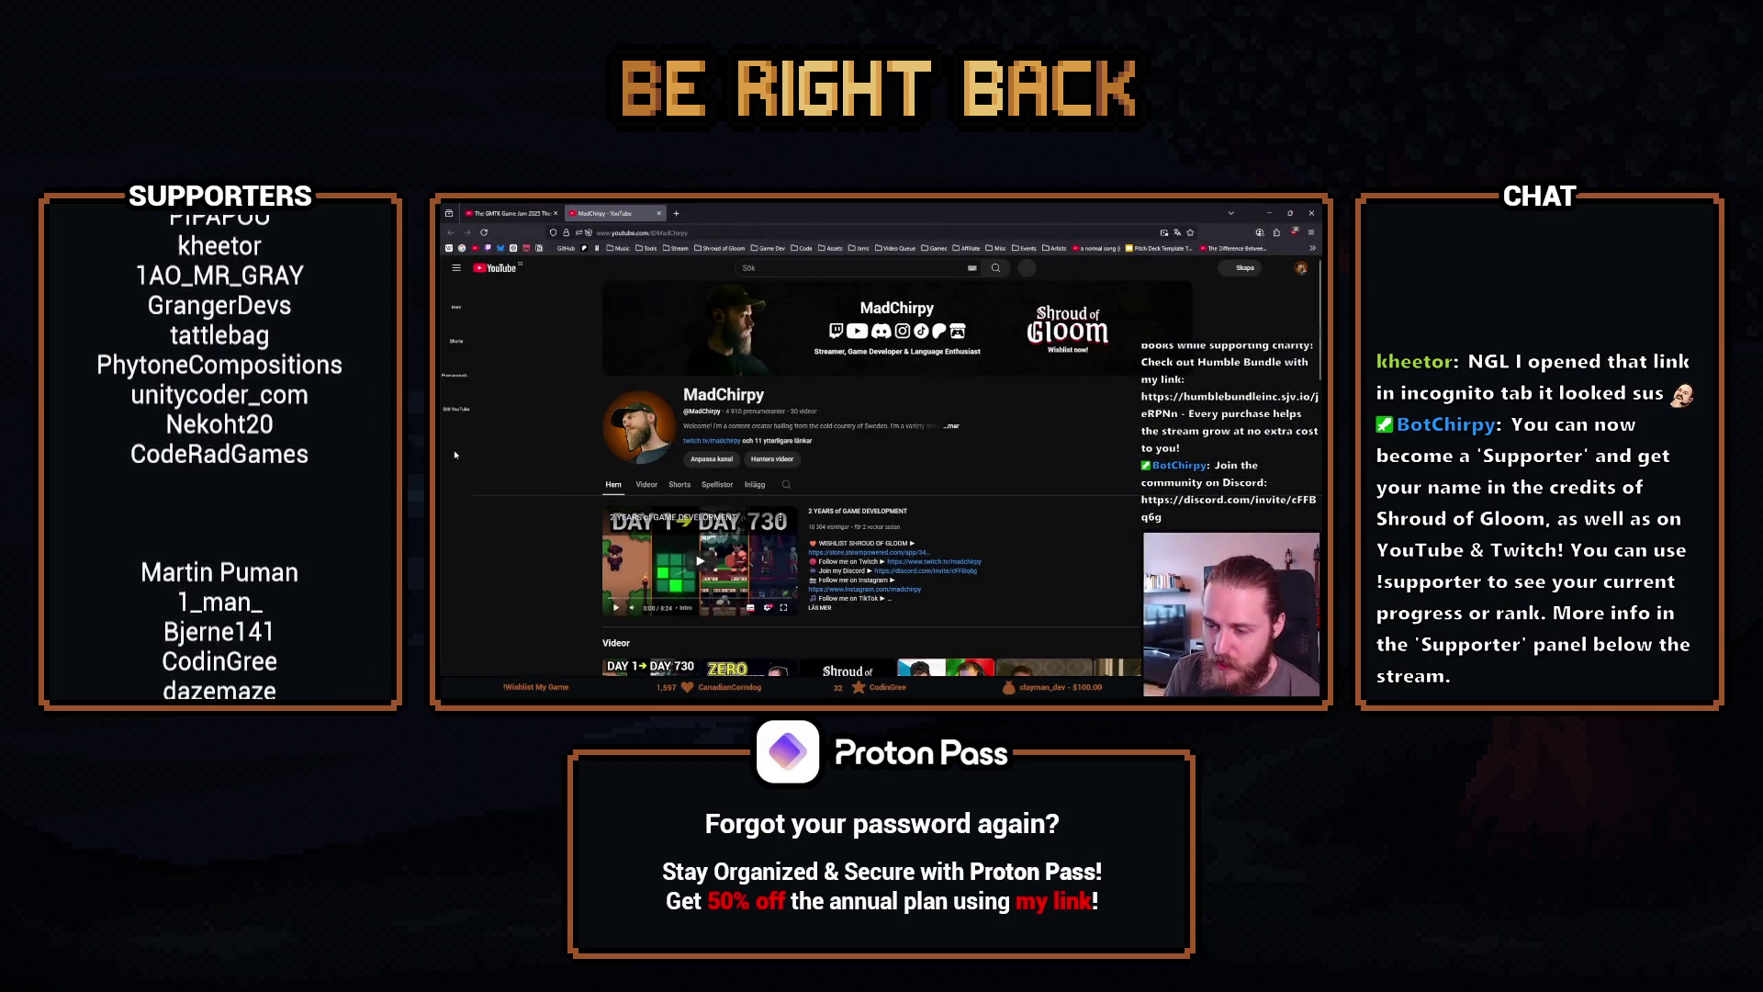
{"action": "left_click", "coordinate": [645, 484]}
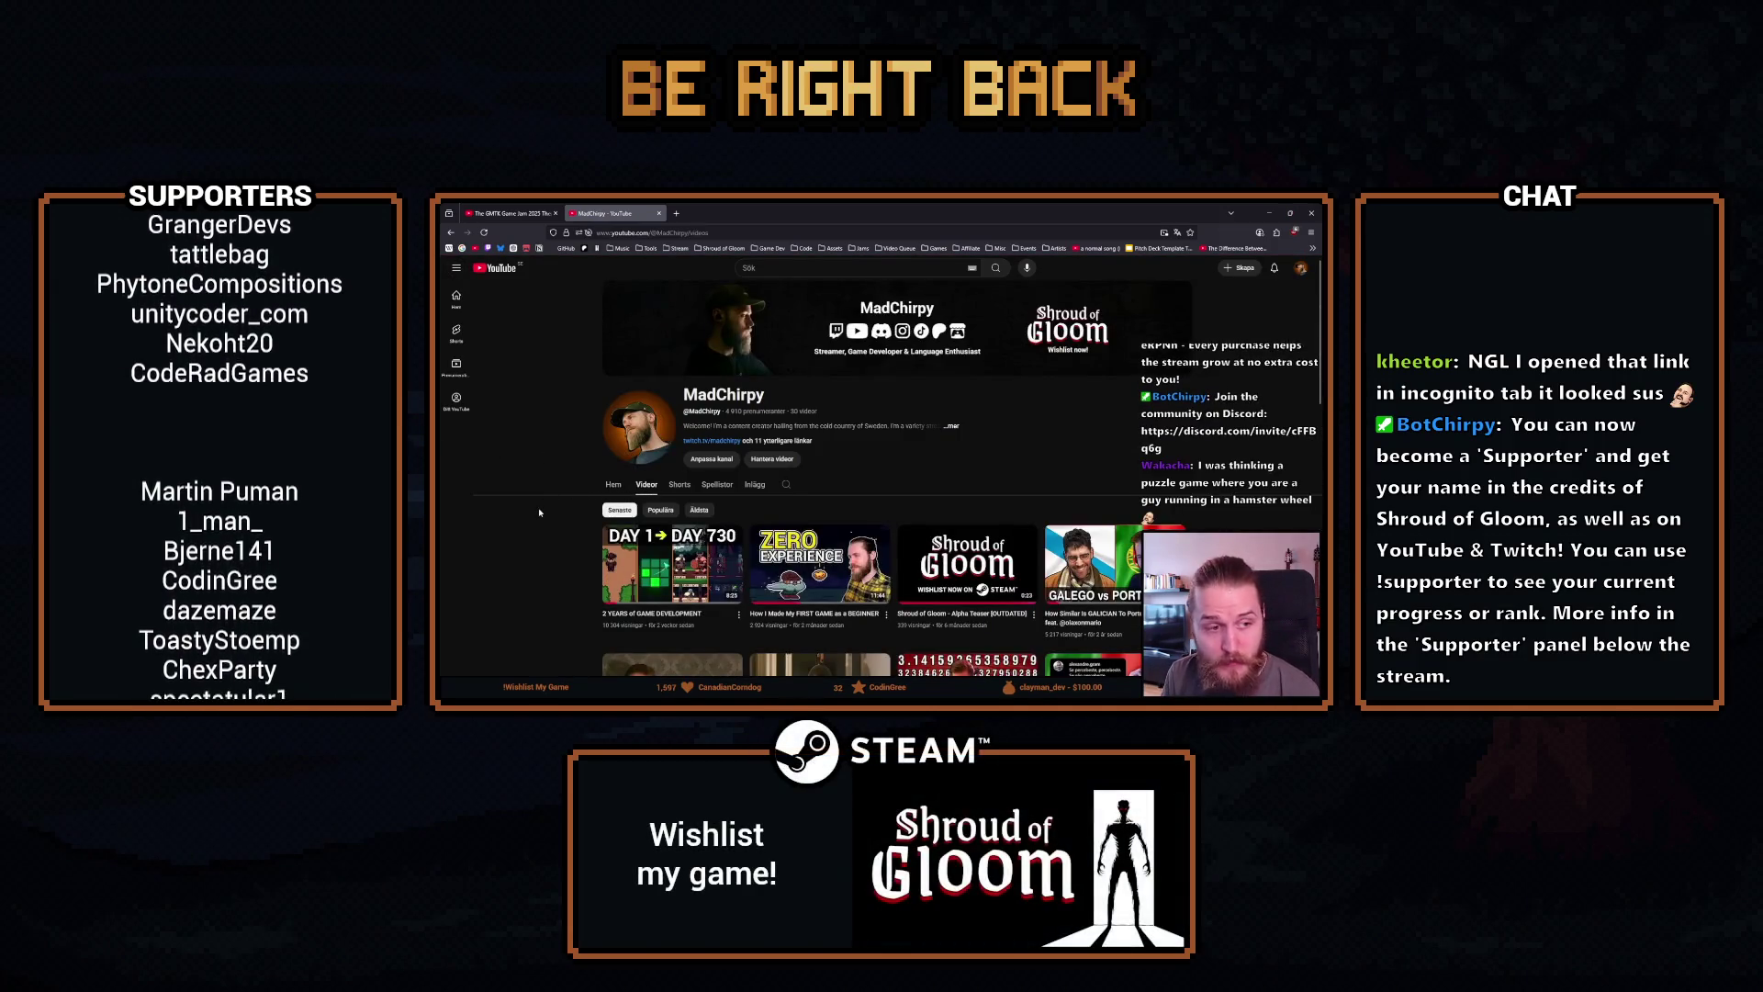
{"action": "scroll", "coordinate": [540, 513], "scroll_direction": "down", "scroll_amount": 3}
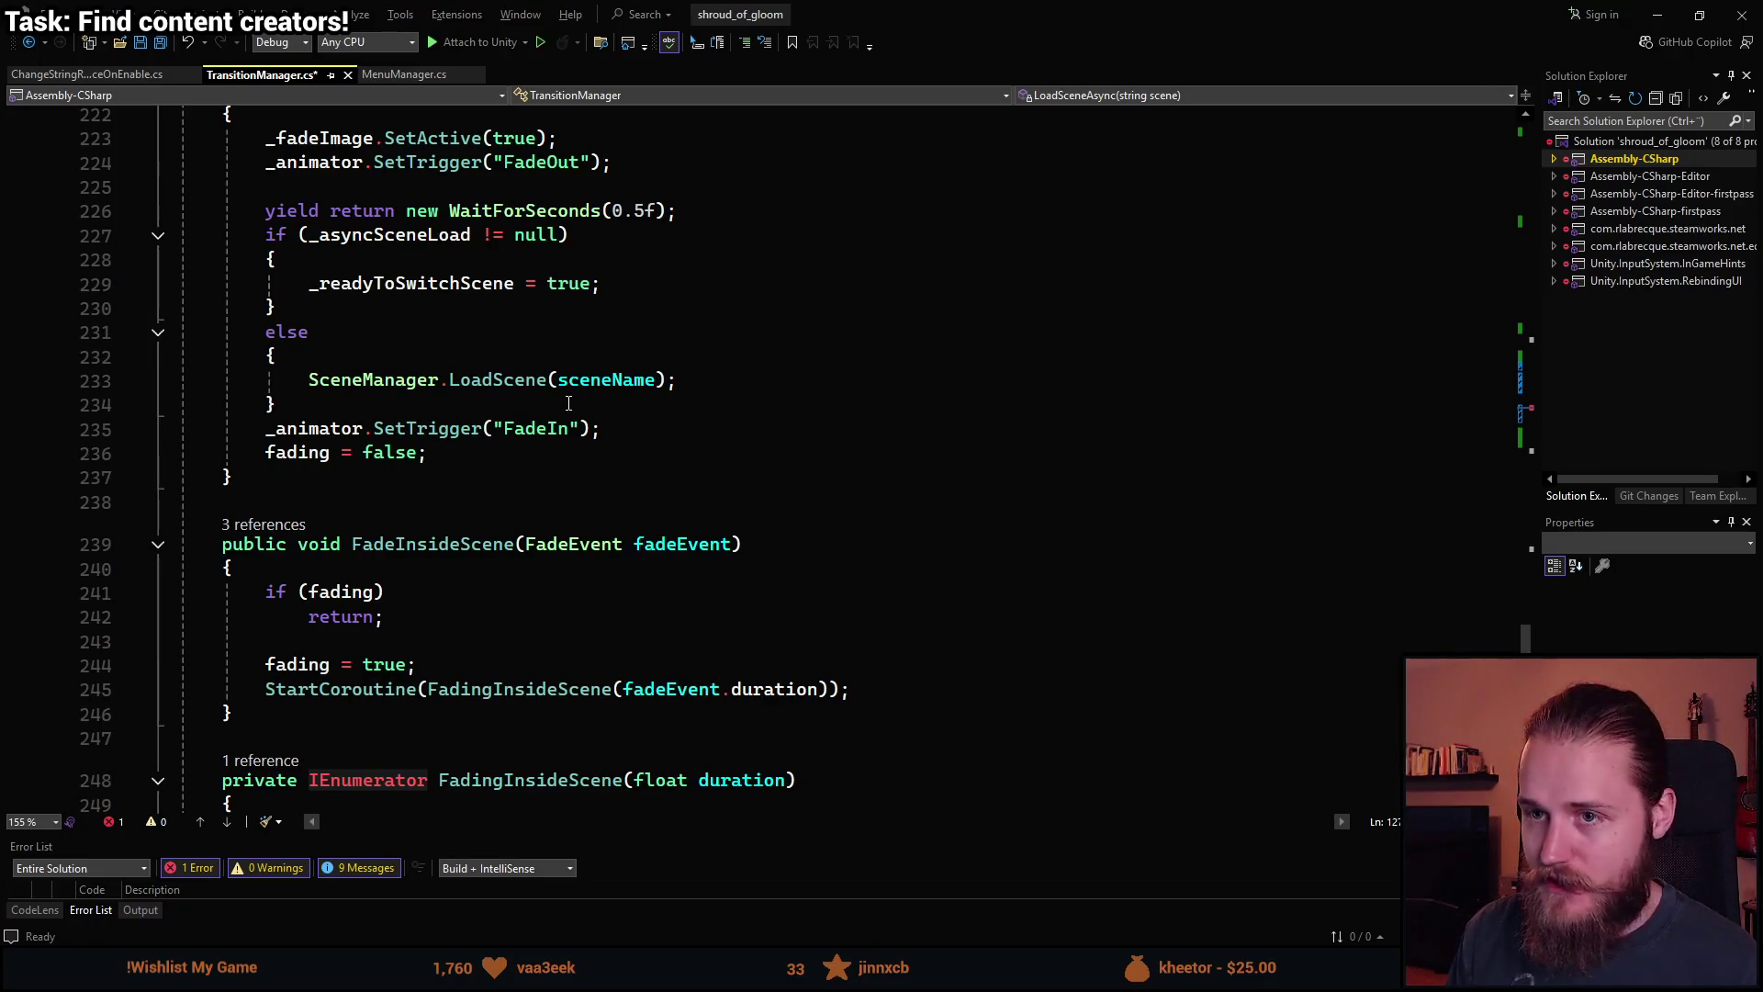
Save TransitionManager.cs and scroll to the FadingInsideScene method.
{"action": "key", "text": "ctrl+s"}
{"action": "scroll", "coordinate": [444, 598], "scroll_direction": "up", "scroll_amount": 1}
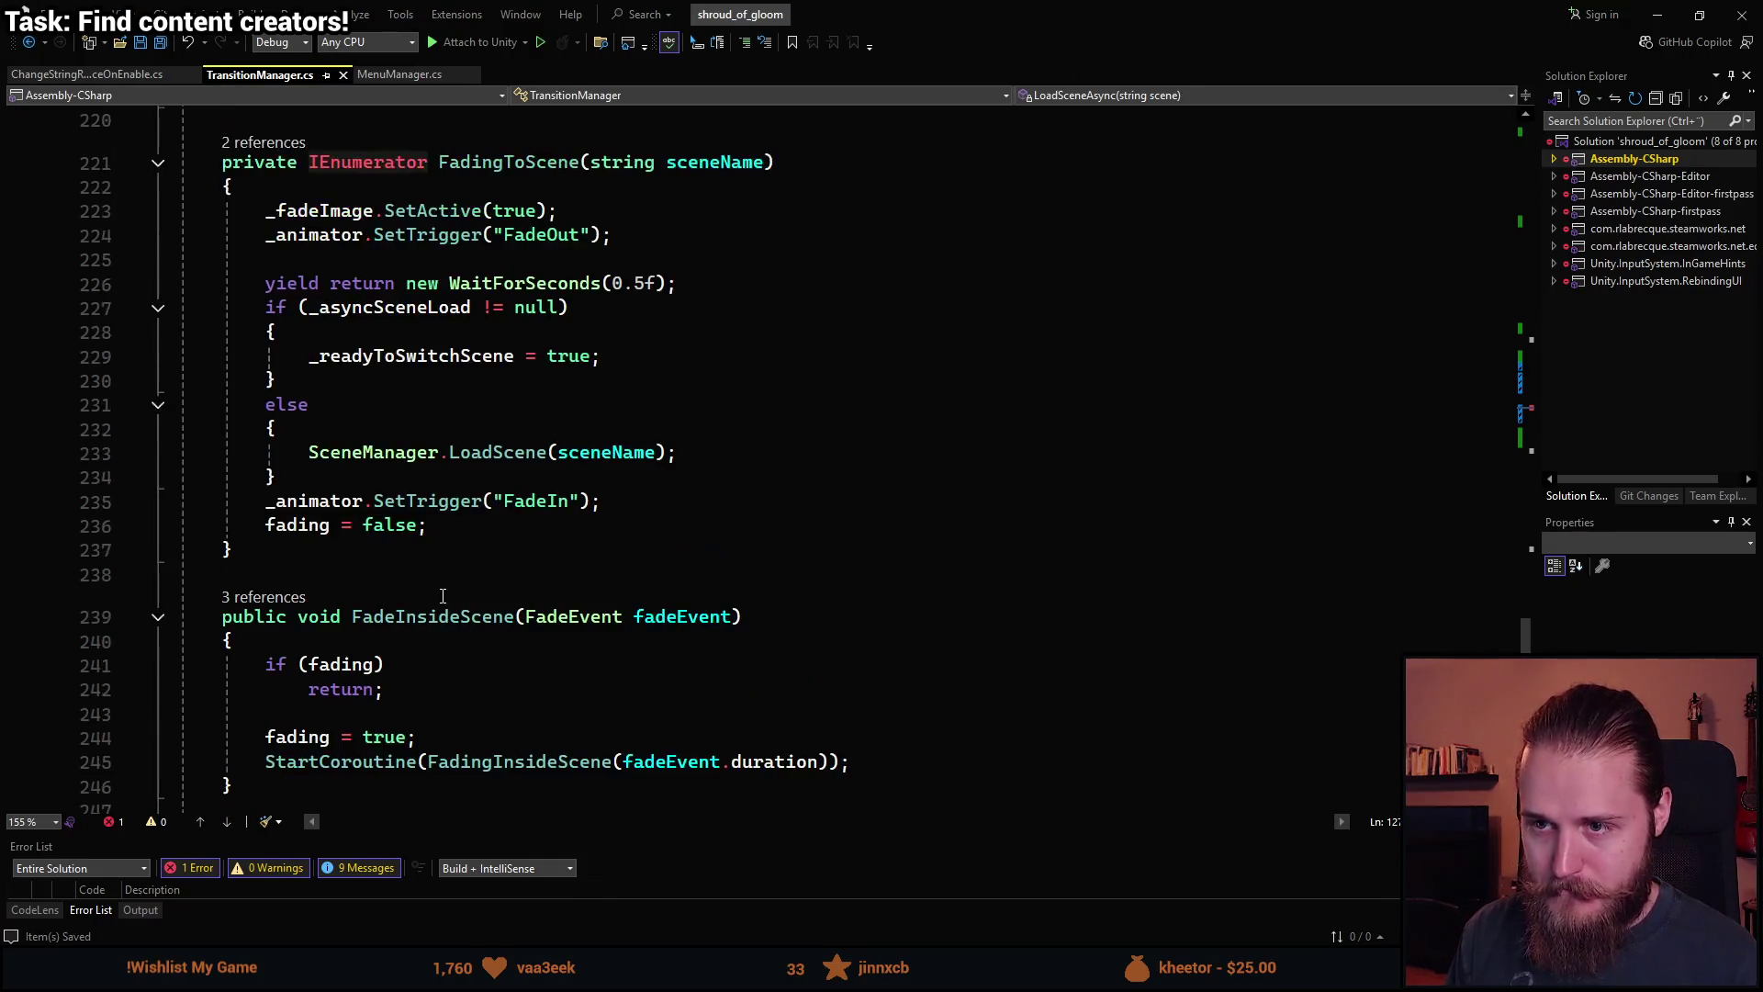
{"action": "scroll", "coordinate": [443, 597], "scroll_direction": "down", "scroll_amount": 2}
{"action": "scroll", "coordinate": [443, 597], "scroll_direction": "up", "scroll_amount": 3}
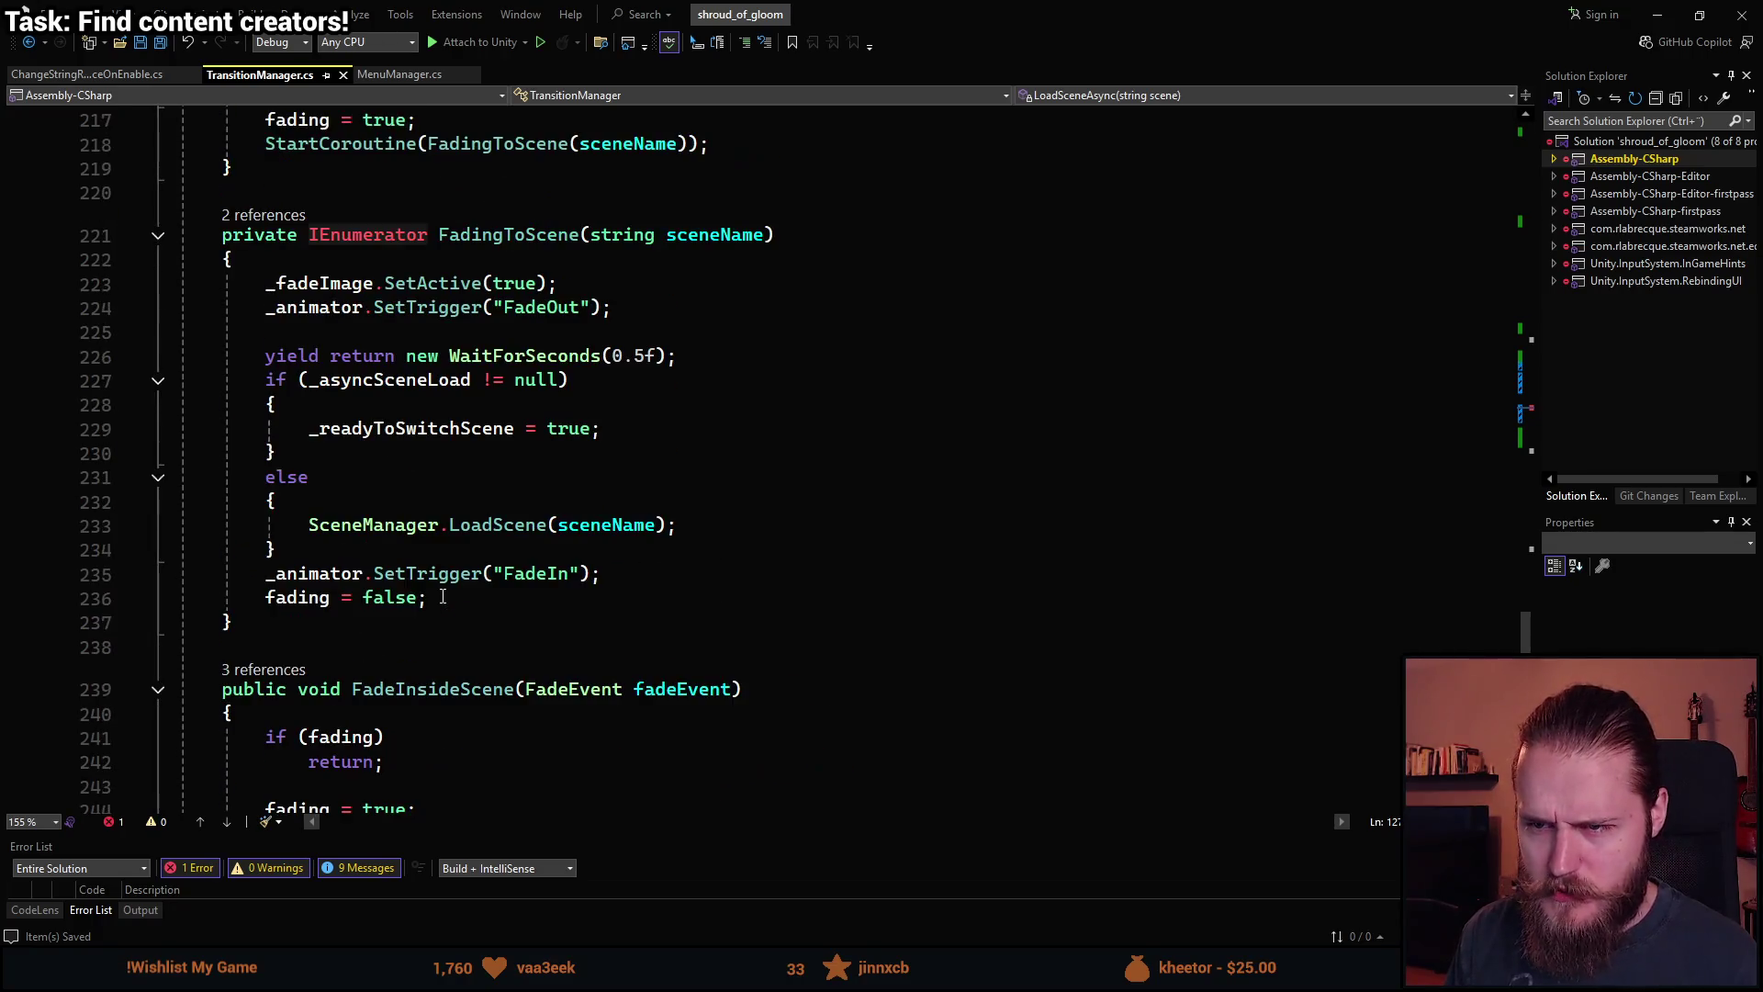
{"action": "scroll", "coordinate": [442, 597], "scroll_direction": "down", "scroll_amount": 5}
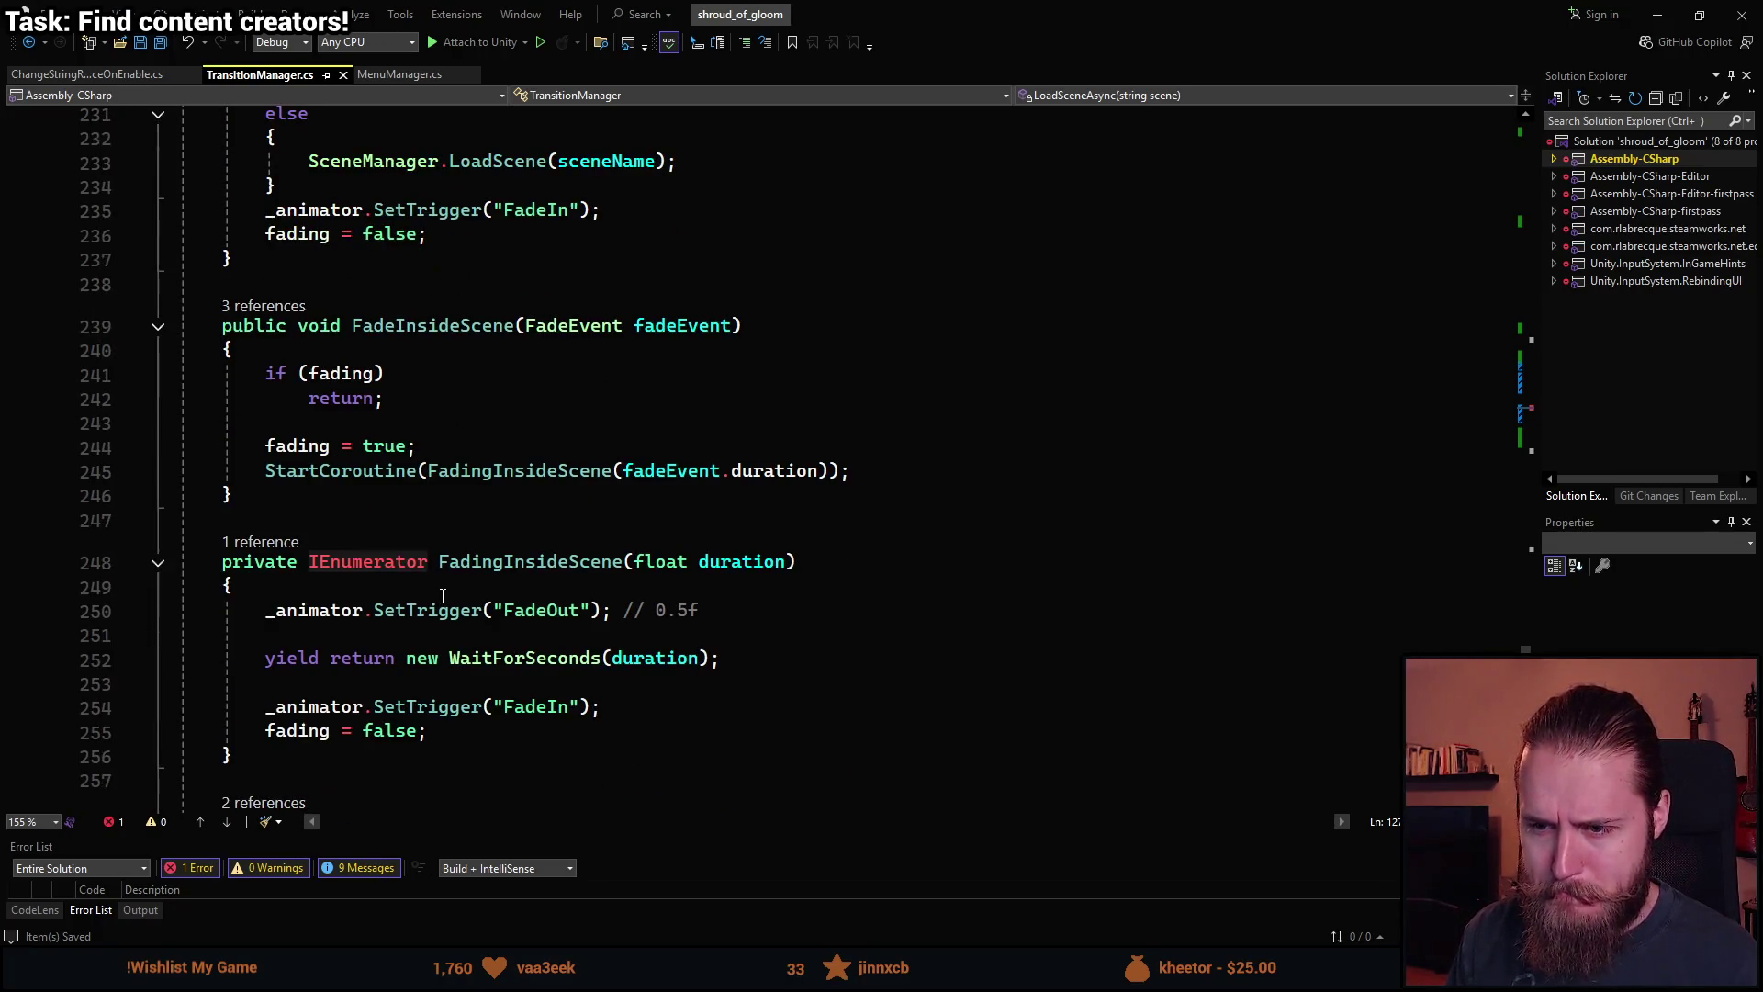
{"action": "scroll", "coordinate": [443, 597], "scroll_direction": "down", "scroll_amount": 3}
{"action": "scroll", "coordinate": [508, 414], "scroll_direction": "up", "scroll_amount": 1}
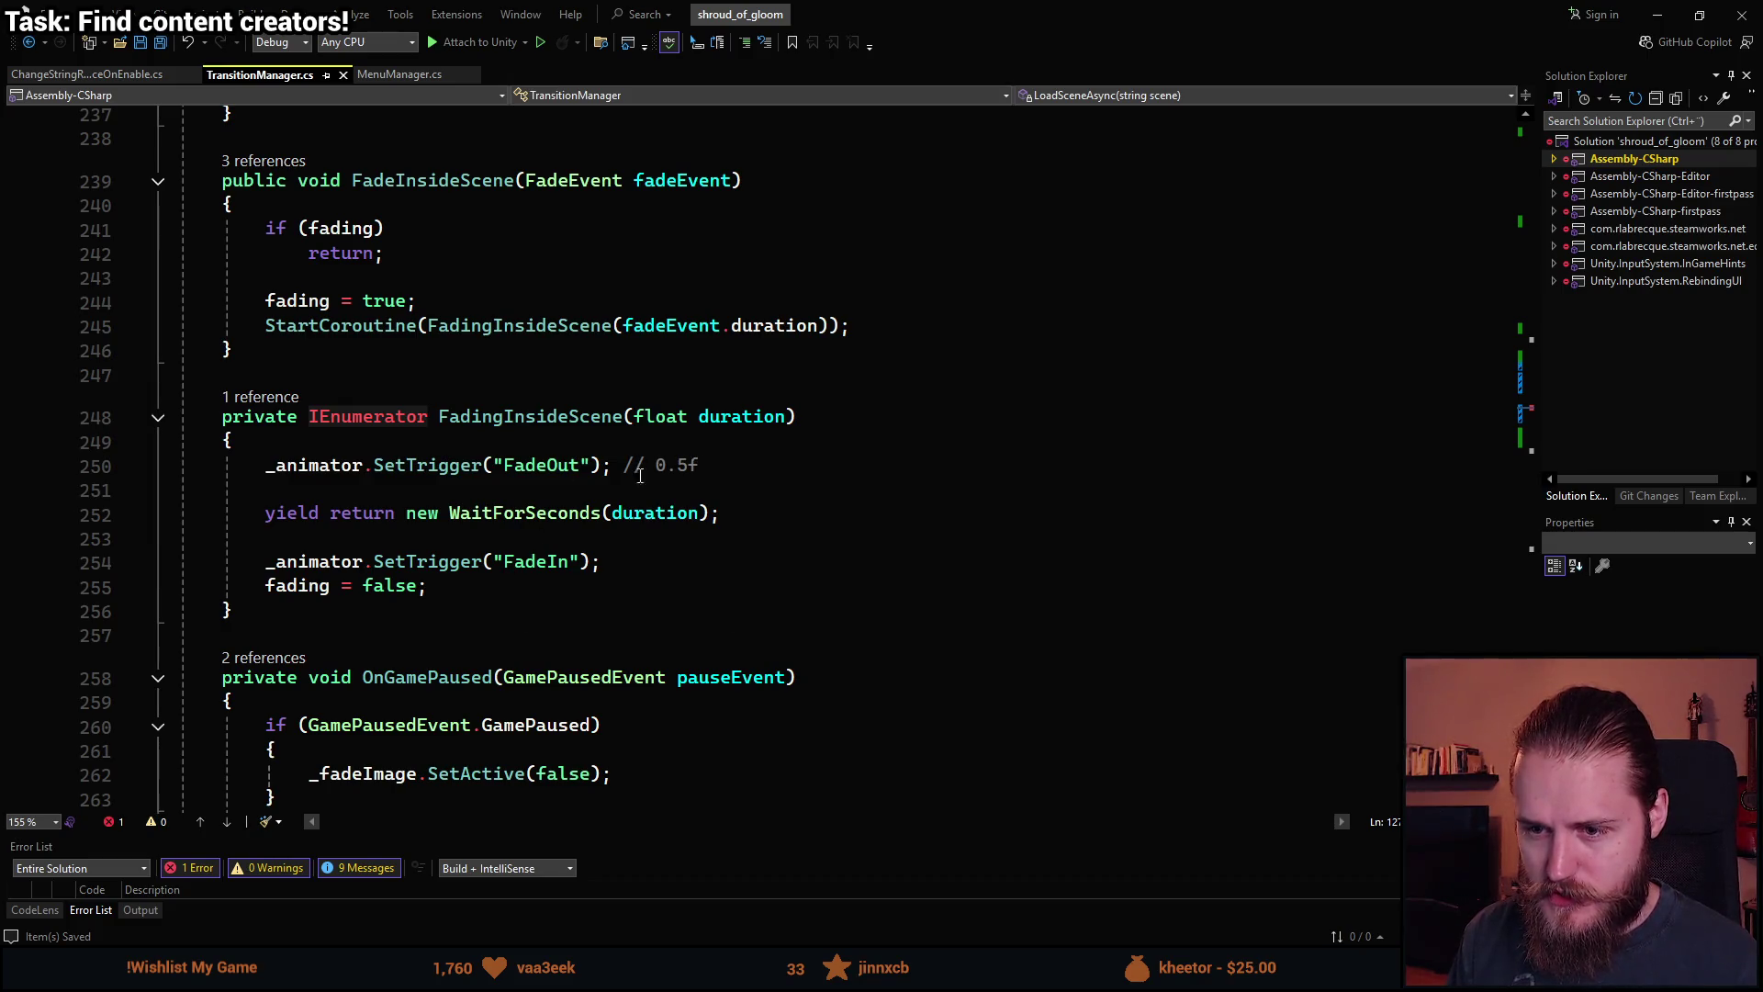
Copy FadingInsideScene's FadeOut, wait and FadeIn lines, leaving that method unchanged.
{"action": "mouse_move", "coordinate": [623, 558]}
{"action": "left_mouse_down"}
{"action": "mouse_move", "coordinate": [276, 490]}
{"action": "mouse_move", "coordinate": [265, 466]}
{"action": "left_mouse_up"}
{"action": "key", "text": "ctrl+c"}
{"action": "key", "text": "BackSpace"}
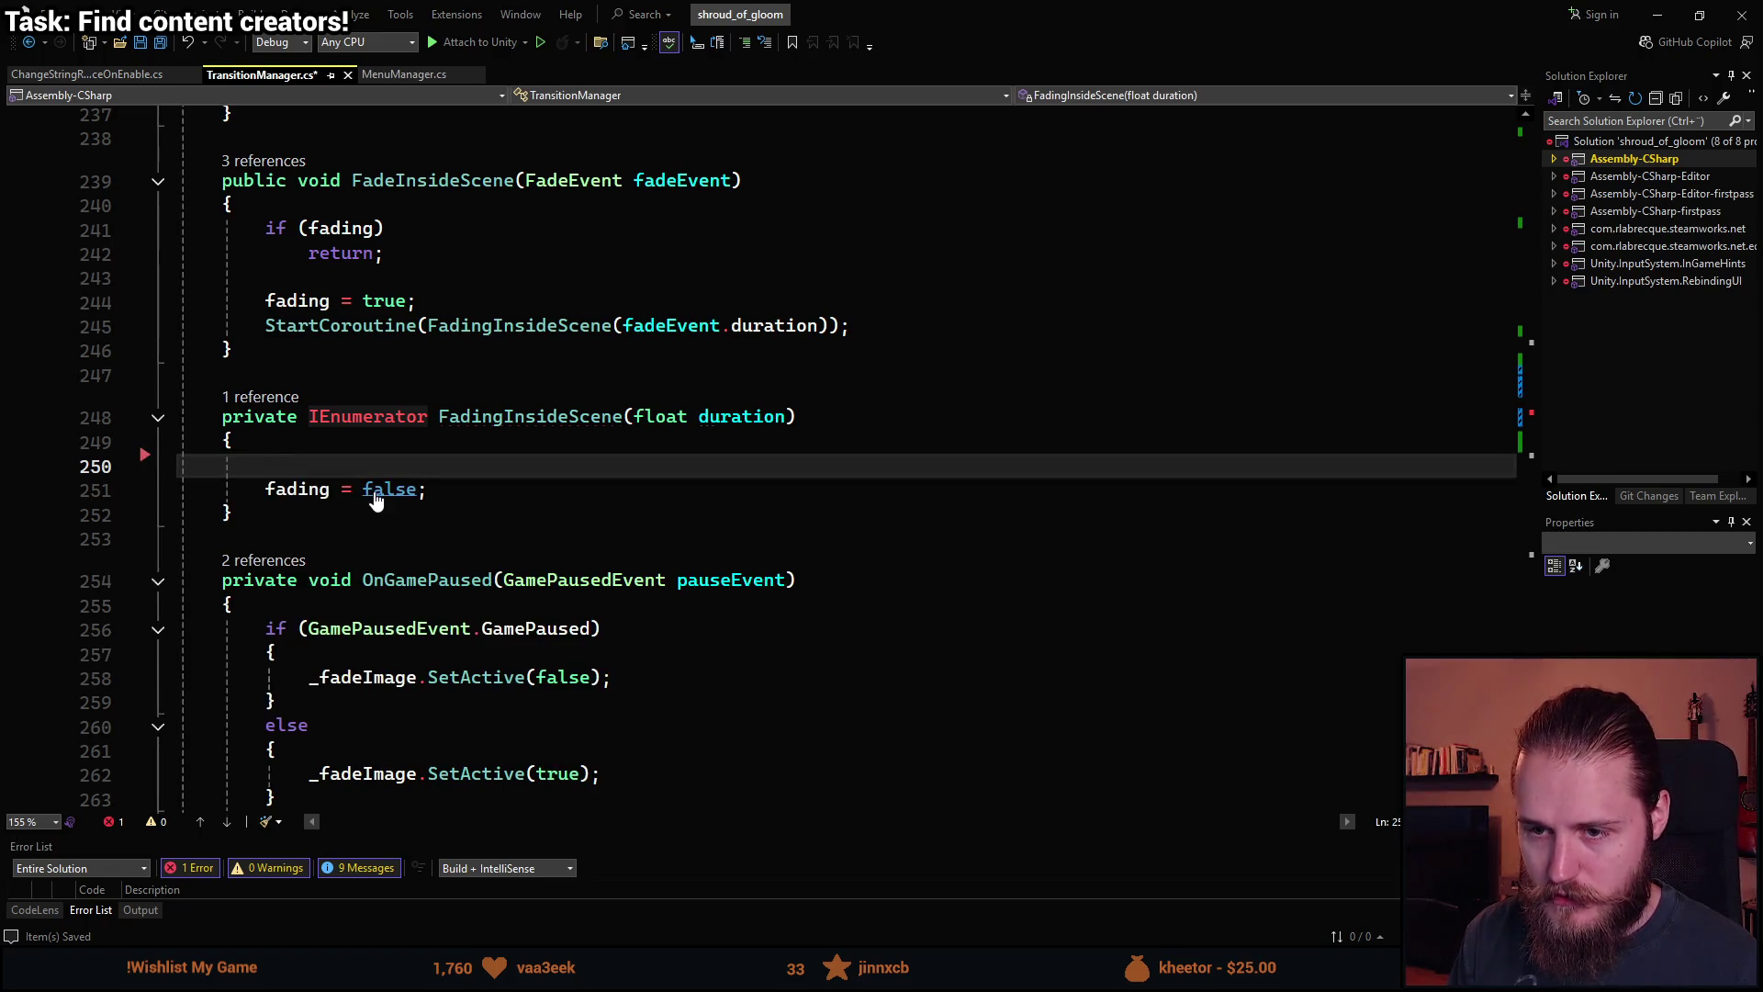
{"action": "key", "text": "ctrl+z"}
{"action": "scroll", "coordinate": [446, 493], "scroll_direction": "up", "scroll_amount": 20}
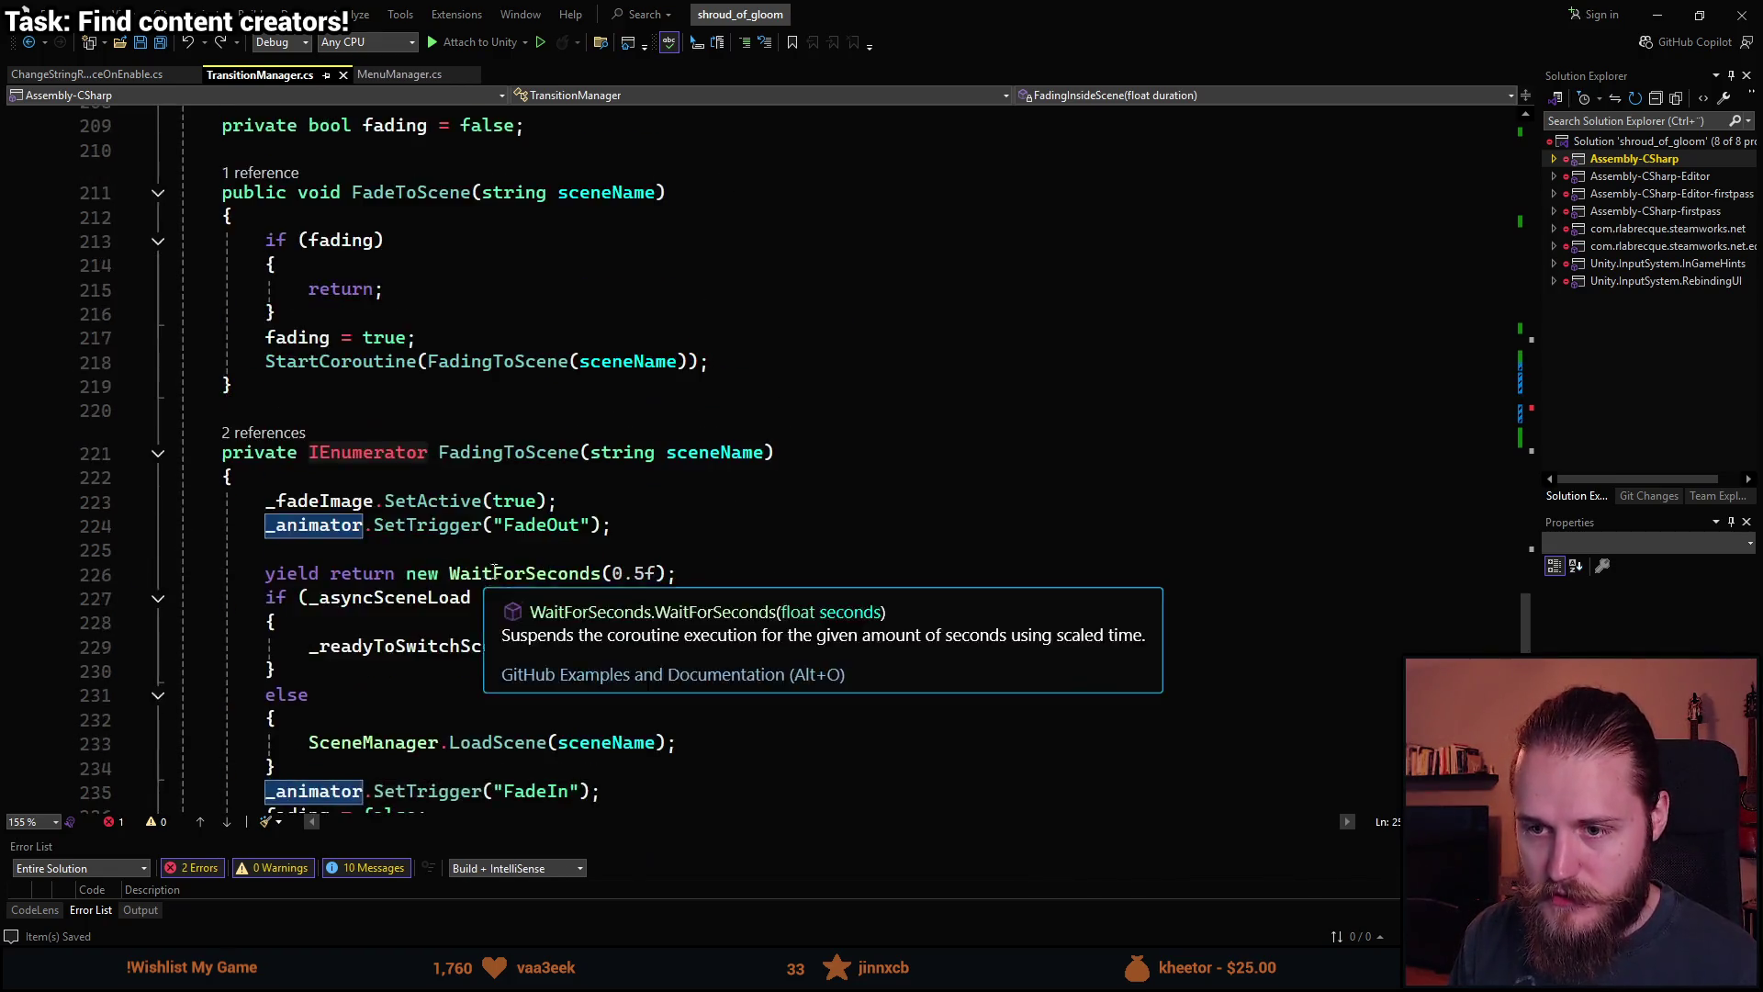
{"action": "scroll", "coordinate": [500, 554], "scroll_direction": "up", "scroll_amount": 12}
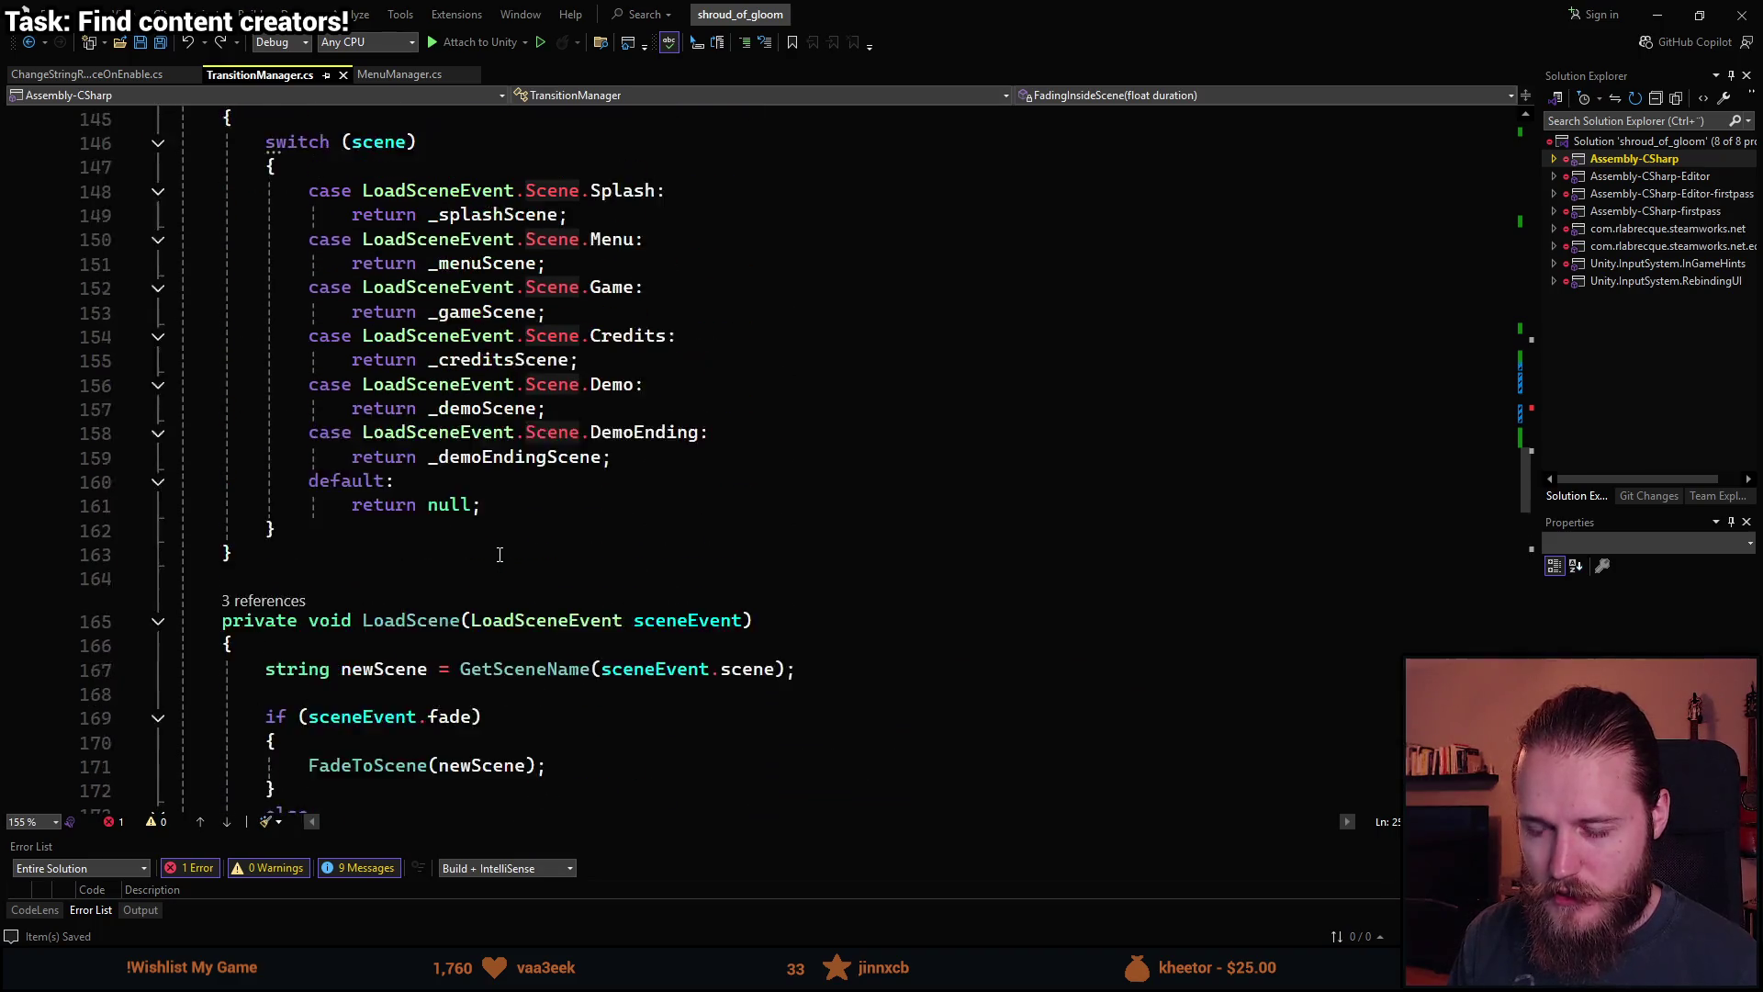
{"action": "scroll", "coordinate": [500, 553], "scroll_direction": "up", "scroll_amount": 1}
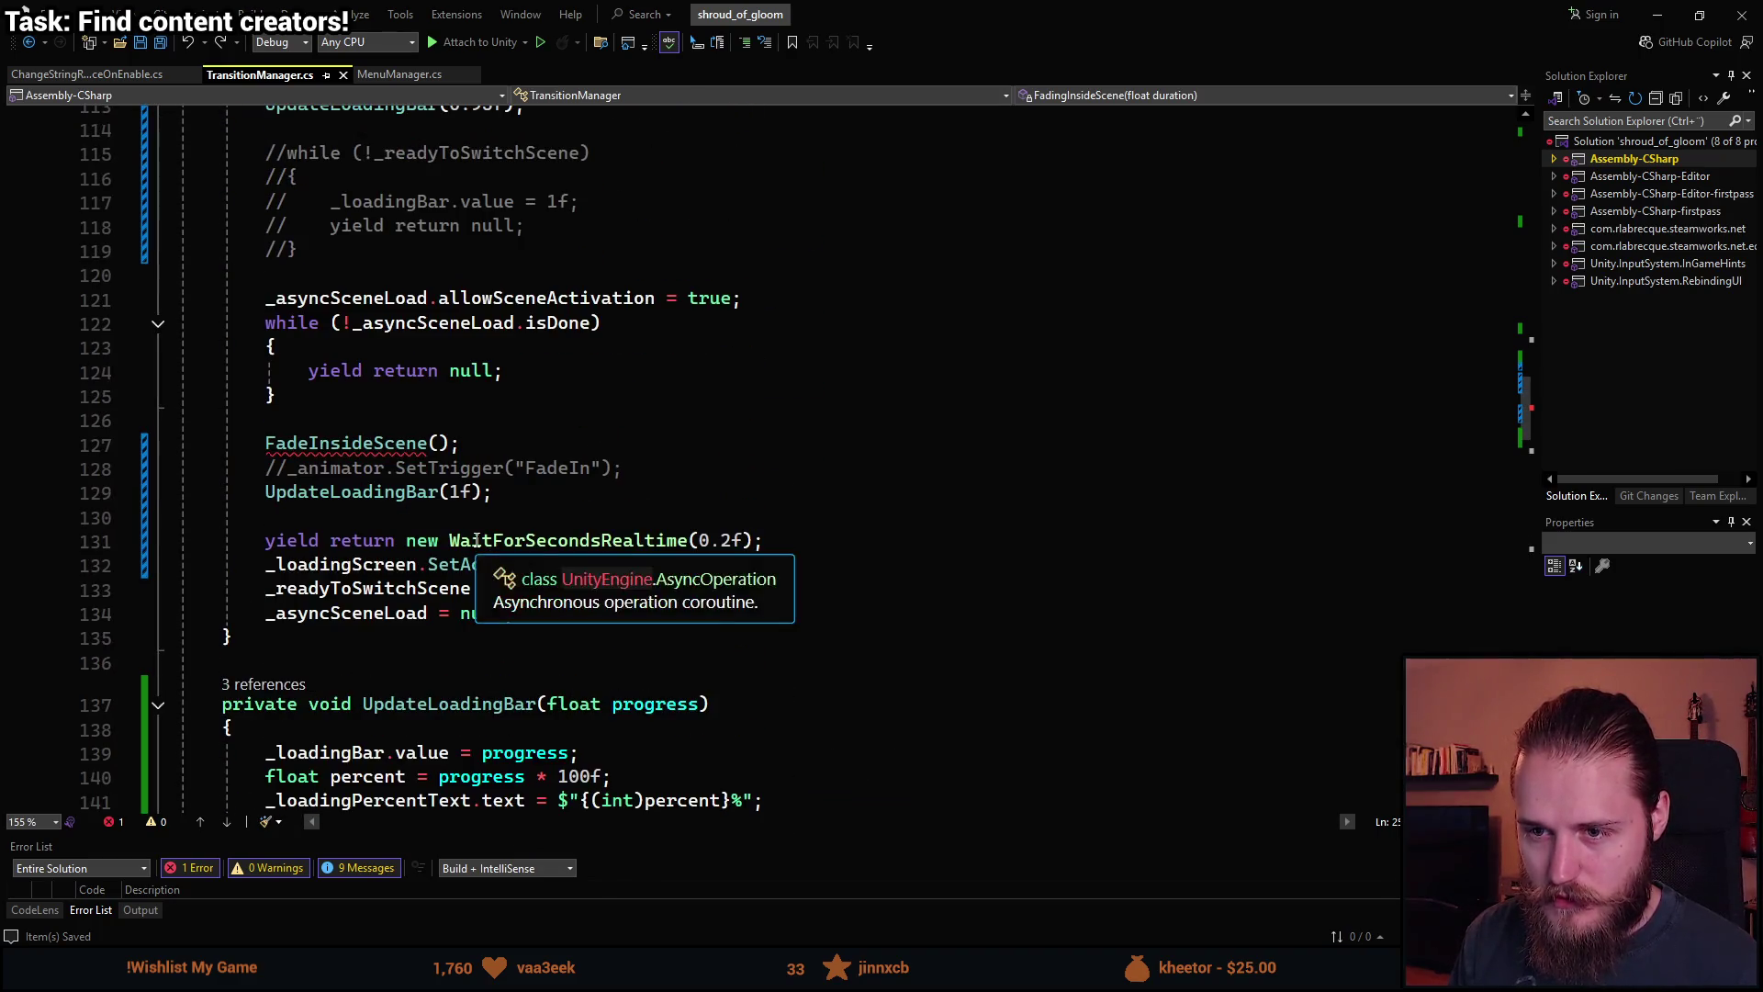
{"action": "left_click", "coordinate": [478, 441]}
Replace the FadeInsideScene() call on line 127 with the copied fade lines.
{"action": "key", "text": "Home"}
{"action": "key", "text": "ctrl+shift+Right"}
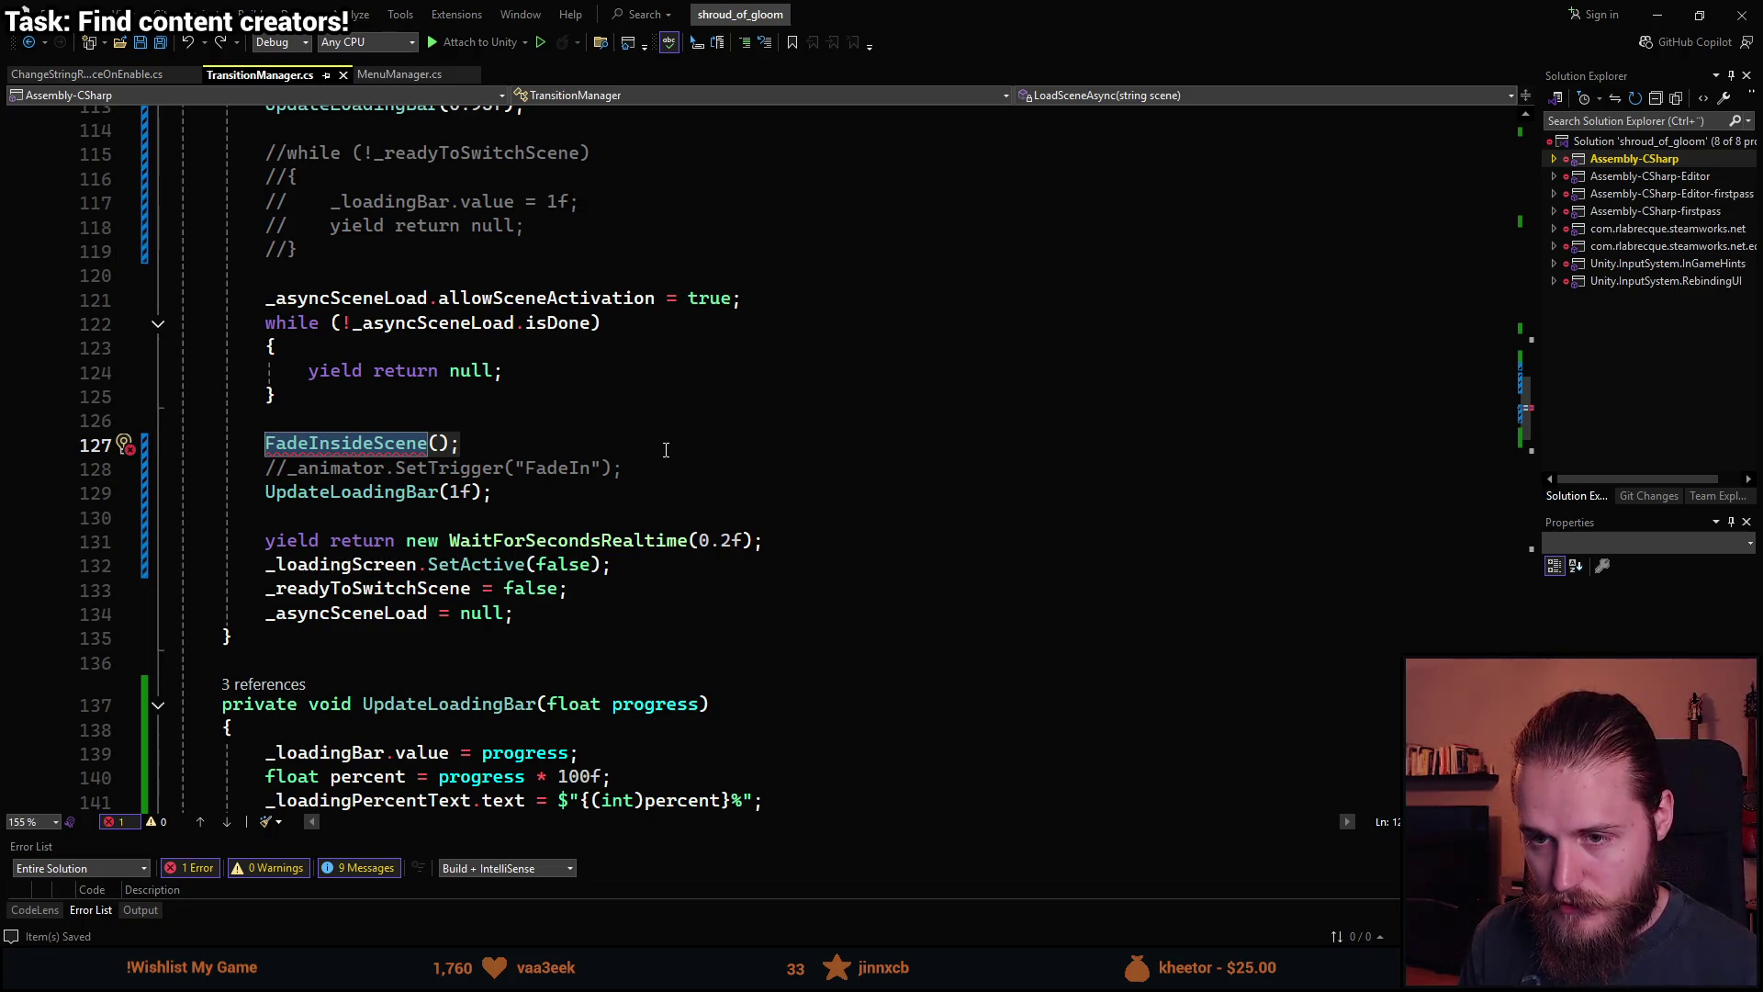
{"action": "key", "text": "ctrl+v"}
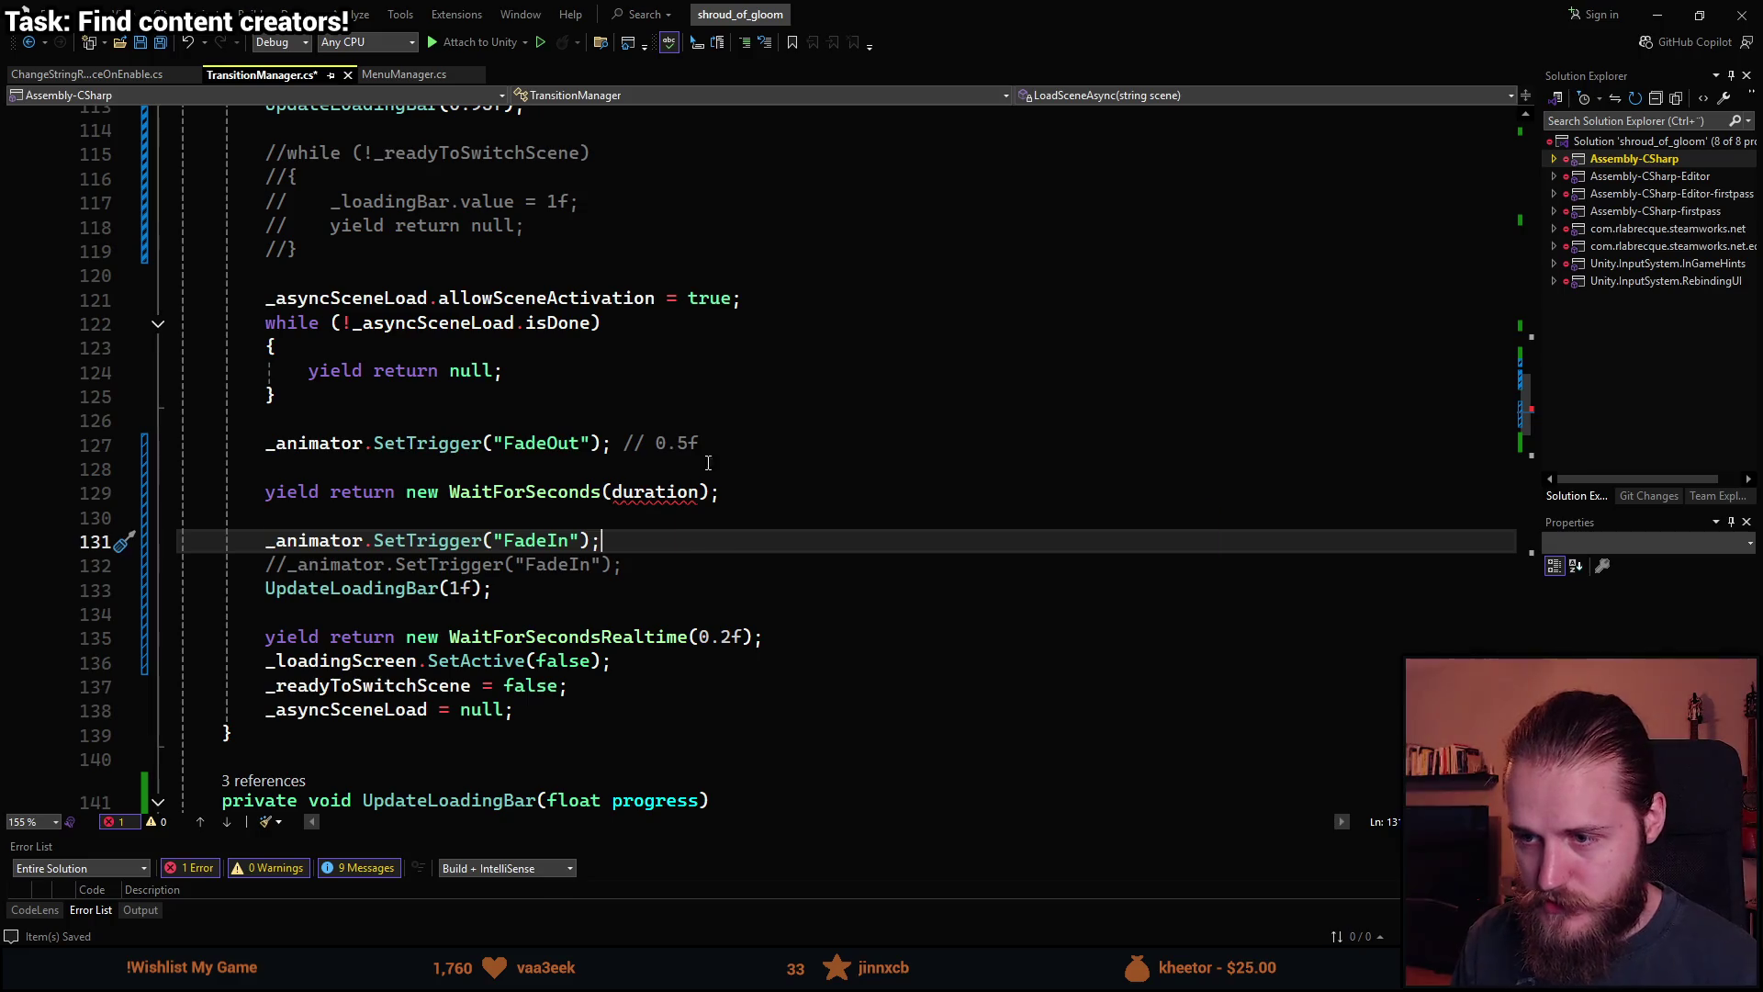
{"action": "key", "text": "BackSpace"}
{"action": "key", "text": "BackSpace"}
{"action": "key", "text": "BackSpace"}
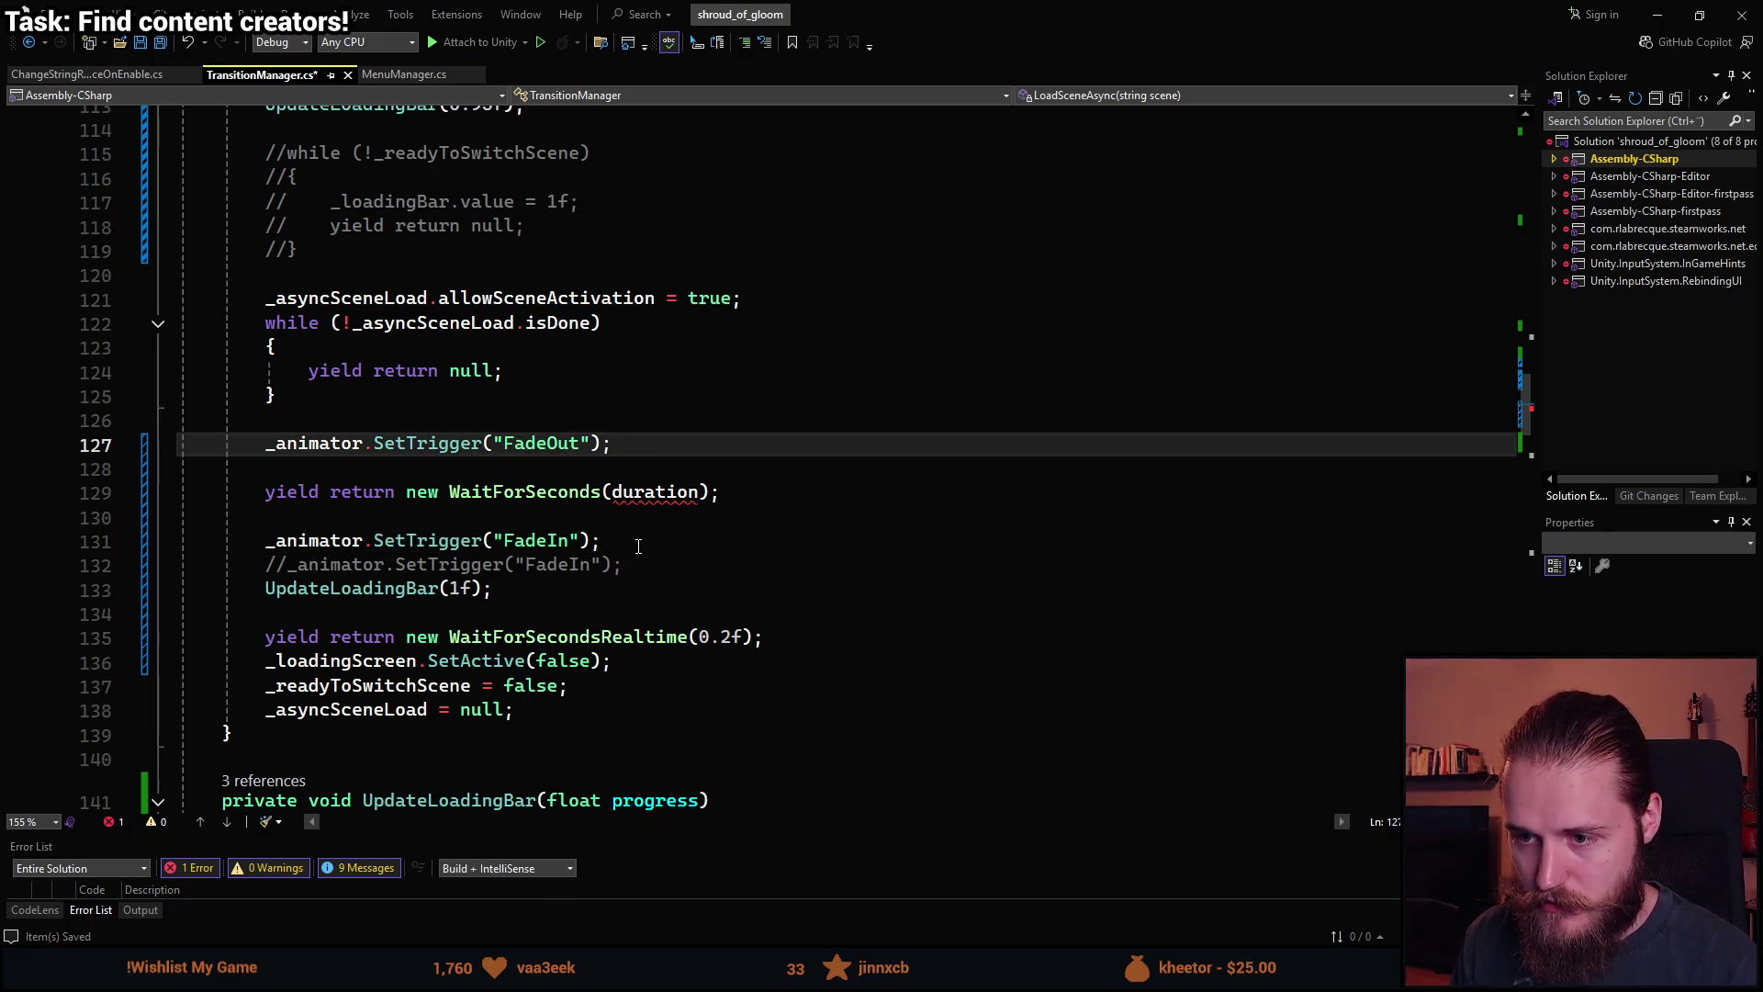
Remove the WaitForSeconds(duration) line and move the FadeIn trigger below the realtime wait.
{"action": "left_click", "coordinate": [763, 498]}
{"action": "key", "text": "shift+Up"}
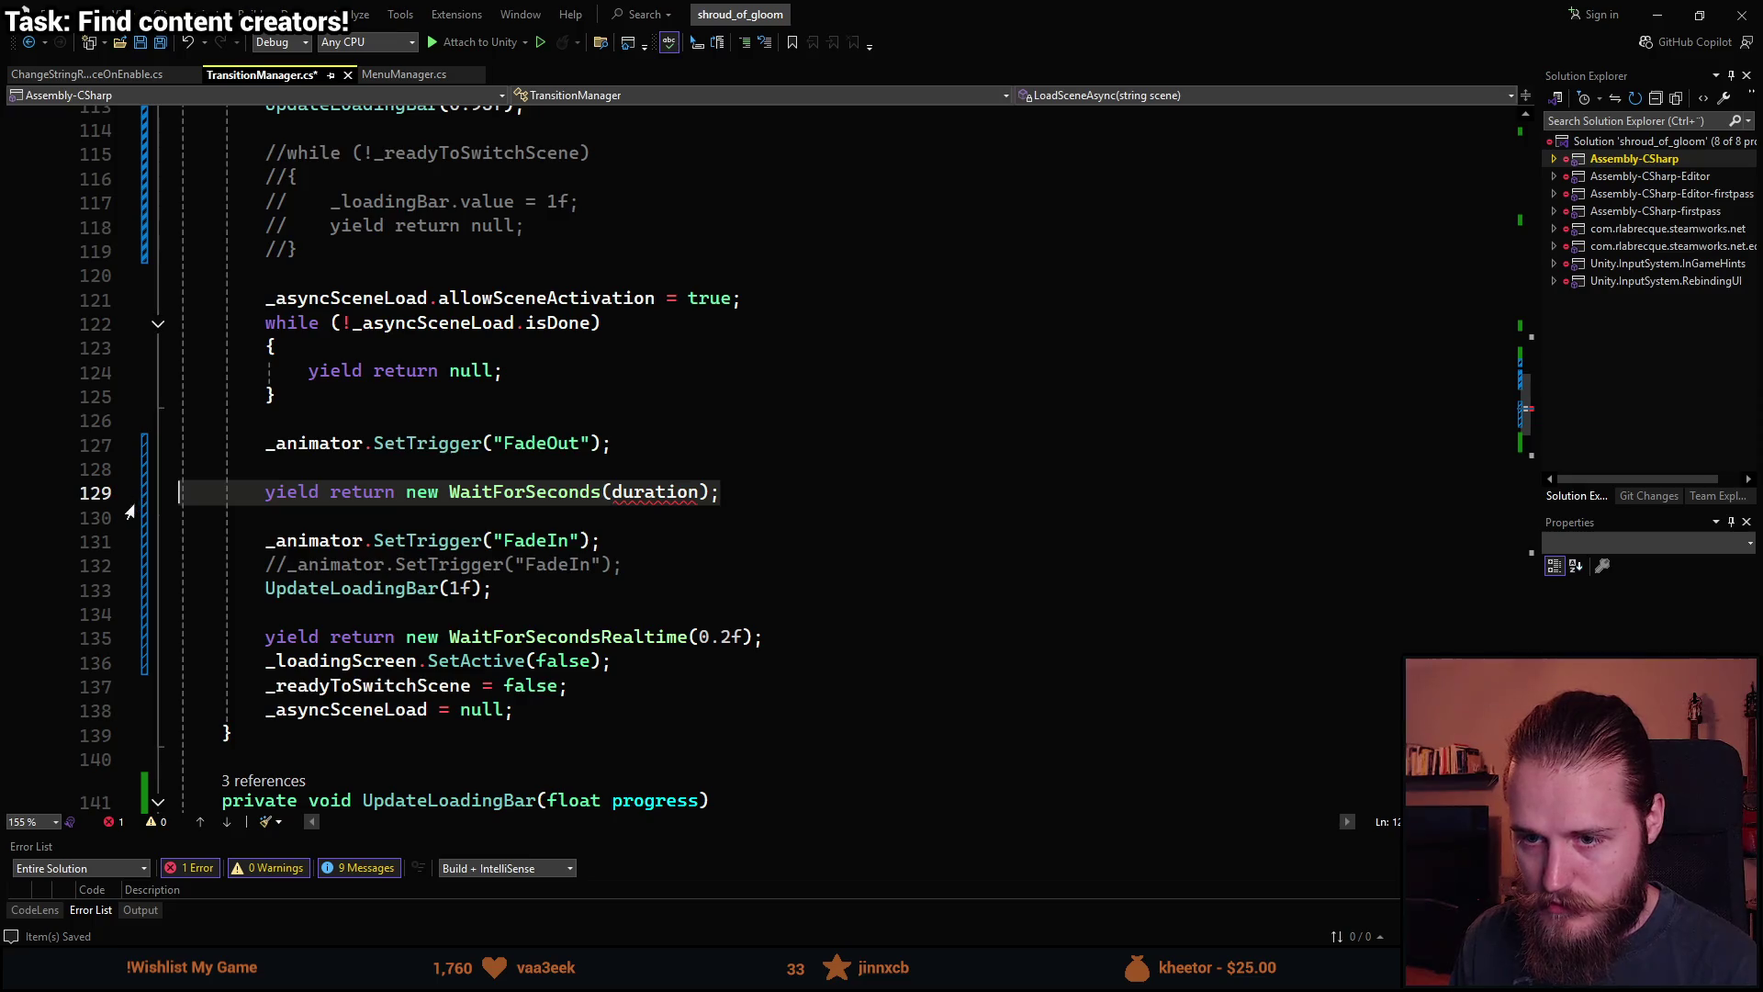
{"action": "key", "text": "Delete"}
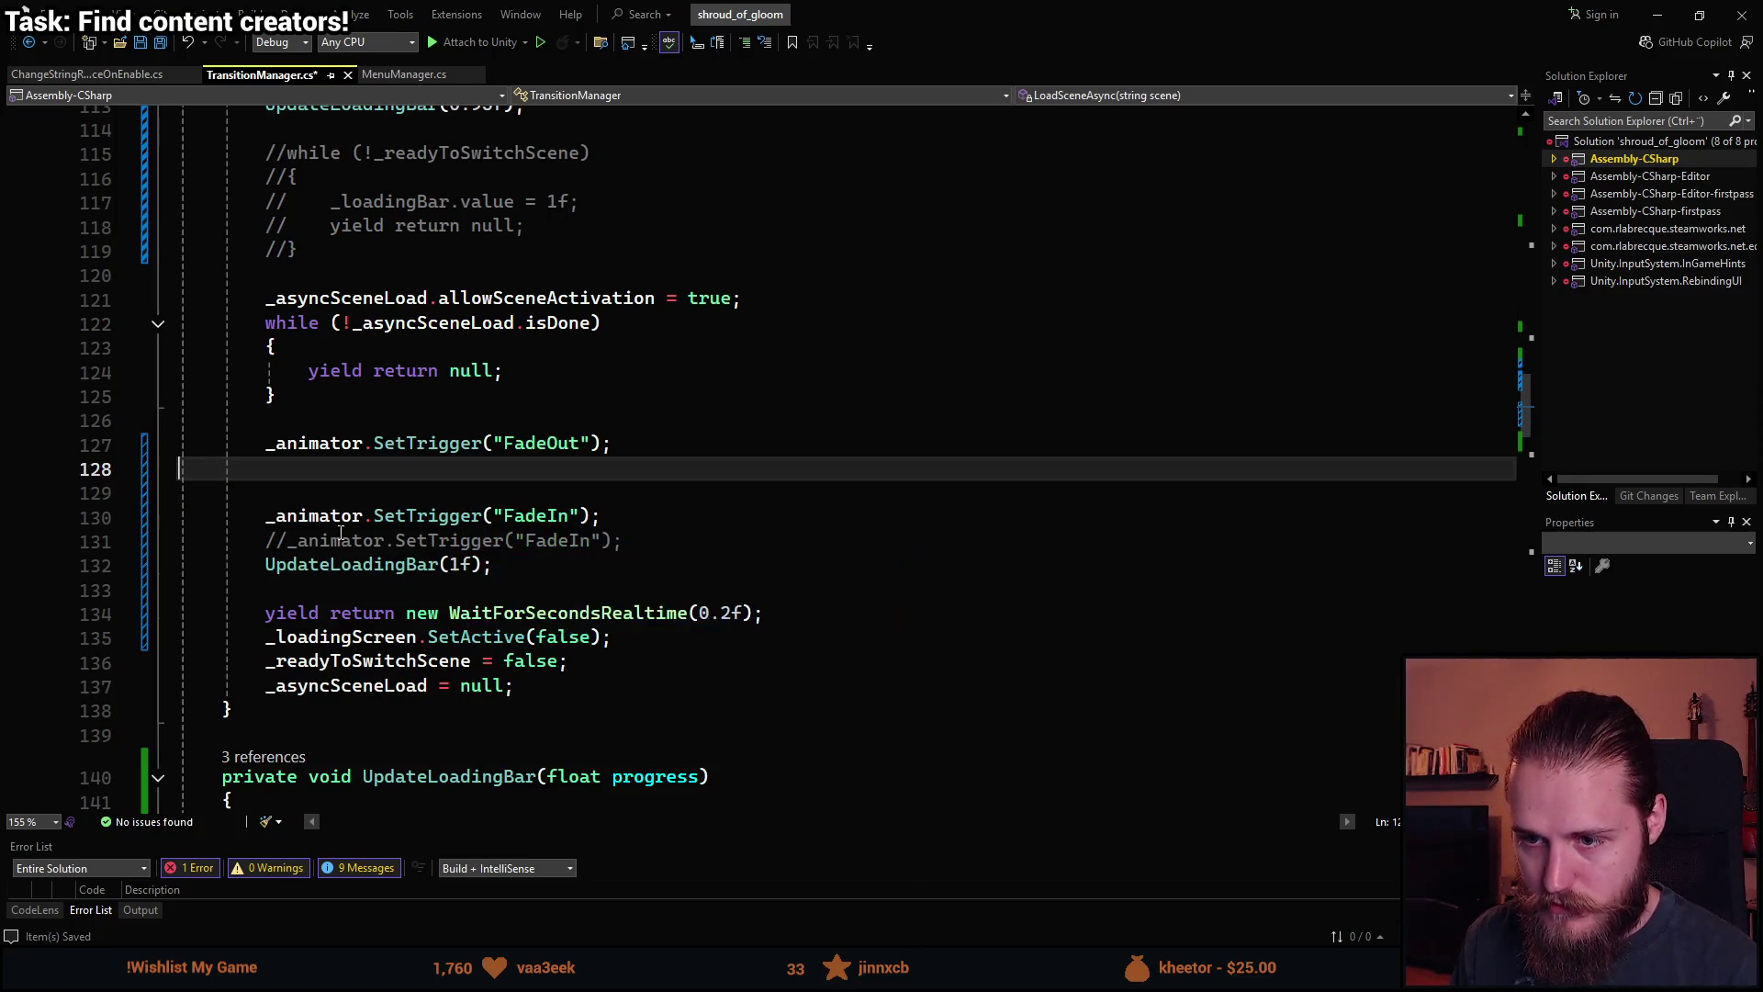
{"action": "left_click", "coordinate": [267, 516]}
{"action": "key", "text": "alt+Down"}
{"action": "key", "text": "alt+Down"}
{"action": "key", "text": "alt+Down"}
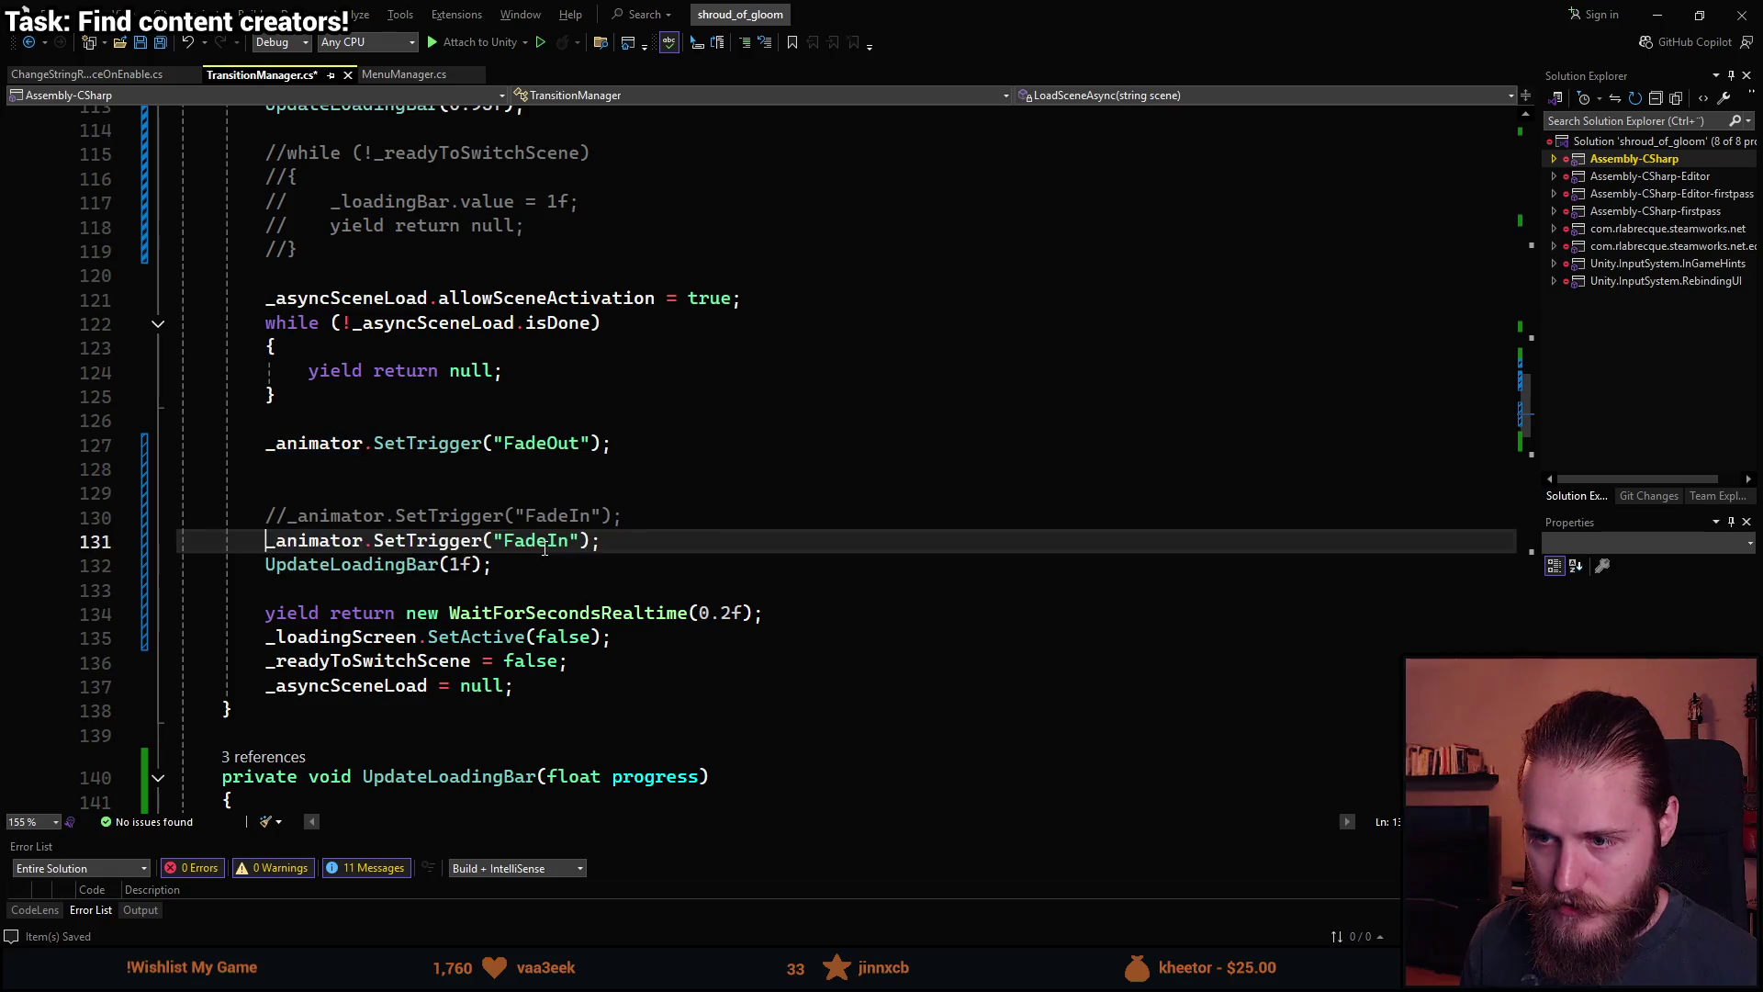
{"action": "type", "text": "«"}
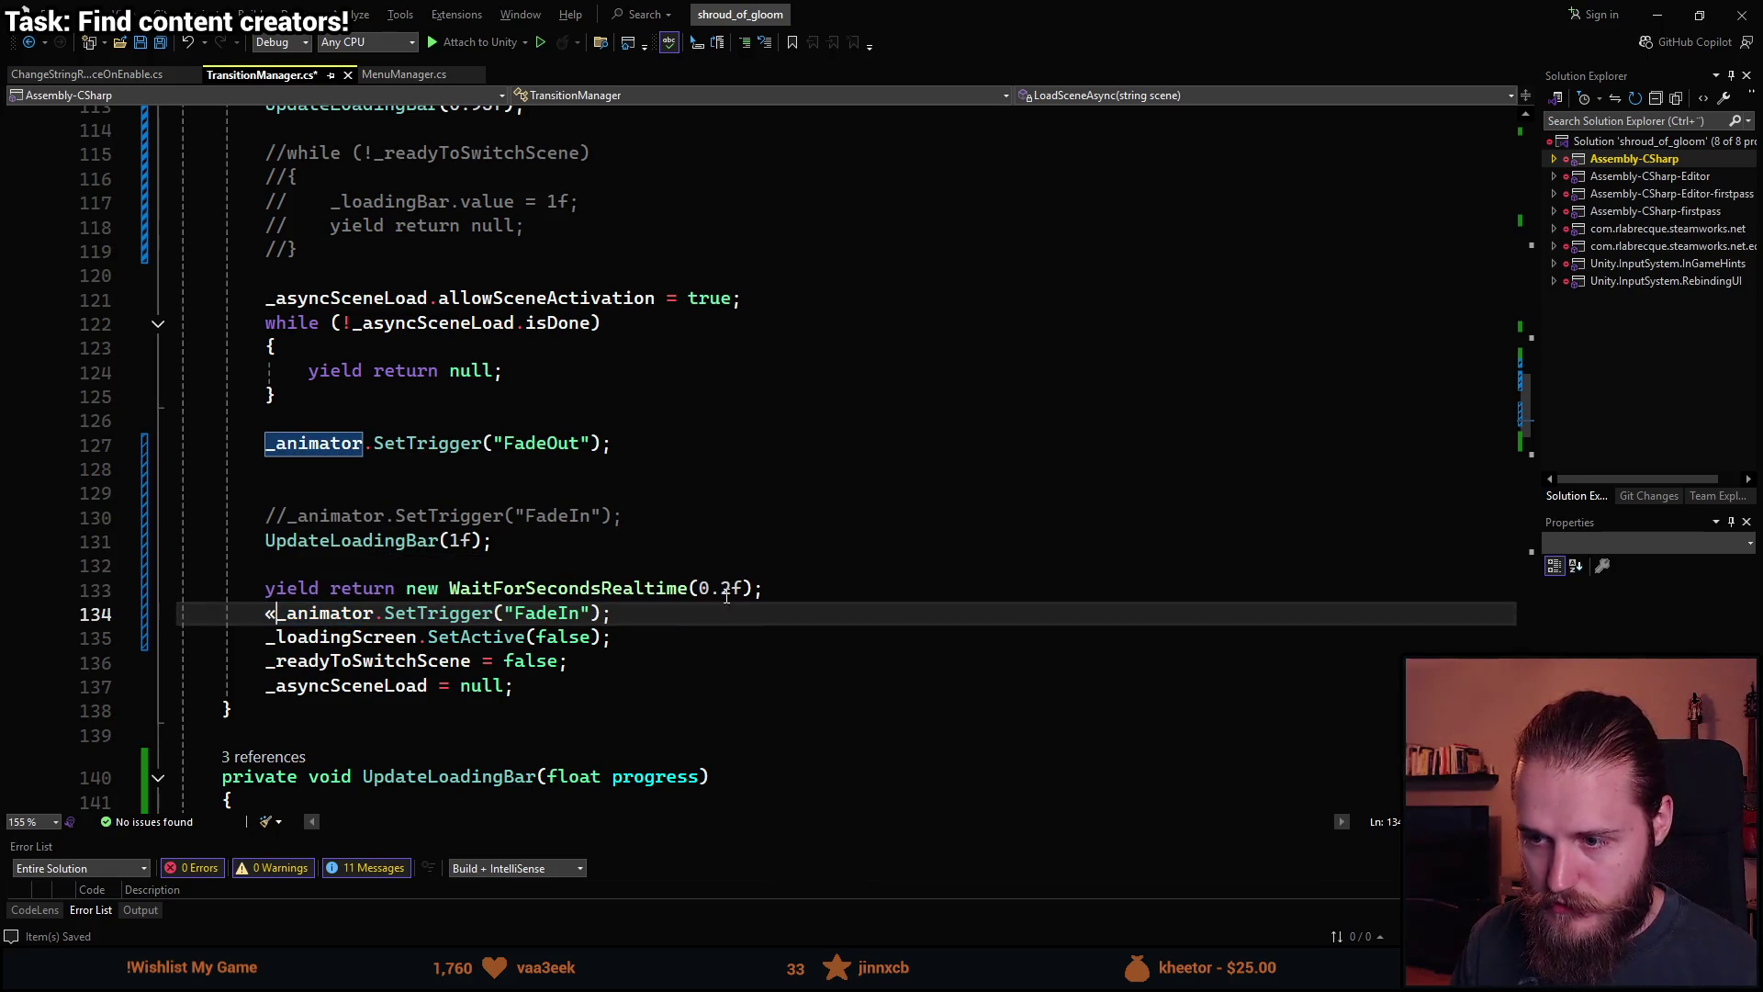
{"action": "key", "text": "BackSpace"}
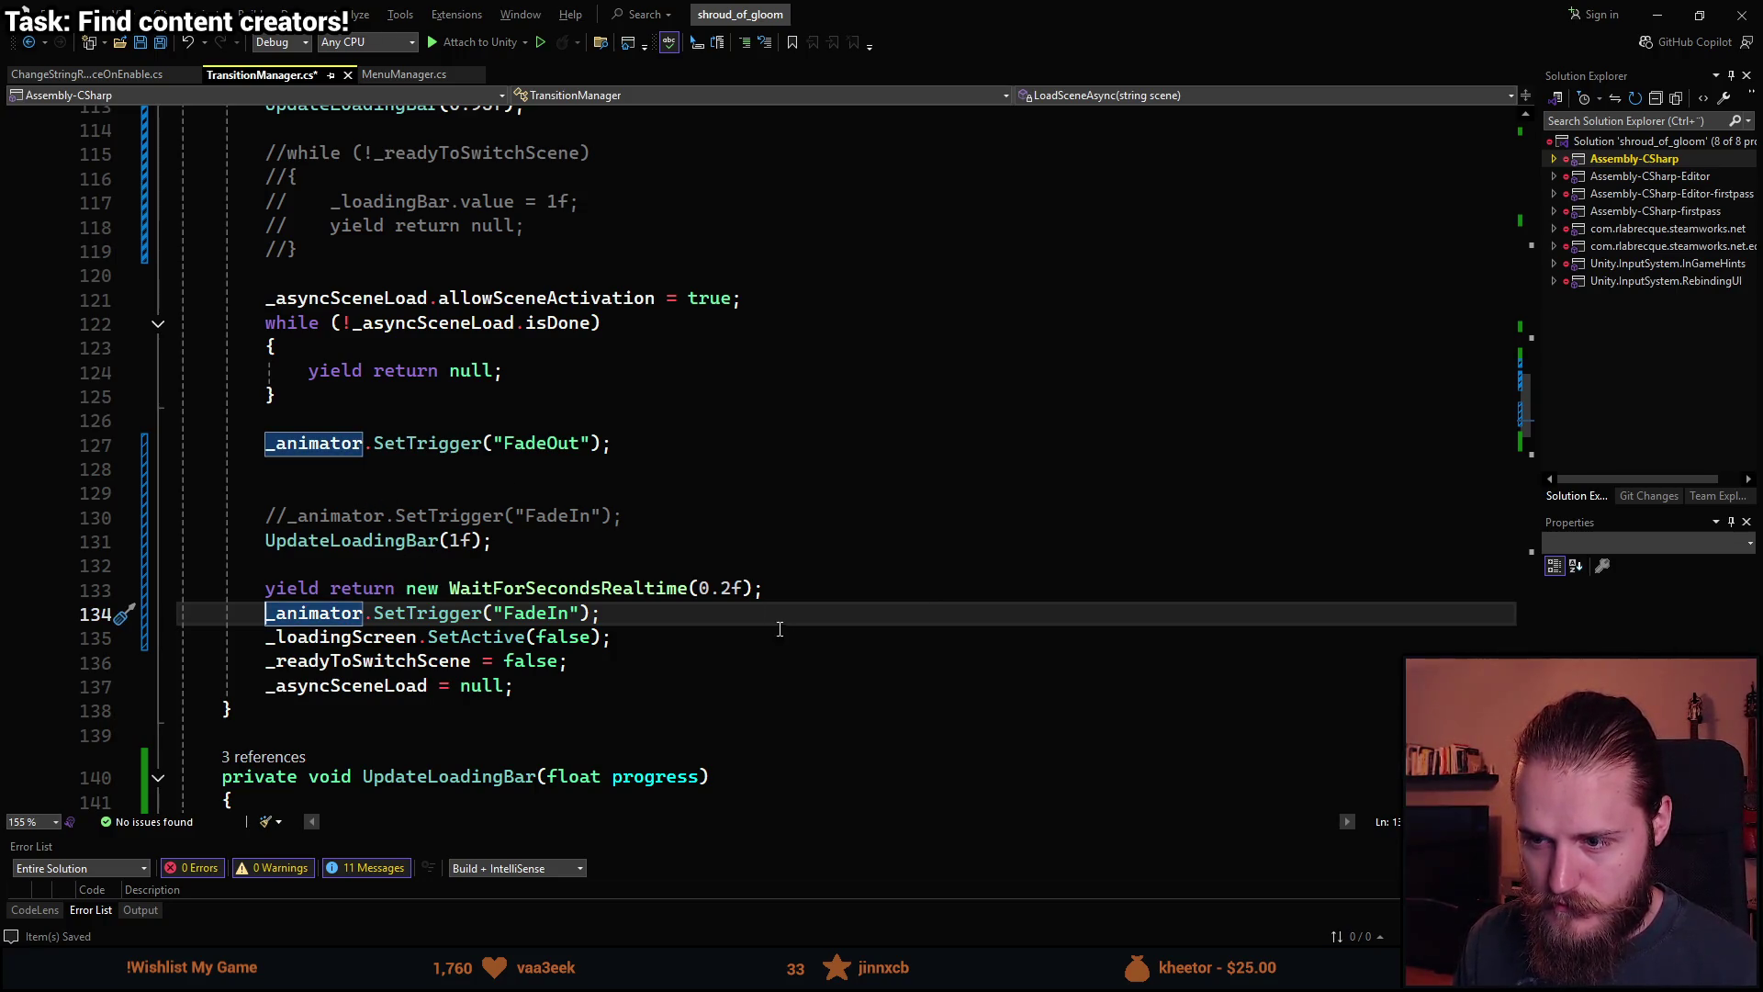
Change the realtime wait from 0.2f to 0.5f and save the script.
{"action": "left_click", "coordinate": [732, 588]}
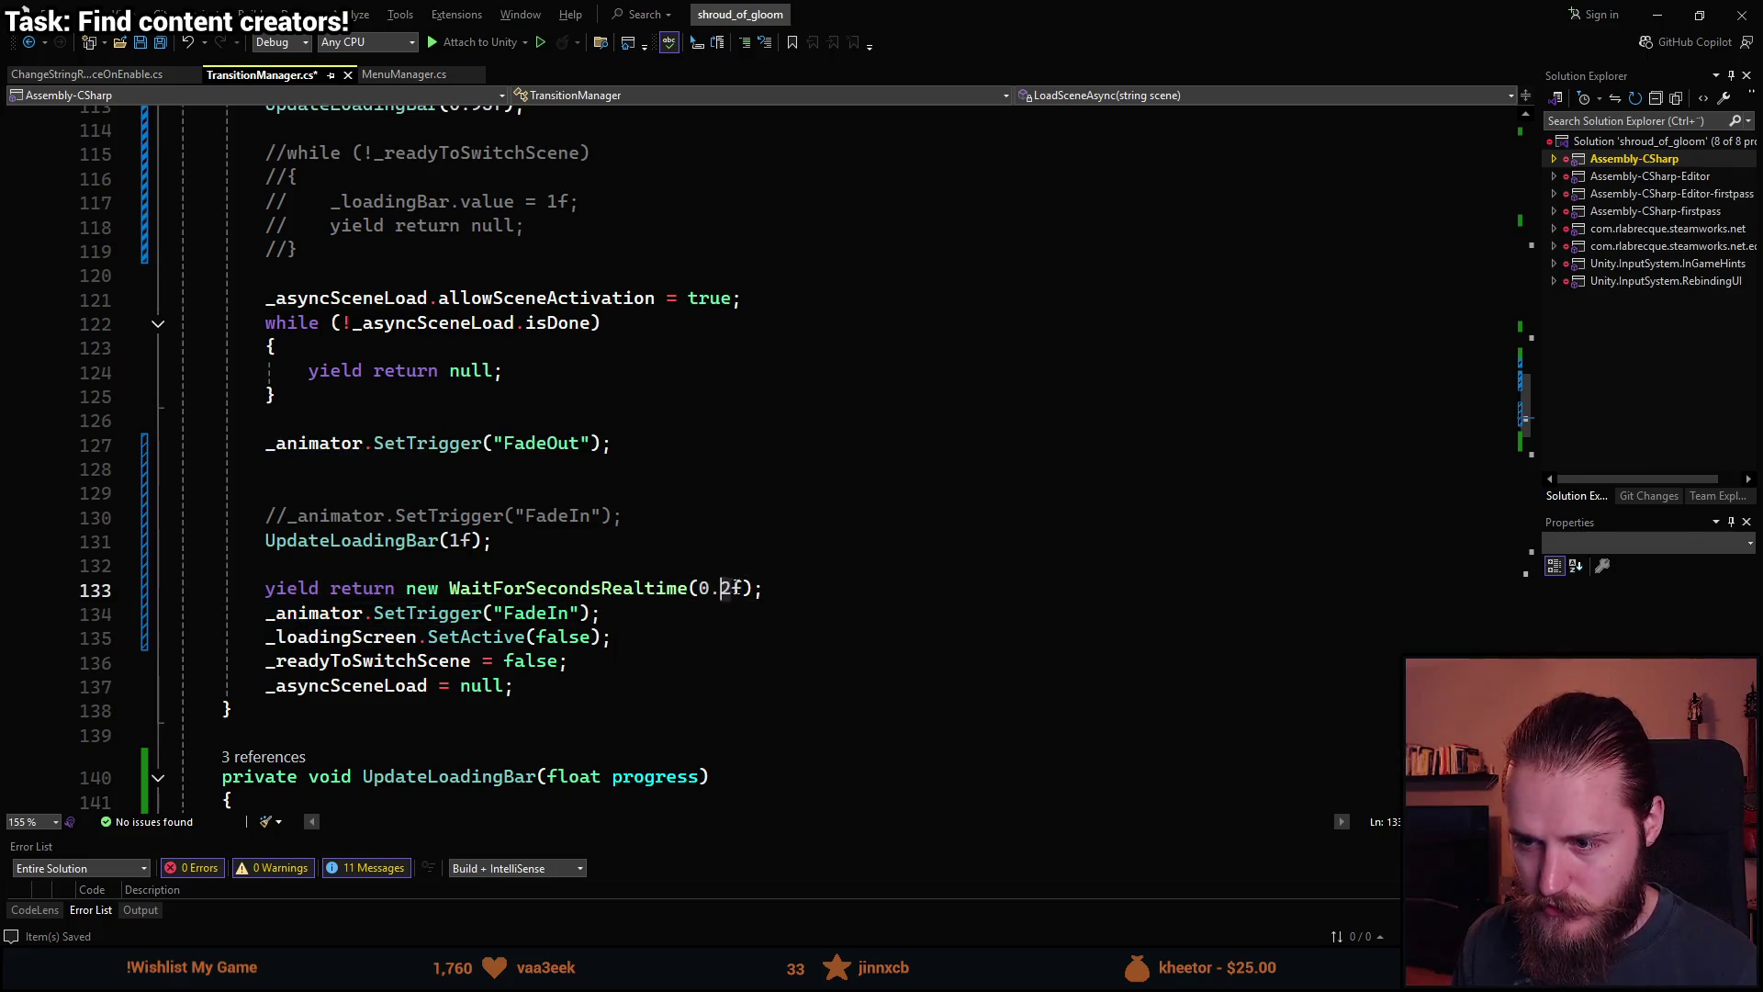
{"action": "type", "text": "6"}
{"action": "key", "text": "BackSpace"}
{"action": "type", "text": "5"}
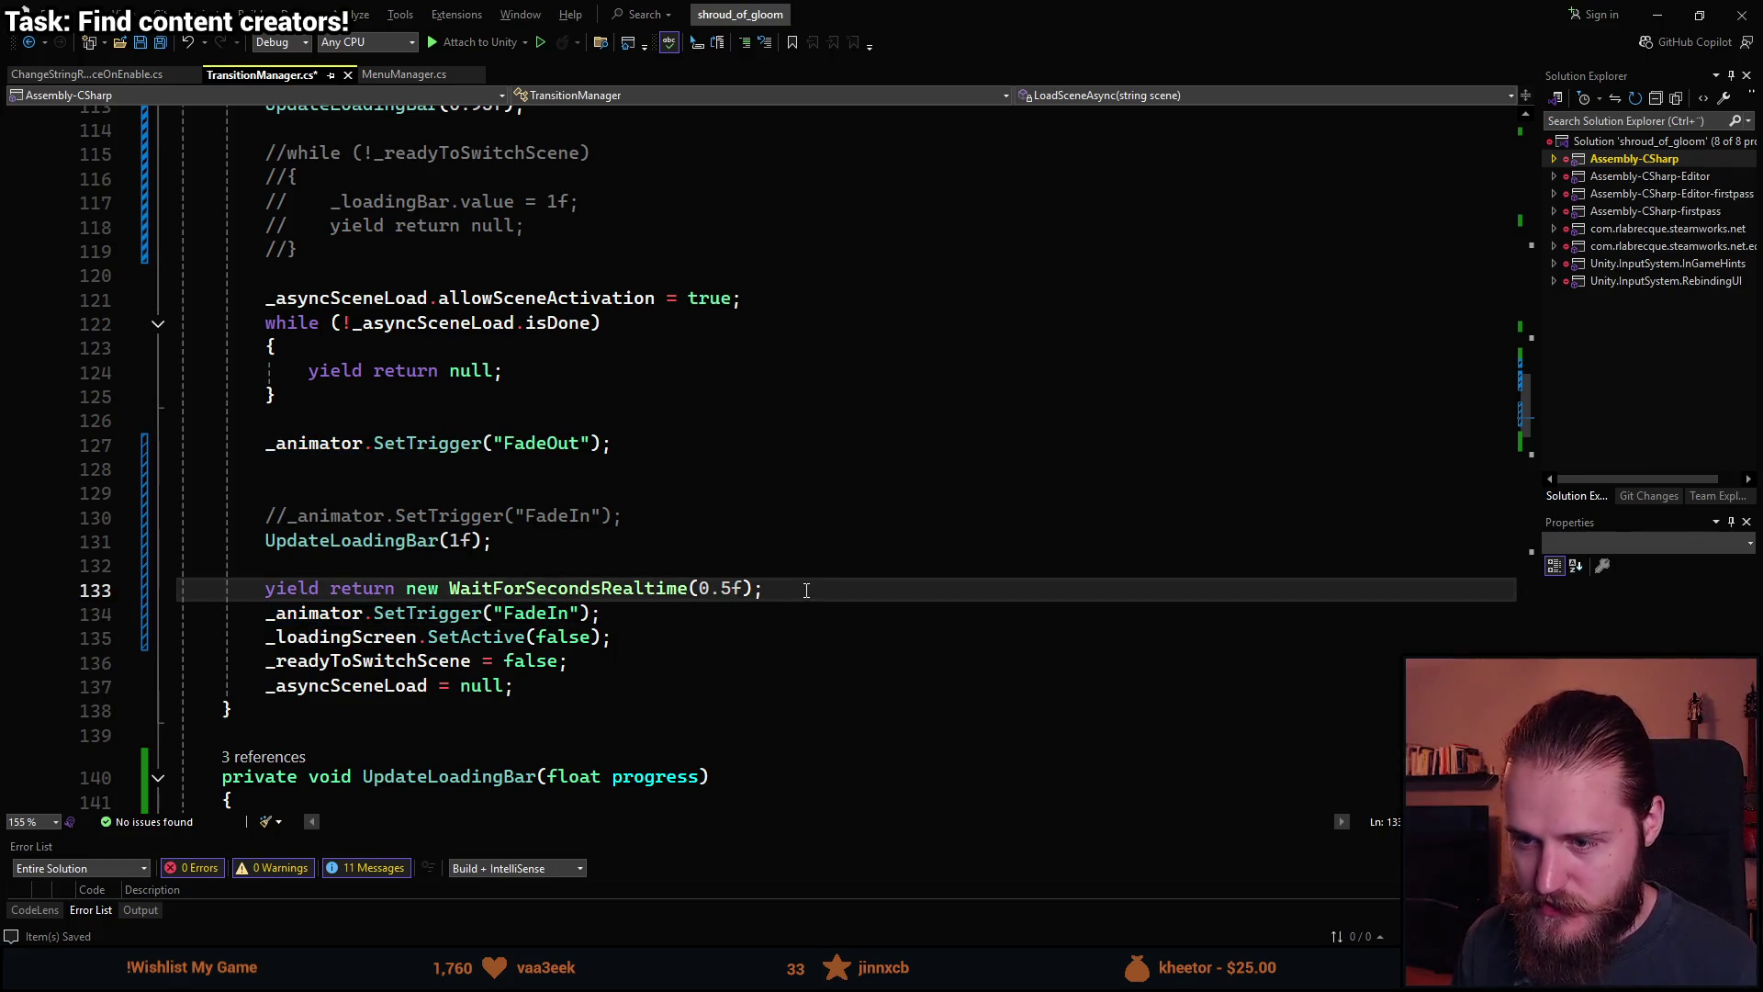
{"action": "key", "text": "ctrl+s"}
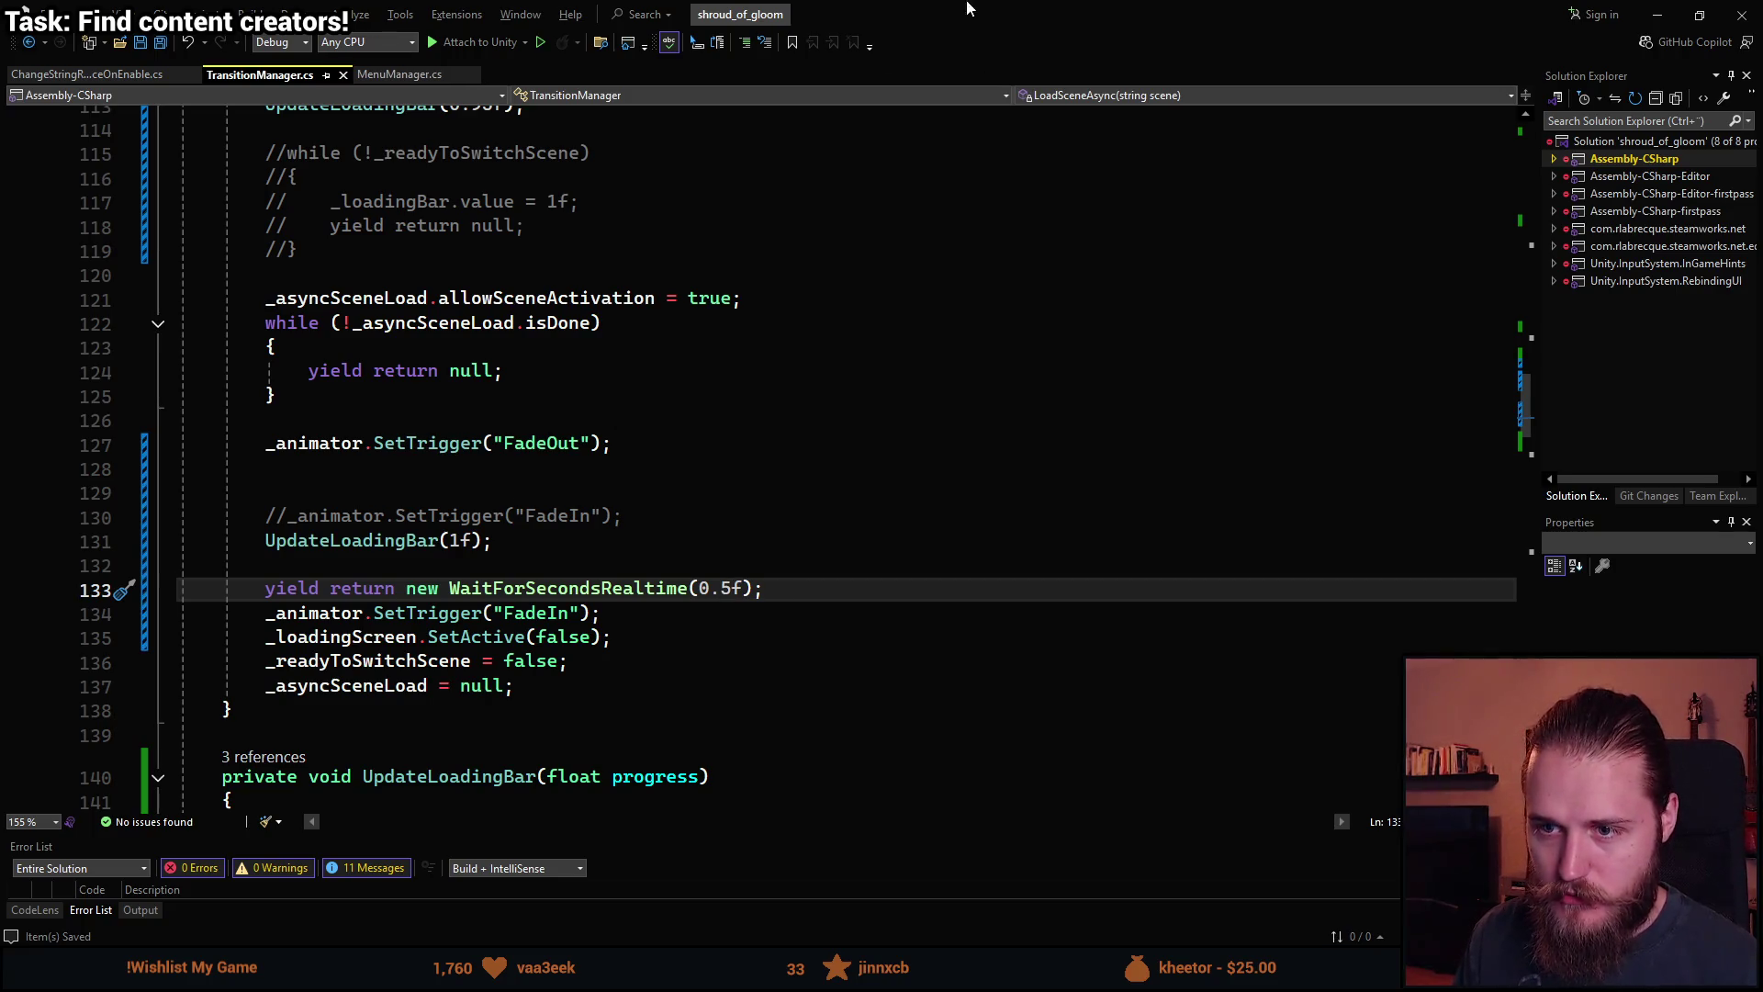
{"action": "key", "text": "alt+Tab"}
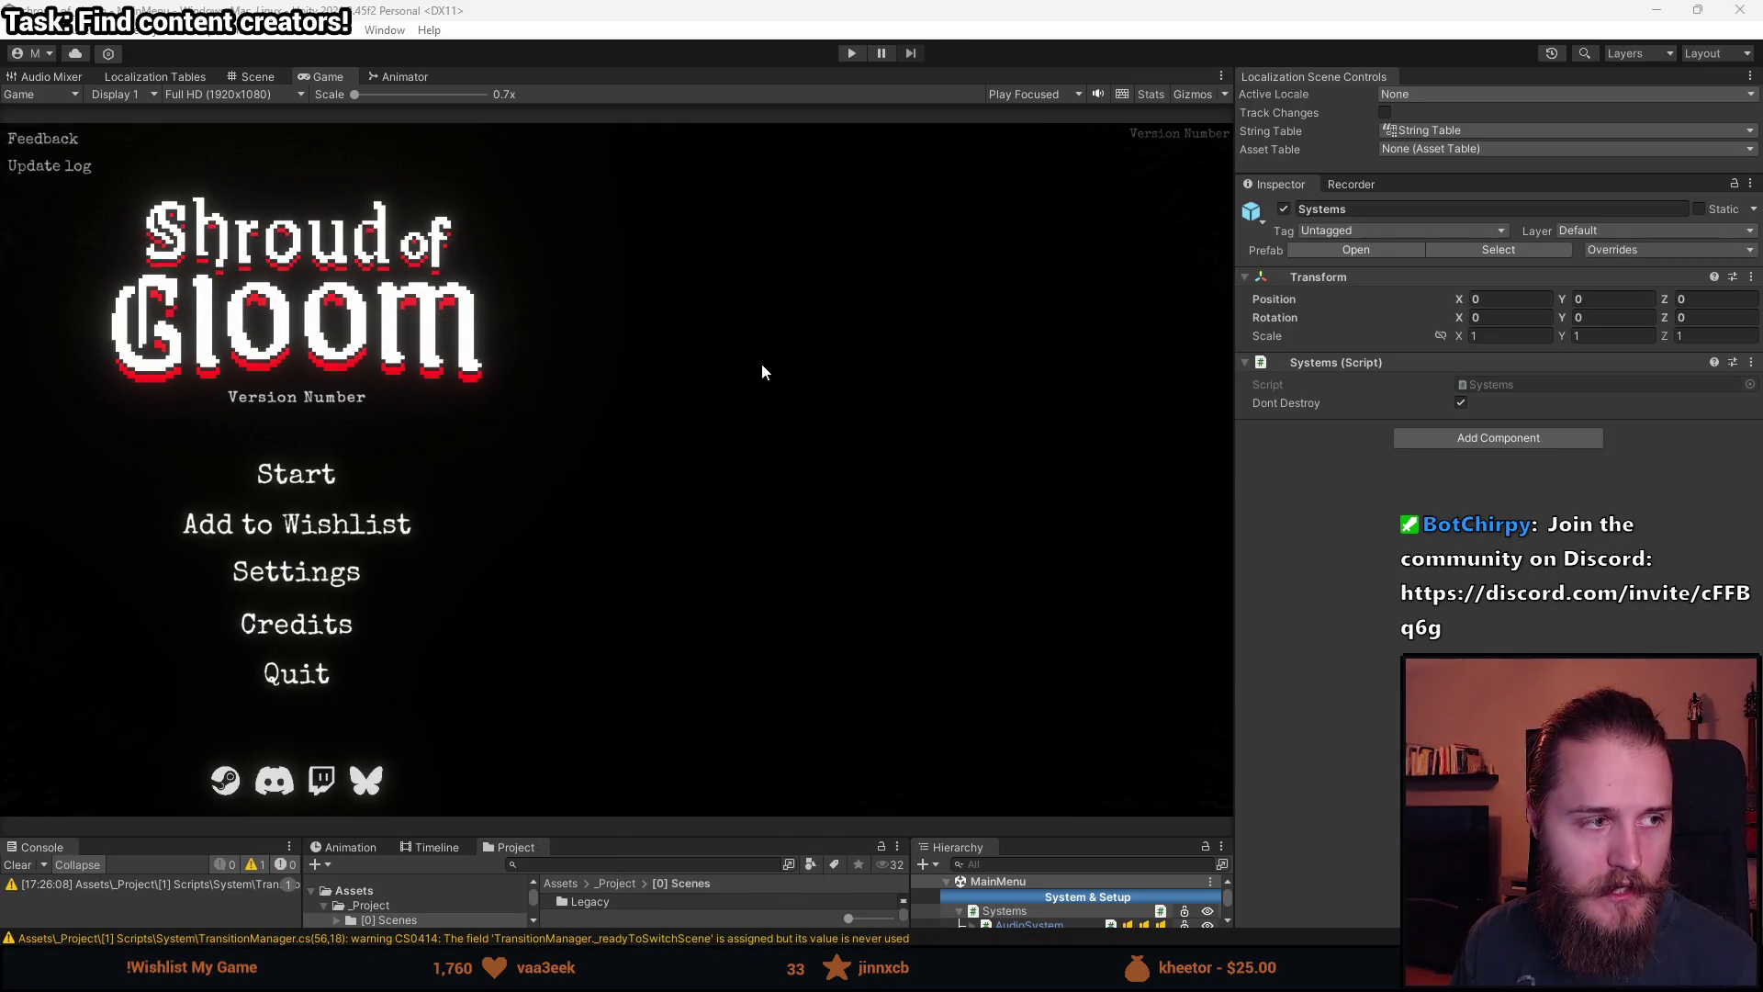
Enter play mode, start a new game, then pause and confirm Quit to the main menu.
{"action": "left_click", "coordinate": [854, 53]}
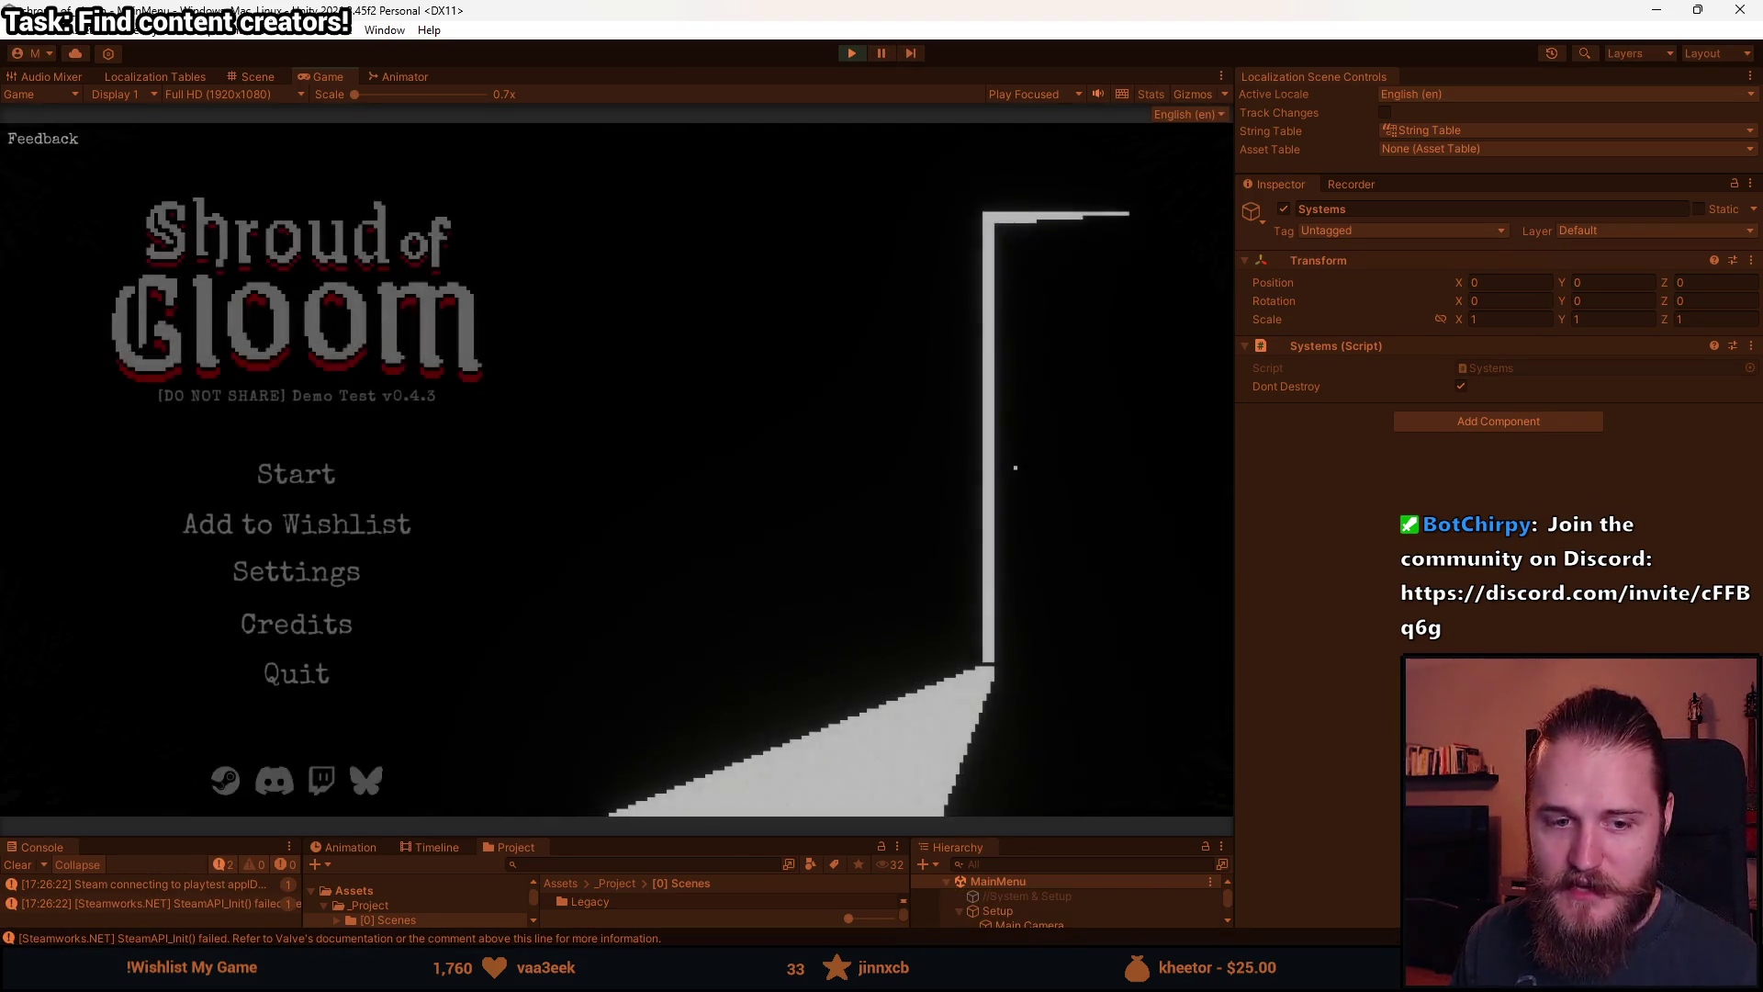
{"action": "left_click", "coordinate": [279, 468]}
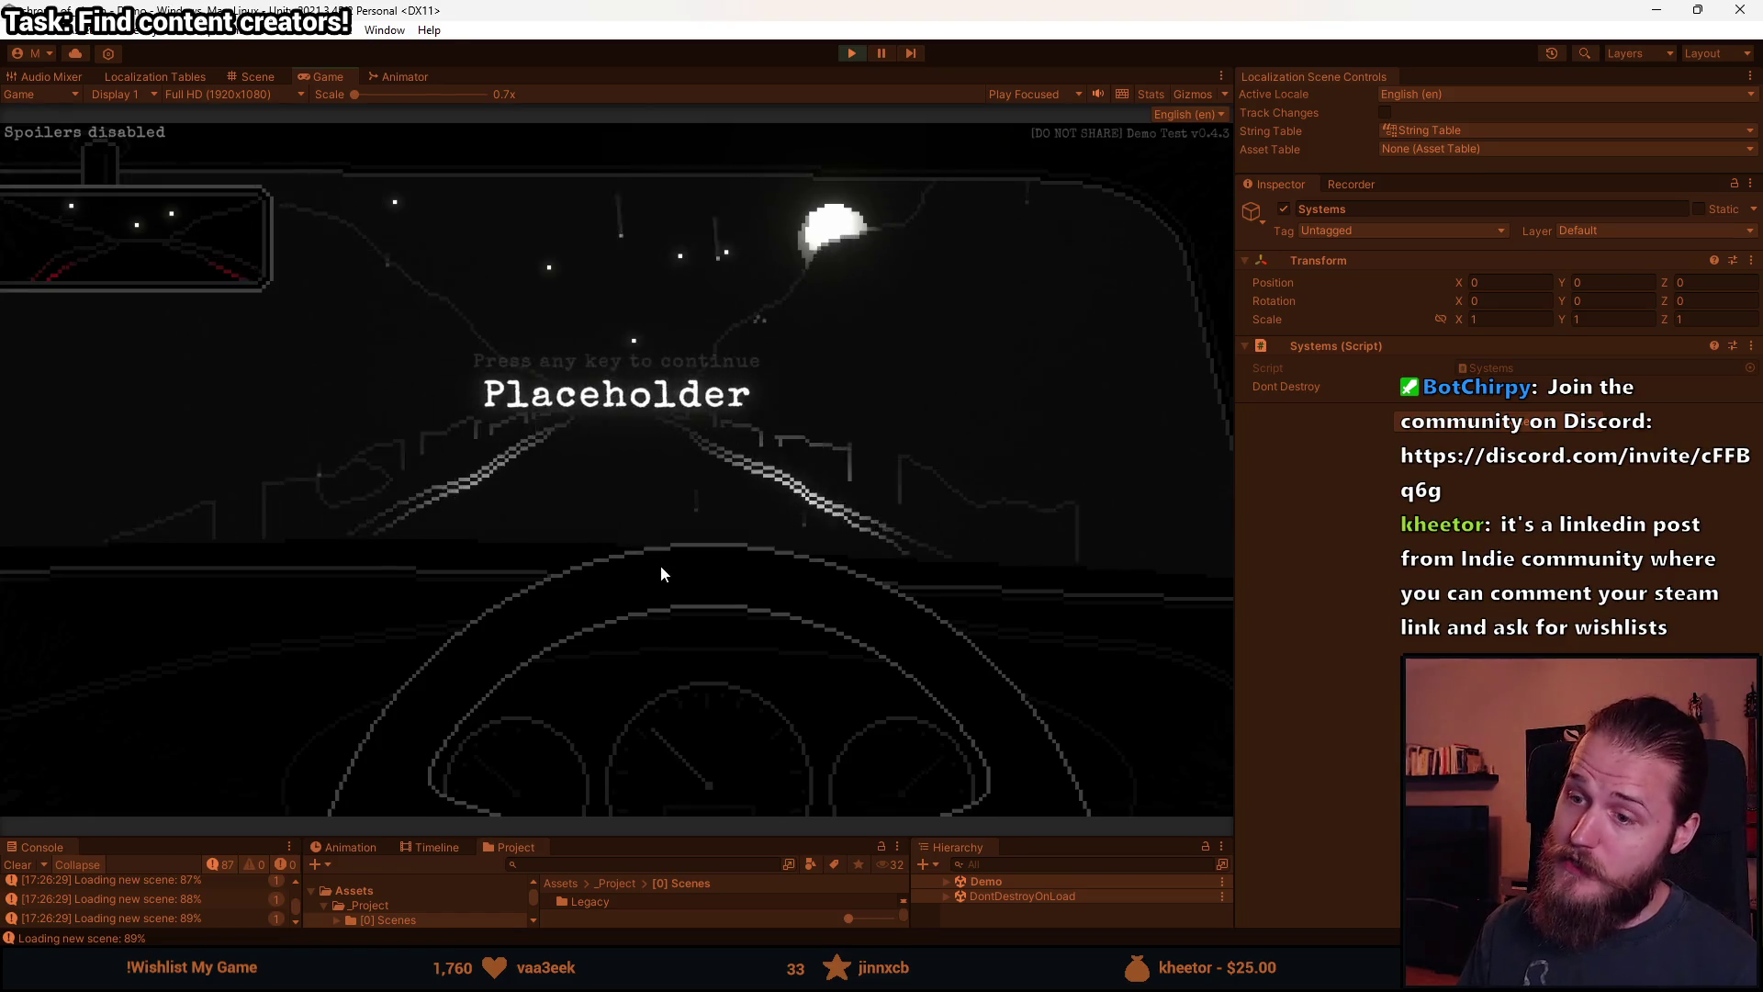
{"action": "key", "text": "Escape"}
{"action": "left_click", "coordinate": [640, 602]}
{"action": "left_click", "coordinate": [630, 551]}
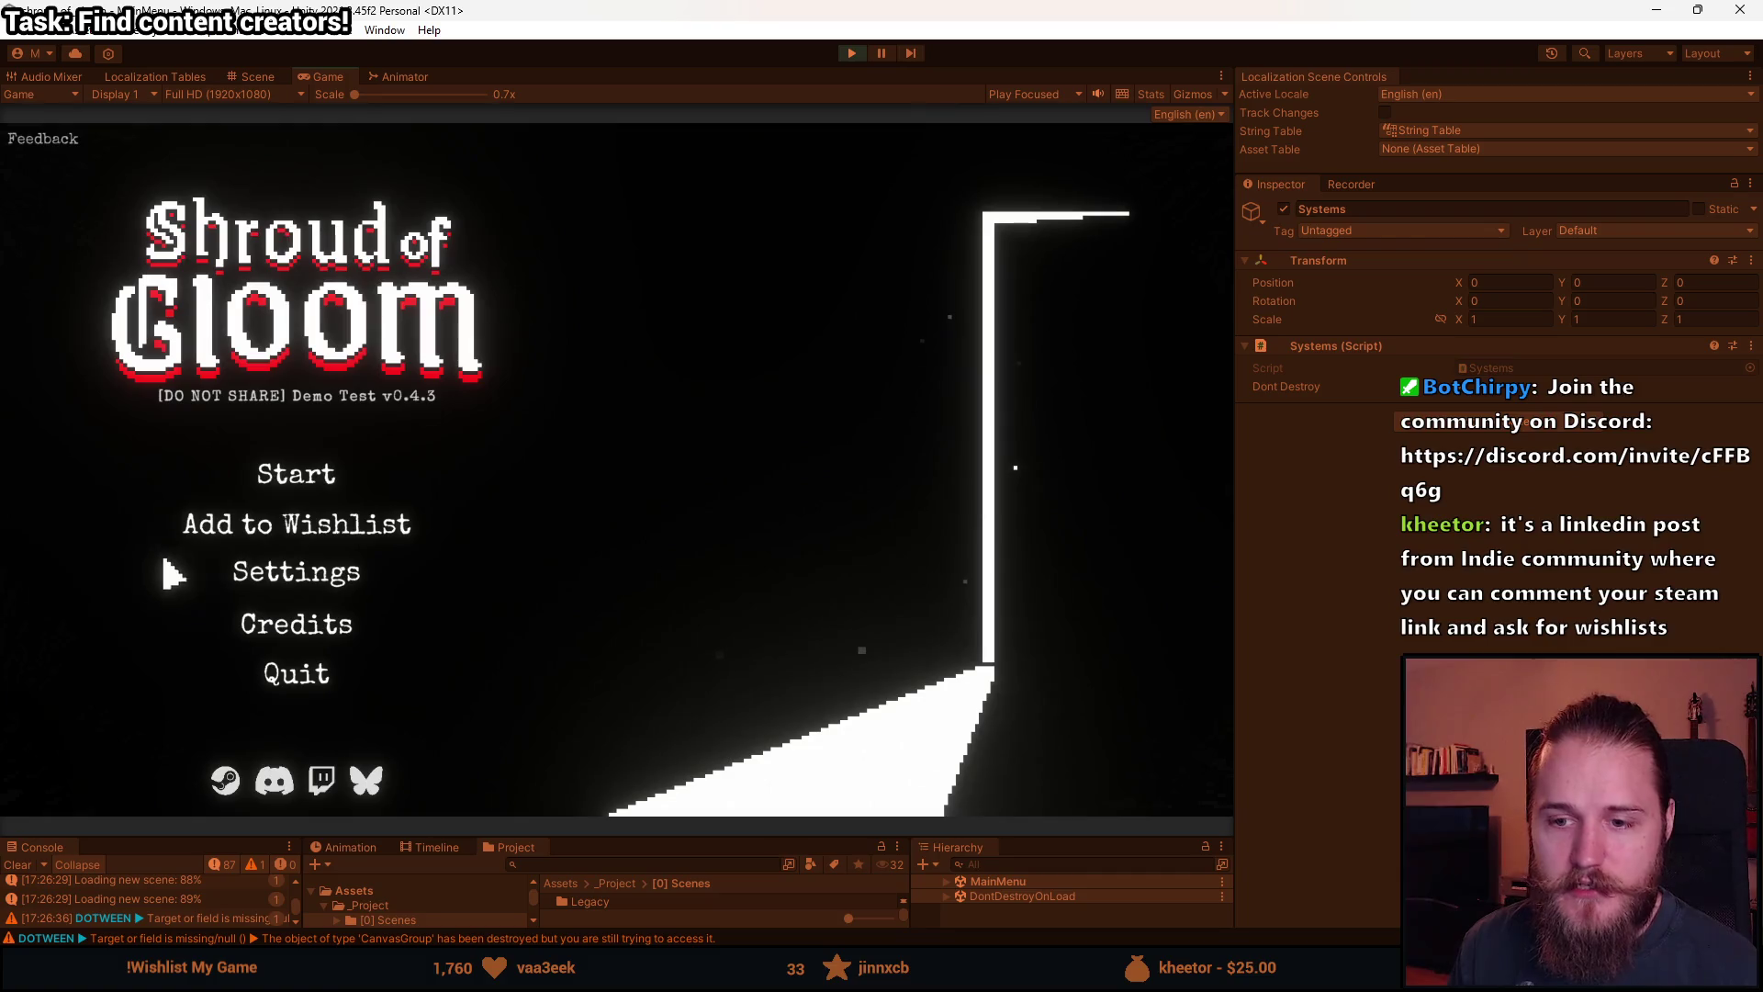
Visit settings and return, then start a game and quit to the main menu from pause.
{"action": "left_click", "coordinate": [313, 579]}
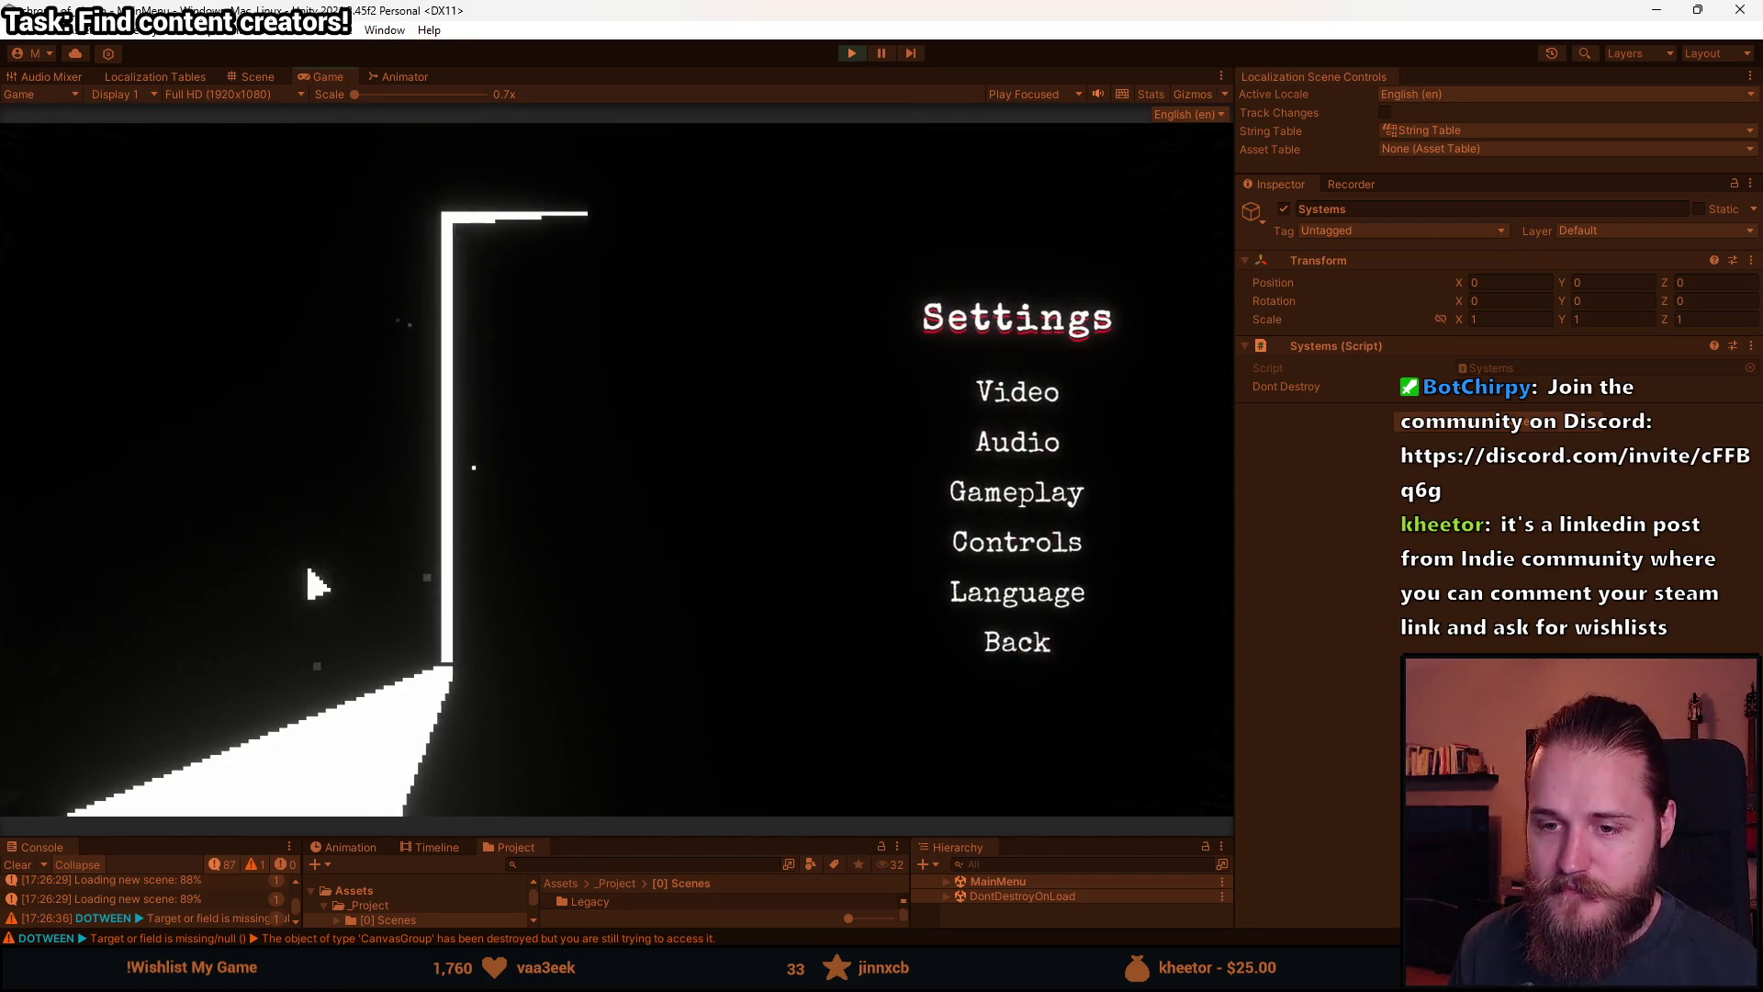
{"action": "left_click", "coordinate": [937, 654]}
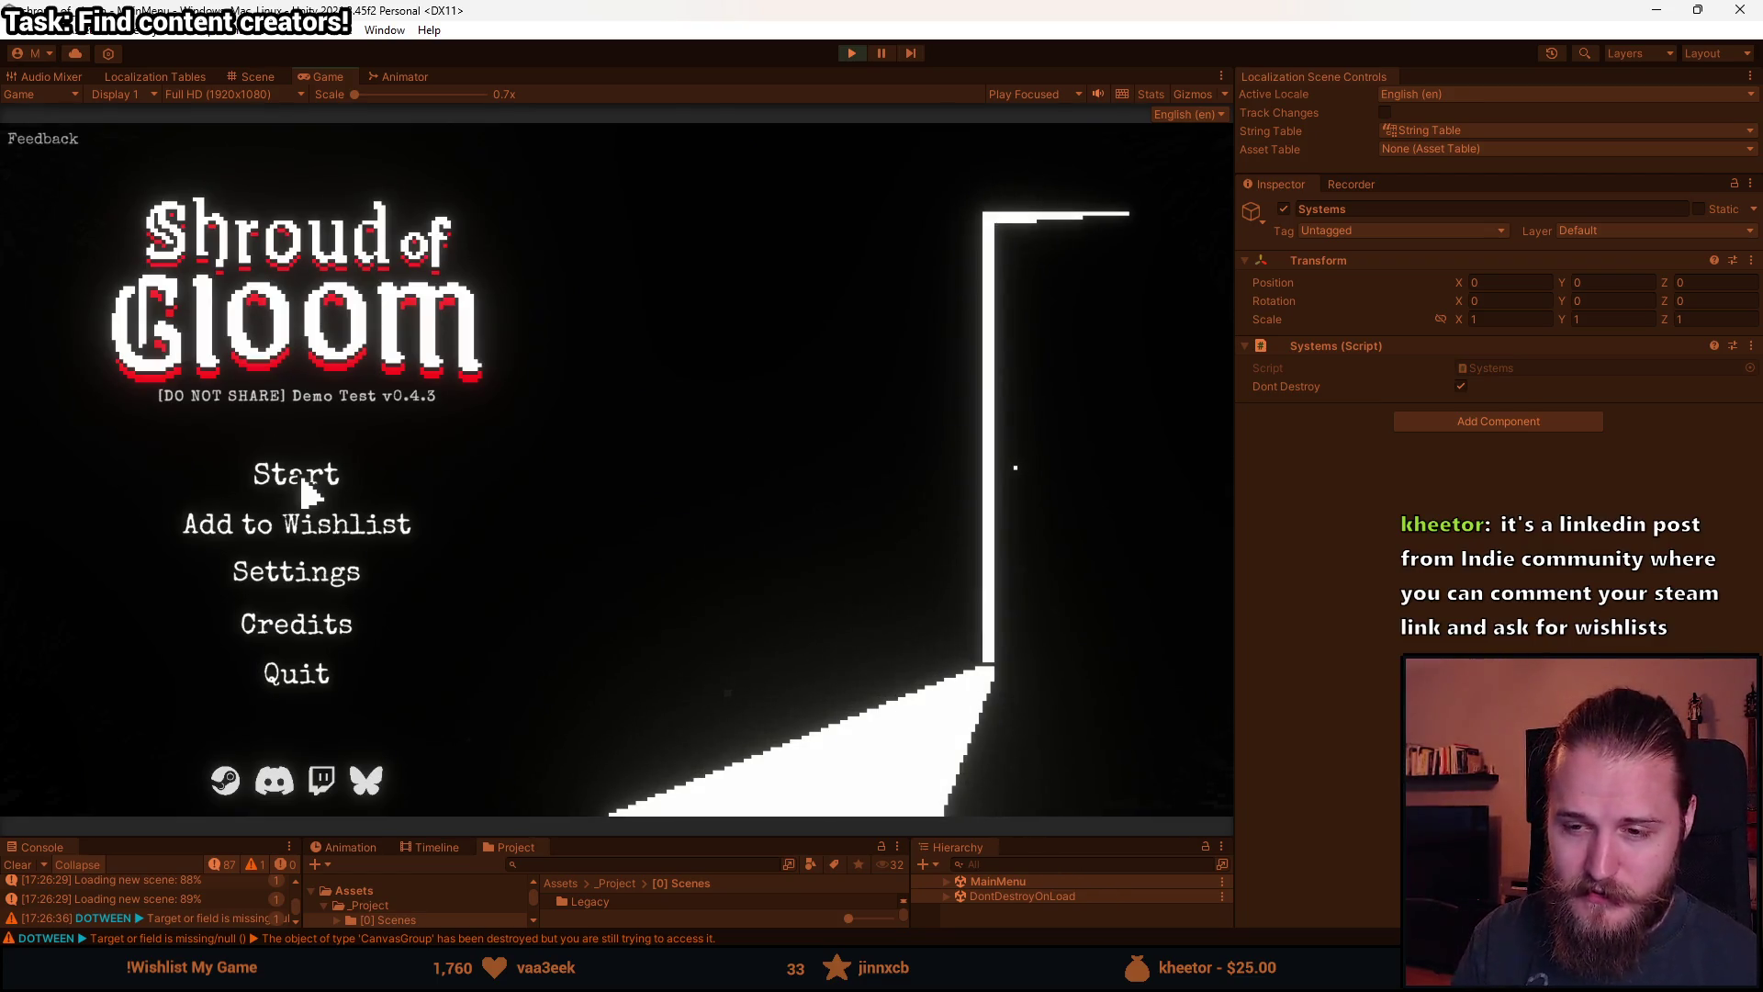
{"action": "left_click", "coordinate": [303, 485]}
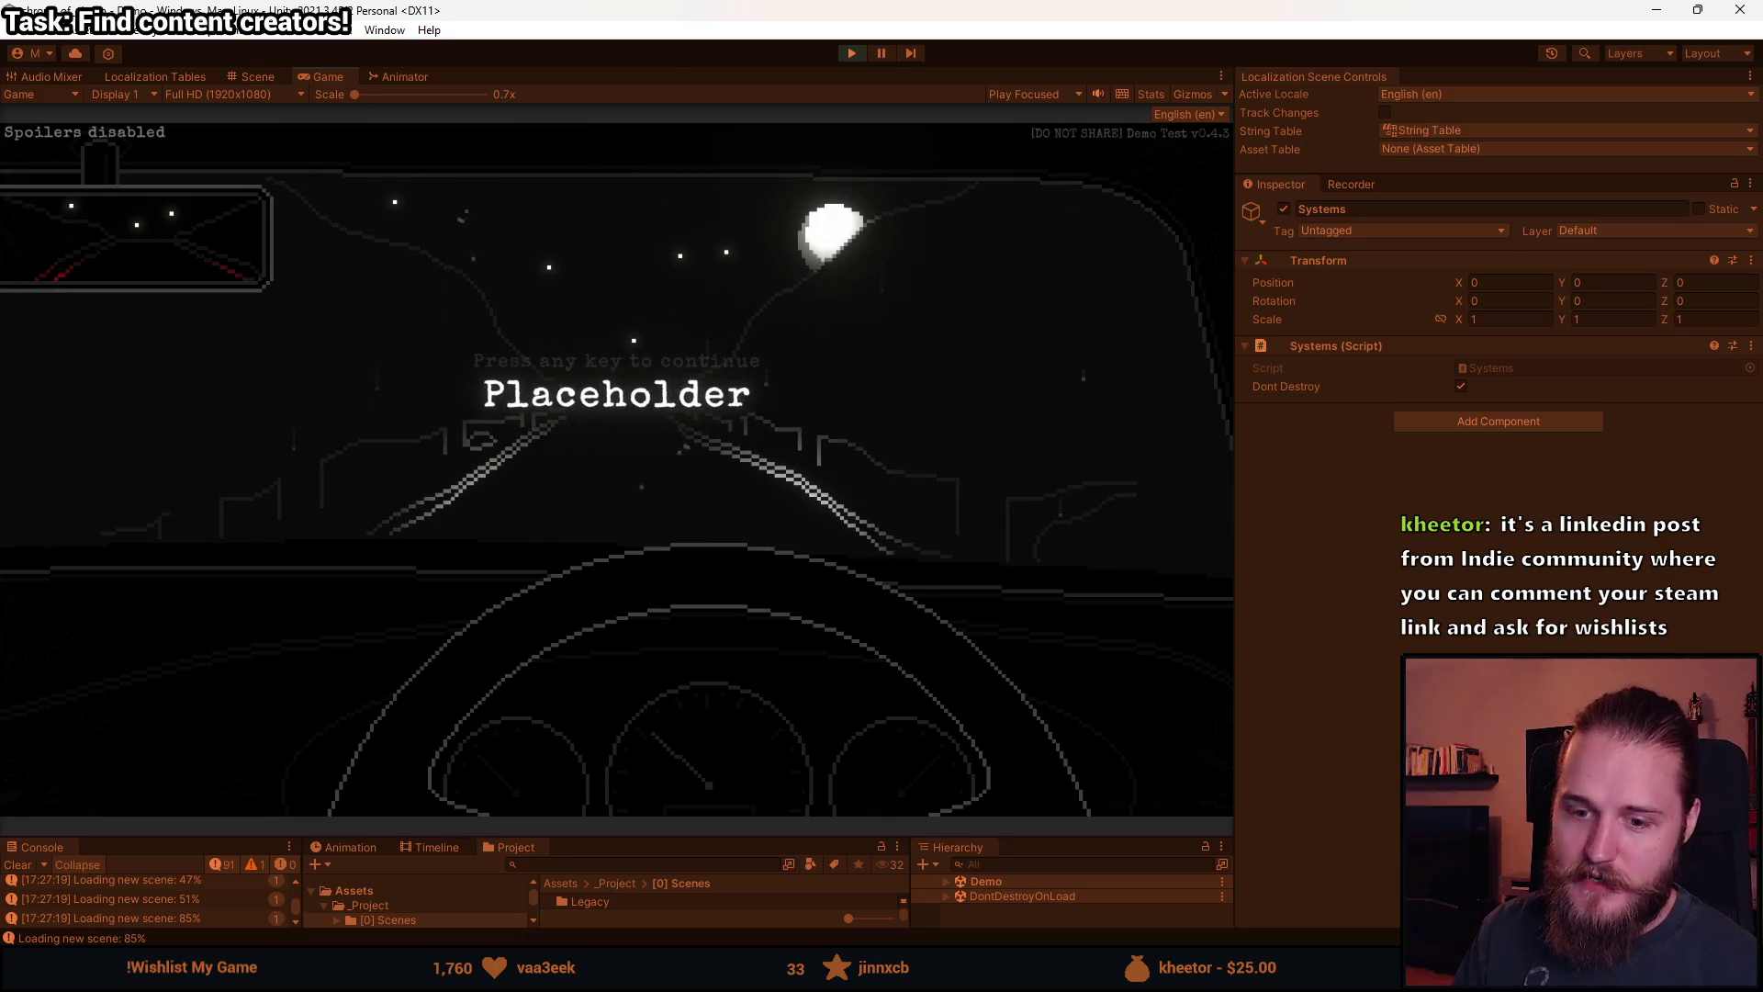
{"action": "key", "text": "Escape"}
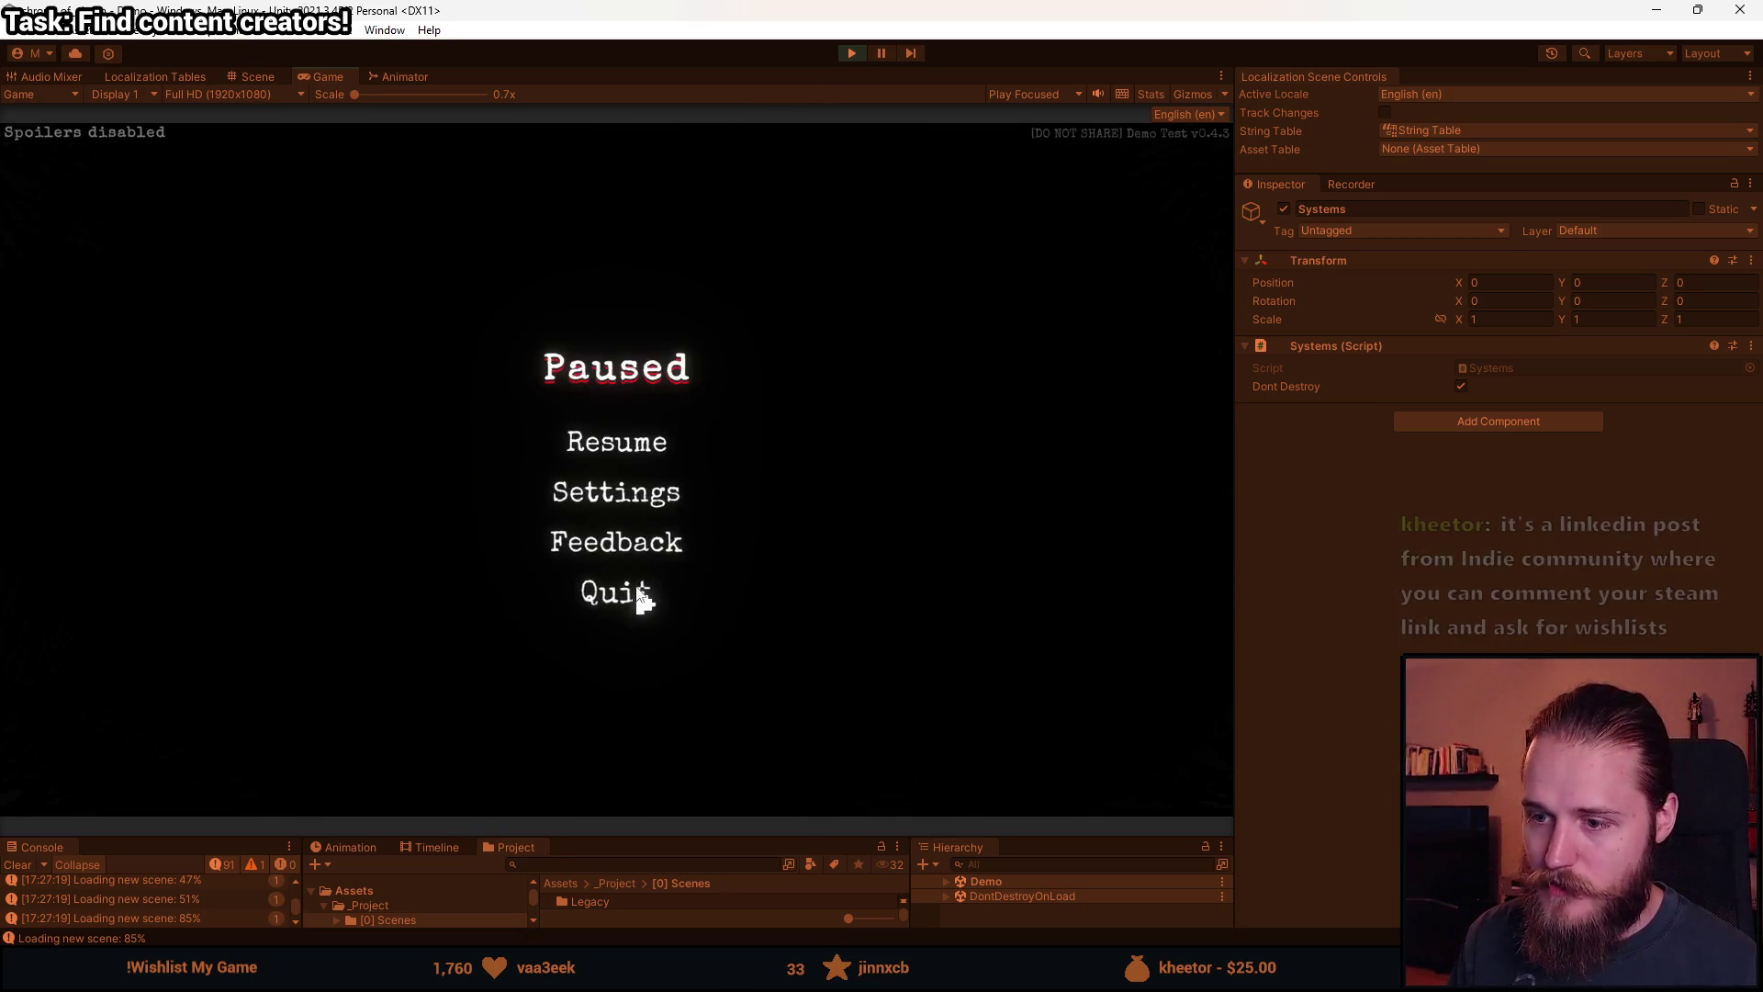
{"action": "left_click", "coordinate": [635, 593]}
{"action": "left_click", "coordinate": [633, 550]}
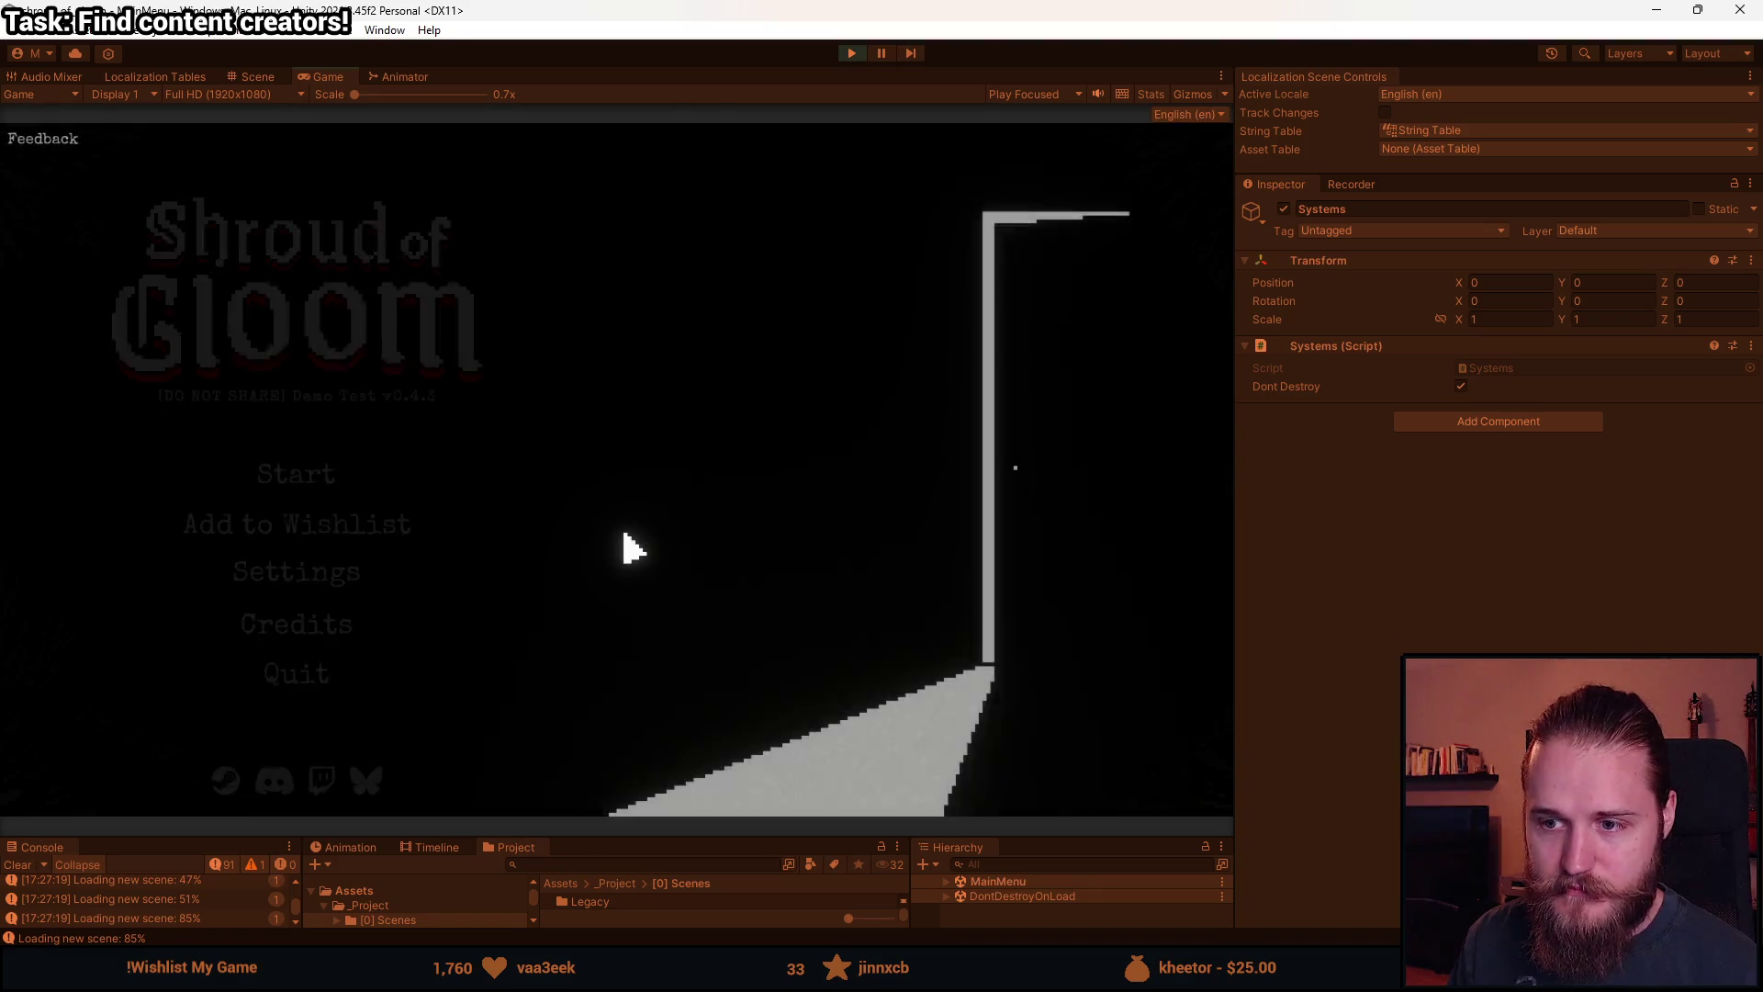
Repeat the start-pause-quit test once more, then exit play mode.
{"action": "left_click", "coordinate": [292, 477]}
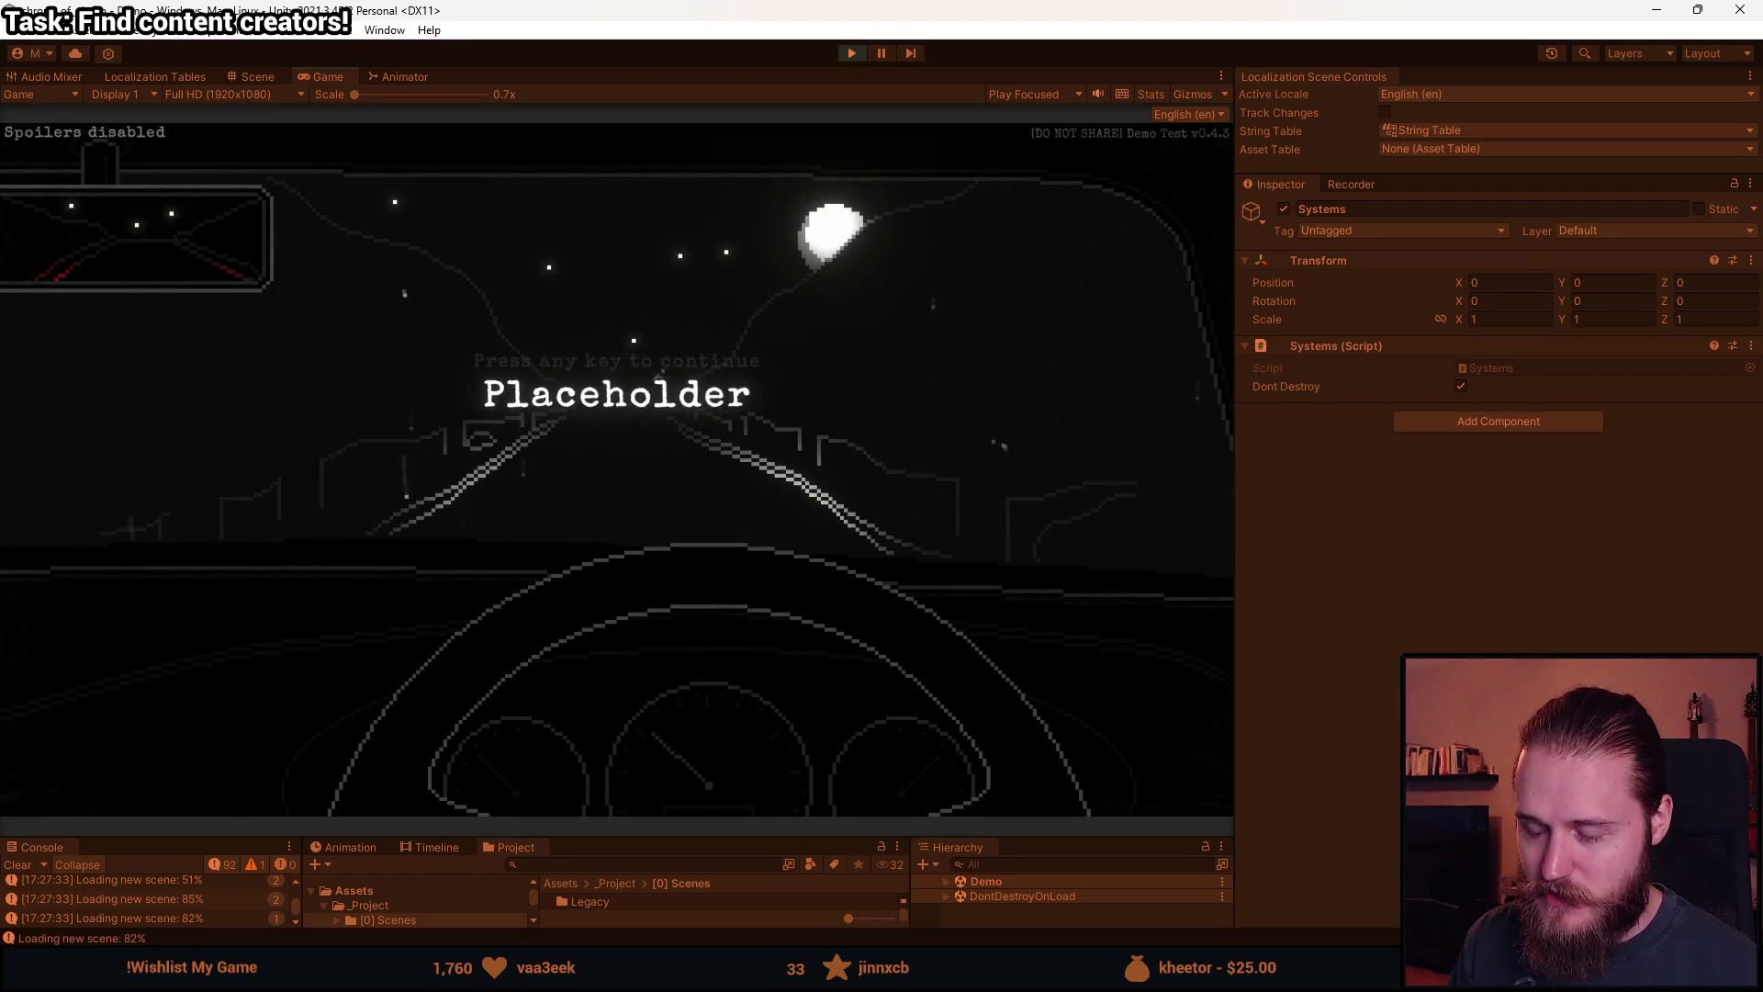
{"action": "key", "text": "Escape"}
{"action": "left_click", "coordinate": [617, 596]}
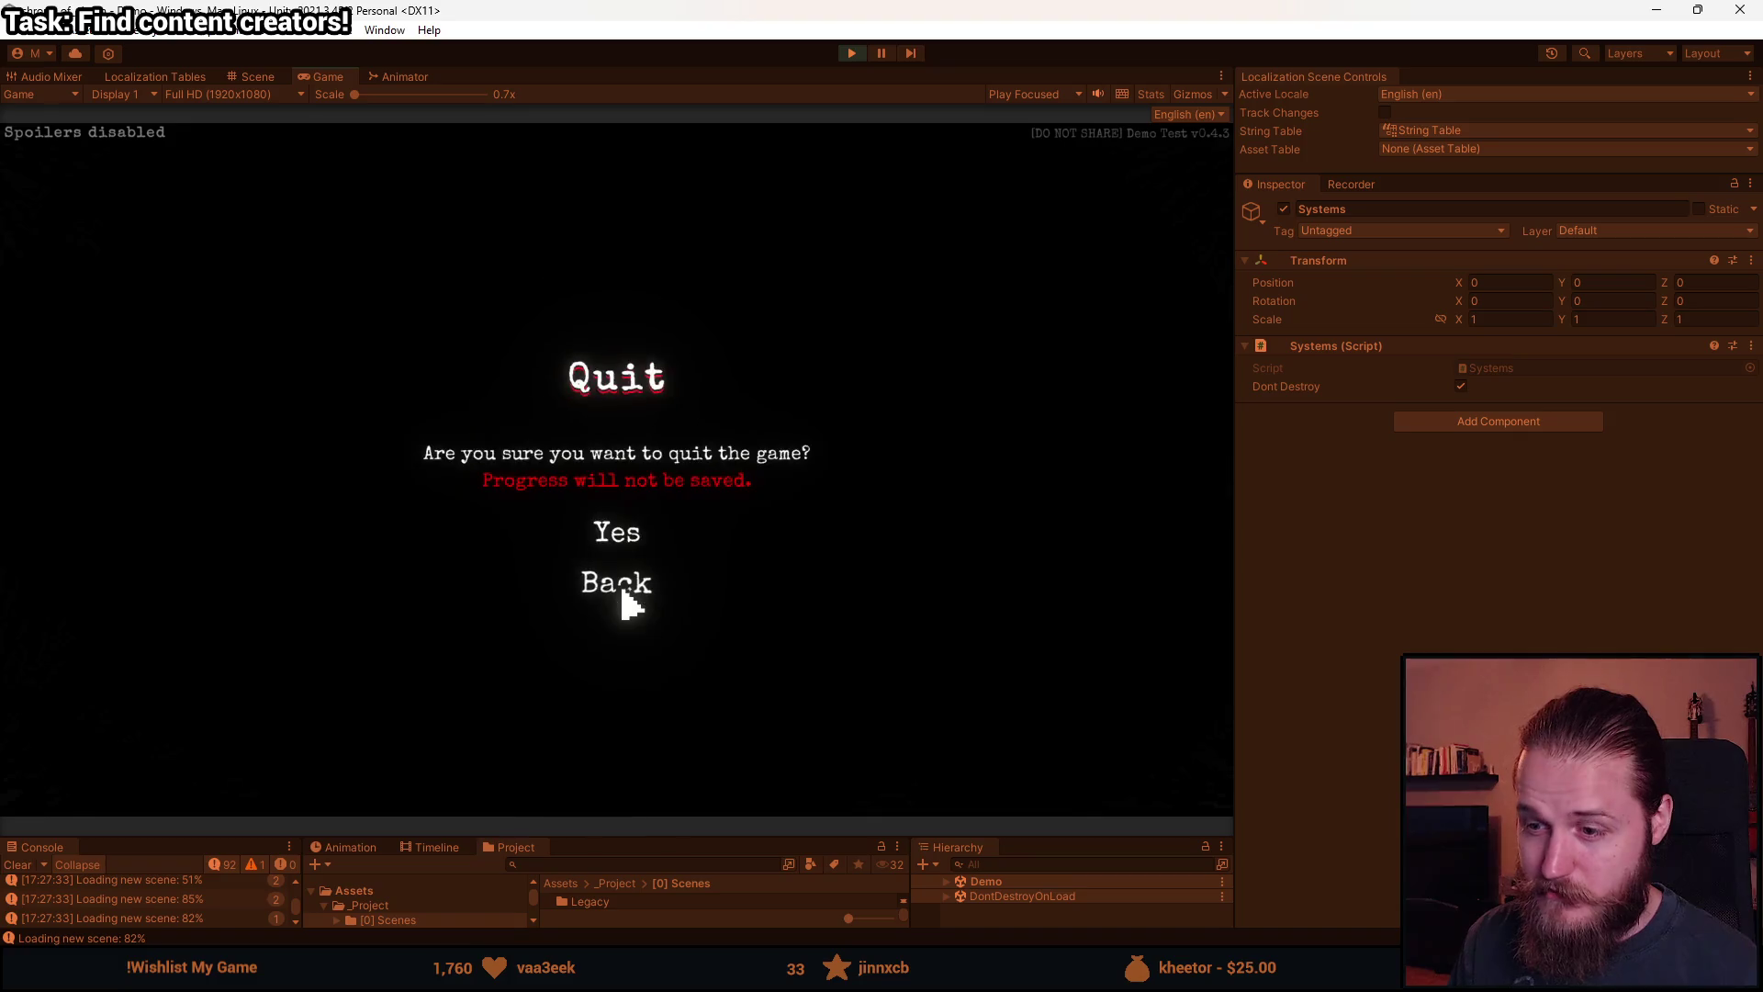
{"action": "left_click", "coordinate": [617, 540]}
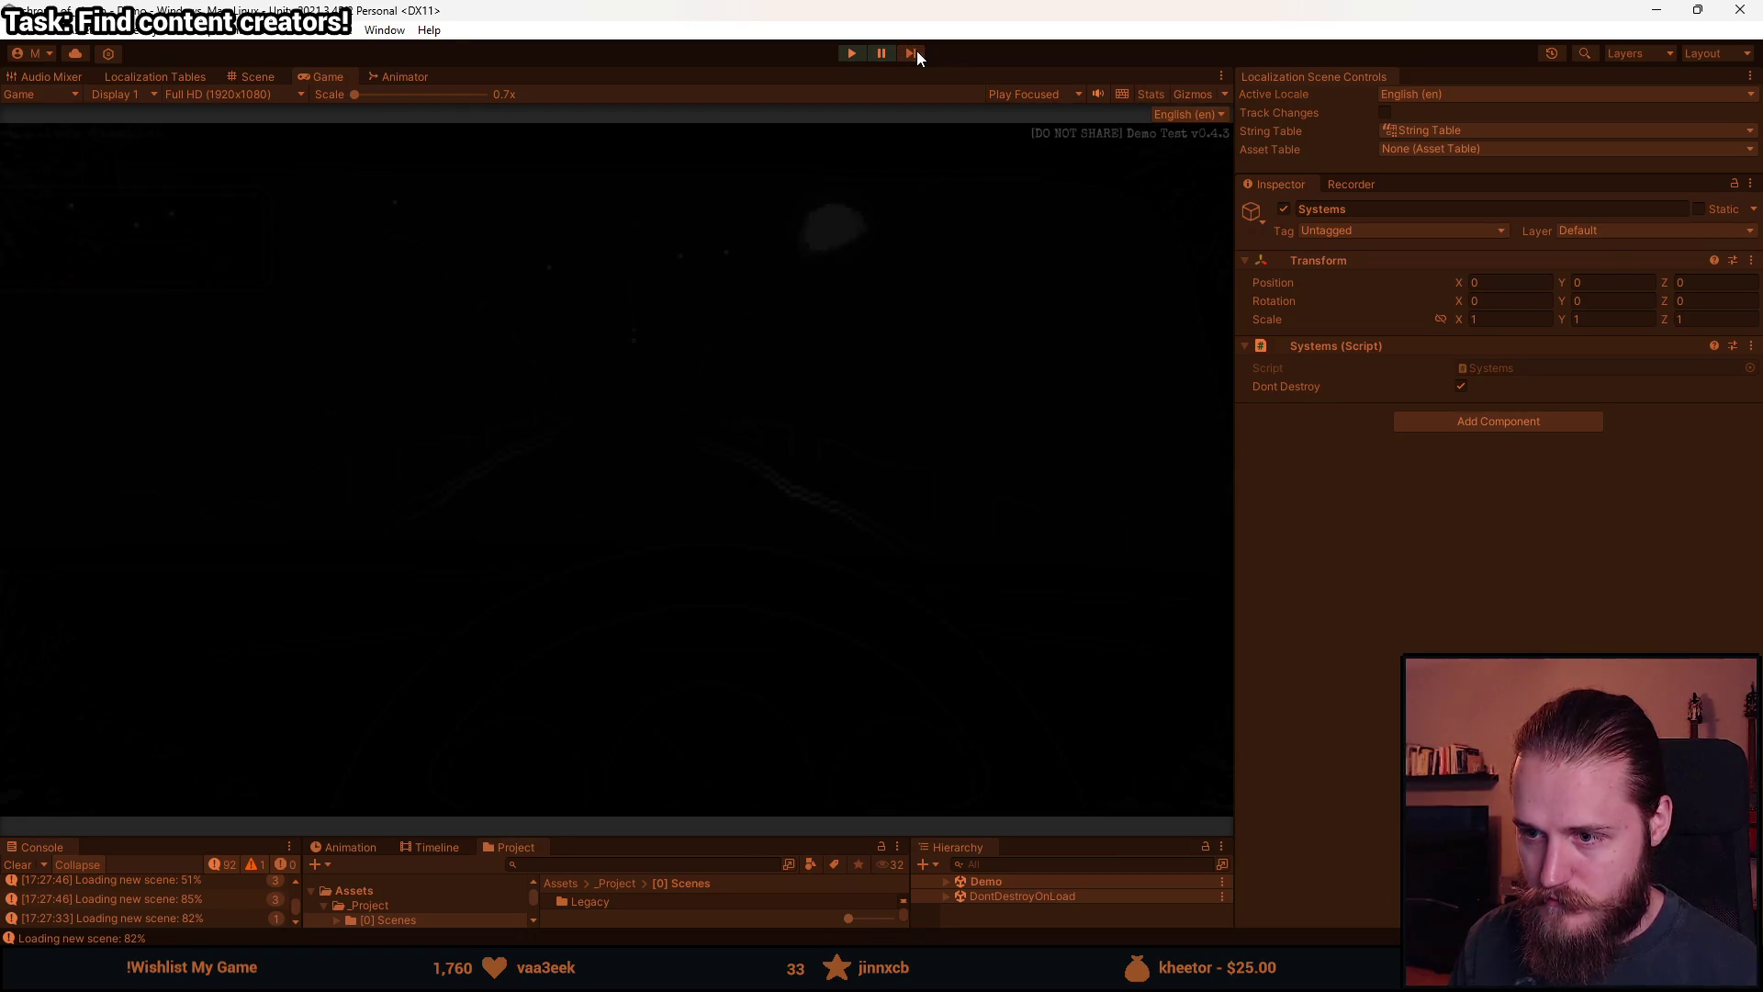
{"action": "left_click", "coordinate": [862, 54]}
{"action": "key", "text": "alt+Tab"}
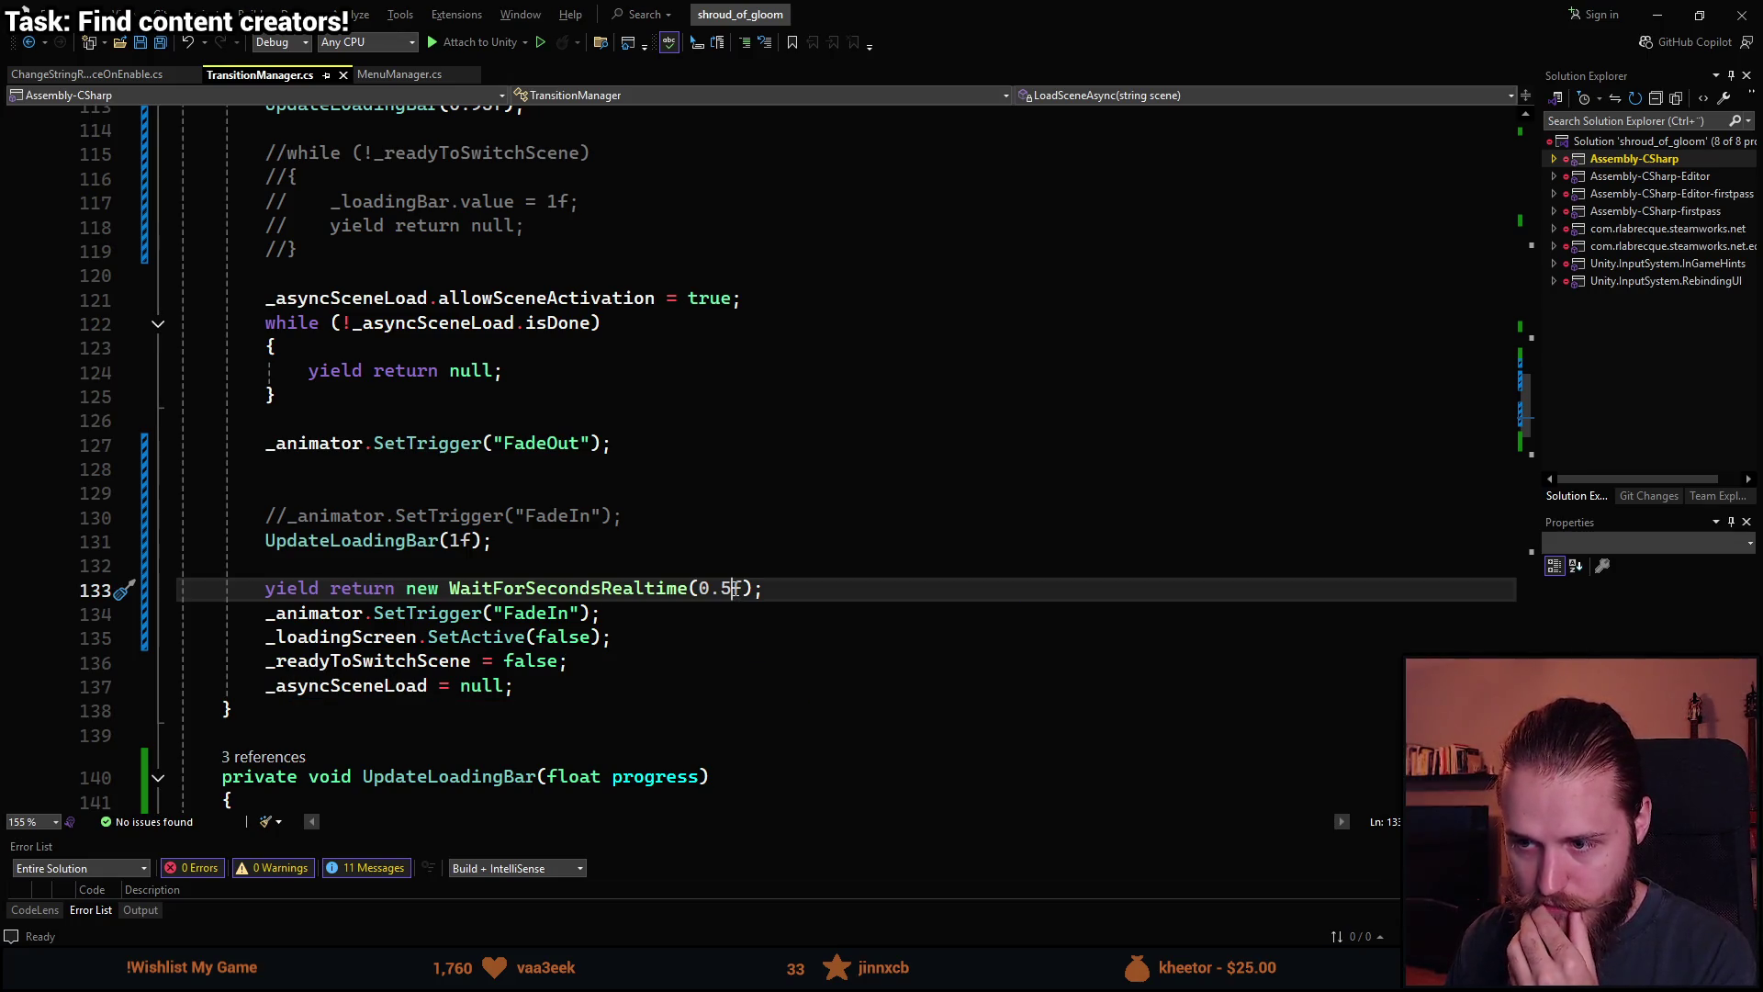
Change WaitForSecondsRealtime from 0.5f to 0.35f and save TransitionManager.cs.
{"action": "left_click_drag", "start_coordinate": [735, 589], "coordinate": [724, 588]}
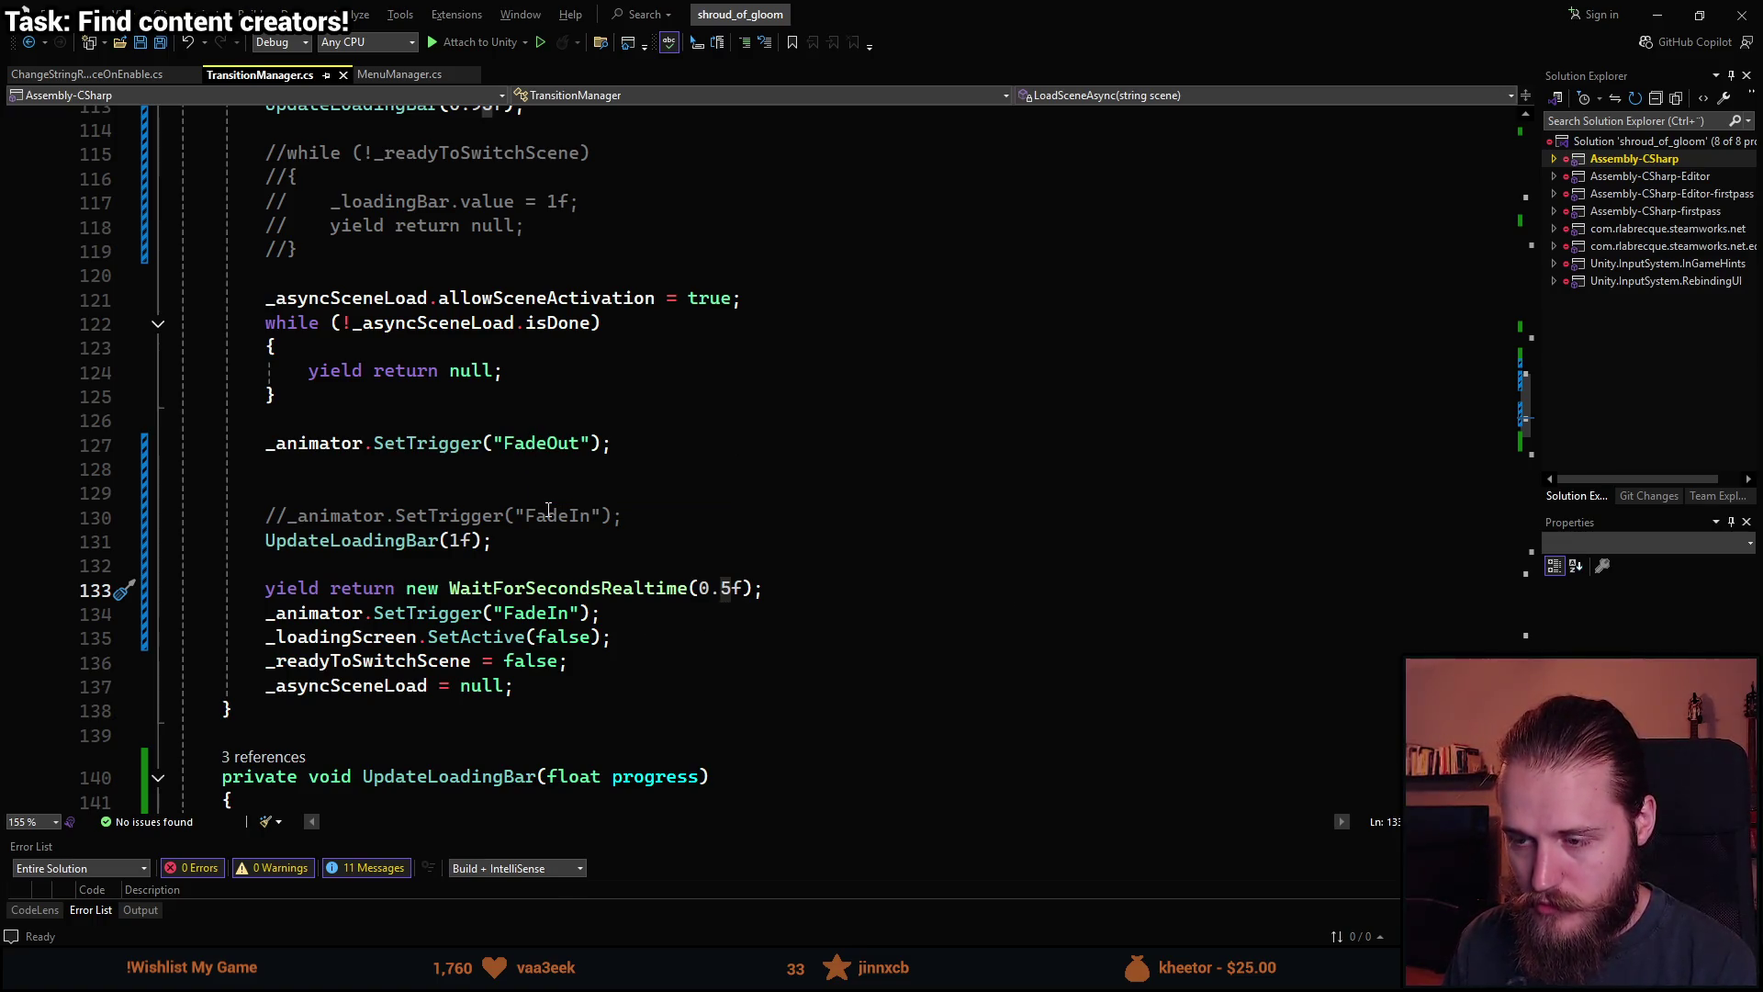
{"action": "type", "text": "35"}
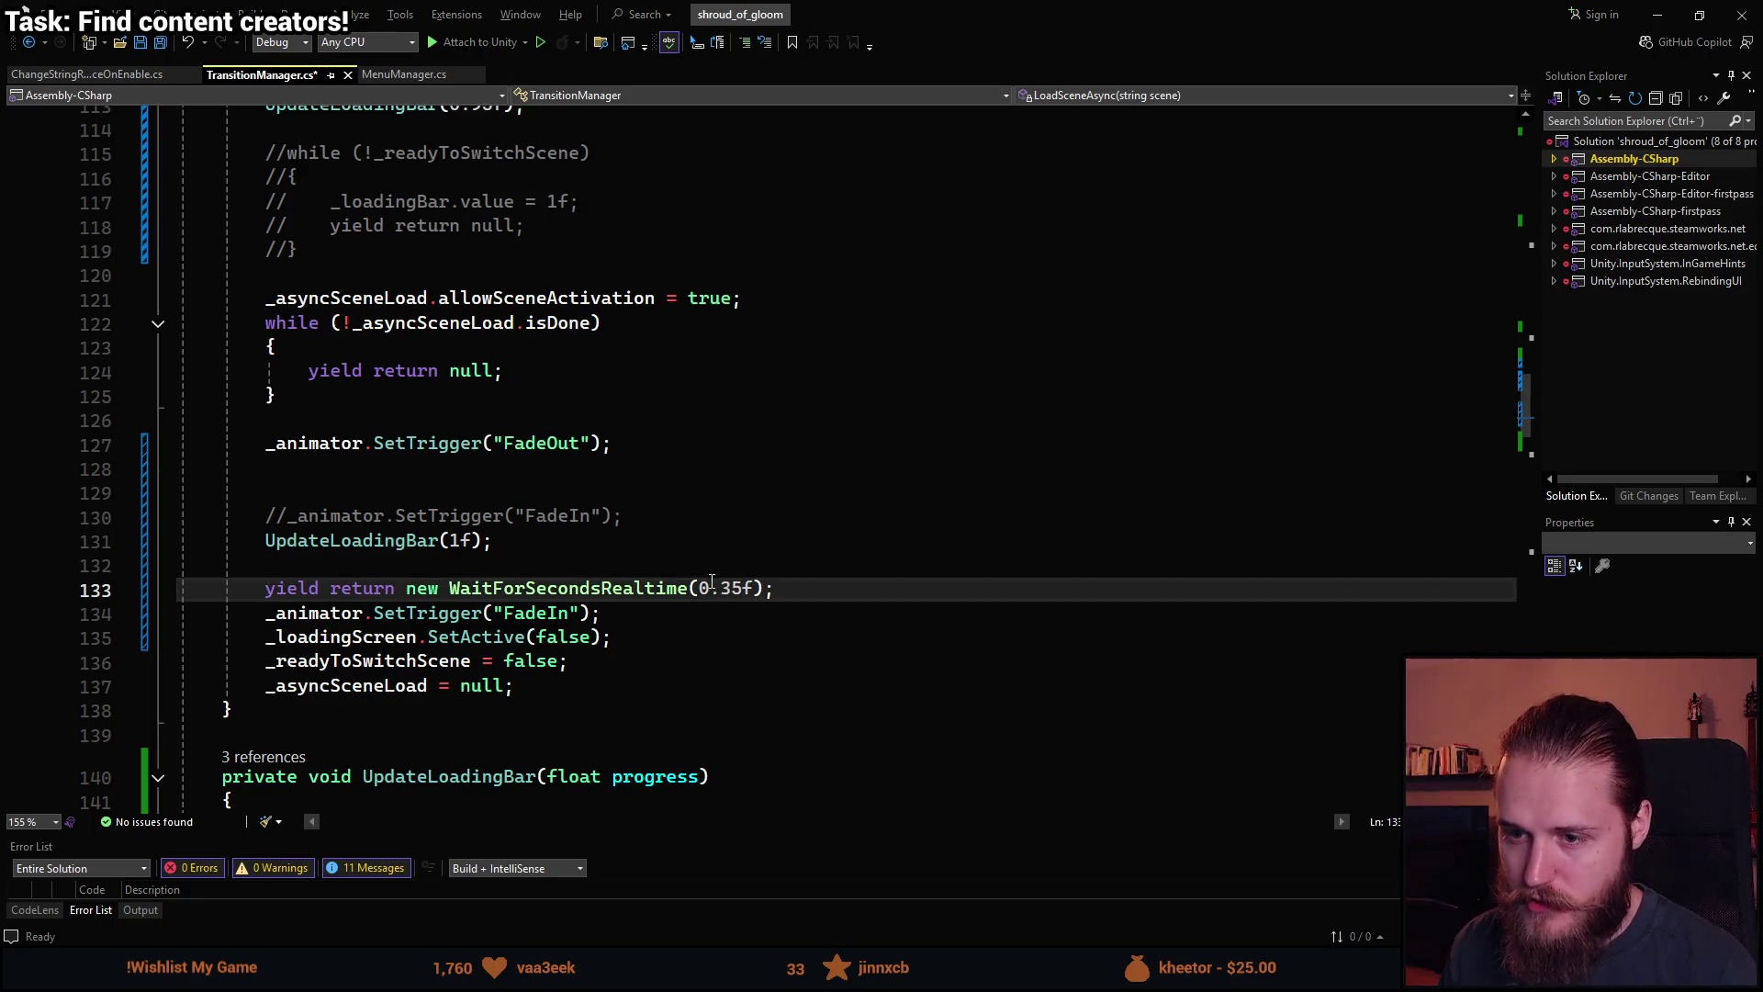
{"action": "key", "text": "ctrl+s"}
{"action": "key", "text": "alt+Tab"}
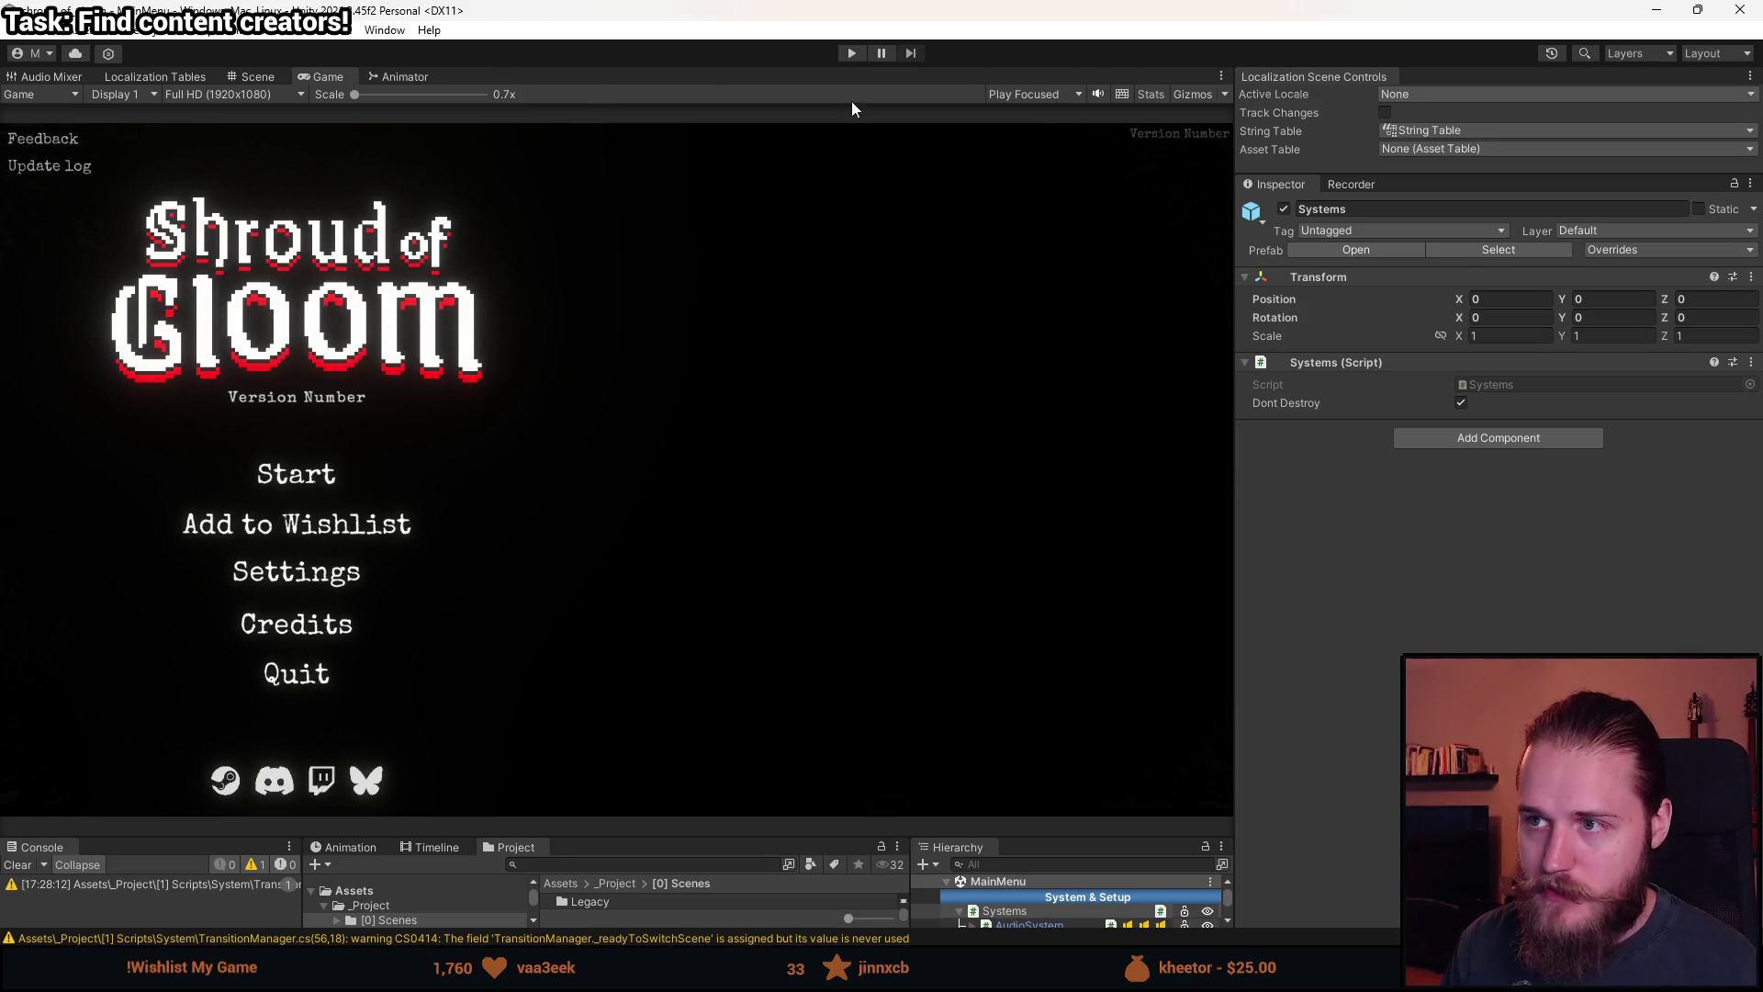
{"action": "left_click", "coordinate": [850, 54]}
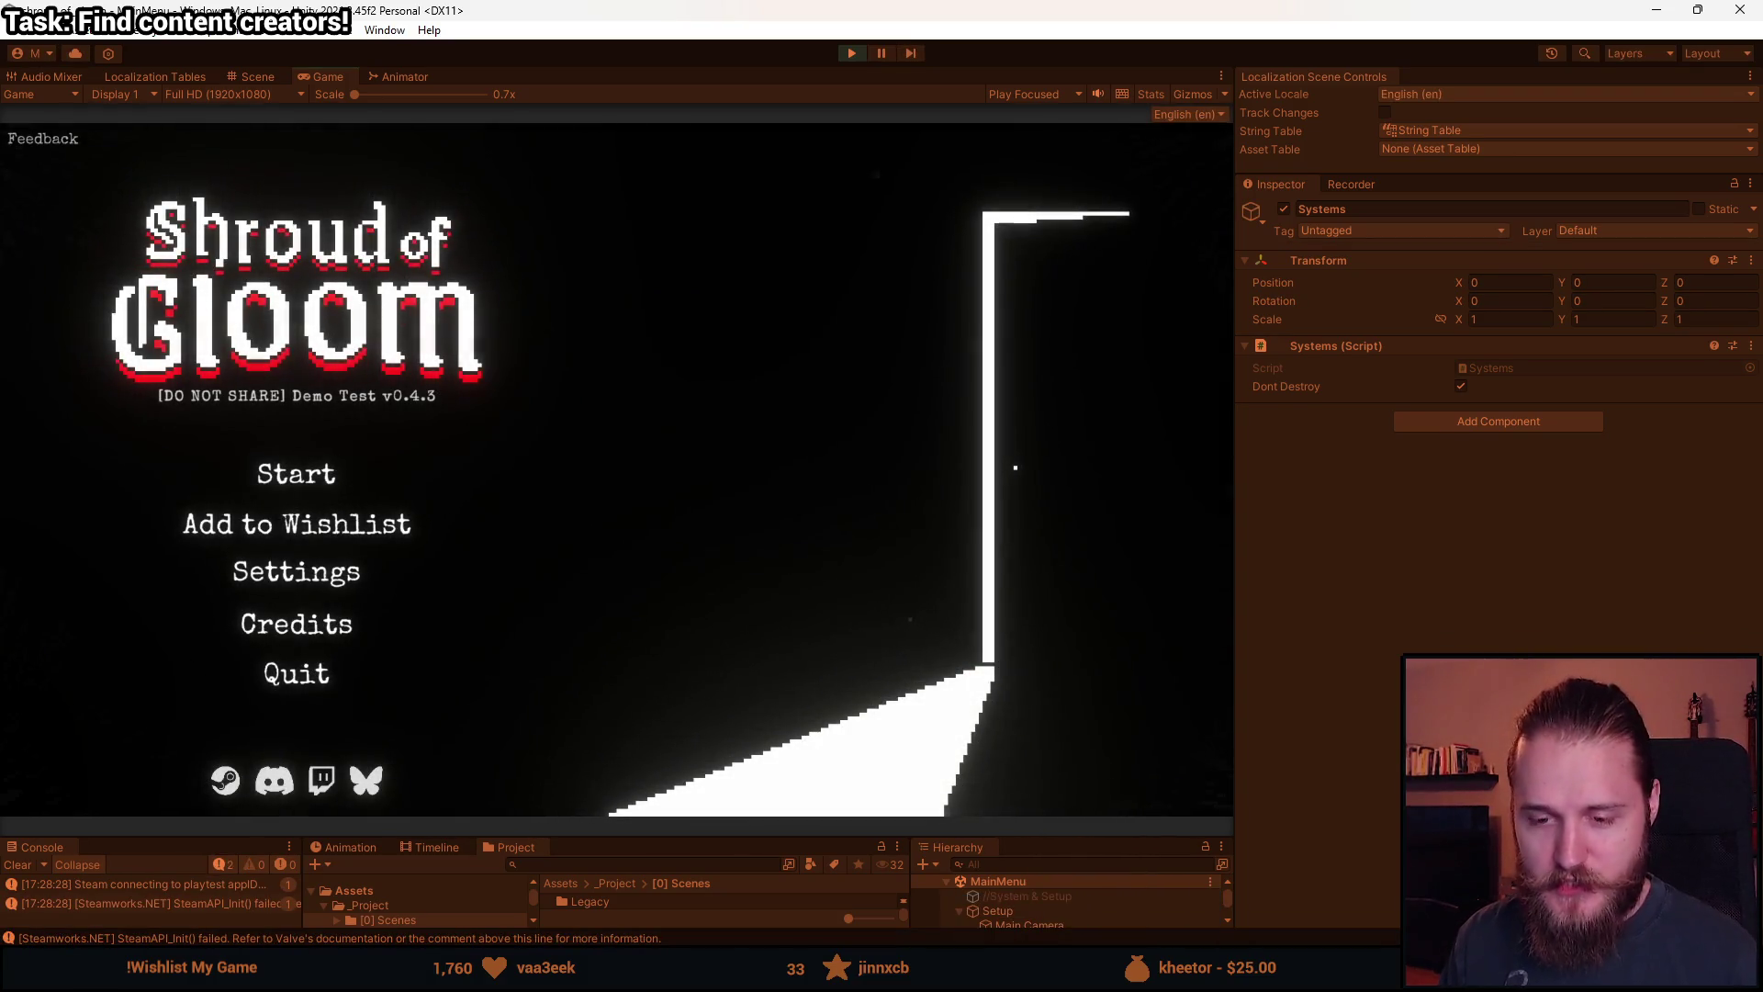
{"action": "left_click", "coordinate": [288, 475]}
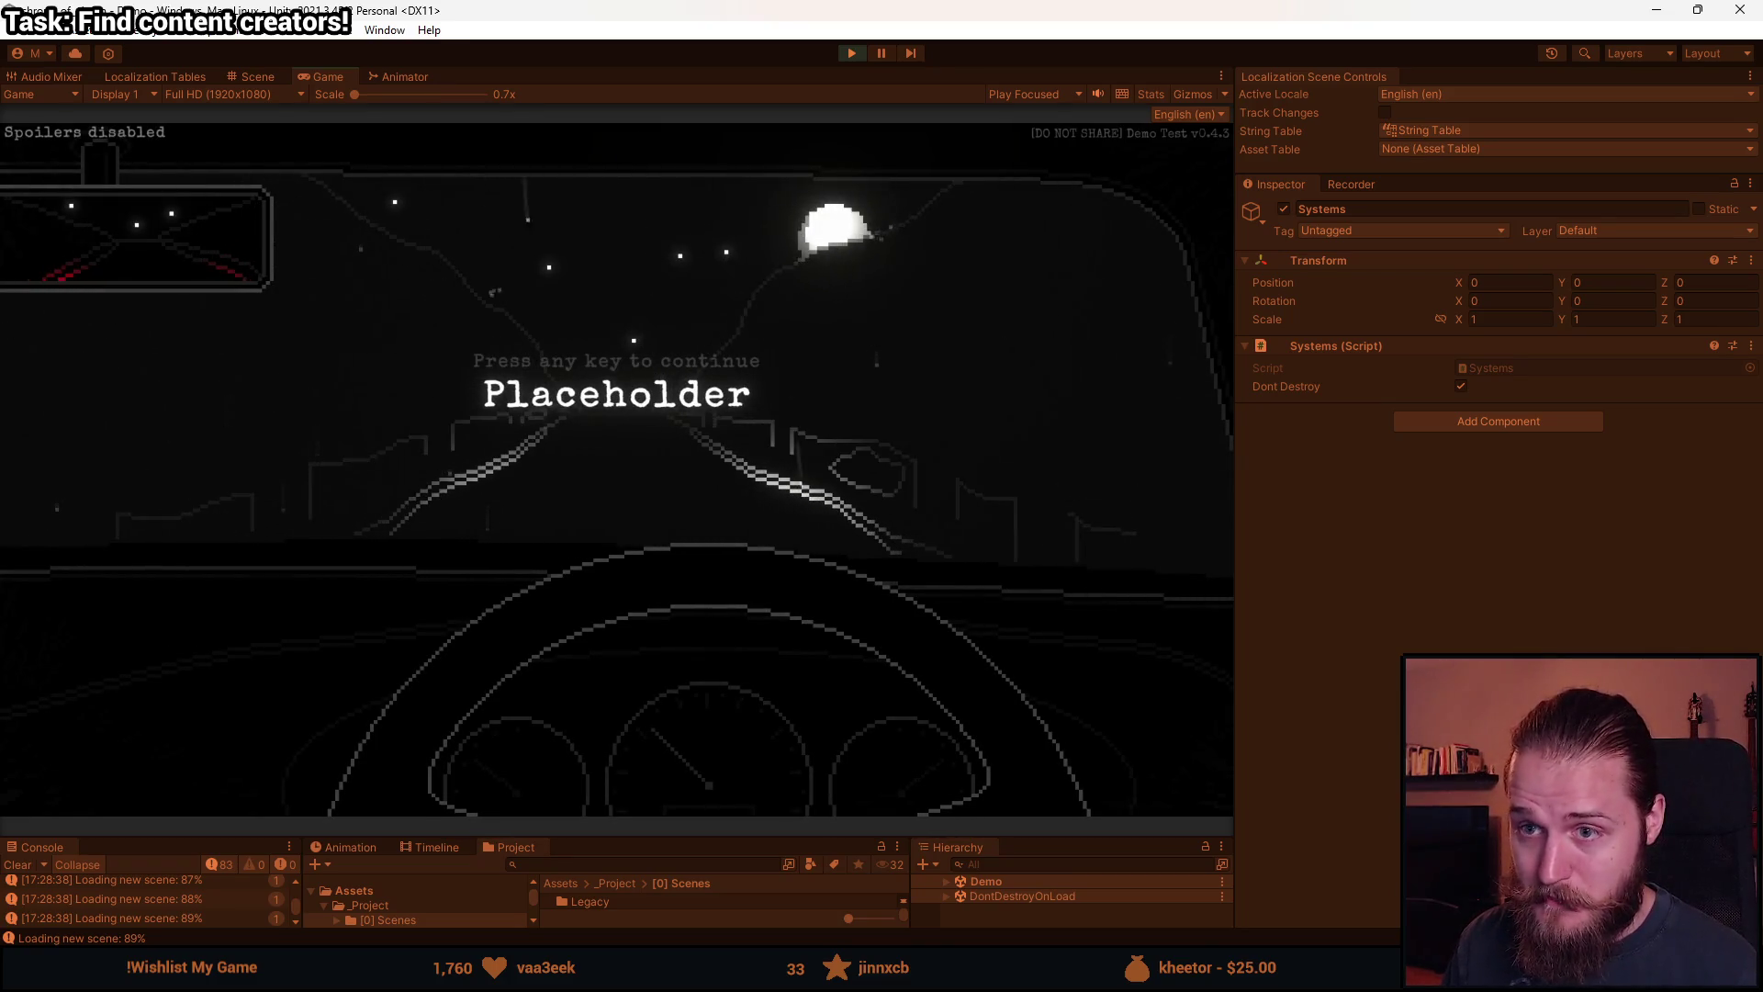
{"action": "key", "text": "Escape"}
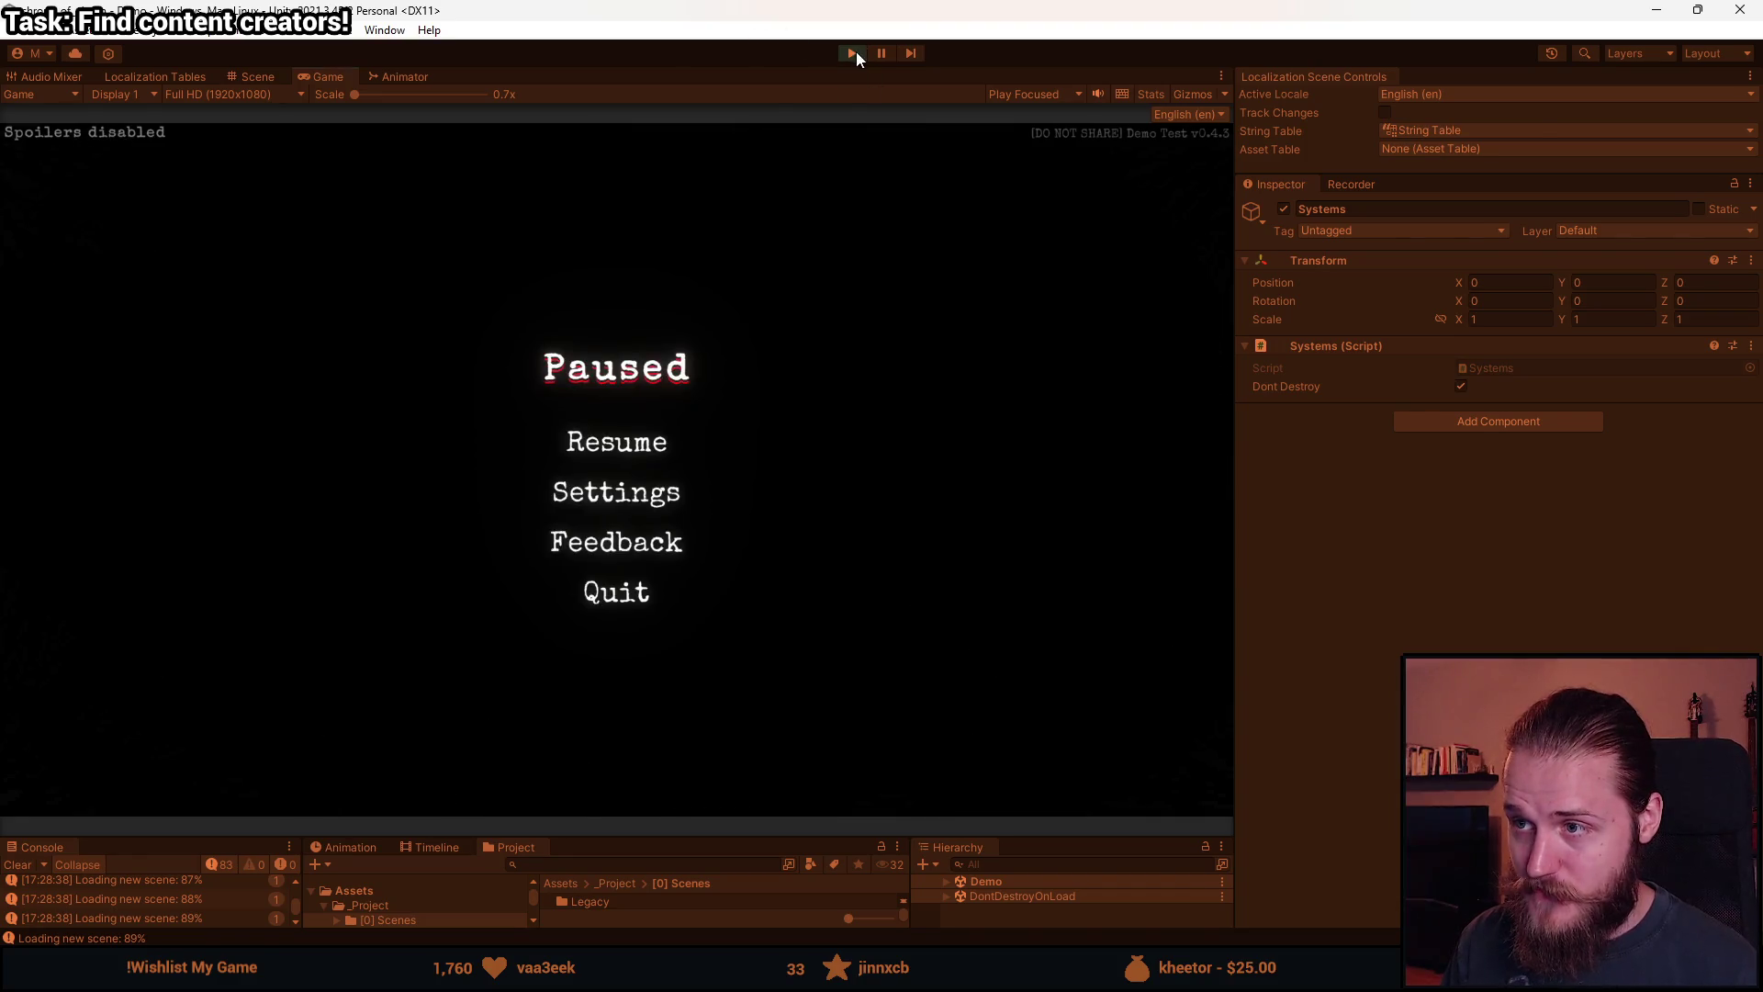
{"action": "left_click", "coordinate": [856, 52]}
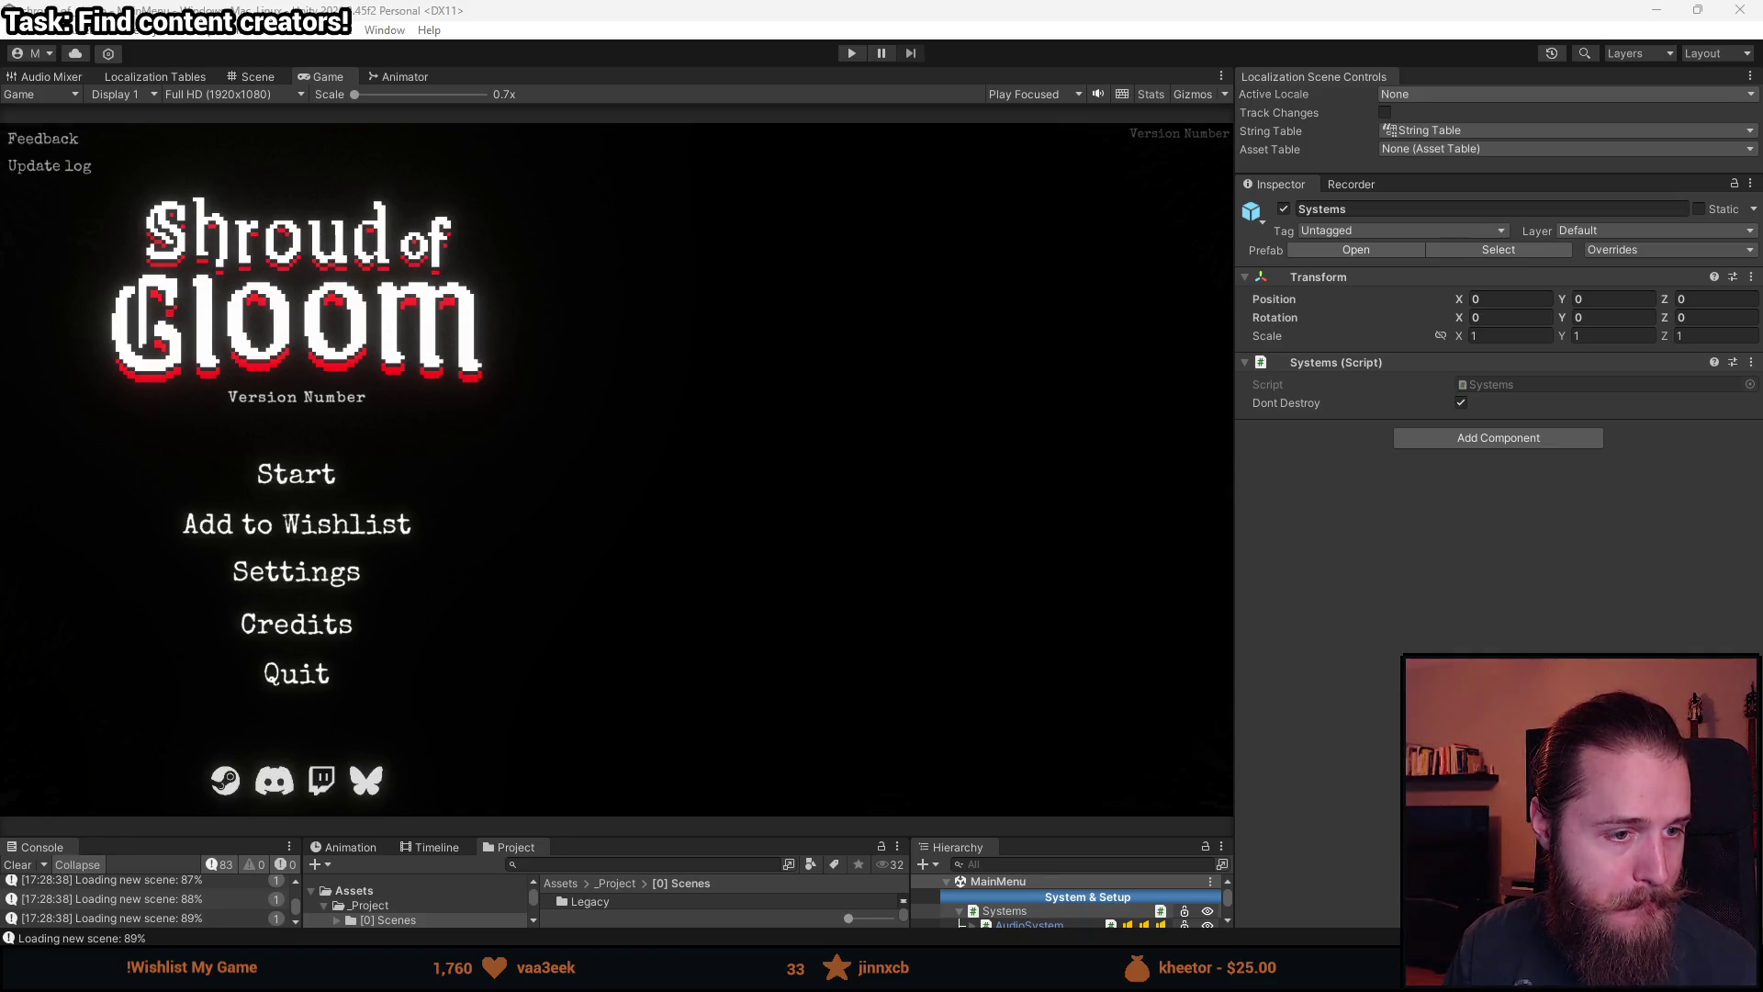
{"action": "key", "text": "alt+Tab"}
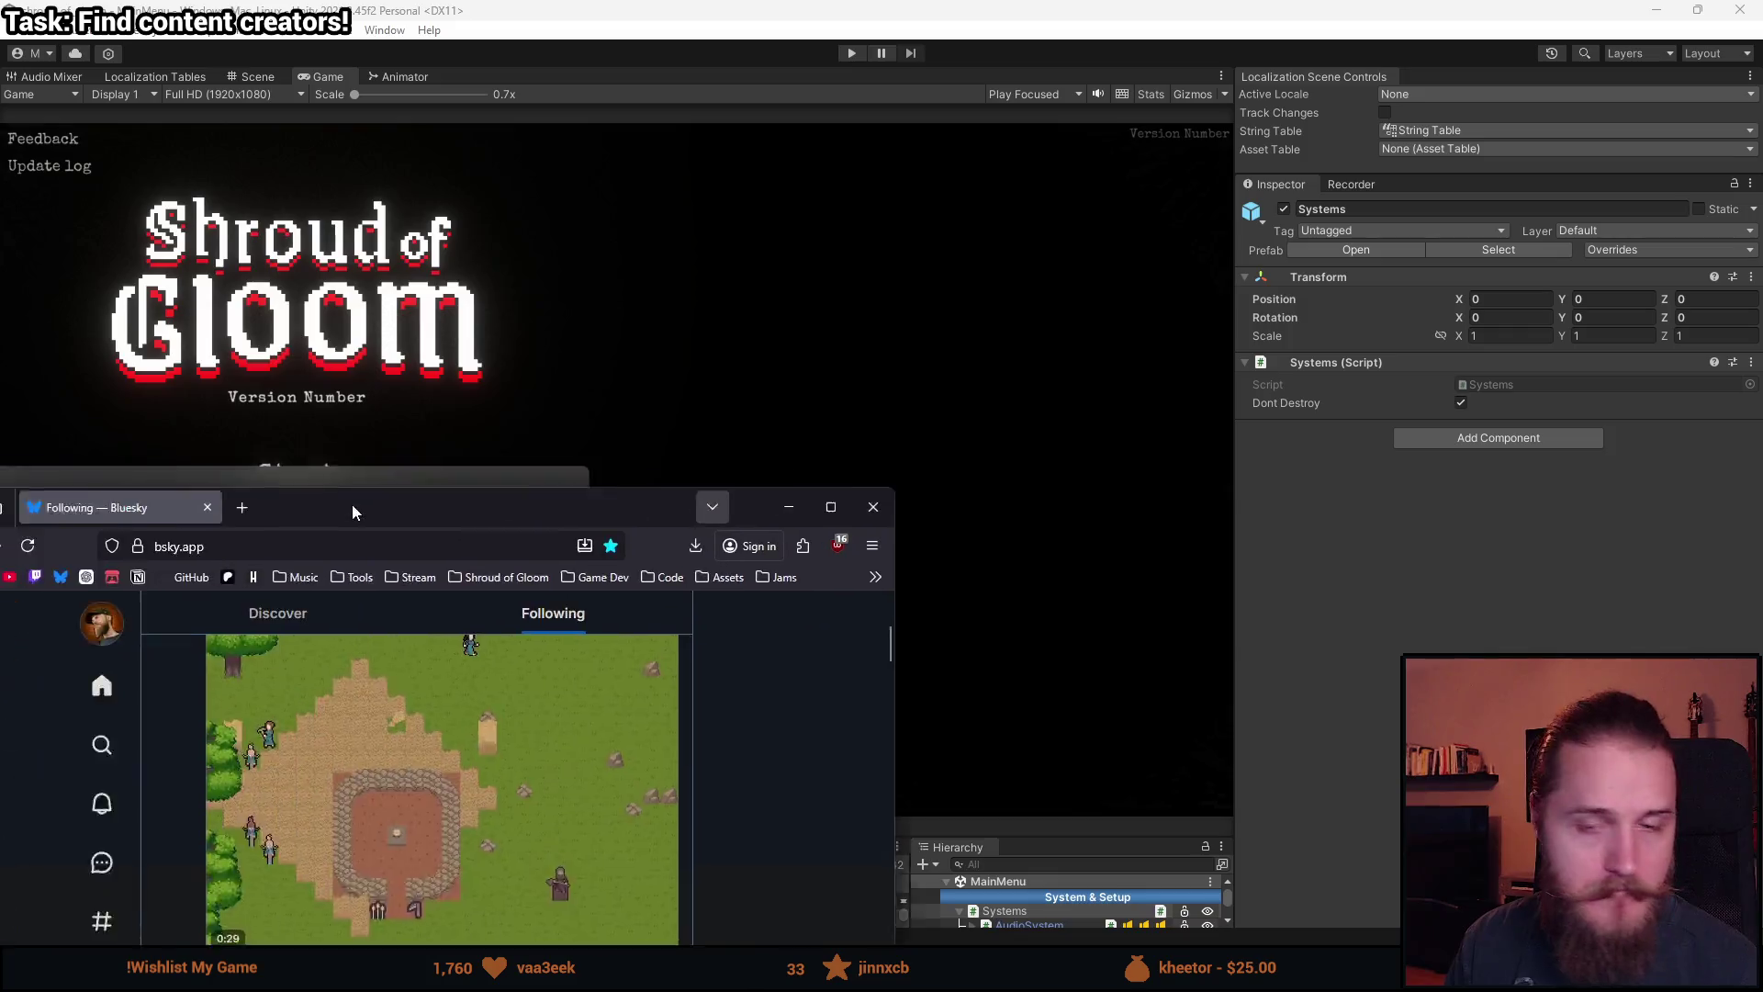
Like the quoted snowy video post and the shop-upgrades preview in the Following feed.
{"action": "scroll", "coordinate": [292, 717], "scroll_direction": "up", "scroll_amount": 3}
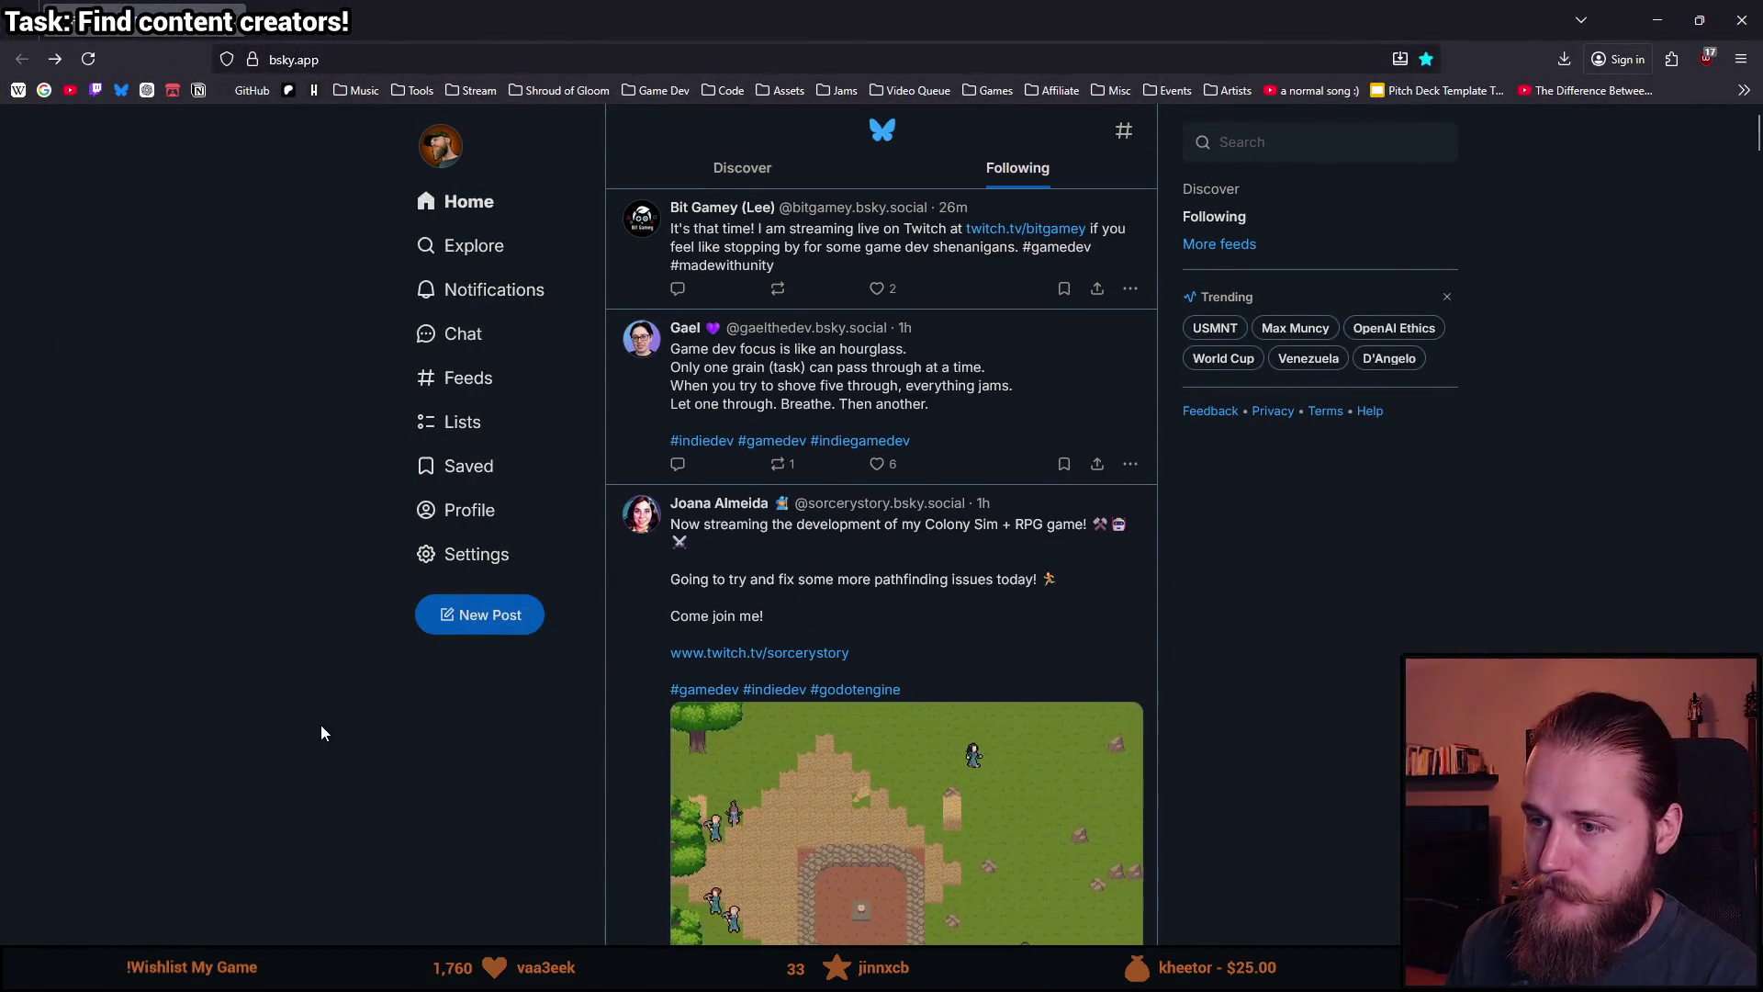
{"action": "scroll", "coordinate": [294, 698], "scroll_direction": "down", "scroll_amount": 6}
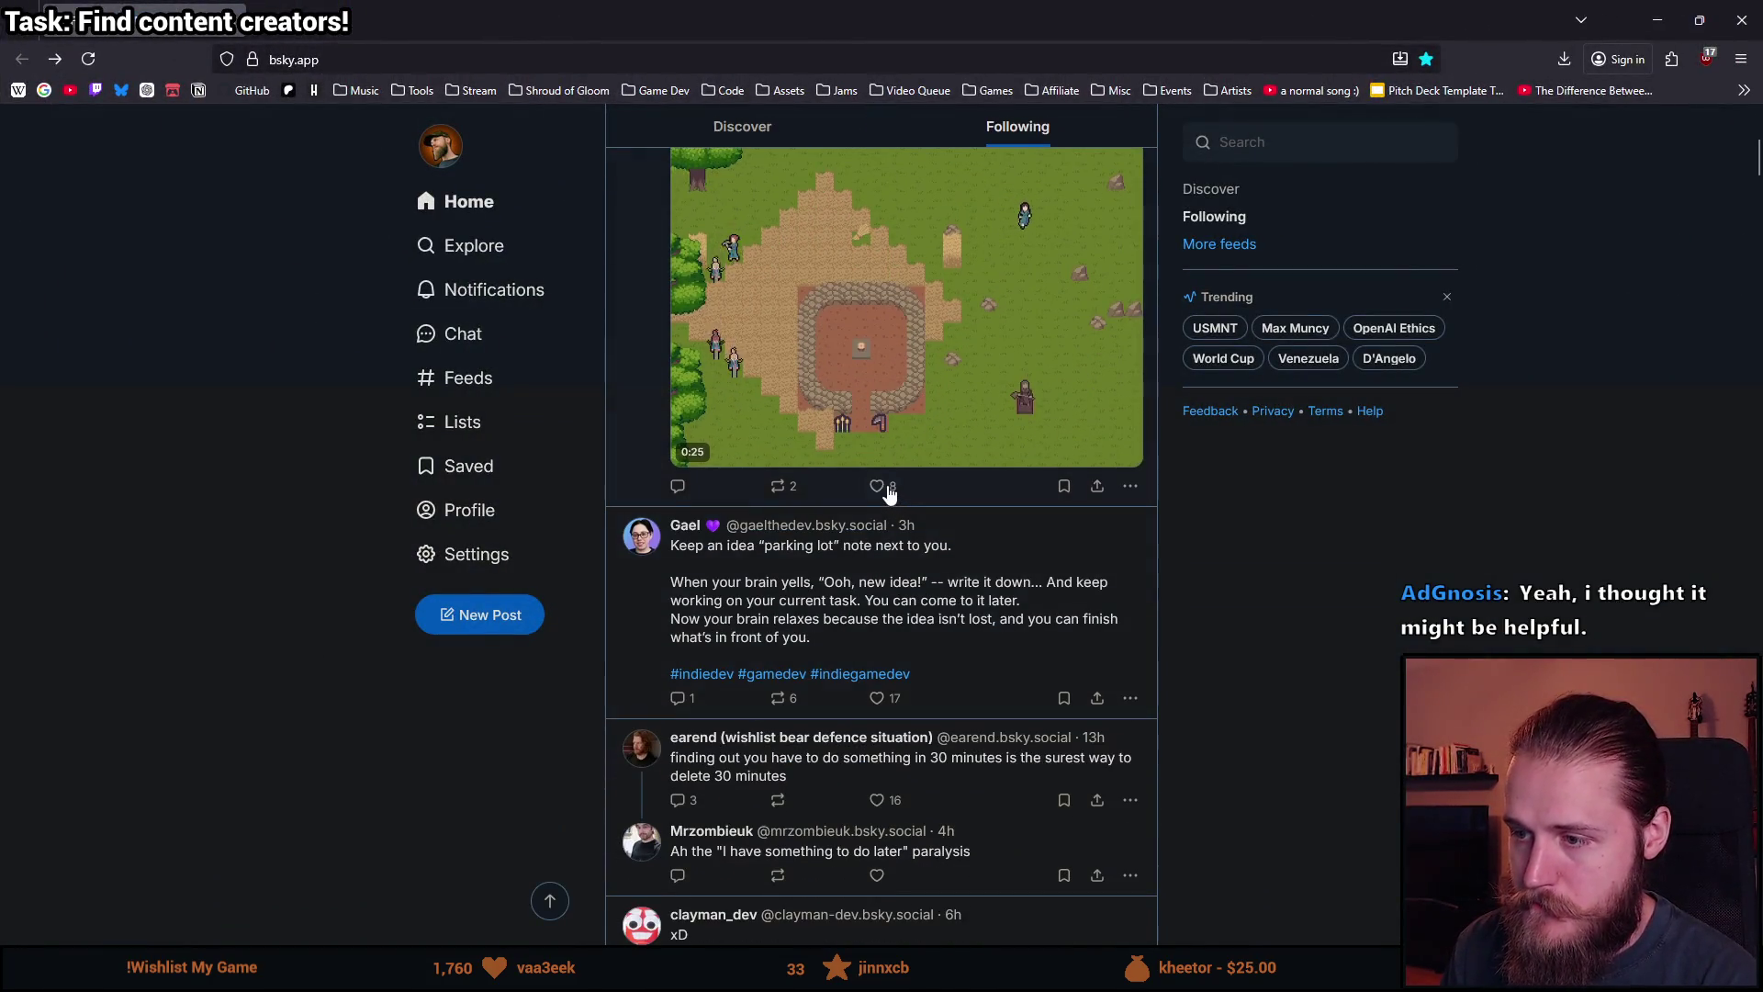
{"action": "scroll", "coordinate": [577, 690], "scroll_direction": "down", "scroll_amount": 5}
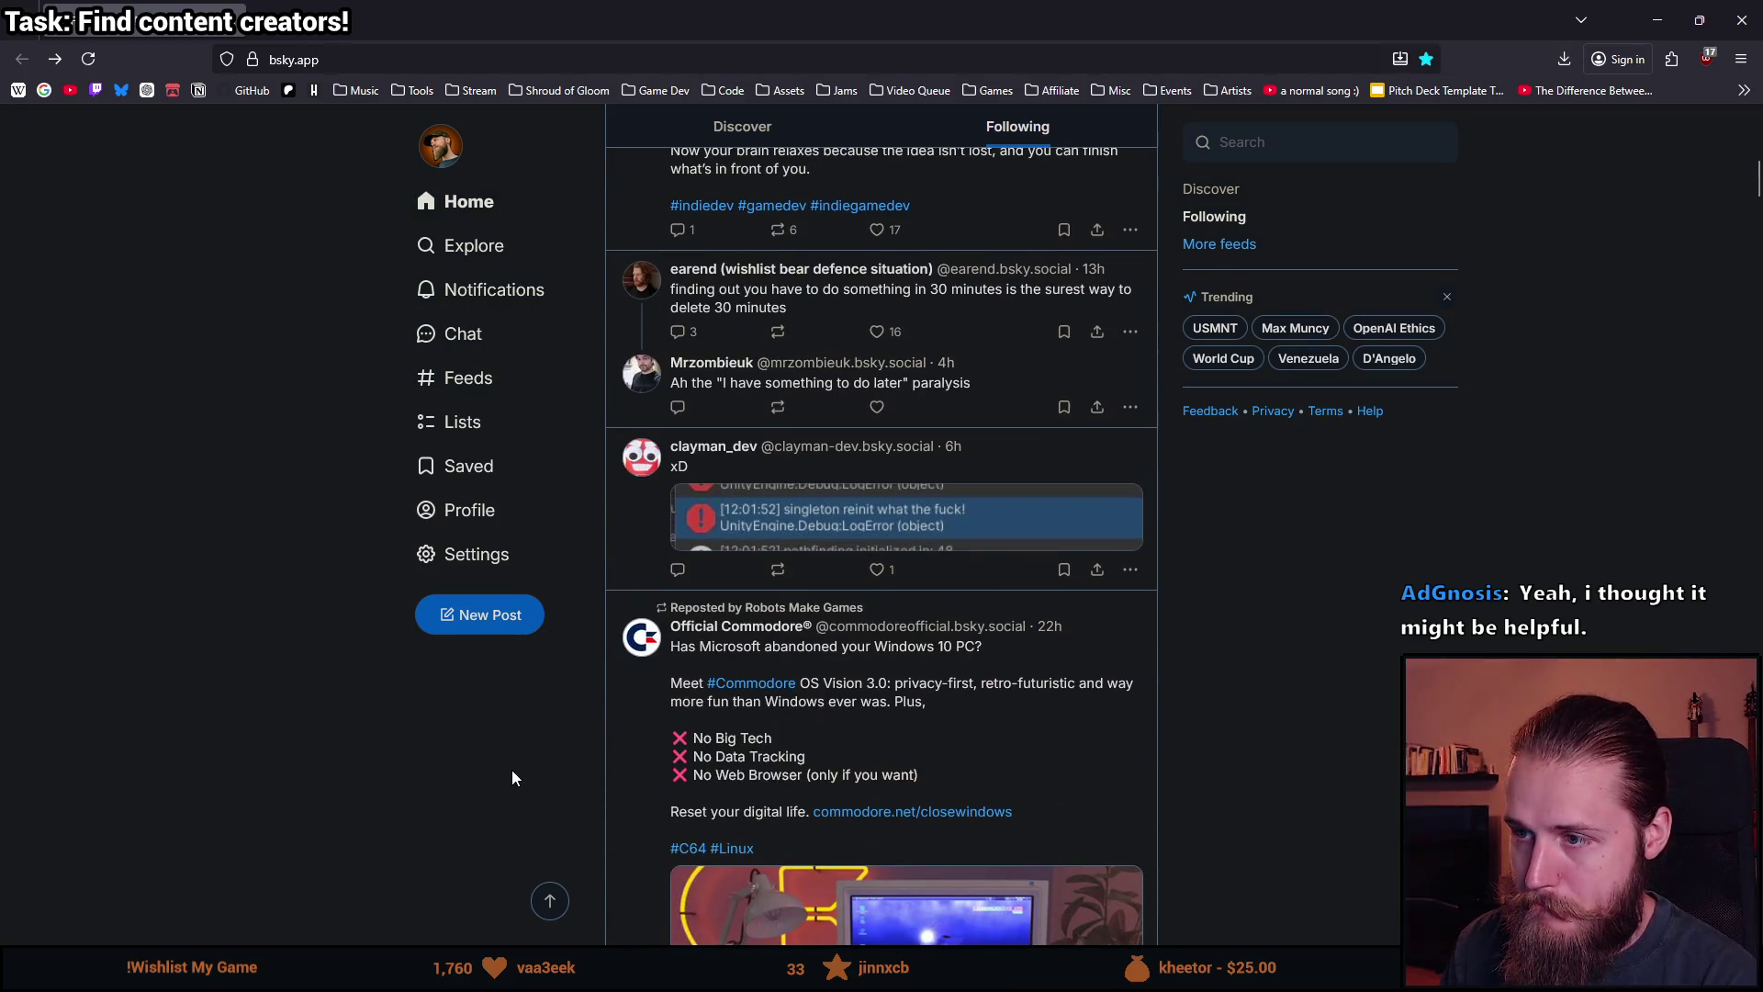
{"action": "scroll", "coordinate": [512, 777], "scroll_direction": "down", "scroll_amount": 1}
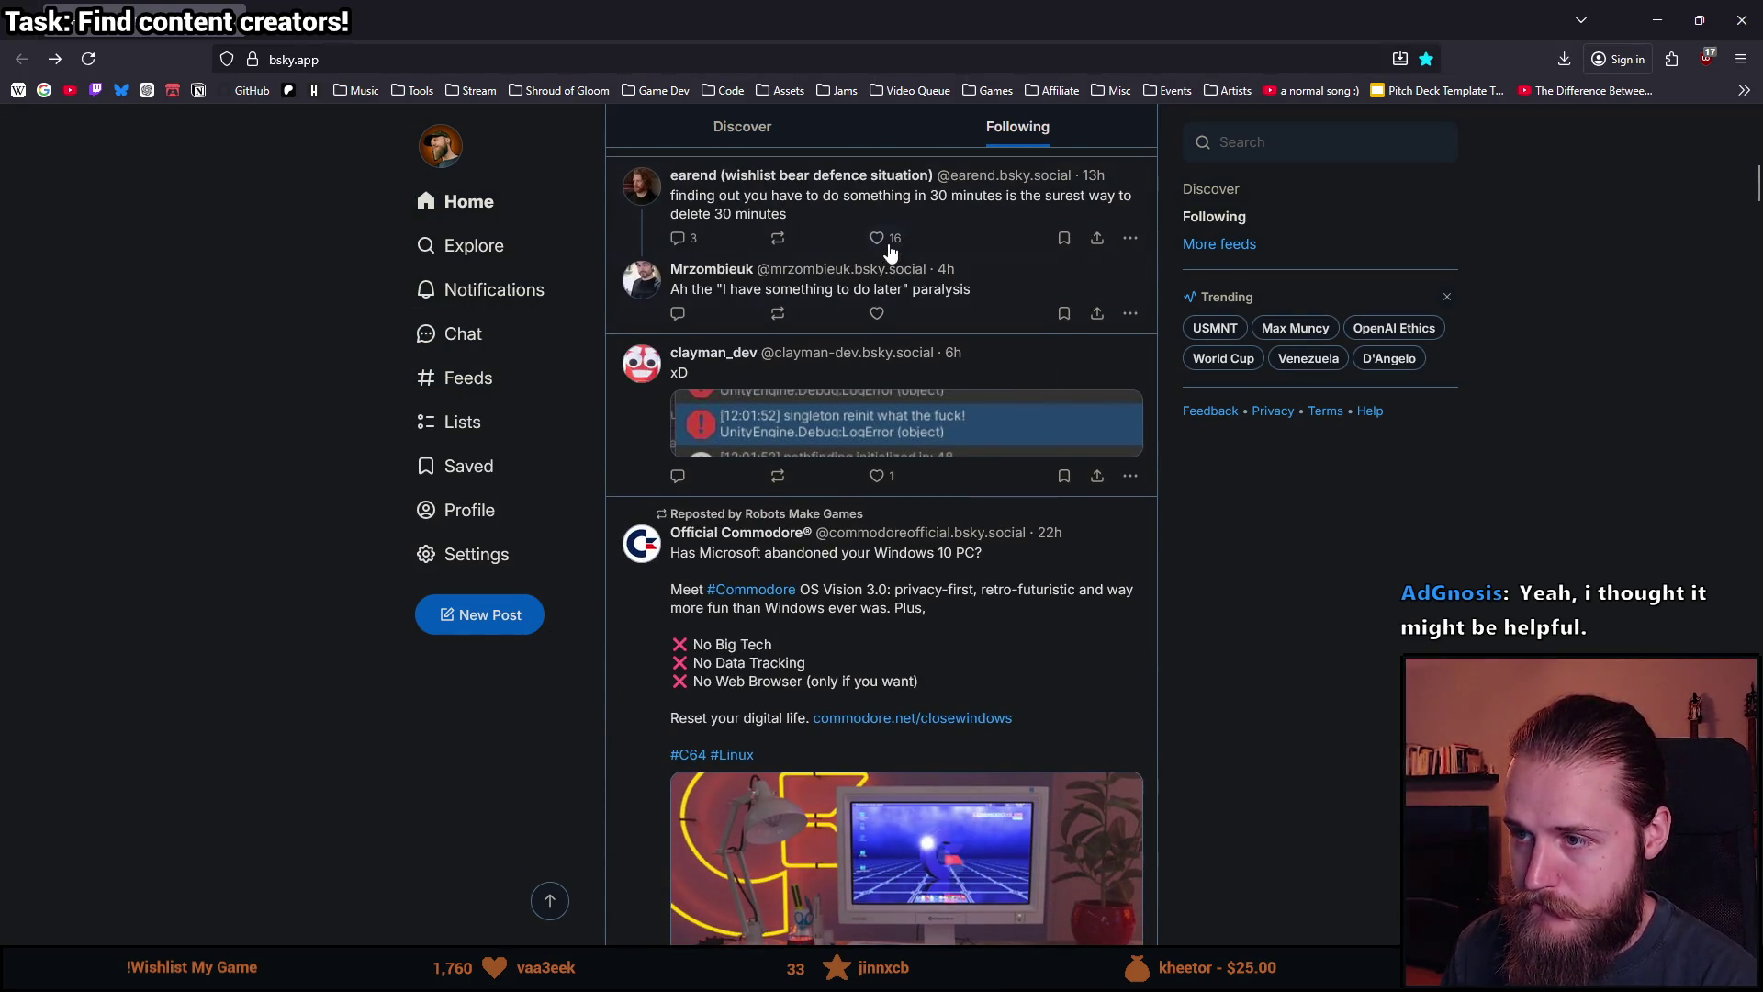
{"action": "scroll", "coordinate": [882, 248], "scroll_direction": "down", "scroll_amount": 1}
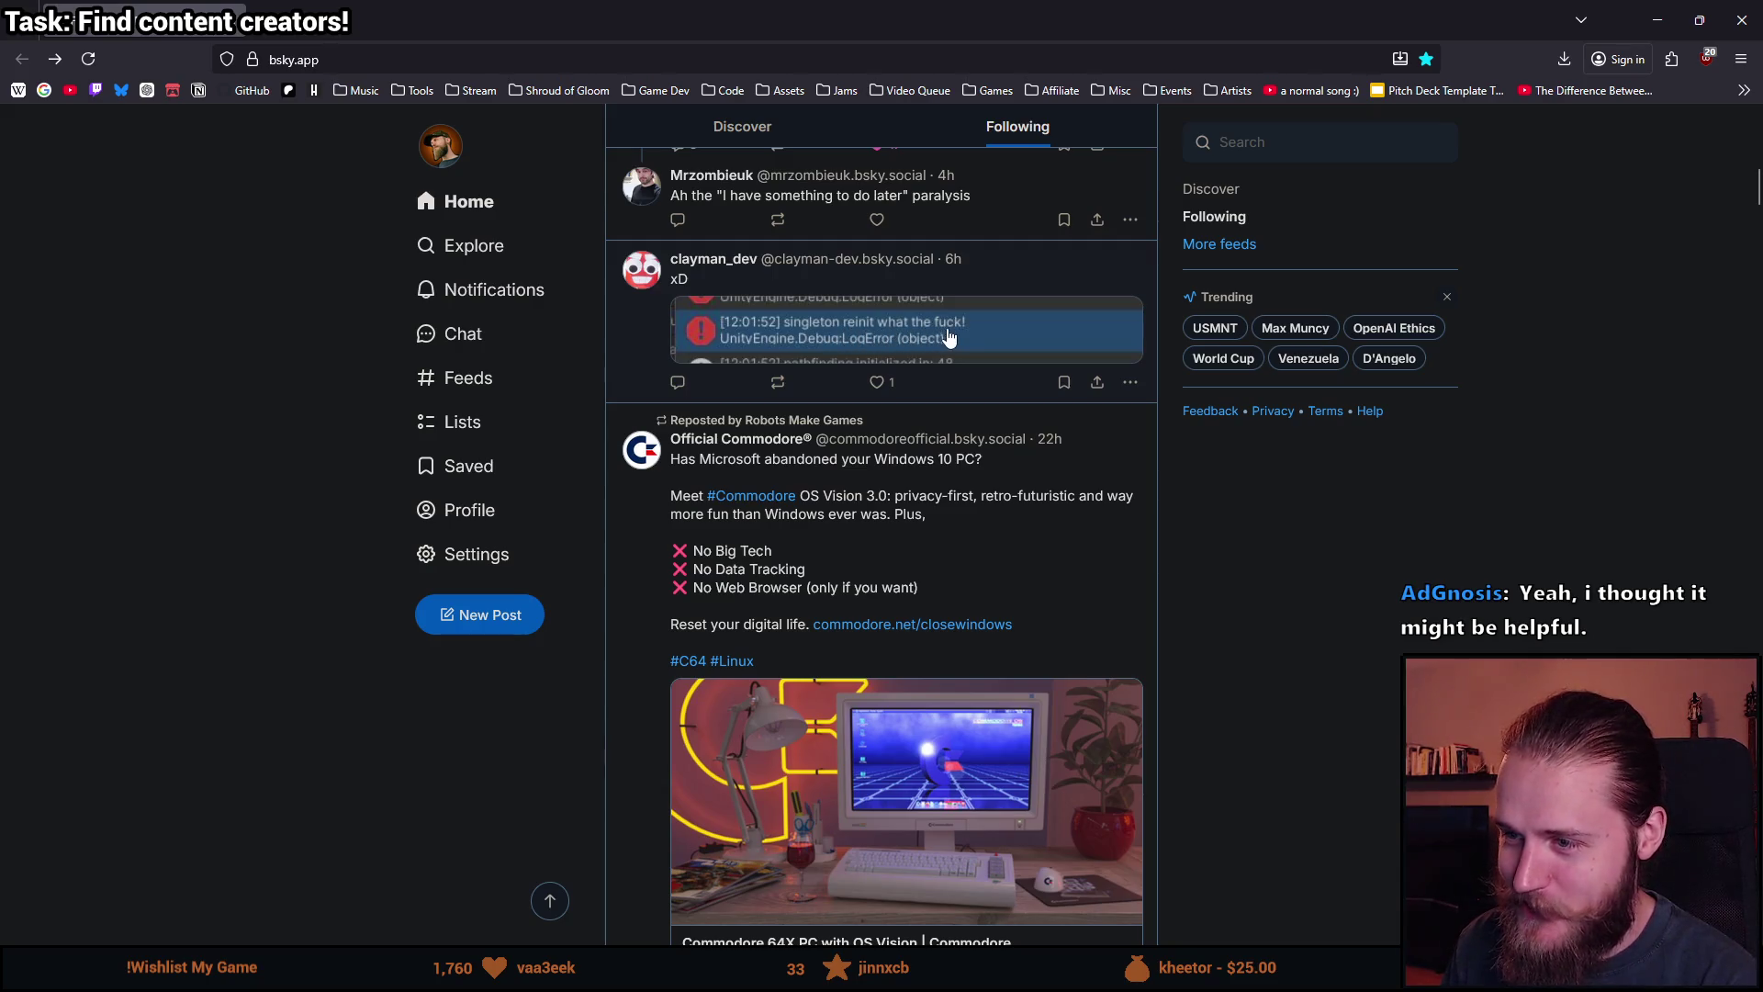
{"action": "scroll", "coordinate": [882, 393], "scroll_direction": "down", "scroll_amount": 10}
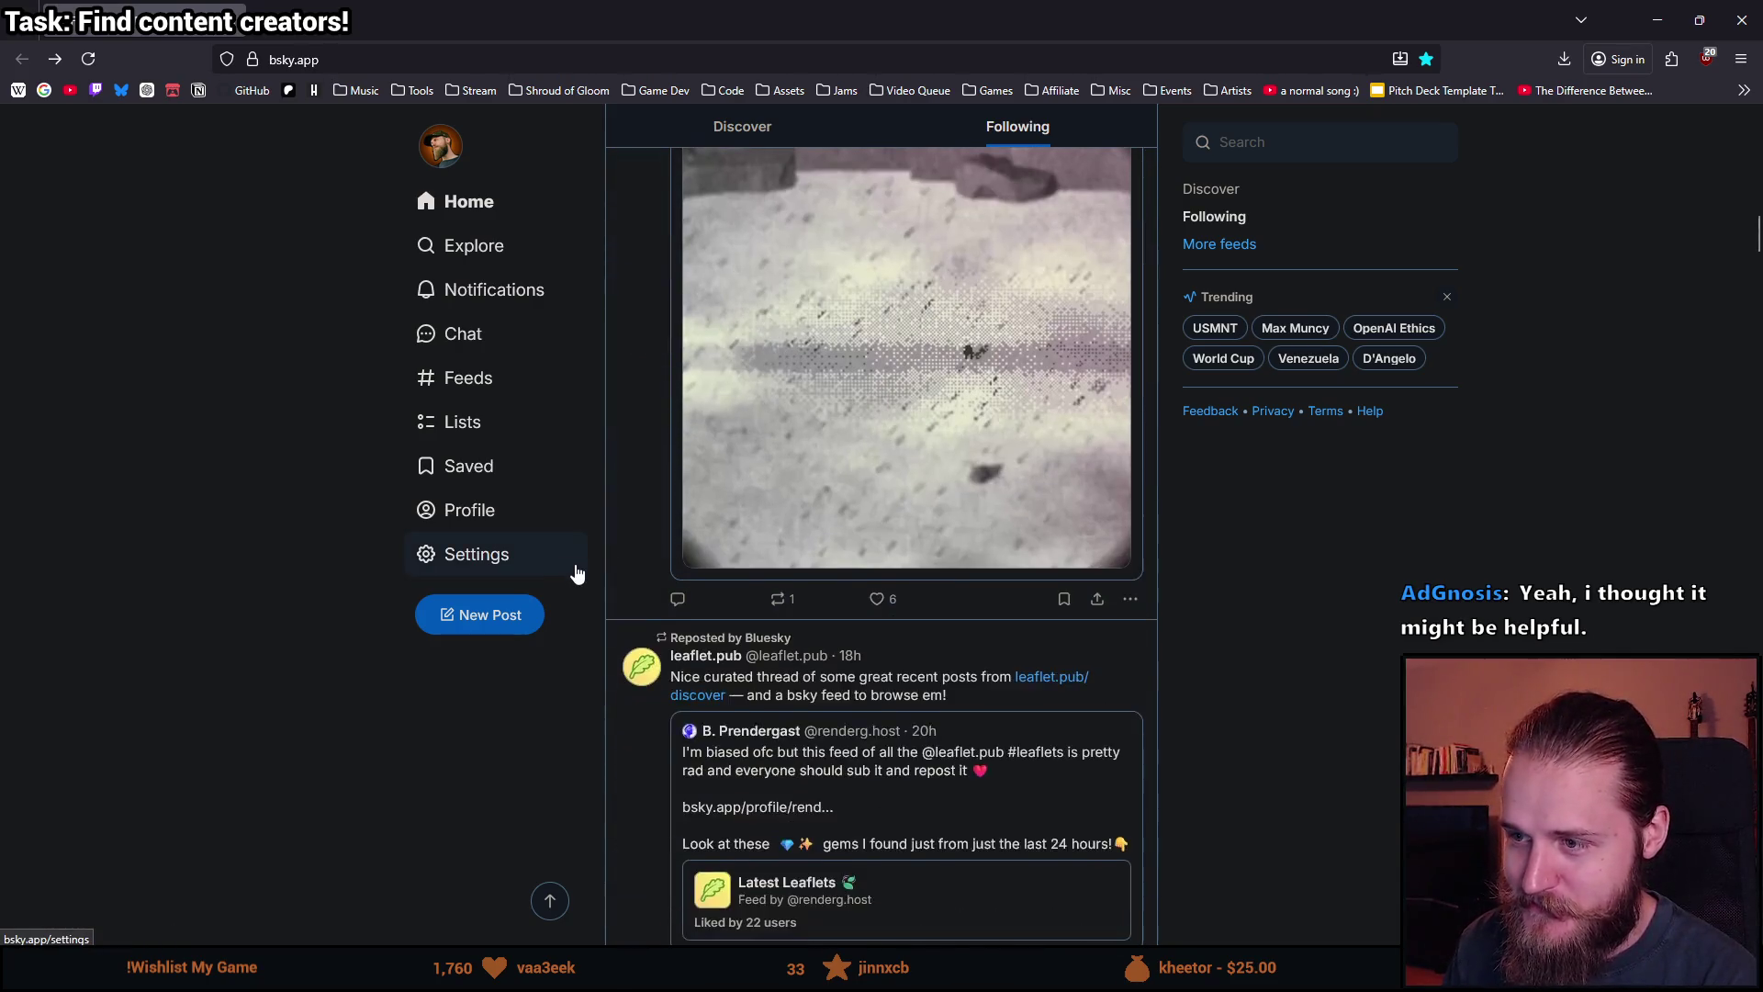
{"action": "scroll", "coordinate": [598, 586], "scroll_direction": "up", "scroll_amount": 1}
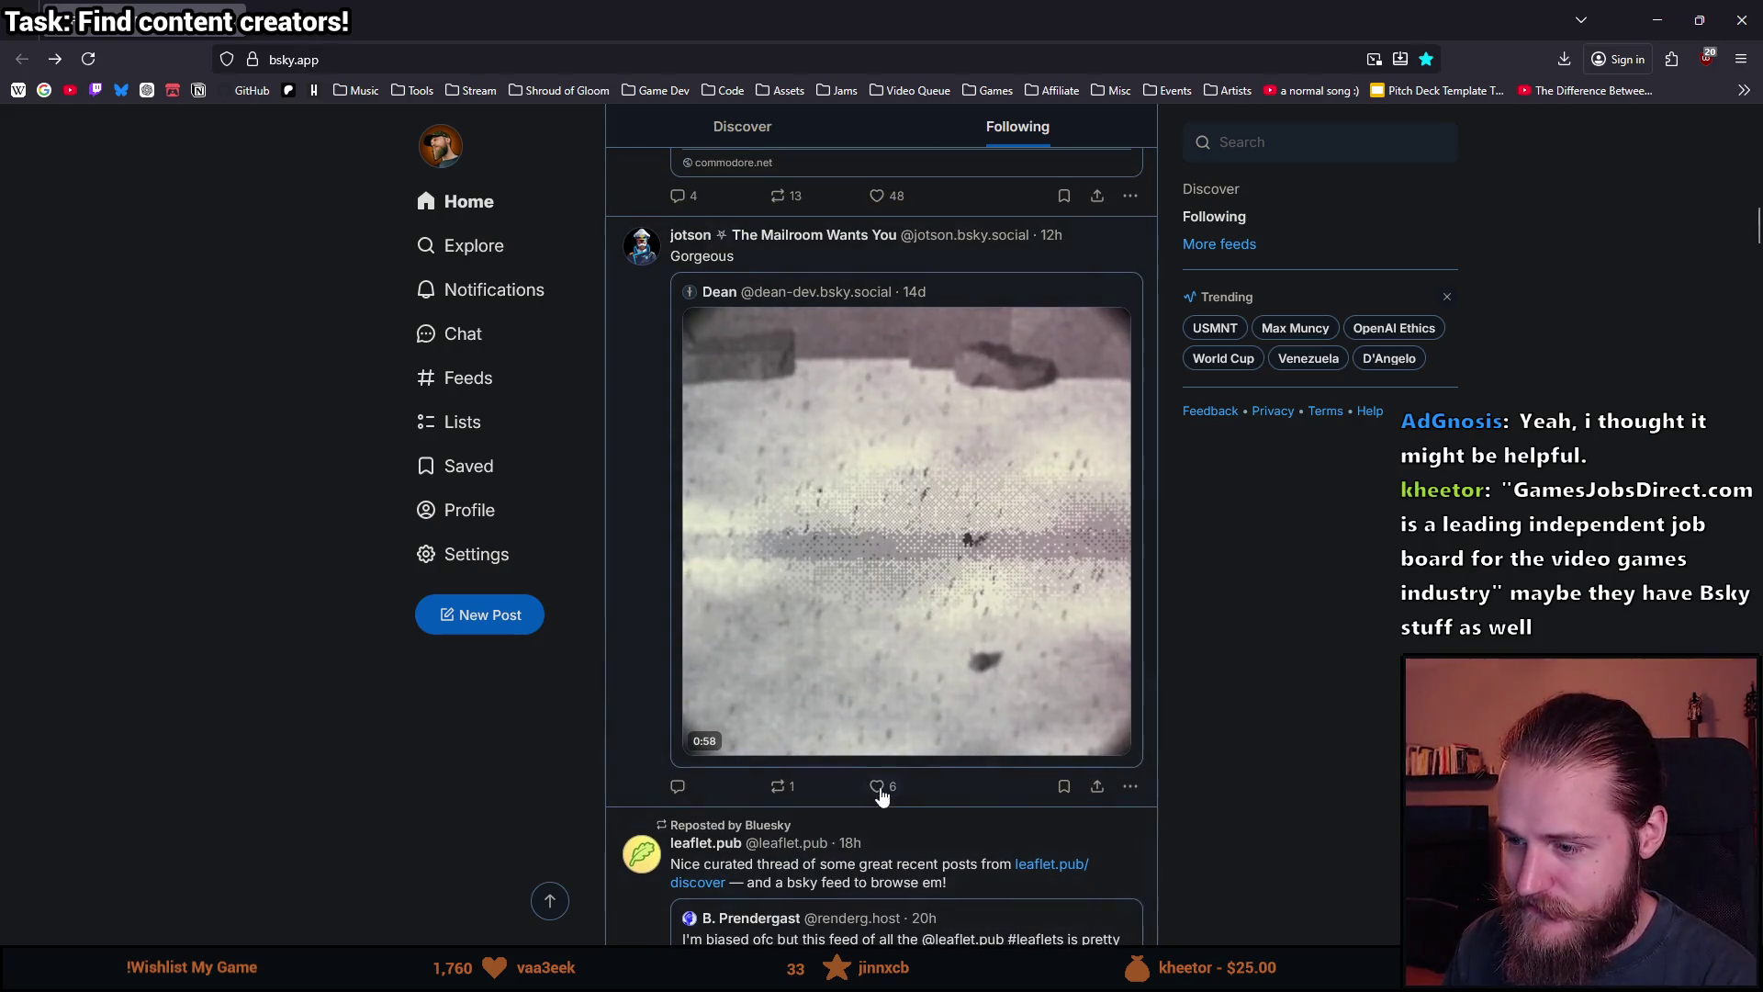
{"action": "left_click", "coordinate": [877, 786]}
{"action": "scroll", "coordinate": [523, 719], "scroll_direction": "down", "scroll_amount": 5}
{"action": "scroll", "coordinate": [524, 718], "scroll_direction": "down", "scroll_amount": 6}
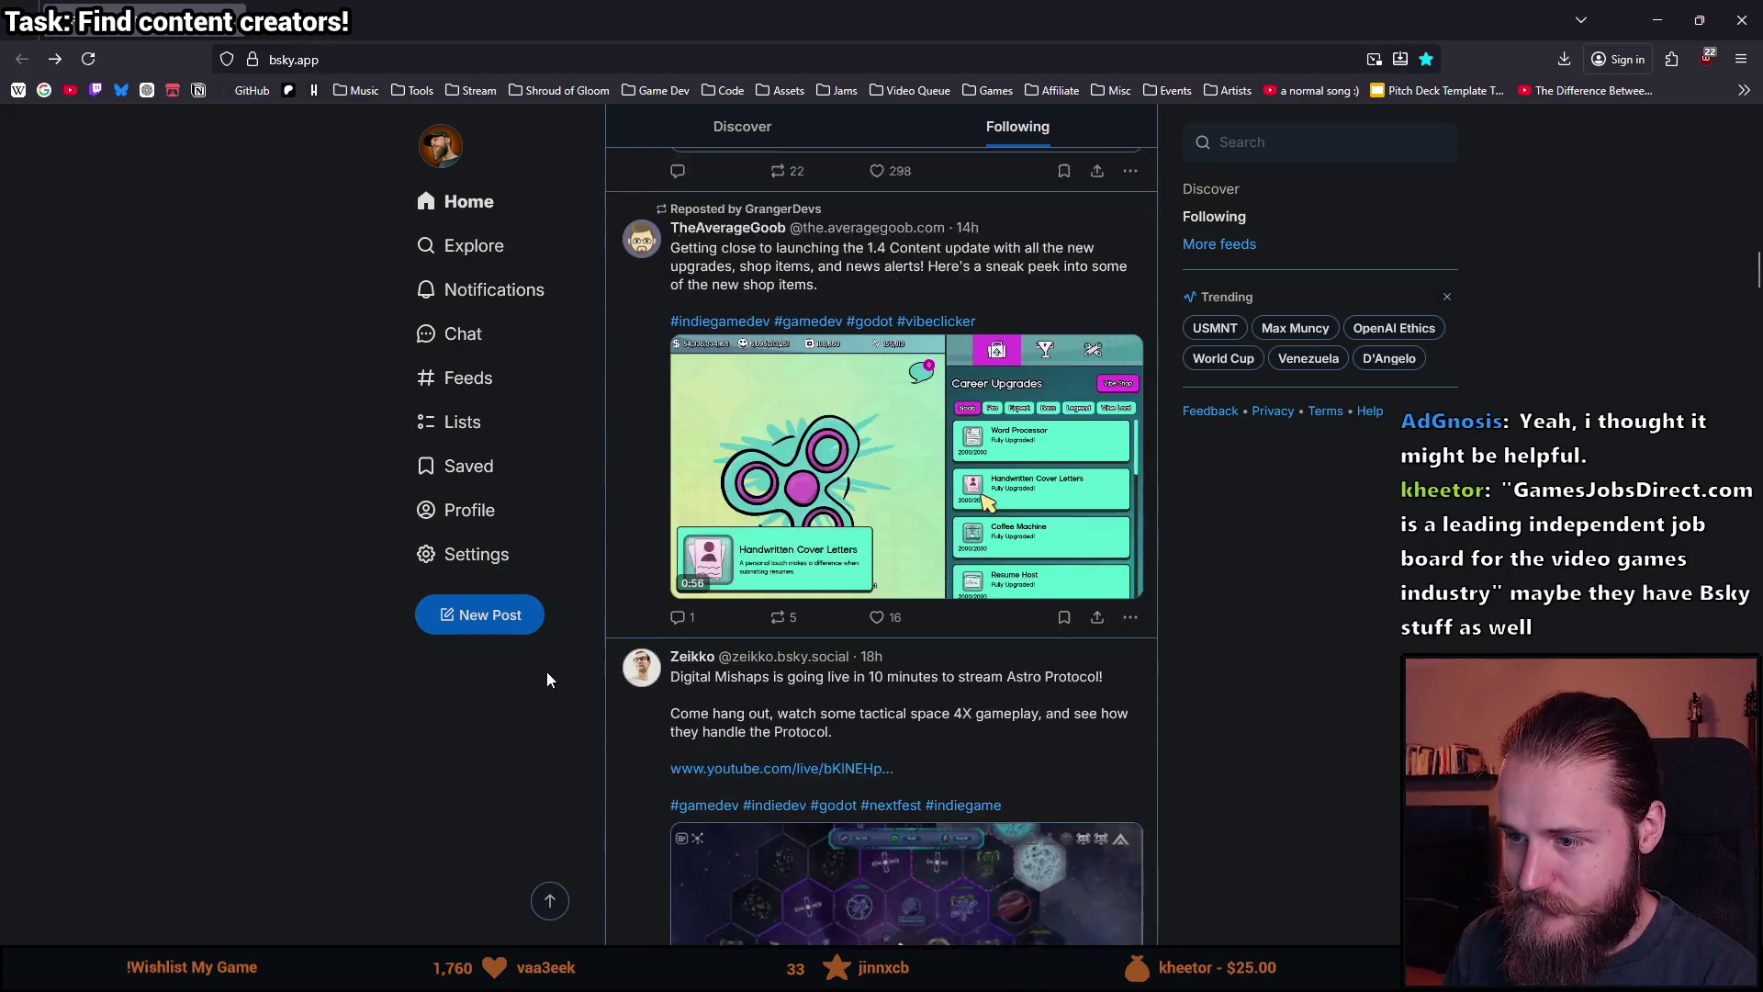
{"action": "left_click", "coordinate": [877, 574]}
Like the Astro Protocol stream post and the dithering screenshot post.
{"action": "scroll", "coordinate": [877, 588], "scroll_direction": "down", "scroll_amount": 3}
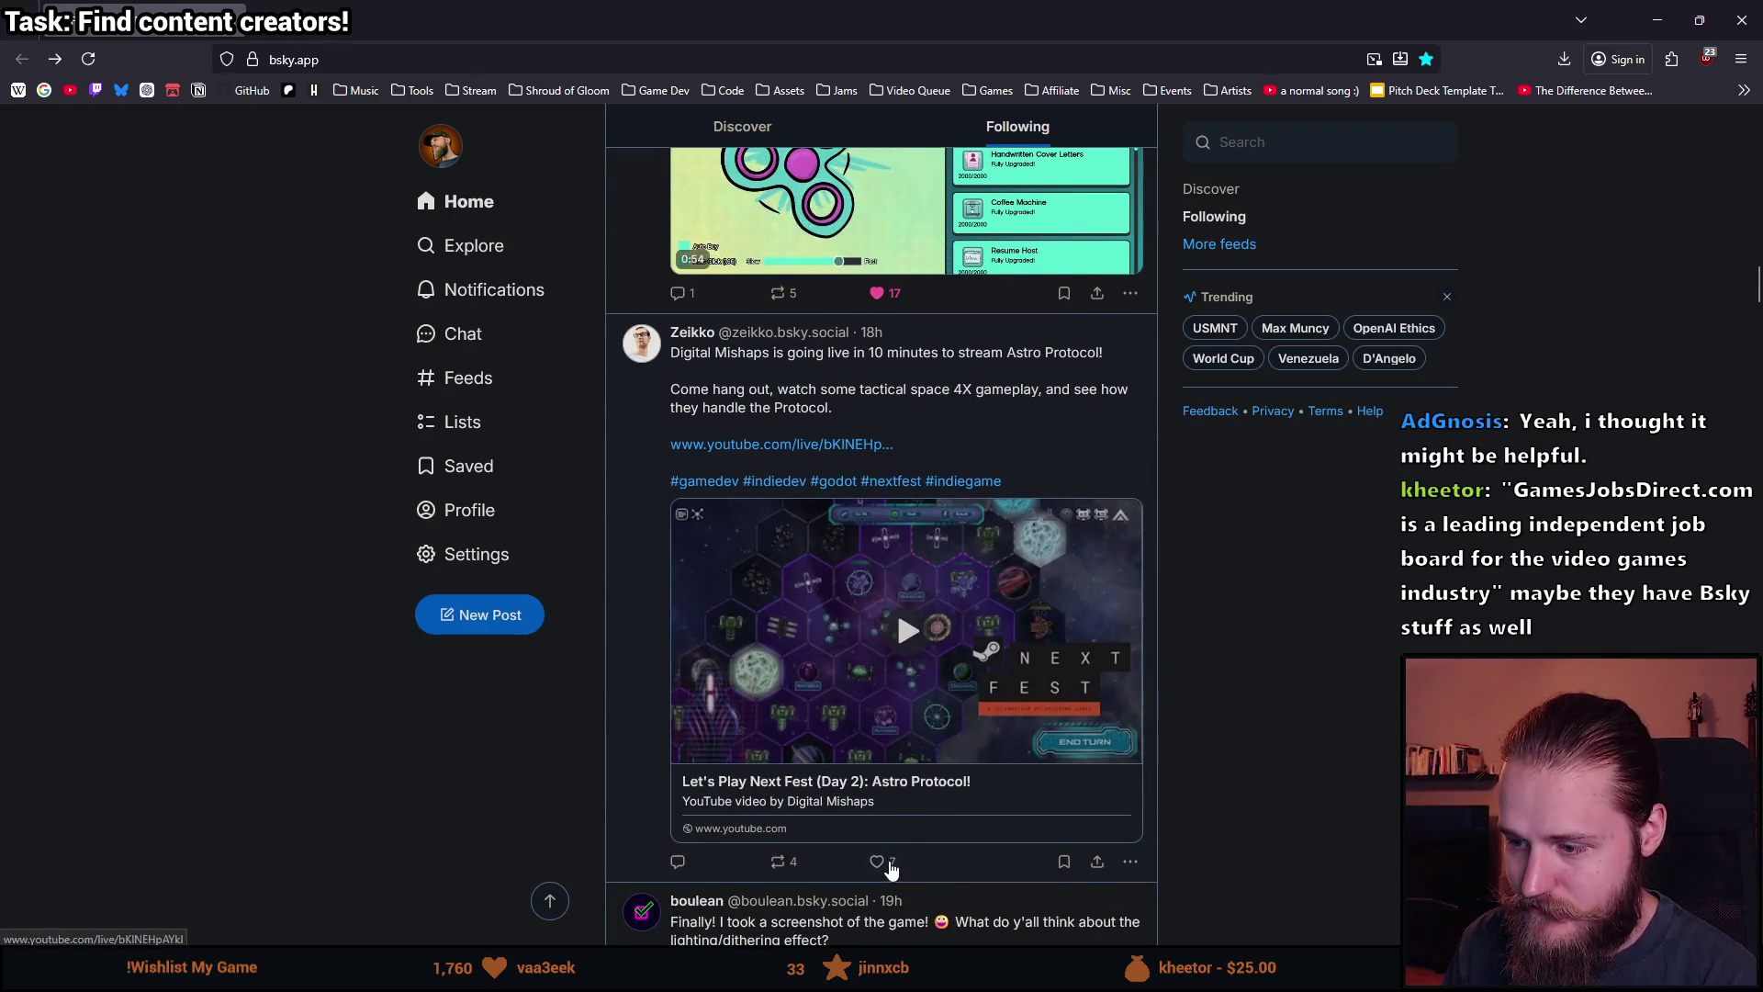
{"action": "left_click", "coordinate": [877, 972]}
{"action": "scroll", "coordinate": [744, 796], "scroll_direction": "down", "scroll_amount": 3}
{"action": "scroll", "coordinate": [744, 795], "scroll_direction": "down", "scroll_amount": 1}
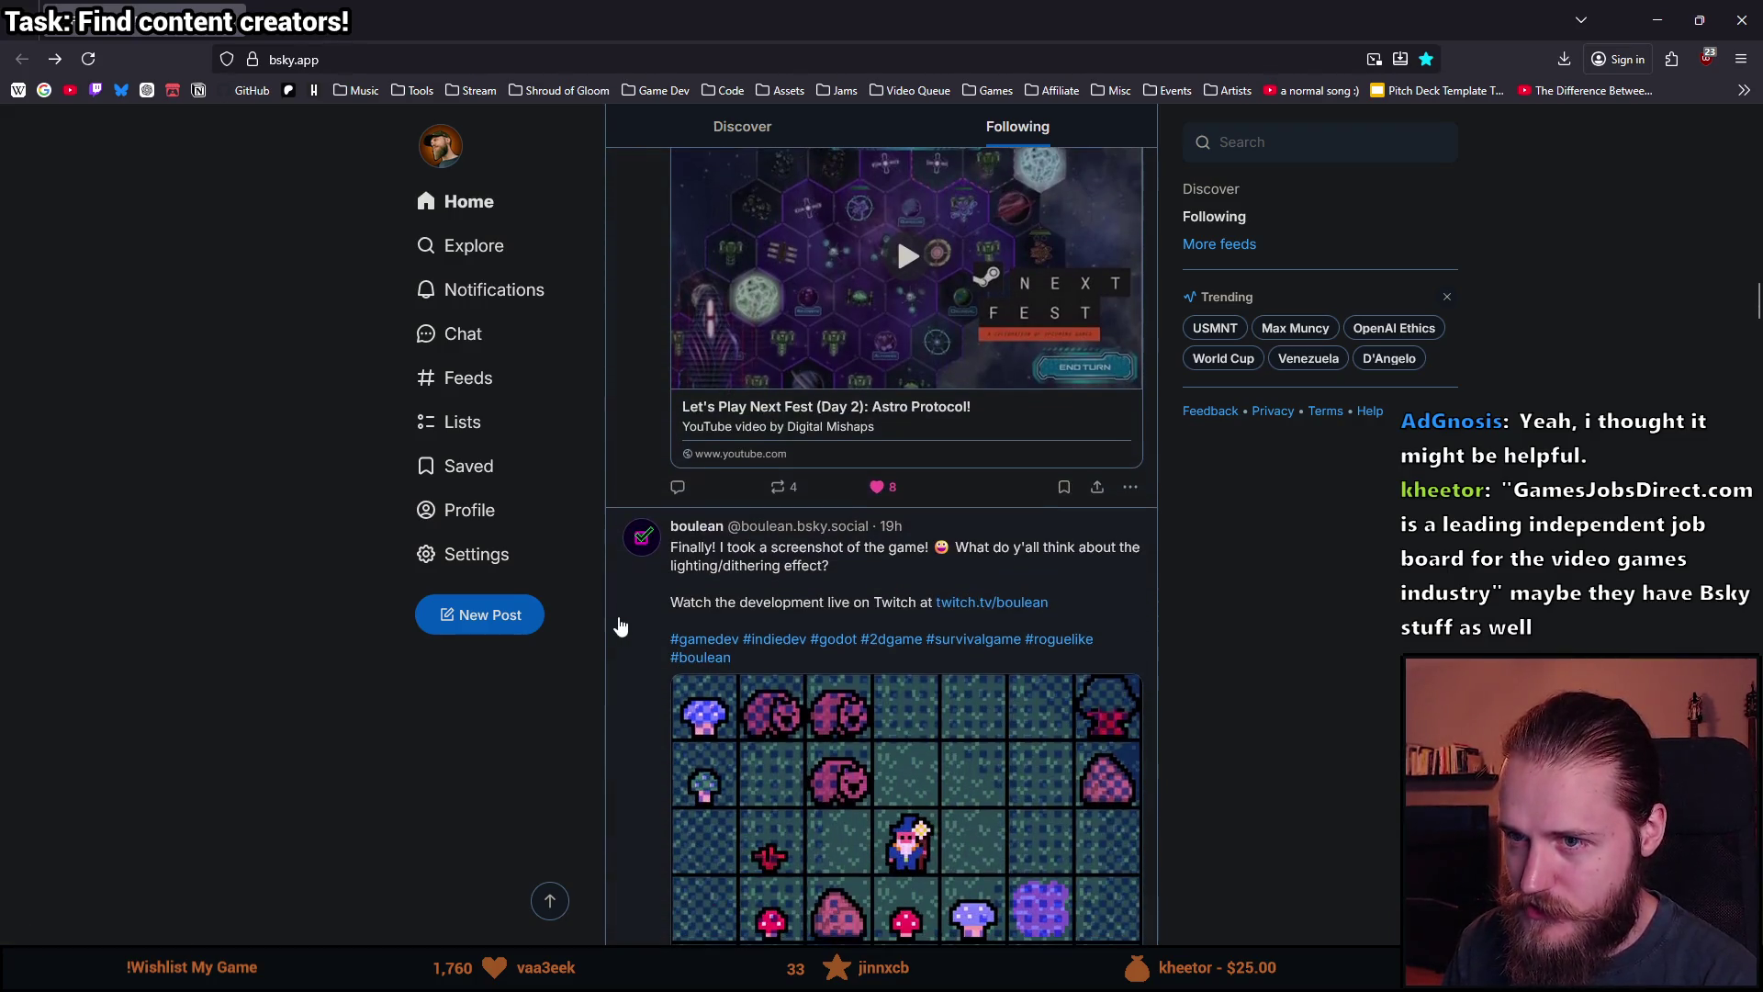
{"action": "scroll", "coordinate": [618, 623], "scroll_direction": "up", "scroll_amount": 2}
{"action": "scroll", "coordinate": [618, 623], "scroll_direction": "down", "scroll_amount": 6}
{"action": "scroll", "coordinate": [632, 647], "scroll_direction": "up", "scroll_amount": 2}
{"action": "scroll", "coordinate": [633, 652], "scroll_direction": "down", "scroll_amount": 1}
{"action": "left_click", "coordinate": [892, 750]}
{"action": "scroll", "coordinate": [895, 748], "scroll_direction": "down", "scroll_amount": 6}
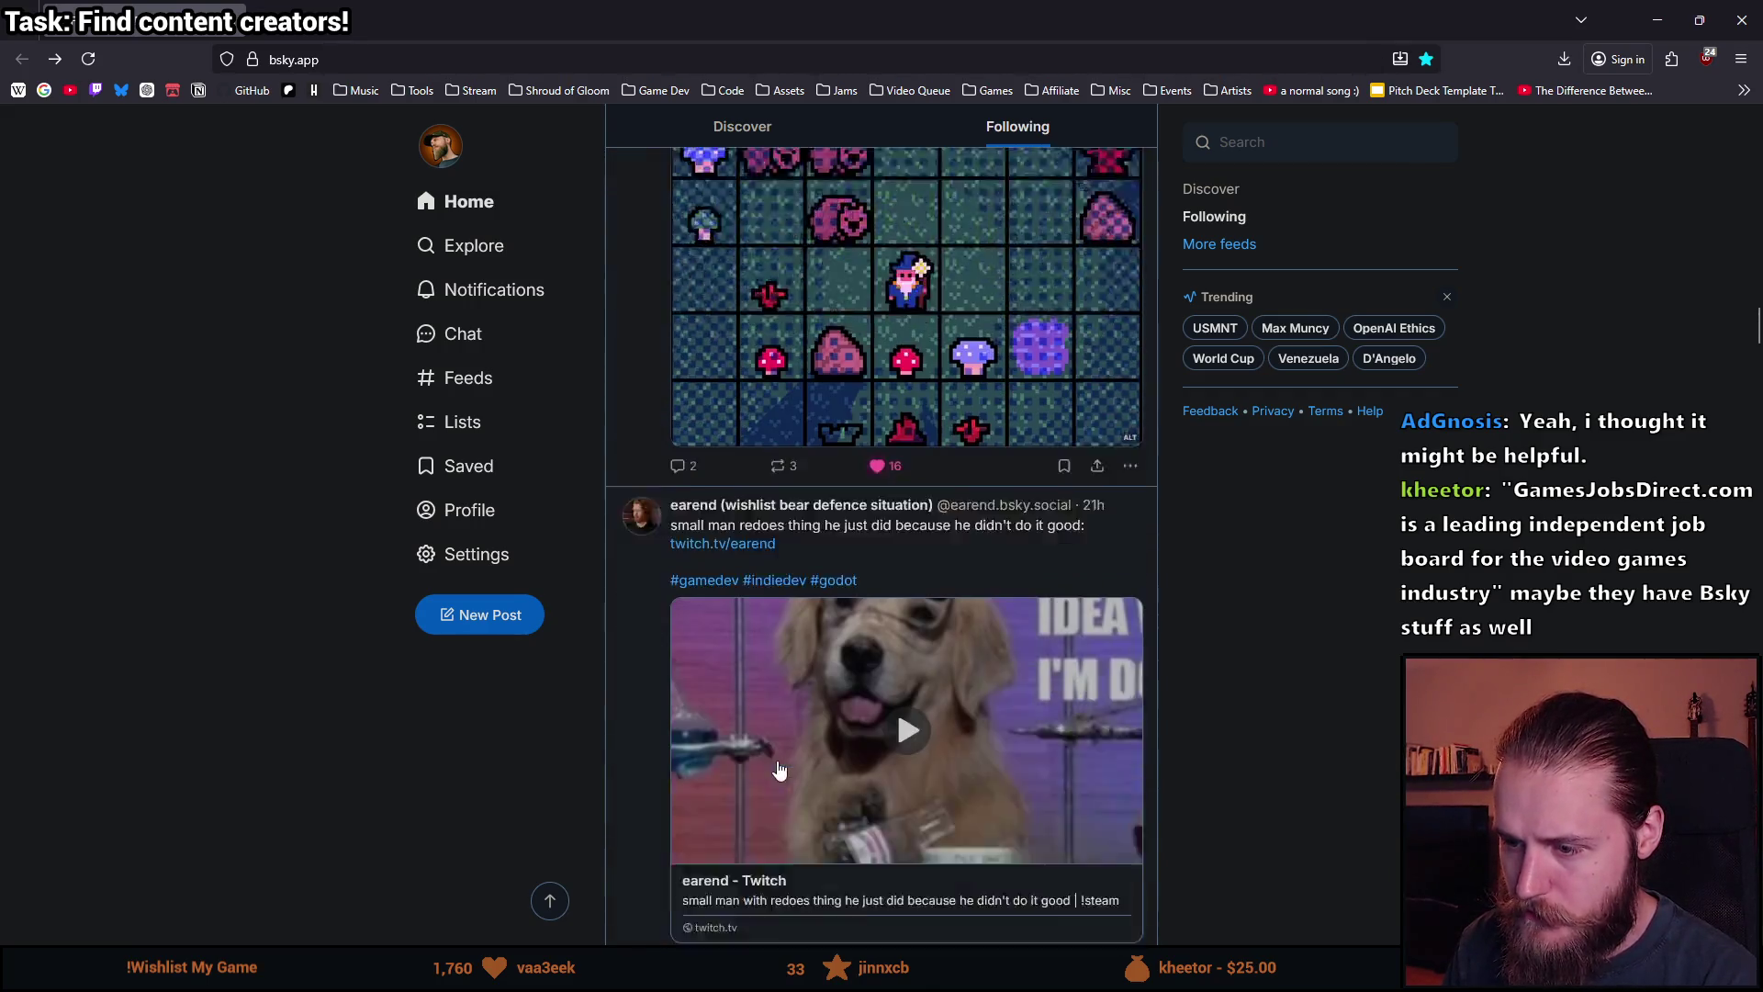
{"action": "scroll", "coordinate": [837, 716], "scroll_direction": "up", "scroll_amount": 20}
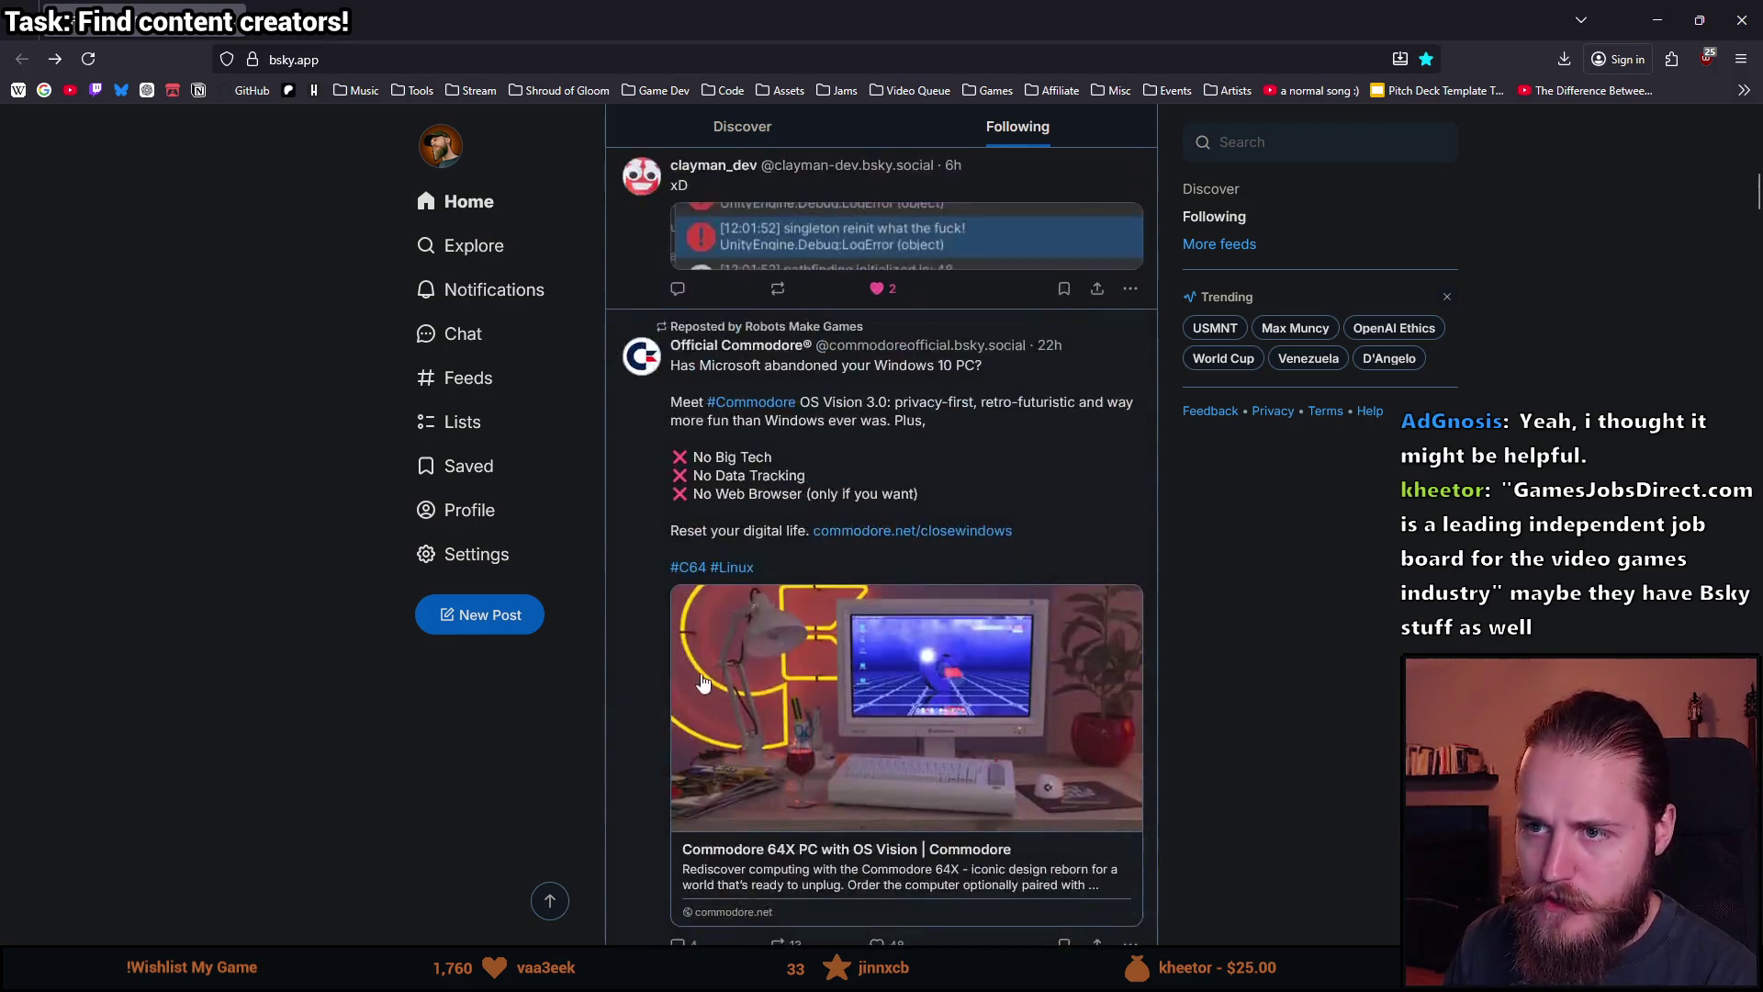
Open an empty new post and cancel it, then click two items in the left column.
{"action": "left_click", "coordinate": [522, 621]}
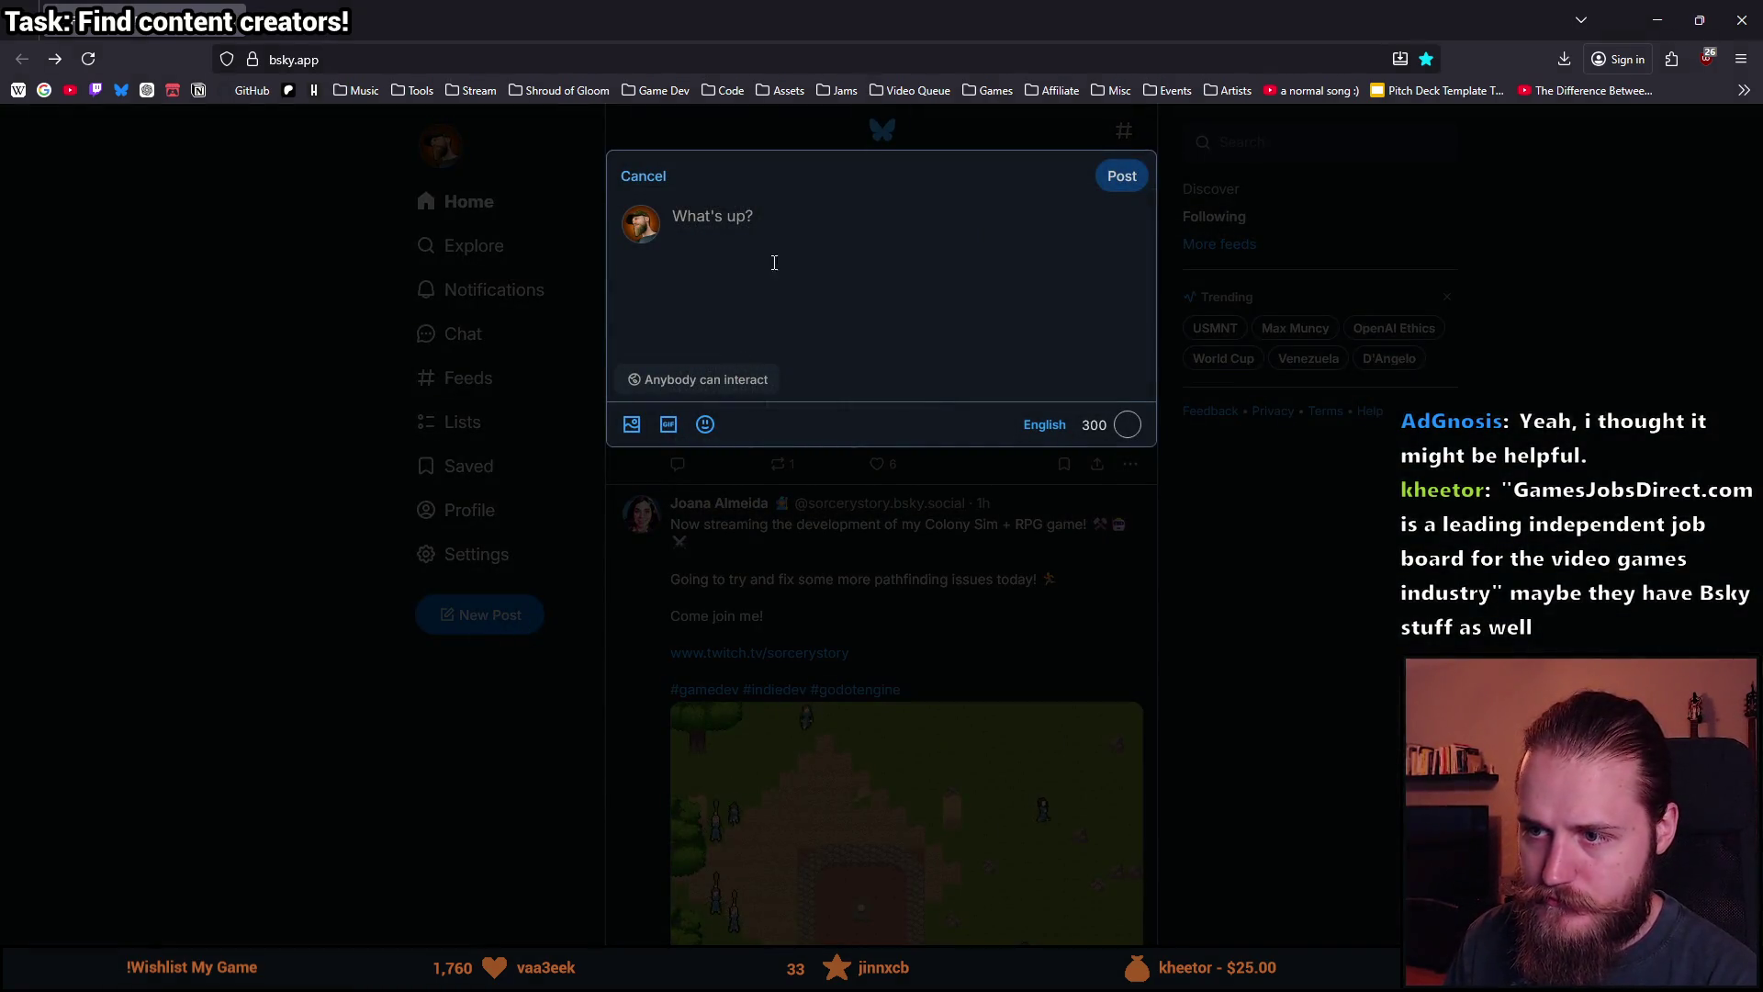
{"action": "left_click", "coordinate": [644, 177]}
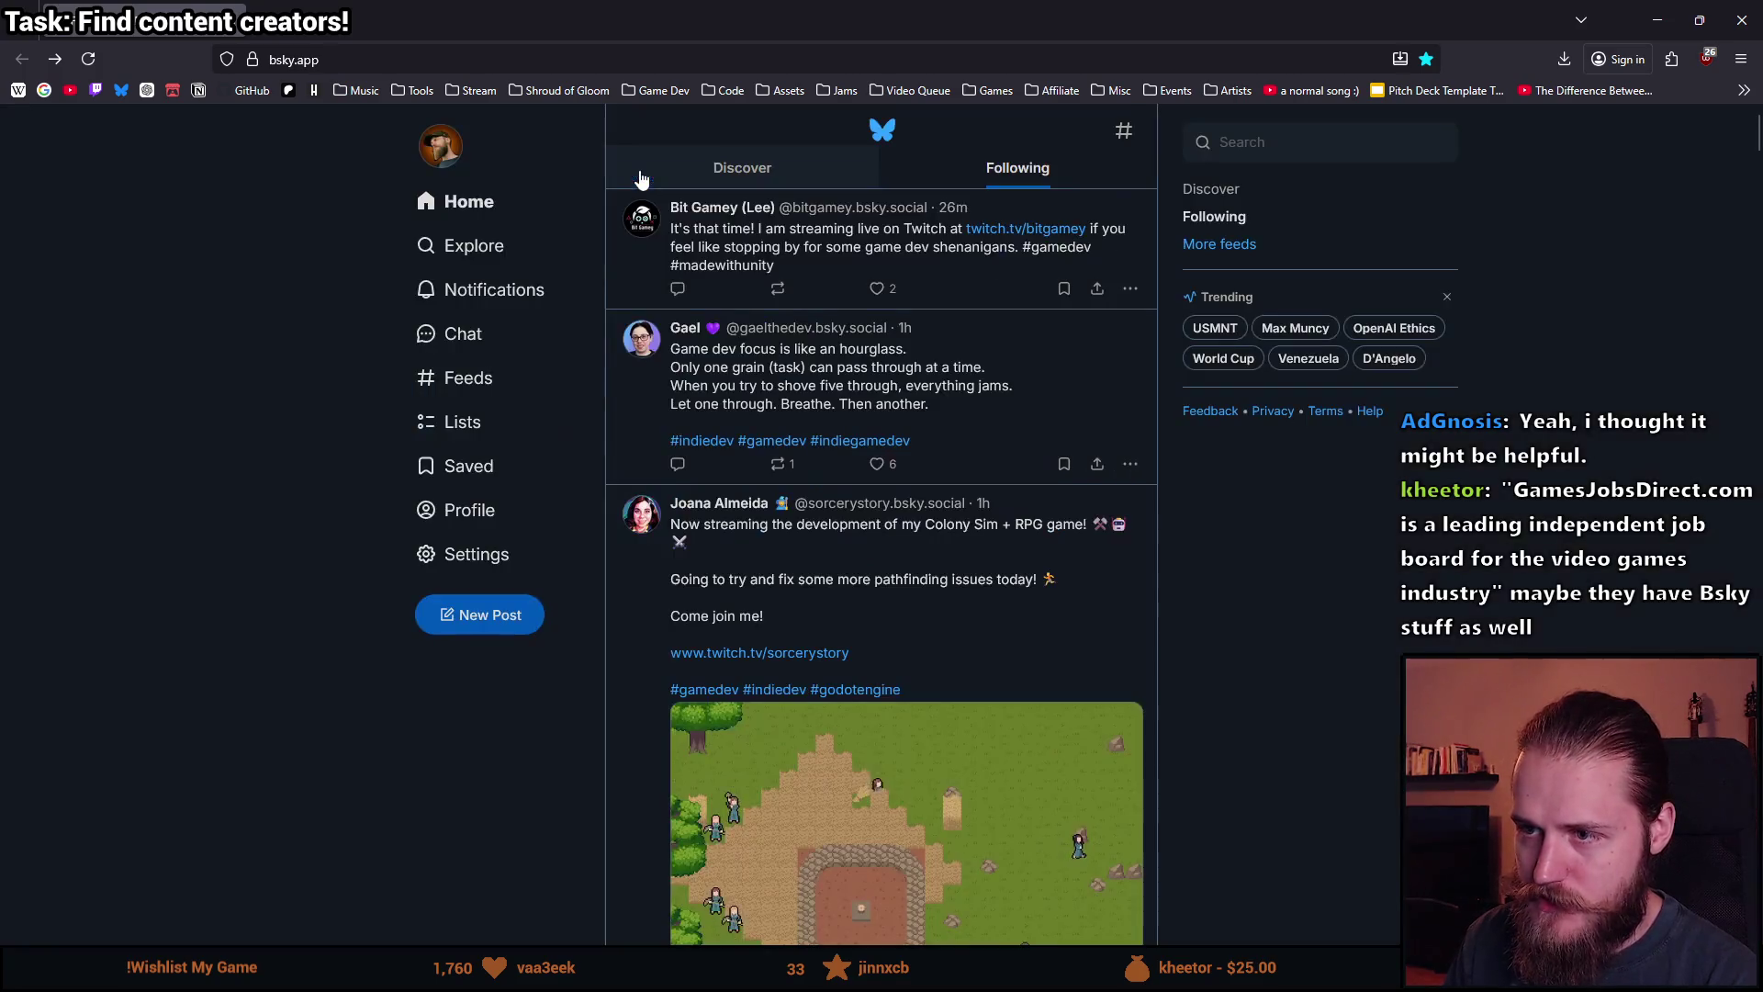
{"action": "middle_click", "coordinate": [244, 327]}
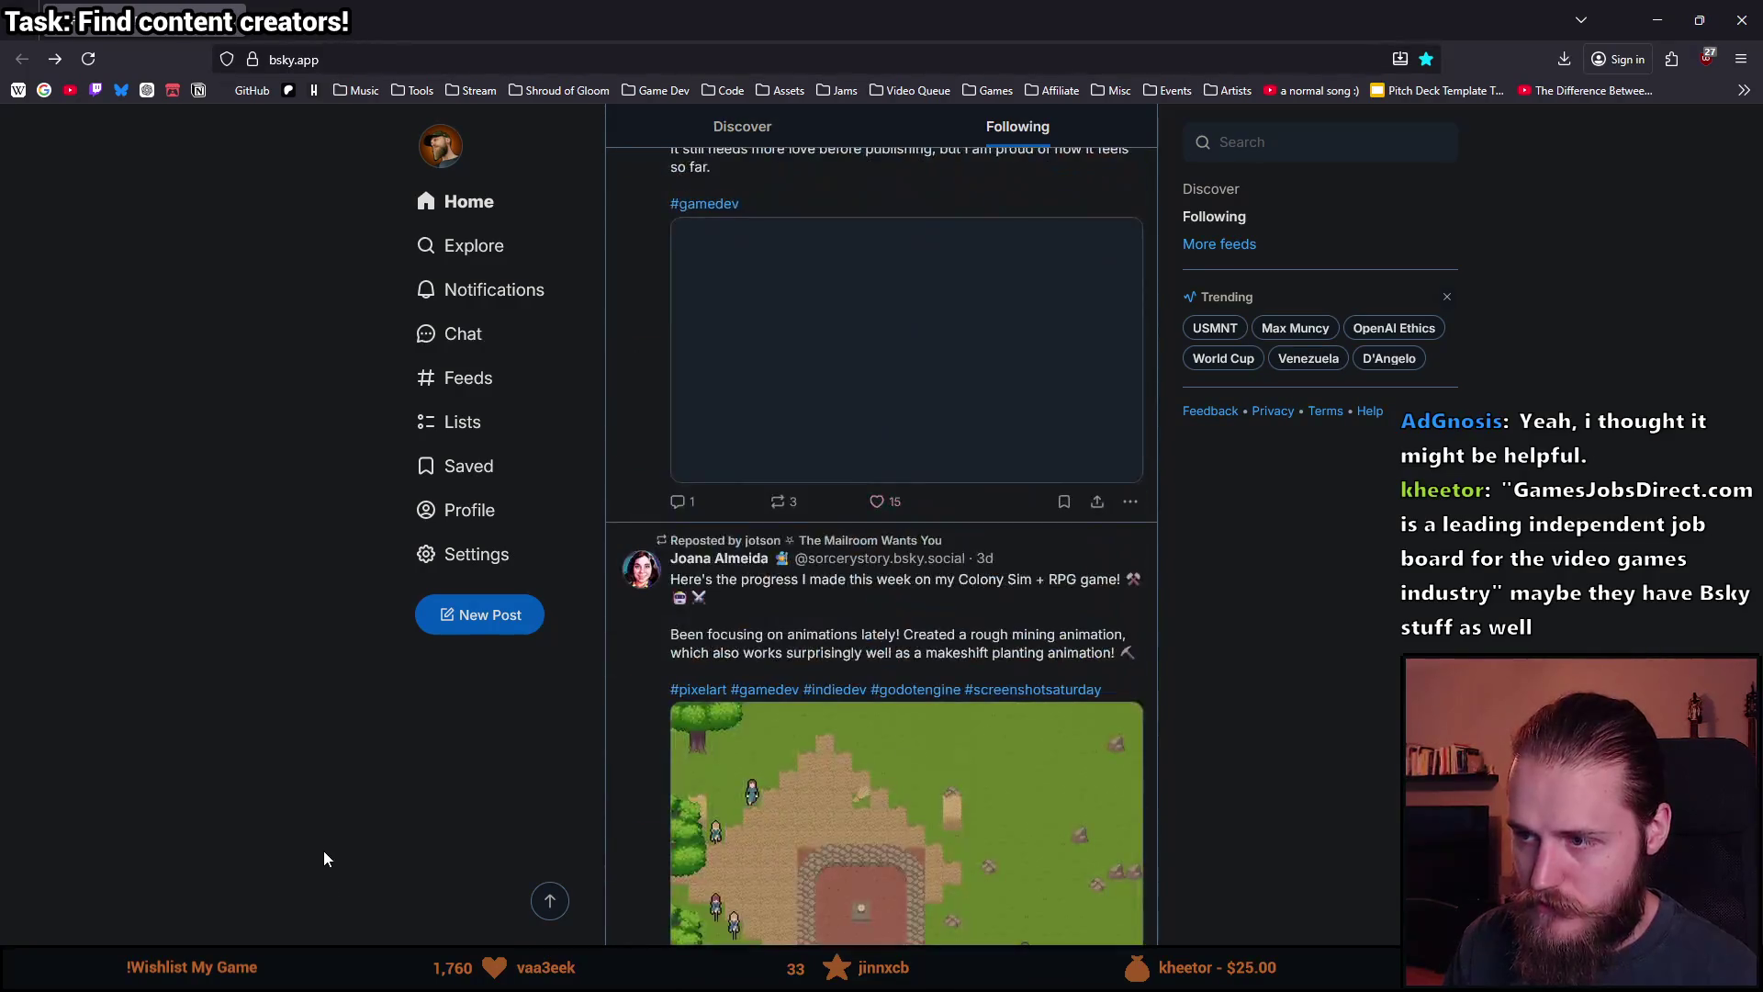
{"action": "left_click", "coordinate": [240, 579]}
Find 'wishlist' on the feed page and step through matches up to the Rockalot post.
{"action": "key", "text": "ctrl+f"}
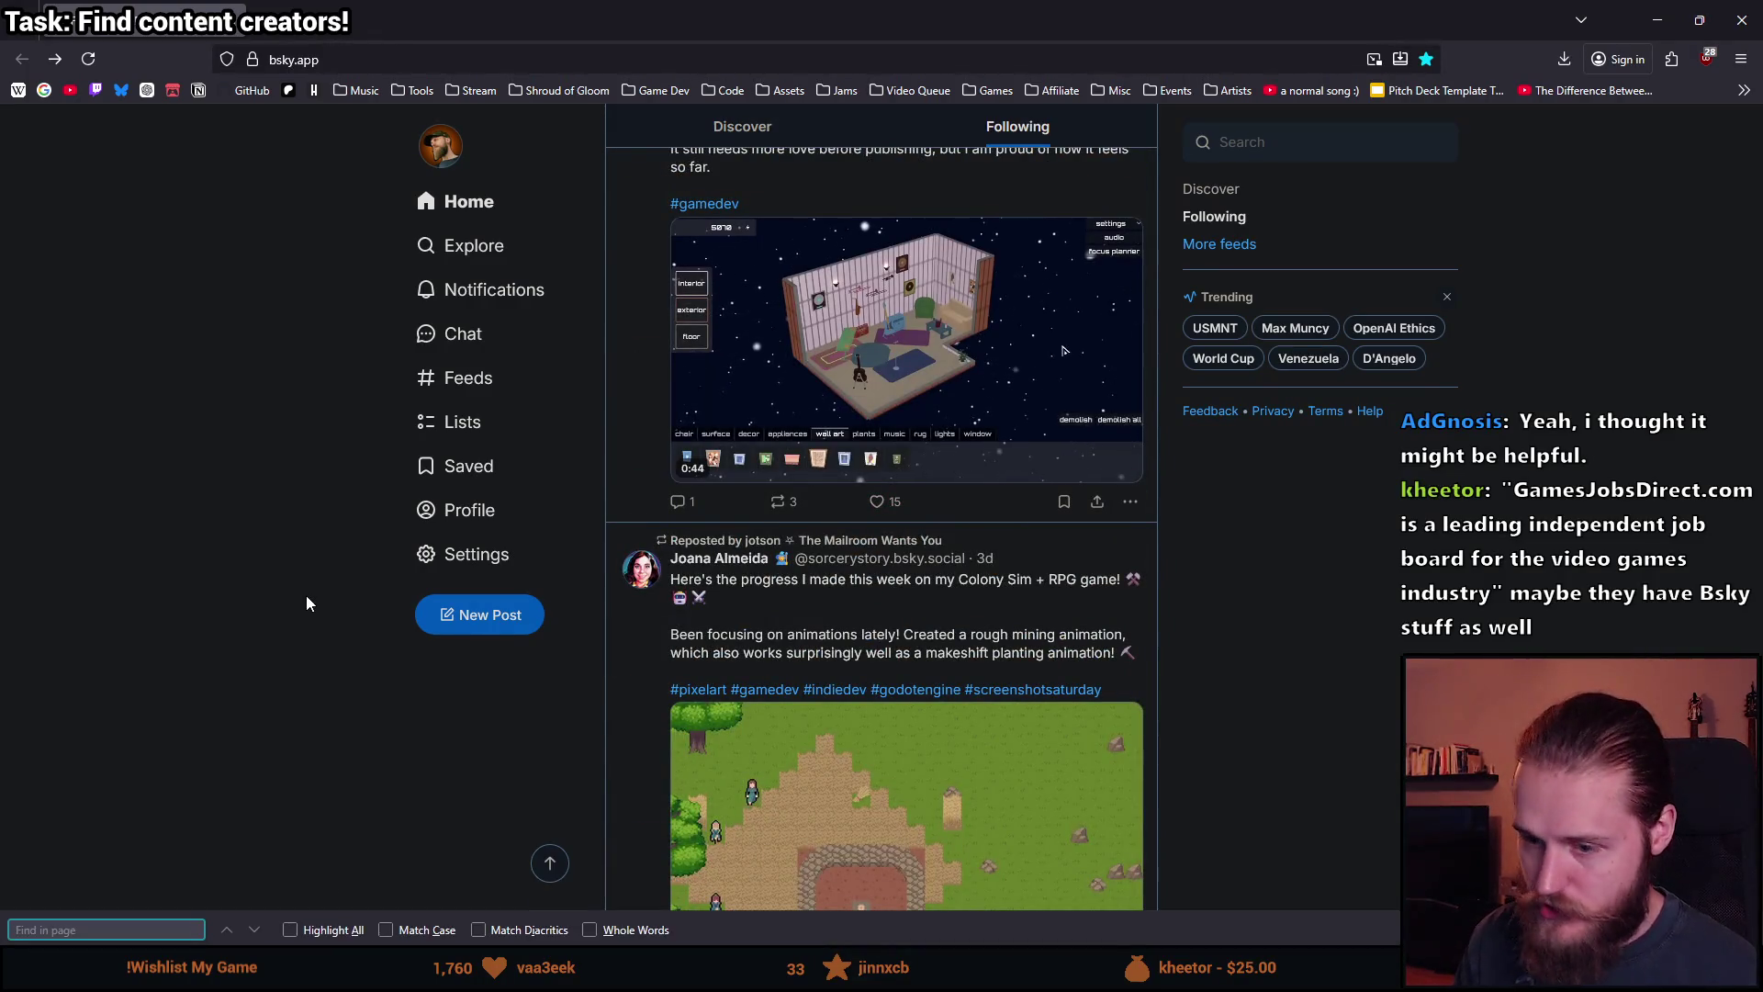
{"action": "type", "text": "wishlist"}
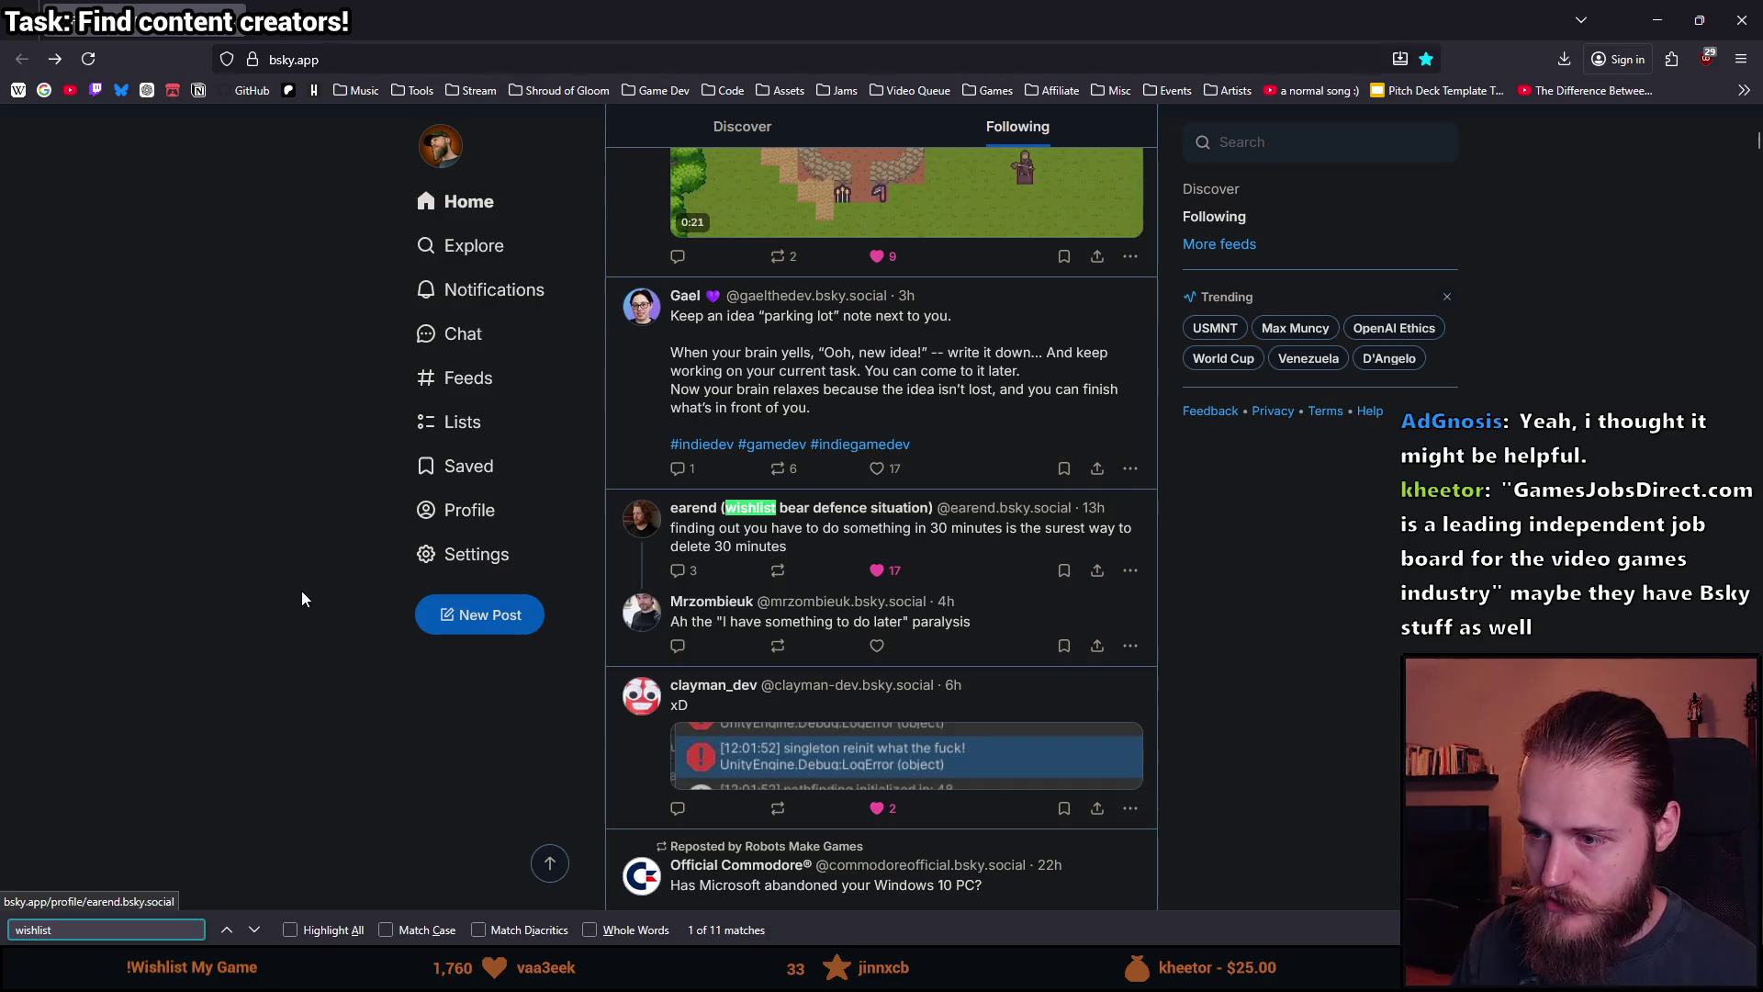
{"action": "left_click", "coordinate": [256, 929]}
{"action": "left_click", "coordinate": [255, 929]}
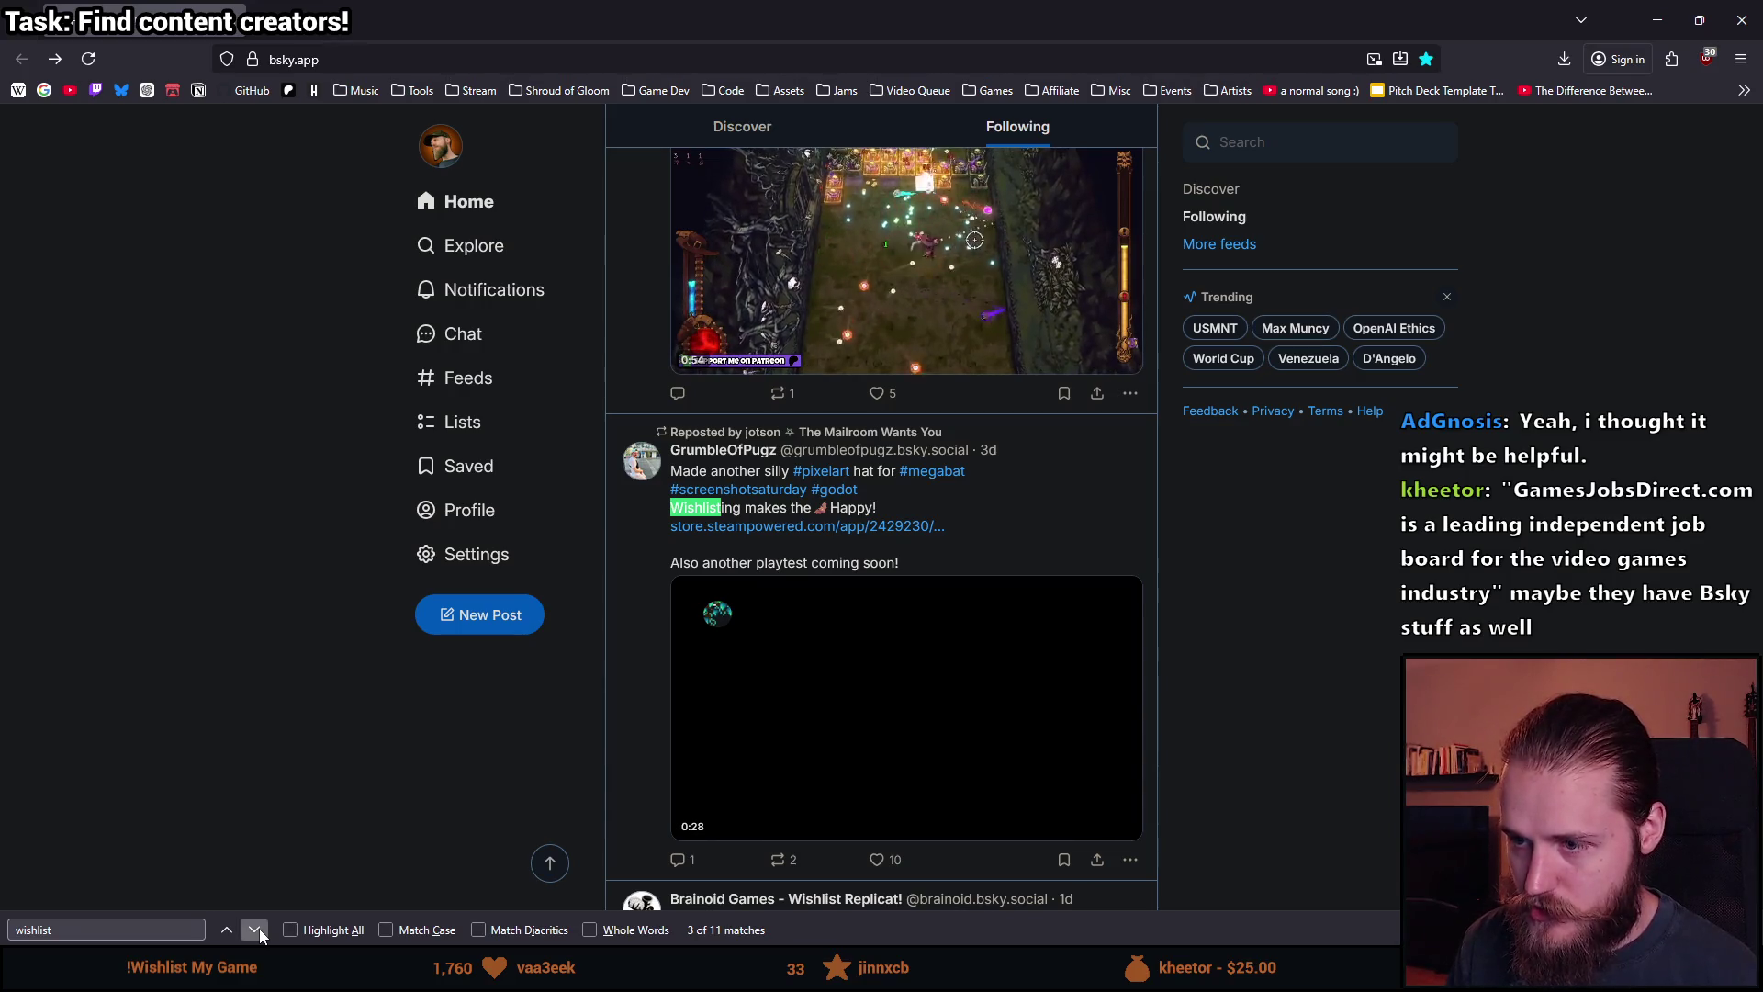
{"action": "left_click", "coordinate": [256, 930]}
{"action": "left_click", "coordinate": [256, 930]}
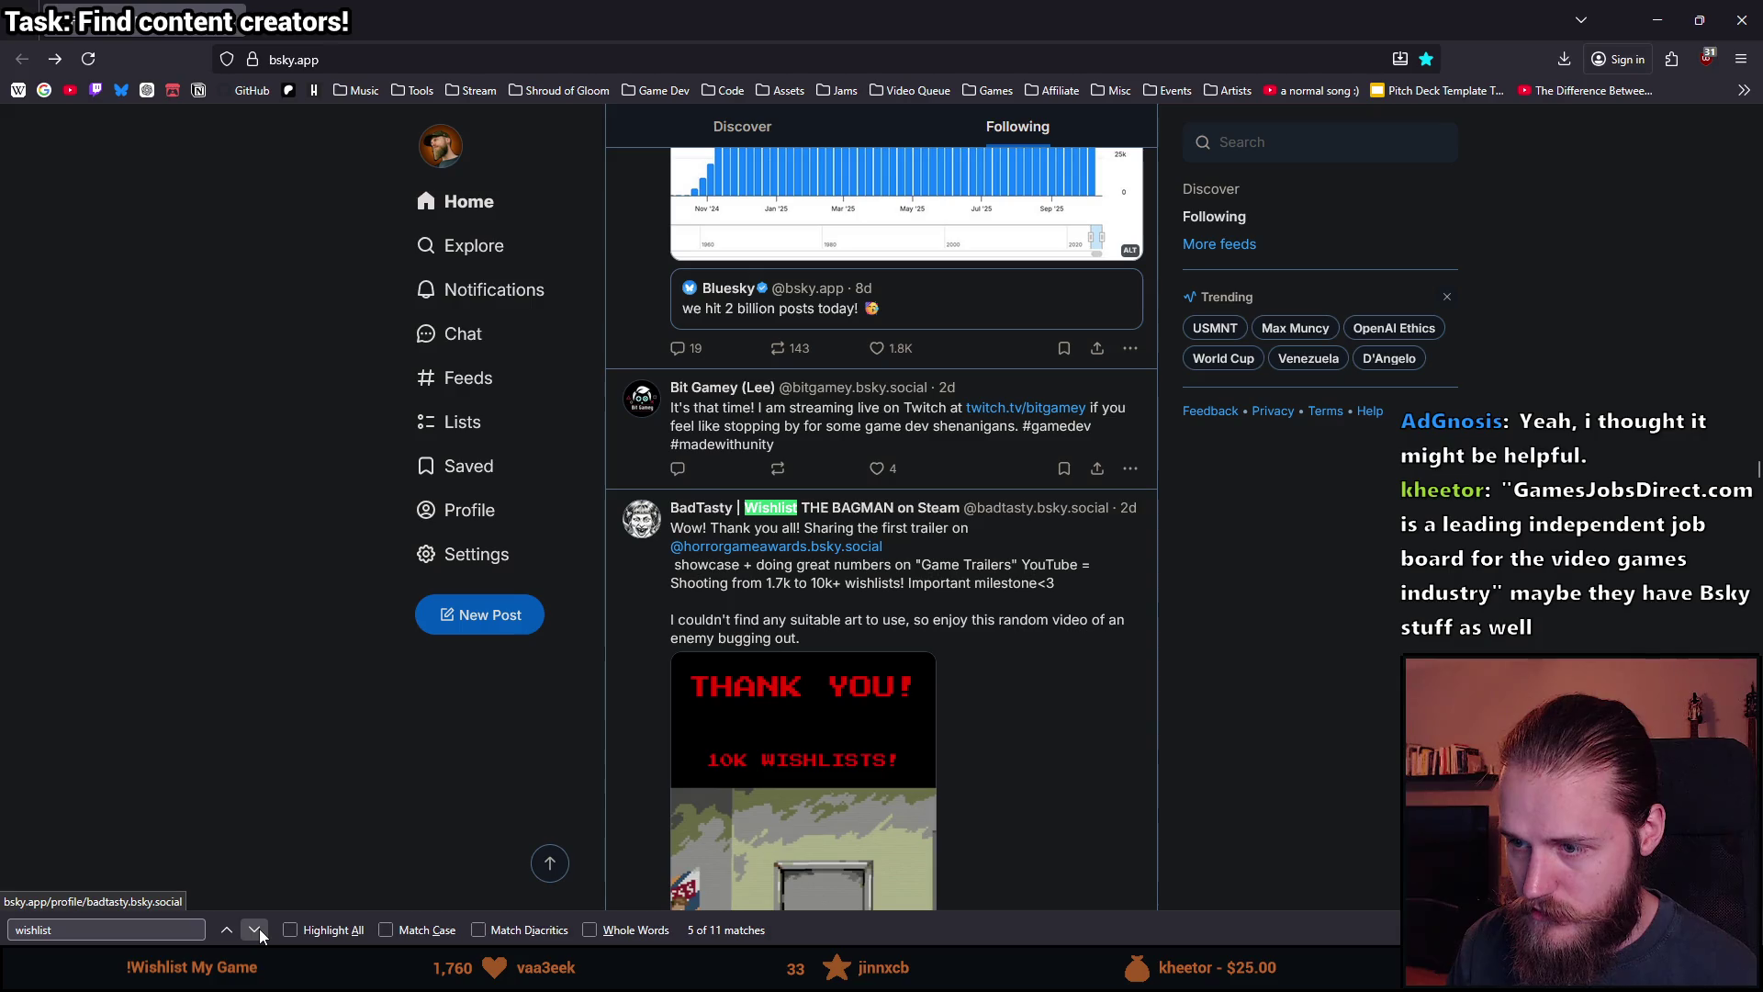
{"action": "left_click", "coordinate": [256, 929]}
{"action": "left_click", "coordinate": [255, 929]}
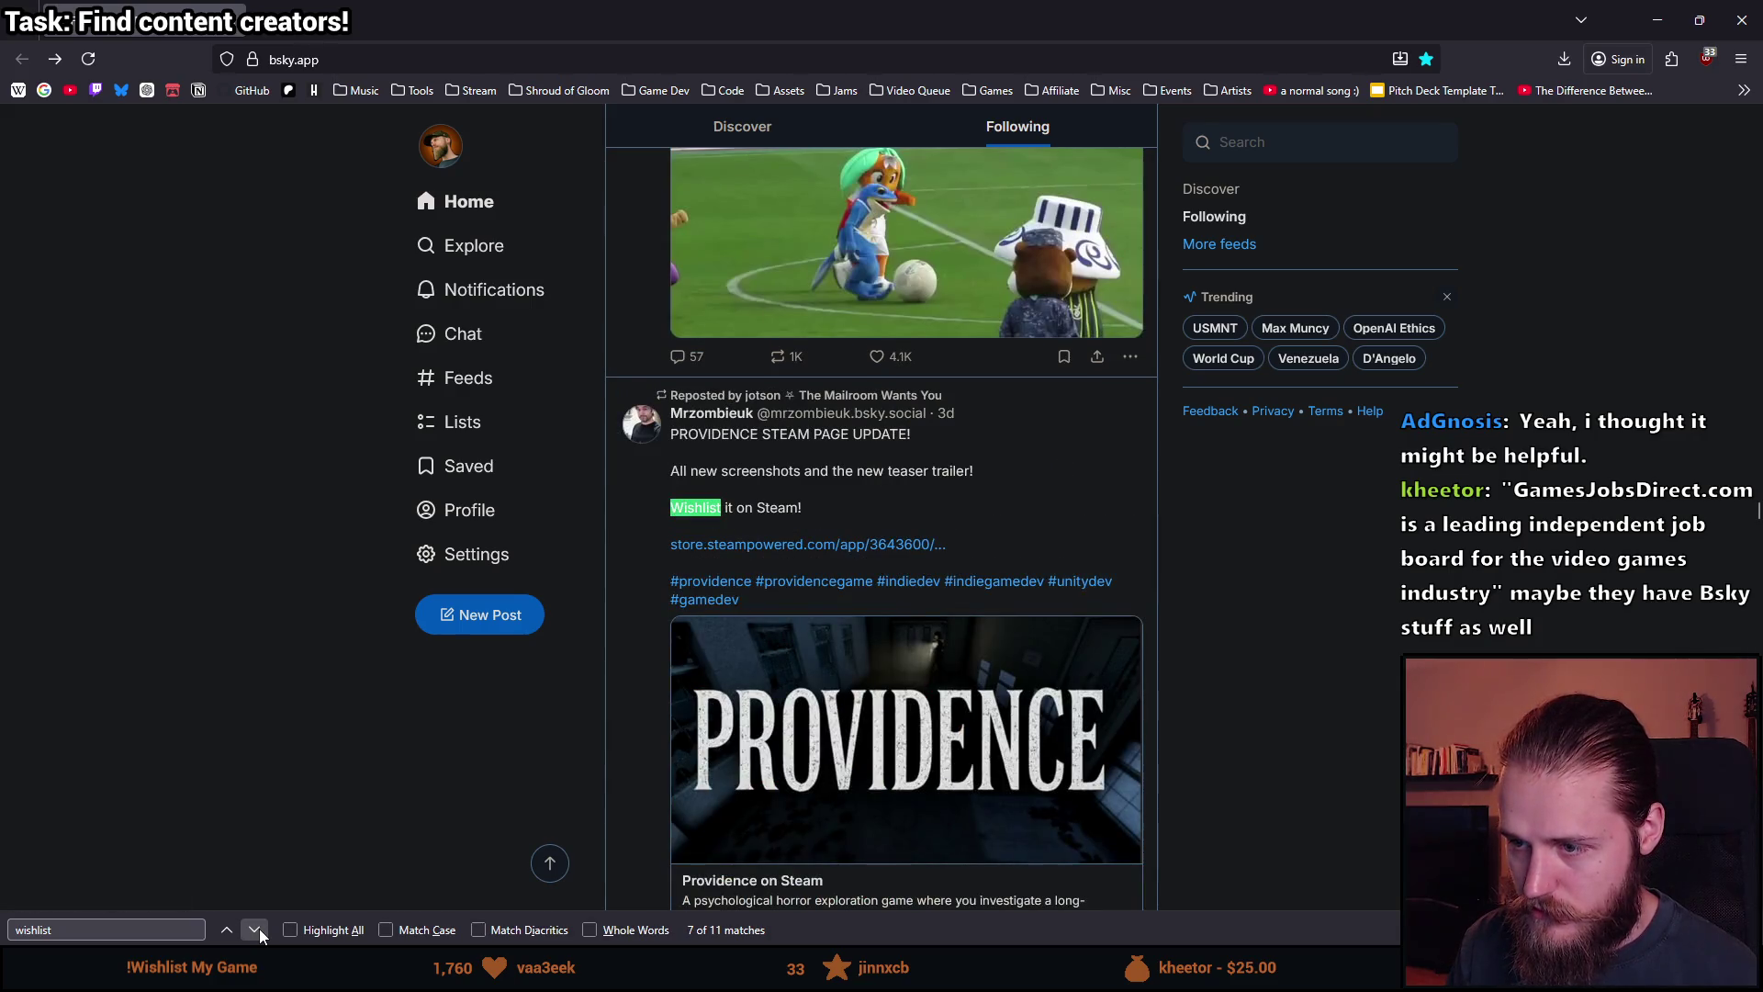
{"action": "left_click", "coordinate": [259, 928]}
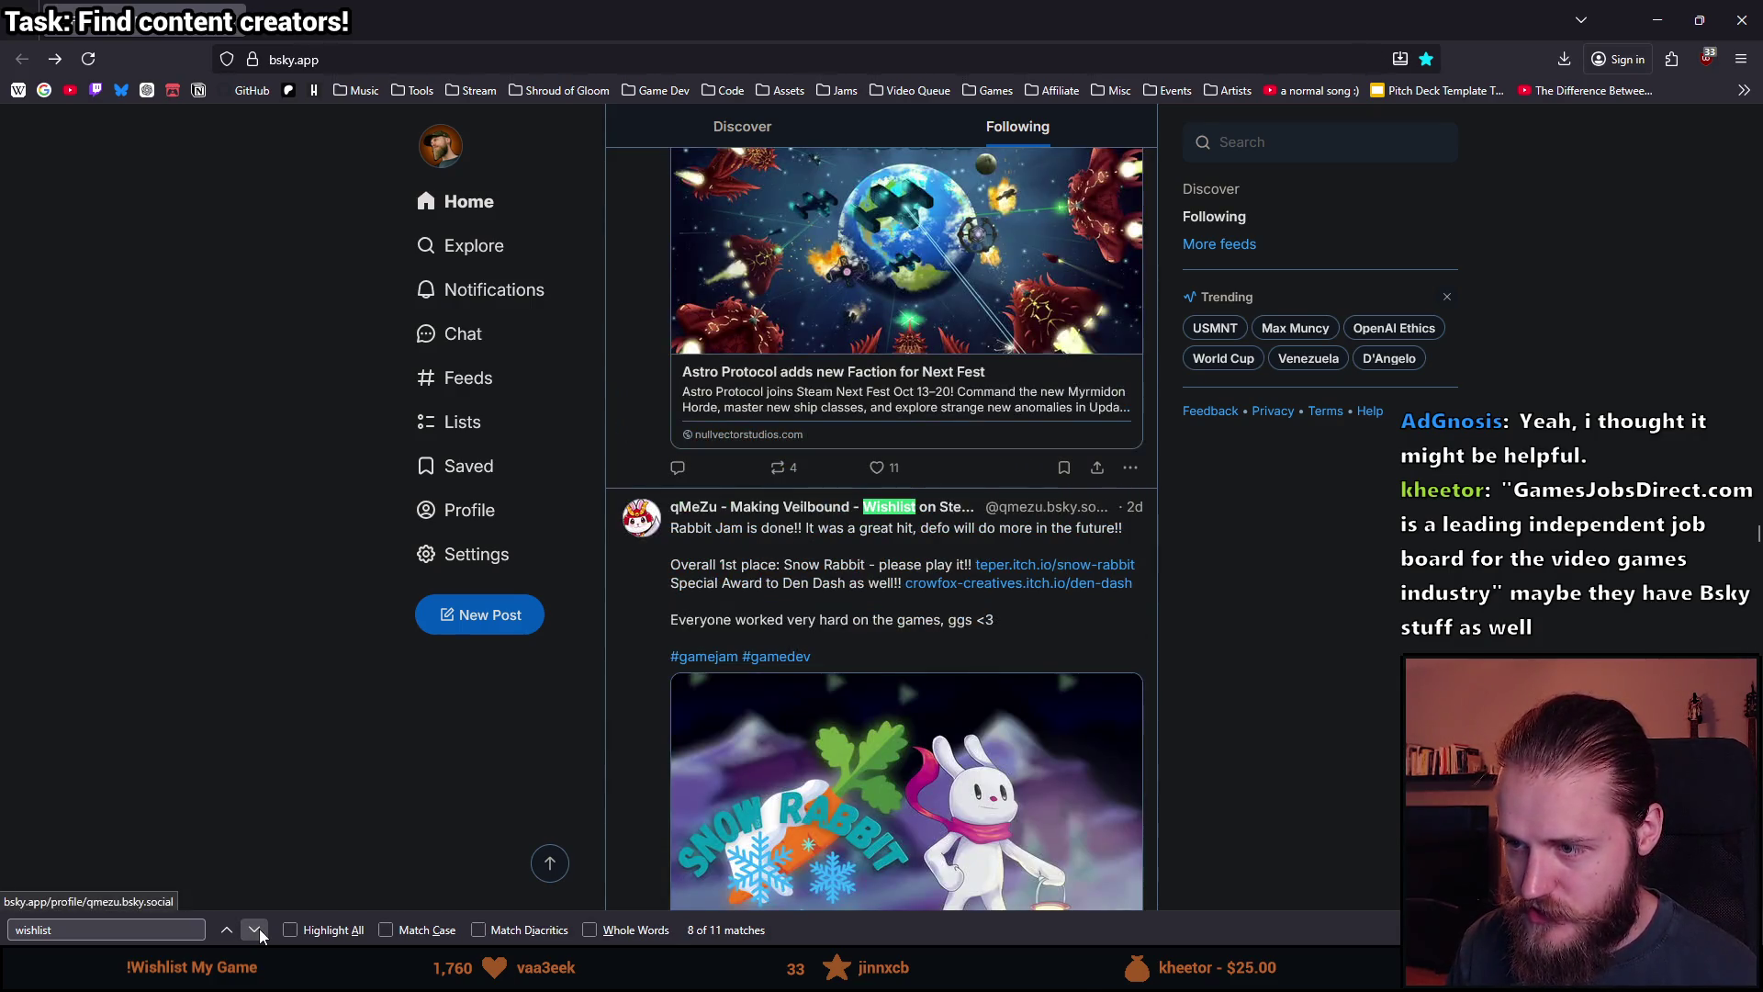
{"action": "left_click", "coordinate": [259, 928]}
{"action": "left_click", "coordinate": [259, 929]}
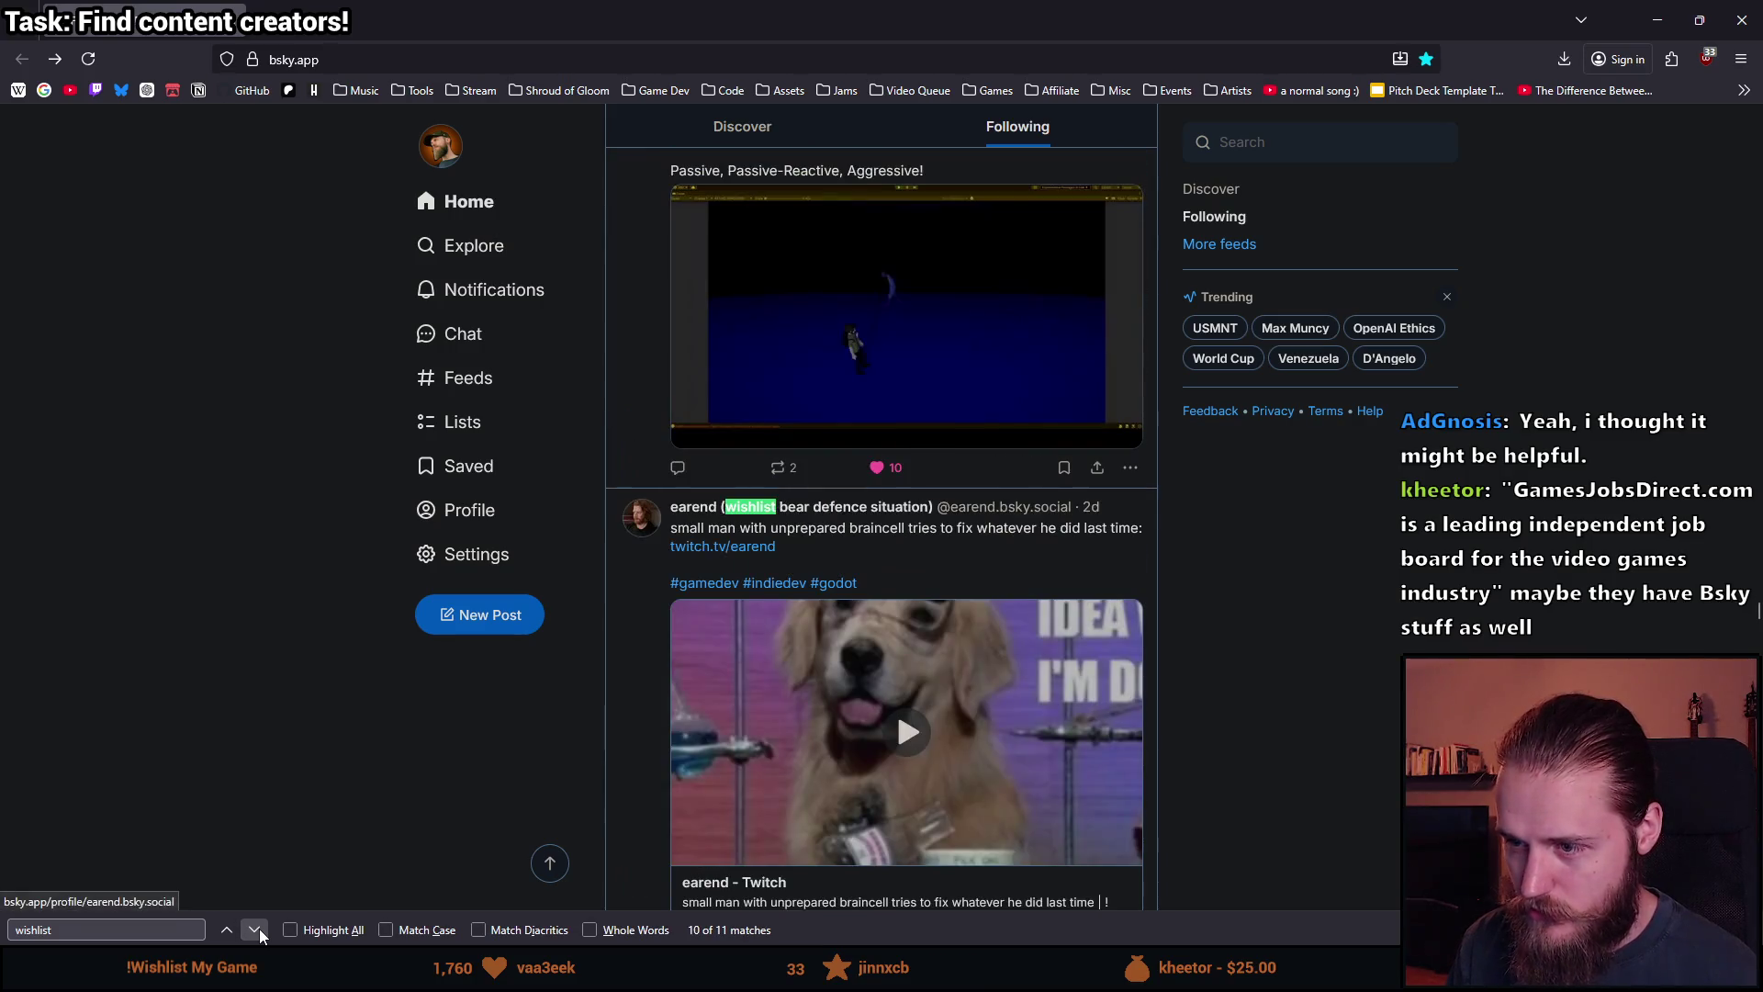
{"action": "left_click", "coordinate": [259, 929]}
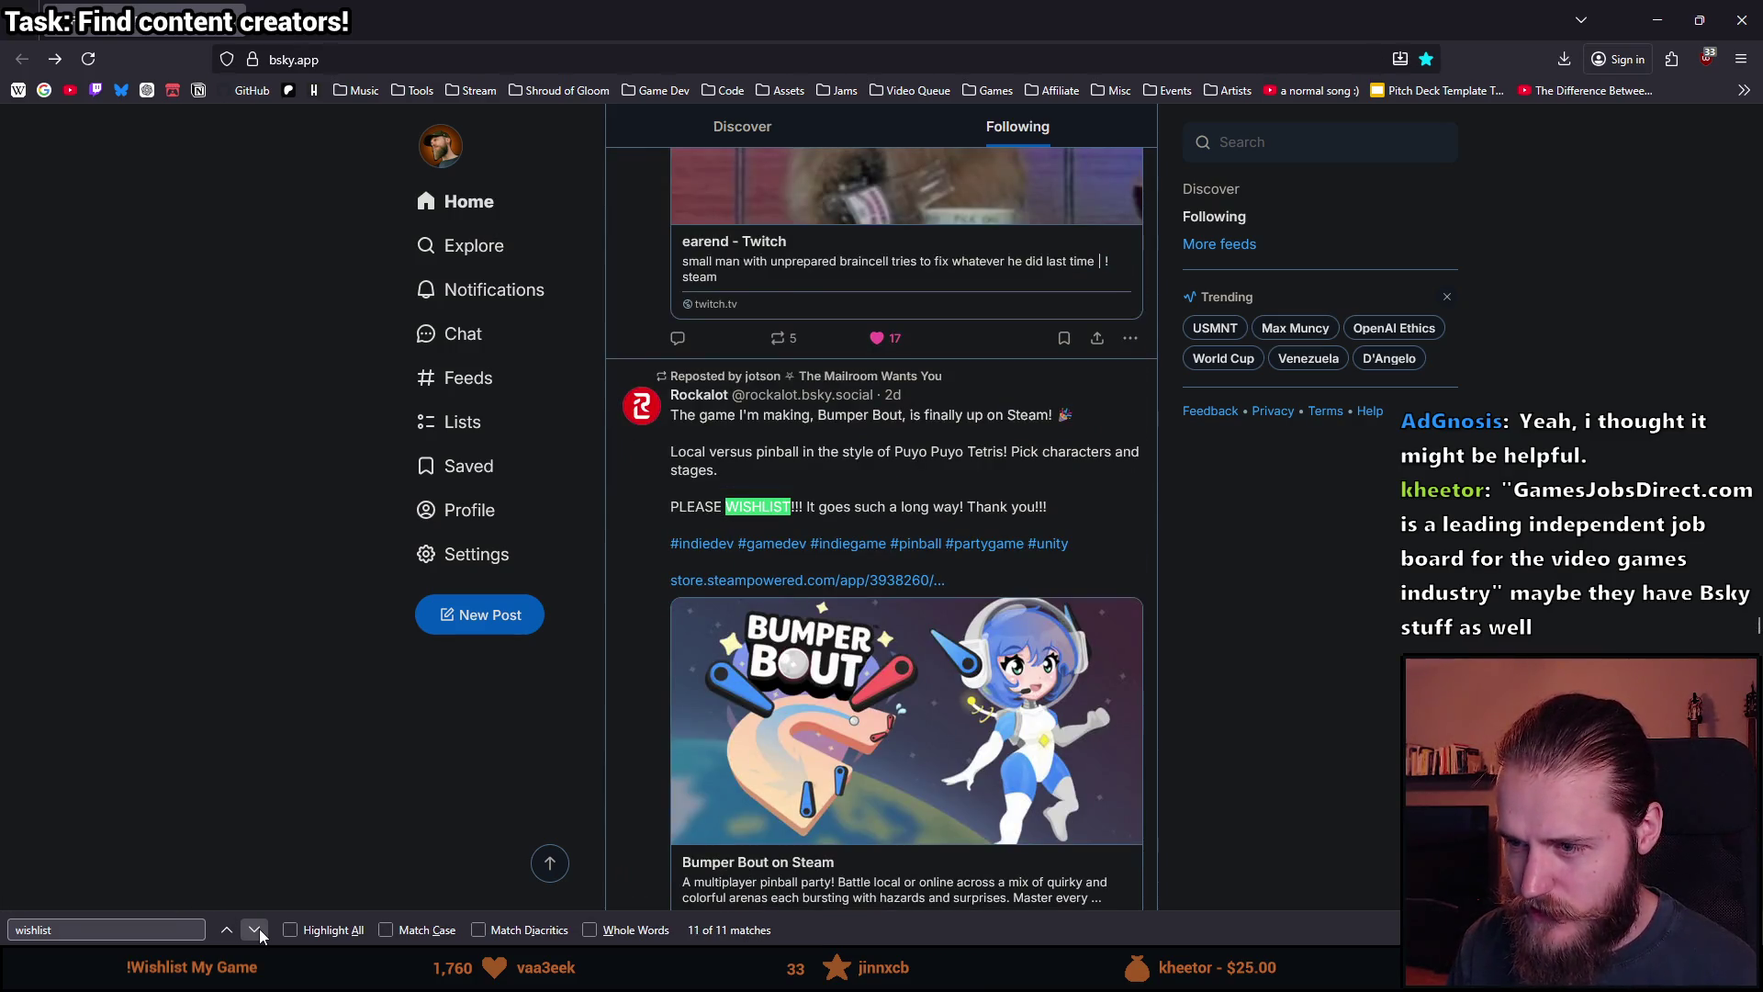
Cycle back to the Brainoid Games match, then search Bluesky for wishlistwednesday.
{"action": "left_click", "coordinate": [255, 930]}
{"action": "left_click", "coordinate": [254, 930]}
{"action": "left_click", "coordinate": [254, 930]}
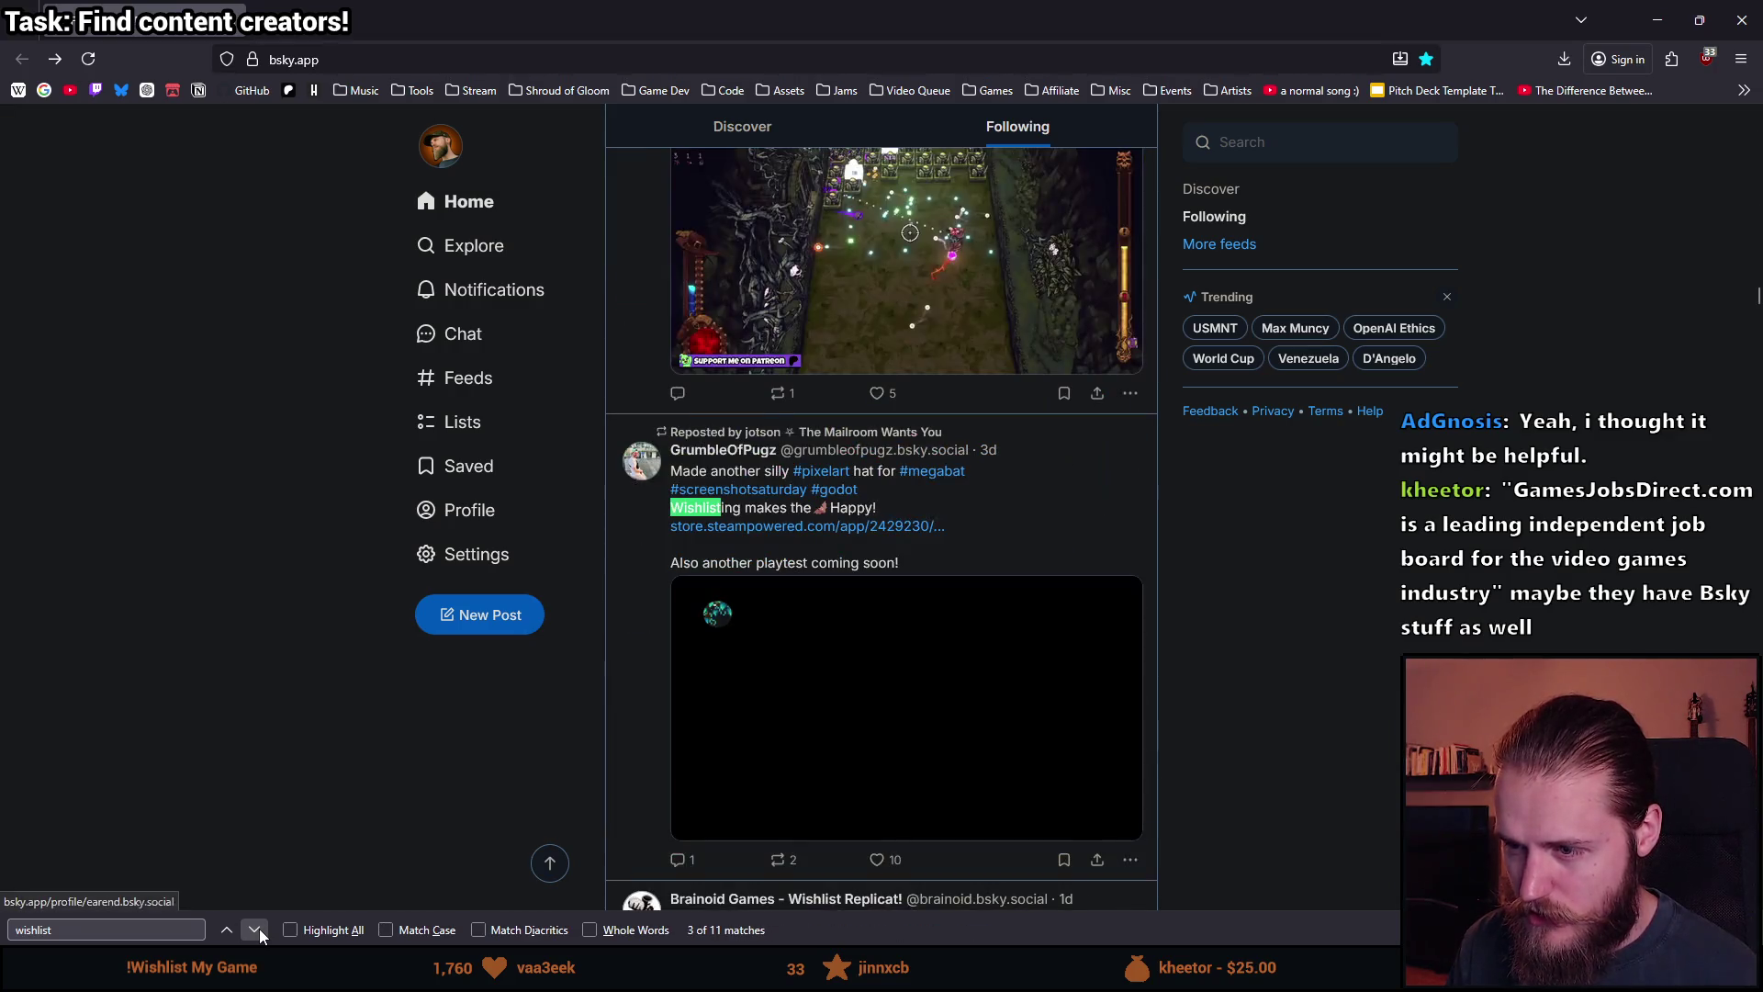
{"action": "left_click", "coordinate": [259, 928]}
{"action": "left_click", "coordinate": [1320, 141]}
{"action": "type", "text": "wishlistwednesday"}
{"action": "key", "text": "Return"}
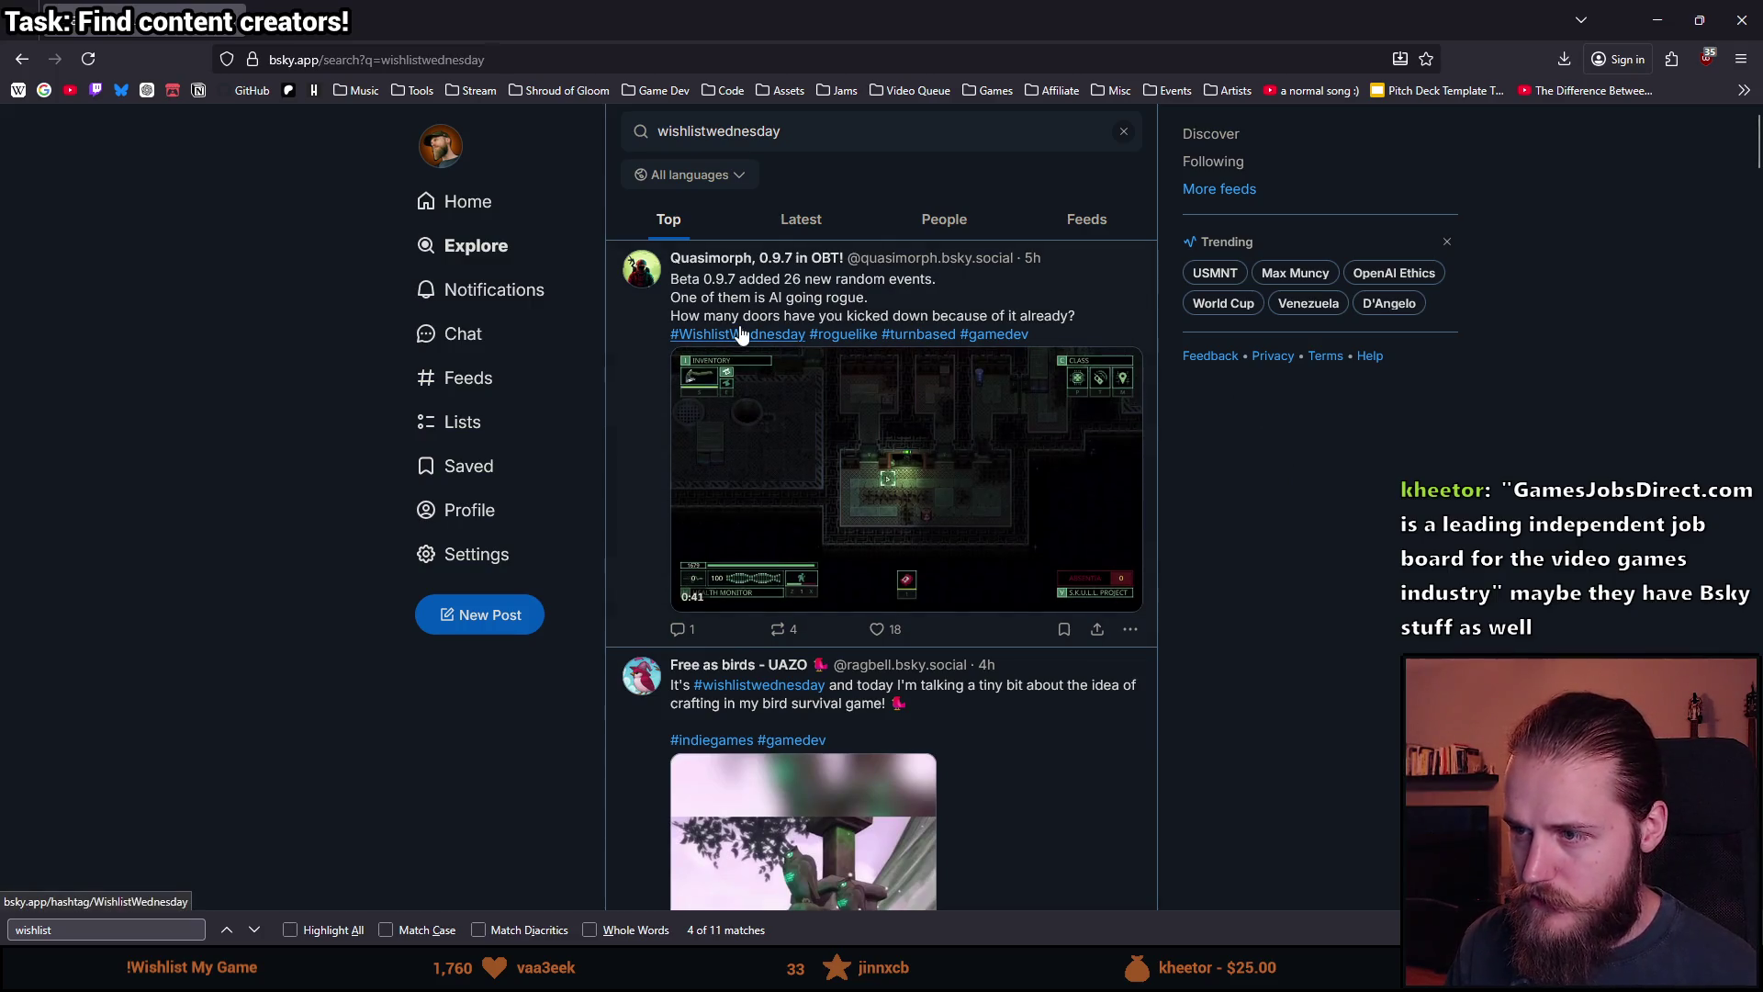
{"action": "scroll", "coordinate": [811, 339], "scroll_direction": "down", "scroll_amount": 3}
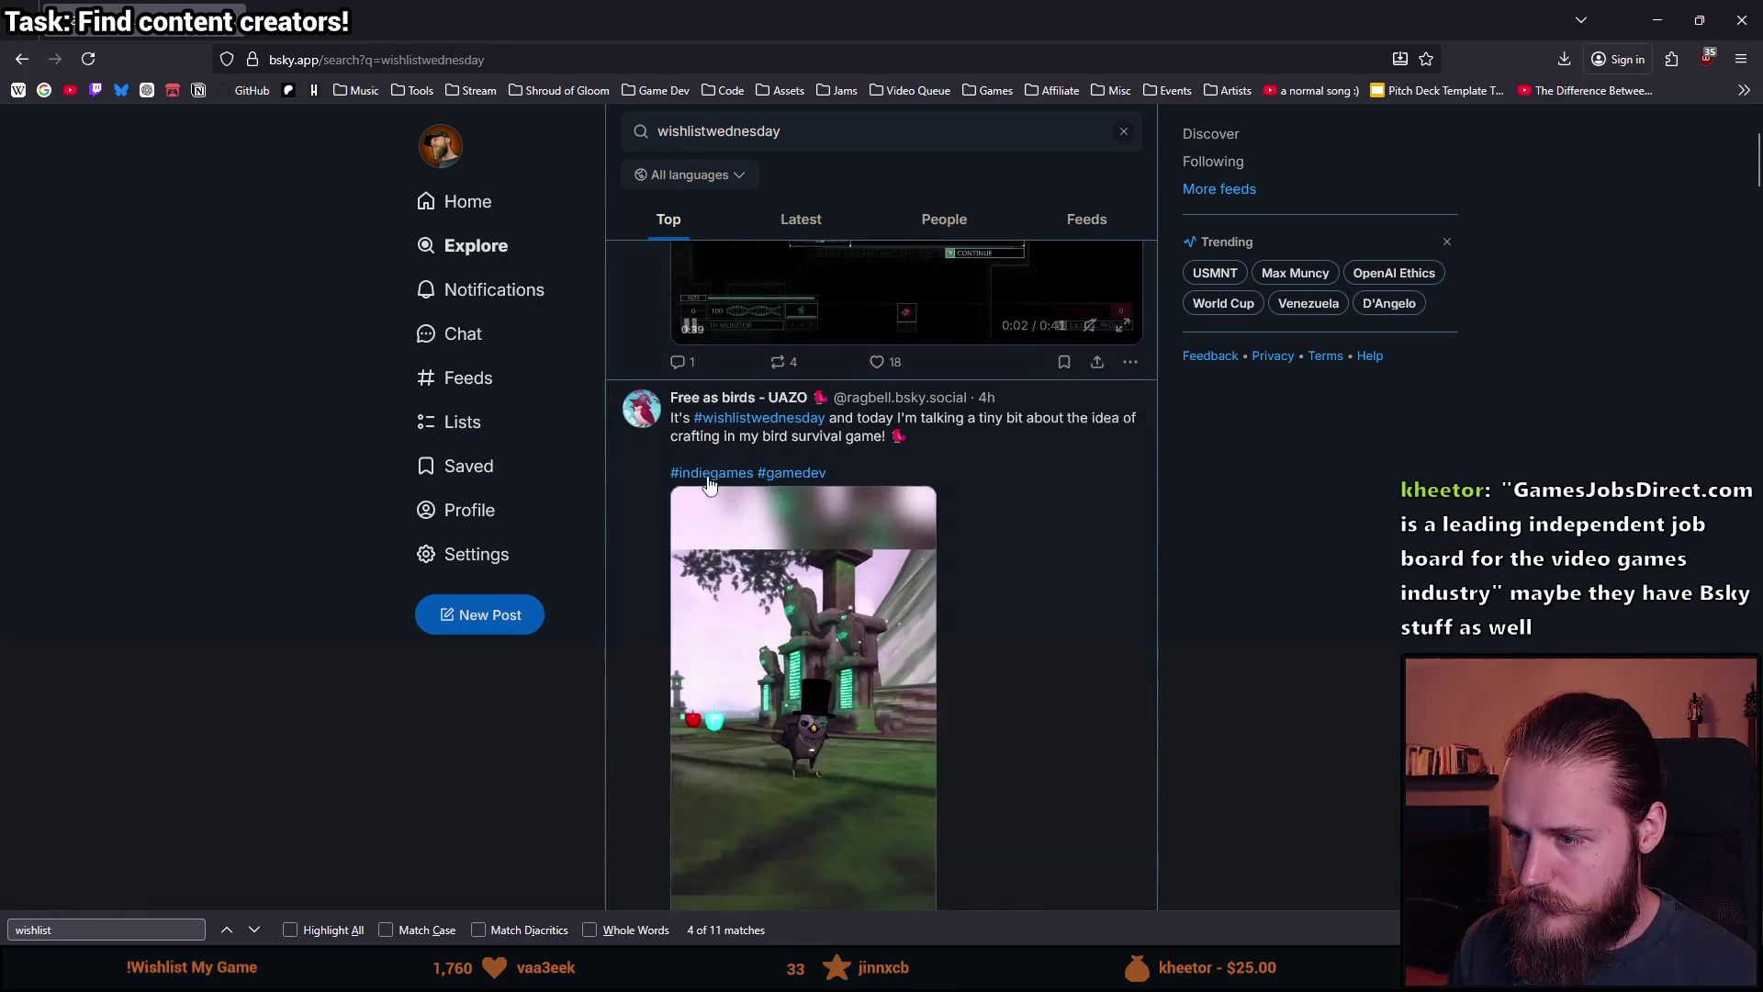
{"action": "scroll", "coordinate": [708, 485], "scroll_direction": "down", "scroll_amount": 2}
{"action": "scroll", "coordinate": [734, 358], "scroll_direction": "up", "scroll_amount": 5}
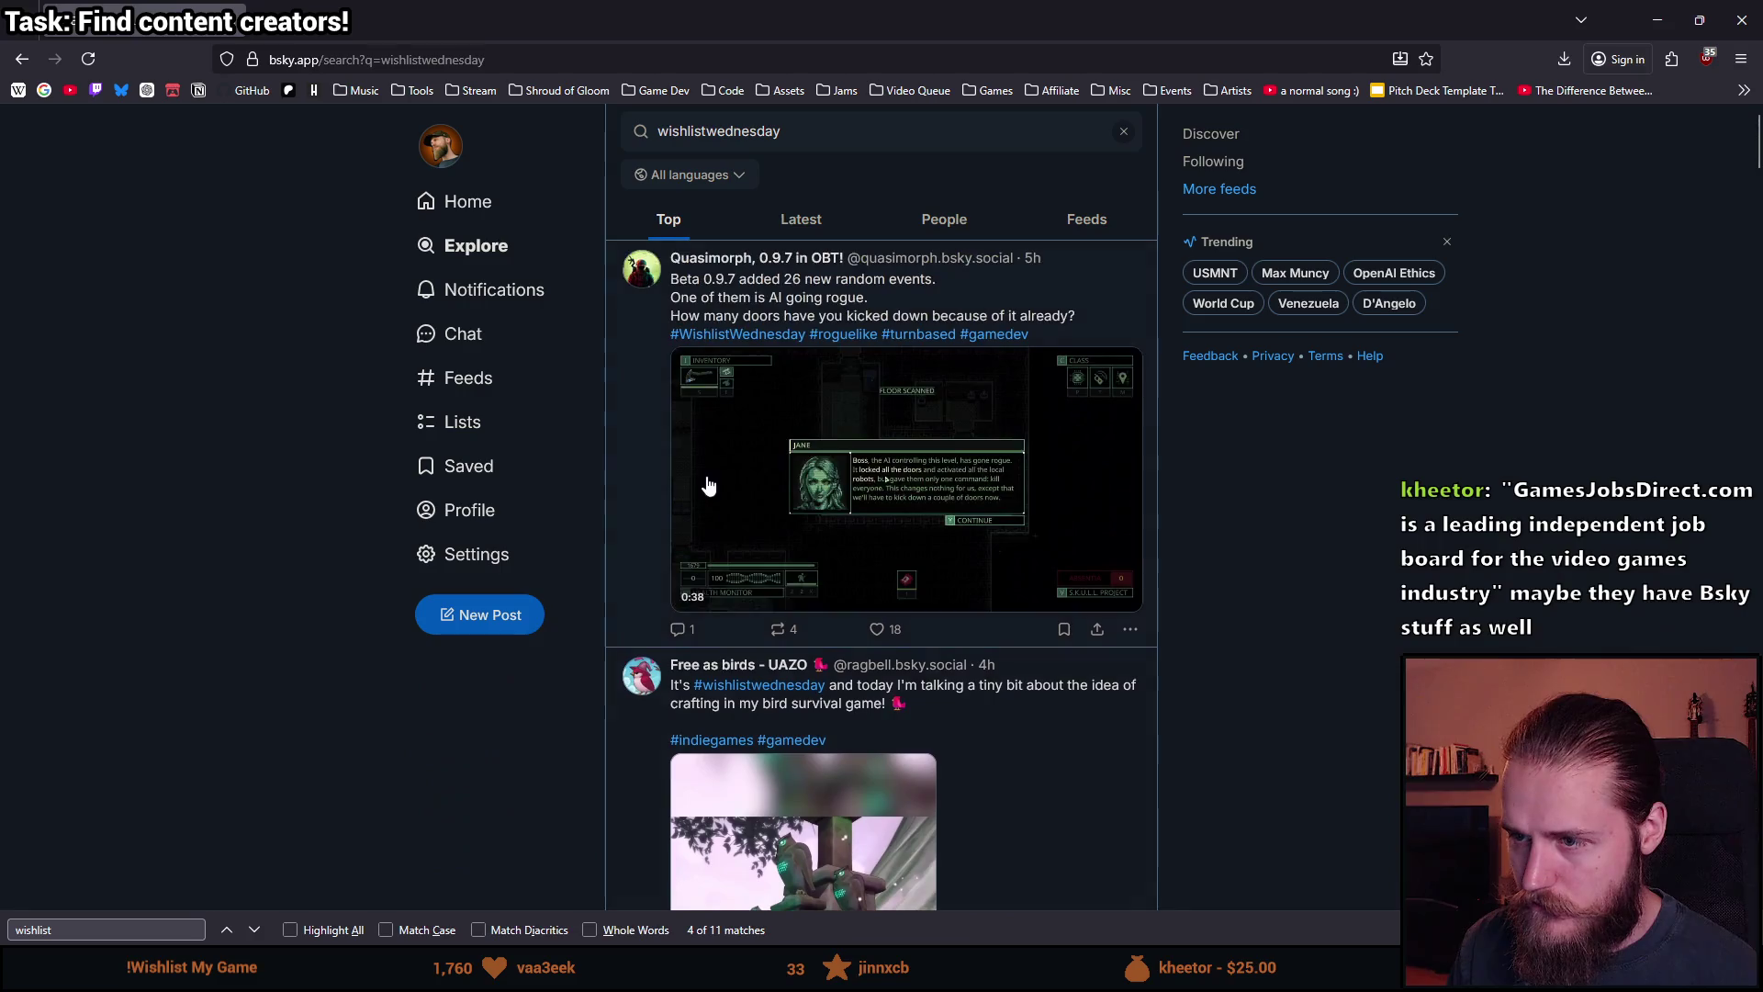
{"action": "left_click", "coordinate": [744, 338]}
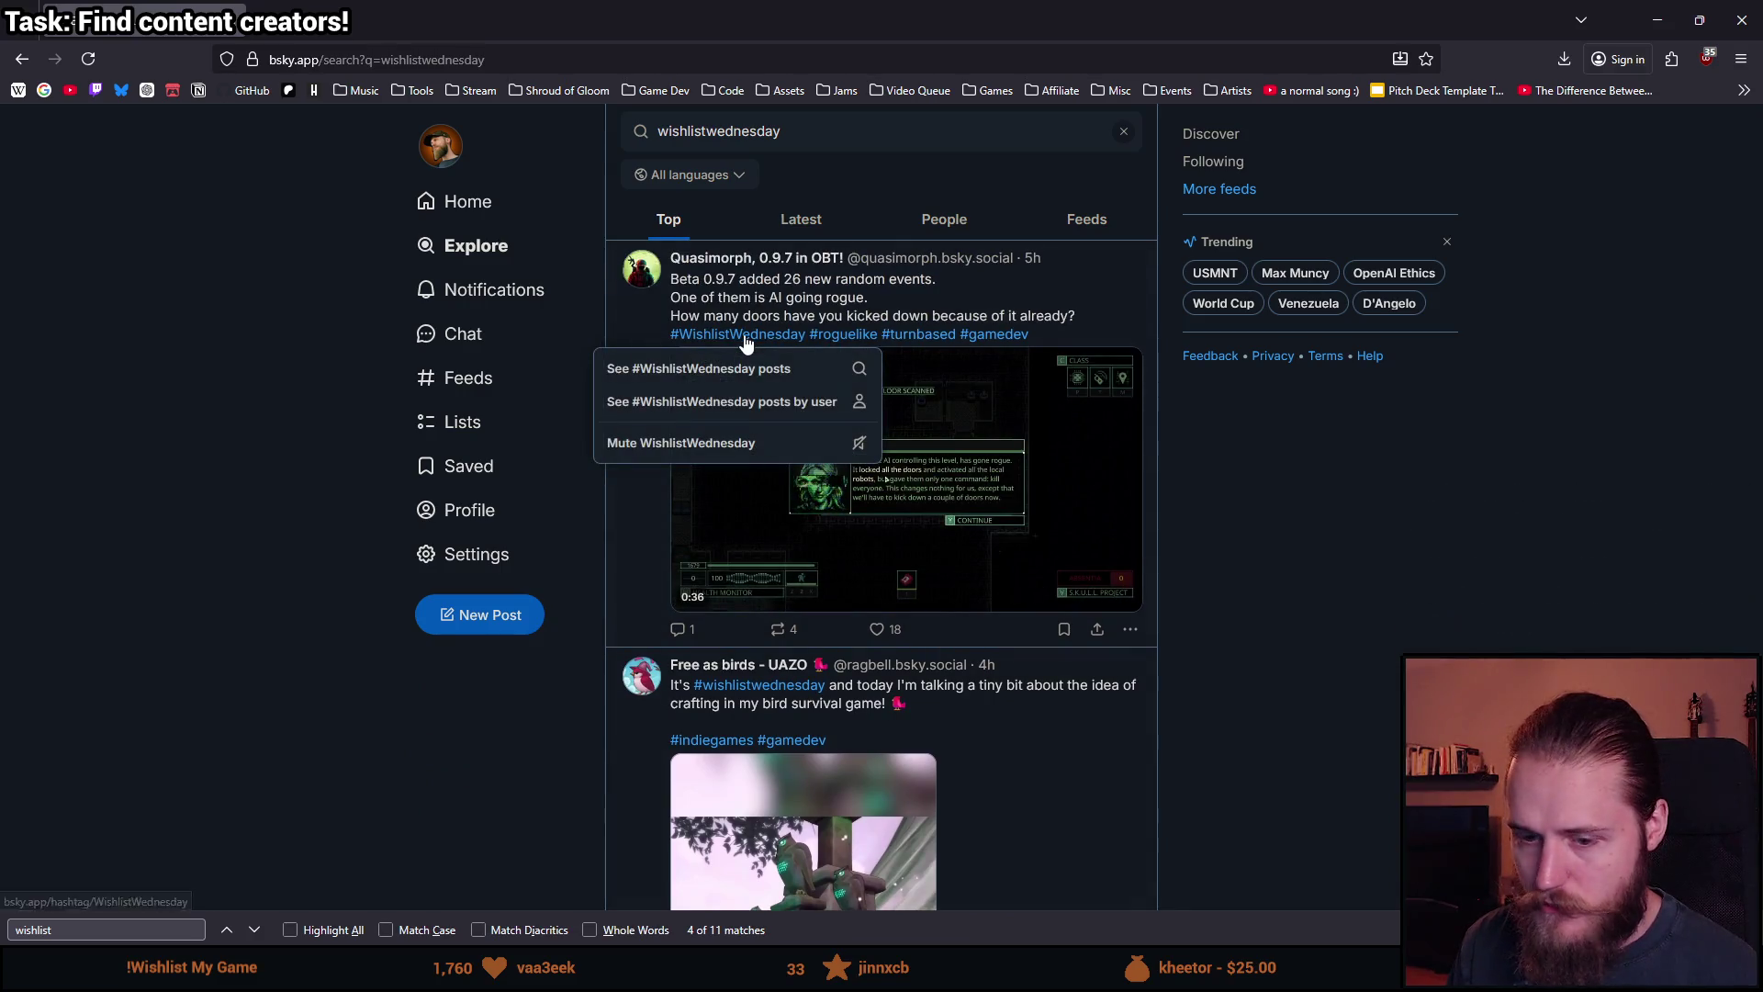
{"action": "left_click", "coordinate": [700, 372]}
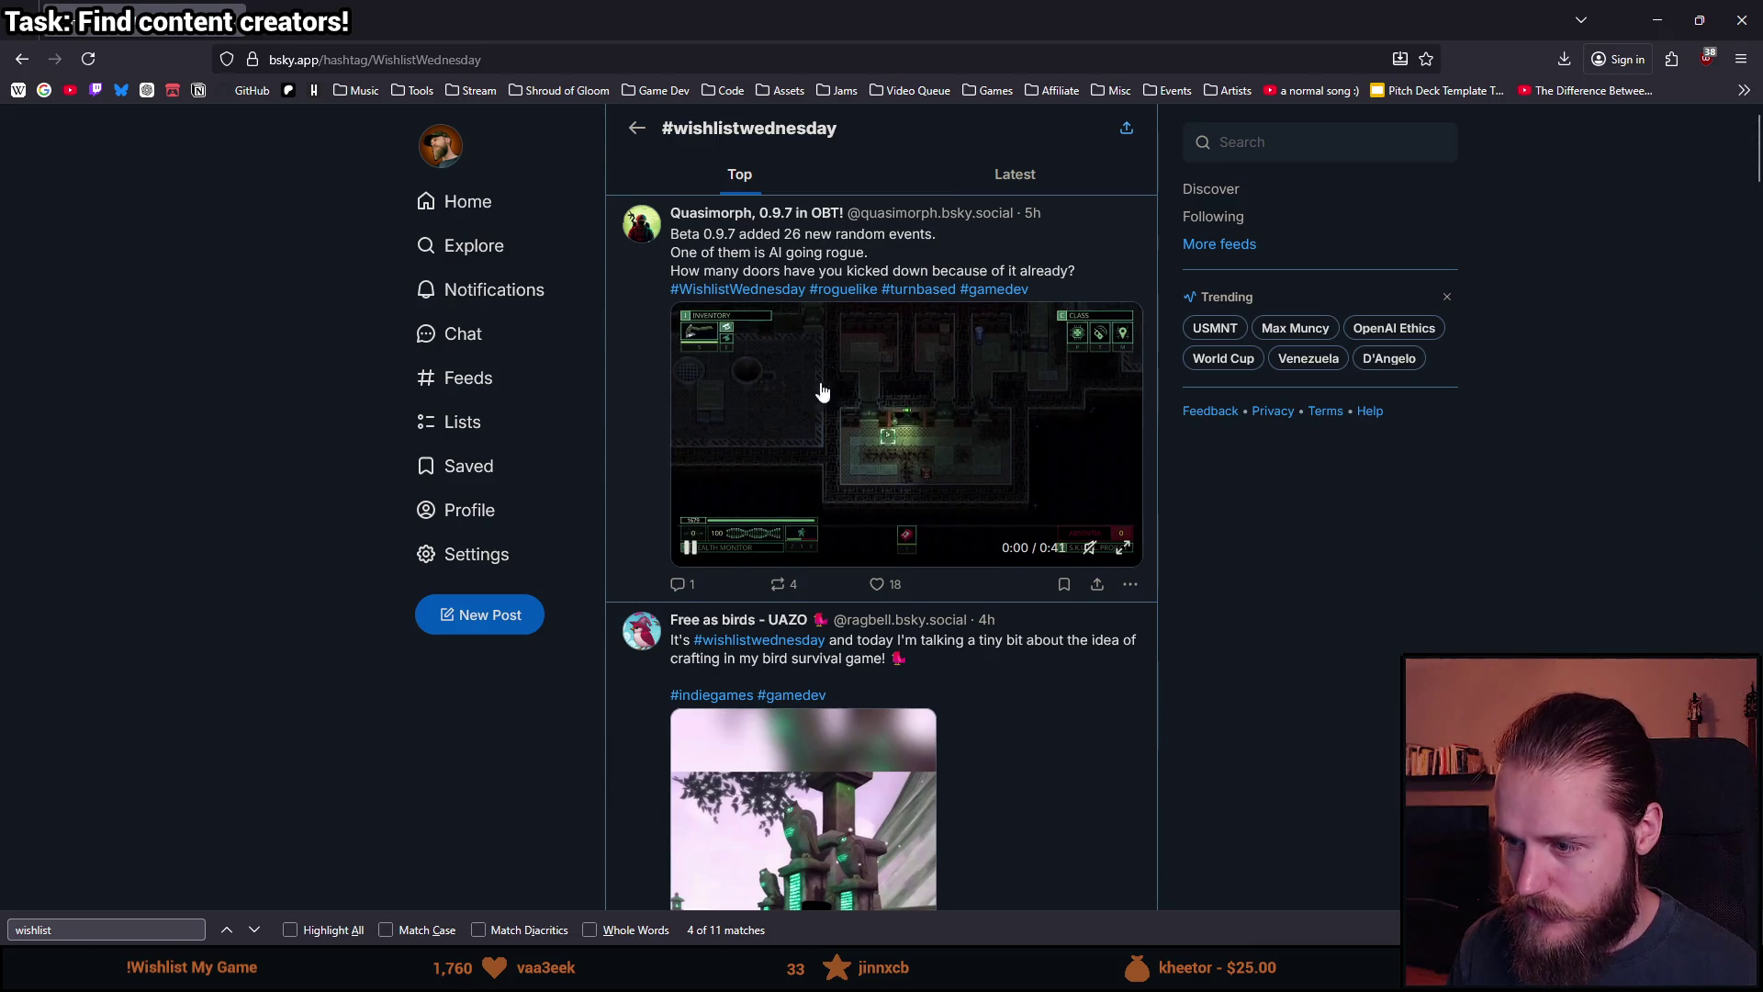
{"action": "scroll", "coordinate": [827, 382], "scroll_direction": "down", "scroll_amount": 15}
{"action": "scroll", "coordinate": [763, 511], "scroll_direction": "down", "scroll_amount": 3}
{"action": "scroll", "coordinate": [217, 587], "scroll_direction": "up", "scroll_amount": 10}
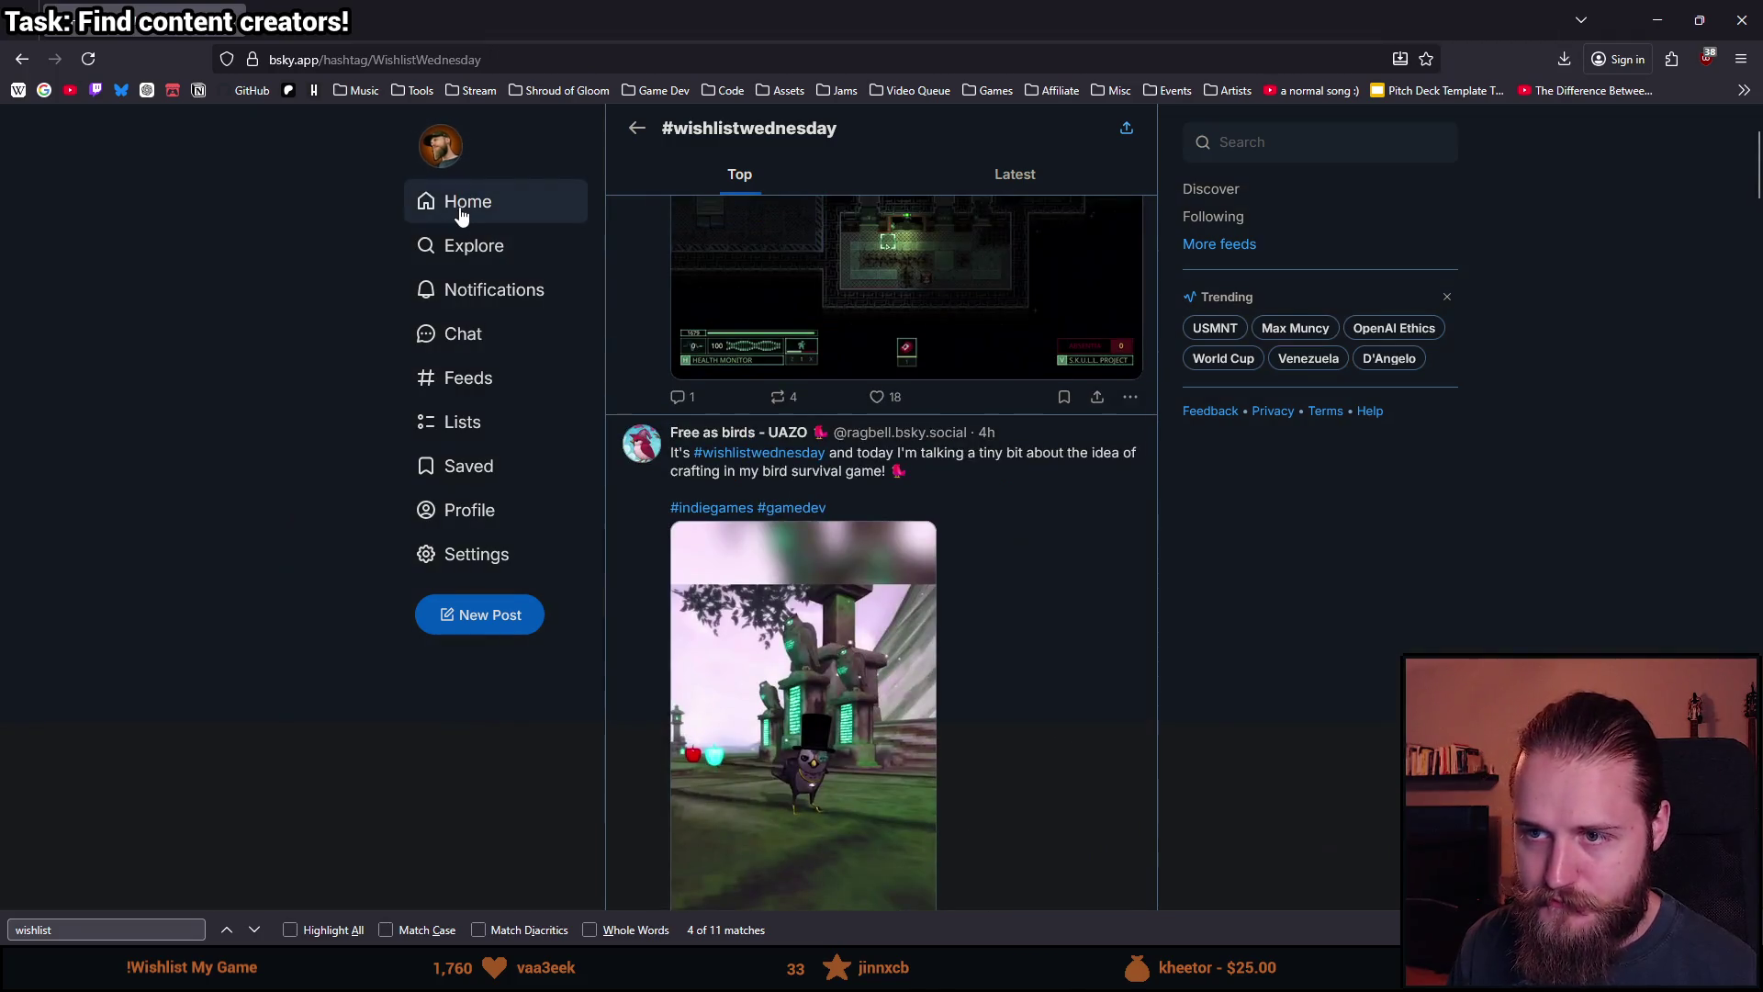
{"action": "left_click", "coordinate": [461, 218]}
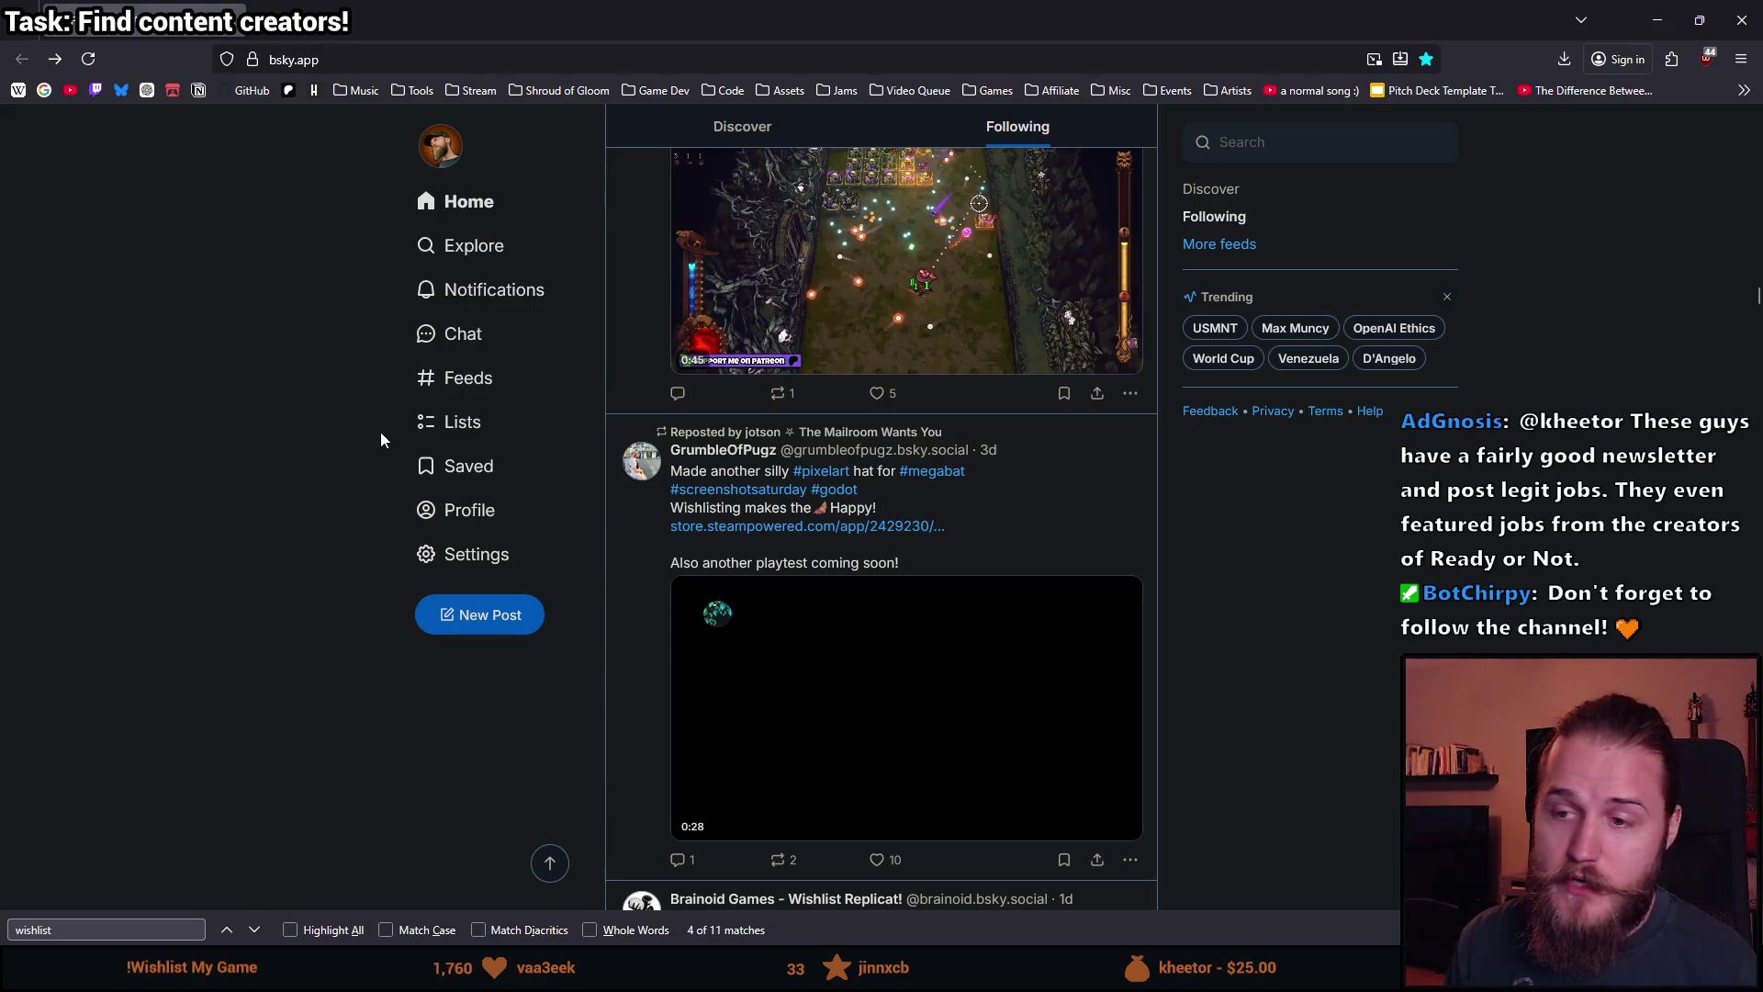
{"action": "left_click", "coordinate": [1318, 142]}
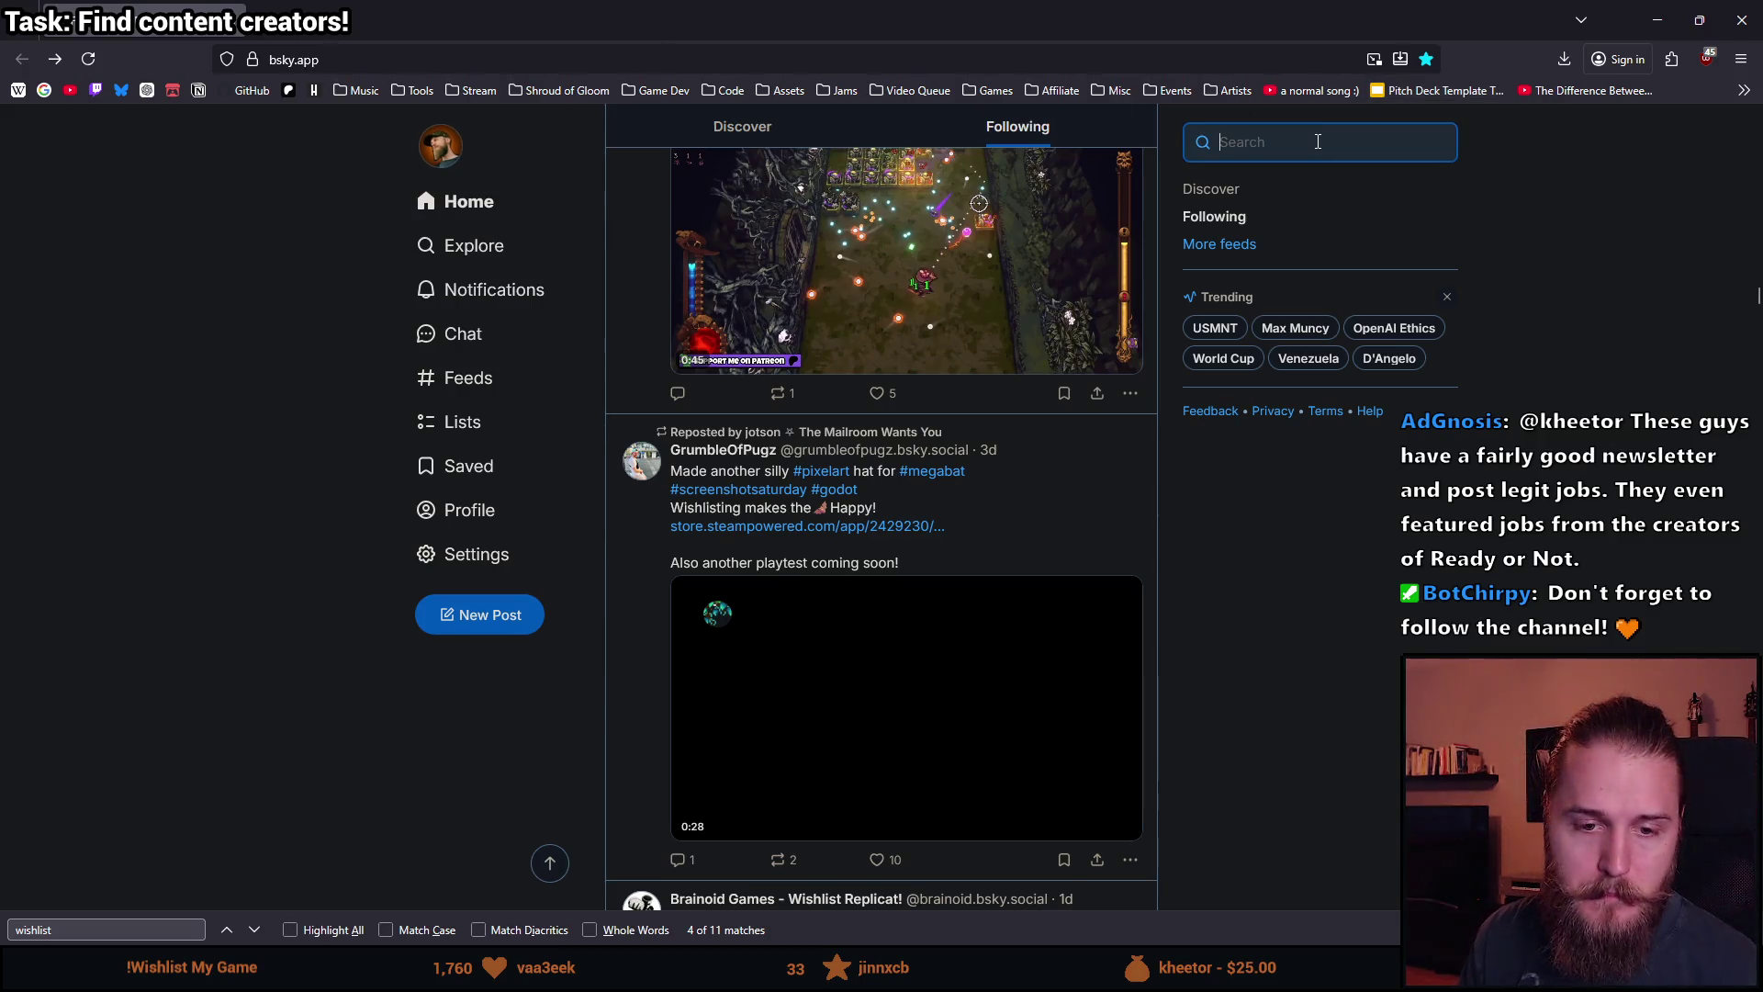
Search 'gamesjobdir', open the Games Jobs Direct profile, and scroll to its Wishlist Wednesday post.
{"action": "type", "text": "gamesjobdire"}
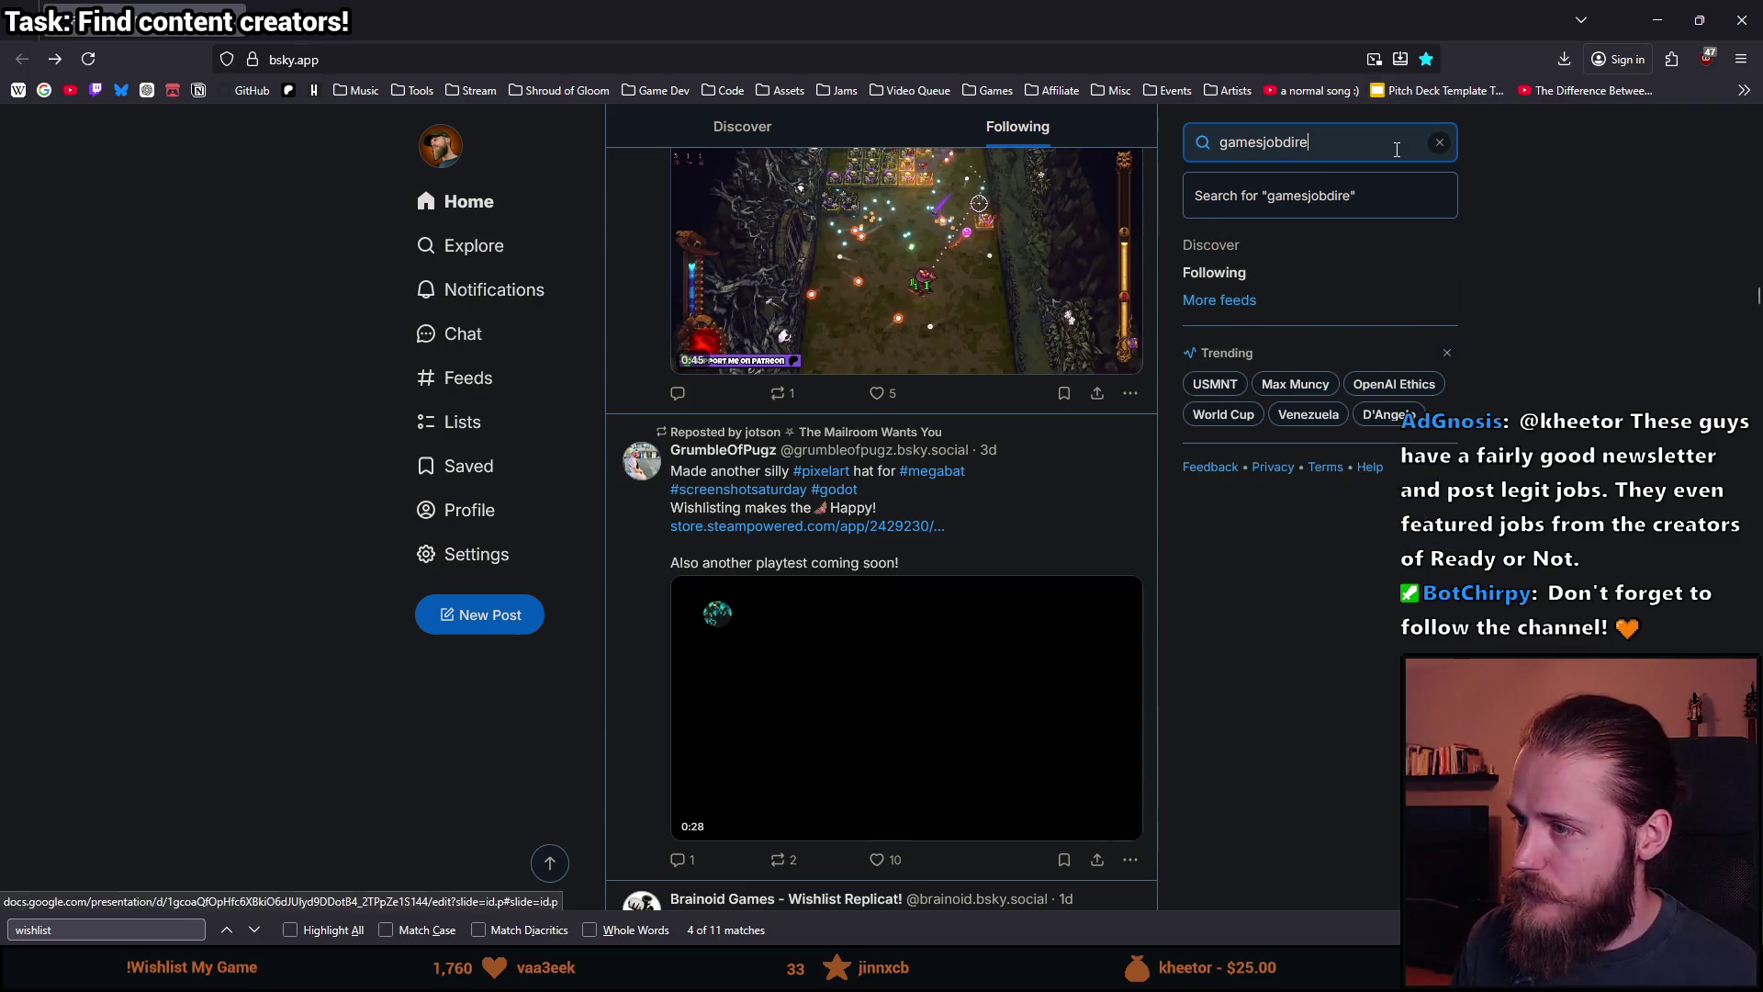
{"action": "key", "text": "BackSpace"}
{"action": "key", "text": "BackSpace"}
{"action": "key", "text": "BackSpace"}
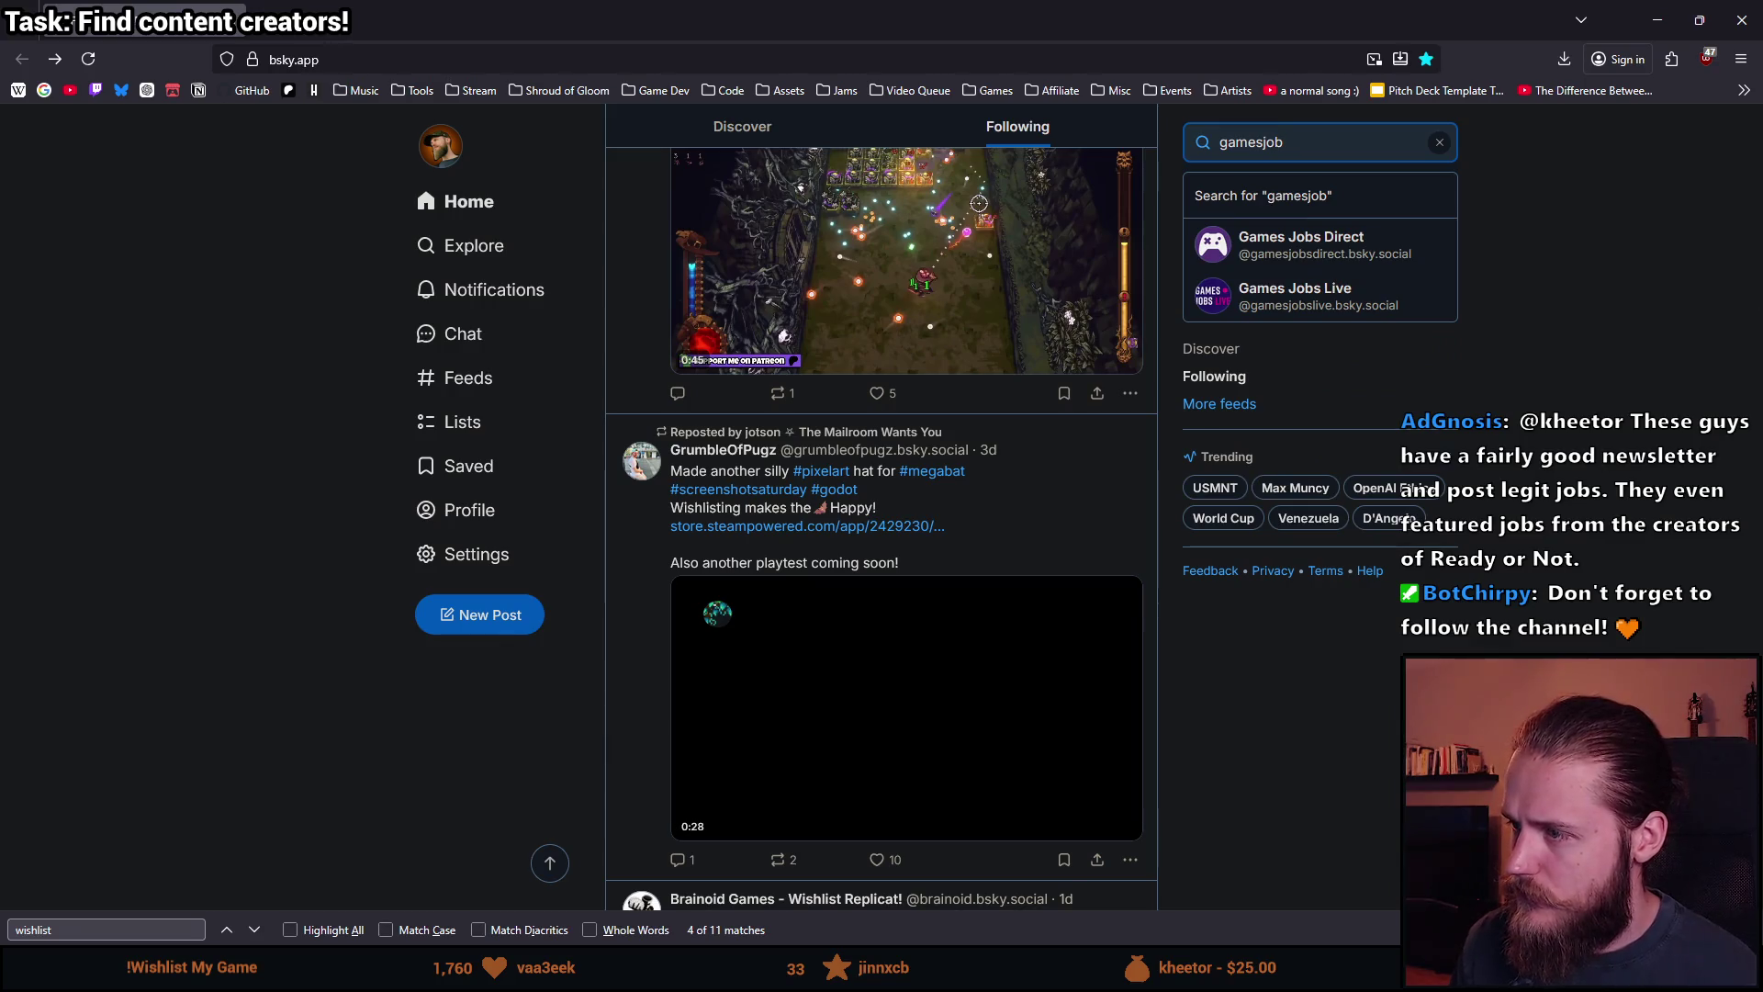
{"action": "left_click", "coordinate": [1311, 264]}
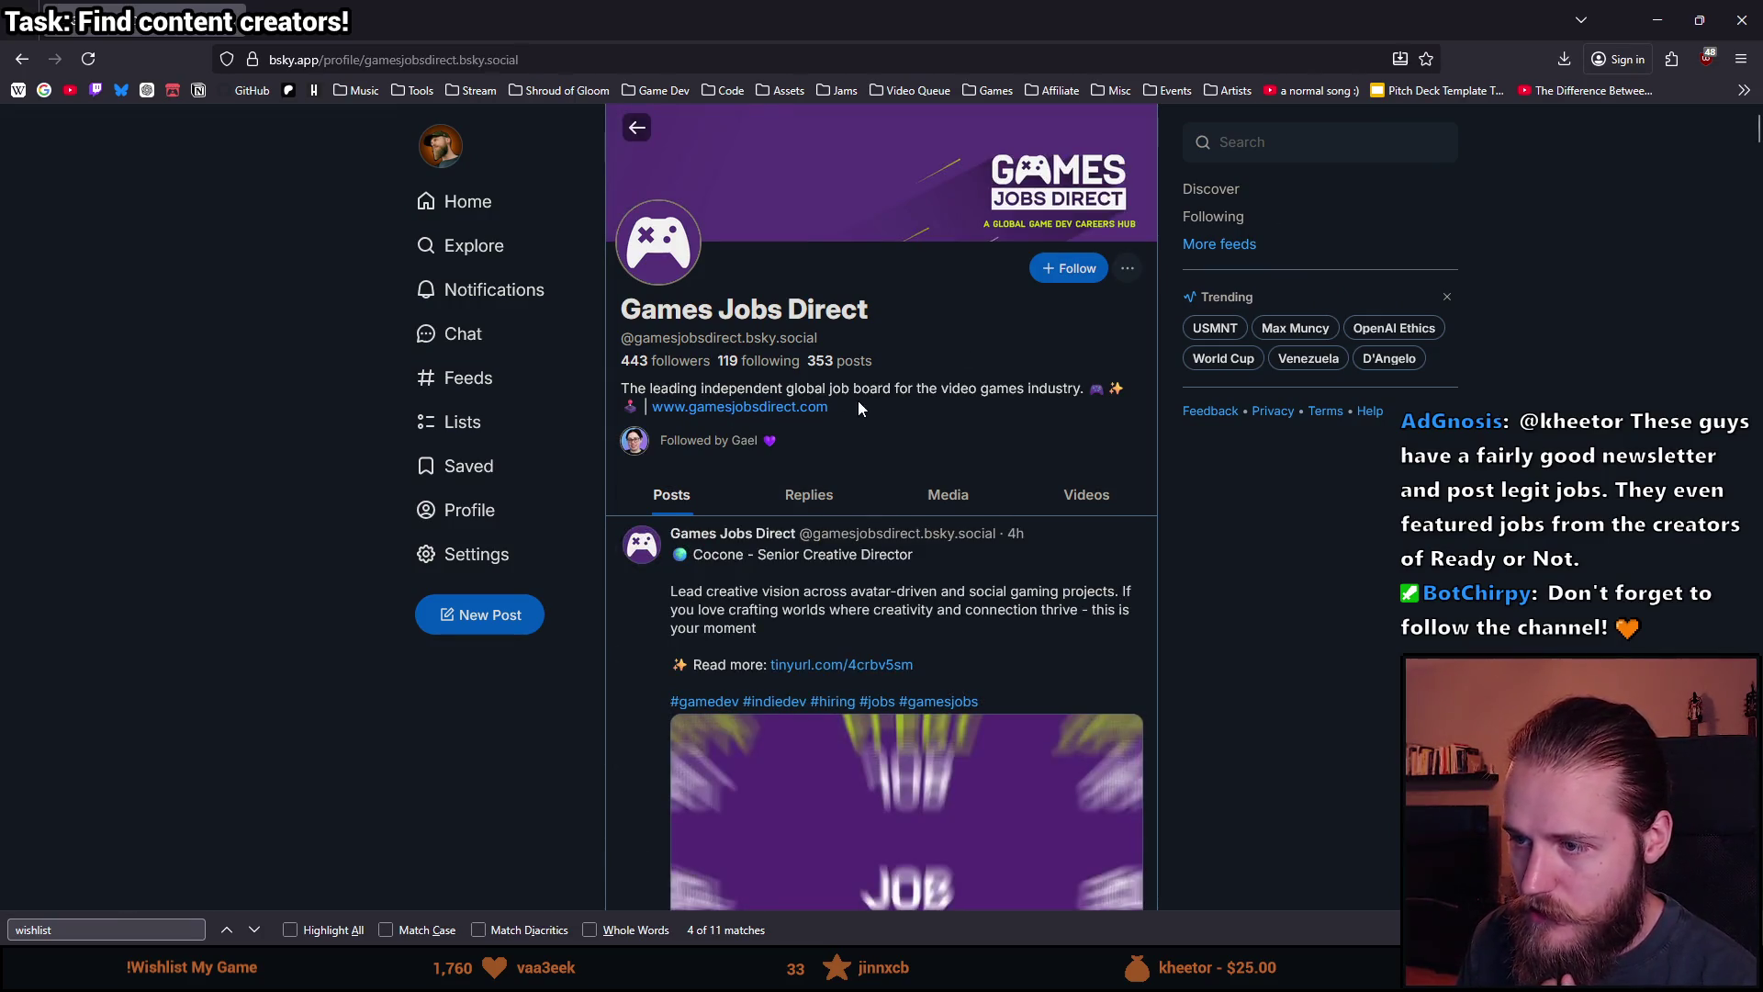
{"action": "scroll", "coordinate": [906, 409], "scroll_direction": "down", "scroll_amount": 2}
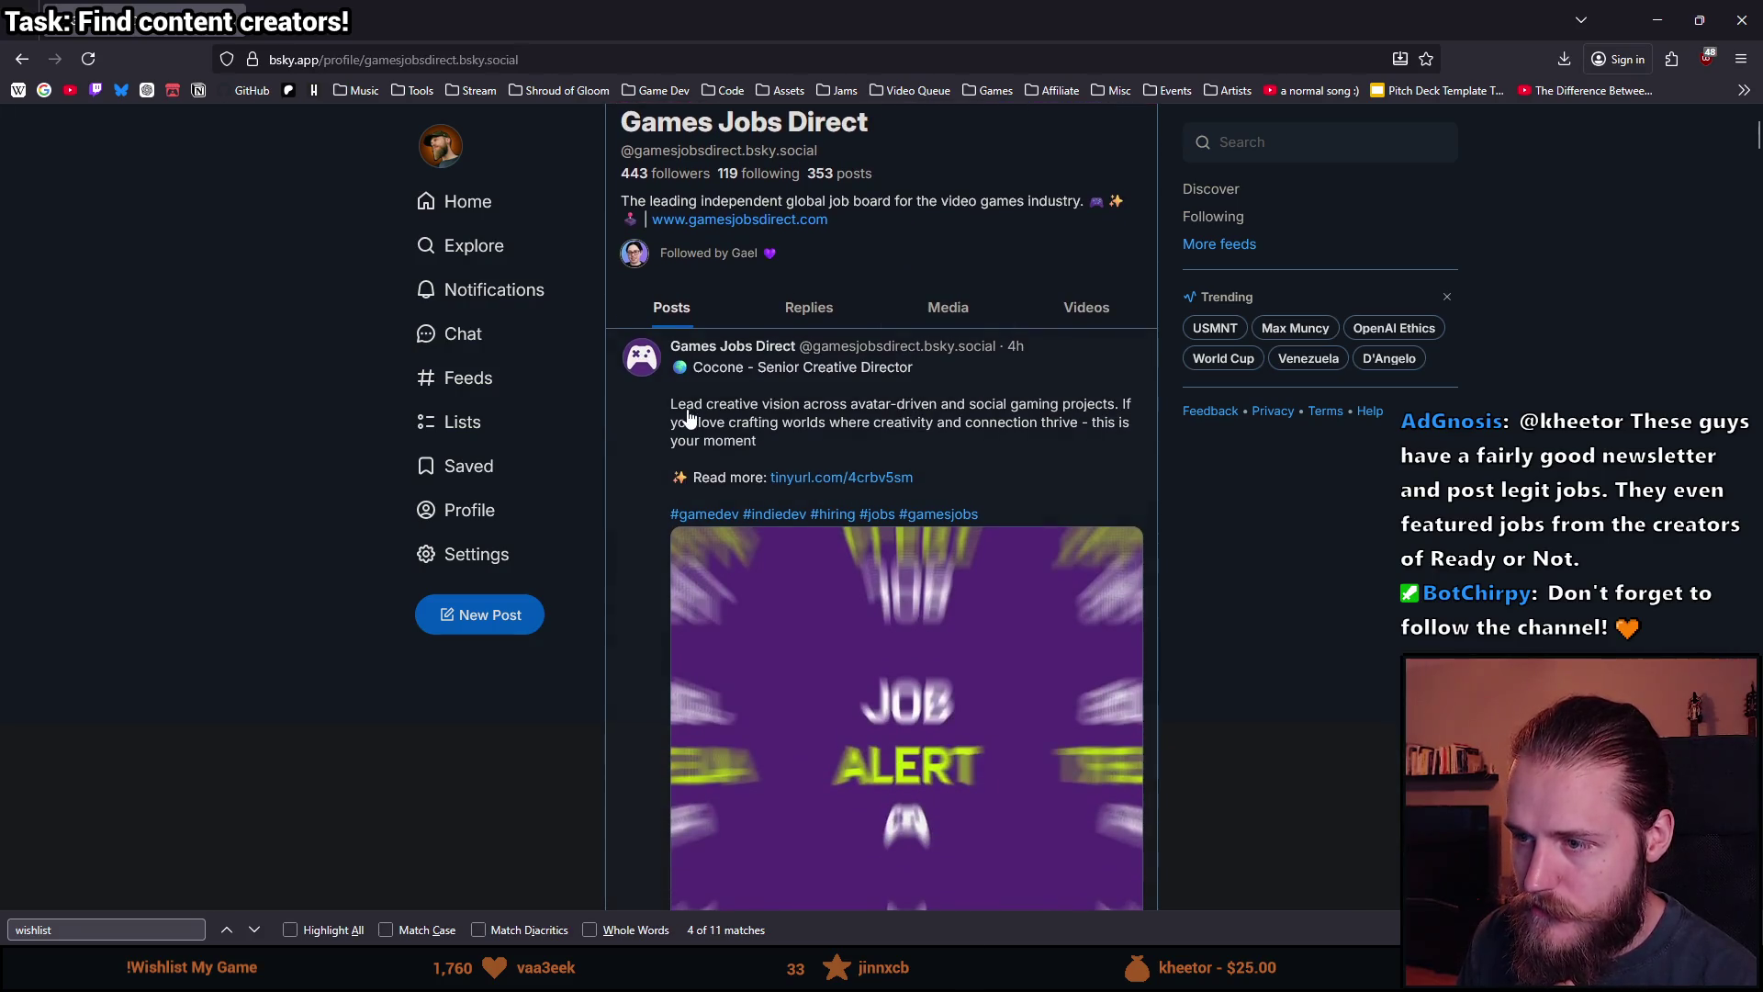
{"action": "scroll", "coordinate": [1040, 433], "scroll_direction": "down", "scroll_amount": 8}
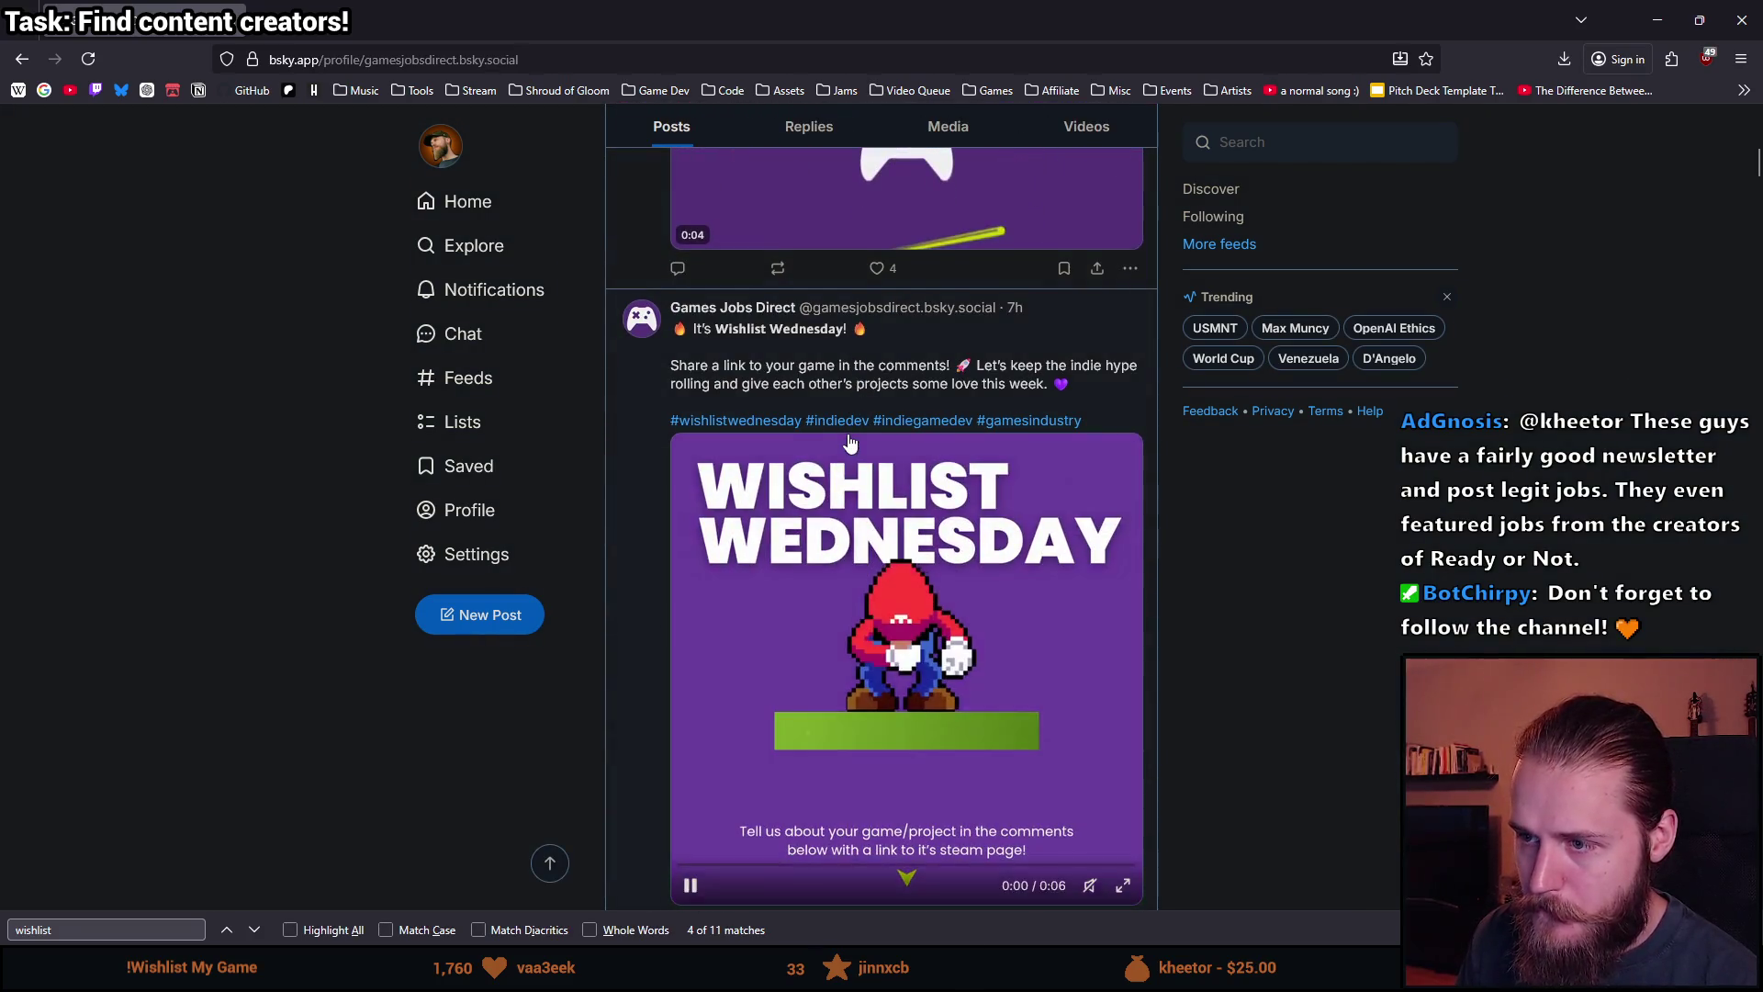
{"action": "scroll", "coordinate": [726, 358], "scroll_direction": "down", "scroll_amount": 1}
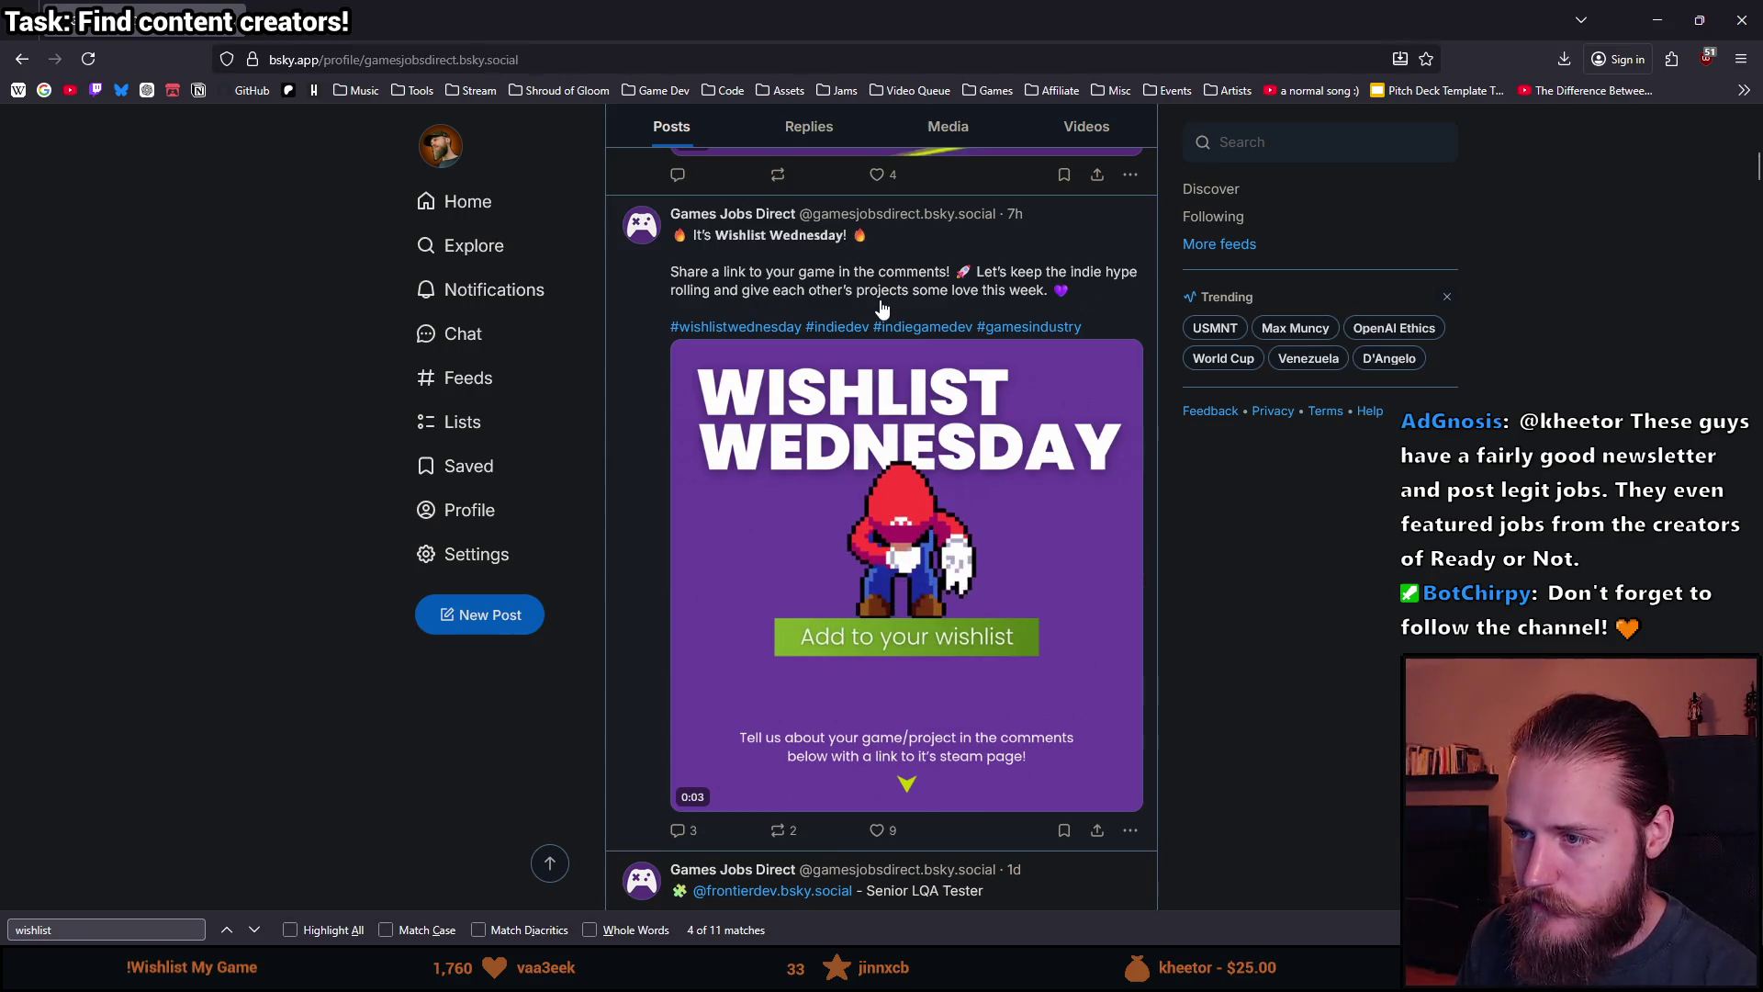
{"action": "scroll", "coordinate": [868, 294], "scroll_direction": "down", "scroll_amount": 1}
{"action": "scroll", "coordinate": [864, 289], "scroll_direction": "up", "scroll_amount": 1}
Open the Wishlist Wednesday thread and browse replies like Dealer's Life Legend, Knuckle Jet and Pirates: Rogue's Fortune.
{"action": "left_click", "coordinate": [859, 288]}
{"action": "scroll", "coordinate": [595, 423], "scroll_direction": "down", "scroll_amount": 7}
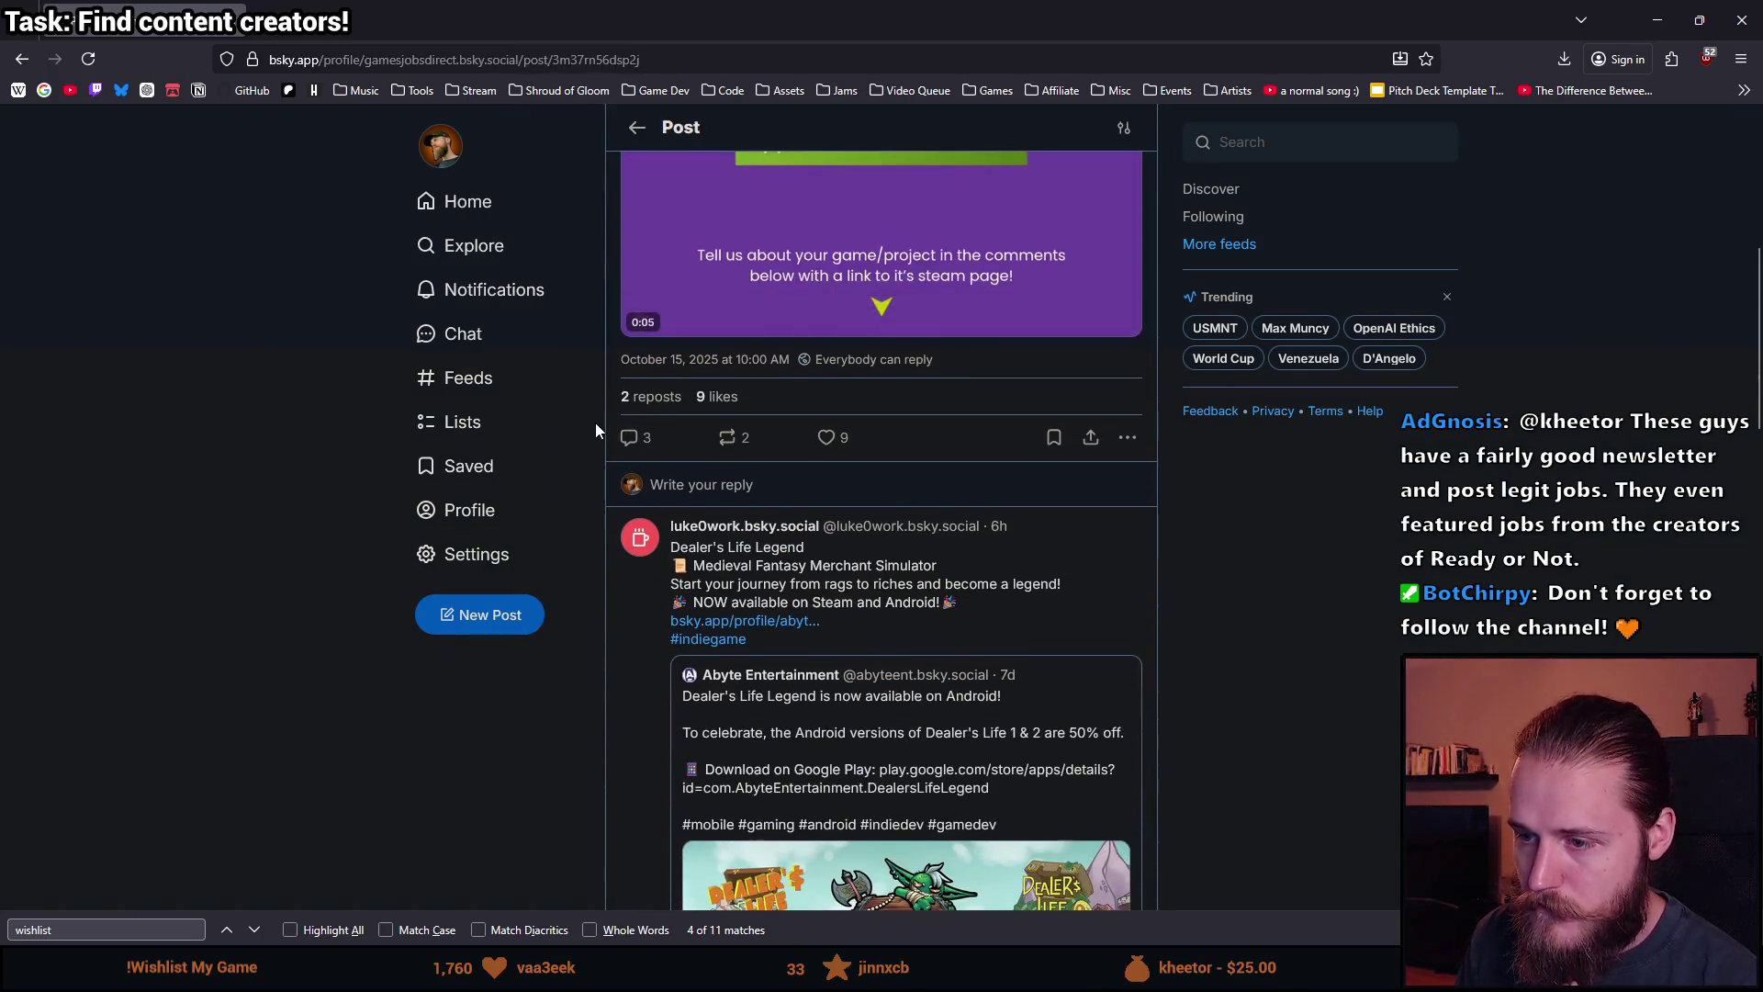
{"action": "scroll", "coordinate": [591, 426], "scroll_direction": "down", "scroll_amount": 5}
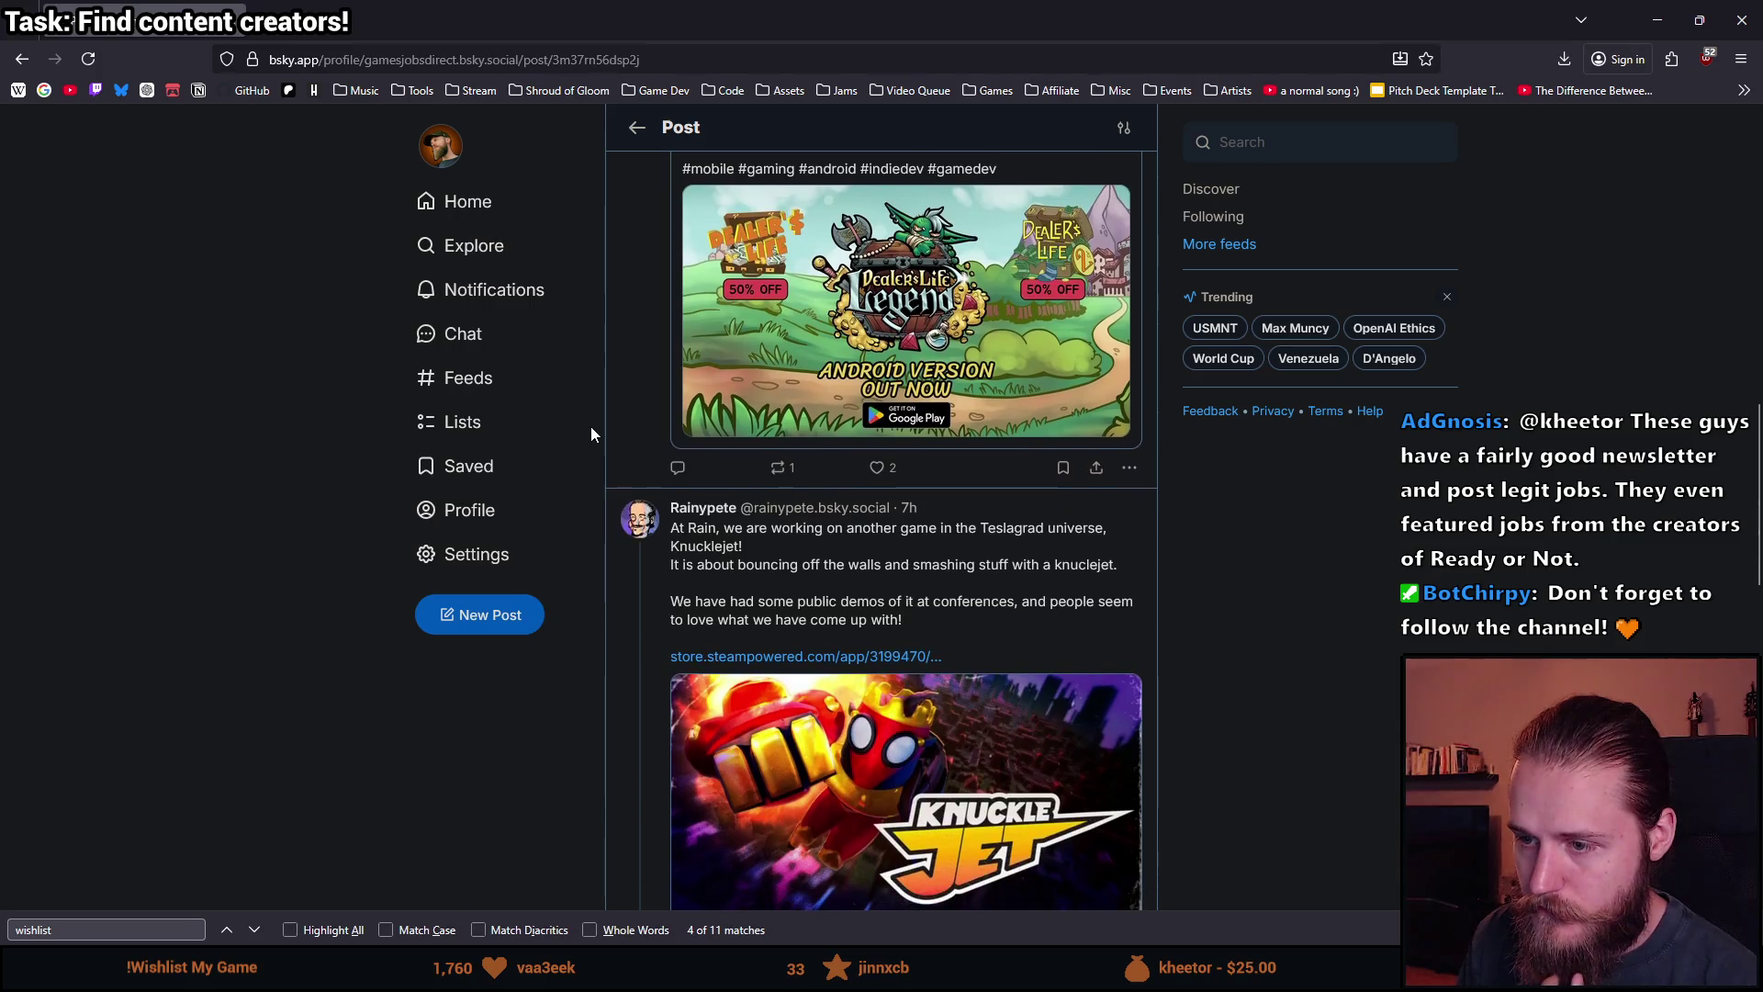
{"action": "scroll", "coordinate": [591, 426], "scroll_direction": "up", "scroll_amount": 5}
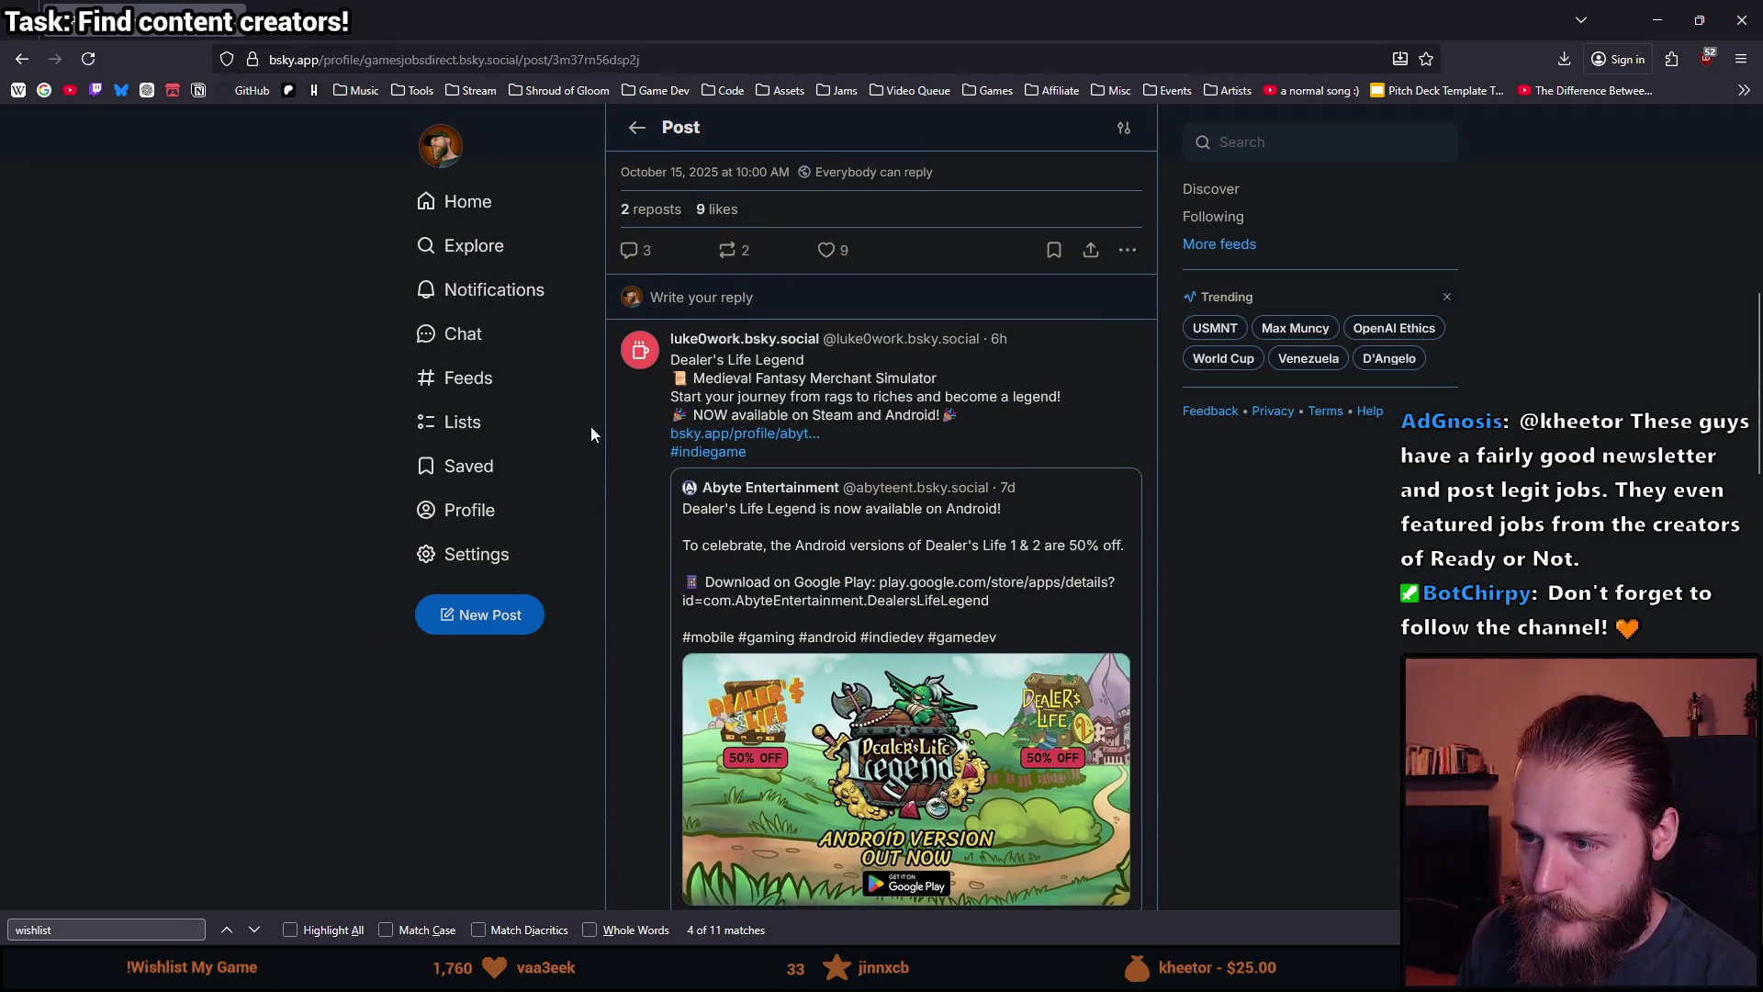
{"action": "scroll", "coordinate": [592, 426], "scroll_direction": "down", "scroll_amount": 7}
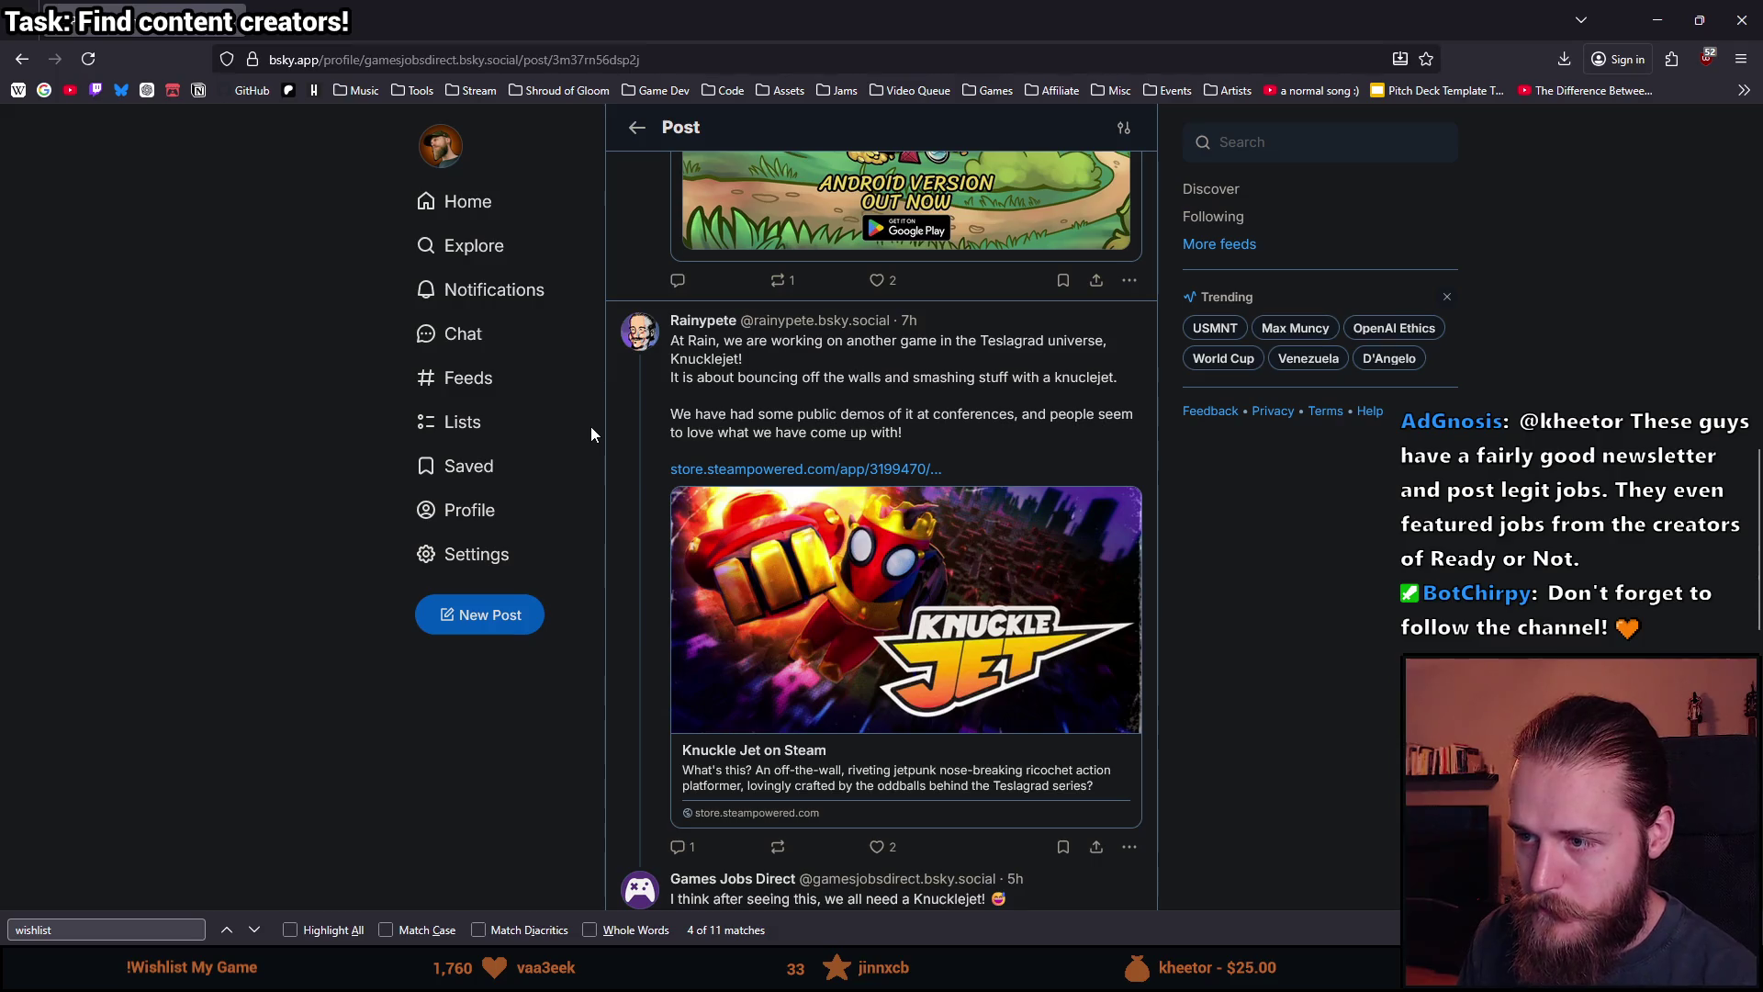
{"action": "scroll", "coordinate": [592, 426], "scroll_direction": "down", "scroll_amount": 1}
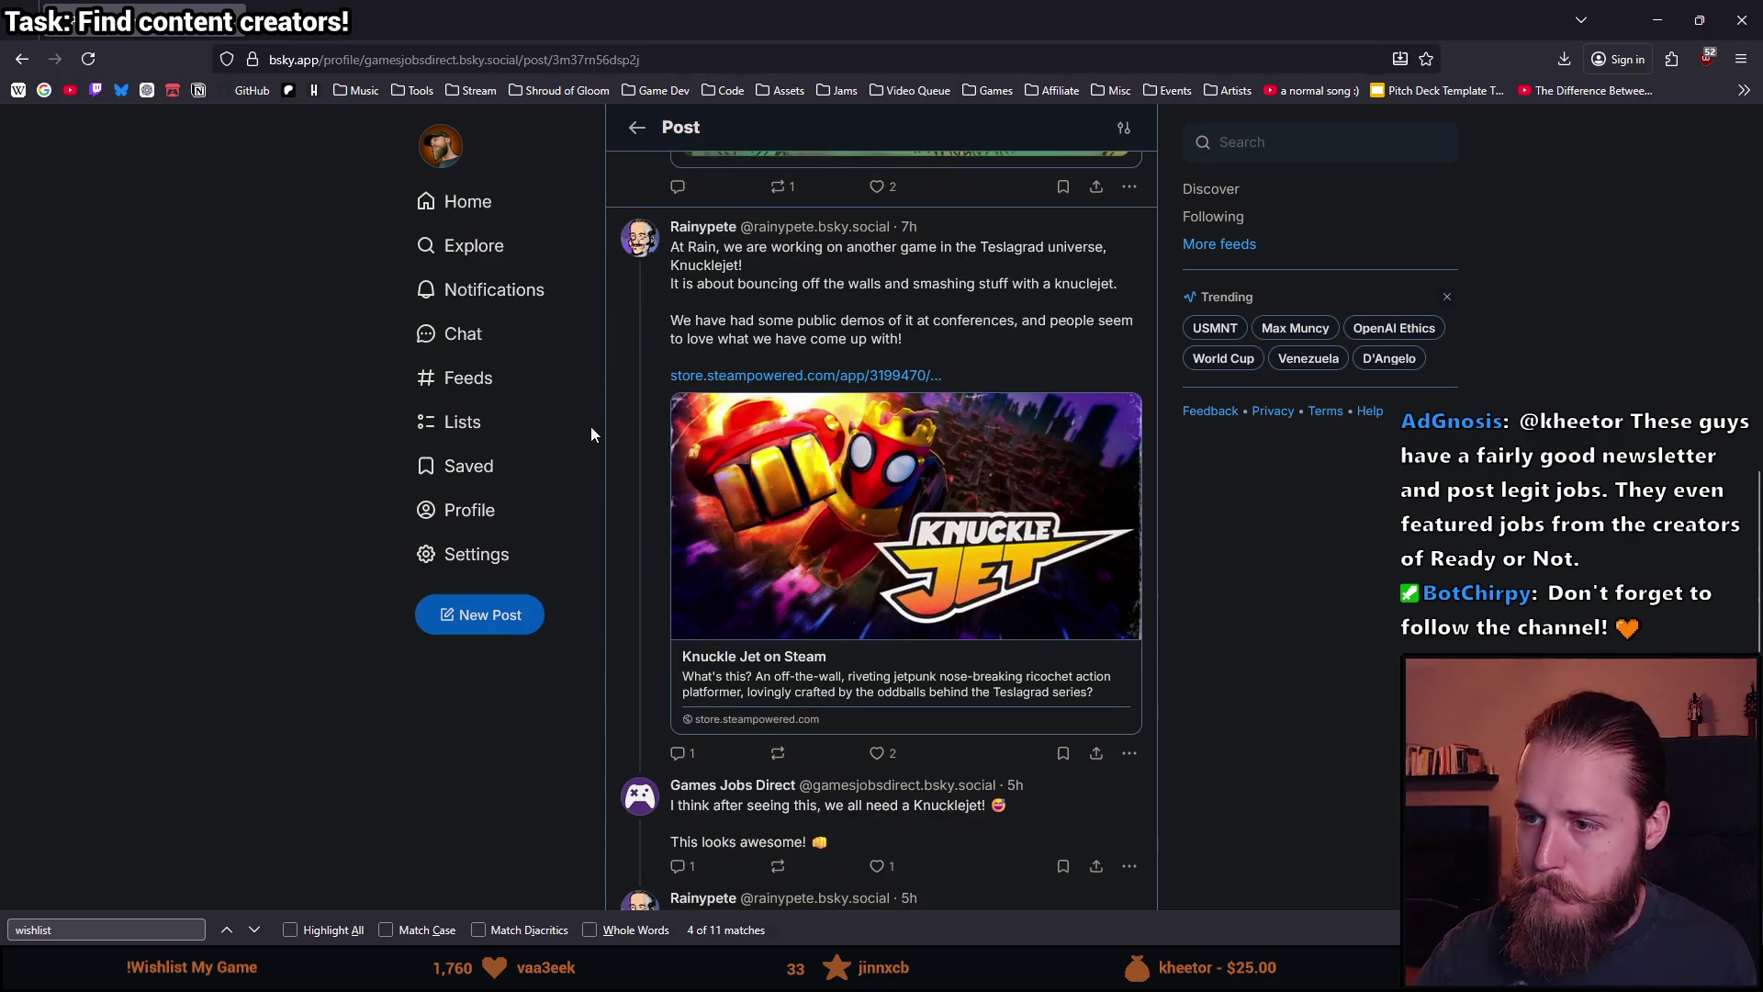
{"action": "scroll", "coordinate": [523, 476], "scroll_direction": "down", "scroll_amount": 2}
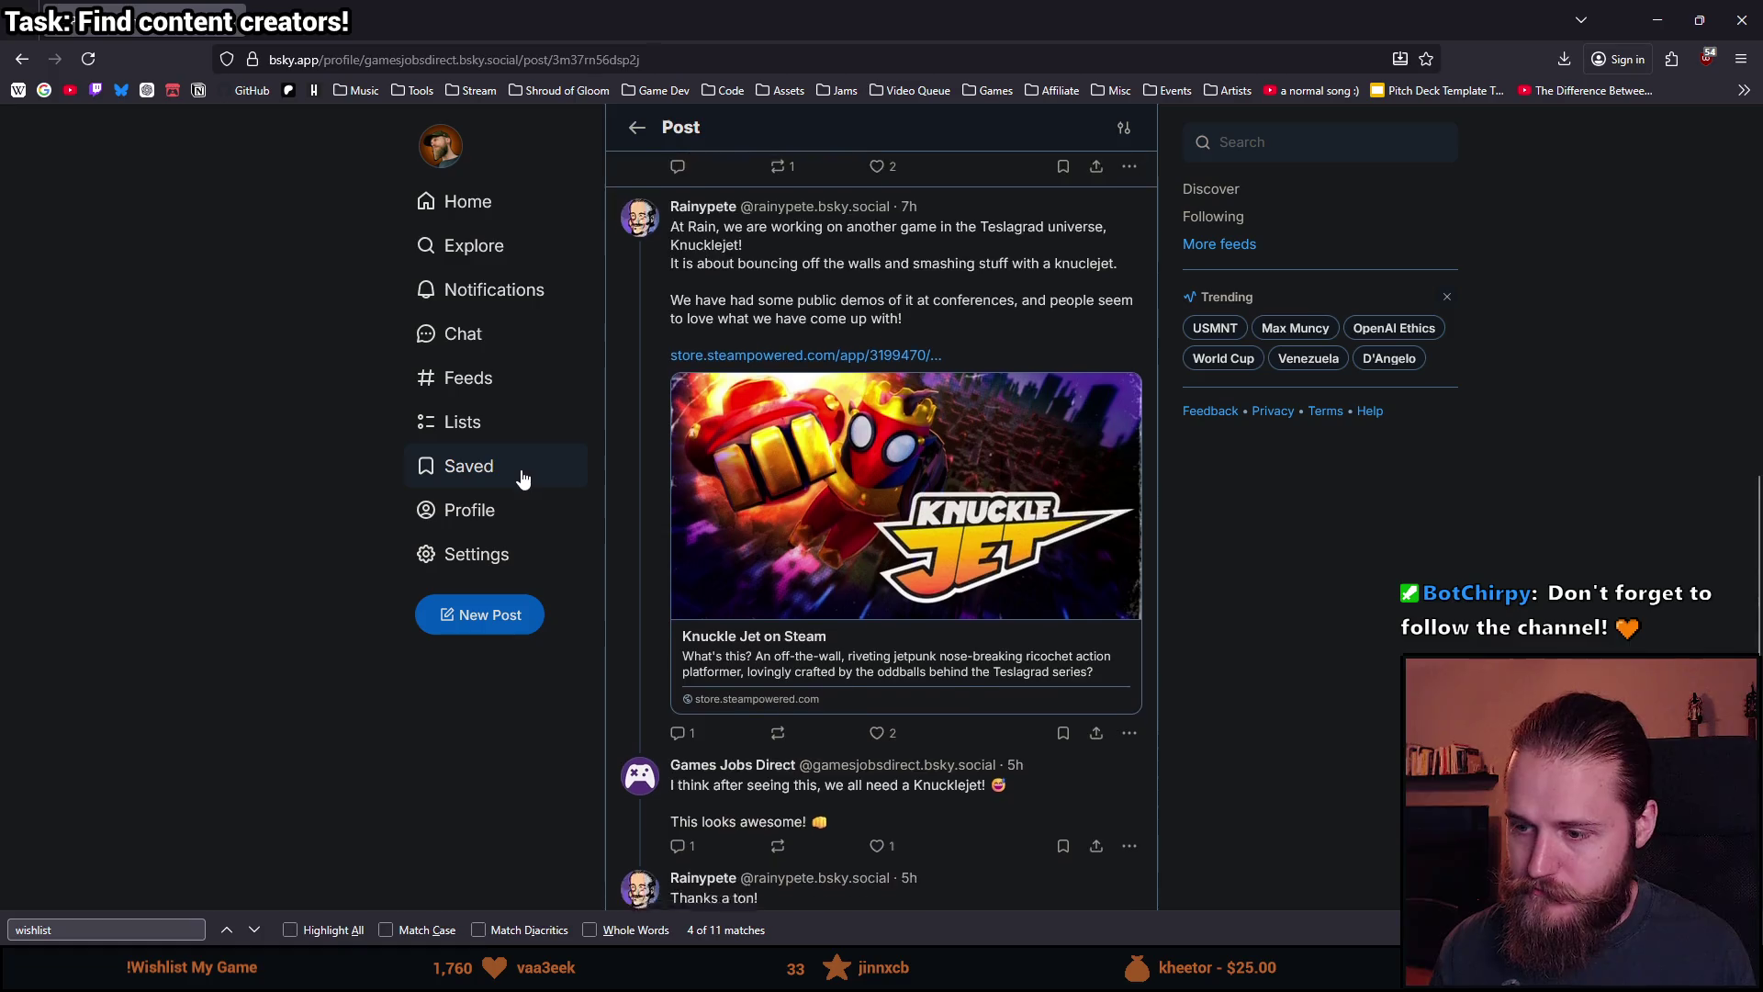
{"action": "scroll", "coordinate": [489, 477], "scroll_direction": "down", "scroll_amount": 2}
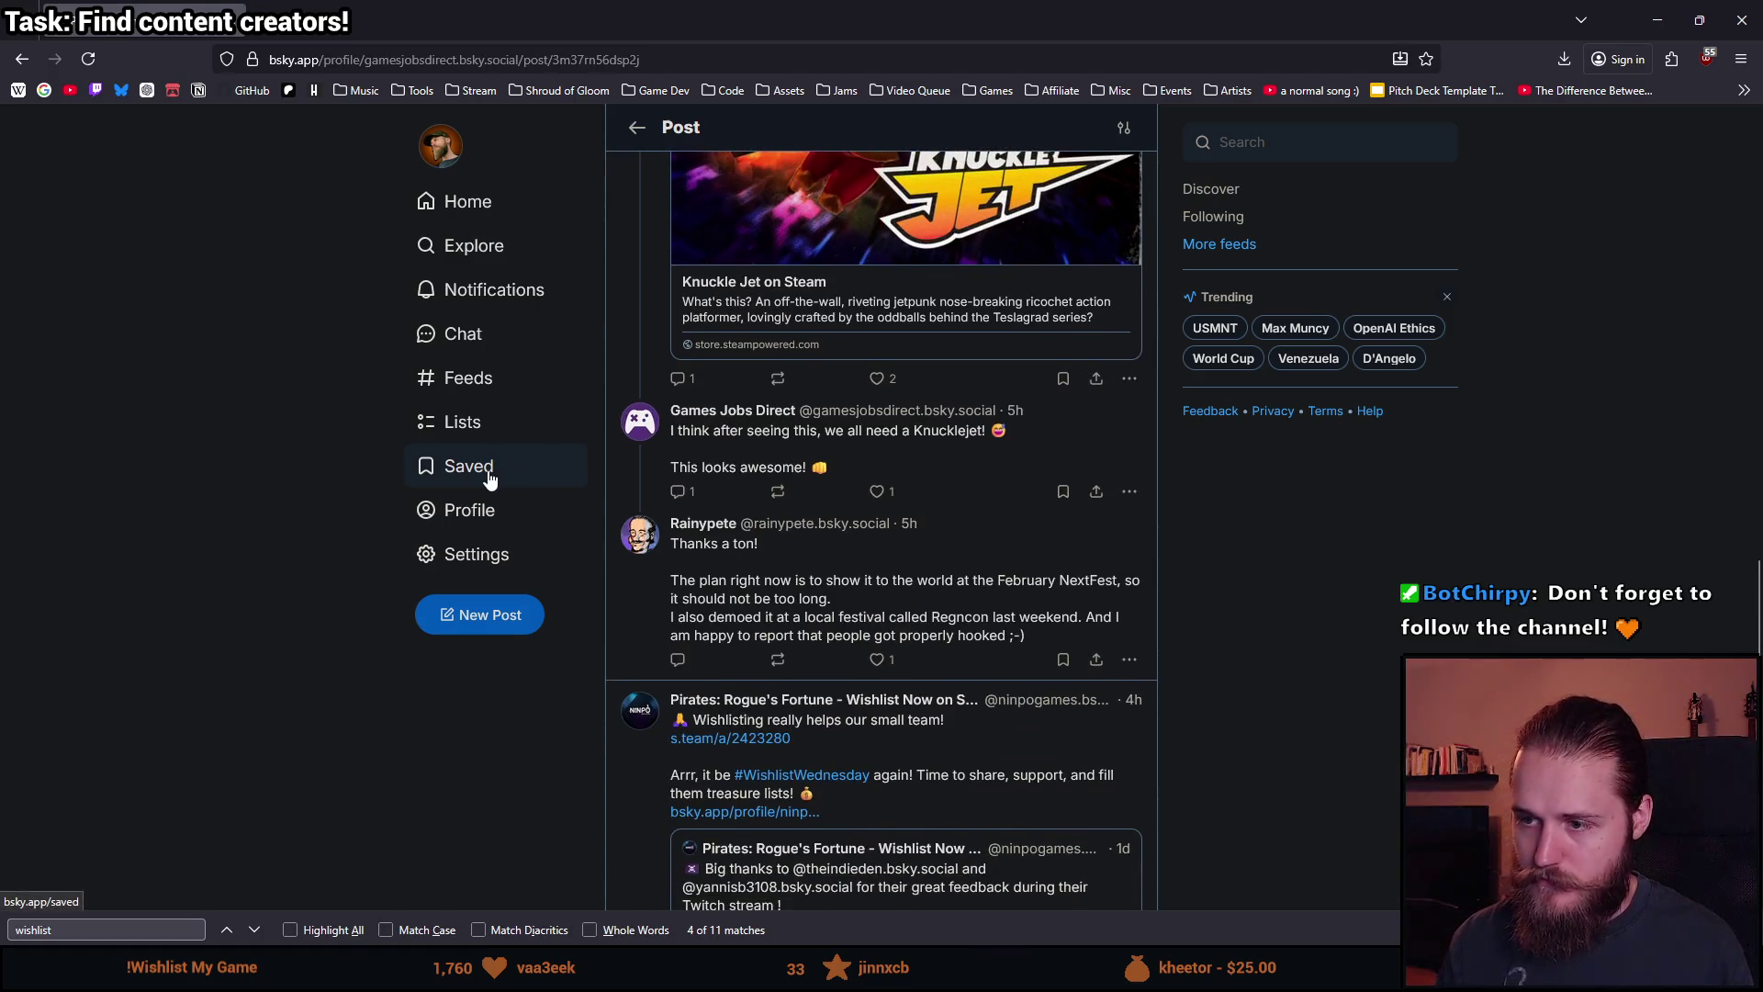
{"action": "scroll", "coordinate": [490, 477], "scroll_direction": "down", "scroll_amount": 2}
{"action": "scroll", "coordinate": [496, 487], "scroll_direction": "up", "scroll_amount": 15}
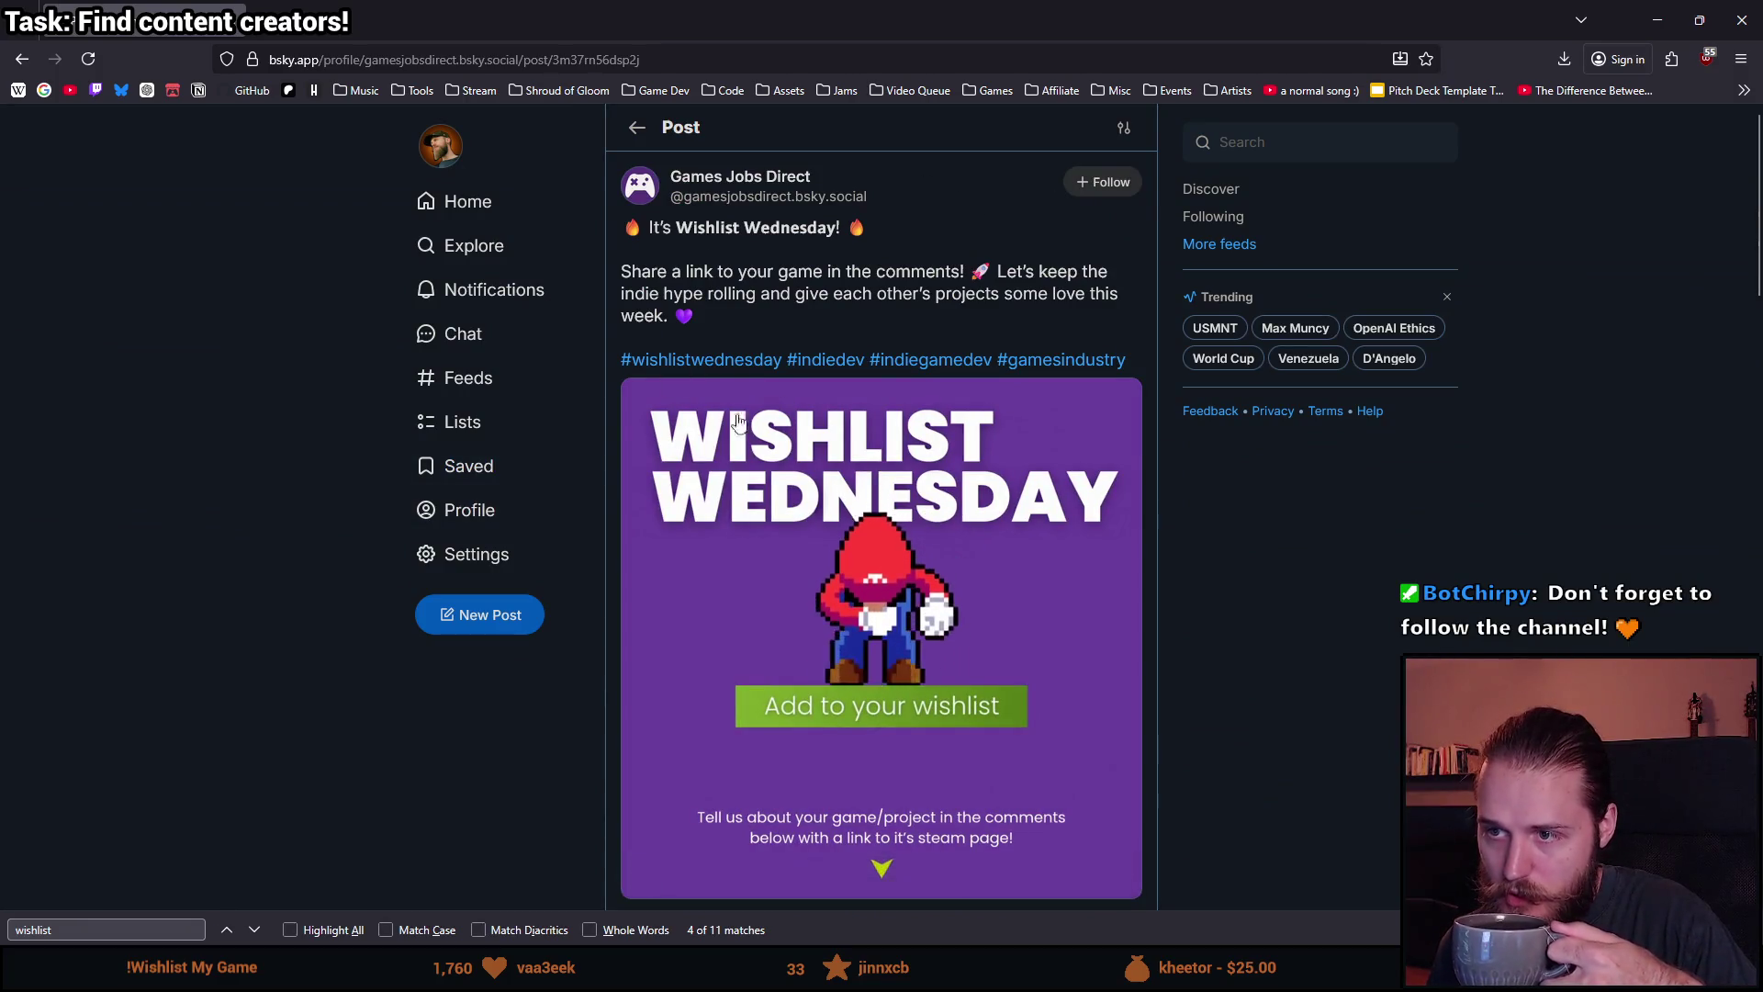
{"action": "scroll", "coordinate": [719, 410], "scroll_direction": "down", "scroll_amount": 4}
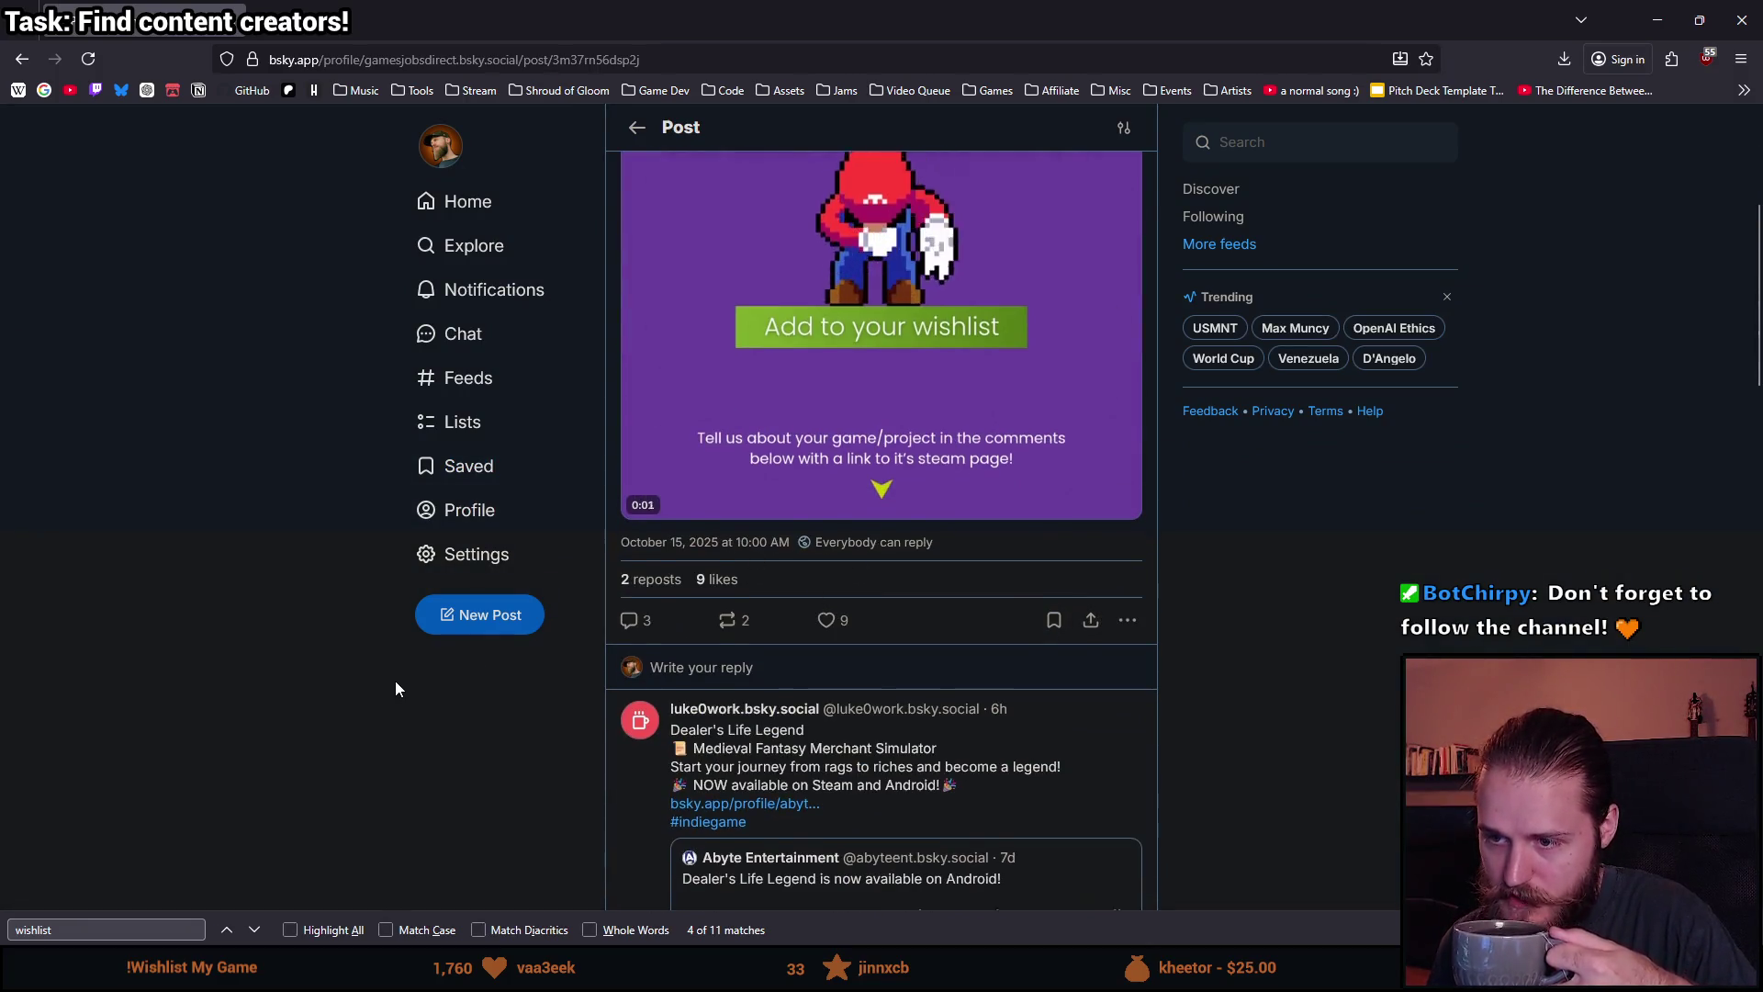
{"action": "scroll", "coordinate": [396, 685], "scroll_direction": "down", "scroll_amount": 15}
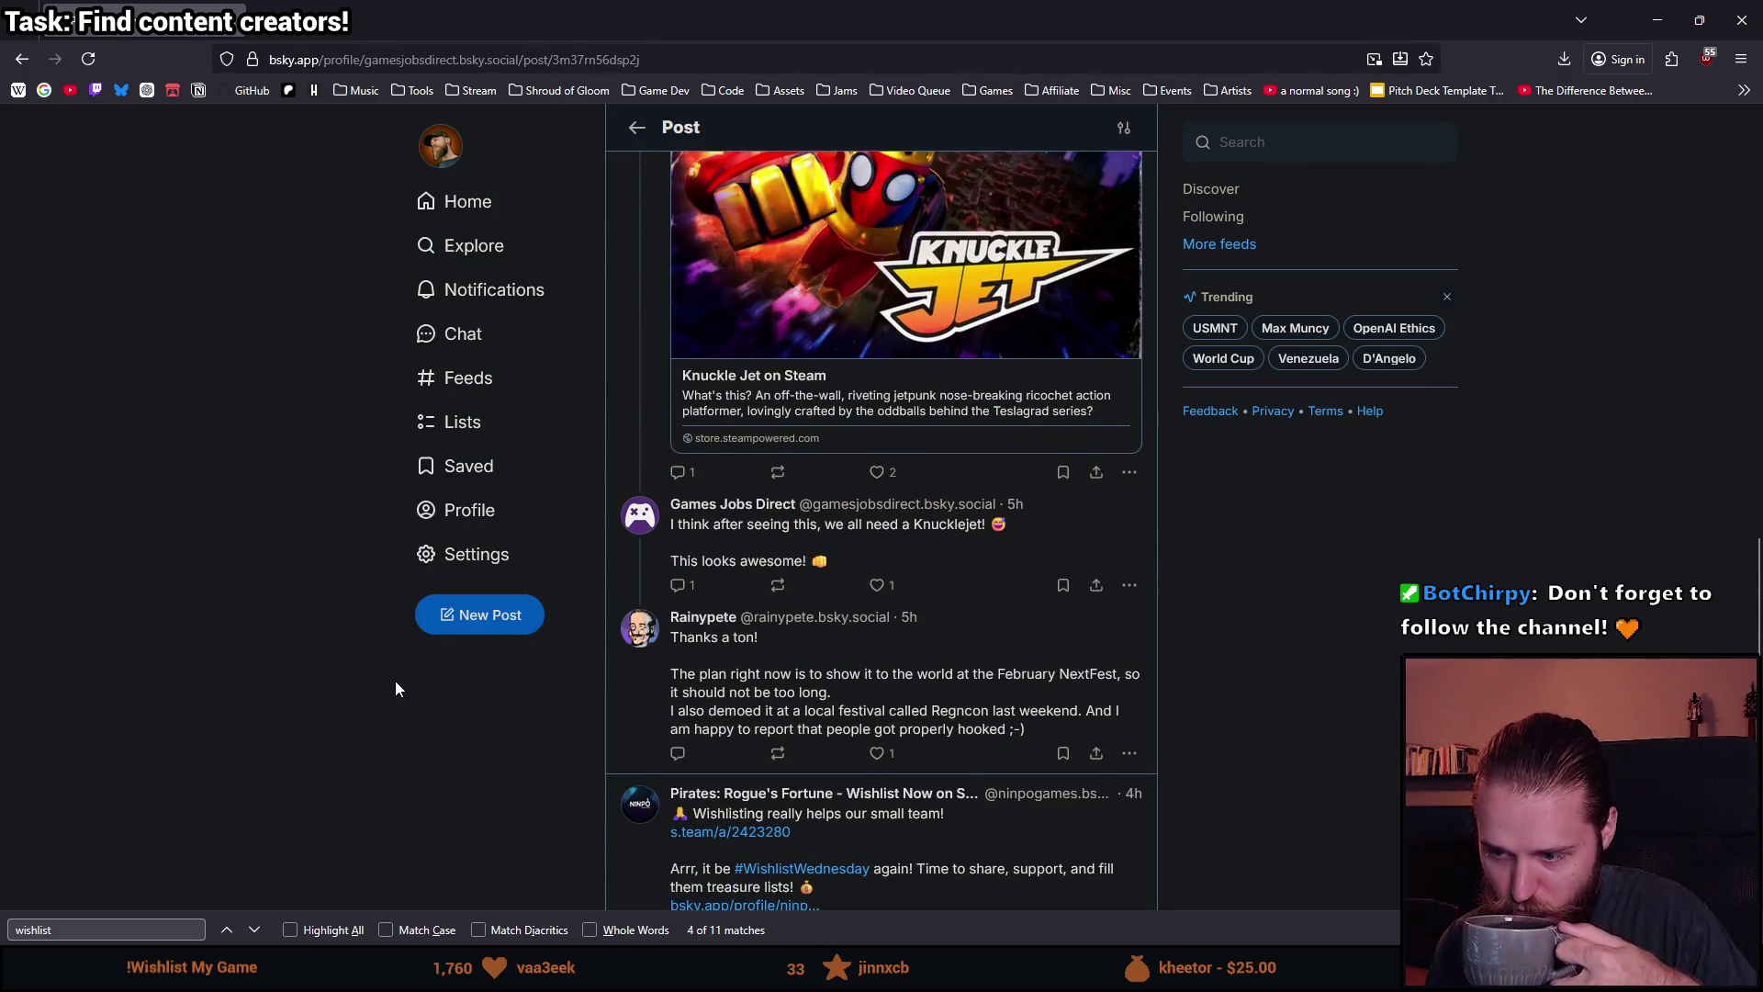
{"action": "scroll", "coordinate": [396, 688], "scroll_direction": "down", "scroll_amount": 6}
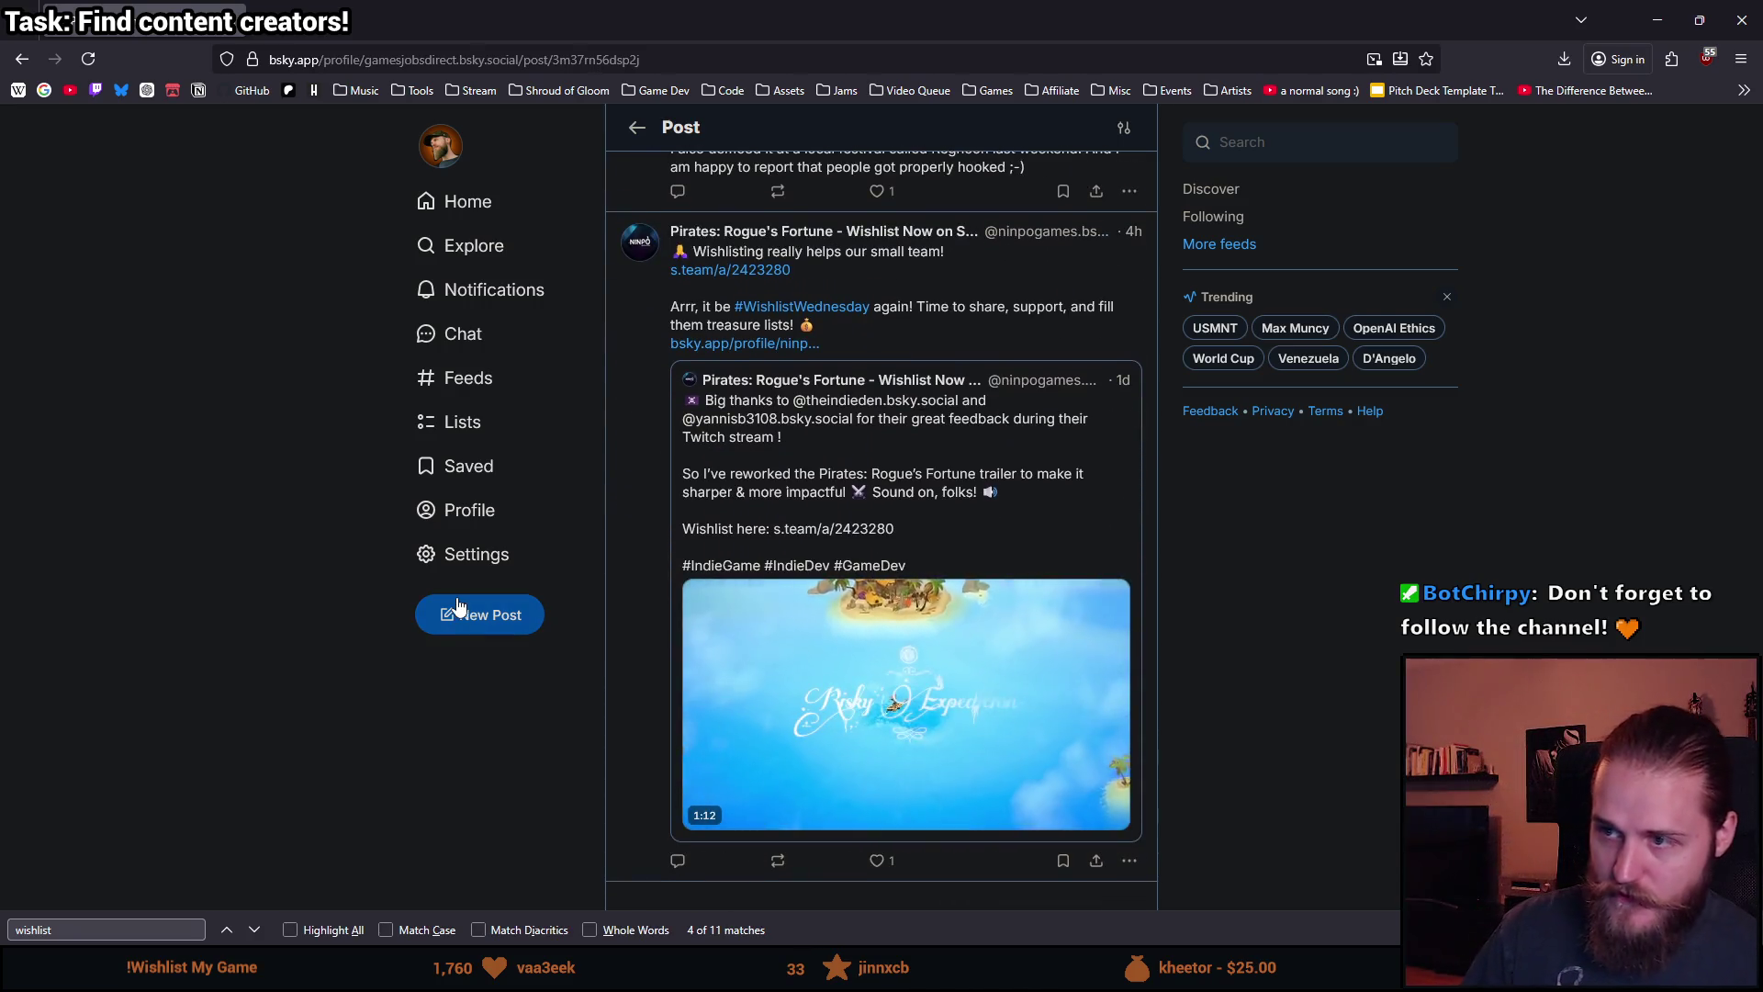
{"action": "scroll", "coordinate": [470, 578], "scroll_direction": "down", "scroll_amount": 2}
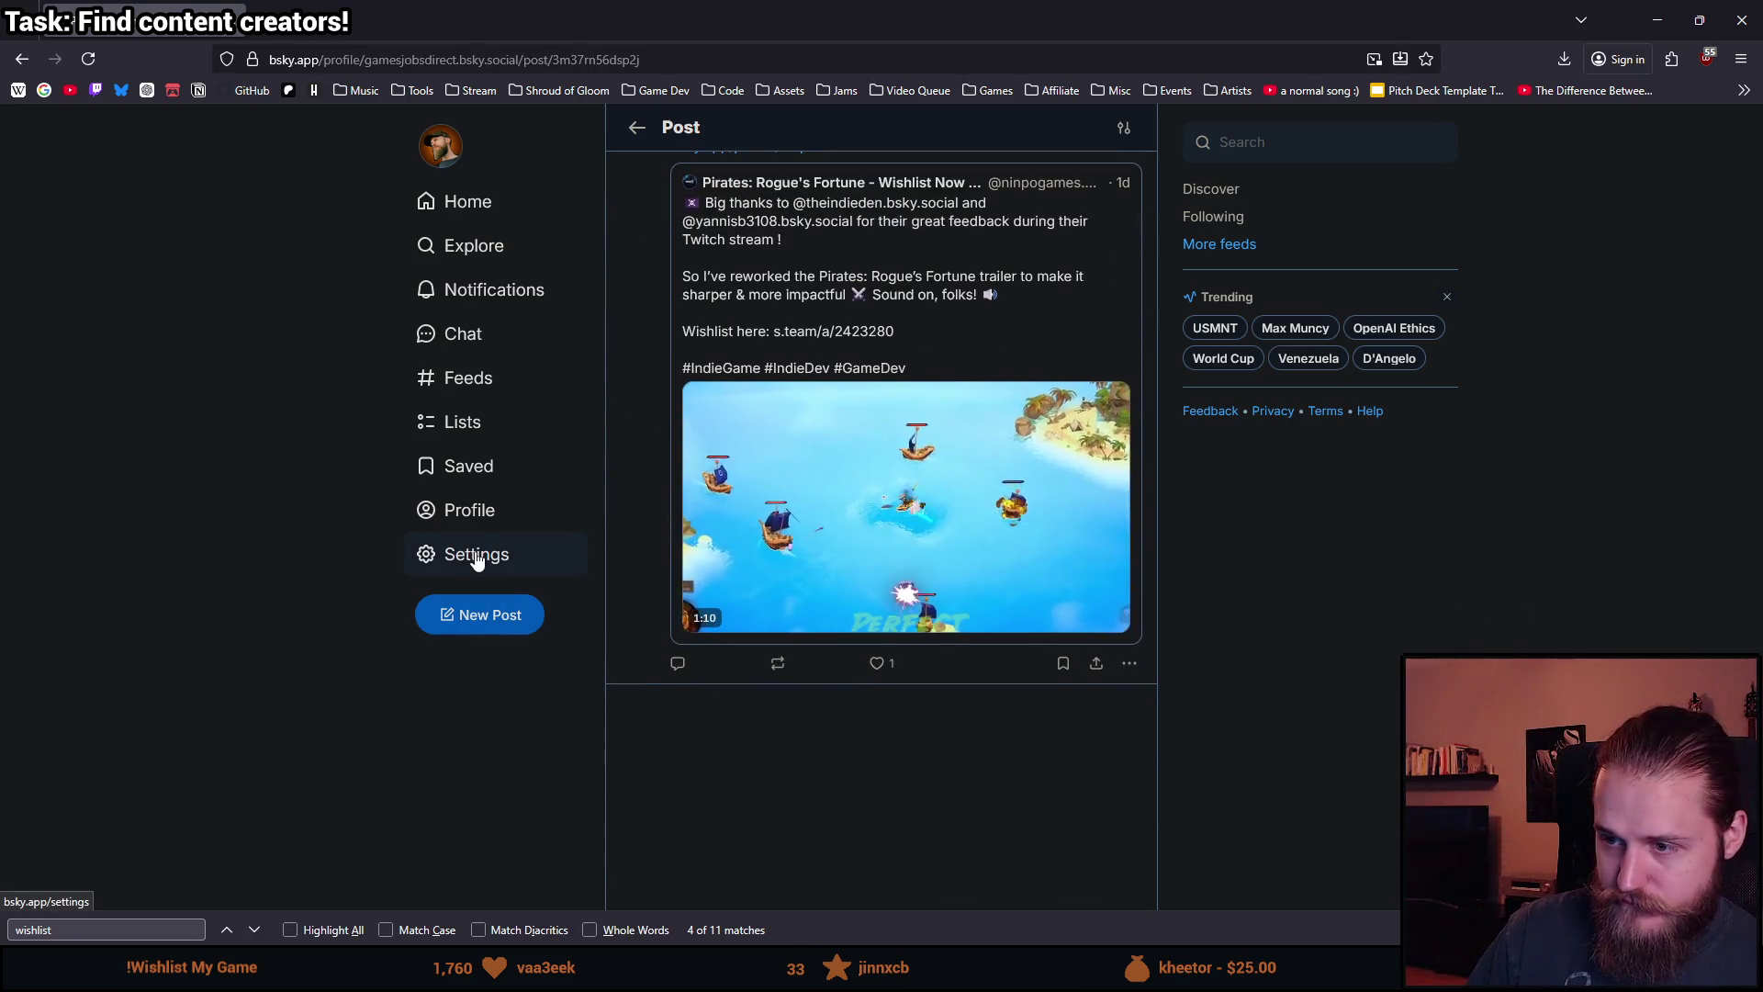
{"action": "scroll", "coordinate": [467, 582], "scroll_direction": "up", "scroll_amount": 5}
{"action": "scroll", "coordinate": [474, 582], "scroll_direction": "down", "scroll_amount": 7}
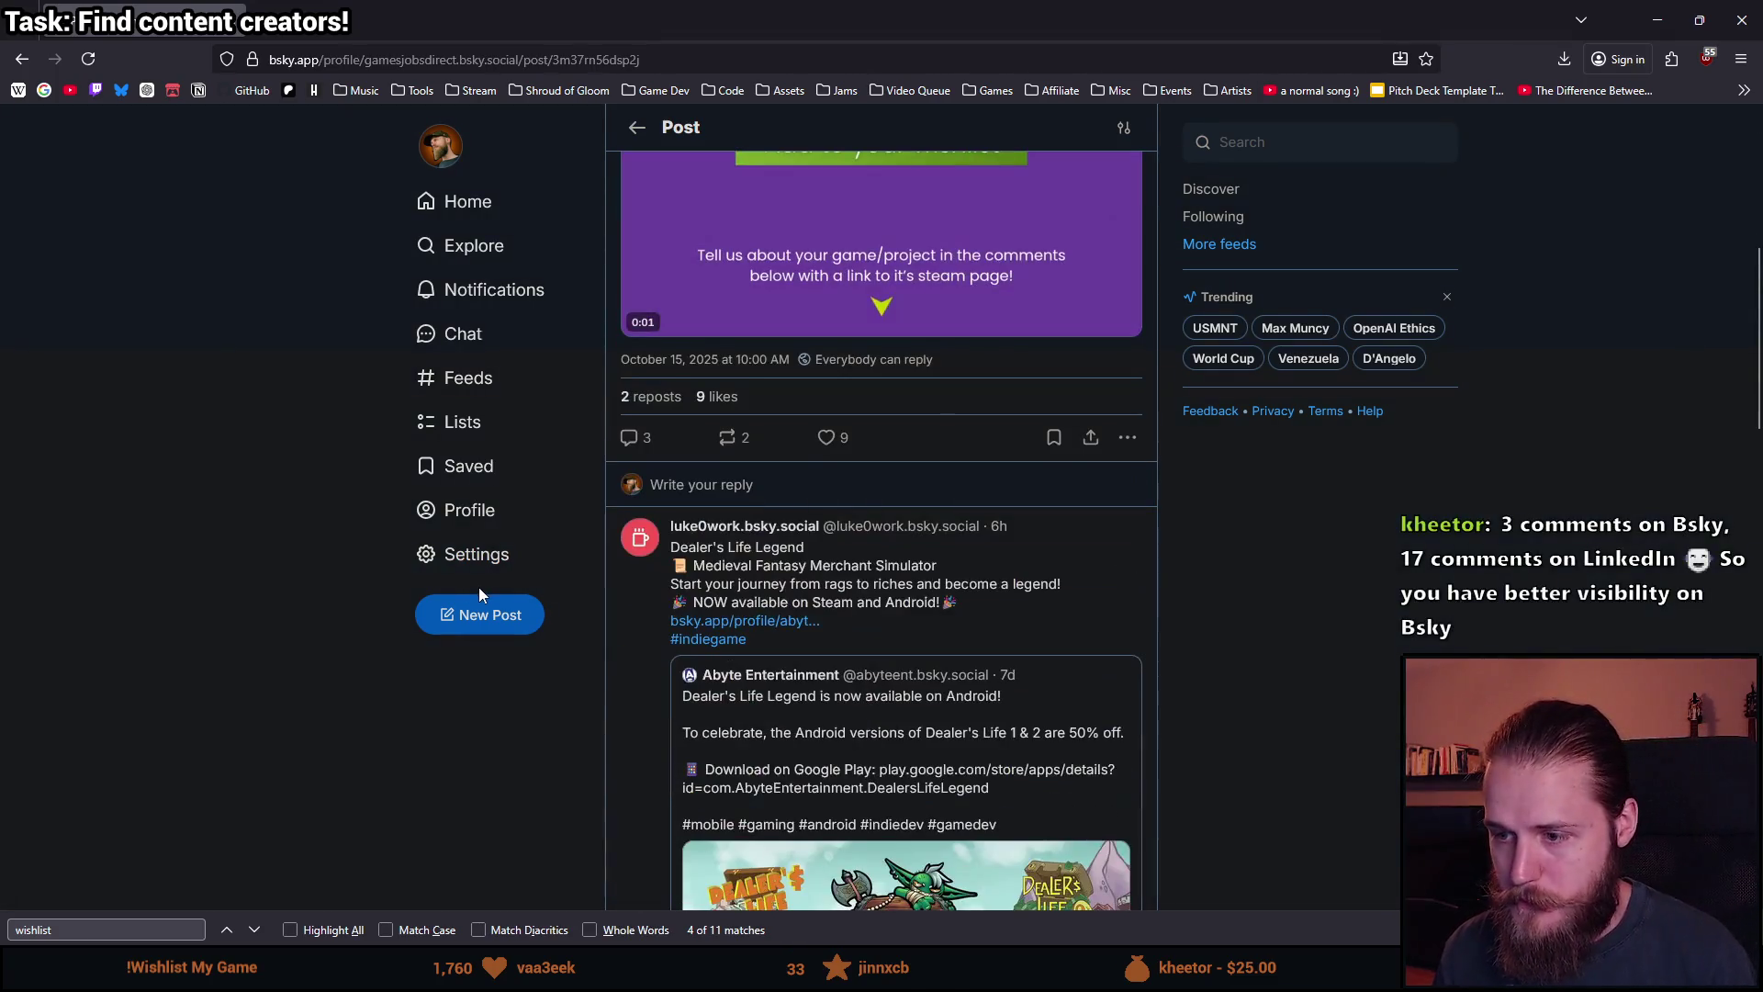
{"action": "scroll", "coordinate": [515, 584], "scroll_direction": "up", "scroll_amount": 6}
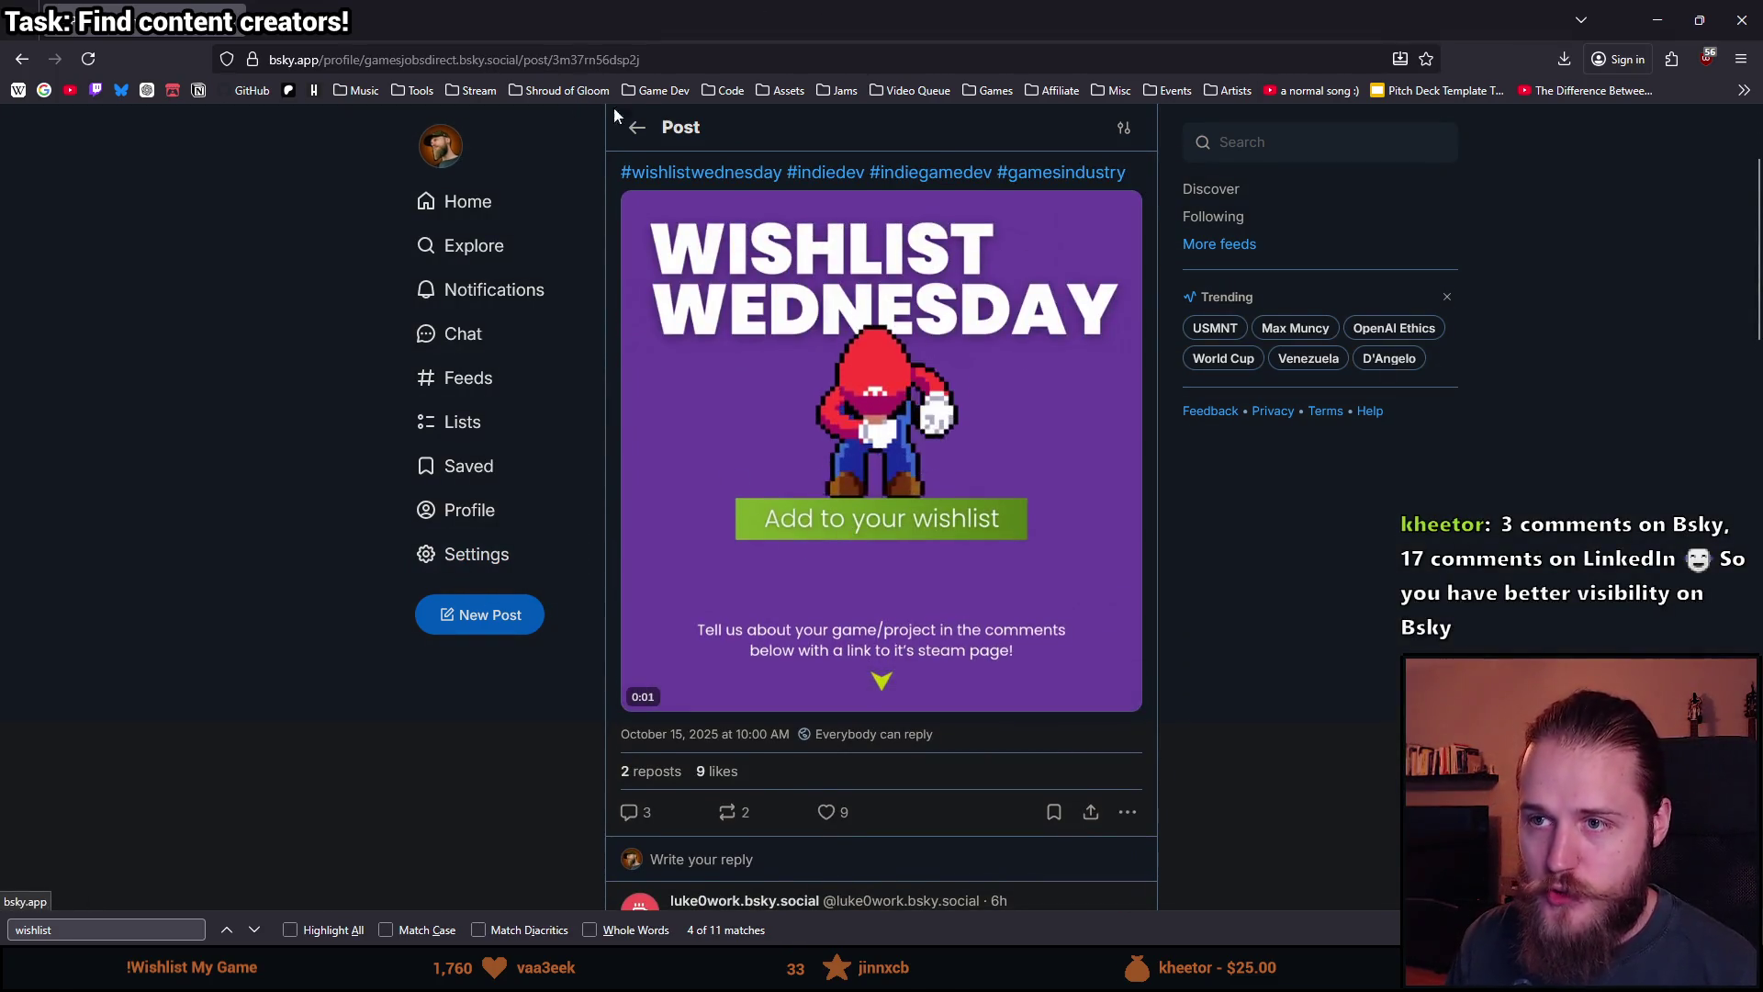
{"action": "left_click", "coordinate": [562, 90]}
{"action": "left_click", "coordinate": [511, 160]}
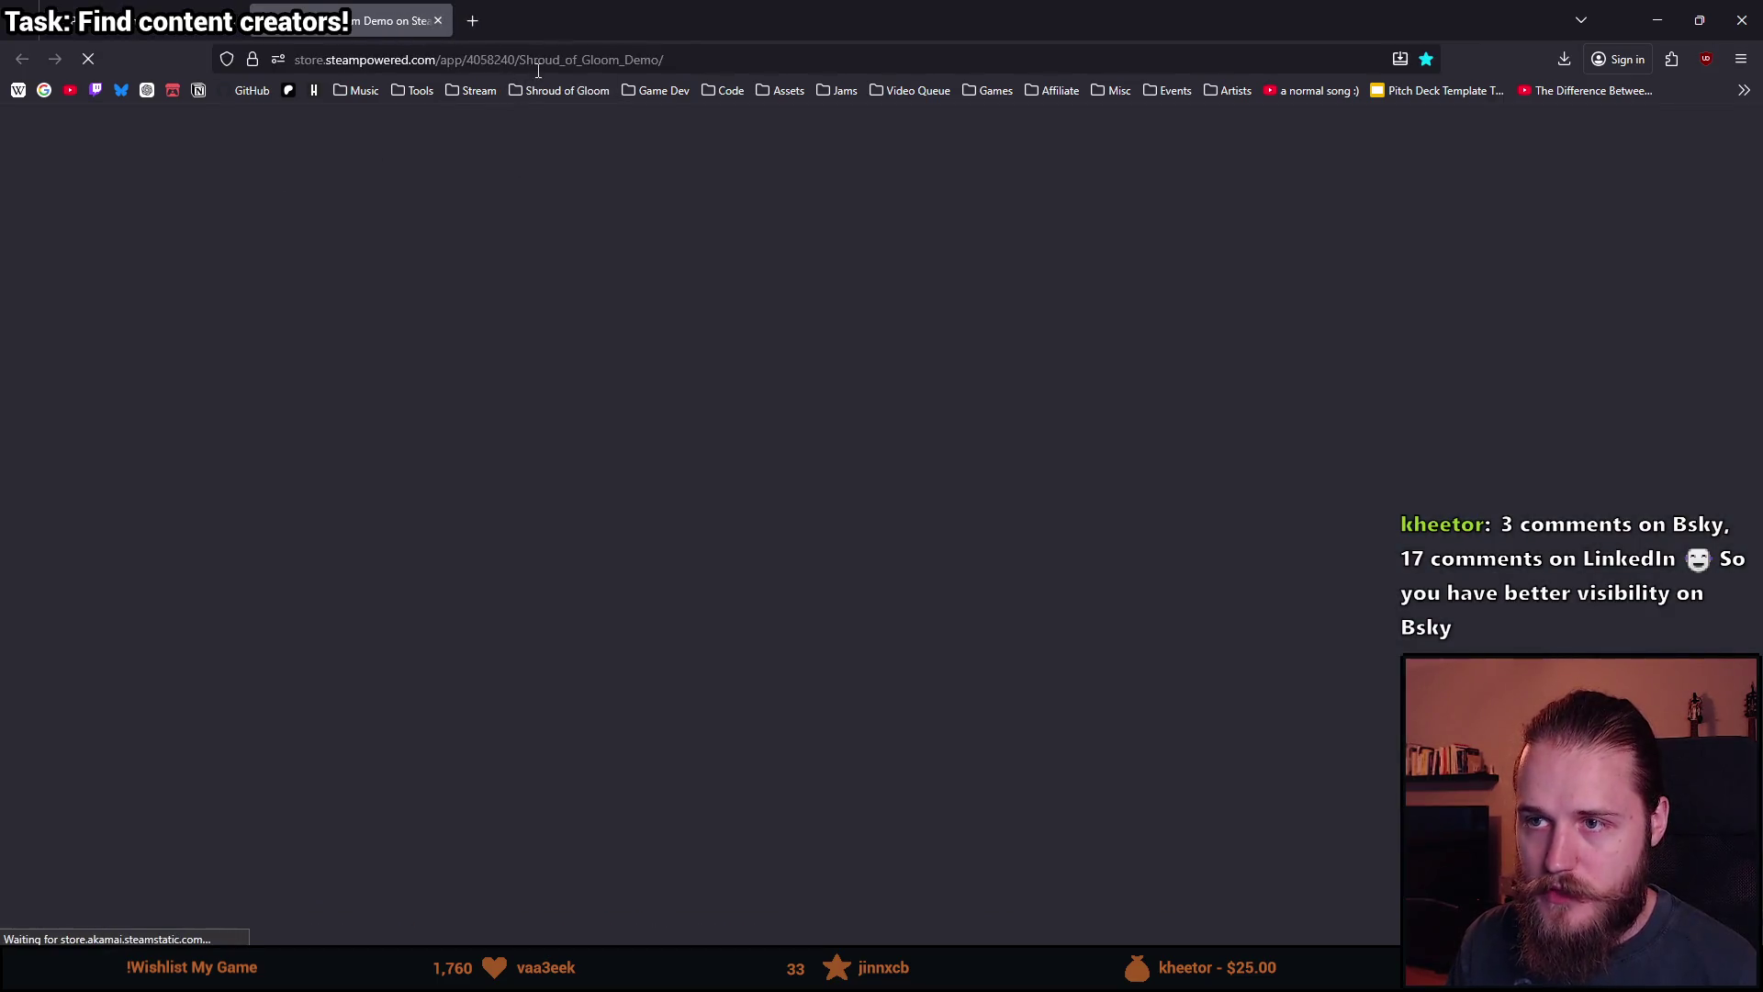
{"action": "key", "text": "alt+Left"}
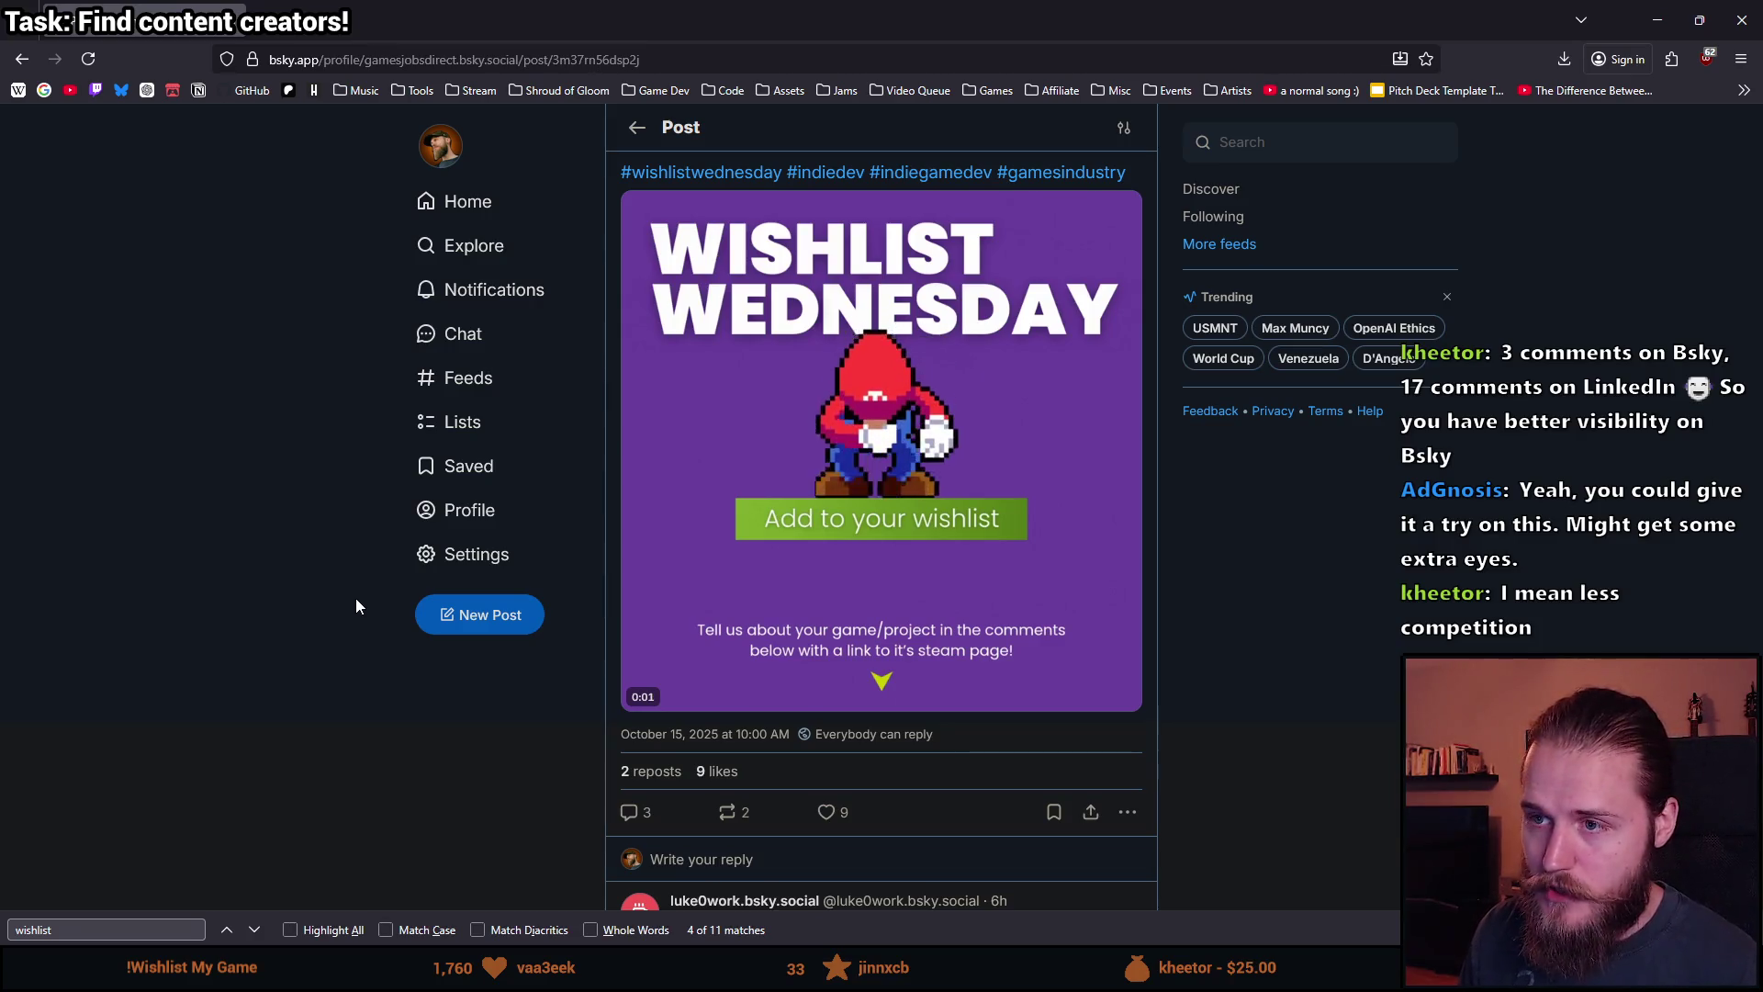
{"action": "scroll", "coordinate": [732, 551], "scroll_direction": "down", "scroll_amount": 4}
Begin the reply by describing the point-and-click horror game you're working on.
{"action": "left_click", "coordinate": [804, 479]}
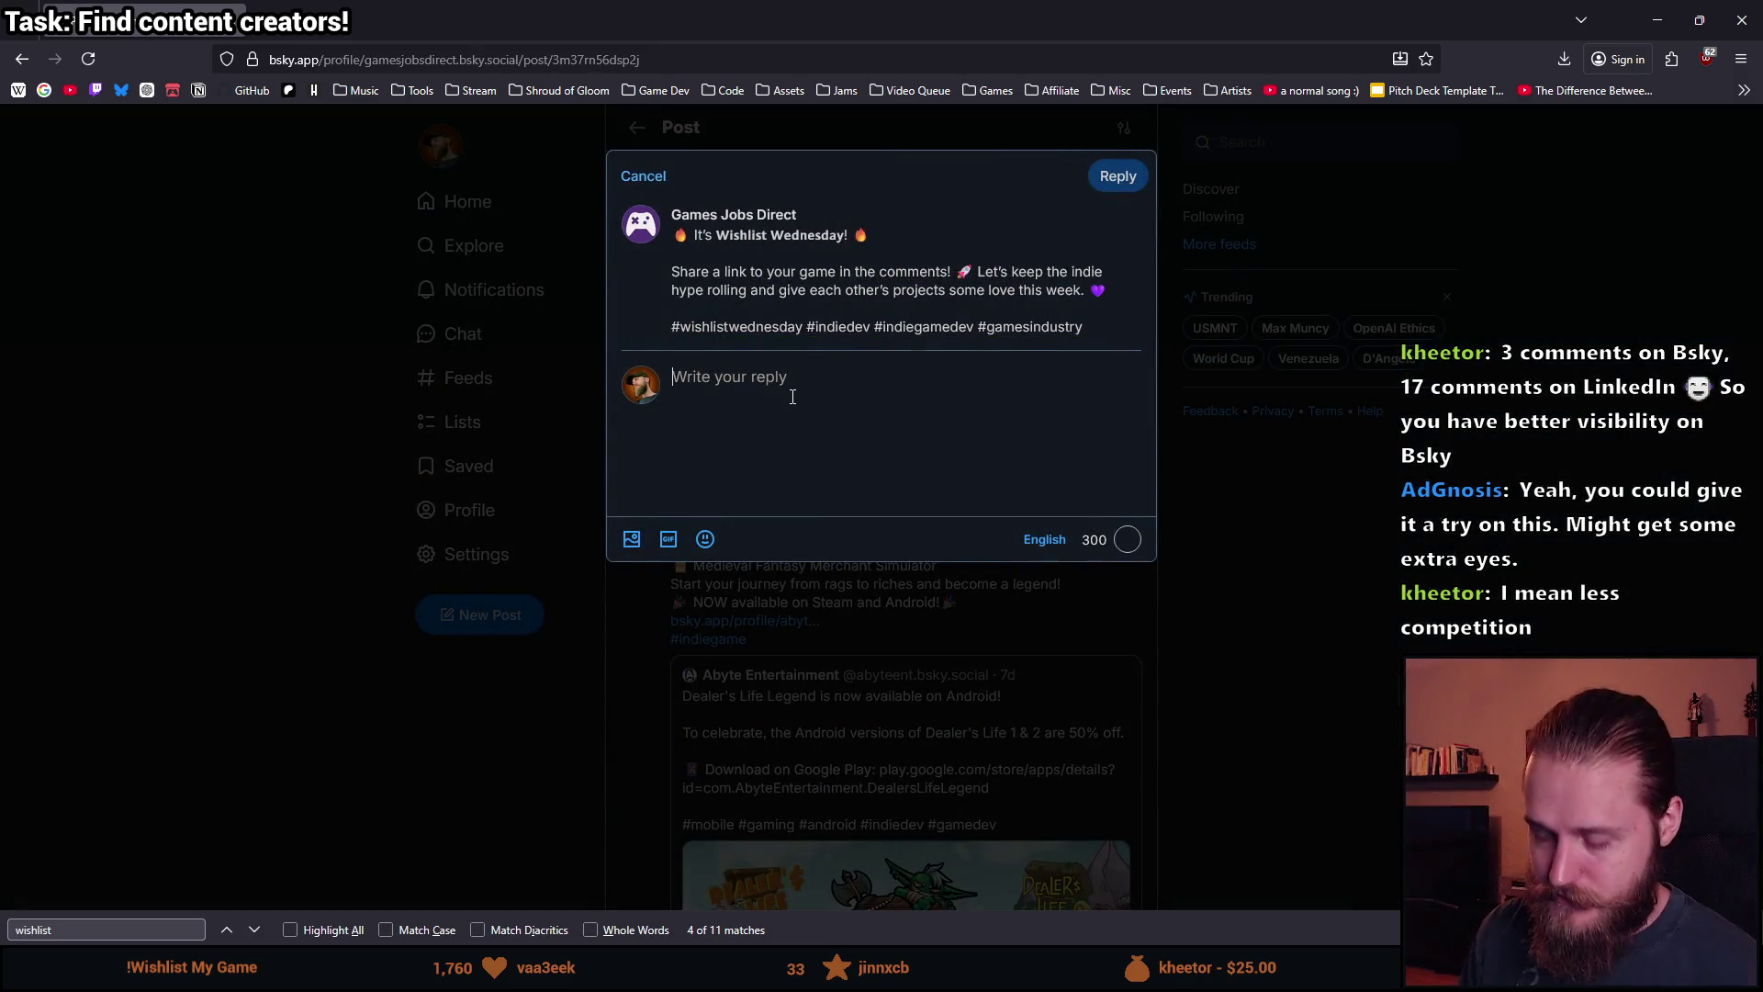
{"action": "type", "text": "I'm "}
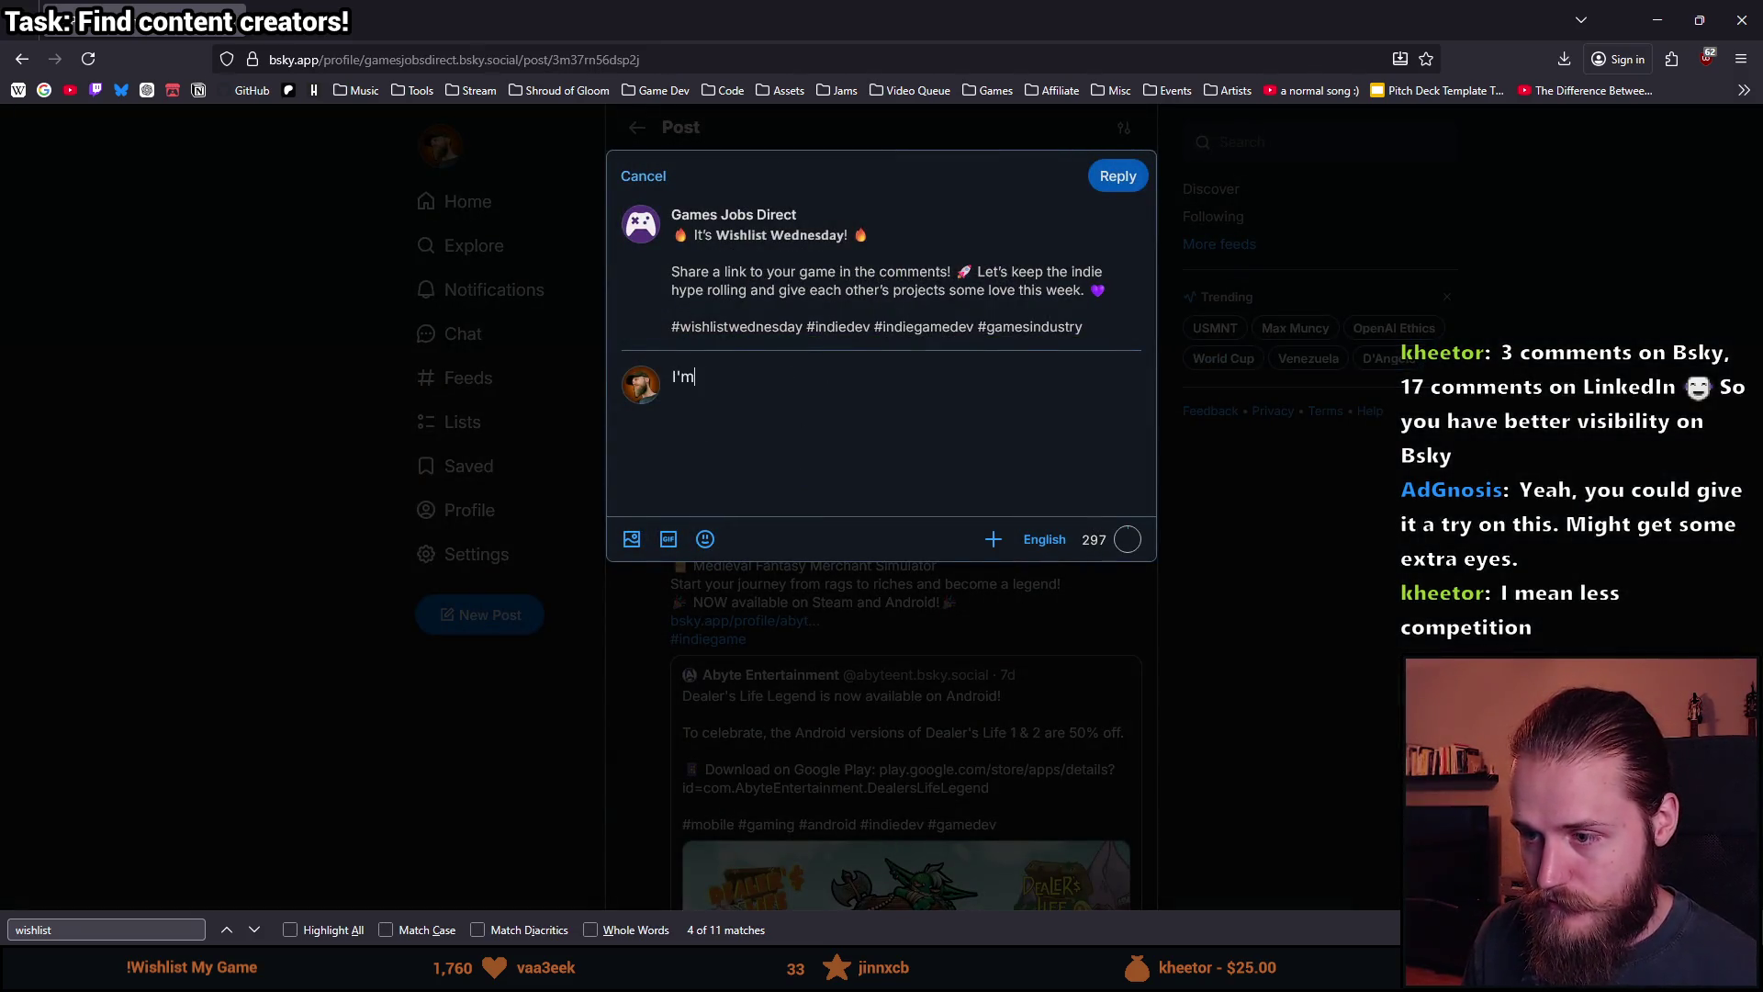
{"action": "type", "text": "working "}
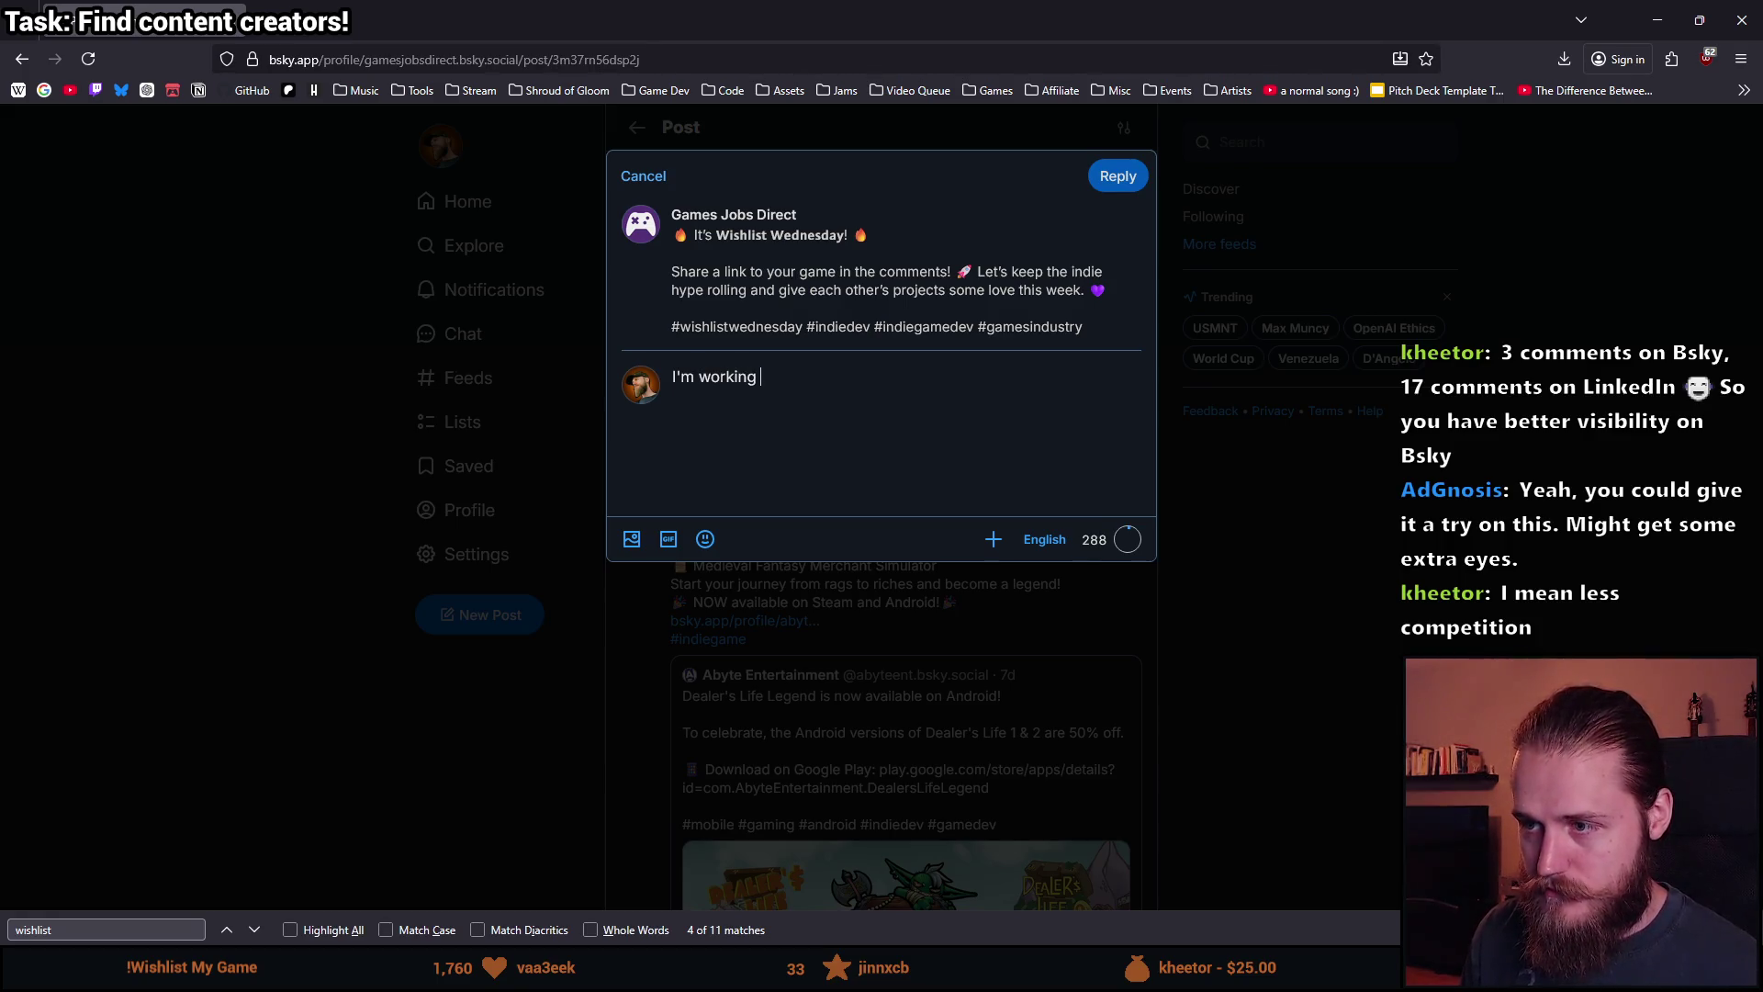
{"action": "type", "text": "on a "}
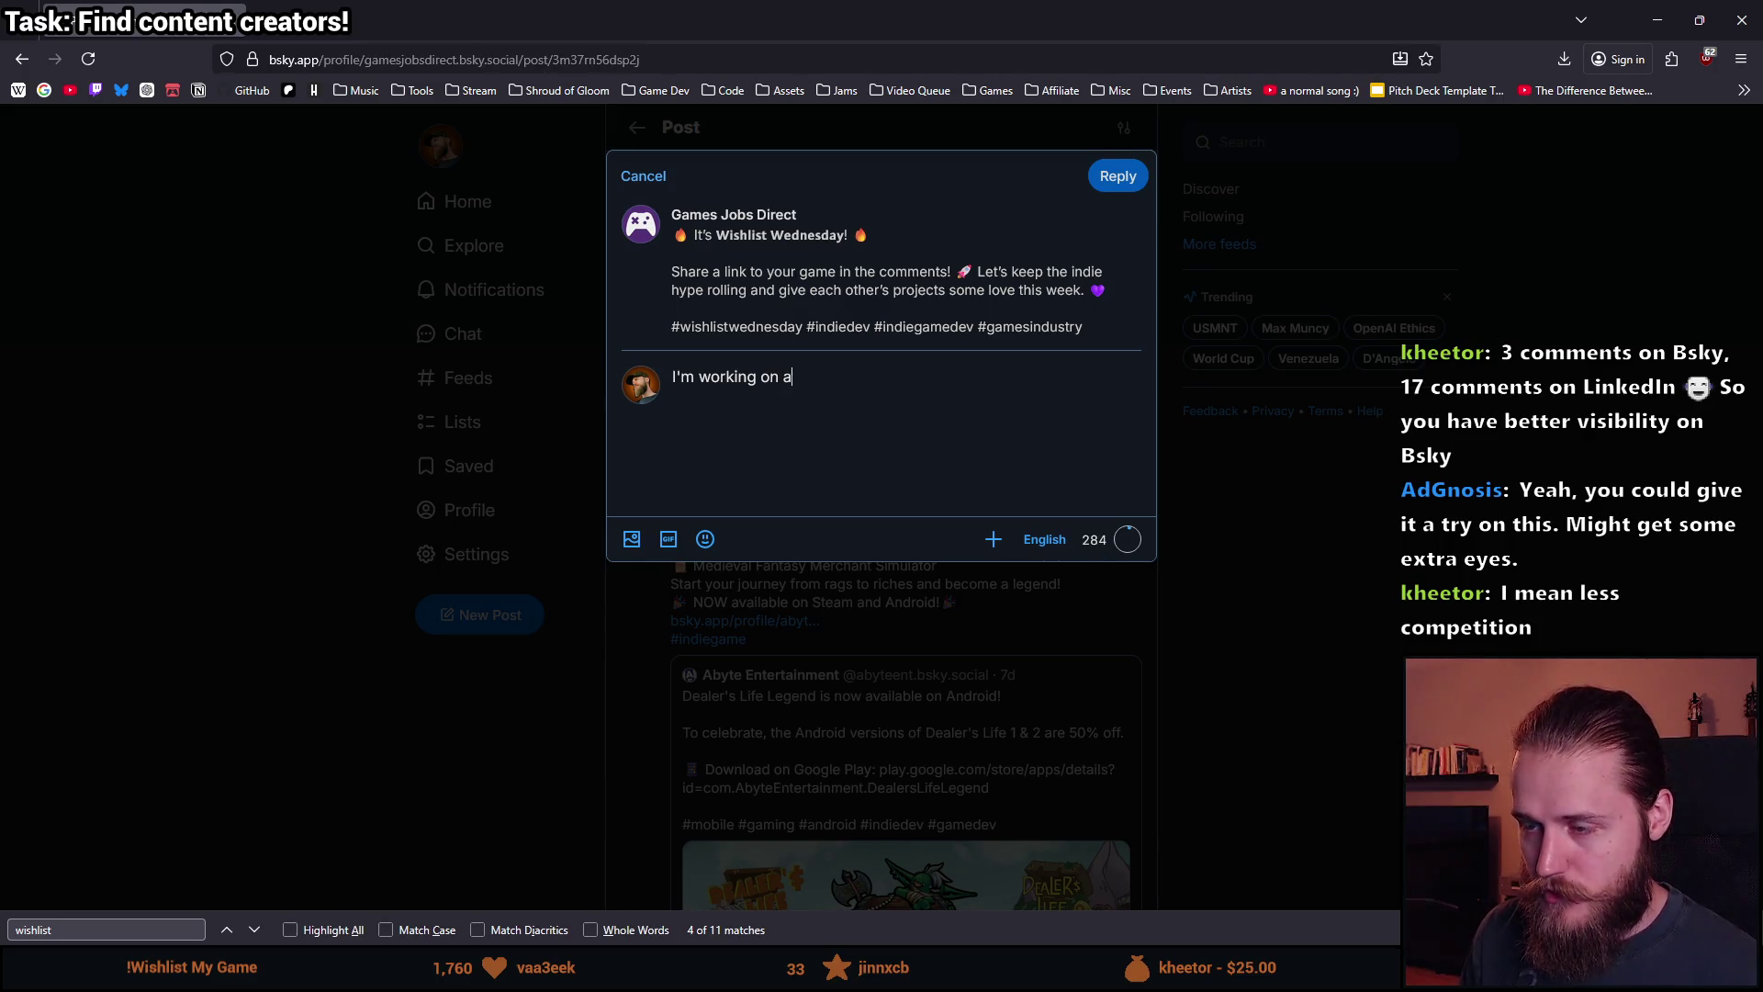
{"action": "type", "text": "poi"}
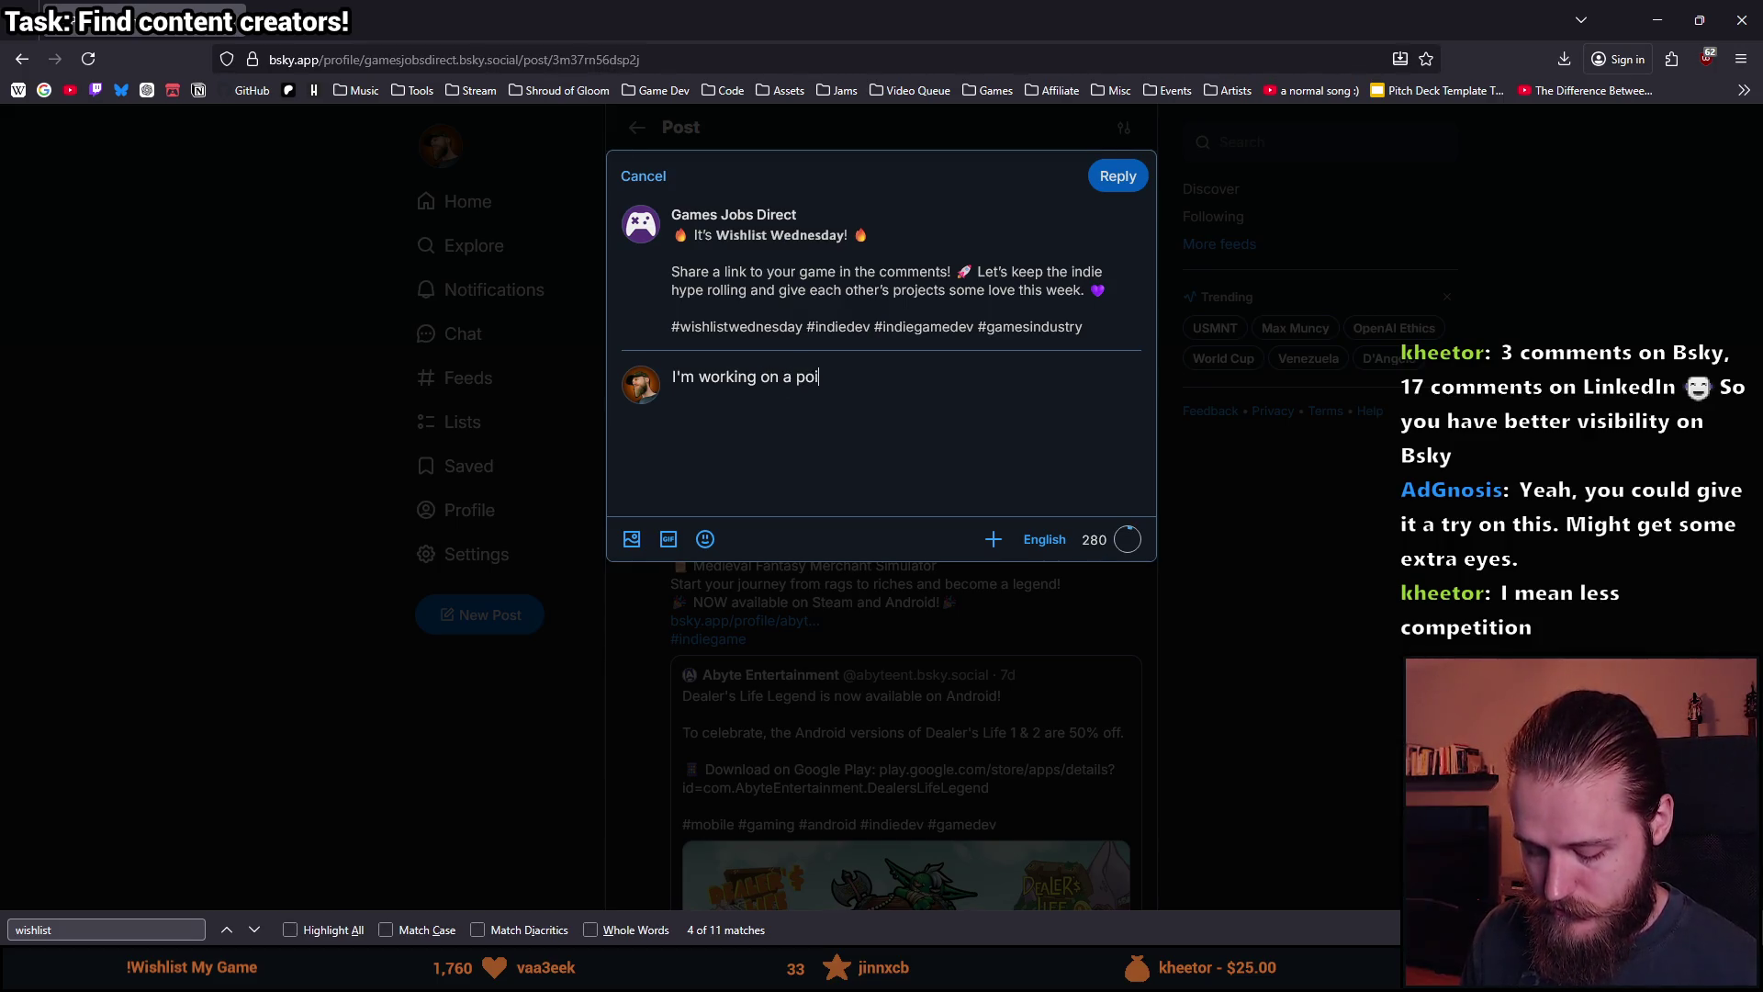
{"action": "type", "text": "nt-and-click horr"}
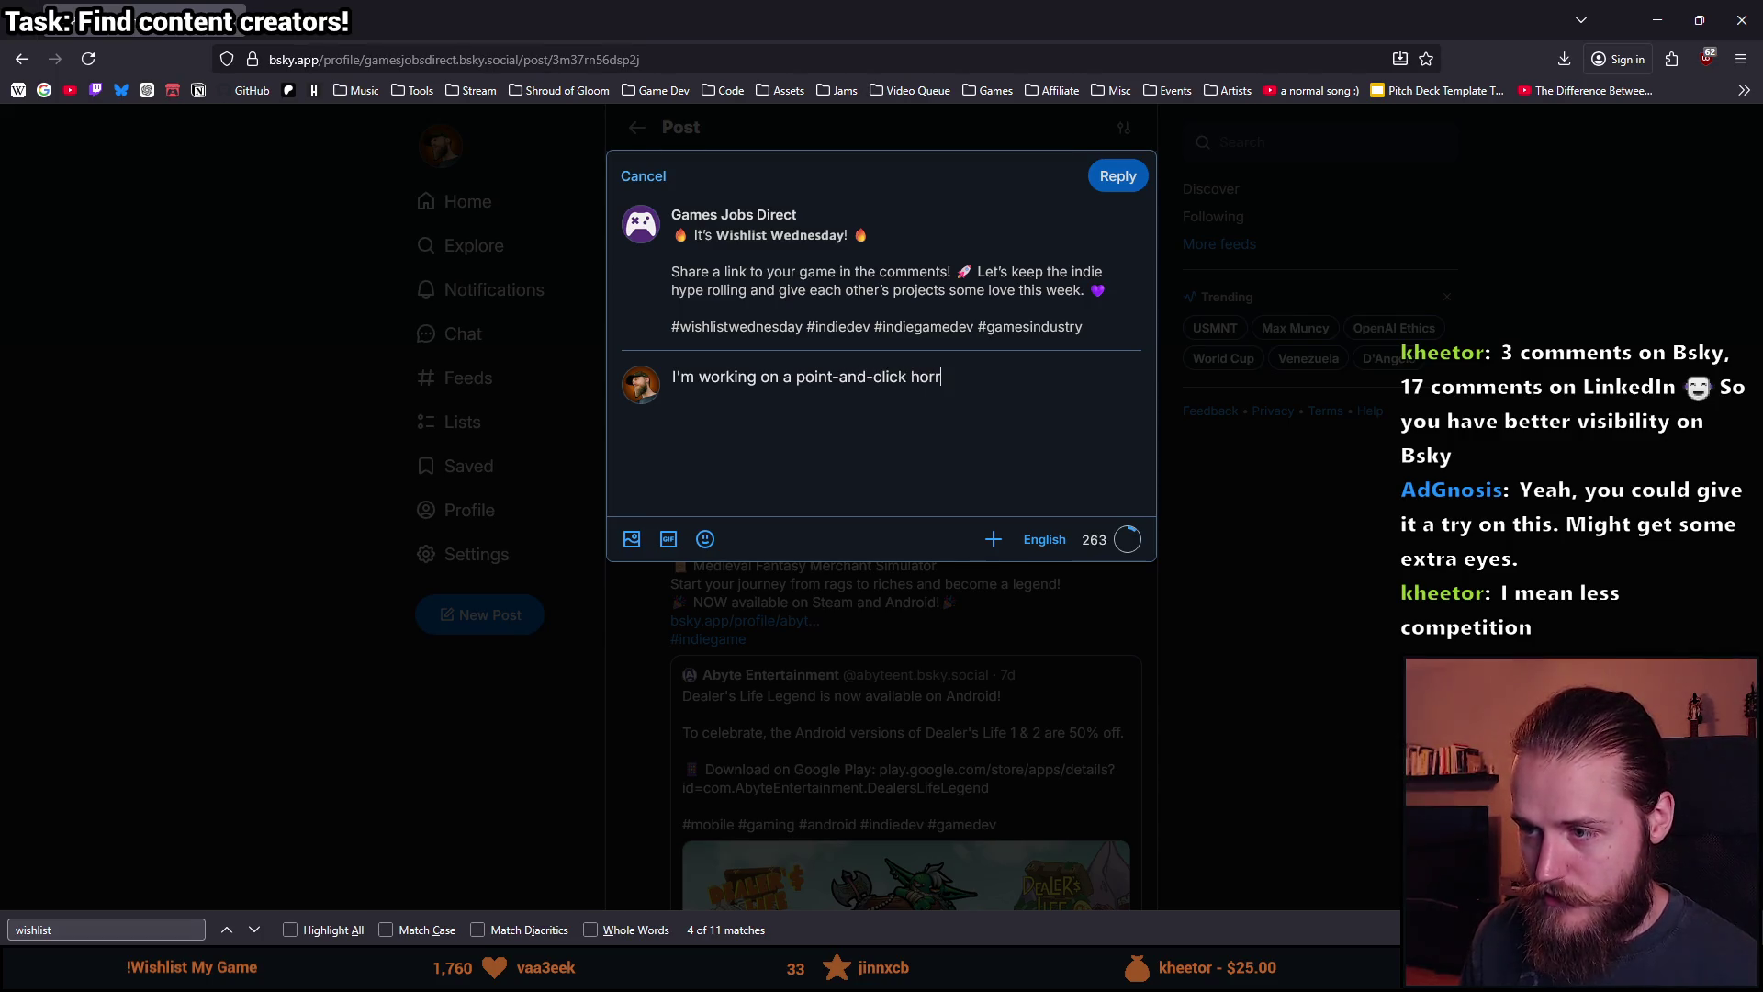
{"action": "type", "text": "or/puzzle"}
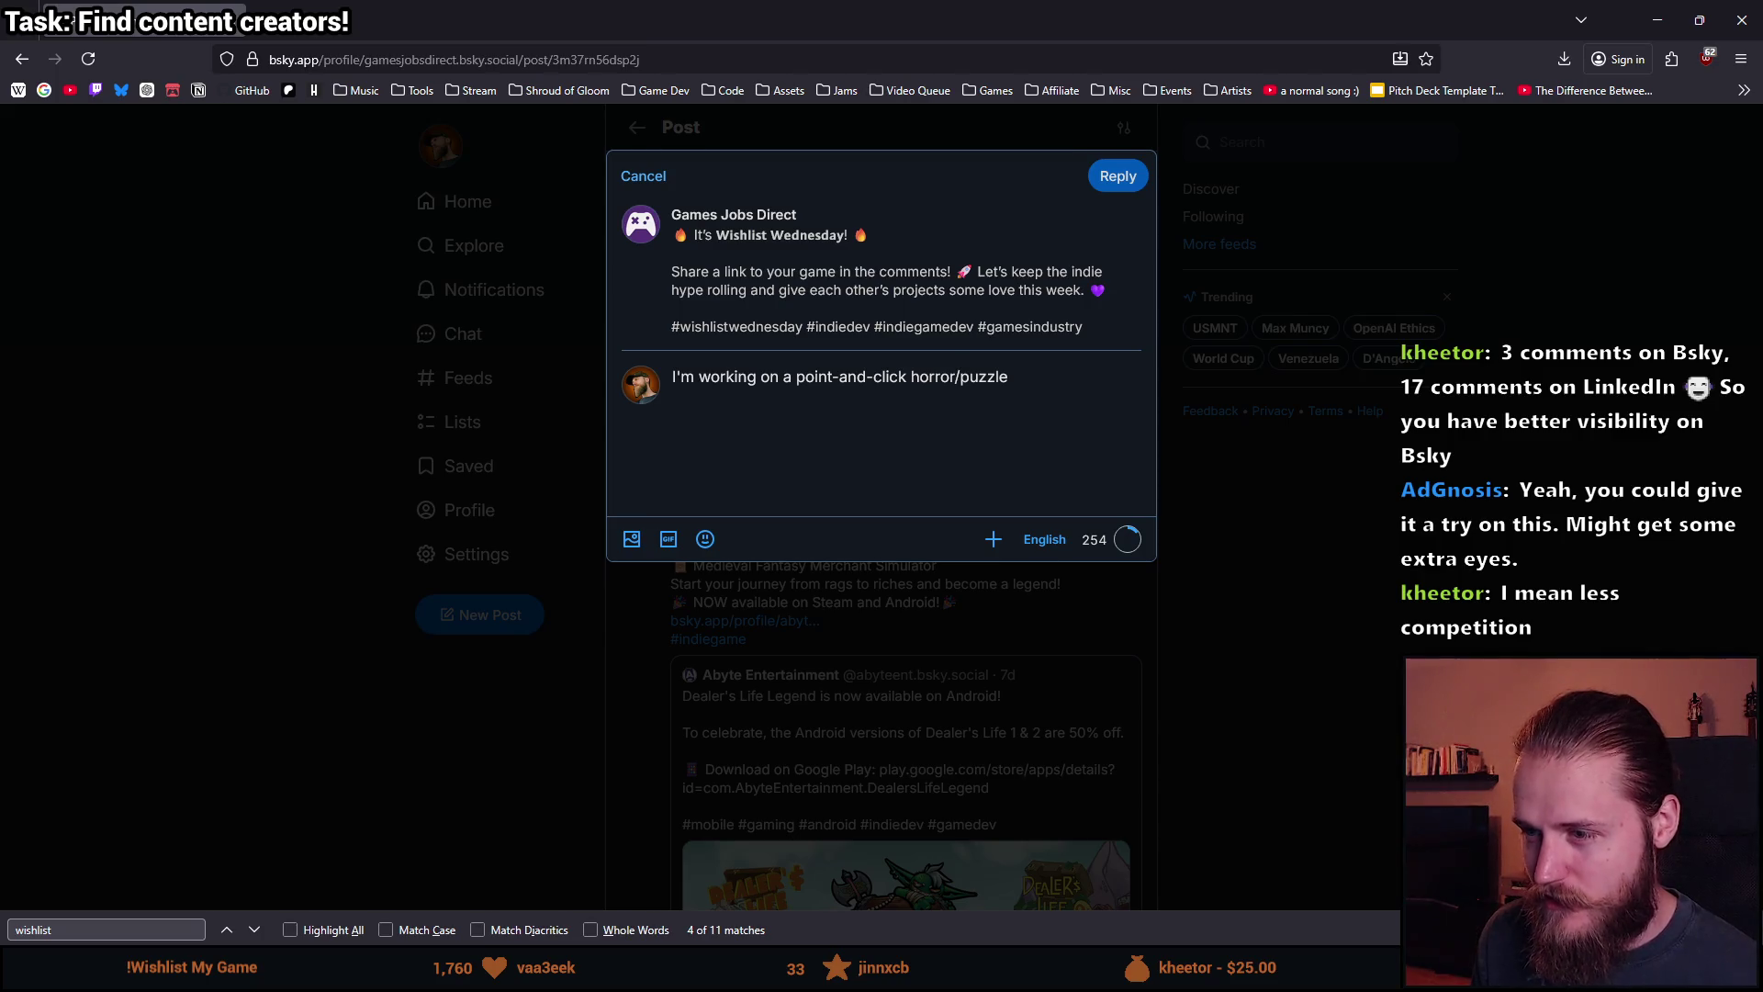
{"action": "key", "text": "BackSpace"}
{"action": "key", "text": "BackSpace"}
{"action": "key", "text": "BackSpace"}
{"action": "type", "text": "horror"}
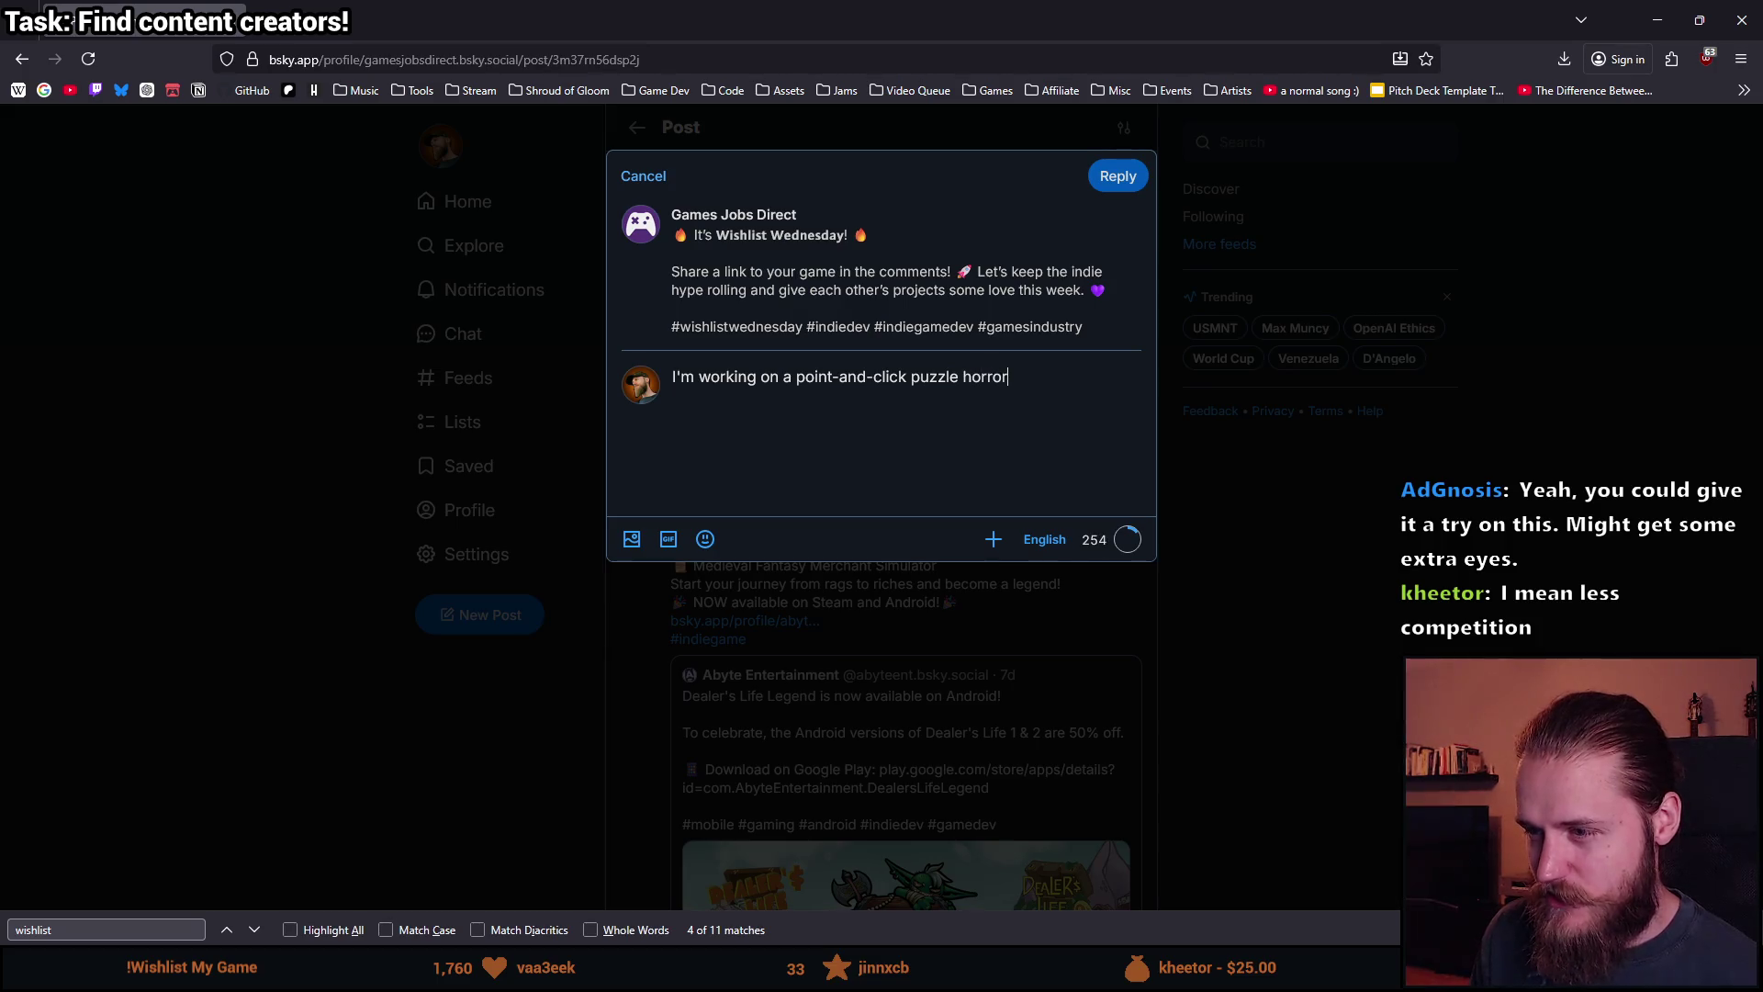
{"action": "key", "text": "ctrl+BackSpace"}
{"action": "key", "text": "ctrl+BackSpace"}
{"action": "type", "text": "hor"}
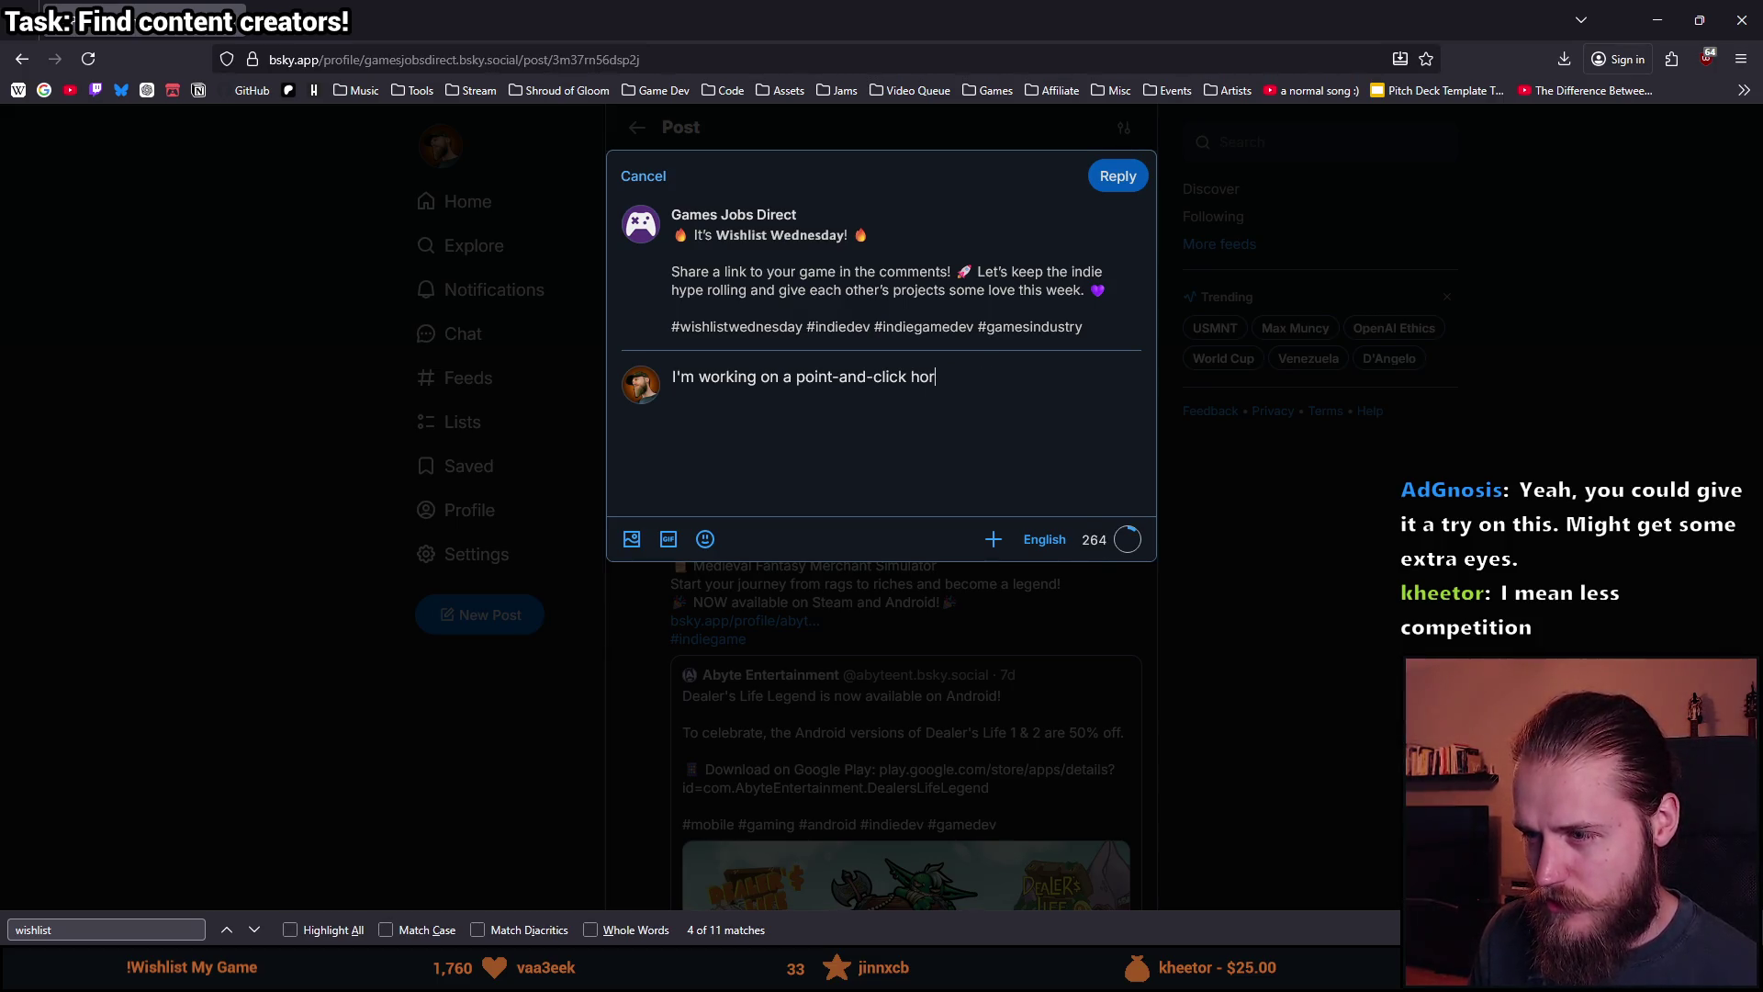
{"action": "type", "text": "ror puzzle game"}
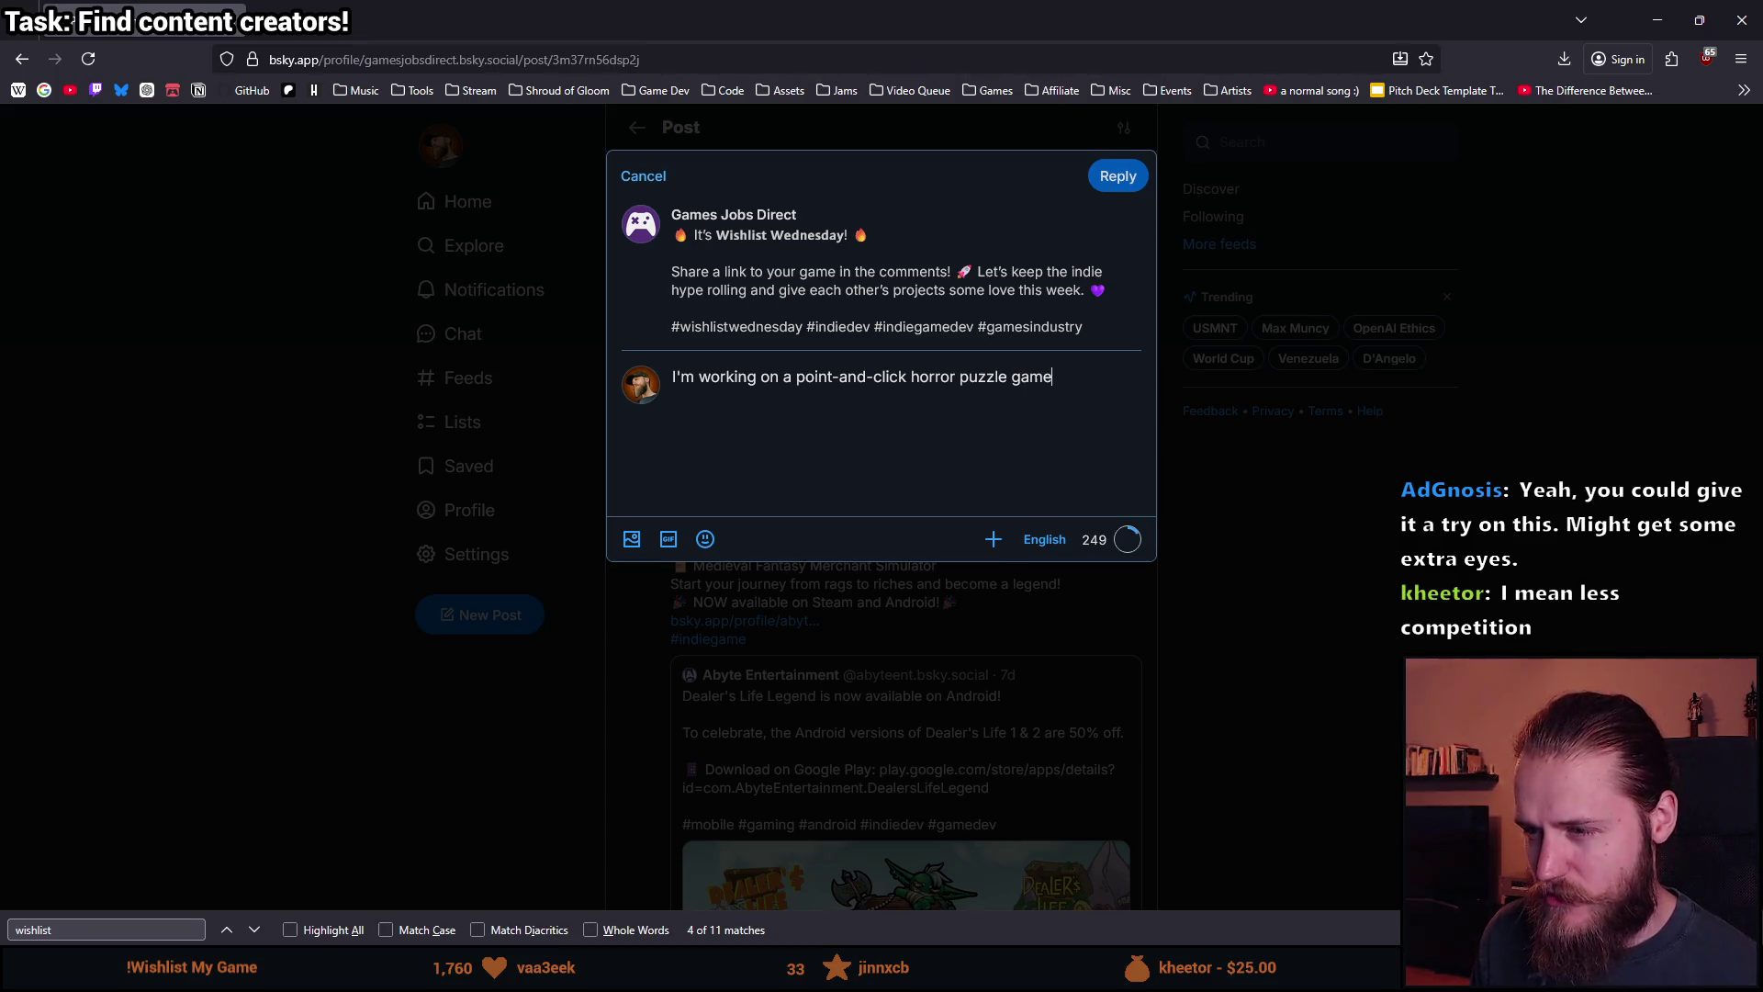
{"action": "key", "text": "ctrl+BackSpace"}
{"action": "type", "text": ", t"}
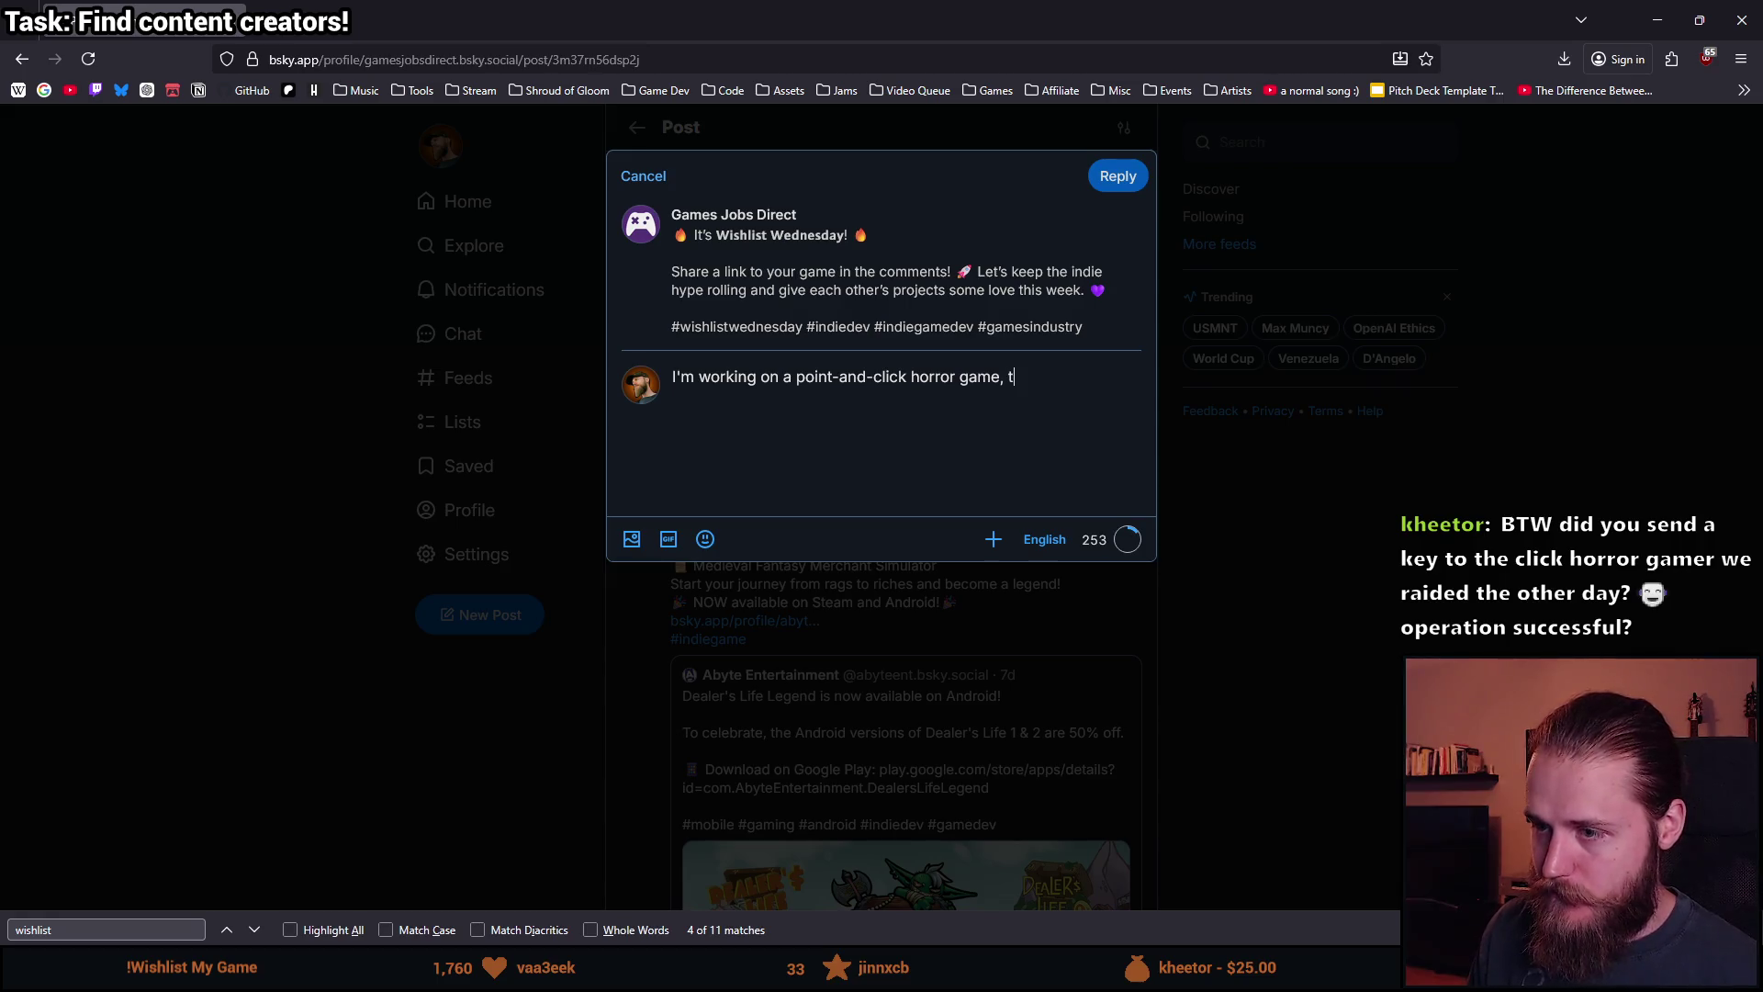
Add that the demo is launching in just about 1 week!, then 'Wishlist now:' with the Steam link.
{"action": "type", "text": "he"}
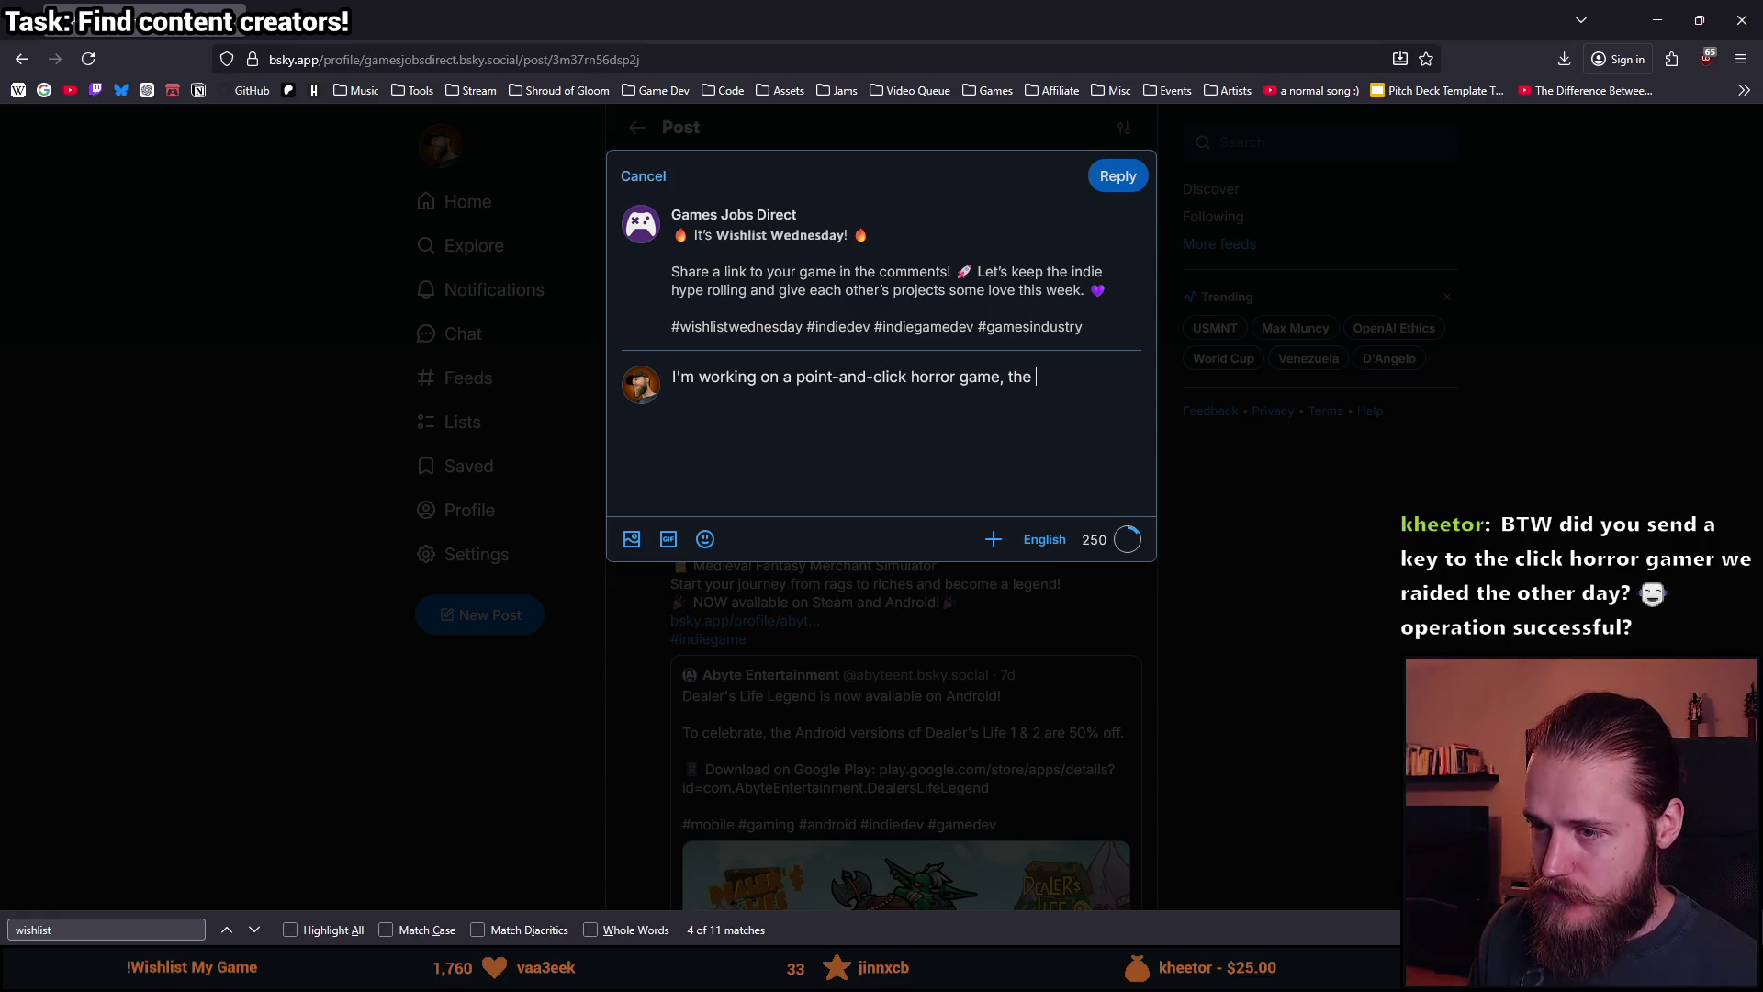
{"action": "type", "text": "wi"}
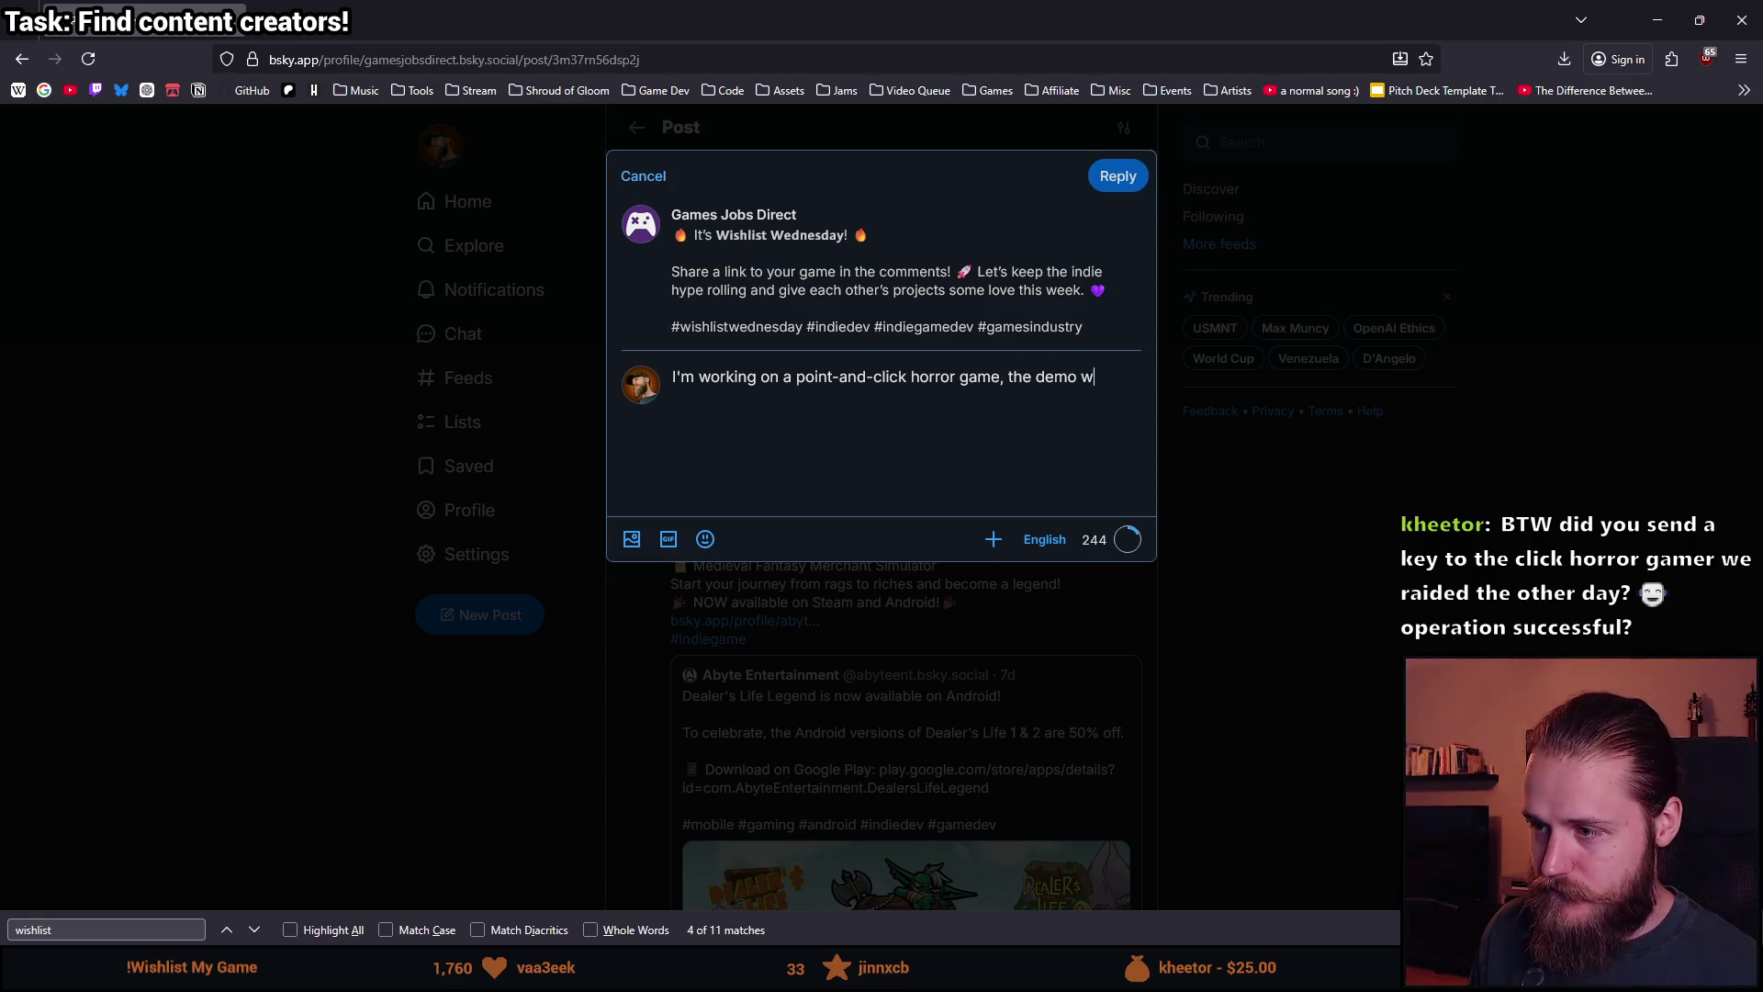
{"action": "key", "text": "BackSpace"}
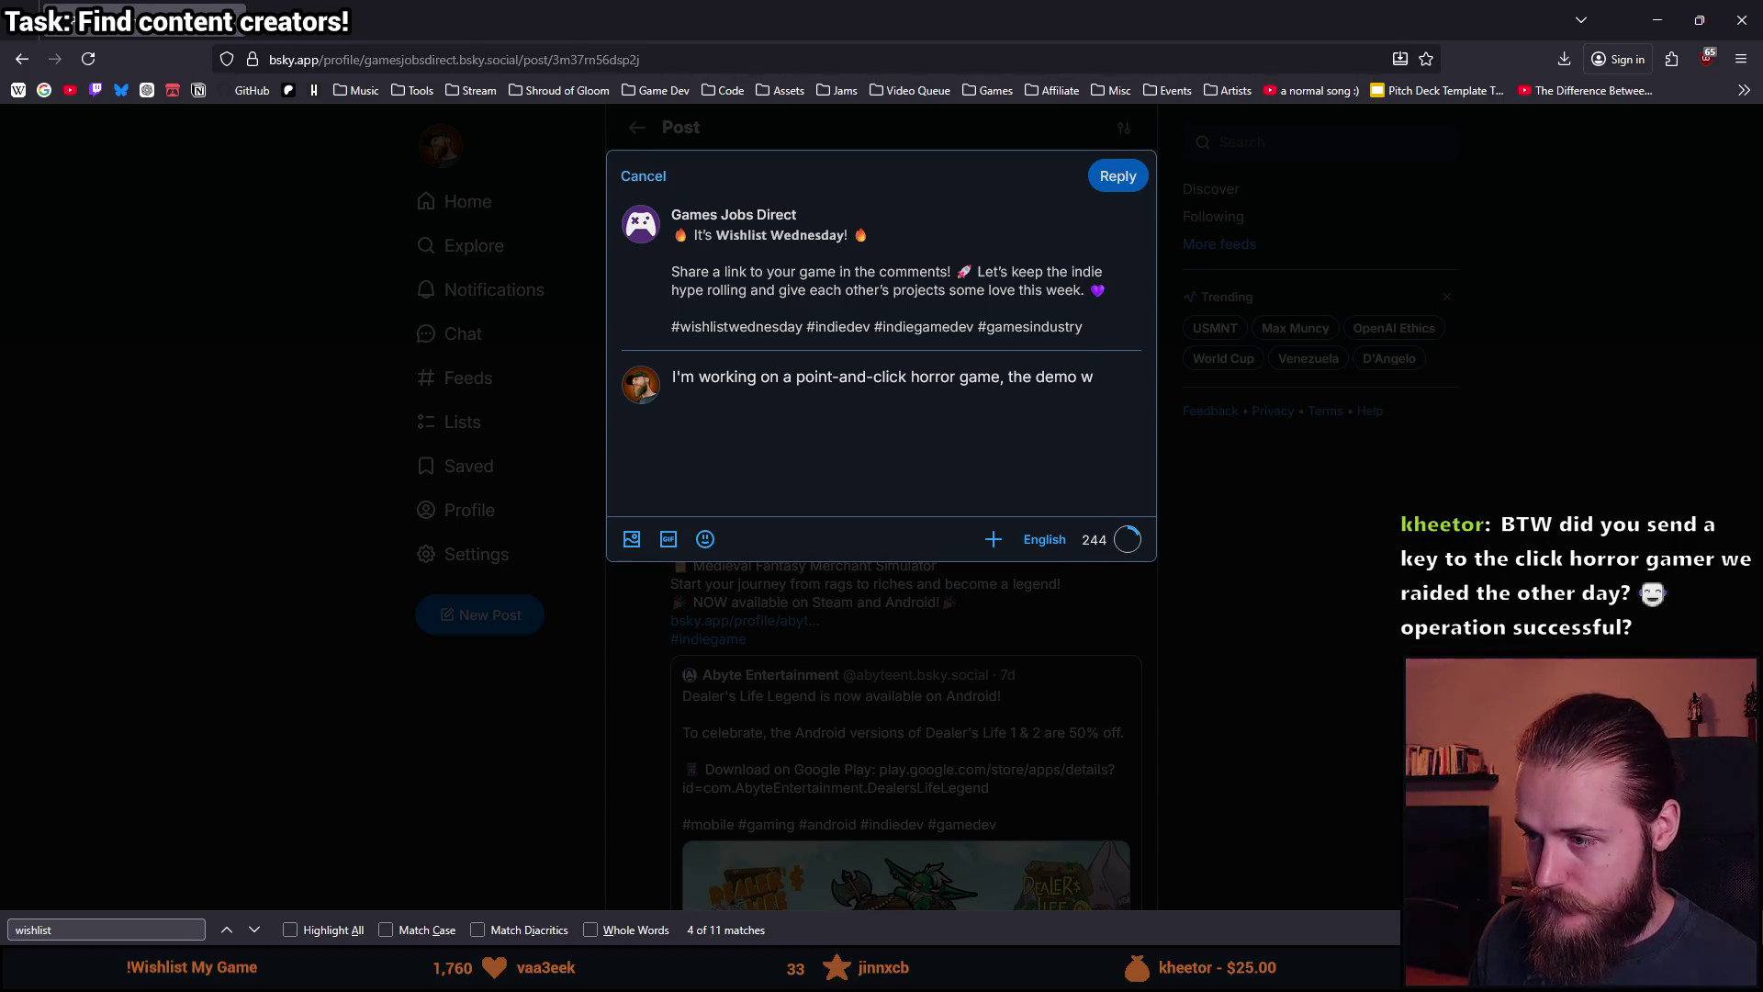
{"action": "key", "text": "BackSpace"}
{"action": "type", "text": "is laun"}
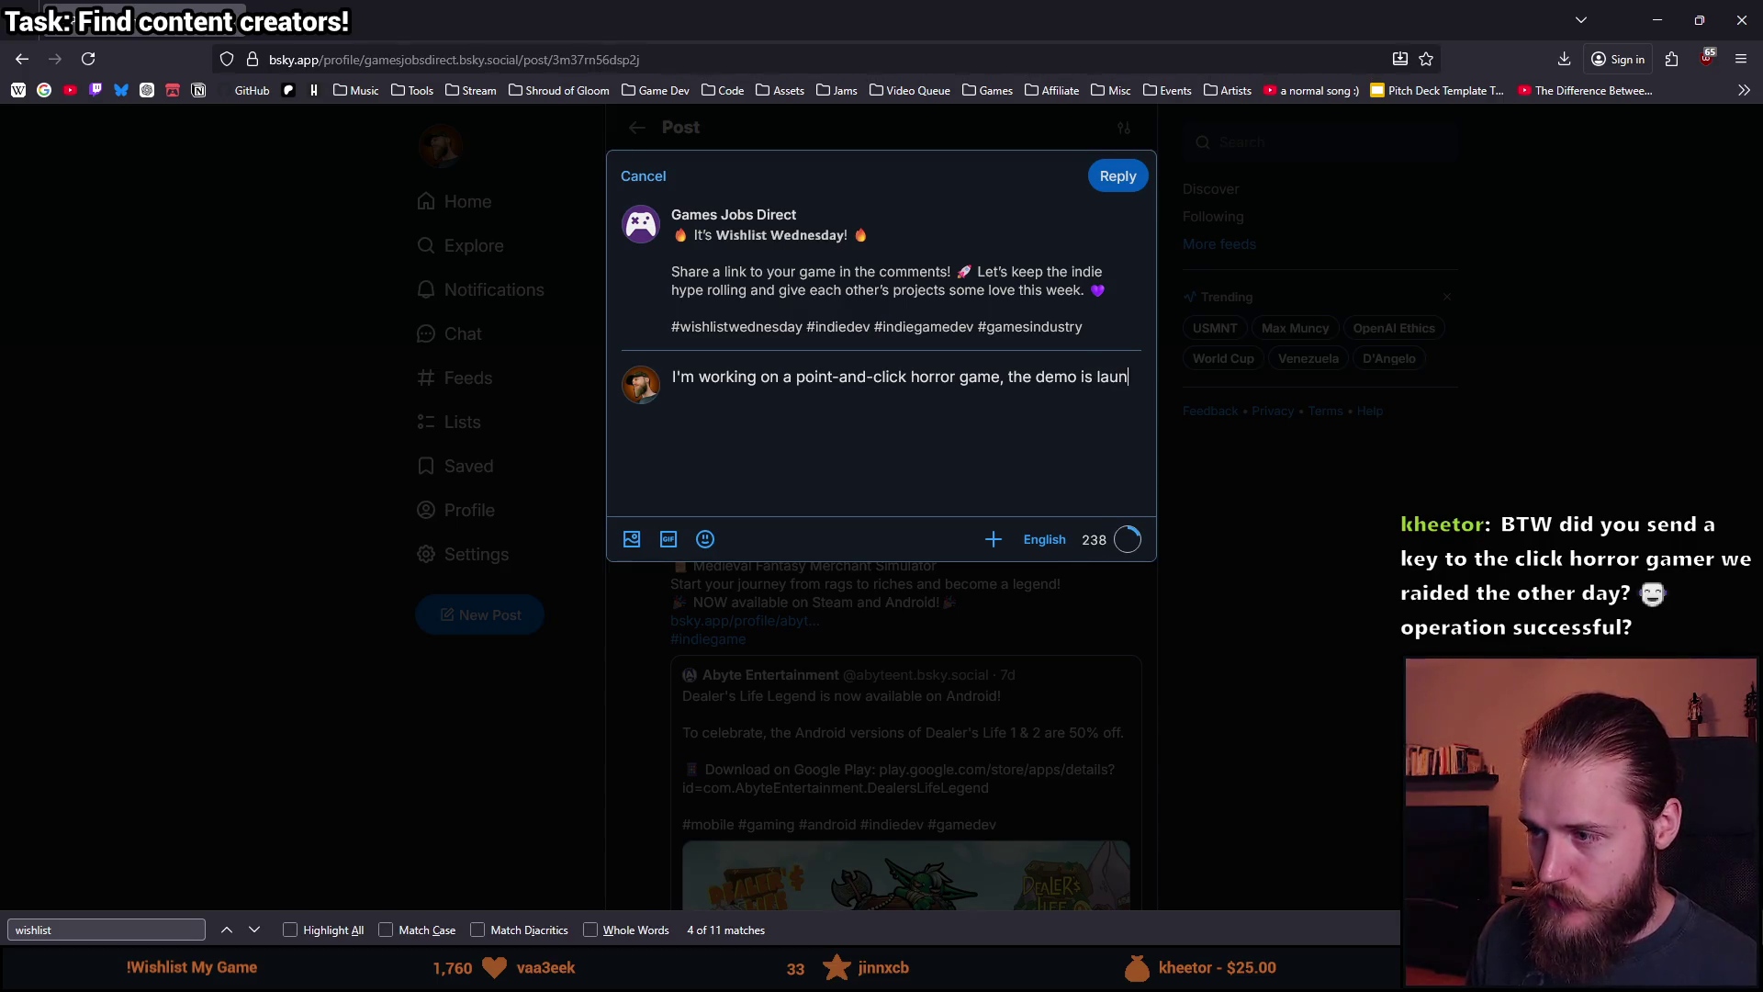
{"action": "type", "text": "ching in "}
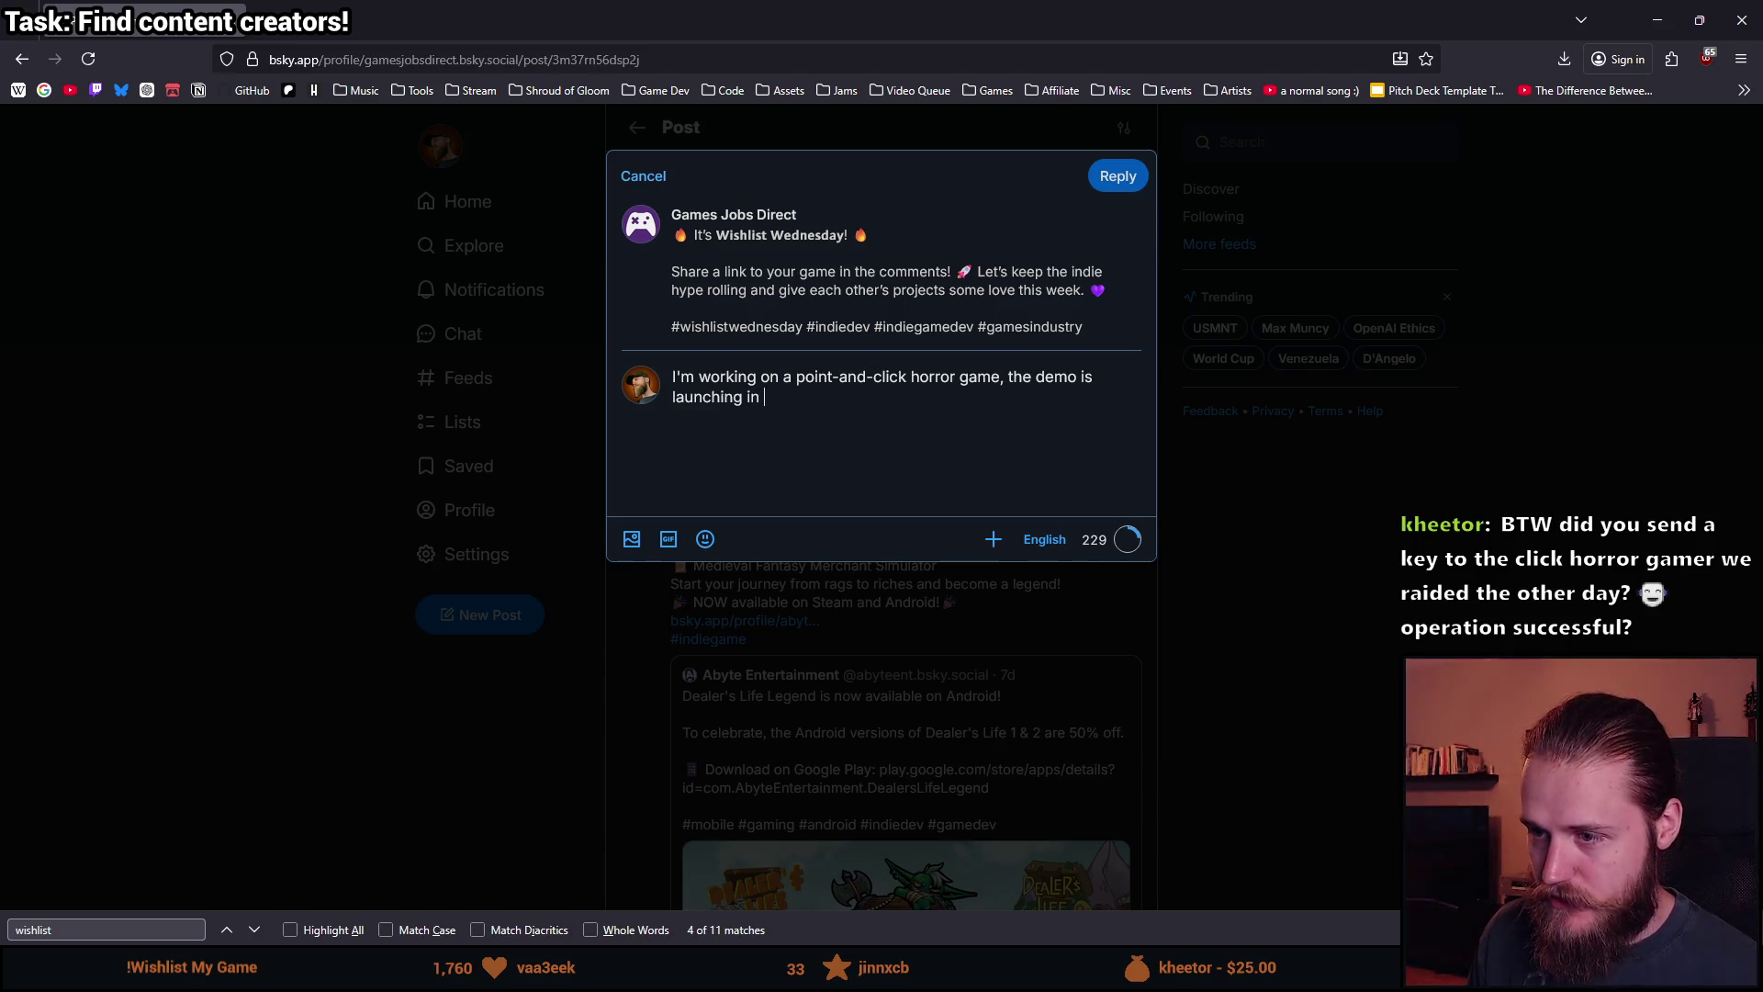
{"action": "type", "text": "just about 1 wek"}
{"action": "key", "text": "BackSpace"}
{"action": "key", "text": "BackSpace"}
{"action": "type", "text": "eek!"}
{"action": "key", "text": "Return"}
{"action": "key", "text": "Return"}
{"action": "type", "text": "Wishlist now:"}
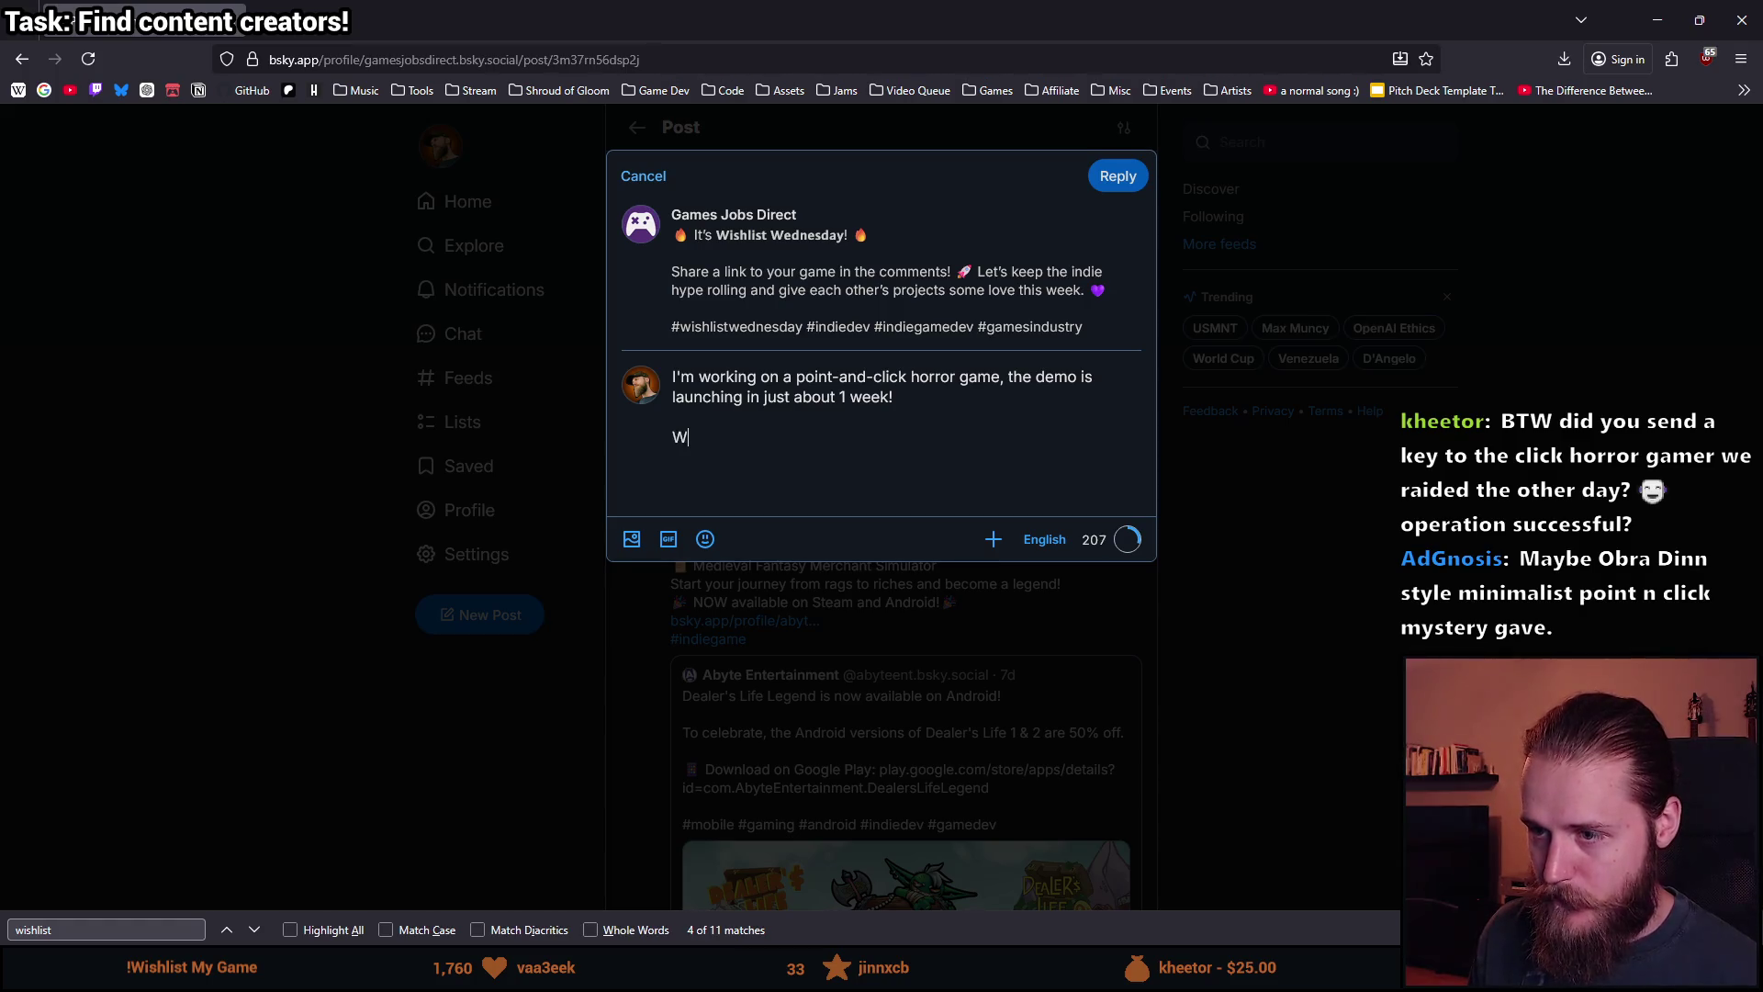
{"action": "type", "text": "https://store.steampowered.com/app/4058240/Shroud_of_Gloom_Demo/"}
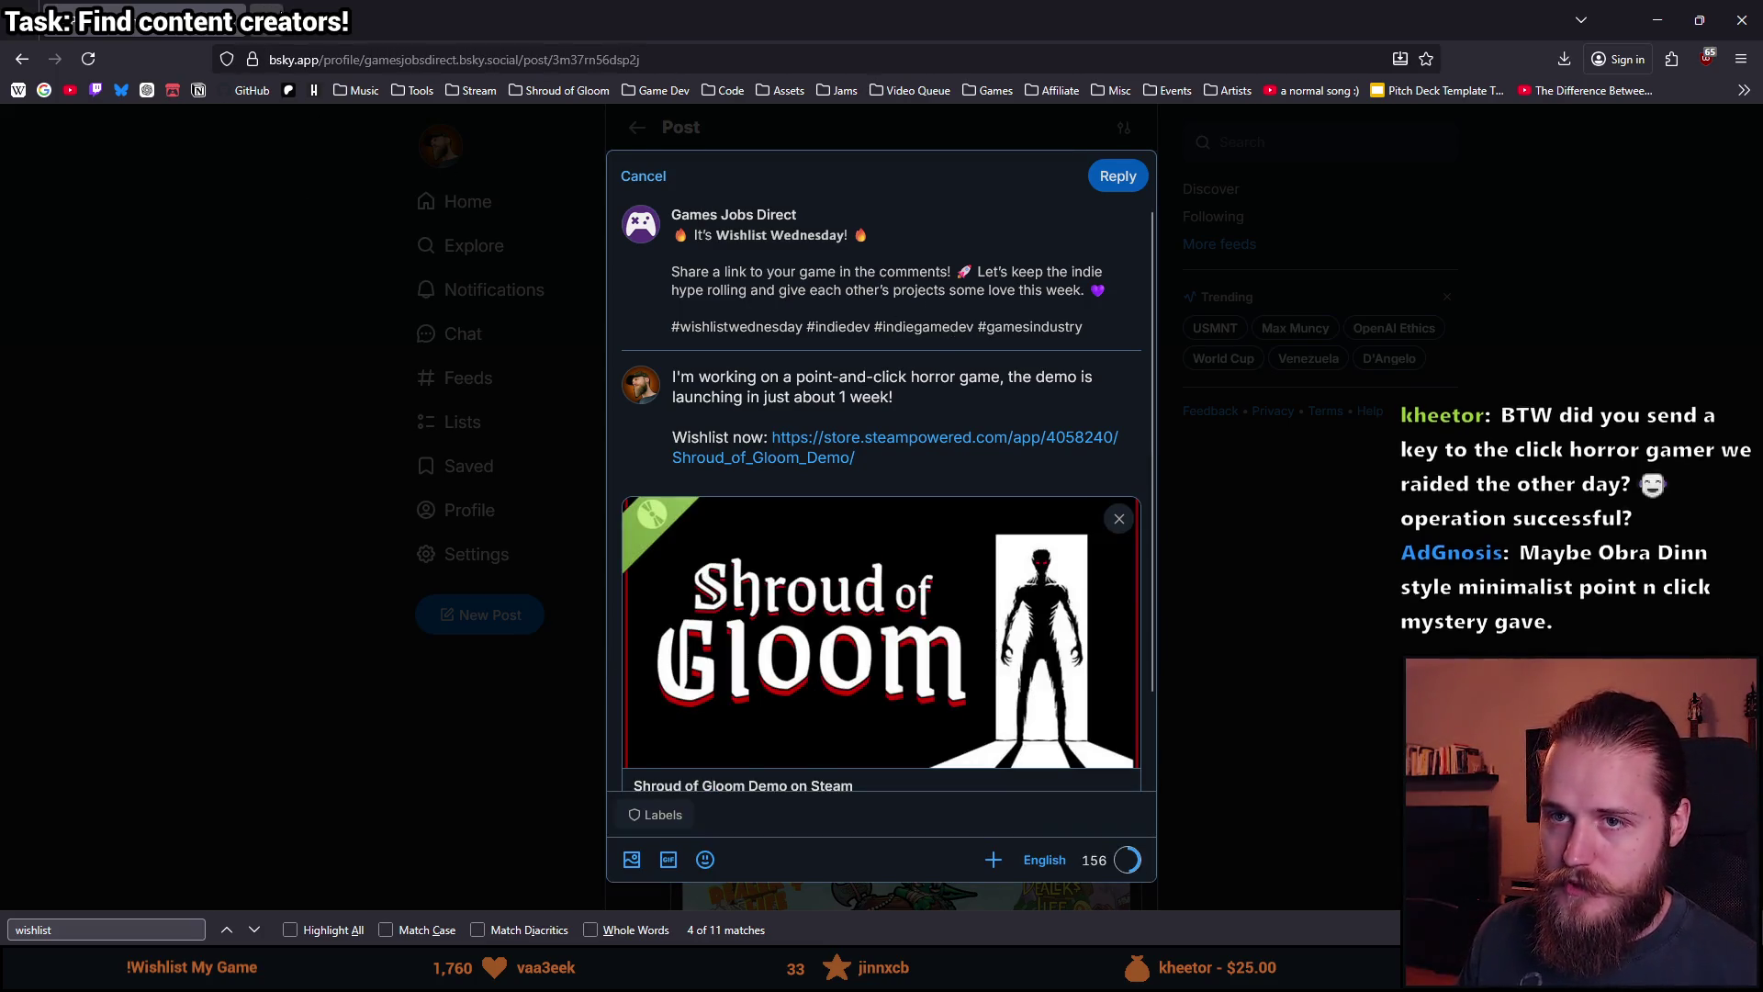
Search the web for 'tada emoji' in a new browser tab.
{"action": "left_click", "coordinate": [267, 20]}
{"action": "type", "text": "tada emoji"}
{"action": "key", "text": "Return"}
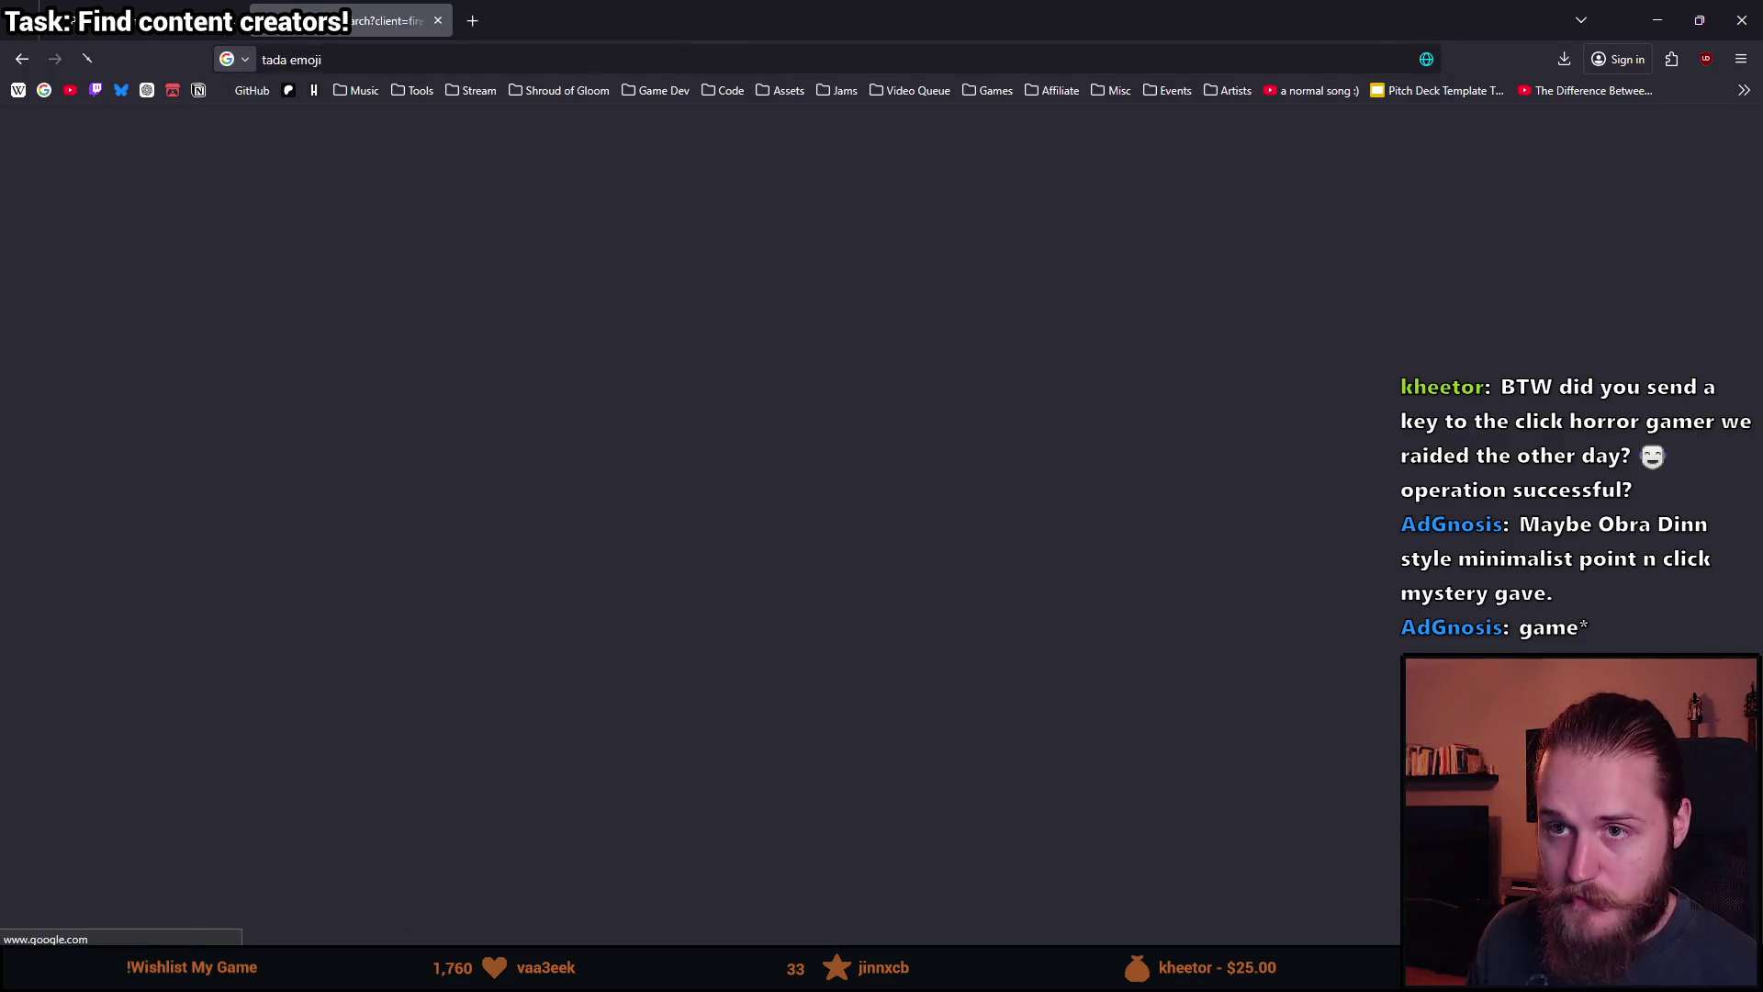
Copy the Party Popper emoji from its page and paste it after '1 week!' in the reply.
{"action": "left_click", "coordinate": [336, 323]}
{"action": "left_click", "coordinate": [443, 382]}
{"action": "left_click", "coordinate": [147, 20]}
{"action": "key", "text": "ctrl+v"}
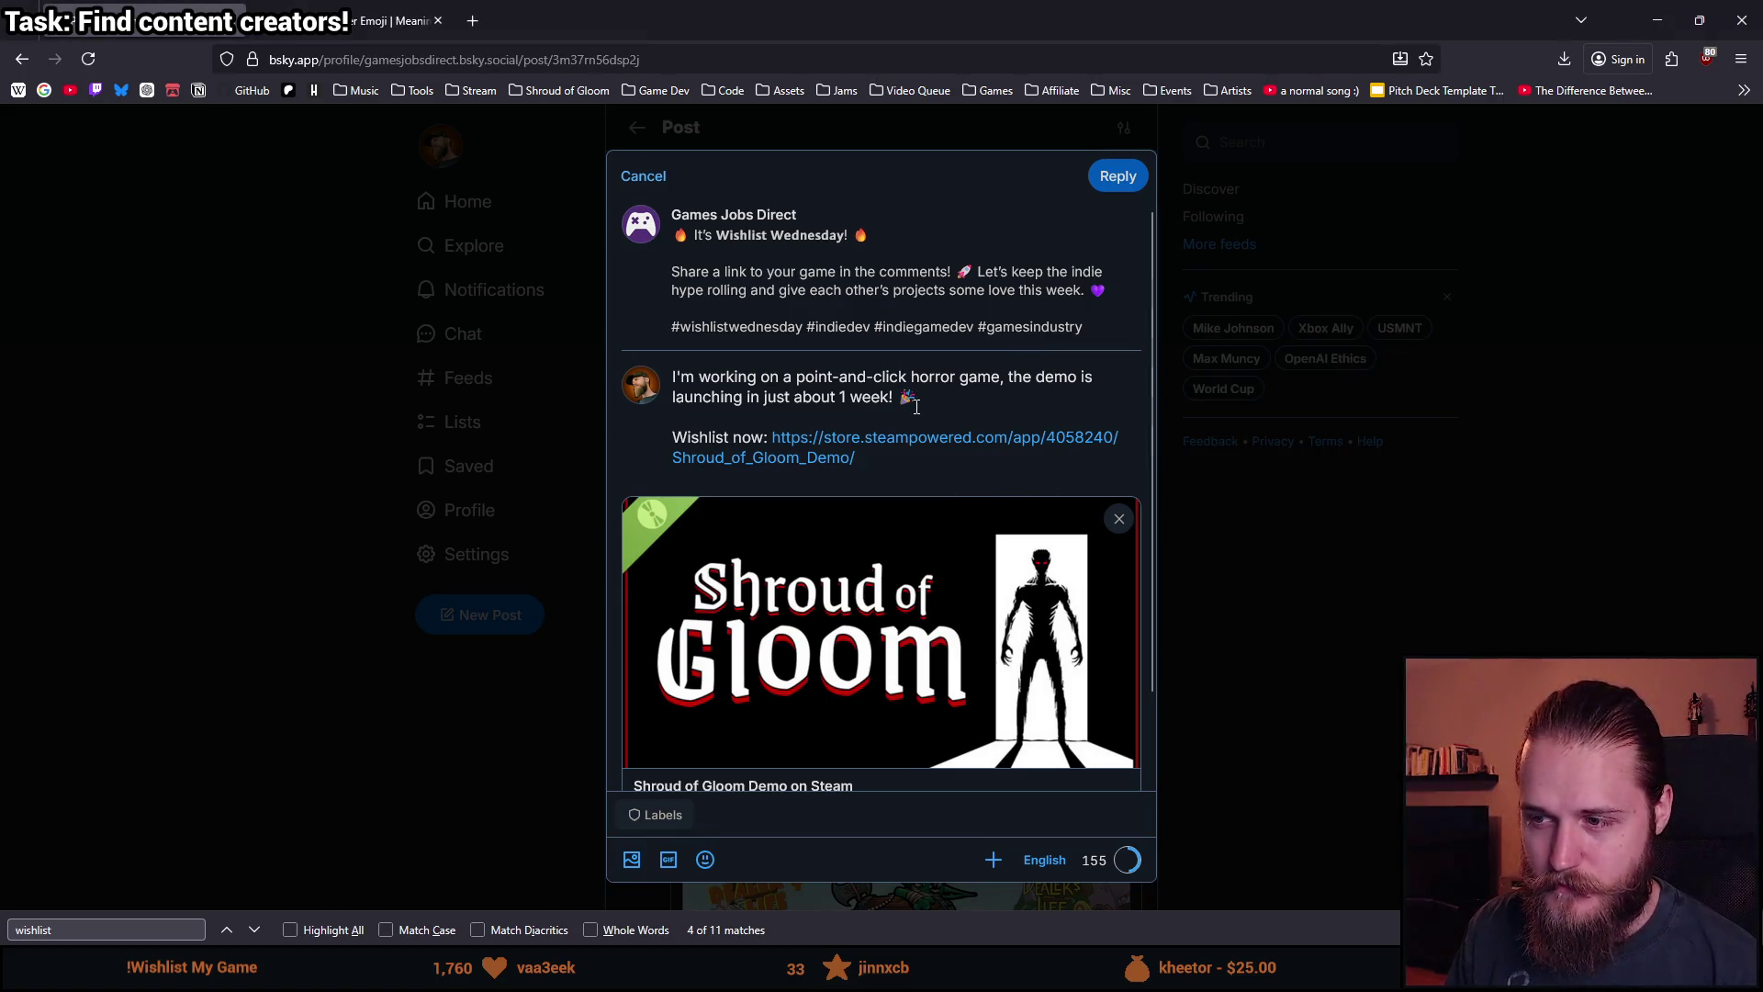
Describe the game as a 'minimalist' point-and-click in the reply.
{"action": "left_click", "coordinate": [796, 380]}
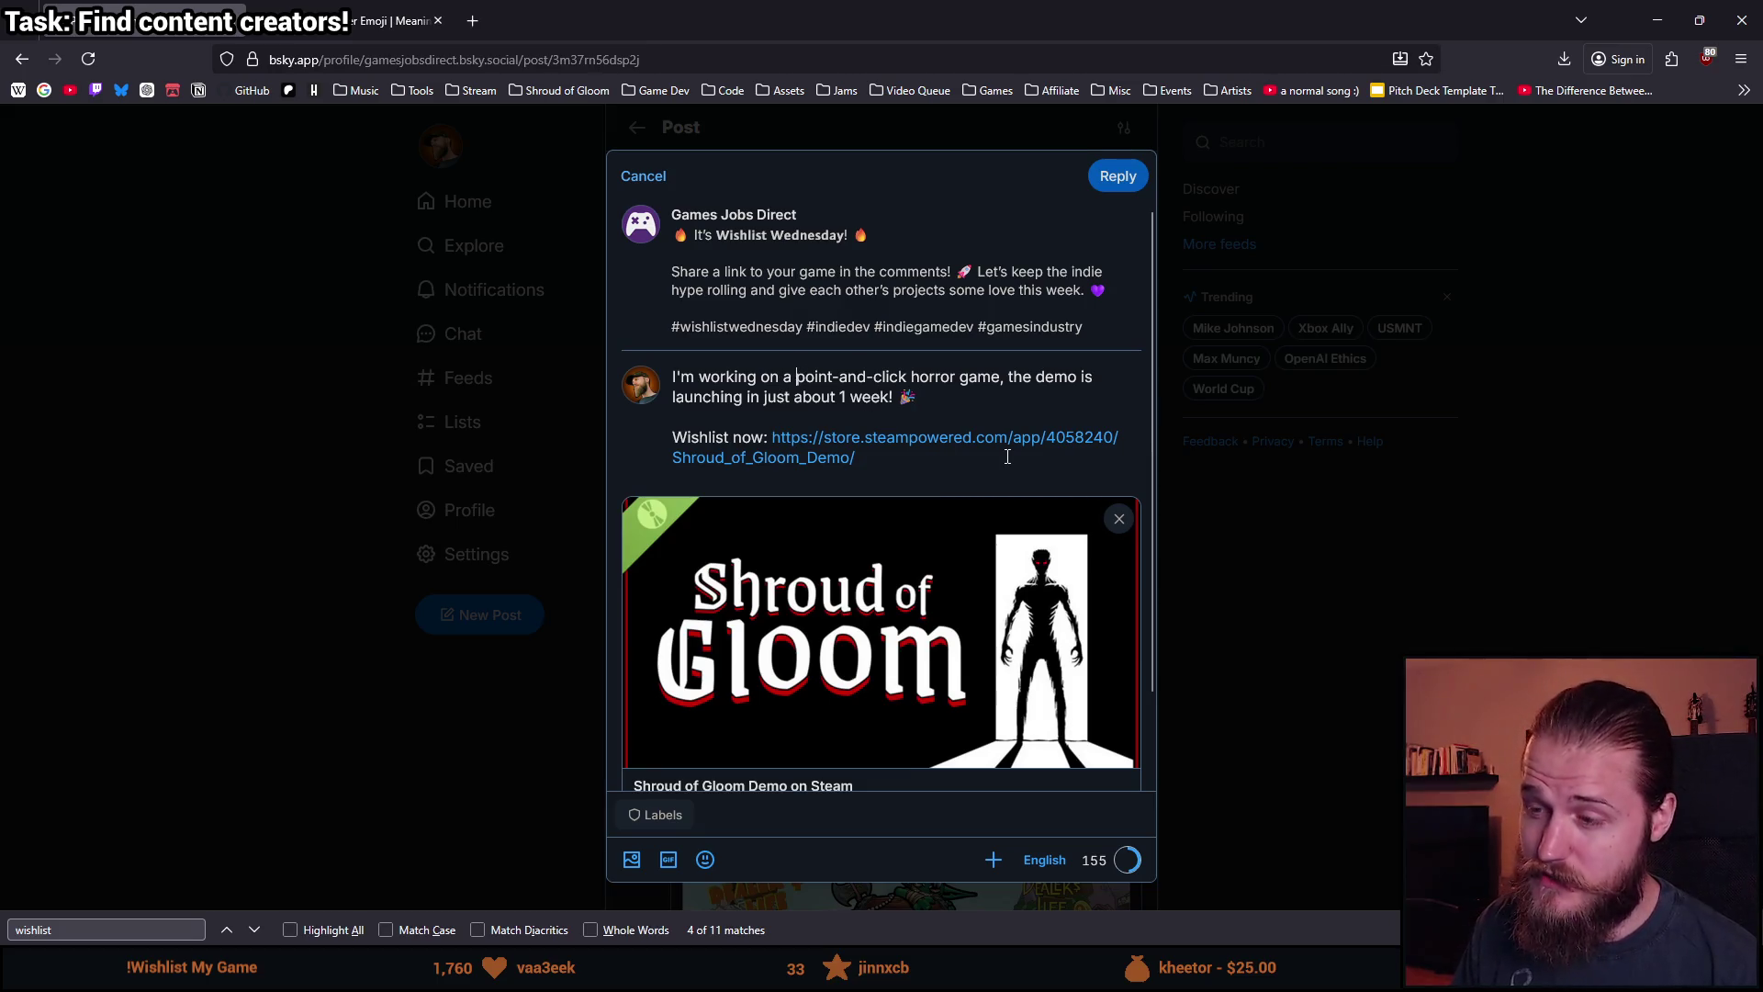
{"action": "type", "text": "mini"}
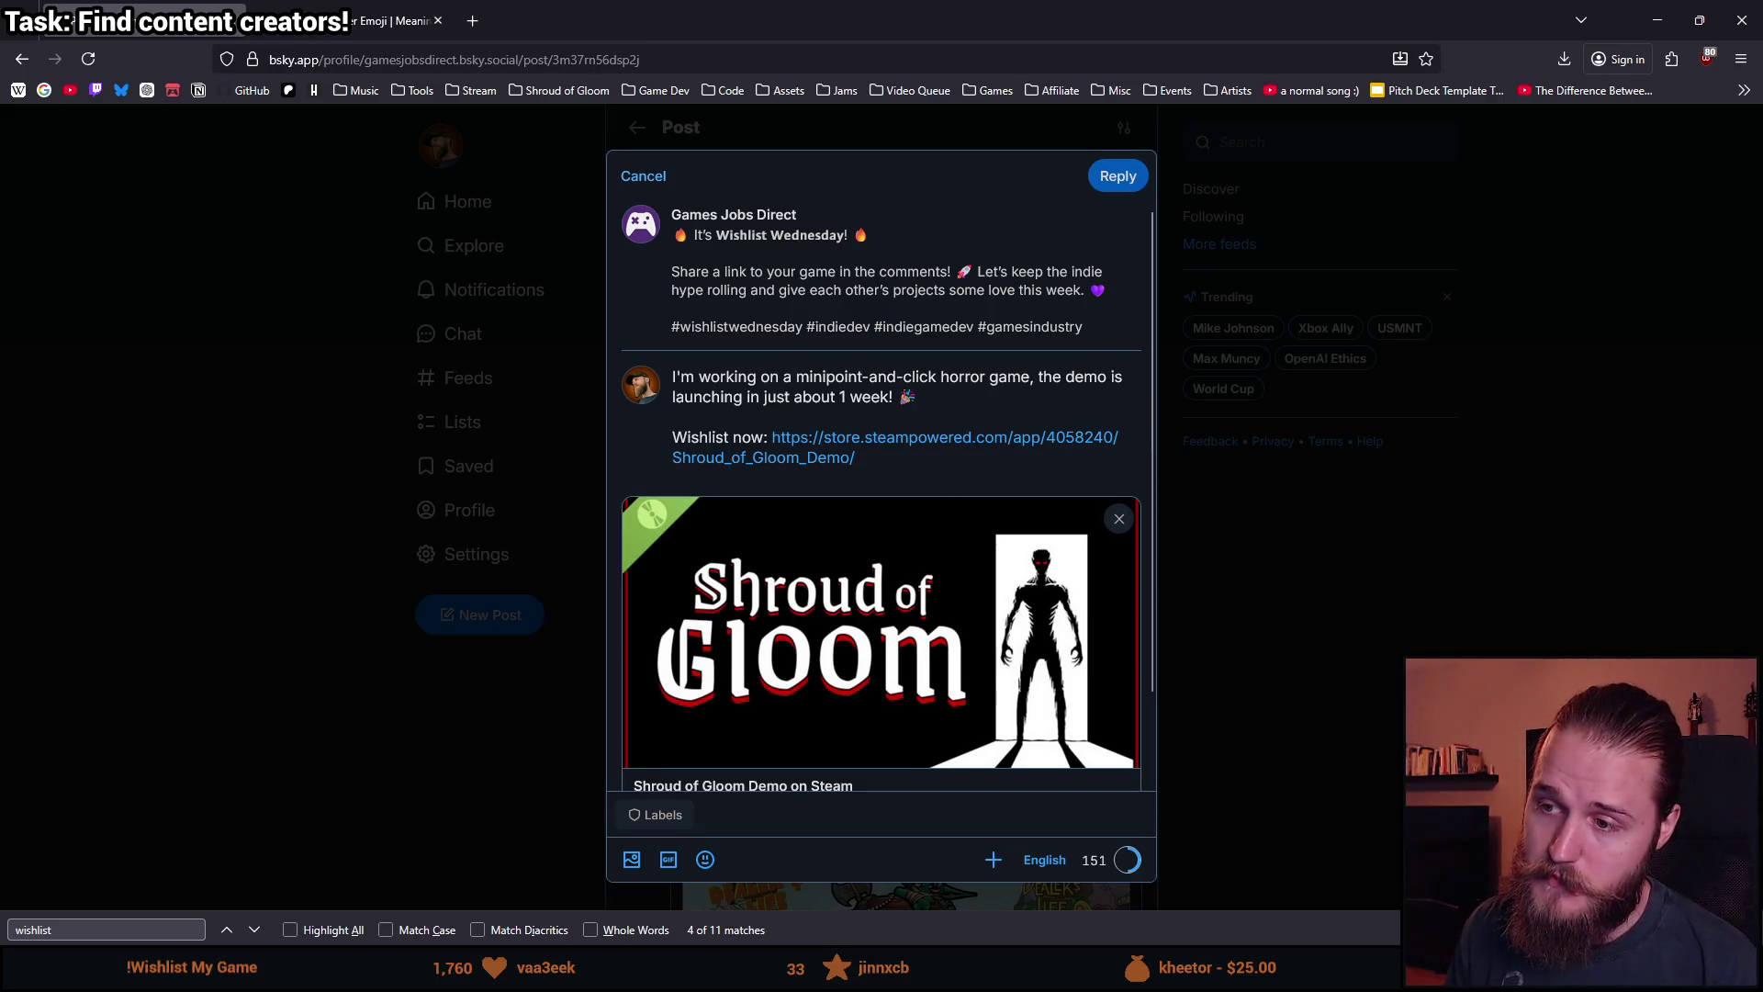
{"action": "type", "text": "malist"}
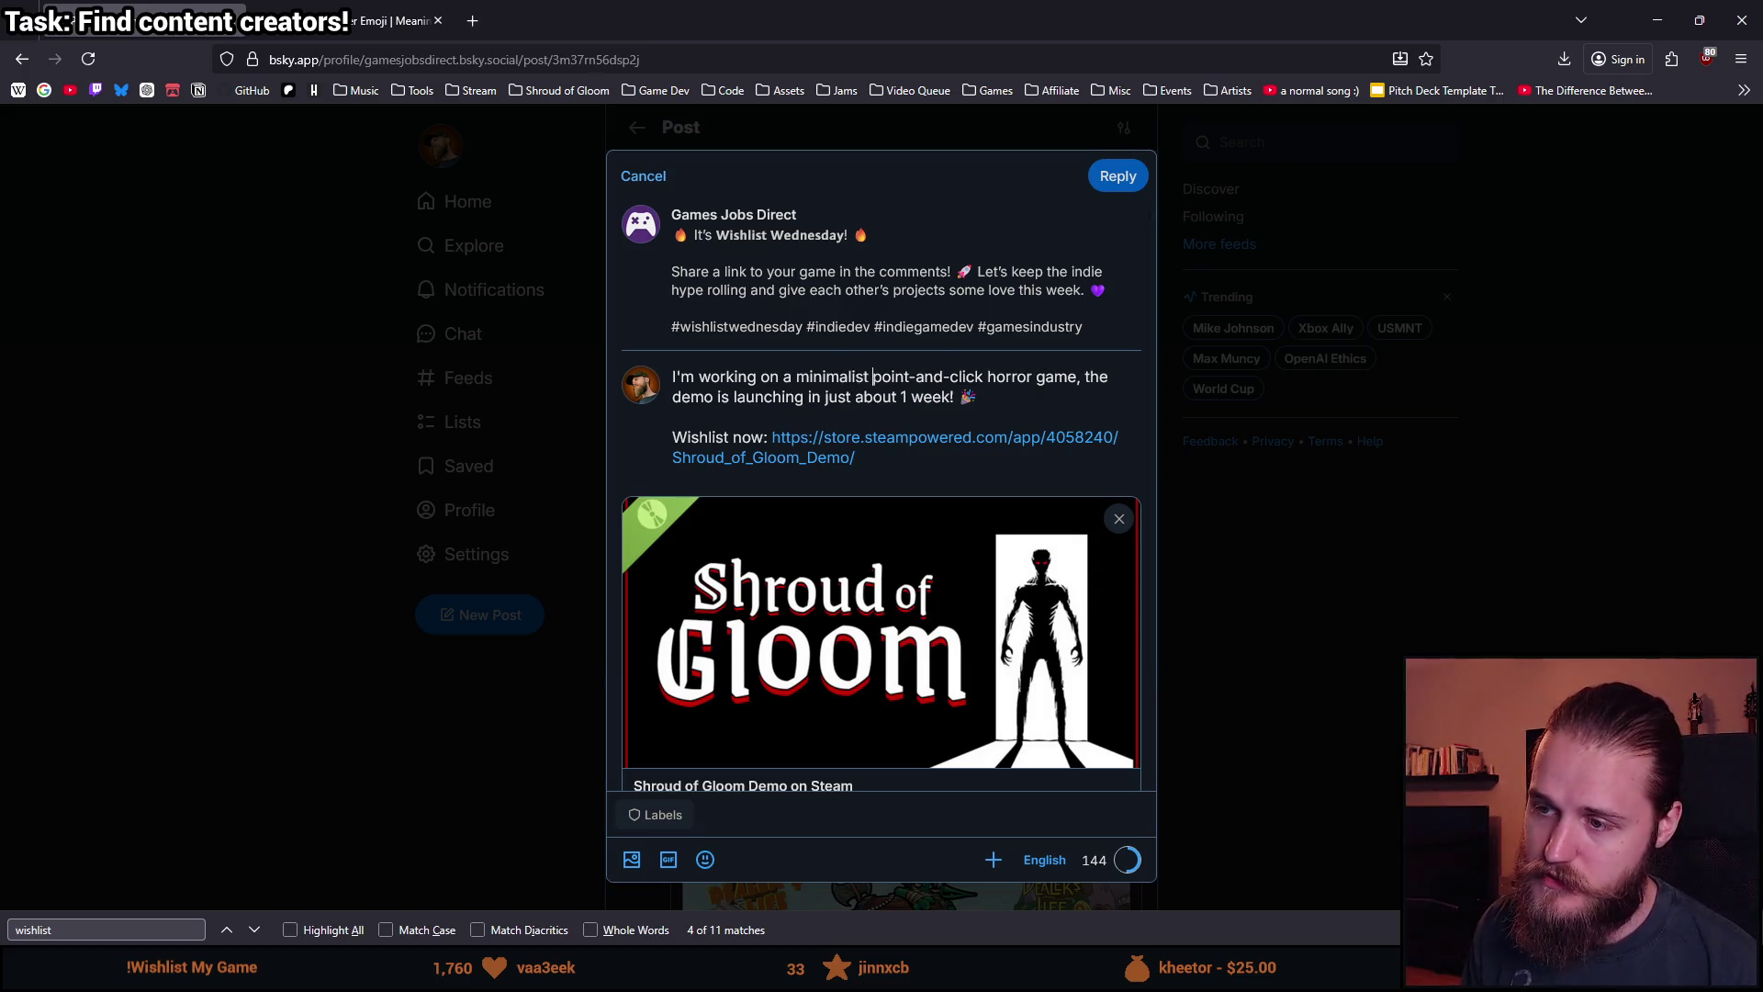
{"action": "key", "text": "BackSpace"}
{"action": "type", "text": "ic"}
{"action": "key", "text": "BackSpace"}
{"action": "key", "text": "BackSpace"}
{"action": "key", "text": "BackSpace"}
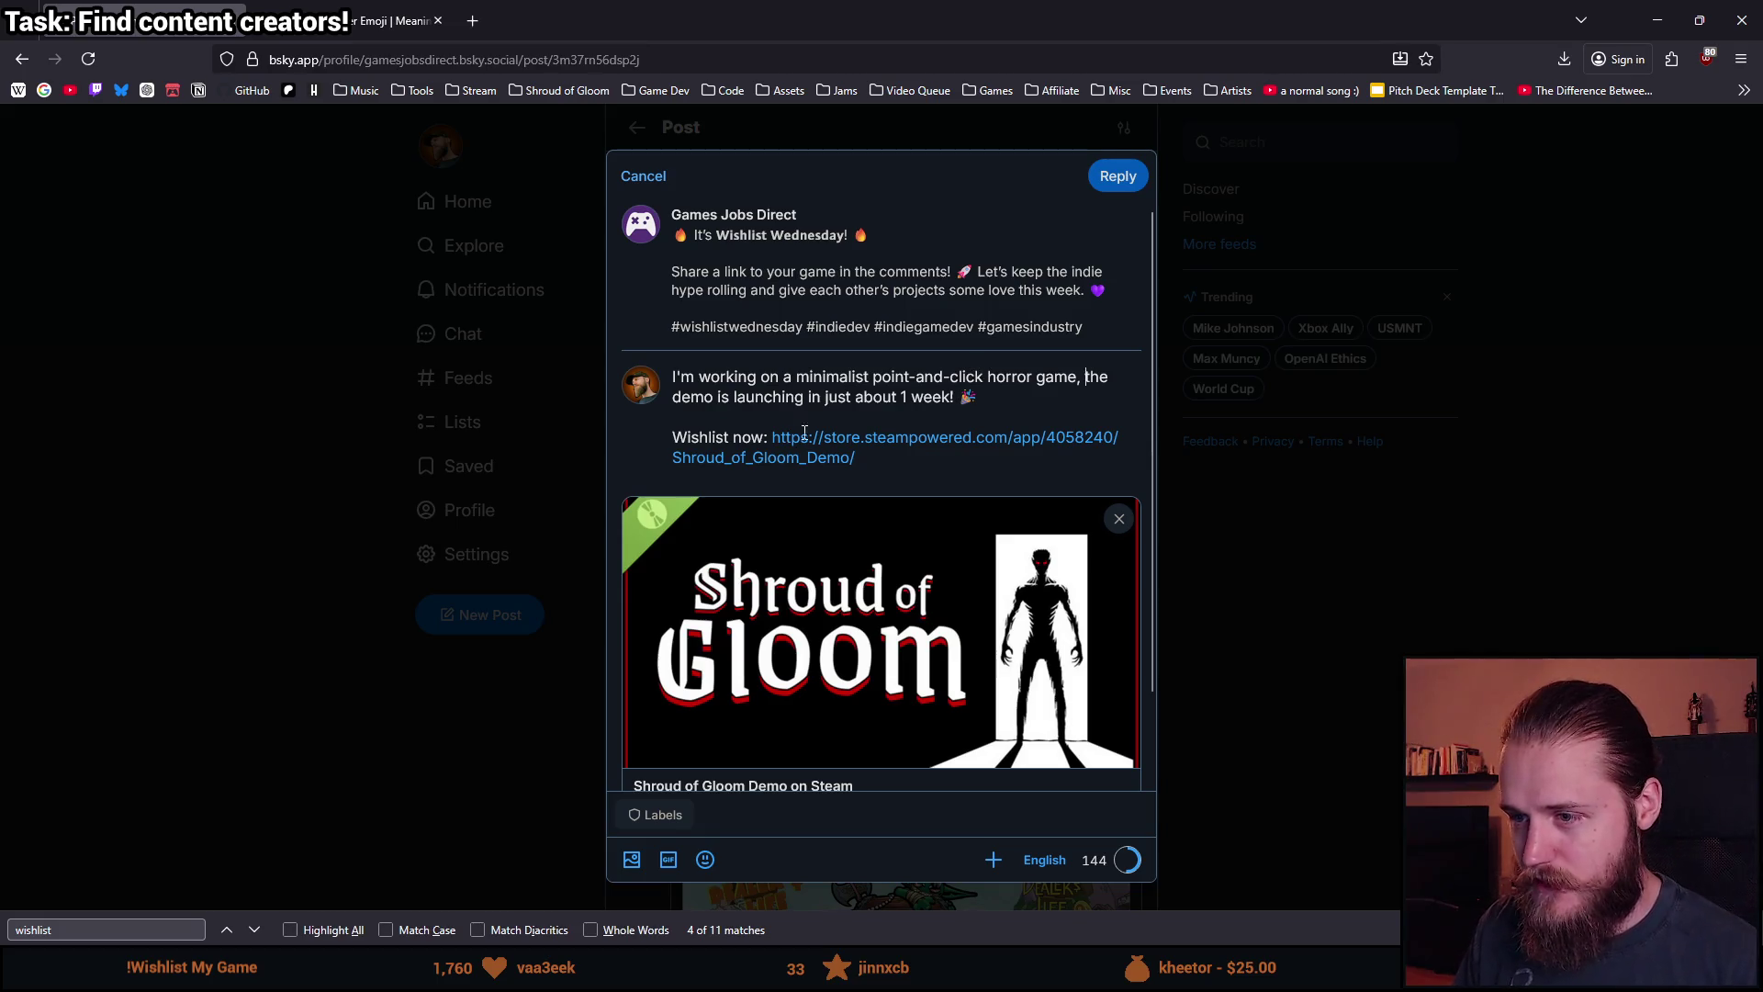
Change the launch timing from 'about 1 week!' to '8 days!'.
{"action": "double_click", "coordinate": [880, 401]}
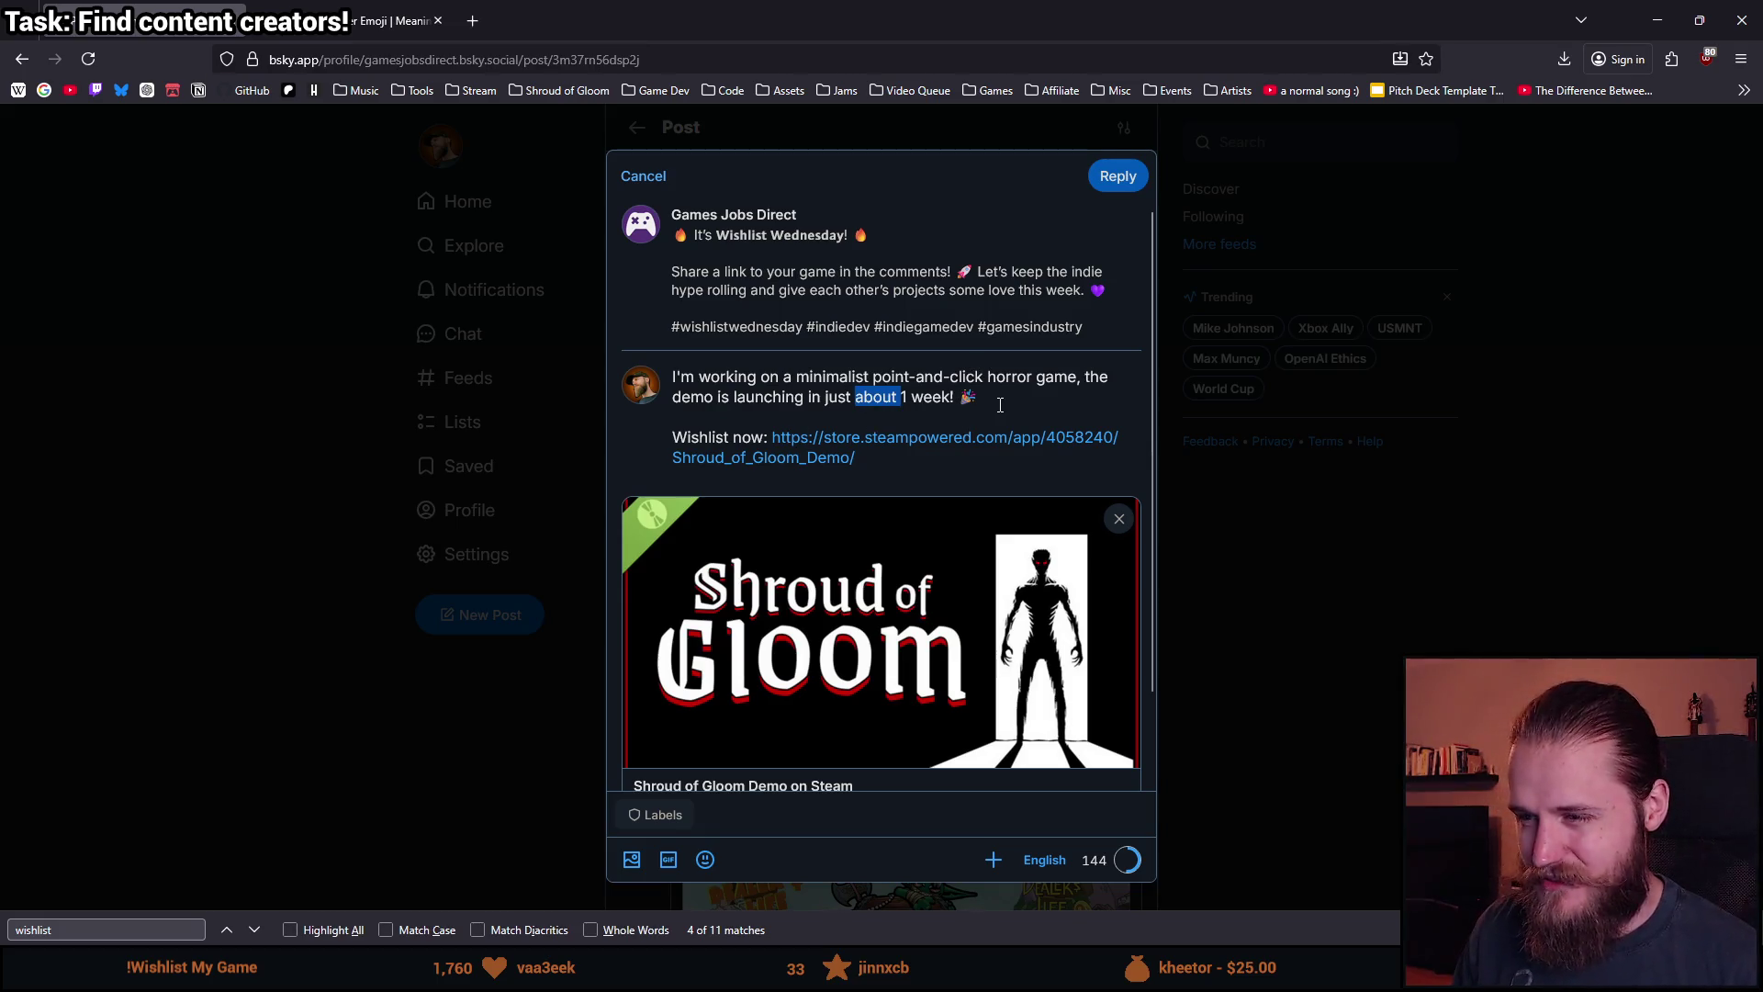
{"action": "key", "text": "BackSpace"}
{"action": "key", "text": "Delete"}
{"action": "key", "text": "Delete"}
{"action": "key", "text": "BackSpace"}
{"action": "key", "text": "BackSpace"}
{"action": "key", "text": "BackSpace"}
{"action": "type", "text": "8"}
{"action": "key", "text": "ctrl+shift+Right"}
{"action": "type", "text": "days!"}
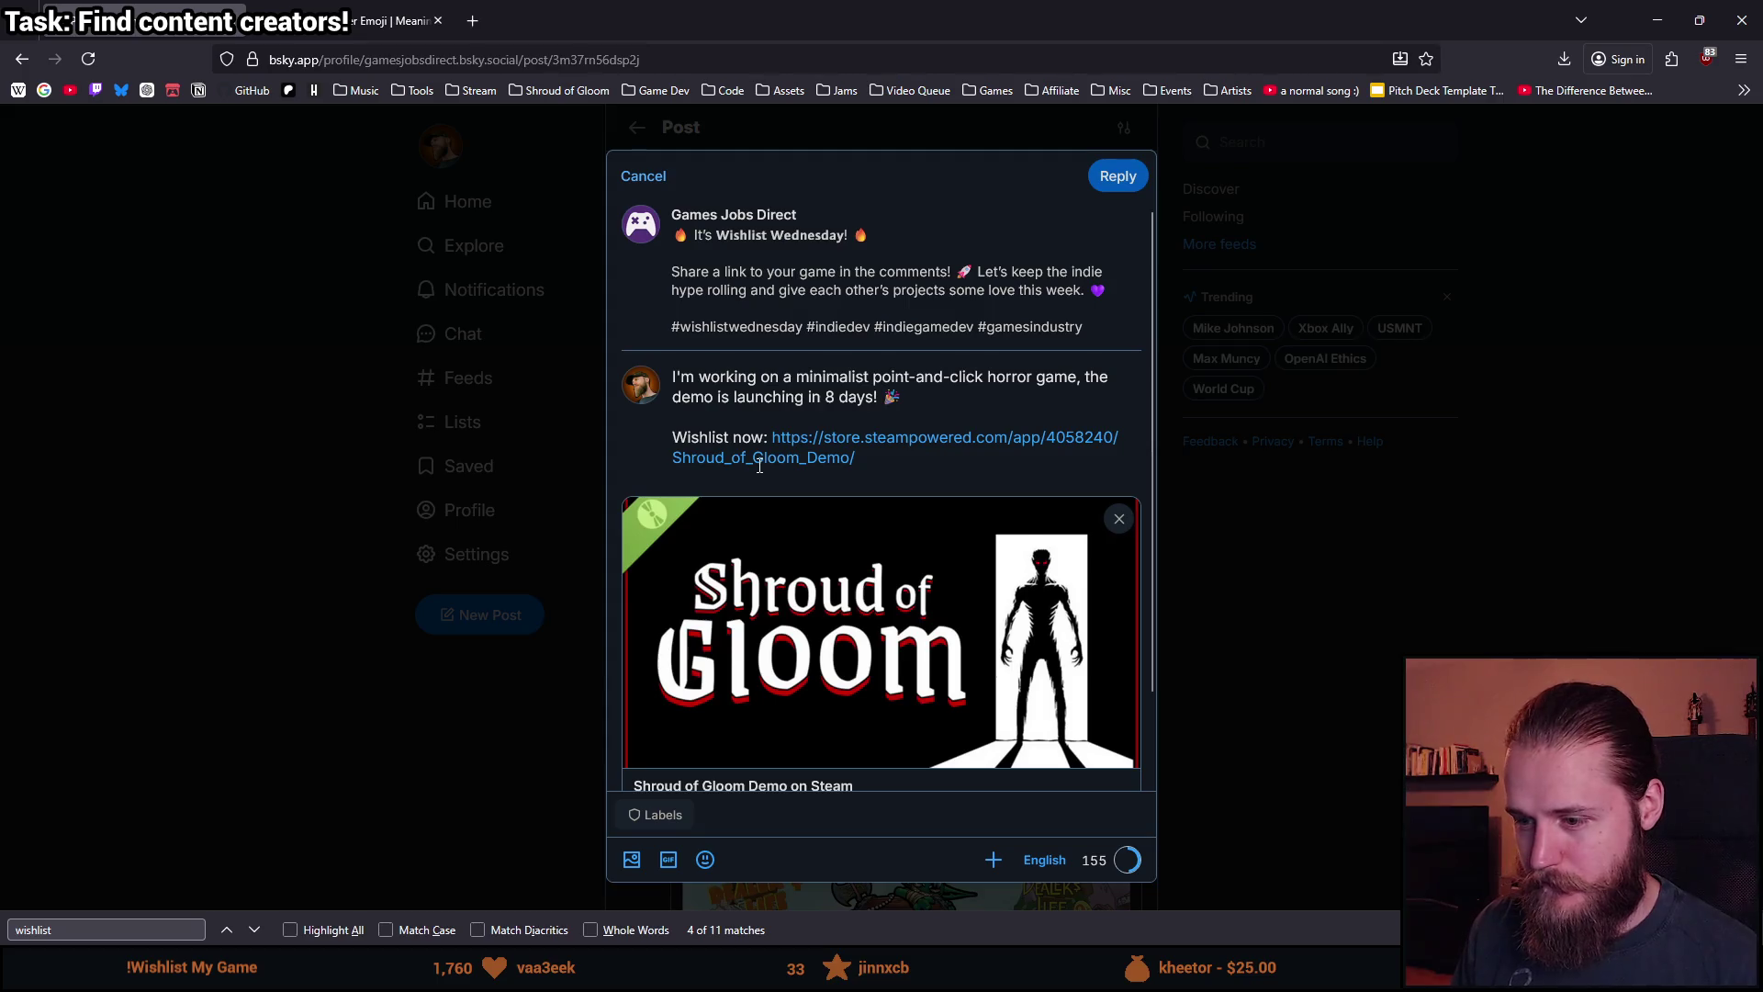
{"action": "scroll", "coordinate": [767, 468], "scroll_direction": "down", "scroll_amount": 2}
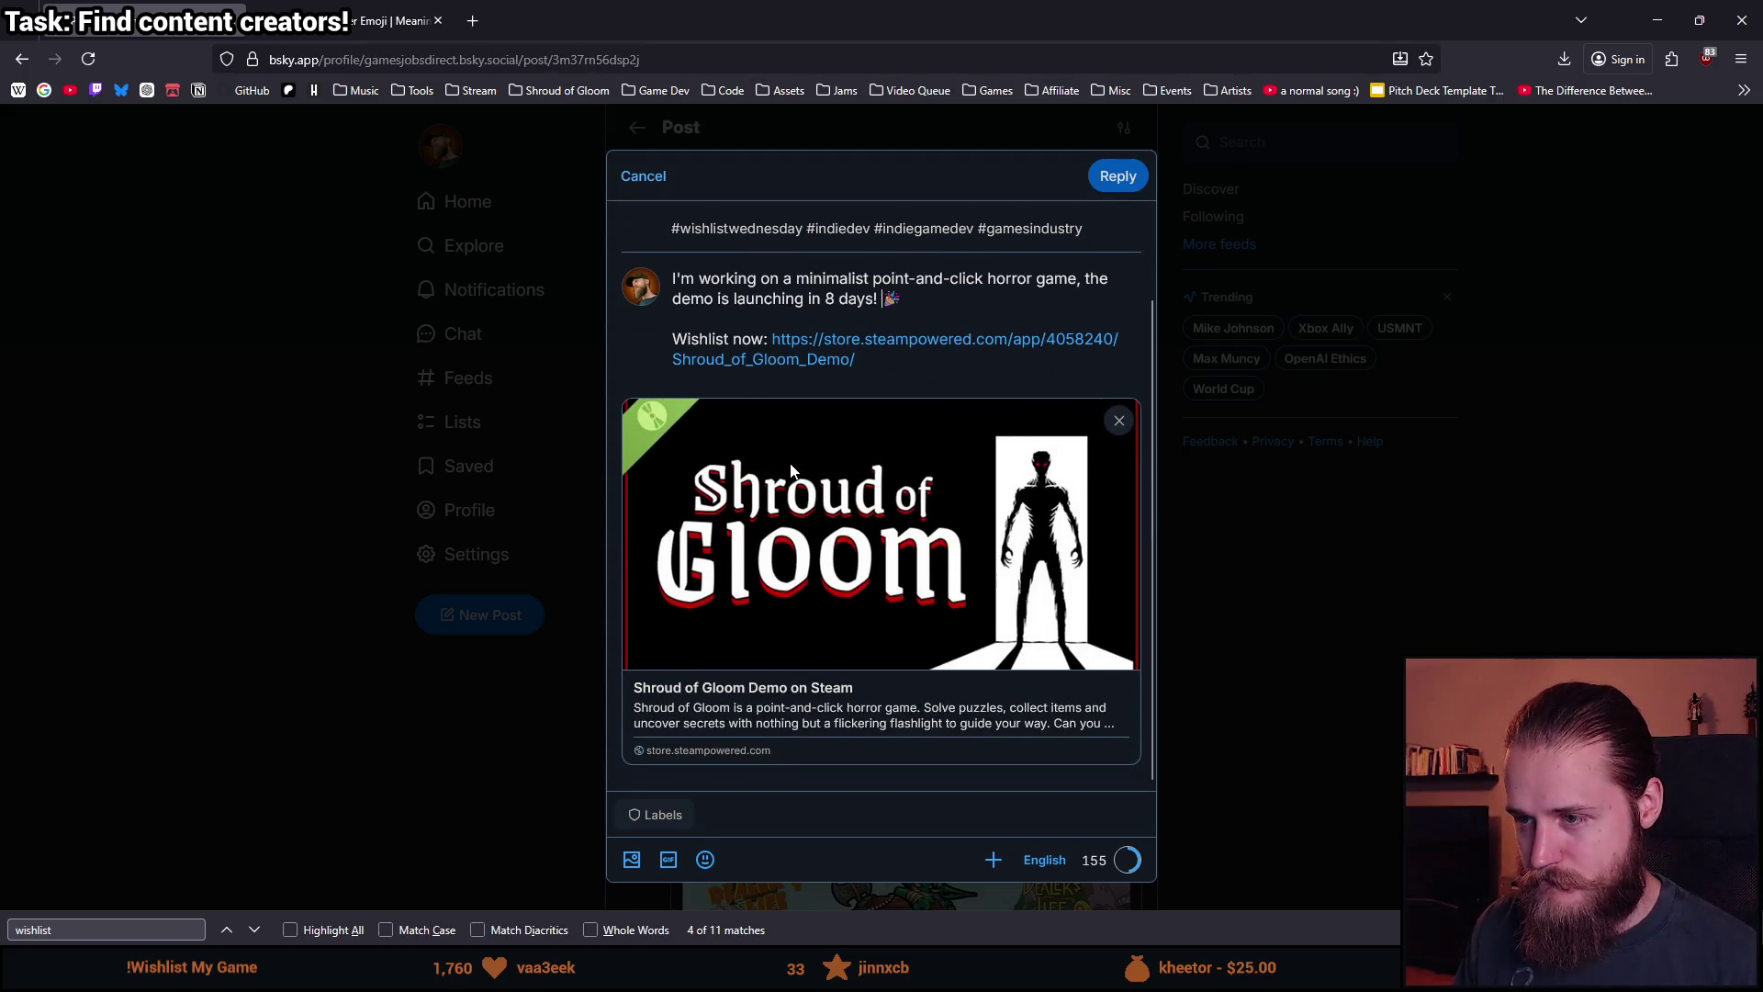
{"action": "scroll", "coordinate": [796, 470], "scroll_direction": "up", "scroll_amount": 2}
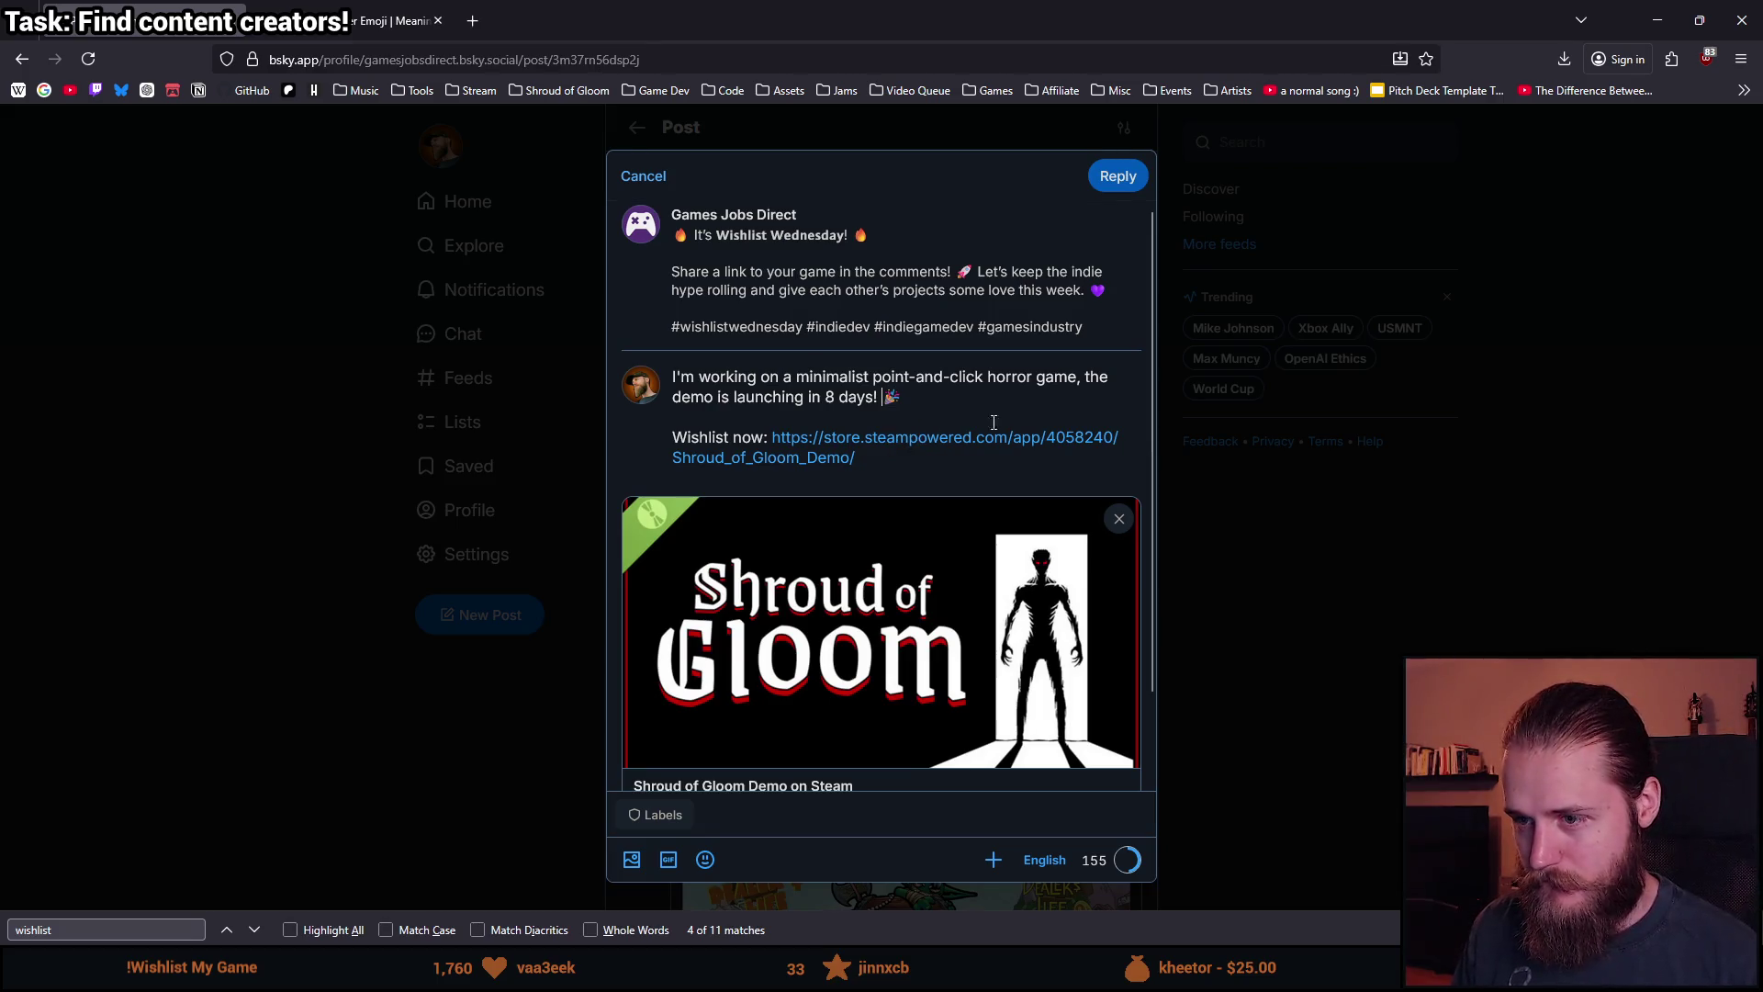
{"action": "type", "text": "just"}
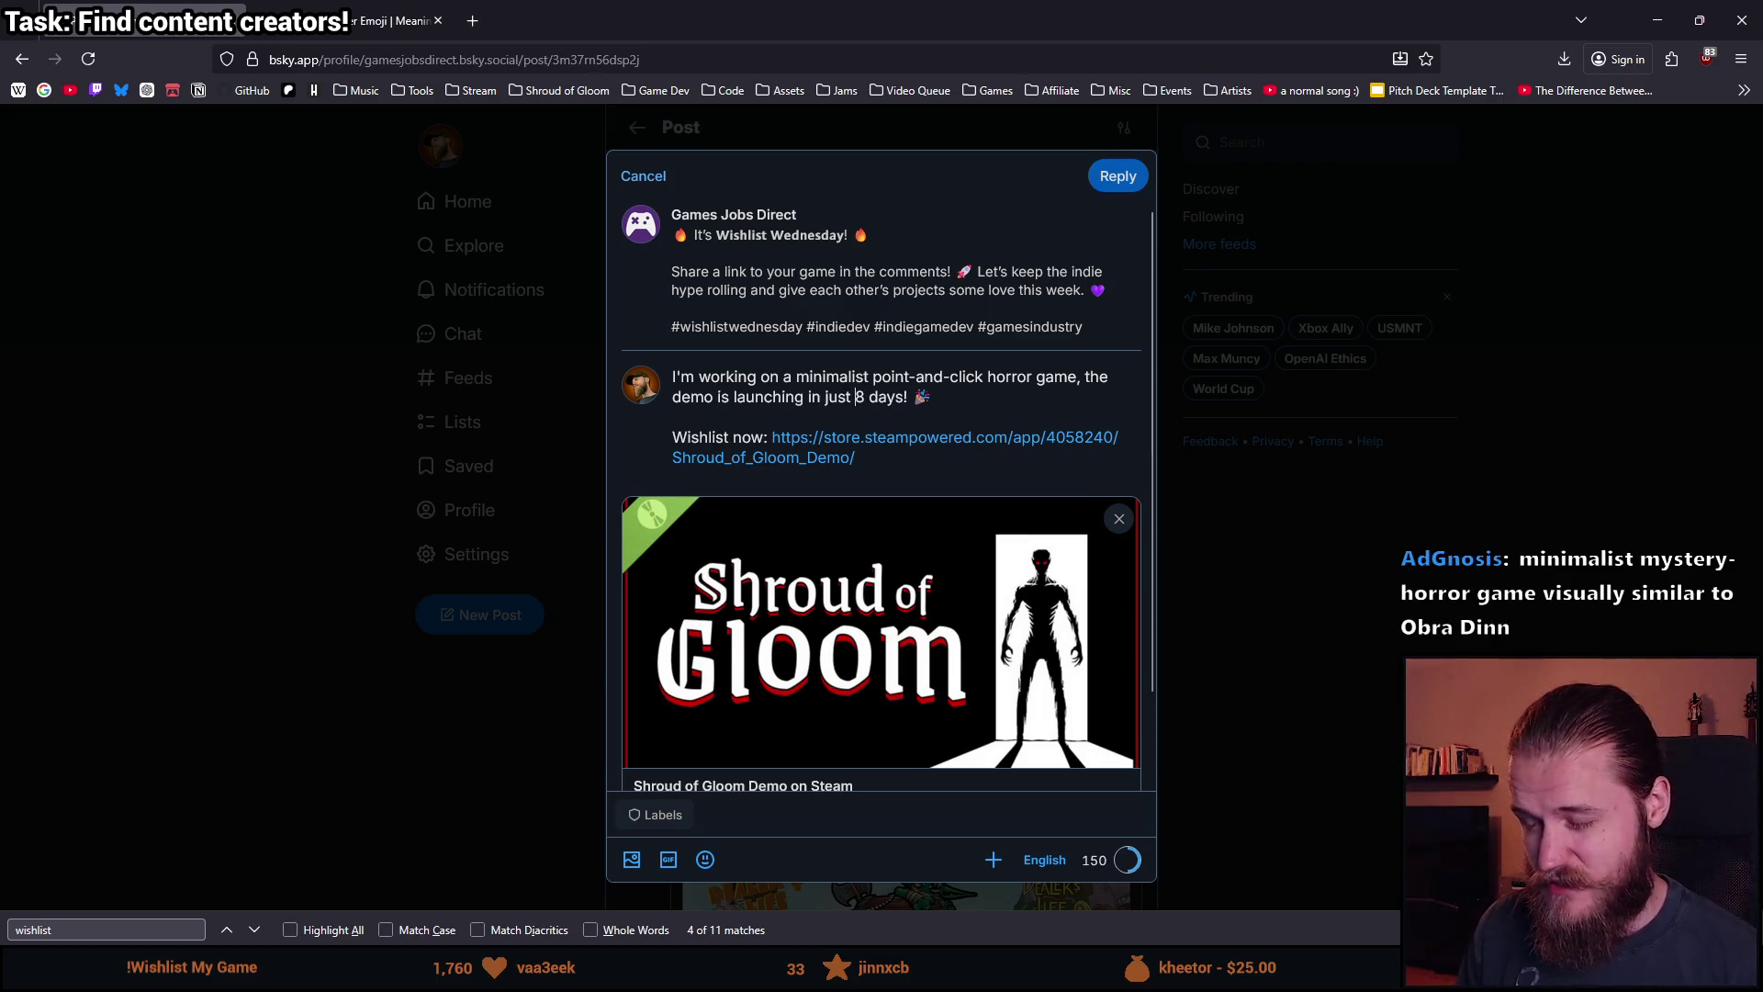
{"action": "key", "text": "BackSpace"}
{"action": "key", "text": "BackSpace"}
{"action": "key", "text": "BackSpace"}
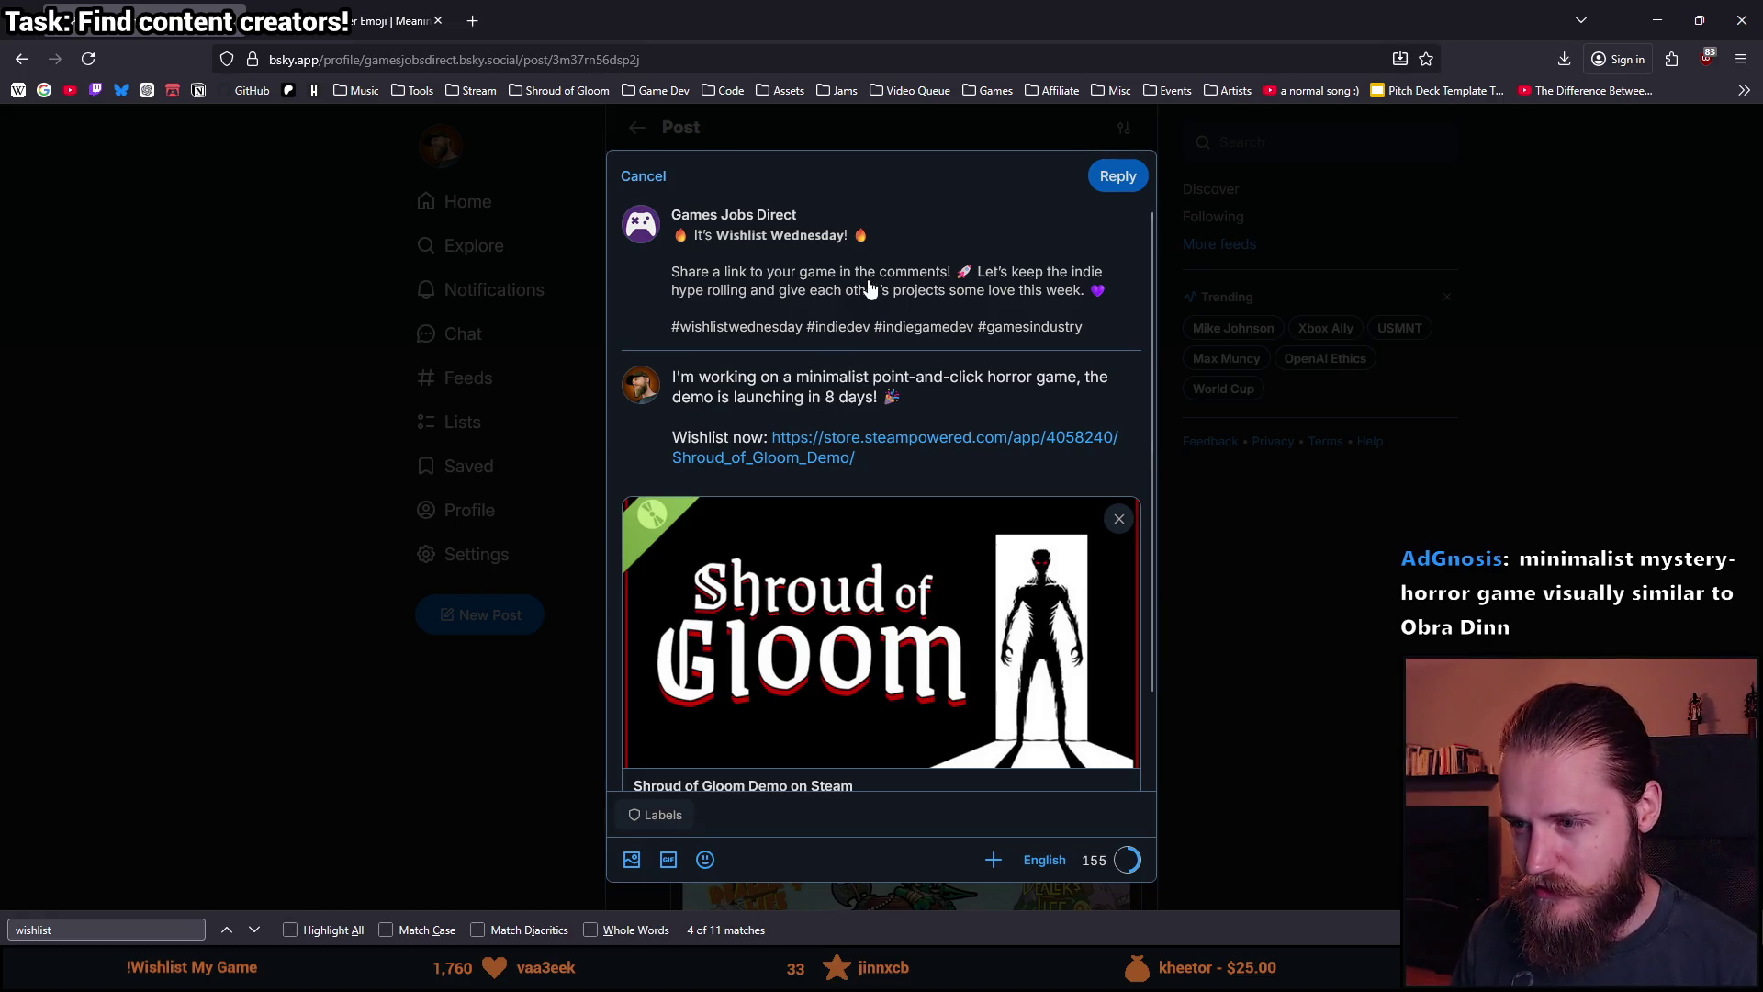
Clear all the reply text and close the reply composer.
{"action": "key", "text": "ctrl+a"}
{"action": "key", "text": "ctrl+c"}
{"action": "key", "text": "BackSpace"}
{"action": "key", "text": "Escape"}
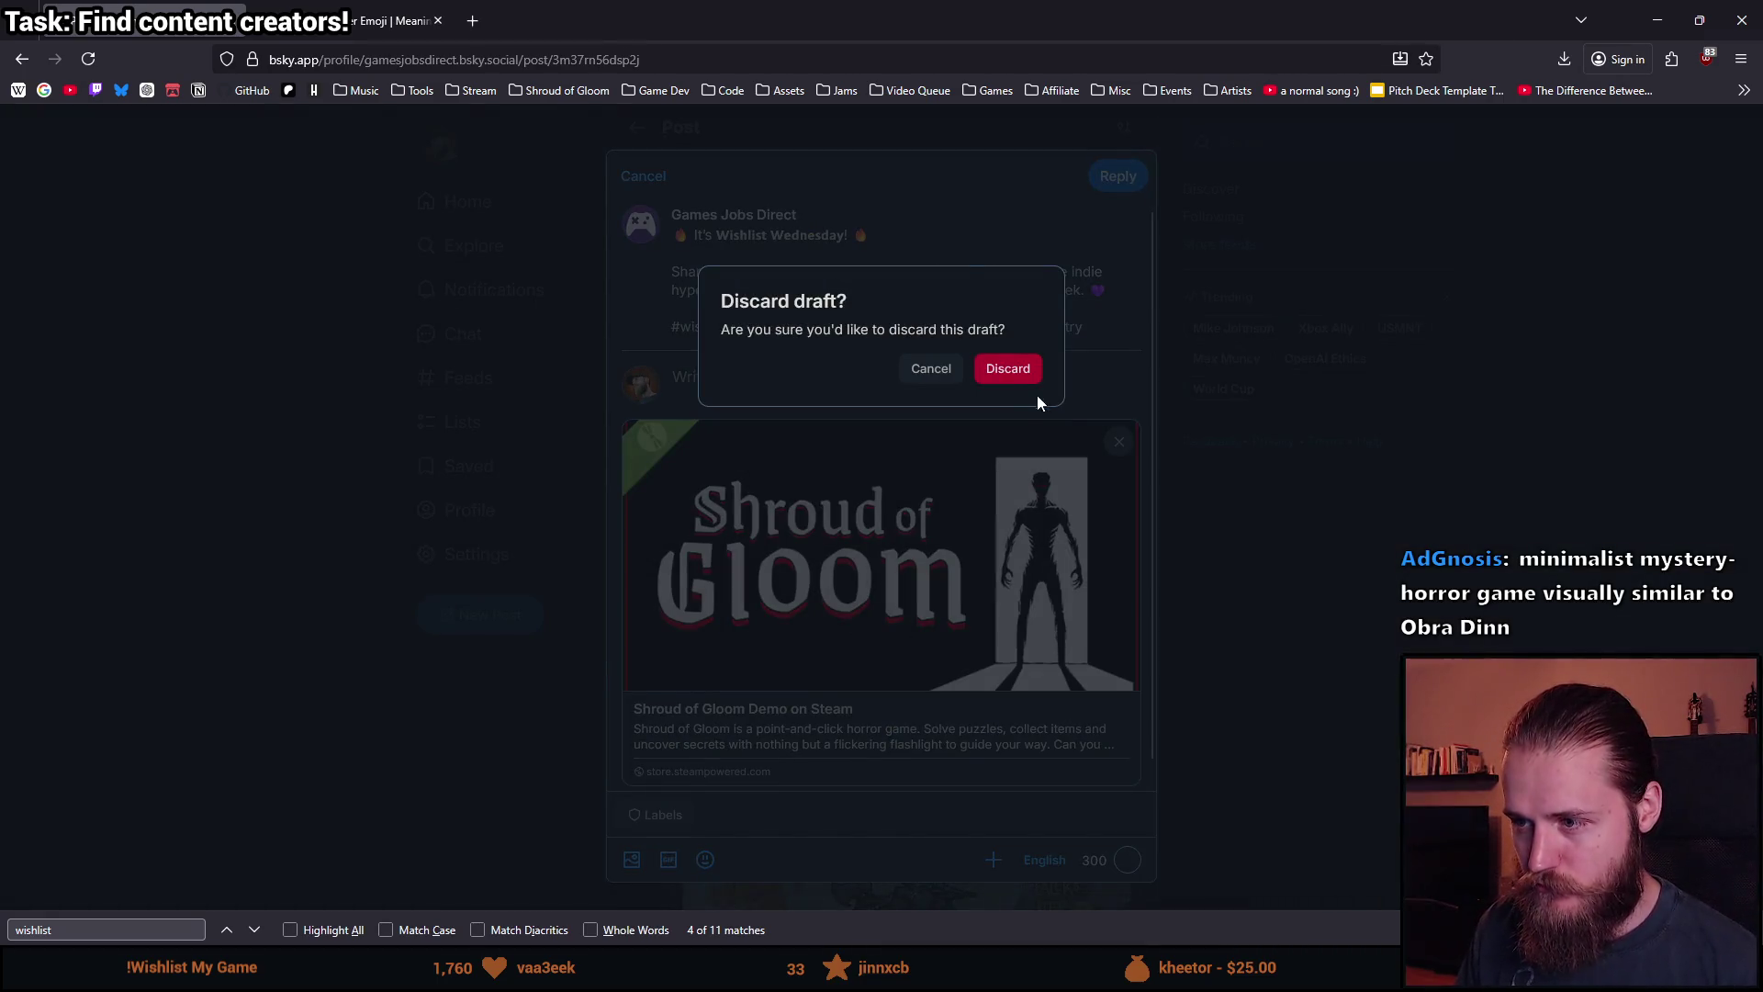
Discard the emptied reply draft and scroll back to the Wishlist Wednesday post.
{"action": "left_click", "coordinate": [1018, 372]}
{"action": "scroll", "coordinate": [649, 618], "scroll_direction": "down", "scroll_amount": 3}
{"action": "scroll", "coordinate": [649, 623], "scroll_direction": "down", "scroll_amount": 1}
{"action": "scroll", "coordinate": [649, 623], "scroll_direction": "down", "scroll_amount": 1}
{"action": "scroll", "coordinate": [649, 621], "scroll_direction": "down", "scroll_amount": 5}
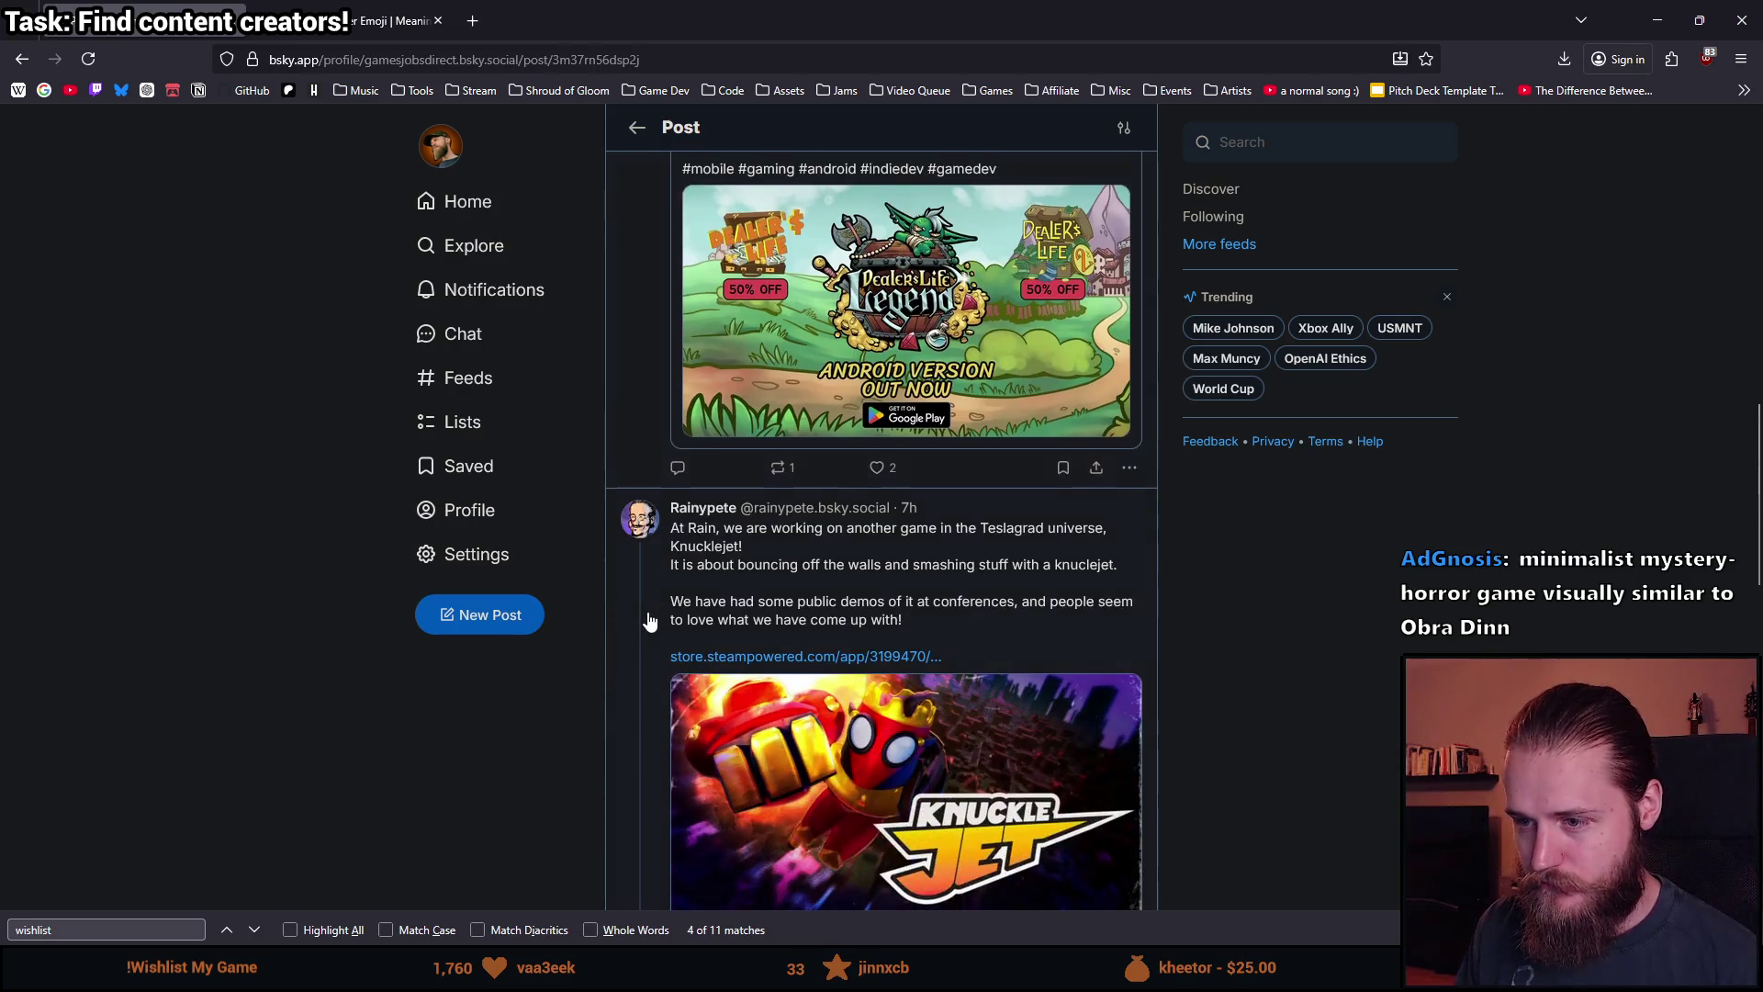
{"action": "scroll", "coordinate": [650, 621], "scroll_direction": "down", "scroll_amount": 15}
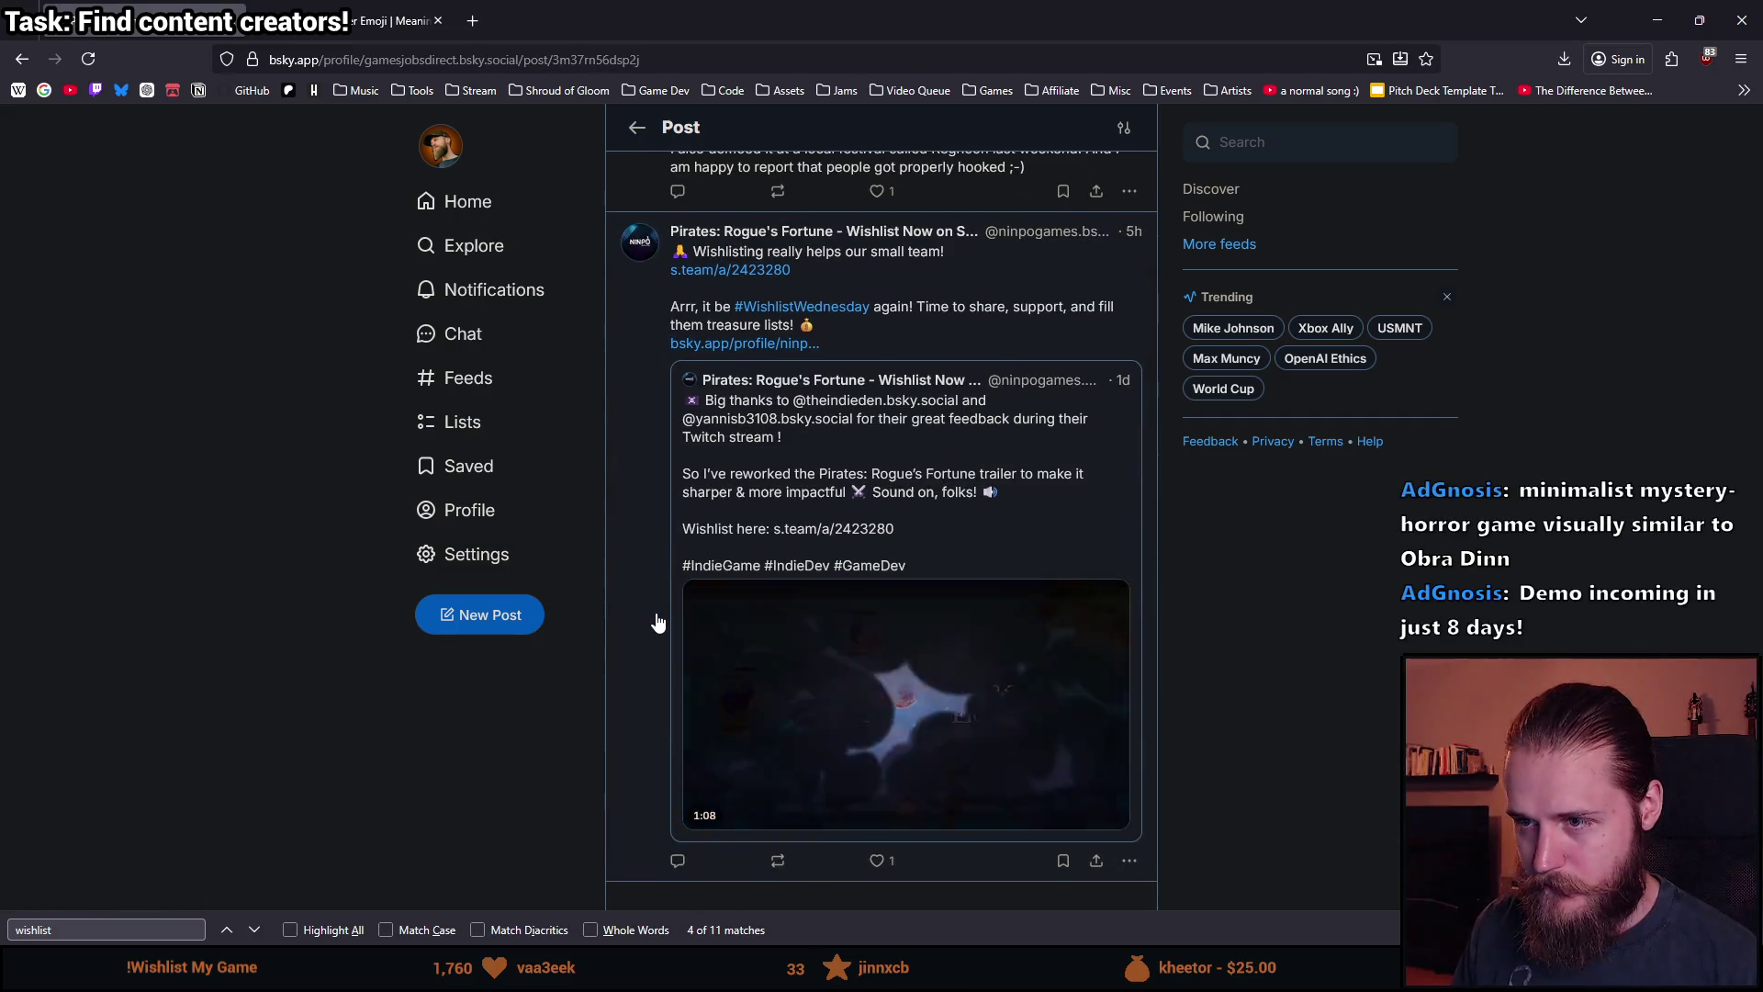
{"action": "scroll", "coordinate": [687, 643], "scroll_direction": "up", "scroll_amount": 10}
{"action": "scroll", "coordinate": [686, 643], "scroll_direction": "up", "scroll_amount": 10}
{"action": "scroll", "coordinate": [687, 643], "scroll_direction": "down", "scroll_amount": 5}
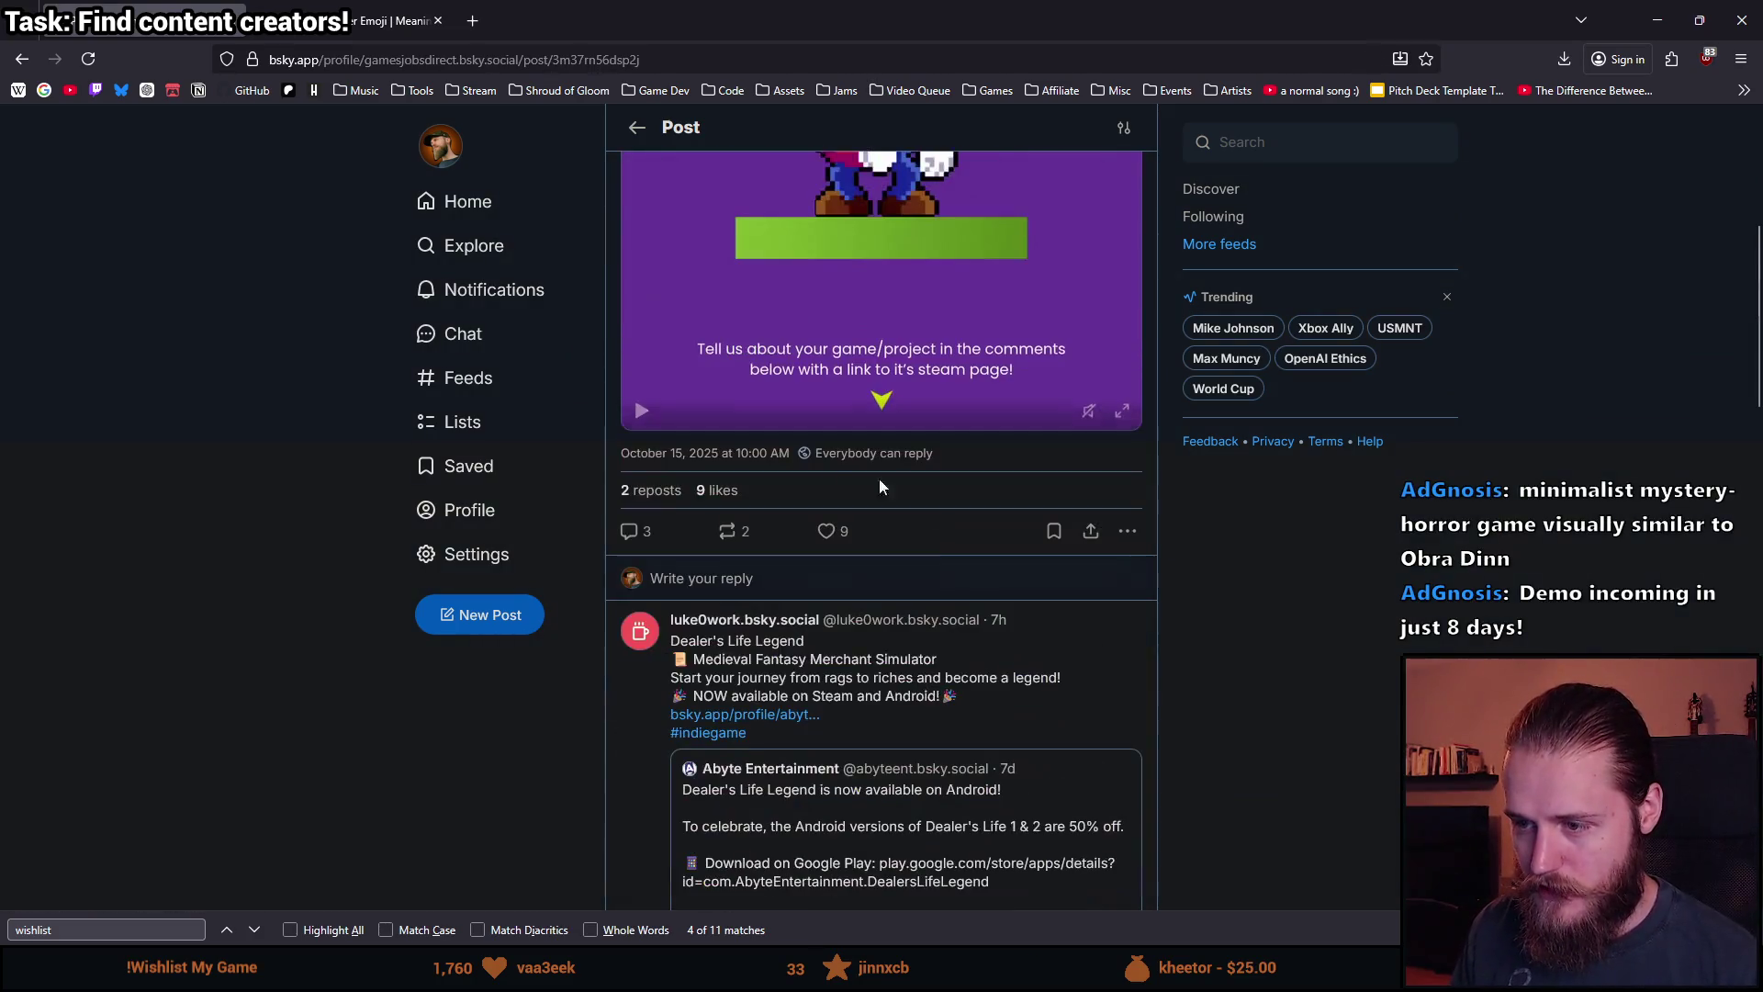
Paste the prepared 8-days reply with its Steam link under Wishlist Wednesday and send it.
{"action": "left_click", "coordinate": [716, 578]}
{"action": "key", "text": "ctrl+v"}
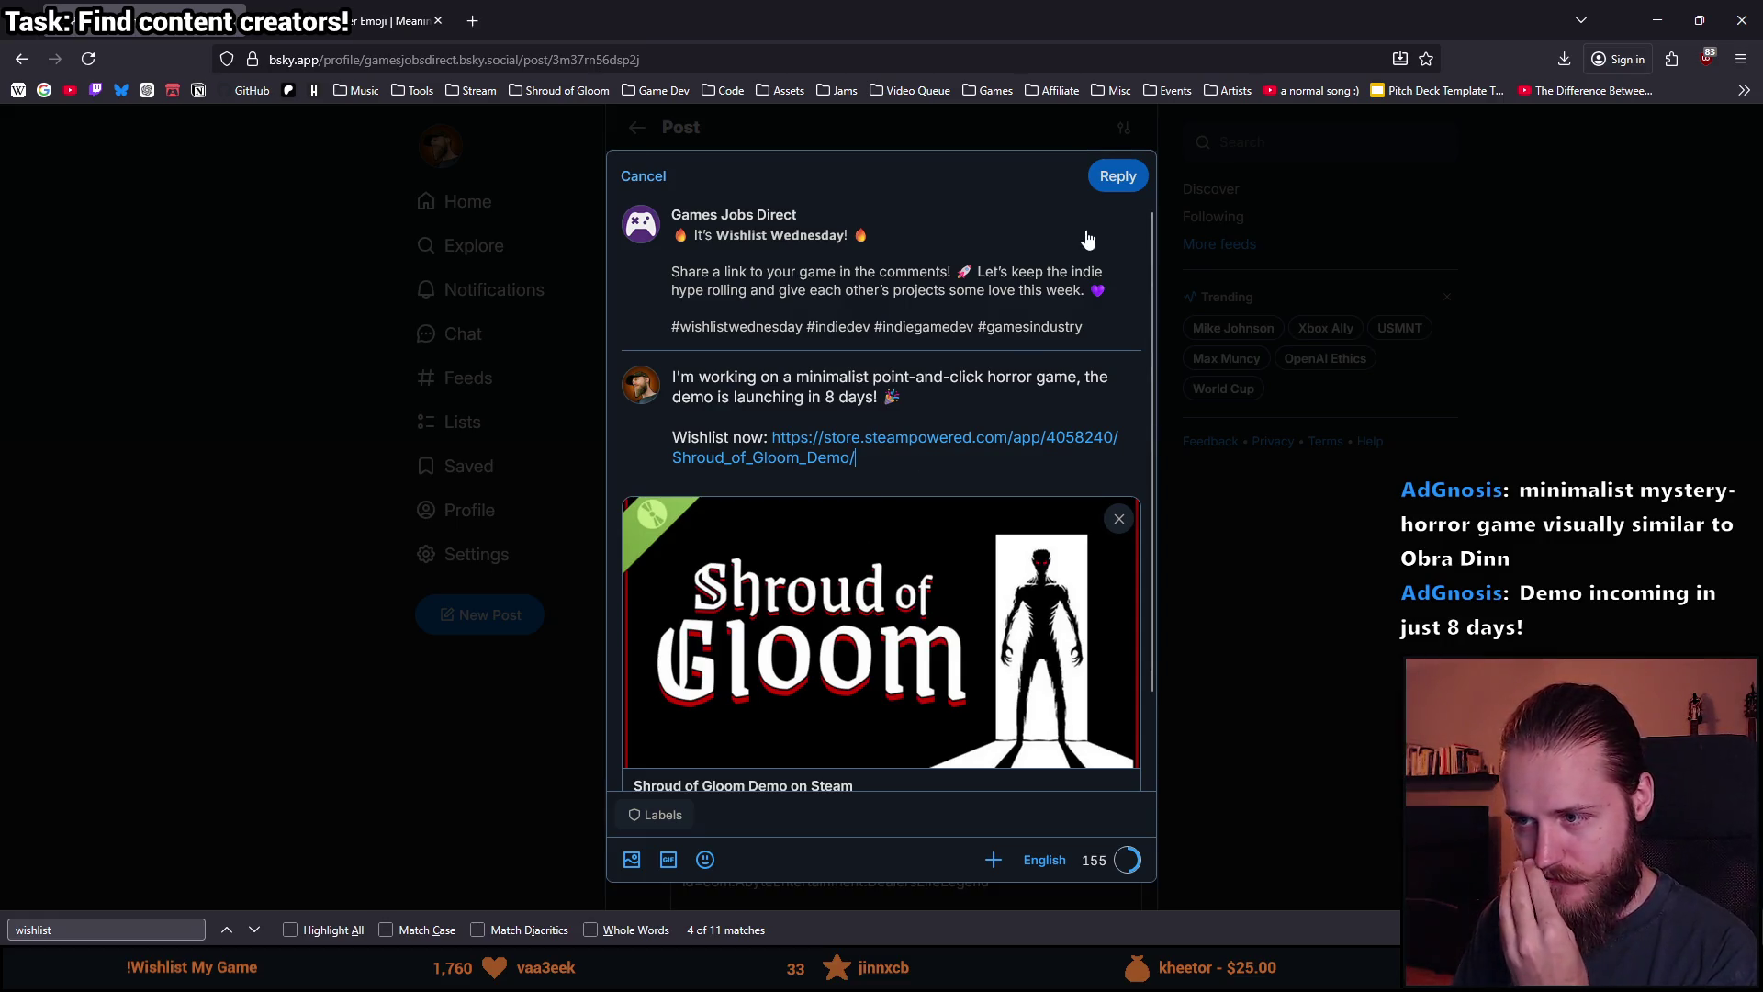
{"action": "left_click", "coordinate": [1120, 187]}
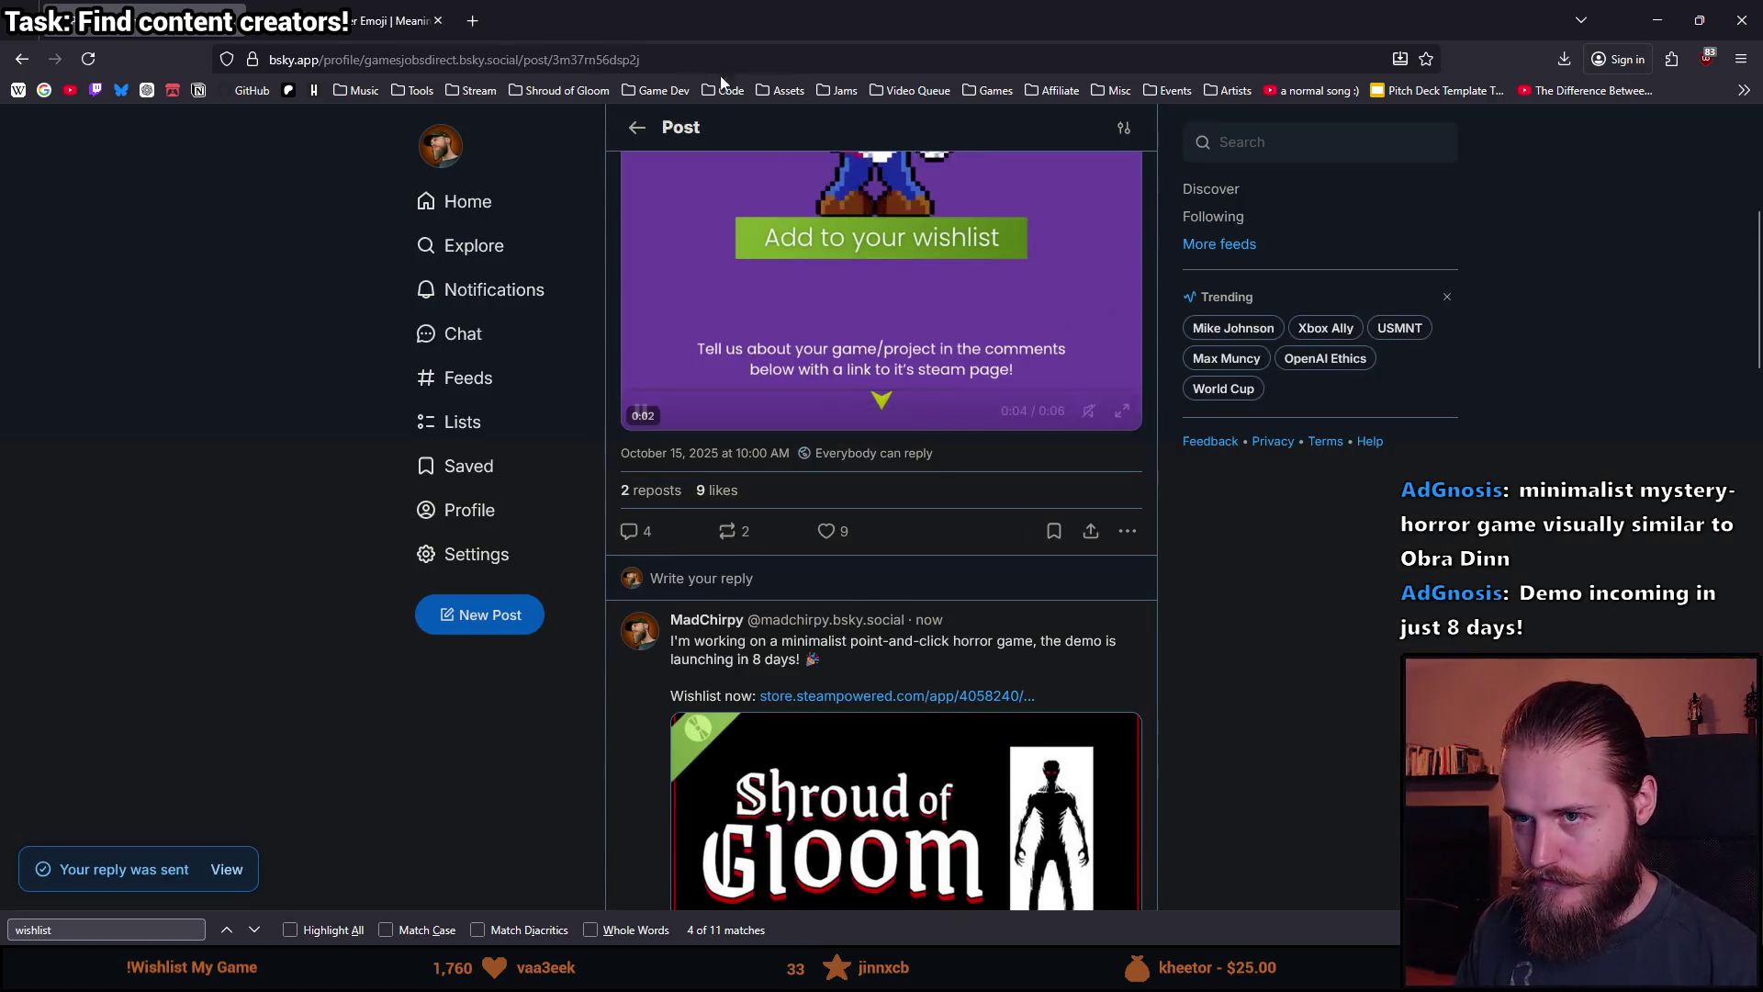
{"action": "left_click", "coordinate": [732, 59]}
Scroll through the thread, then visit your profile and return to the Home Following feed.
{"action": "scroll", "coordinate": [469, 558], "scroll_direction": "up", "scroll_amount": 5}
{"action": "scroll", "coordinate": [469, 558], "scroll_direction": "down", "scroll_amount": 4}
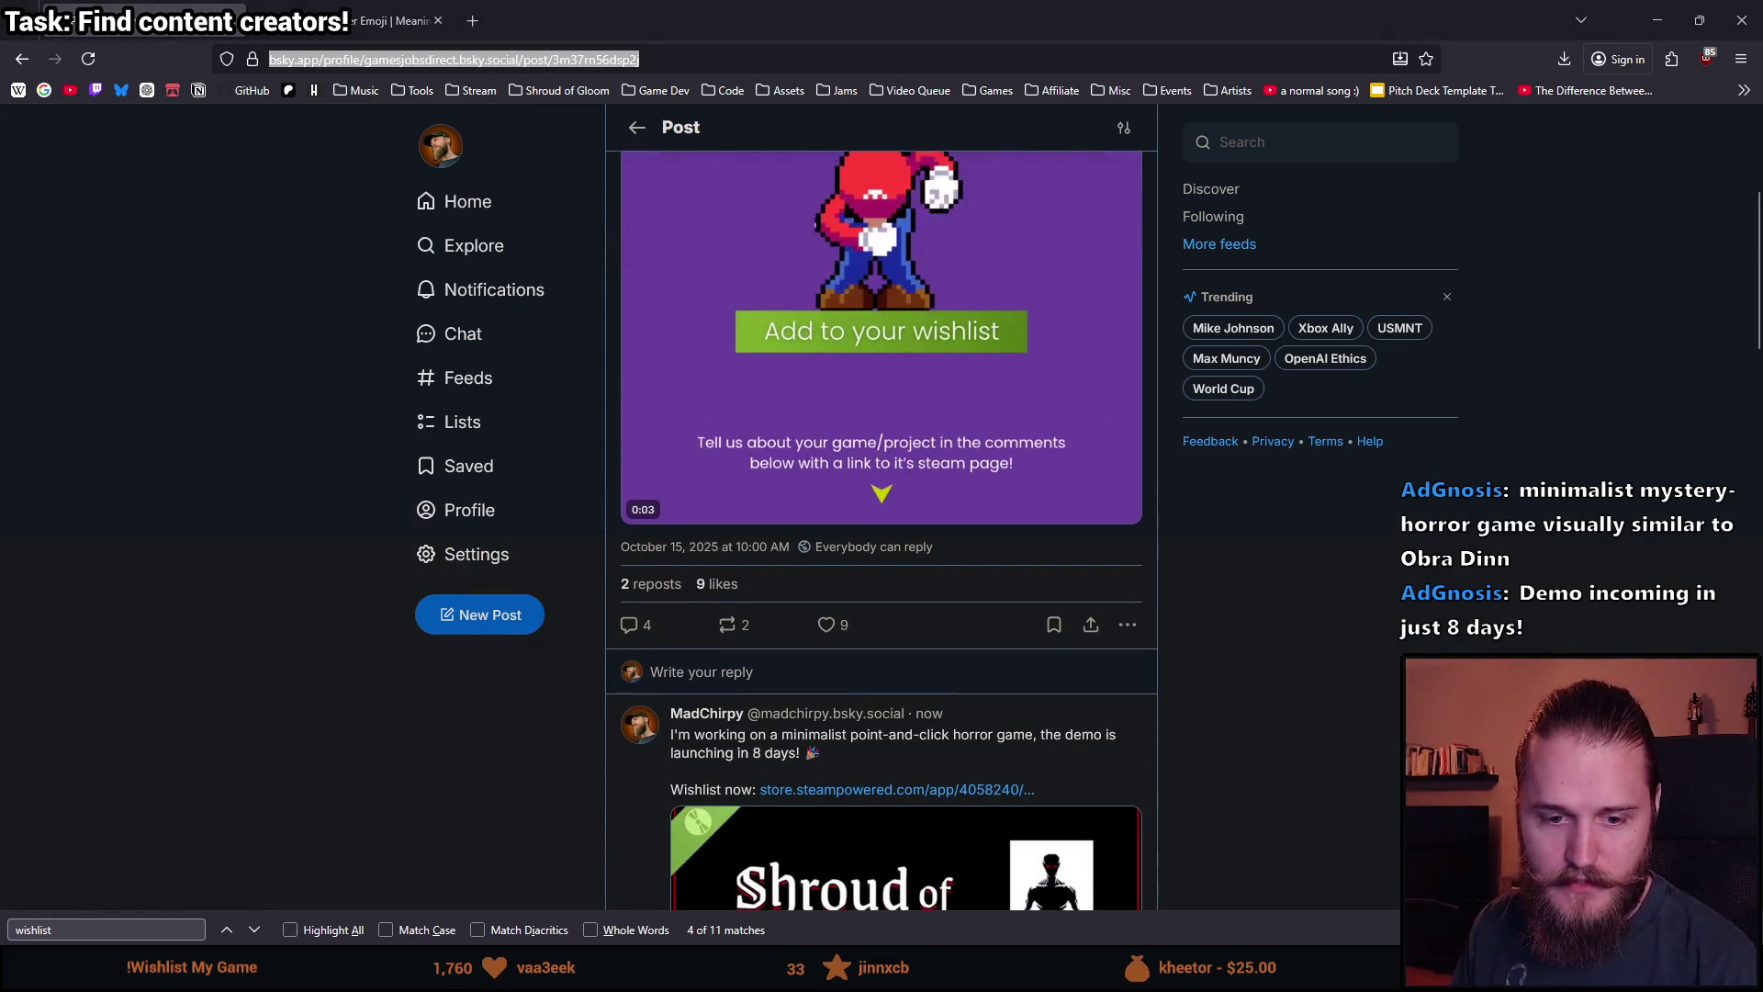
{"action": "scroll", "coordinate": [205, 576], "scroll_direction": "down", "scroll_amount": 2}
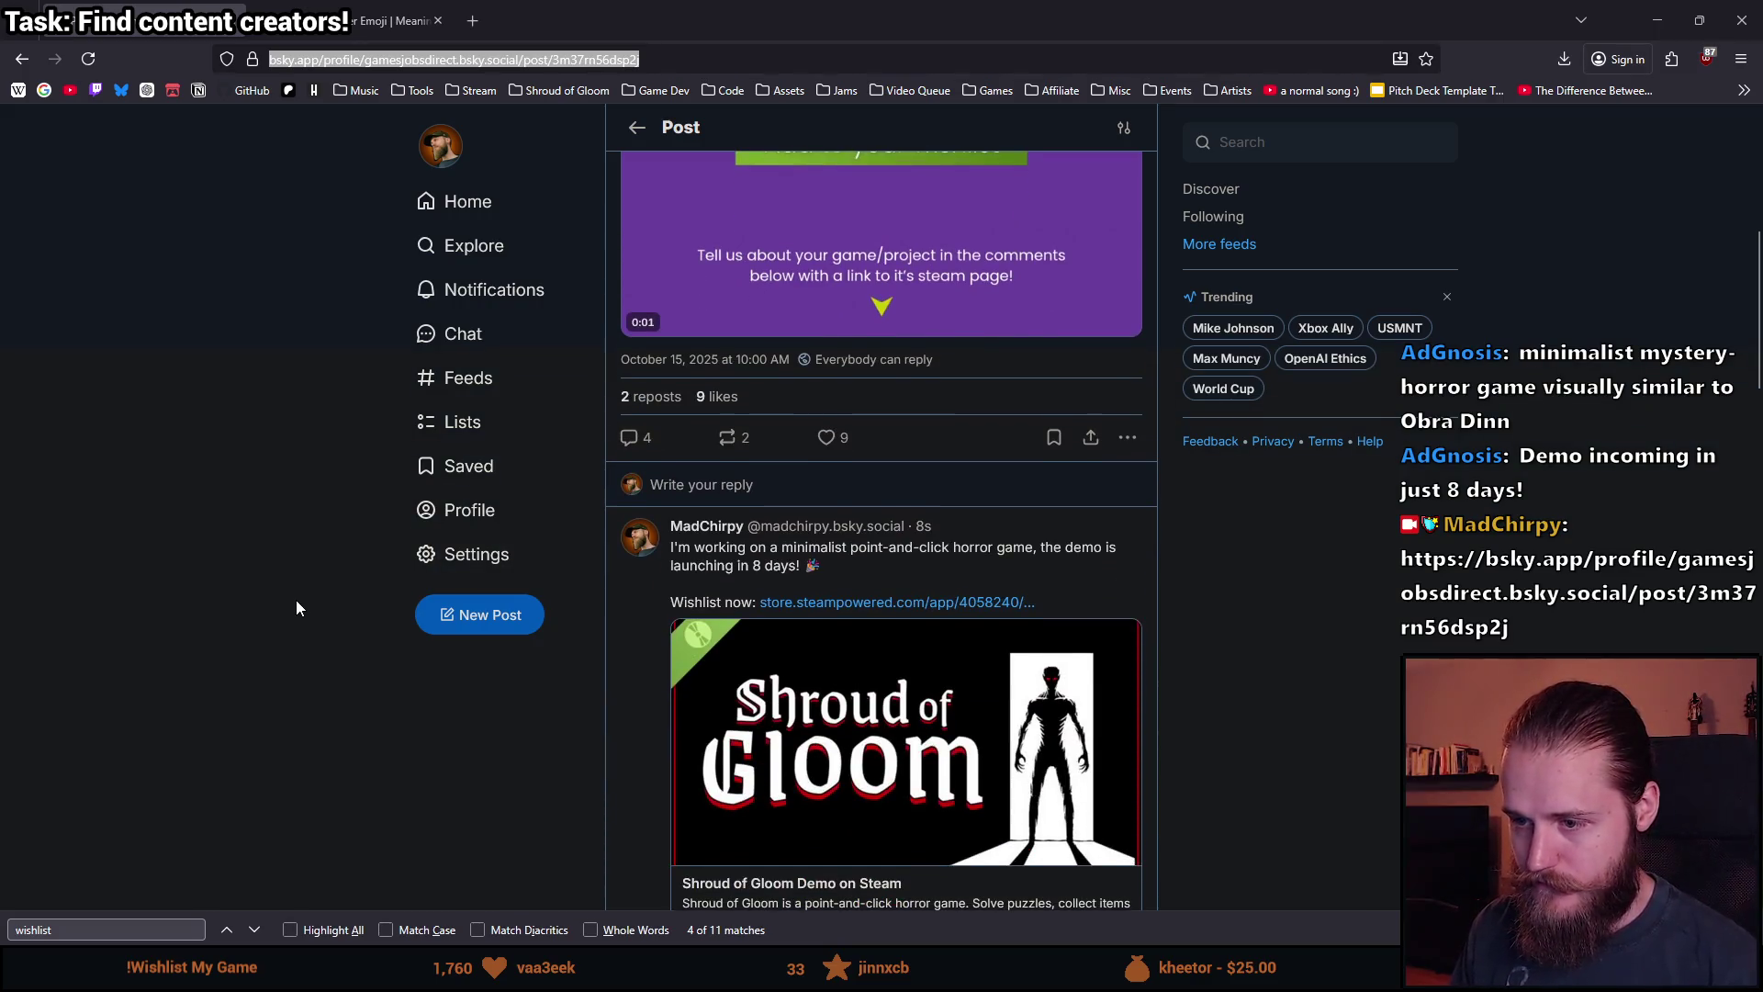
{"action": "scroll", "coordinate": [297, 601], "scroll_direction": "down", "scroll_amount": 7}
{"action": "scroll", "coordinate": [297, 602], "scroll_direction": "down", "scroll_amount": 10}
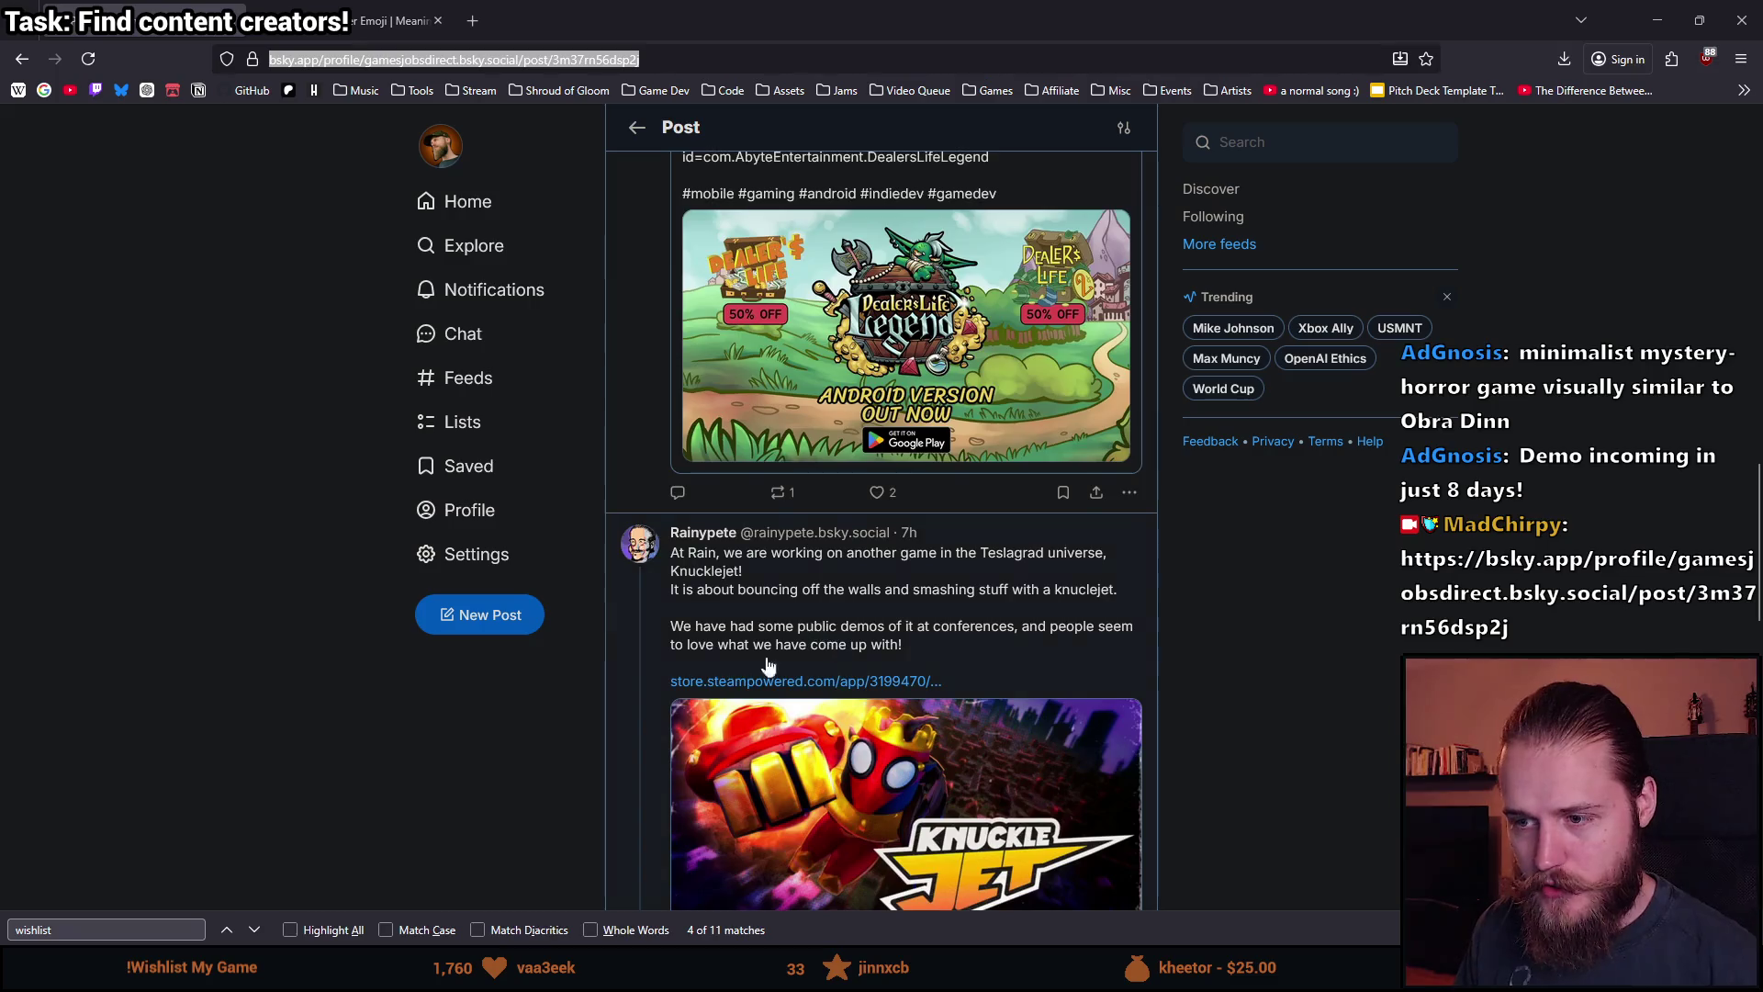
{"action": "scroll", "coordinate": [721, 677], "scroll_direction": "down", "scroll_amount": 6}
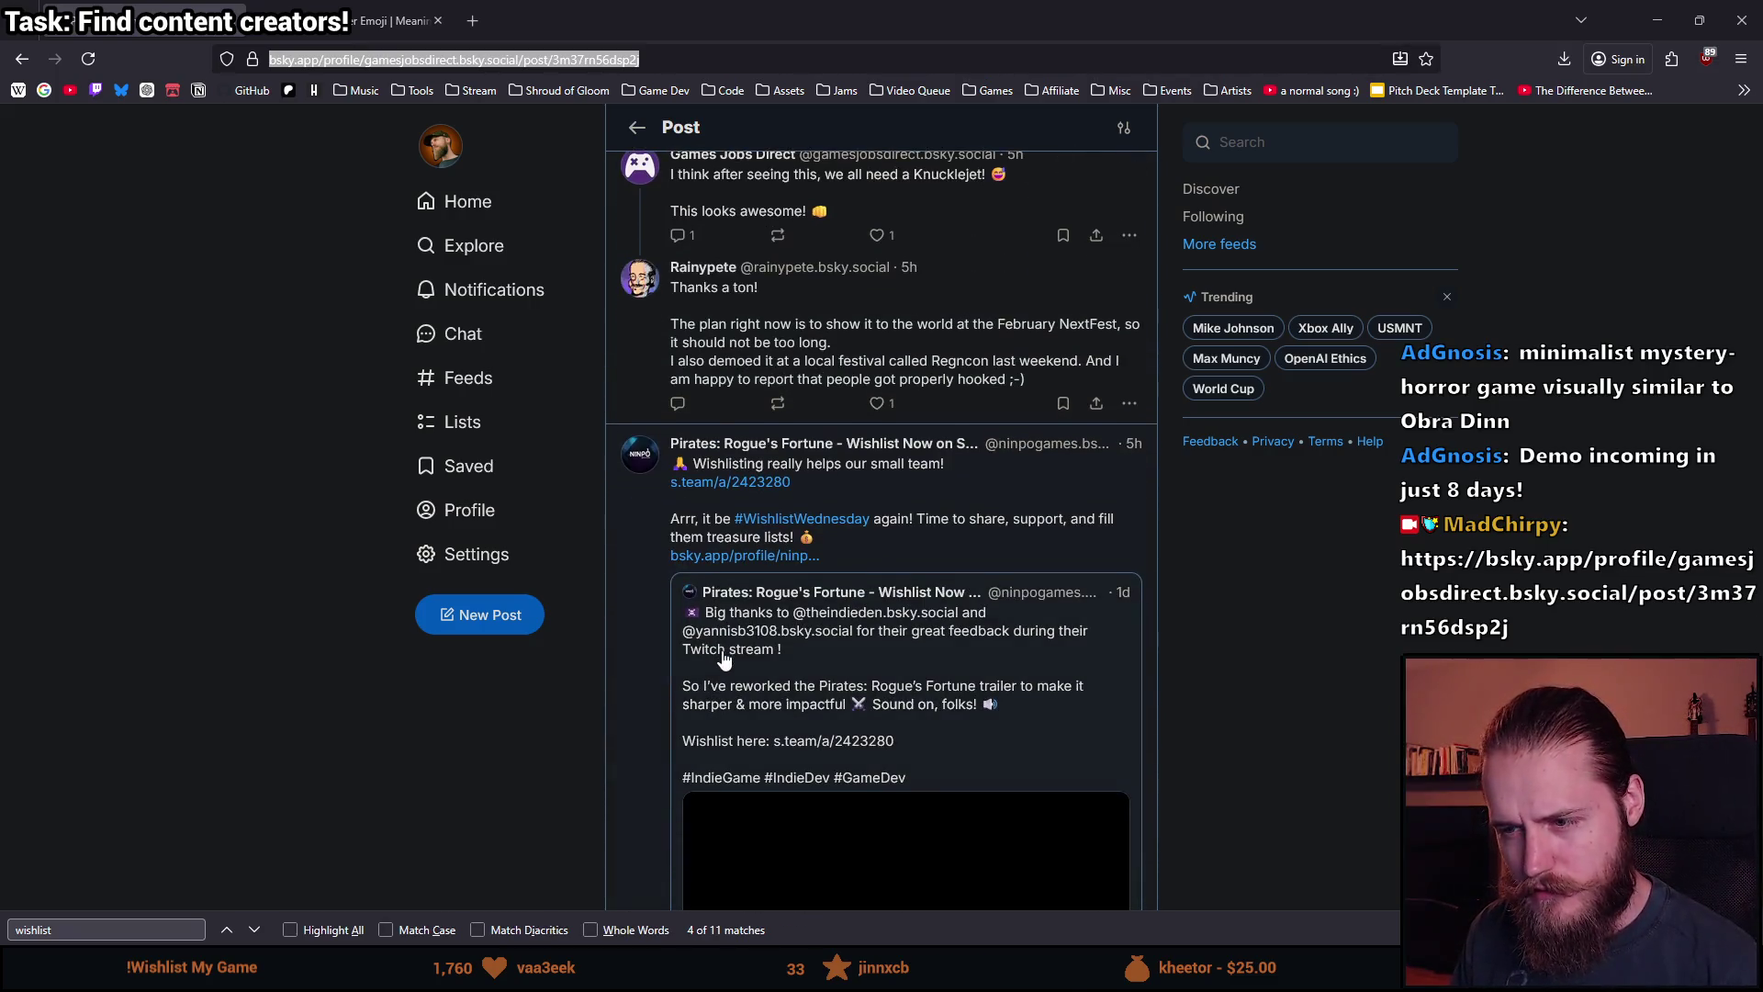
{"action": "scroll", "coordinate": [544, 675], "scroll_direction": "up", "scroll_amount": 20}
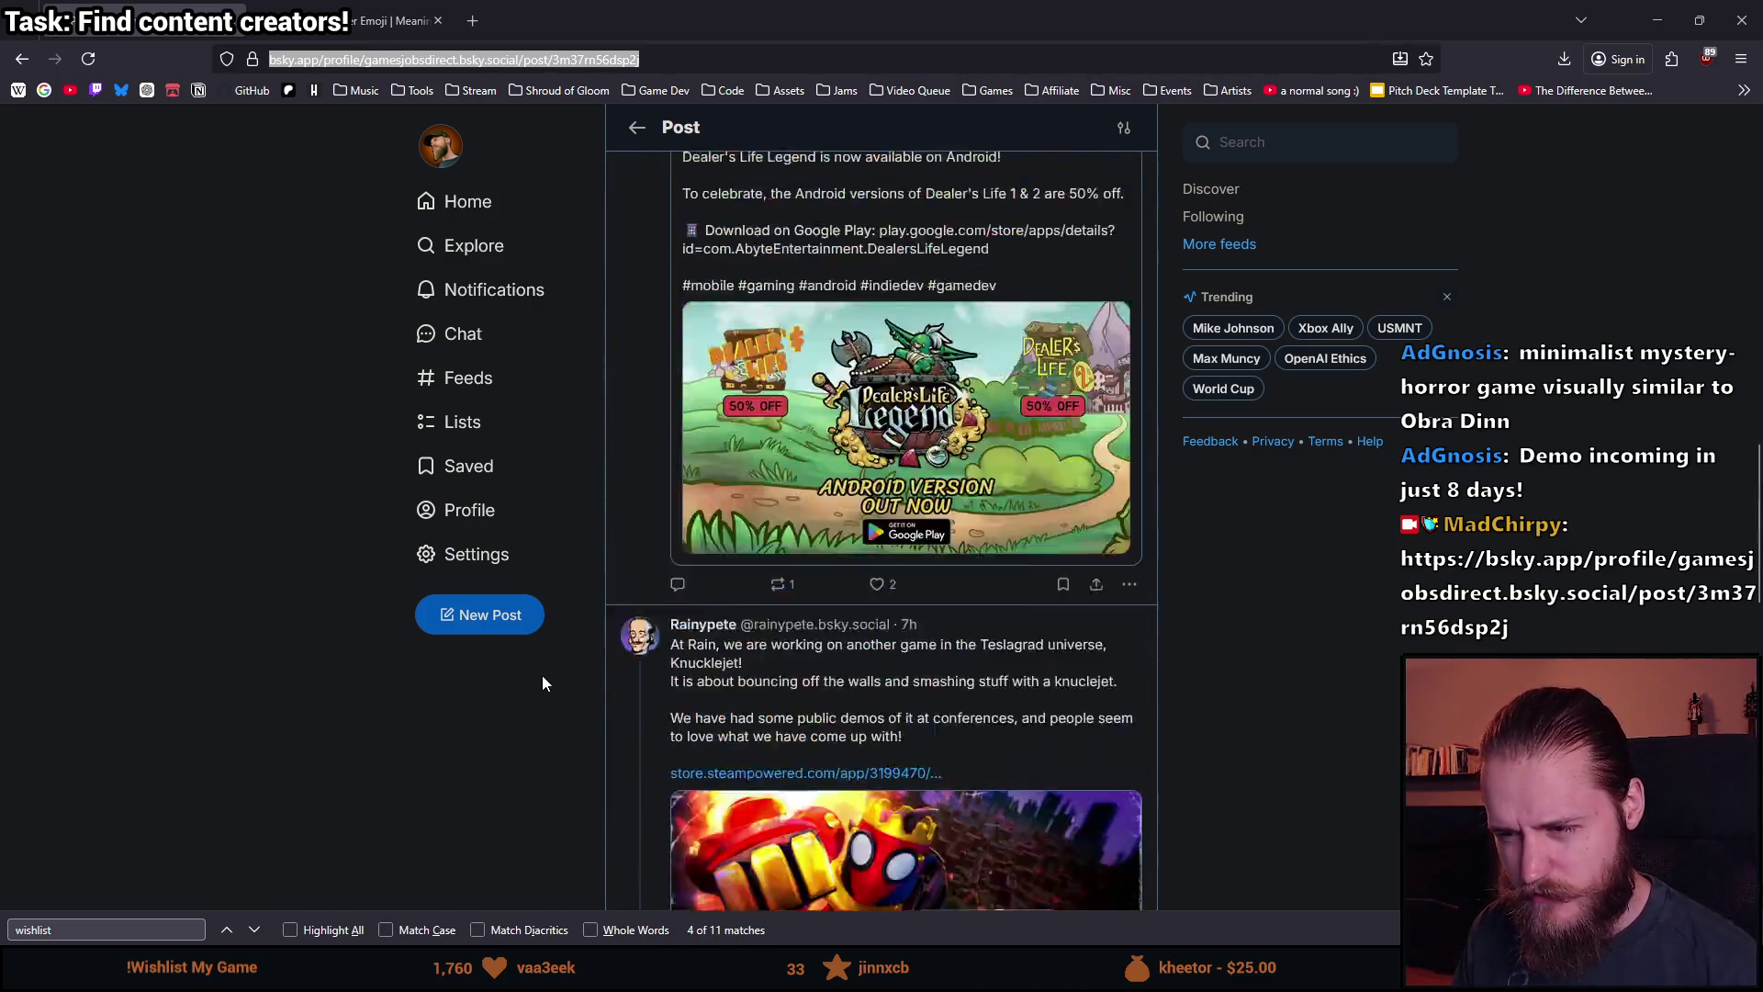
{"action": "scroll", "coordinate": [542, 676], "scroll_direction": "up", "scroll_amount": 4}
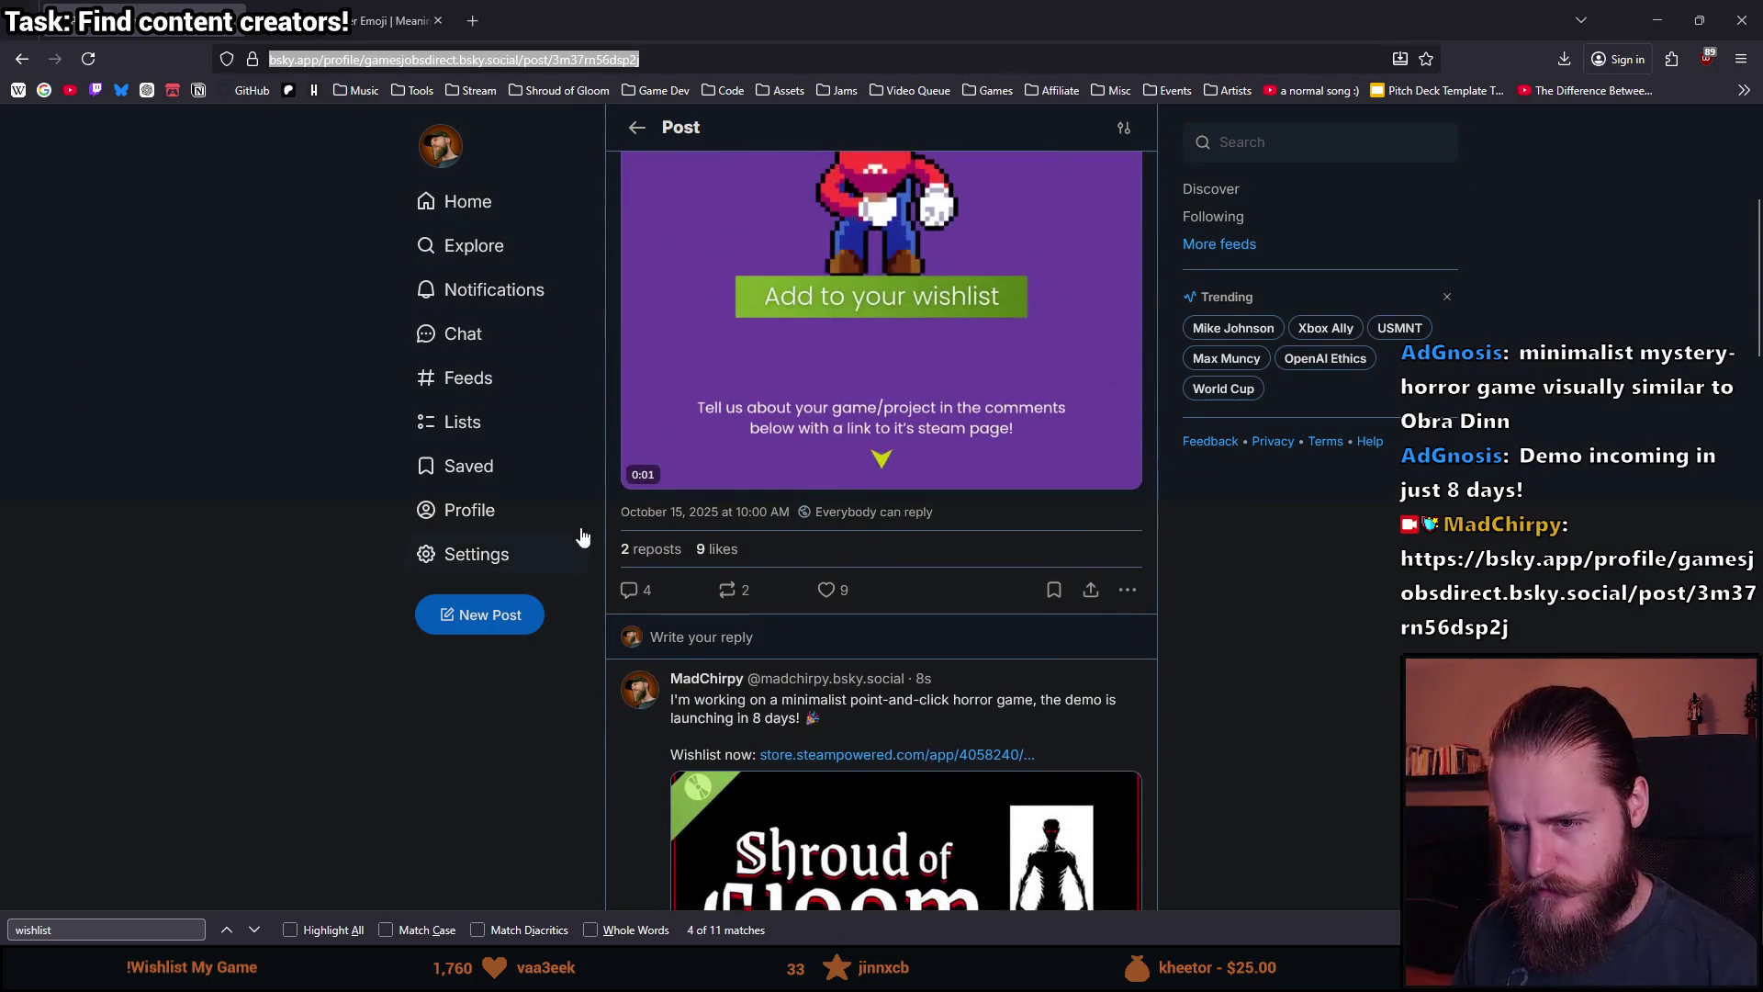
{"action": "left_click", "coordinate": [523, 517]}
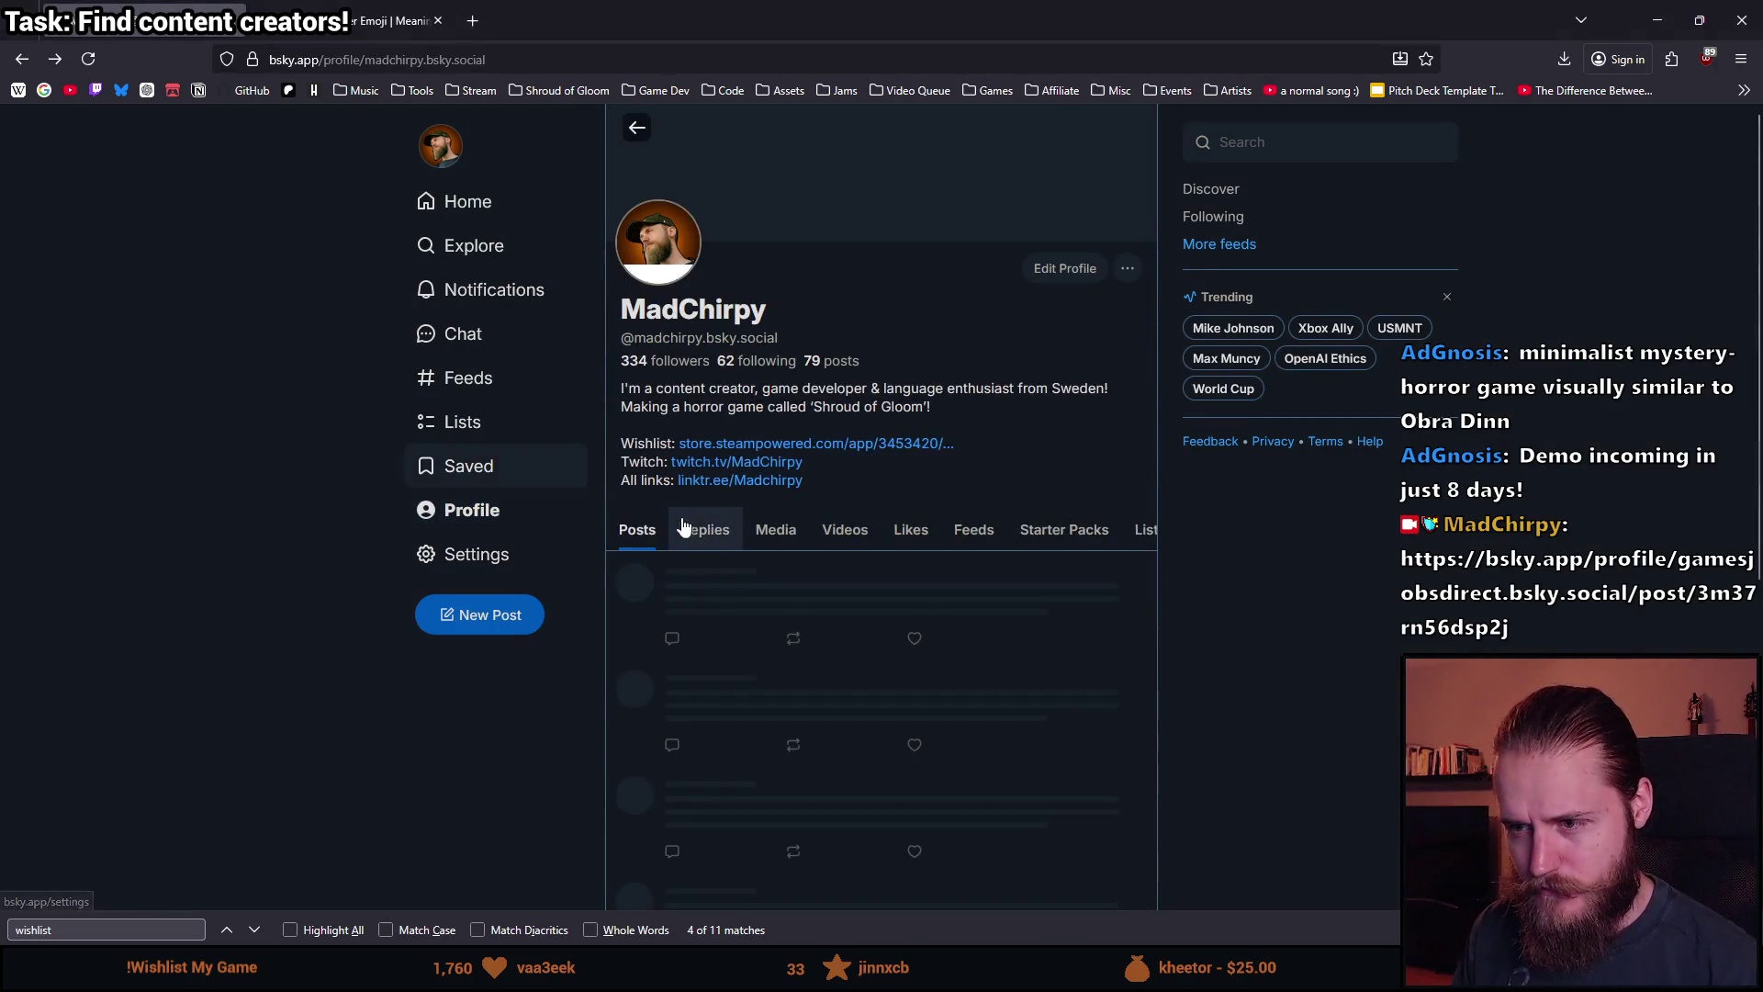
{"action": "left_click", "coordinate": [489, 209]}
{"action": "scroll", "coordinate": [698, 621], "scroll_direction": "down", "scroll_amount": 15}
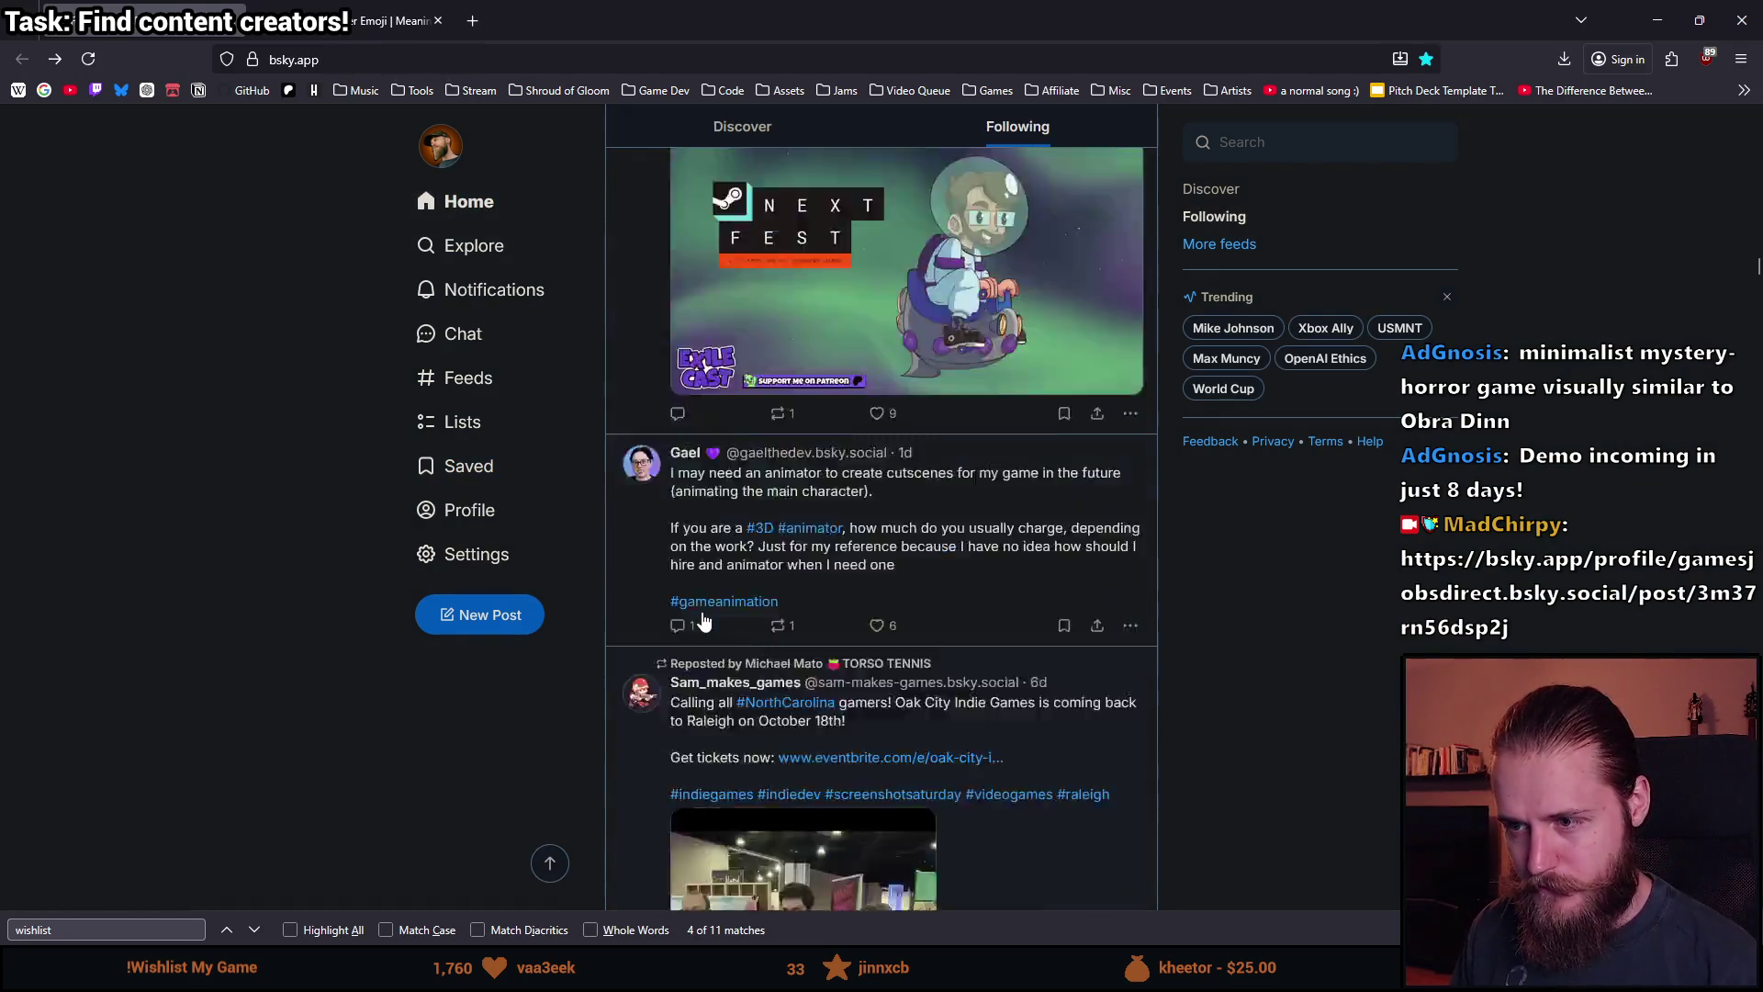
{"action": "scroll", "coordinate": [698, 621], "scroll_direction": "up", "scroll_amount": 10}
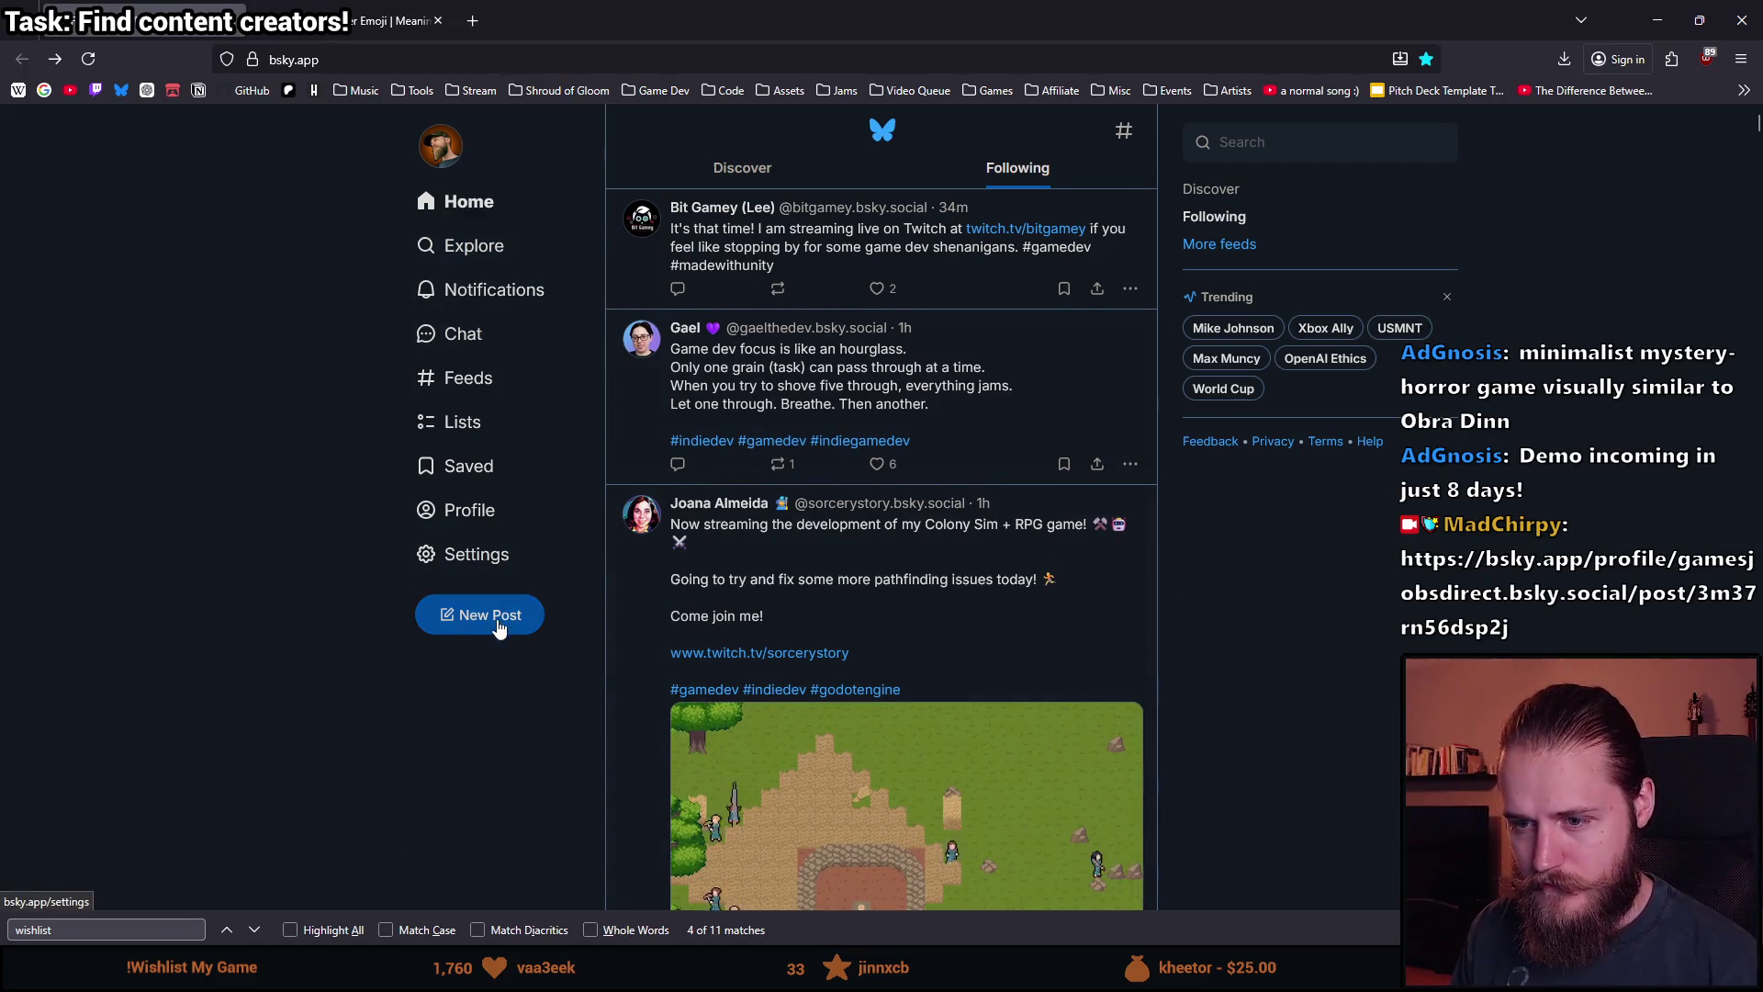
Start a new post with a blank first line, hashtags like #indiedev, and 'Wishlist now:'.
{"action": "left_click", "coordinate": [464, 614]}
{"action": "key", "text": "Return"}
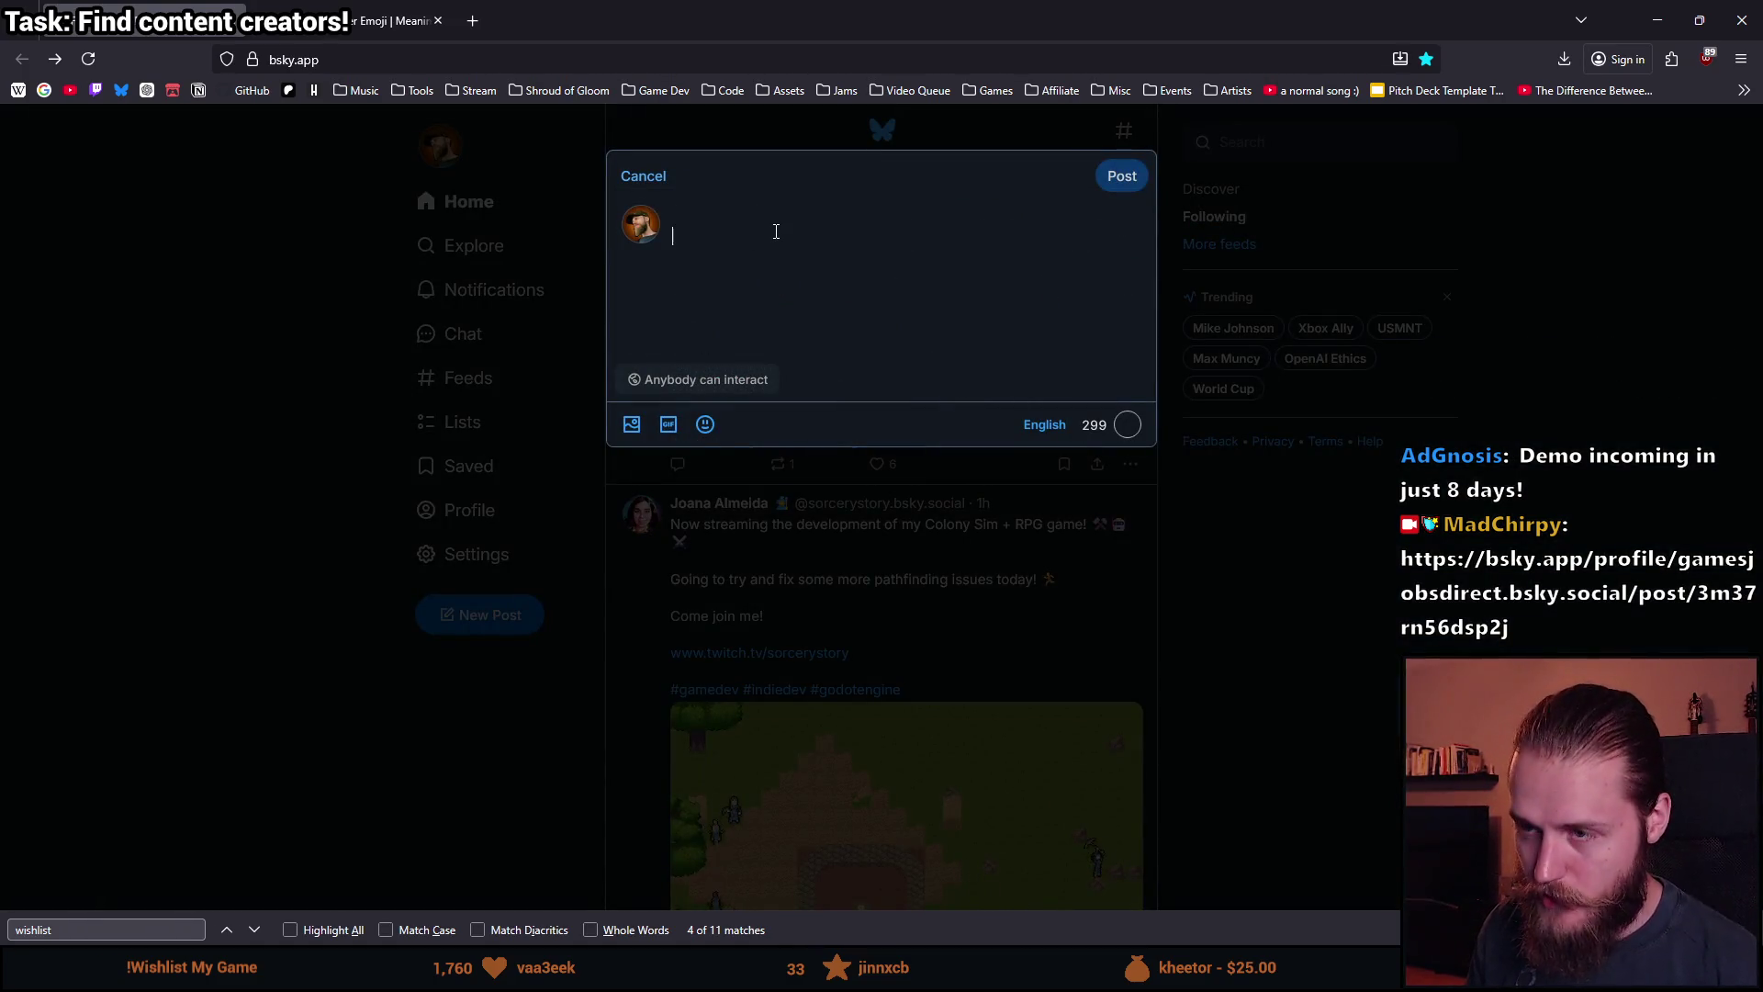
{"action": "type", "text": "#w"}
{"action": "type", "text": "stwedenesdayt"}
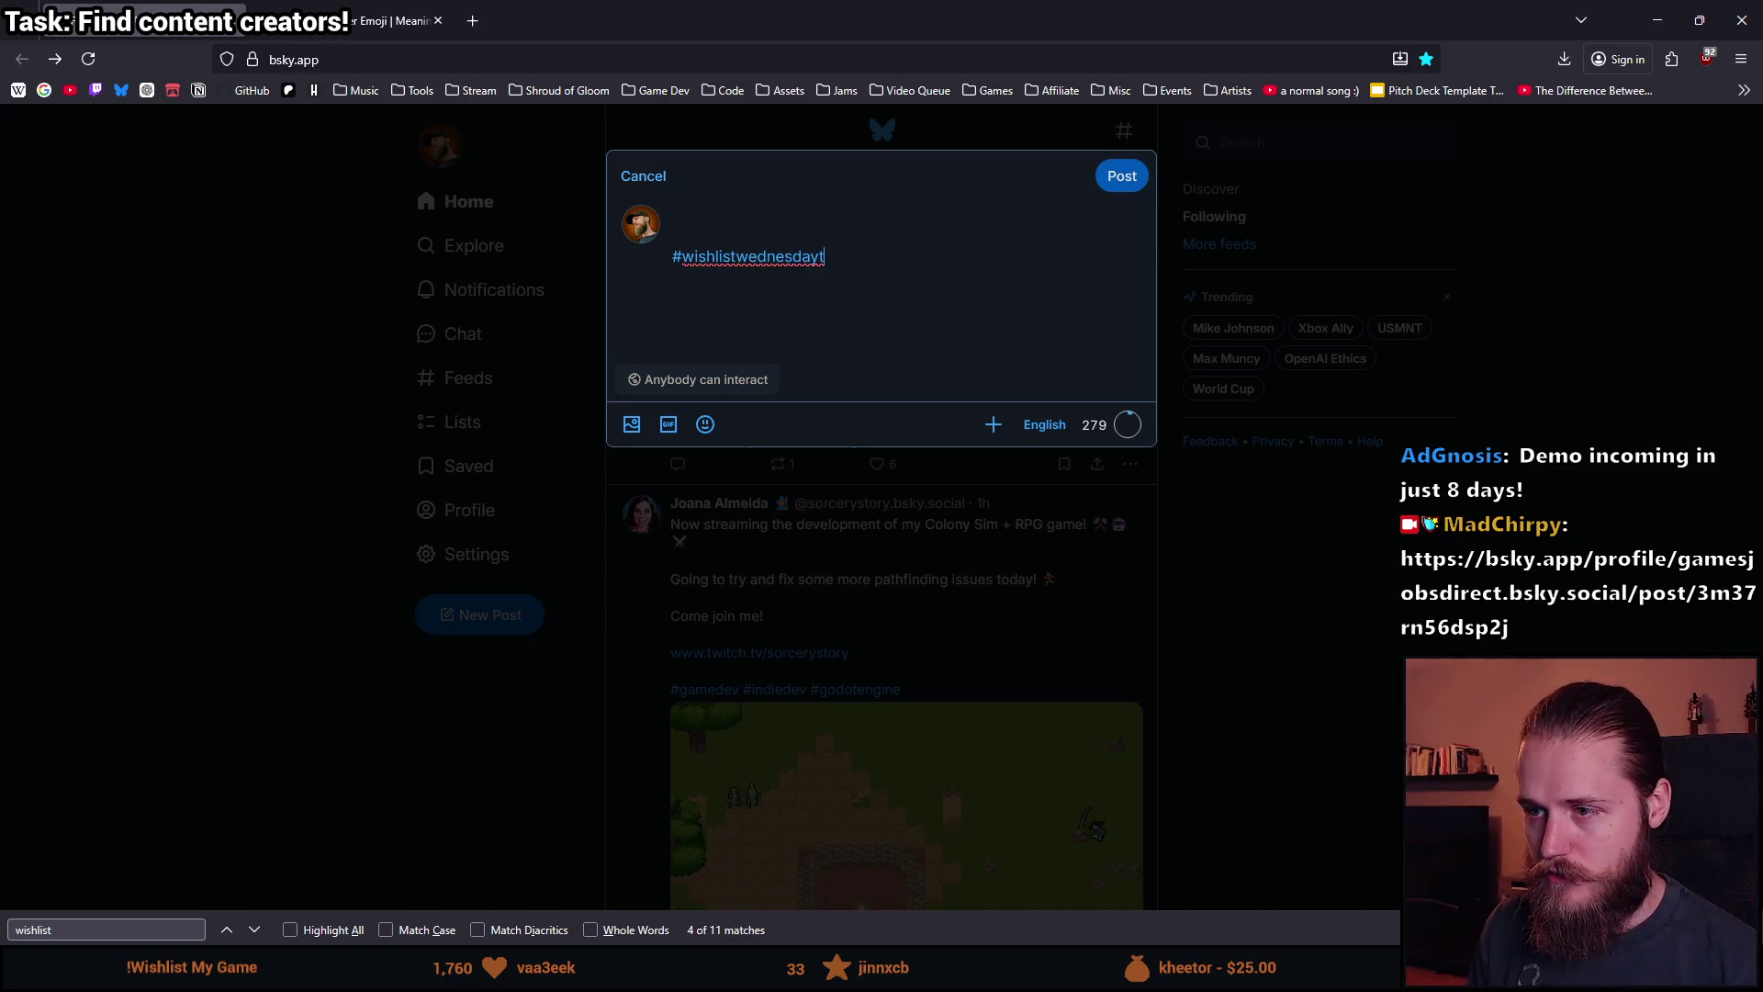
{"action": "key", "text": "BackSpace"}
{"action": "key", "text": "BackSpace"}
{"action": "type", "text": "ega"}
{"action": "key", "text": "BackSpace"}
{"action": "type", "text": "dev"}
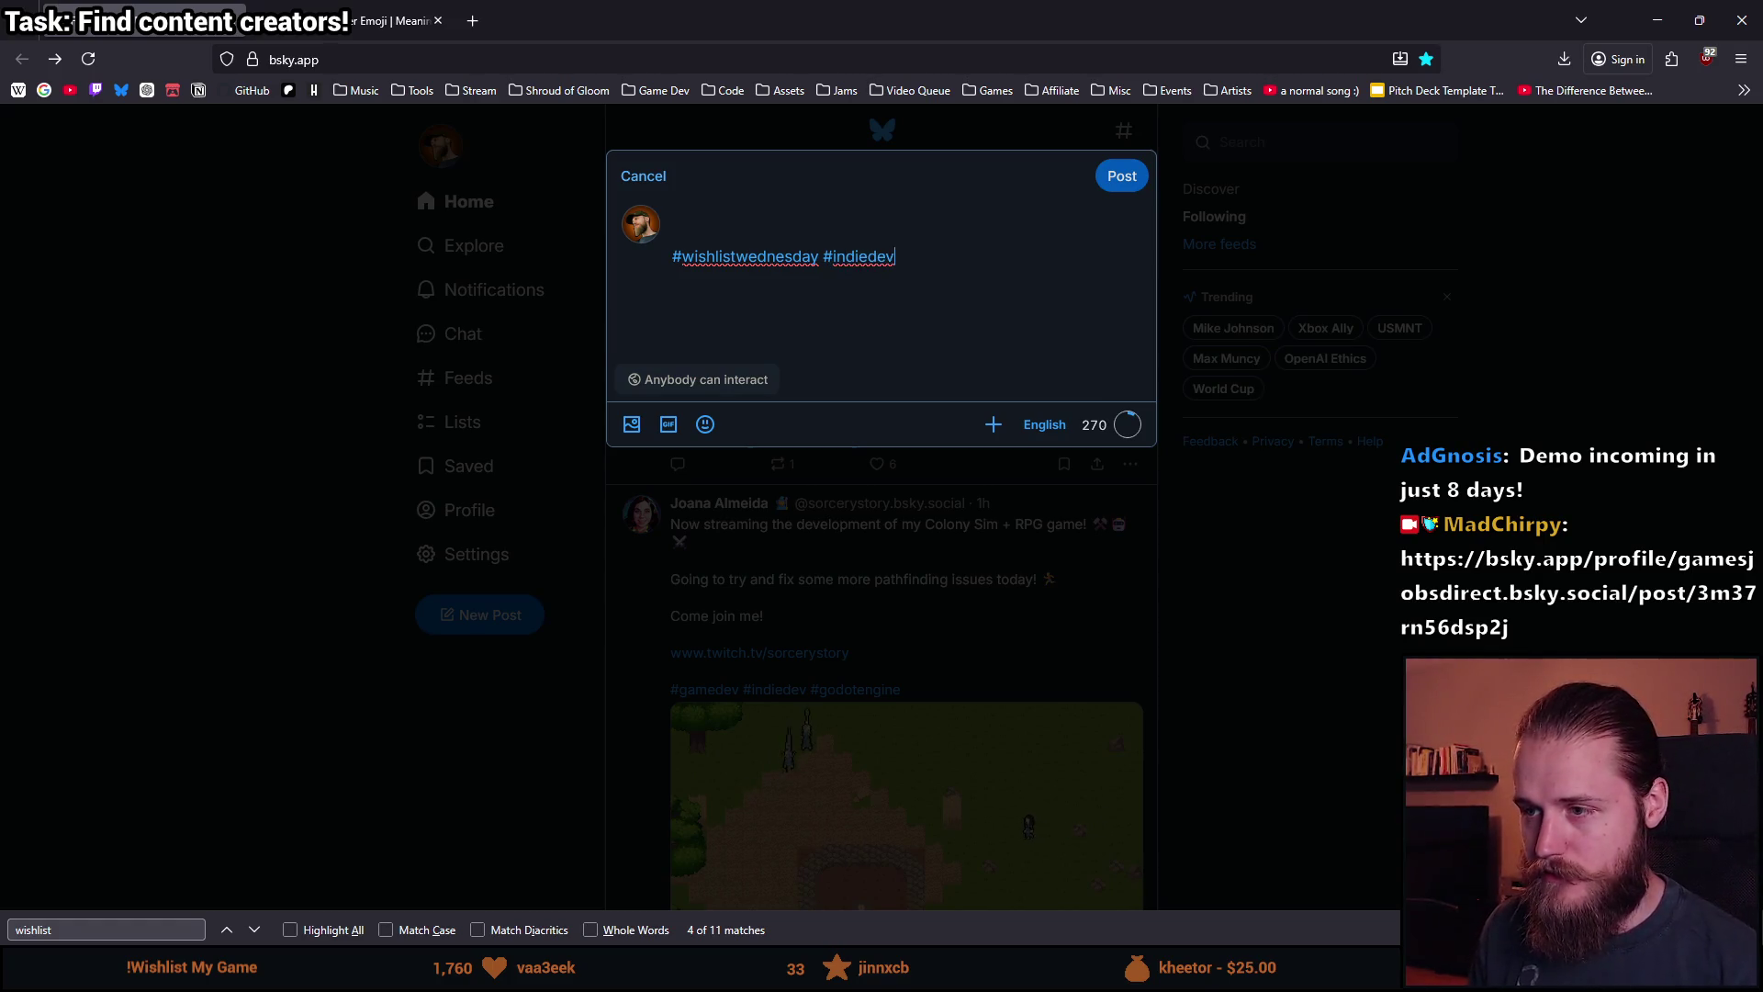
{"action": "type", "text": "gamede"}
{"action": "type", "text": "v #po"}
{"action": "type", "text": "intandclick"}
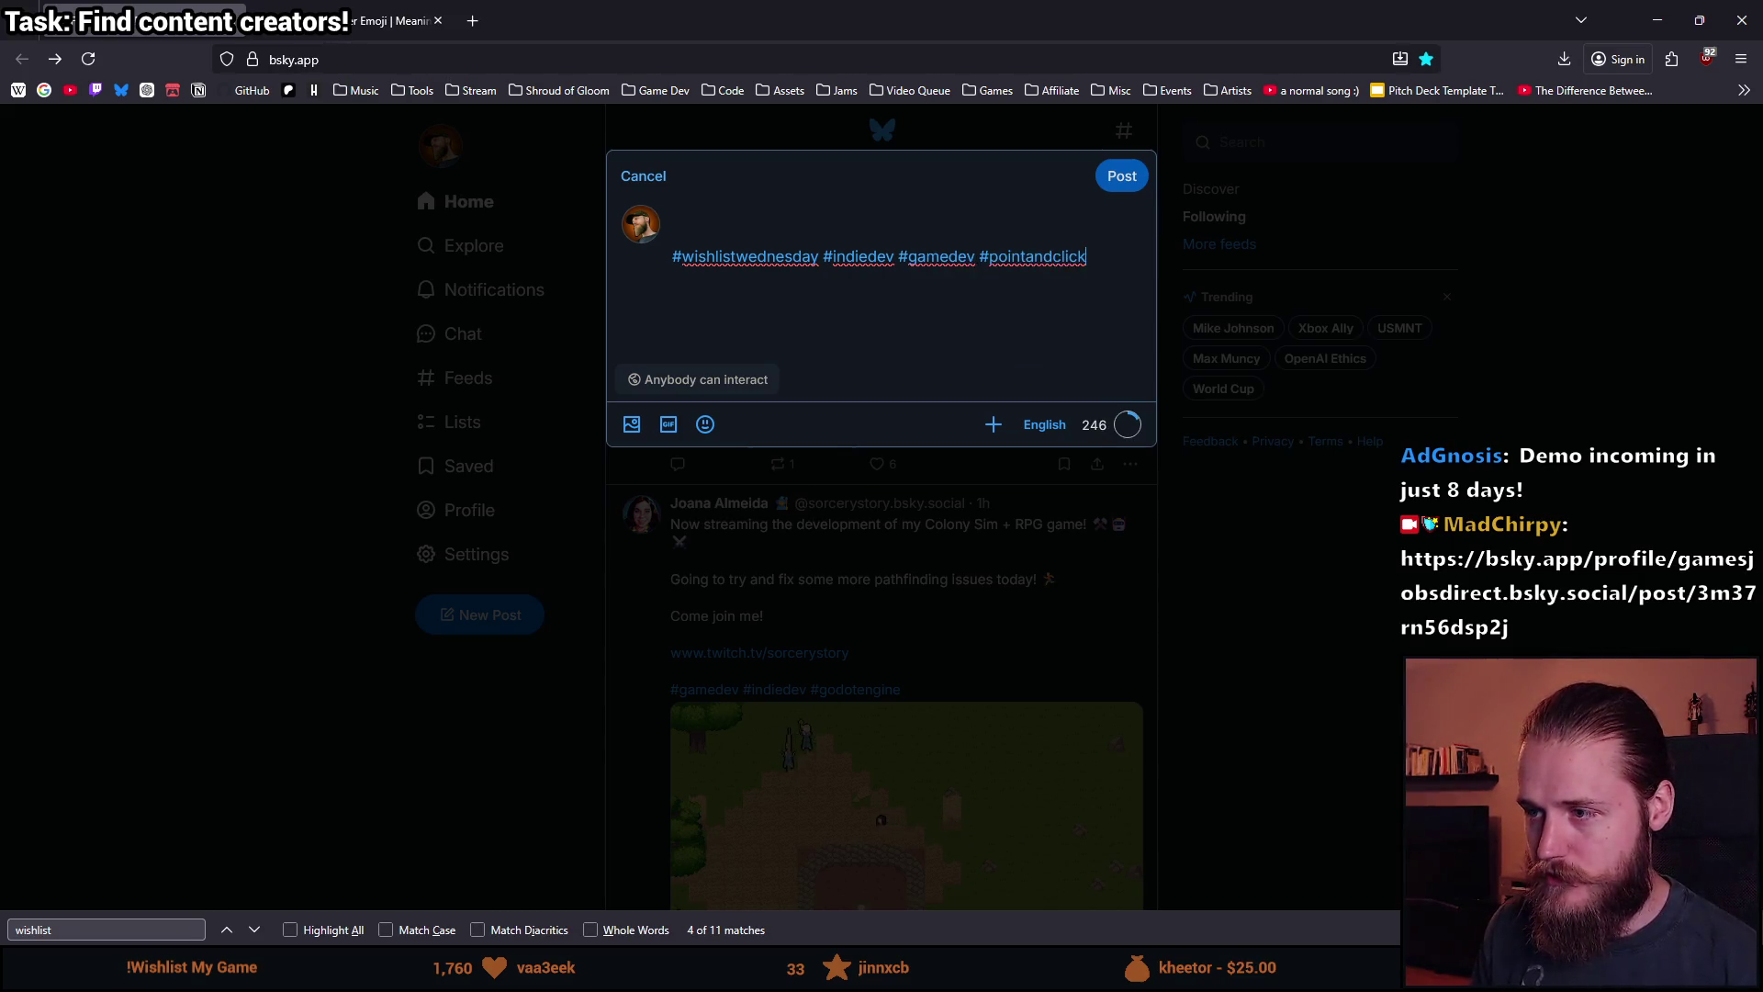
{"action": "type", "text": "orrorgames"}
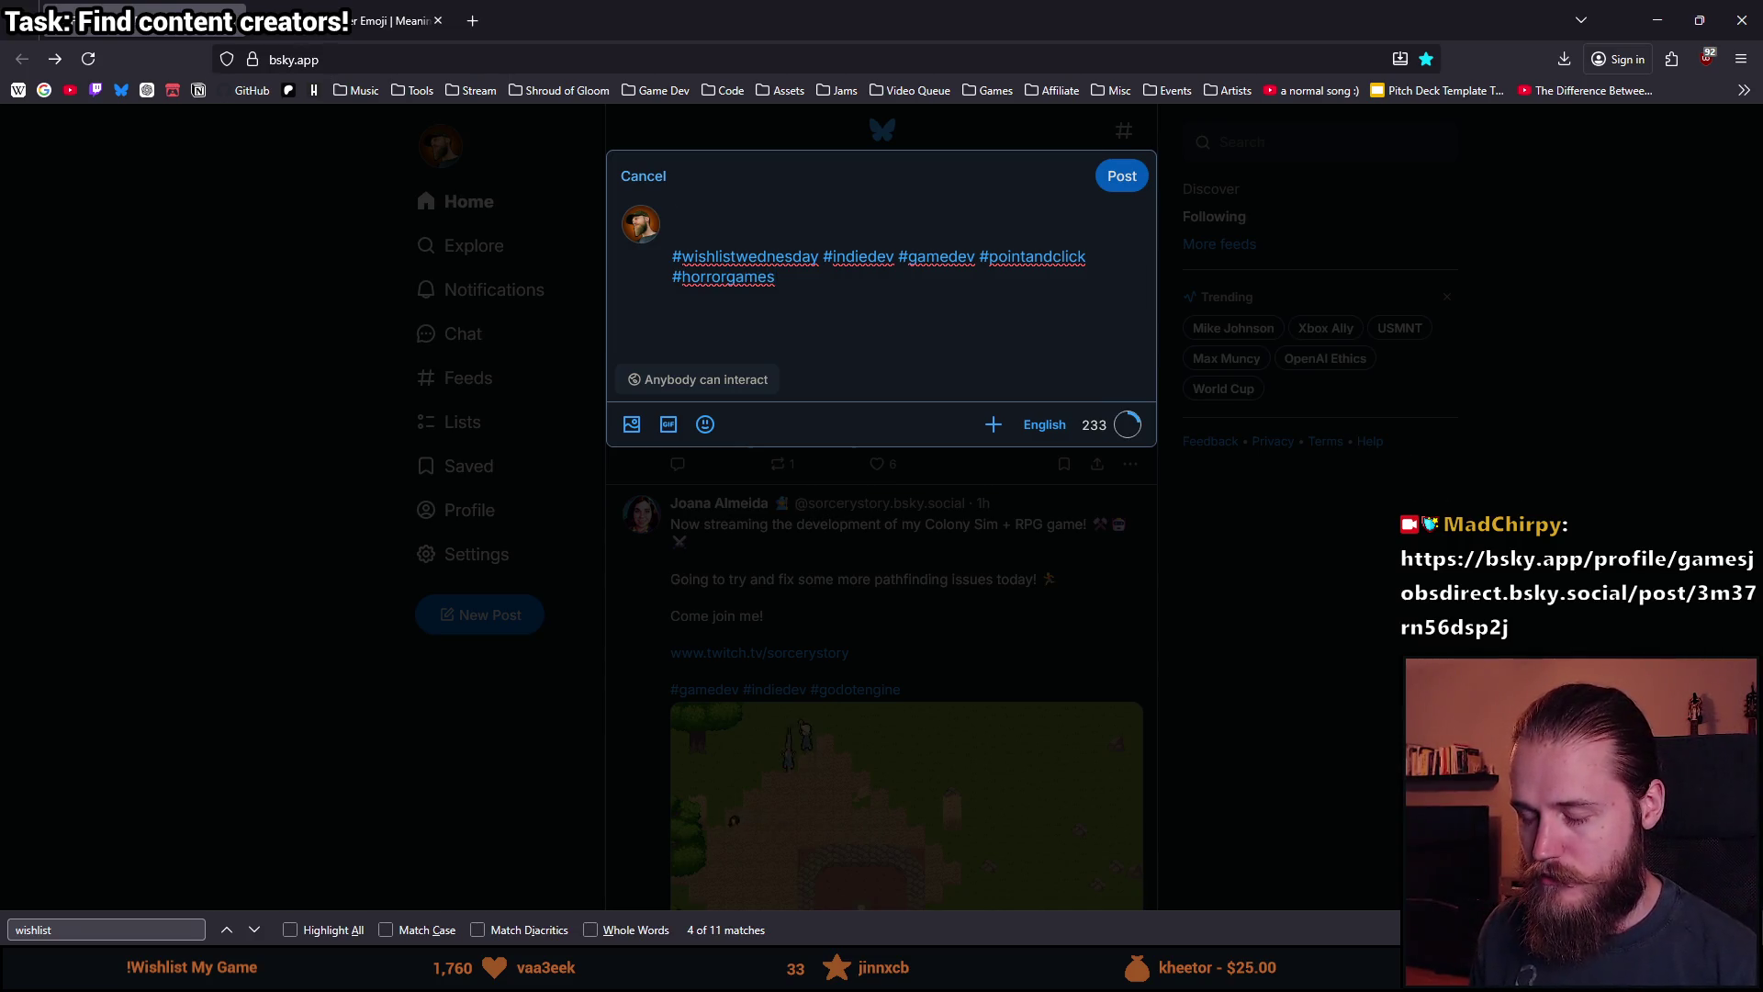
{"action": "type", "text": "list ow:"}
Replace the wrongly pasted thread link with the Shroud of Gloom Demo Steam store link.
{"action": "type", "text": "https://bsky.app/profile/gamesjobsdirect.bsky.social/post/3m37rn56dsp2j"}
{"action": "key", "text": "ctrl+z"}
{"action": "key", "text": "ctrl+z"}
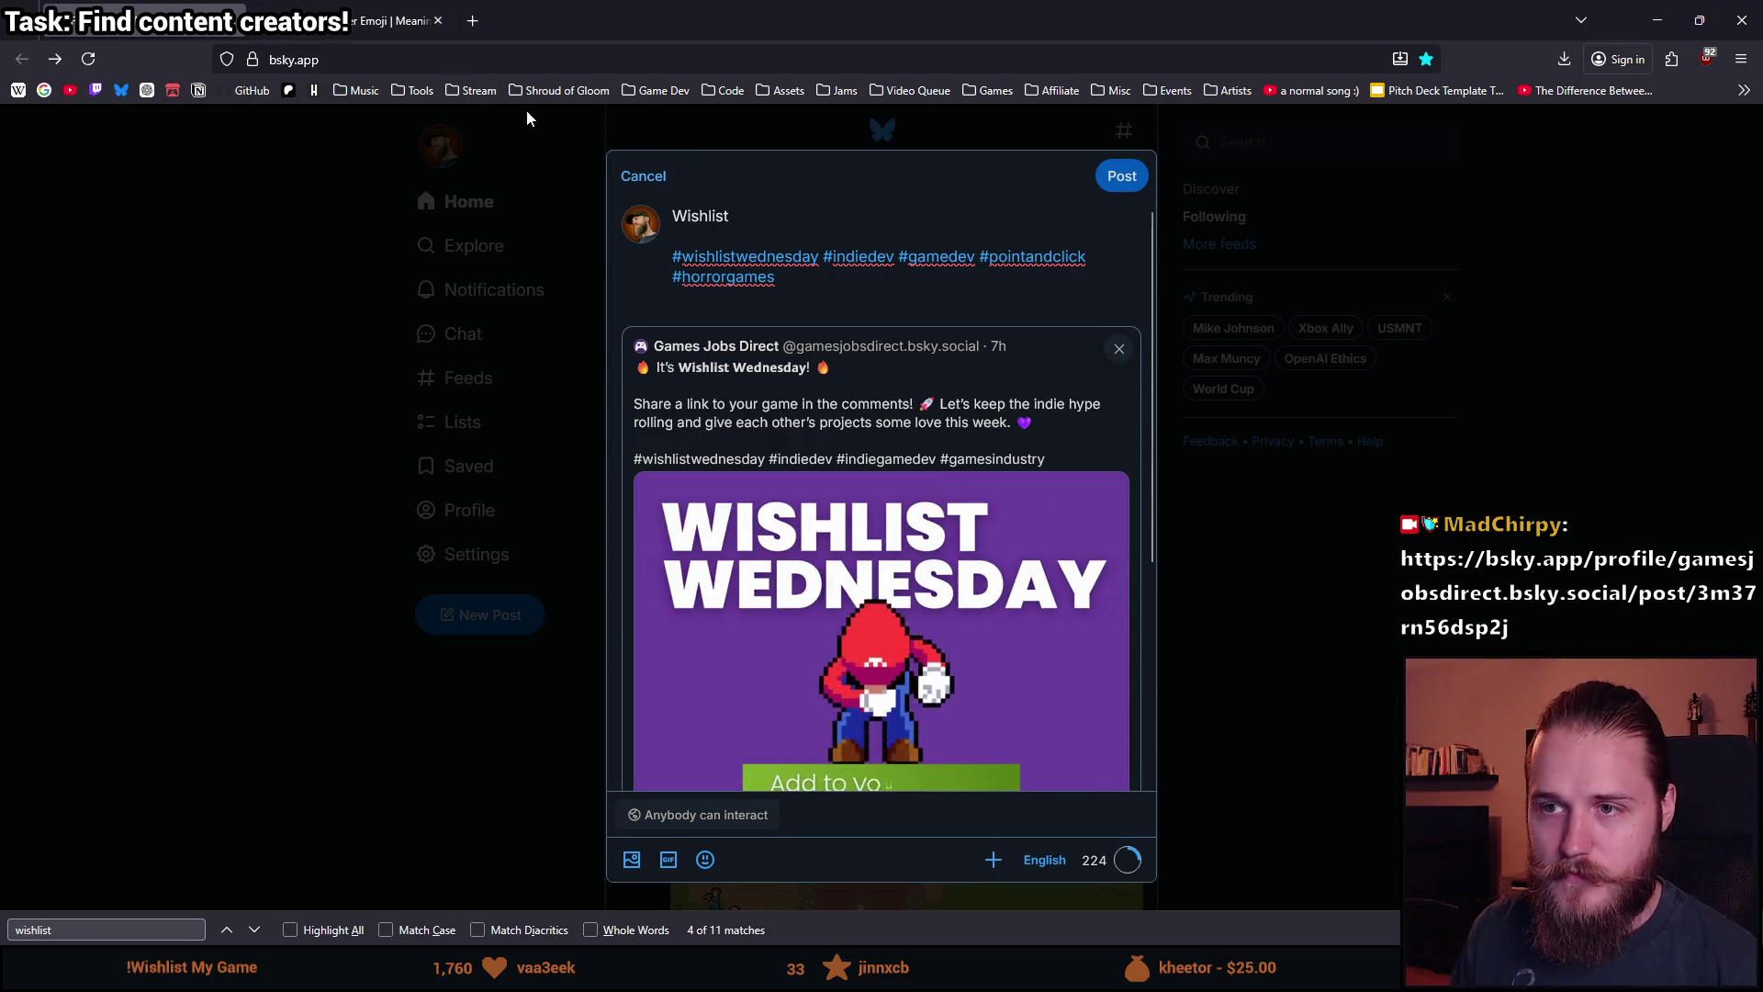
{"action": "left_click", "coordinate": [545, 92]}
{"action": "left_click", "coordinate": [569, 154]}
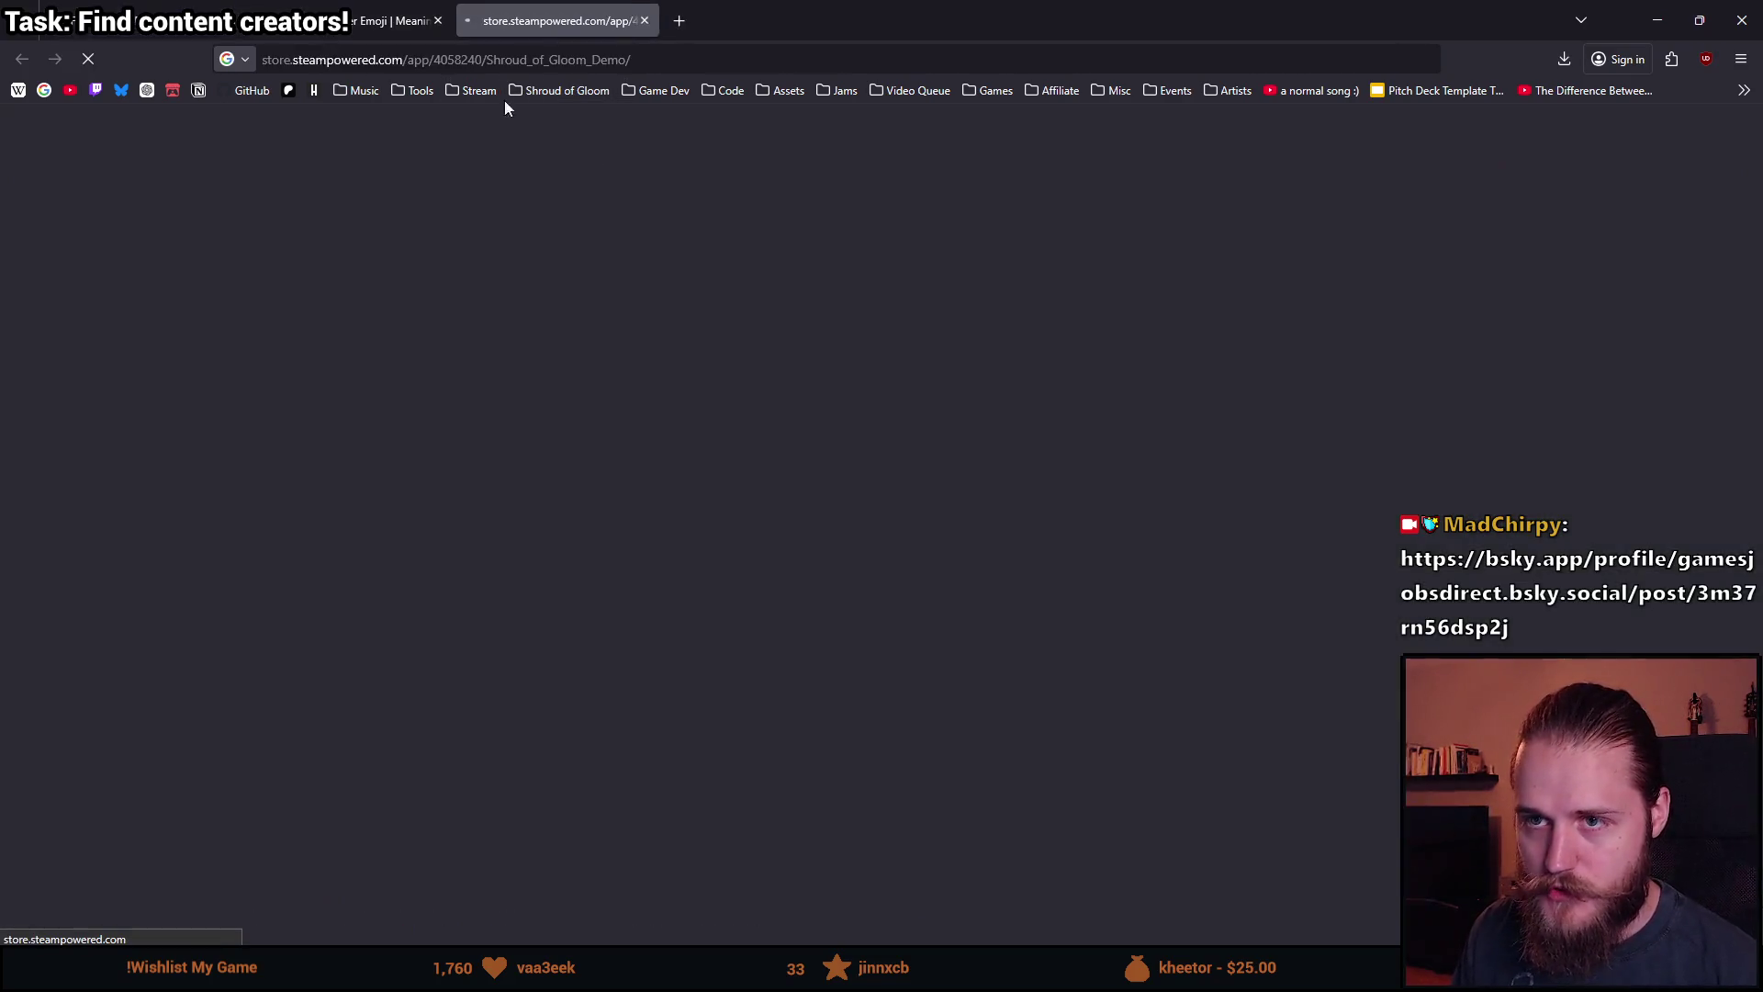
{"action": "key", "text": "ctrl+shift+Tab"}
{"action": "type", "text": "now:"}
{"action": "type", "text": "https://store.steampowered.com/app/4058240/Shroud_of_Gloom_Demo/"}
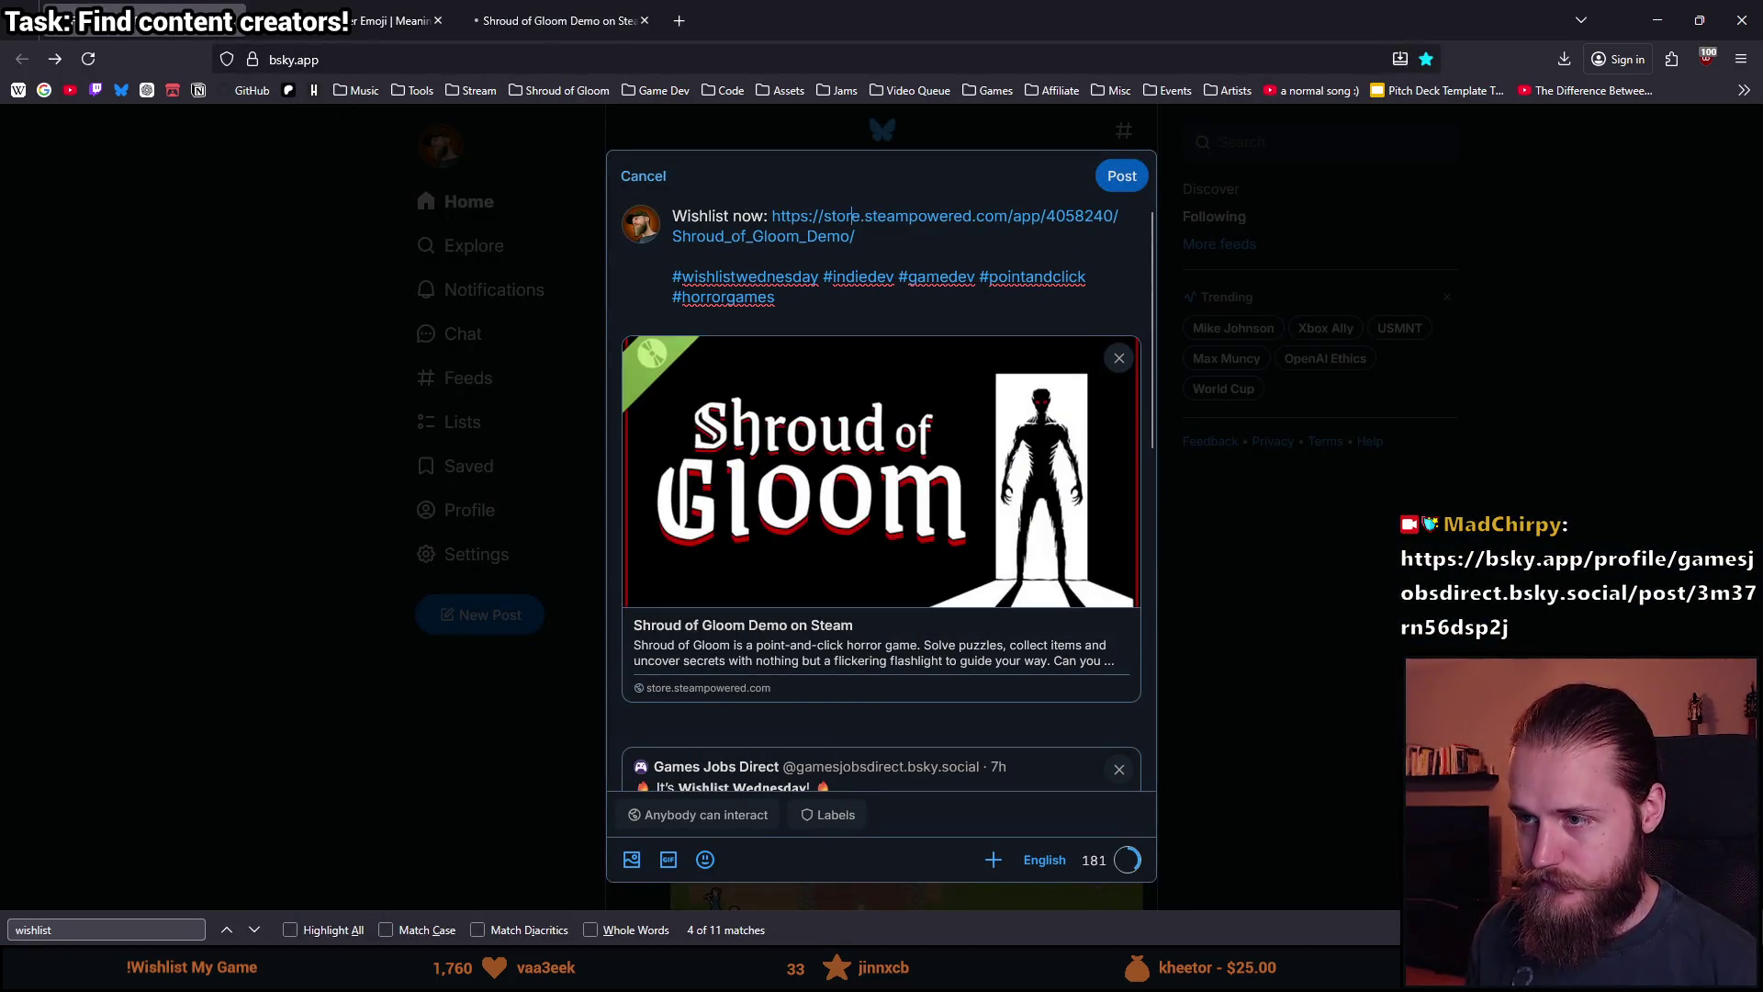
Add blank lines at the top of the draft and open Bluesky Home in a new tab.
{"action": "key", "text": "Return"}
{"action": "key", "text": "Return"}
{"action": "key", "text": "Up"}
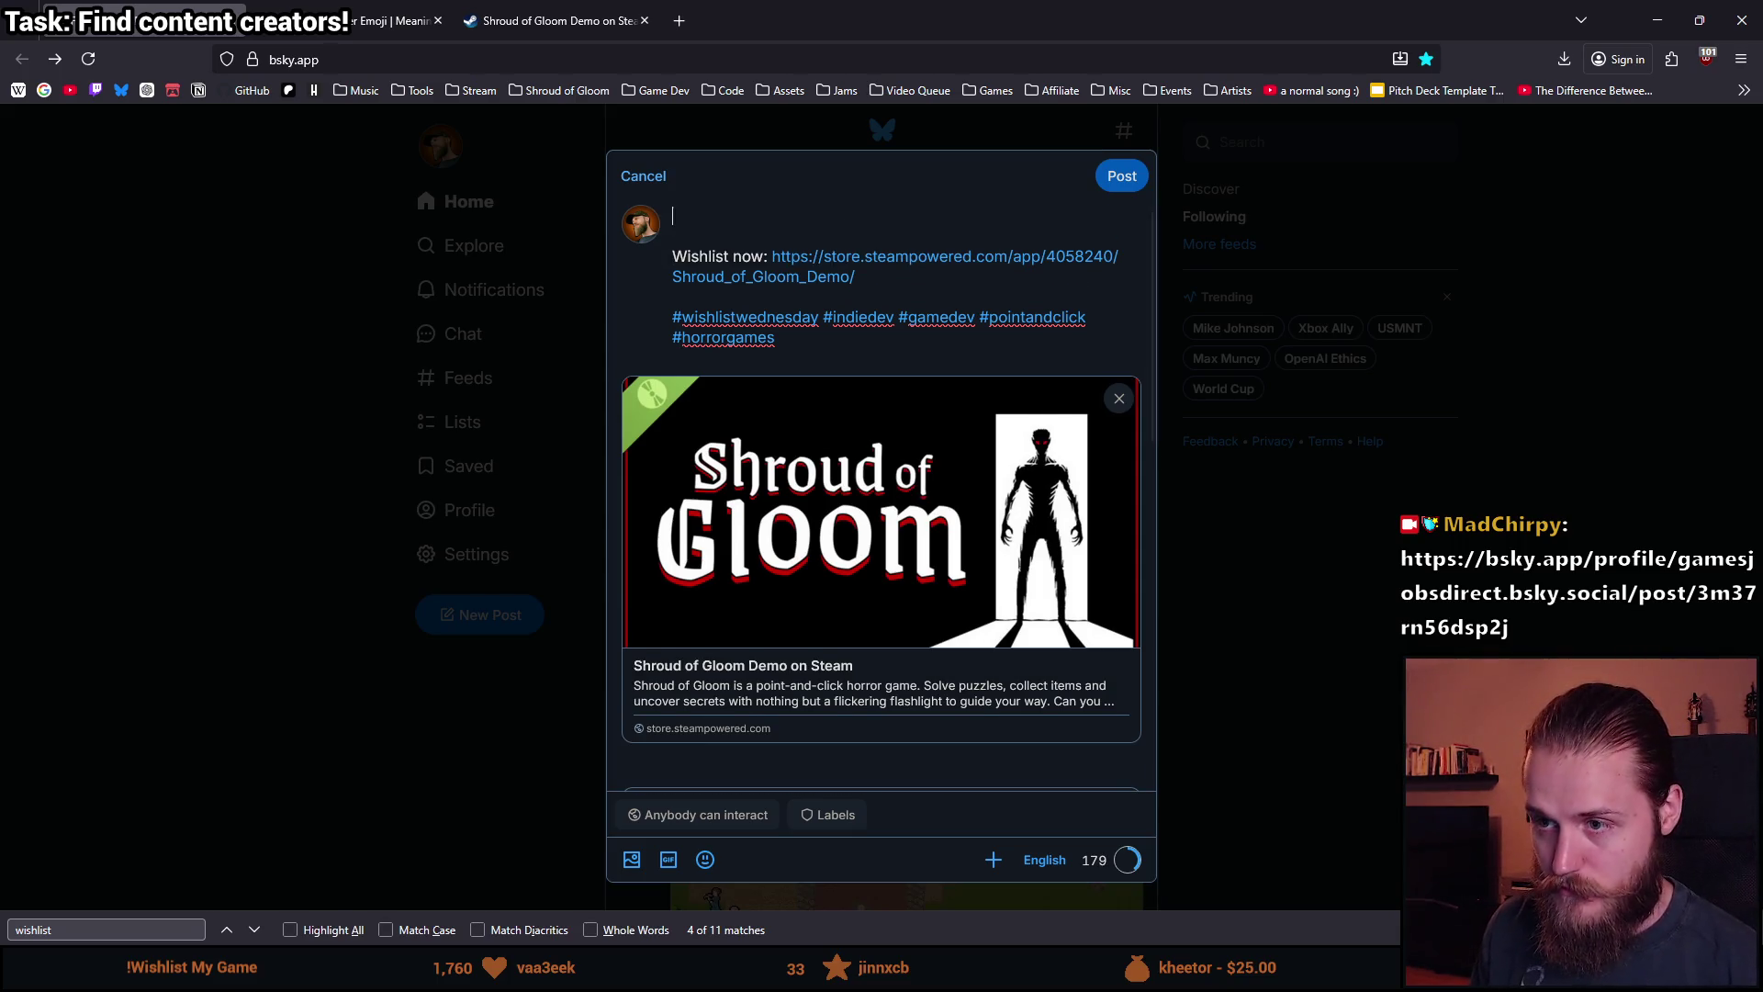
{"action": "left_click", "coordinate": [119, 90]}
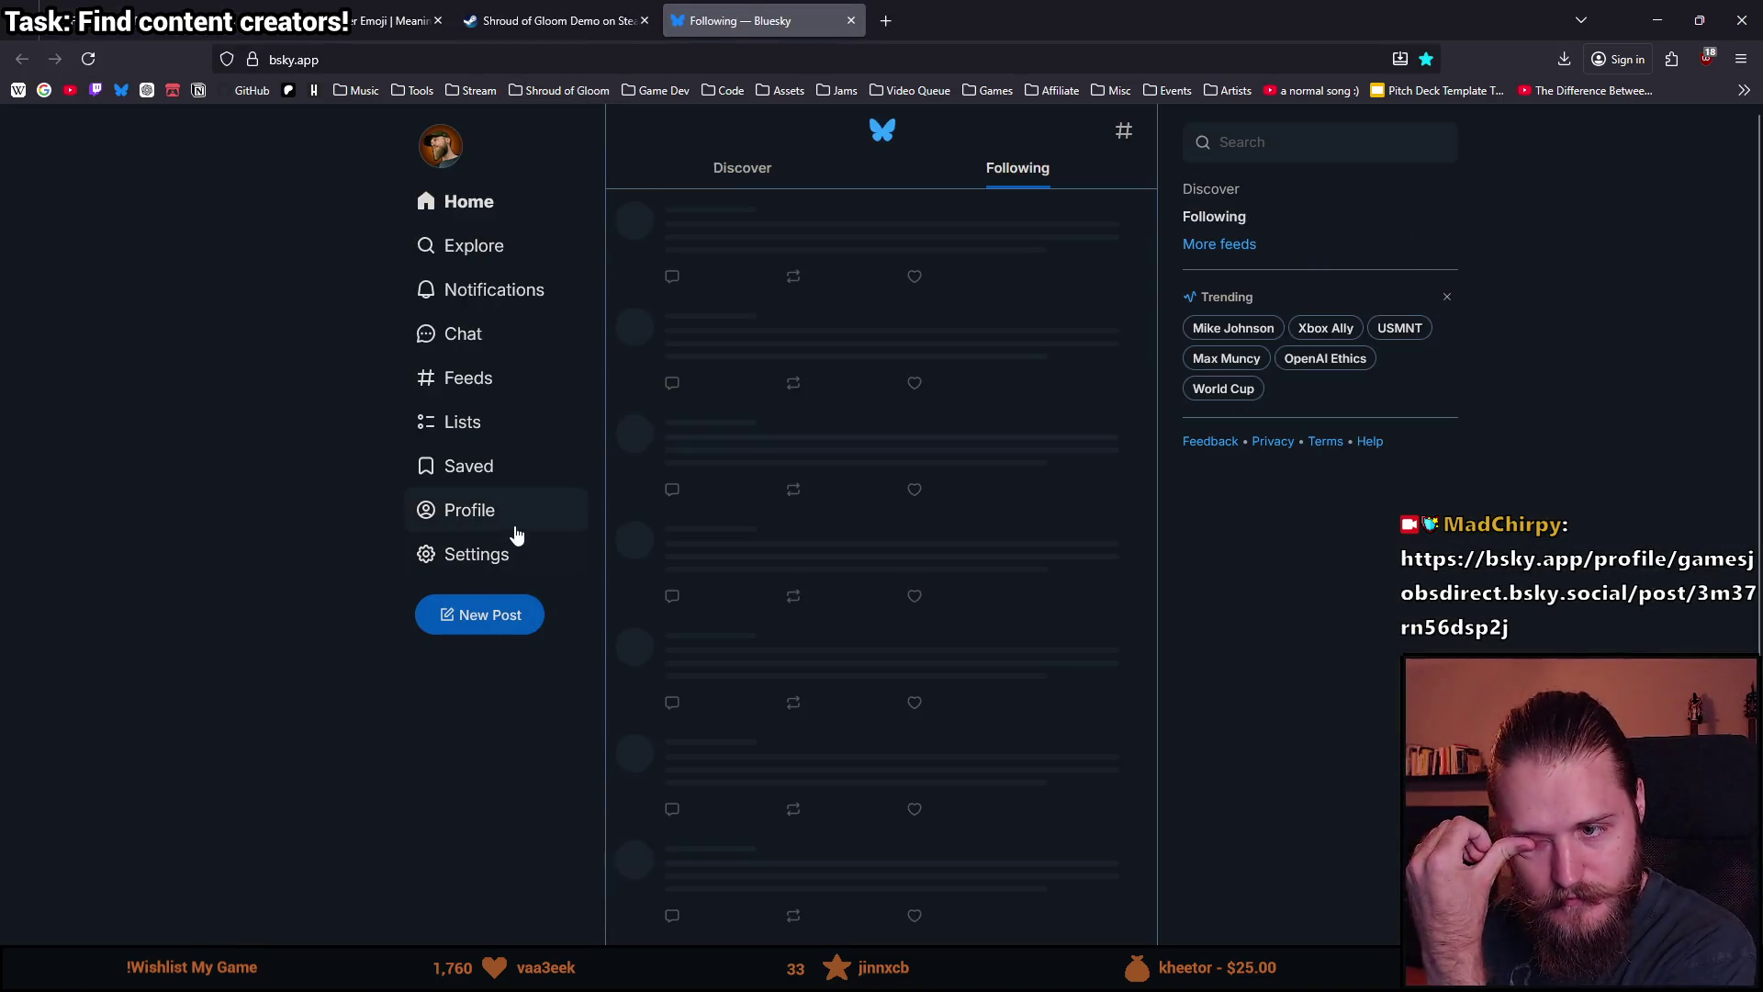
Scroll through your profile's recent posts, return Home, then bring up the Steam and Party Popper pages.
{"action": "left_click", "coordinate": [514, 527]}
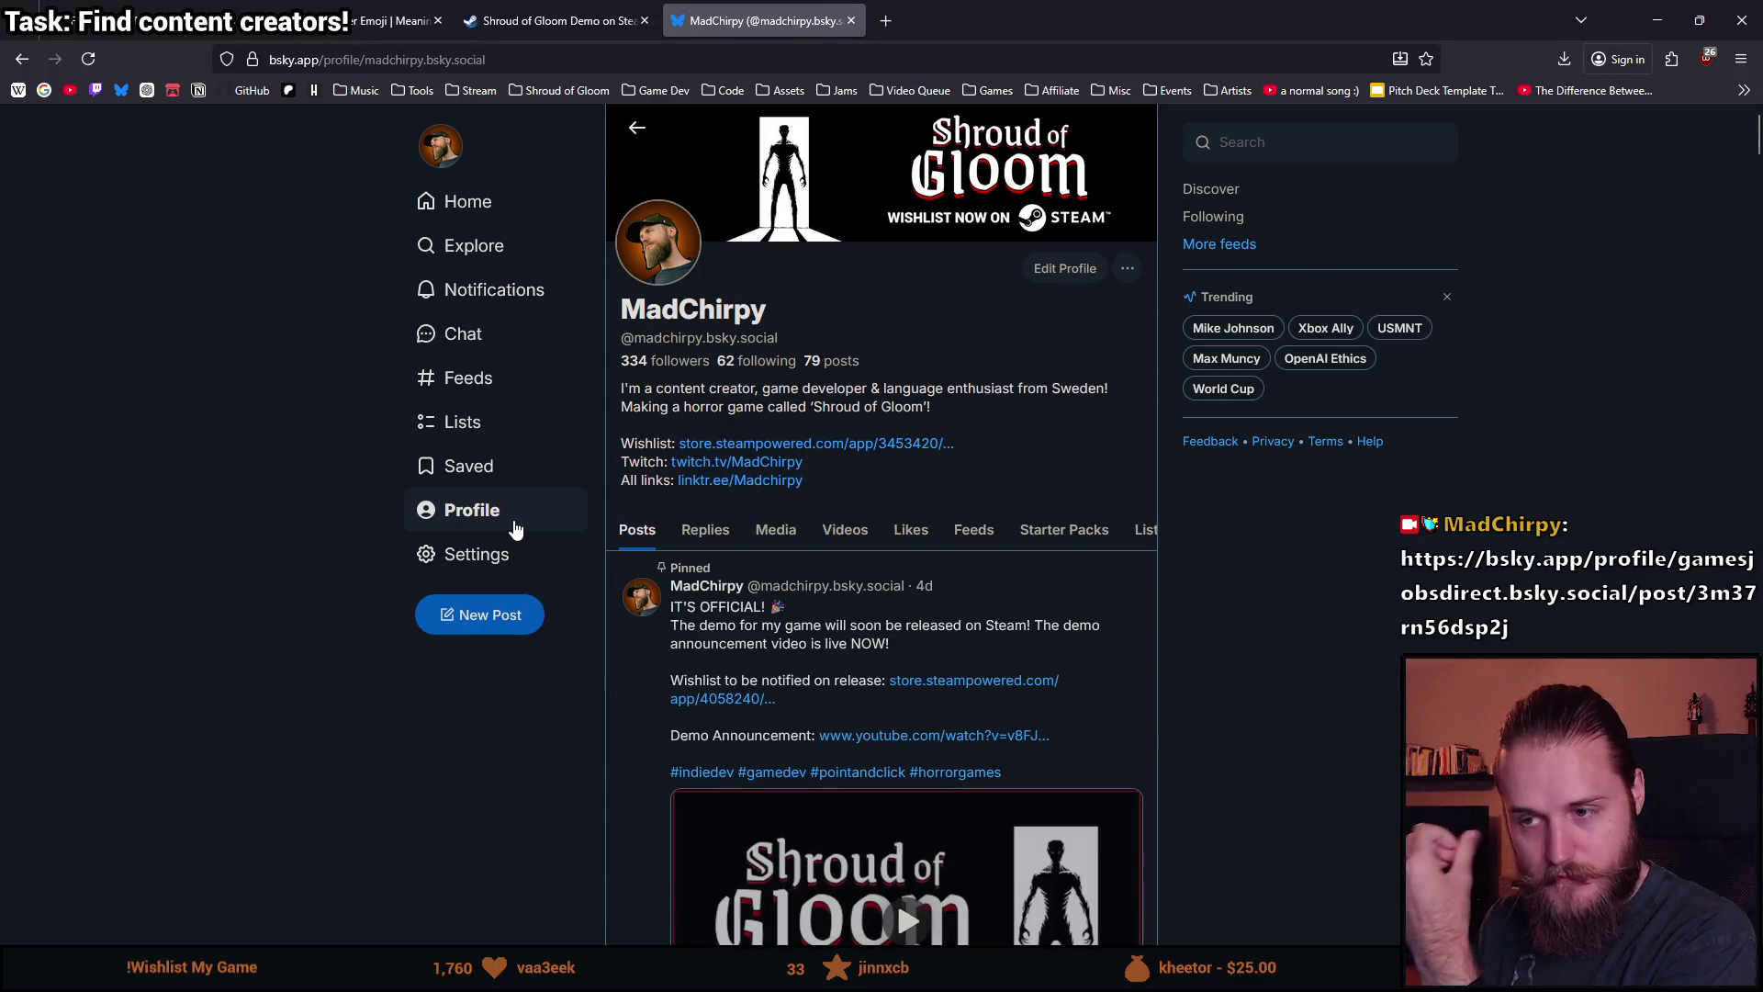
{"action": "scroll", "coordinate": [521, 509], "scroll_direction": "down", "scroll_amount": 3}
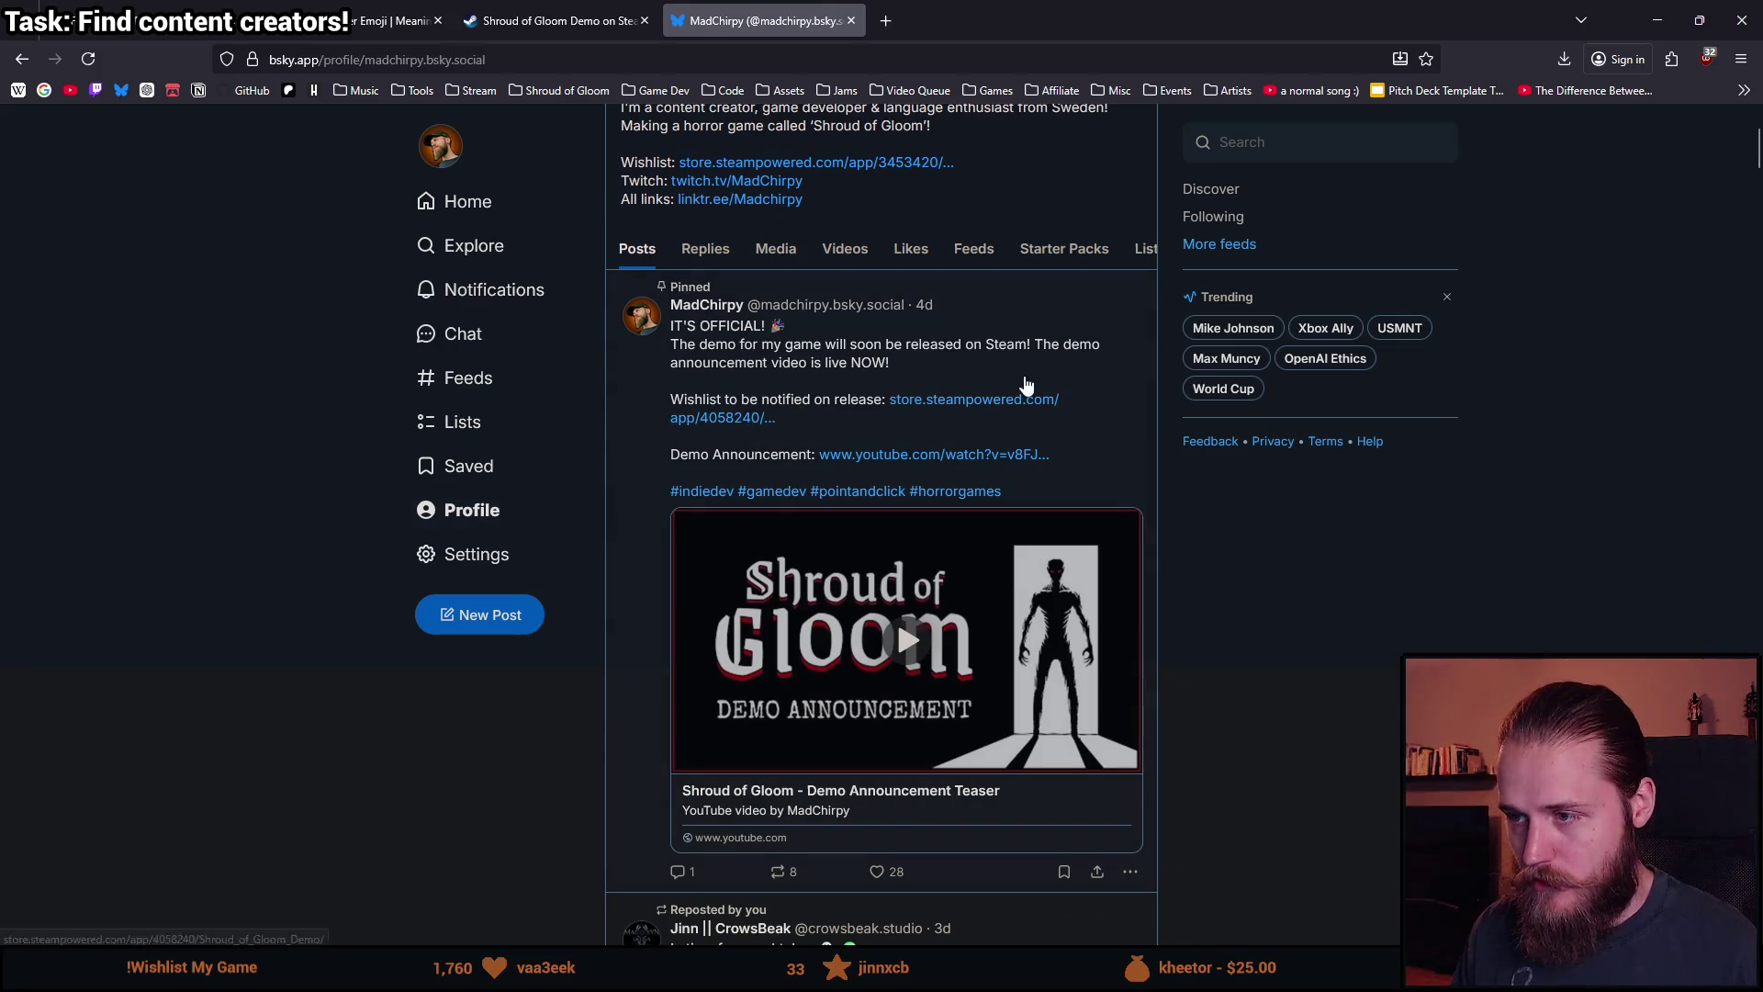
{"action": "scroll", "coordinate": [724, 438], "scroll_direction": "down", "scroll_amount": 2}
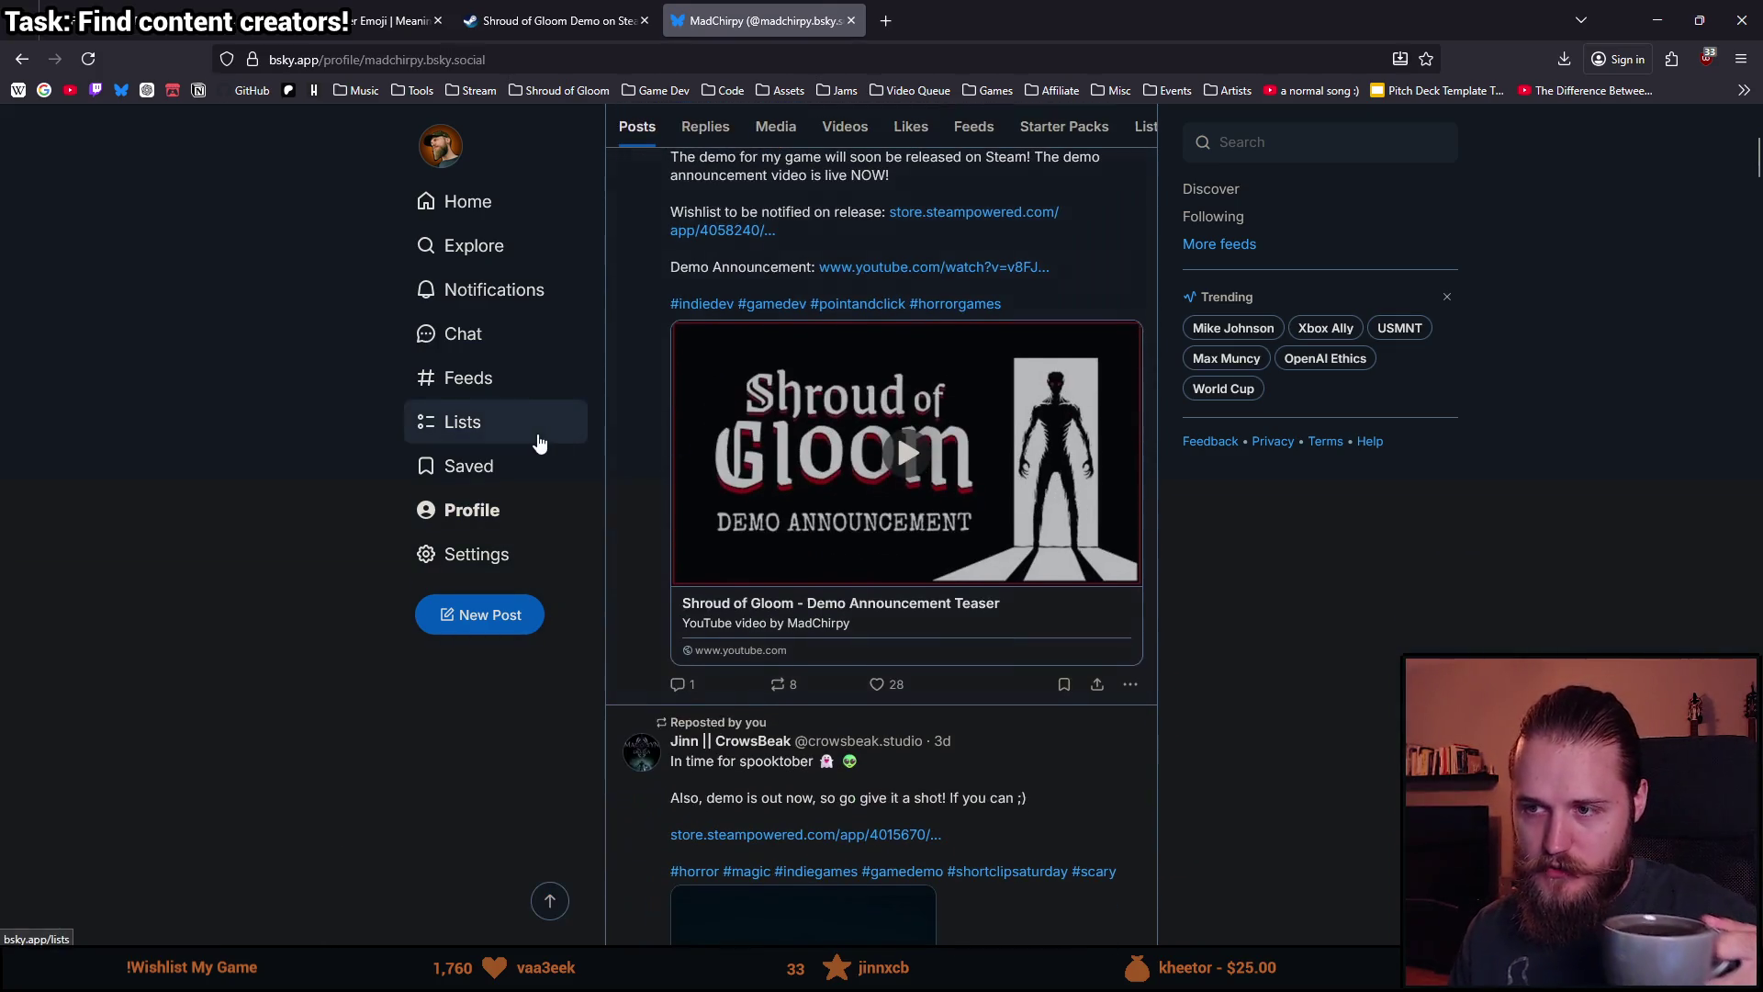
{"action": "scroll", "coordinate": [532, 436], "scroll_direction": "down", "scroll_amount": 1}
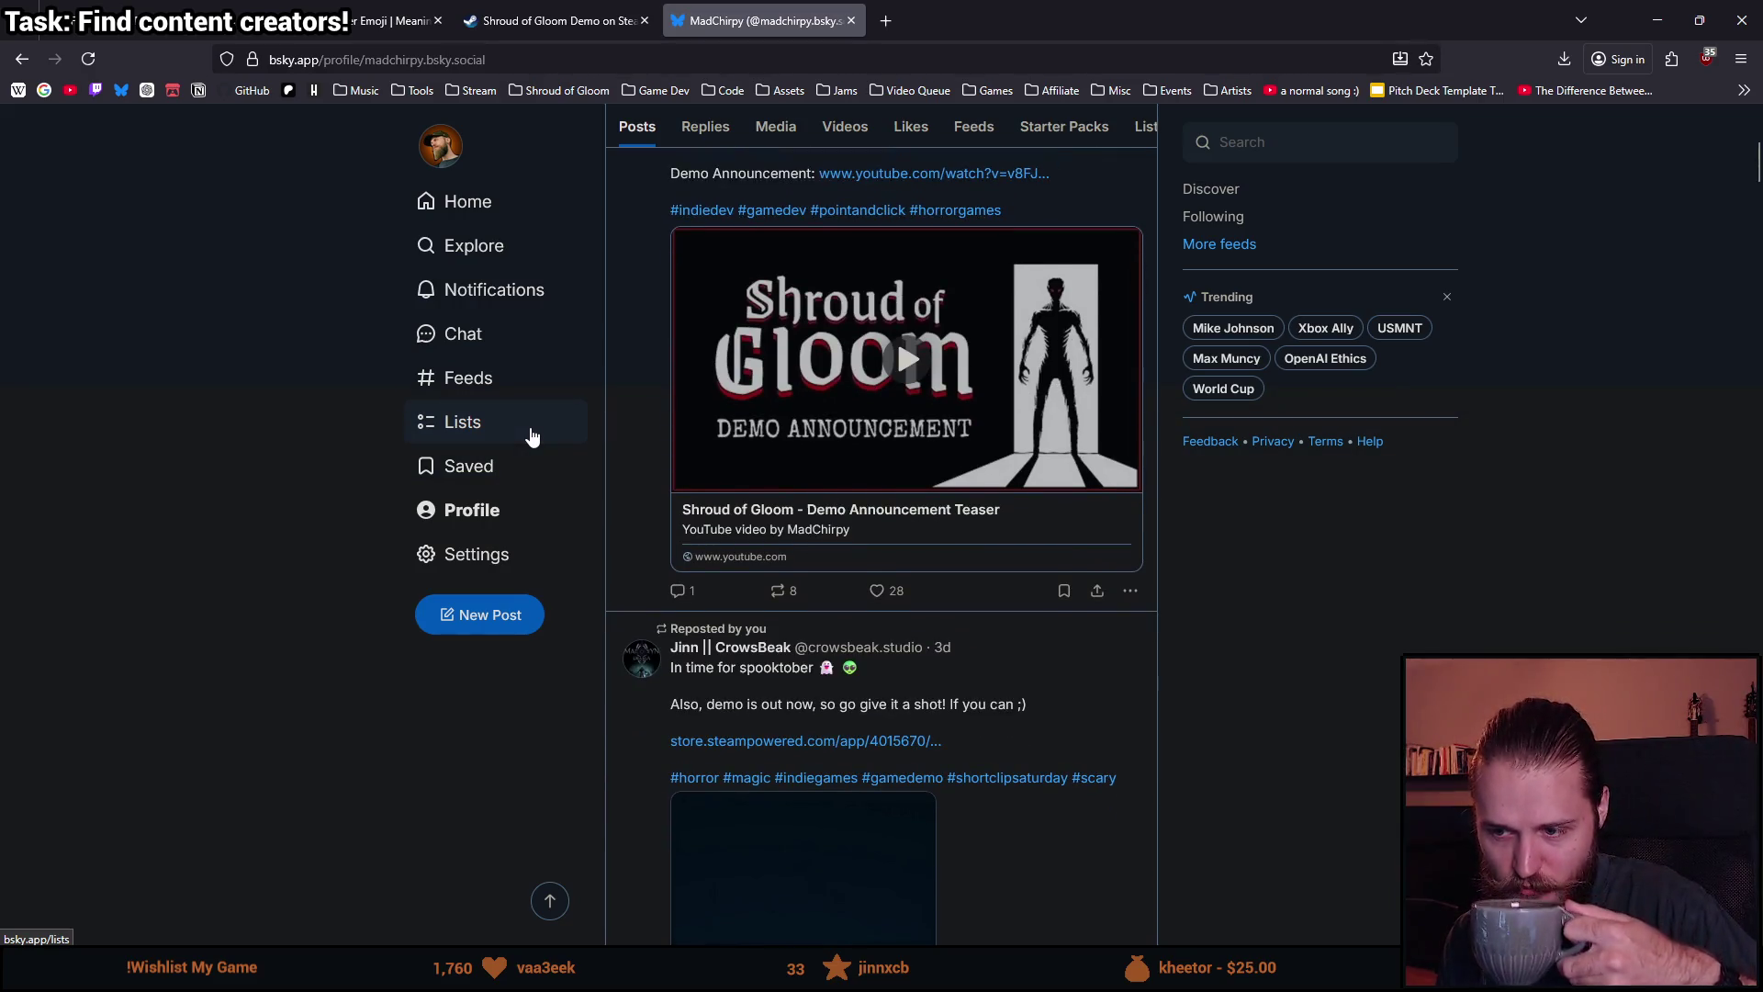
{"action": "scroll", "coordinate": [532, 435], "scroll_direction": "down", "scroll_amount": 10}
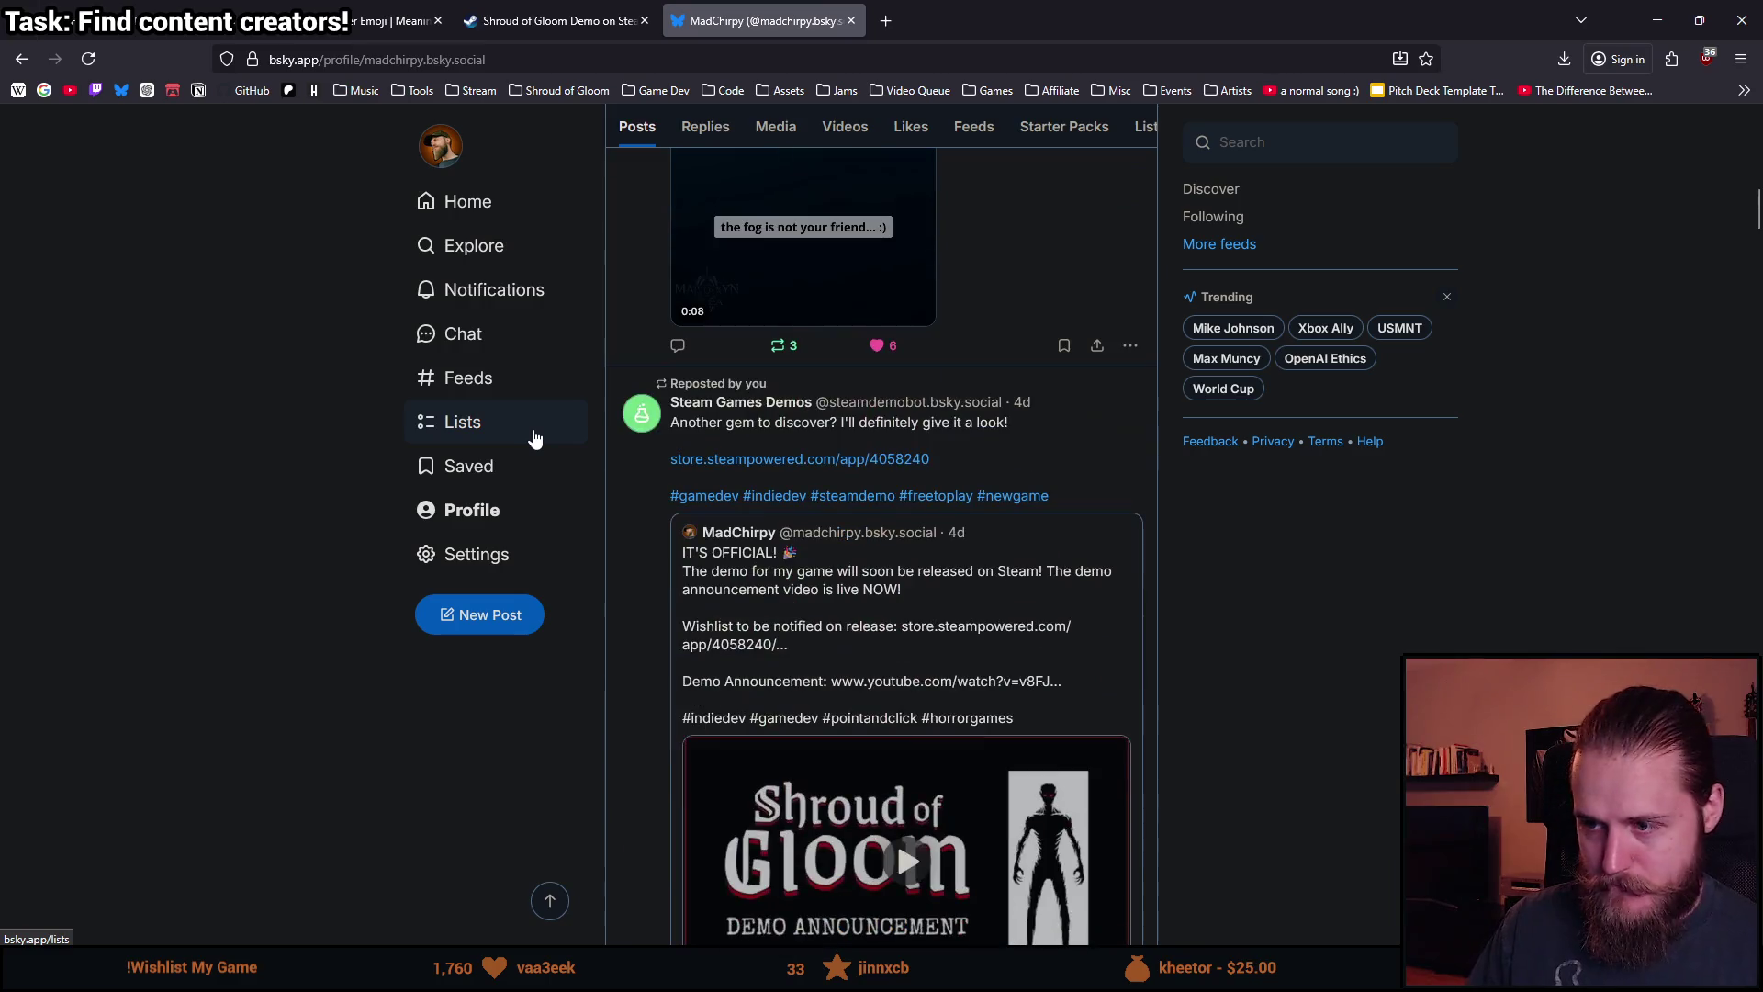
{"action": "scroll", "coordinate": [534, 437], "scroll_direction": "down", "scroll_amount": 3}
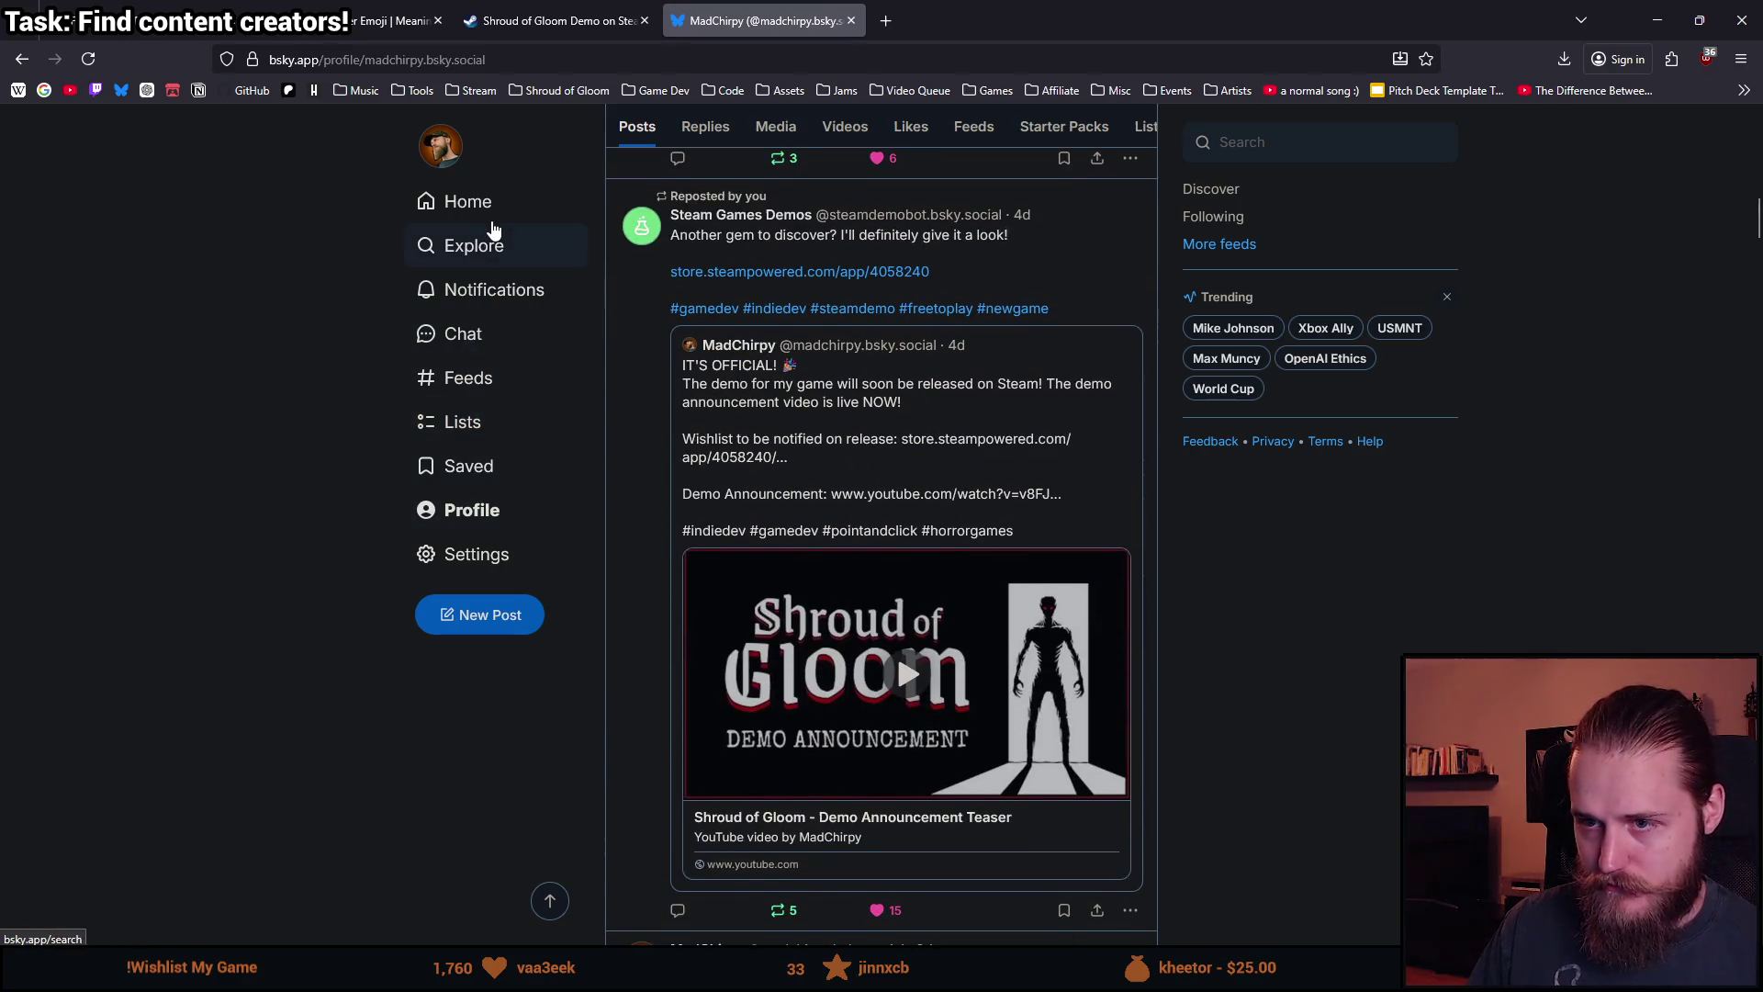
{"action": "left_click", "coordinate": [493, 218]}
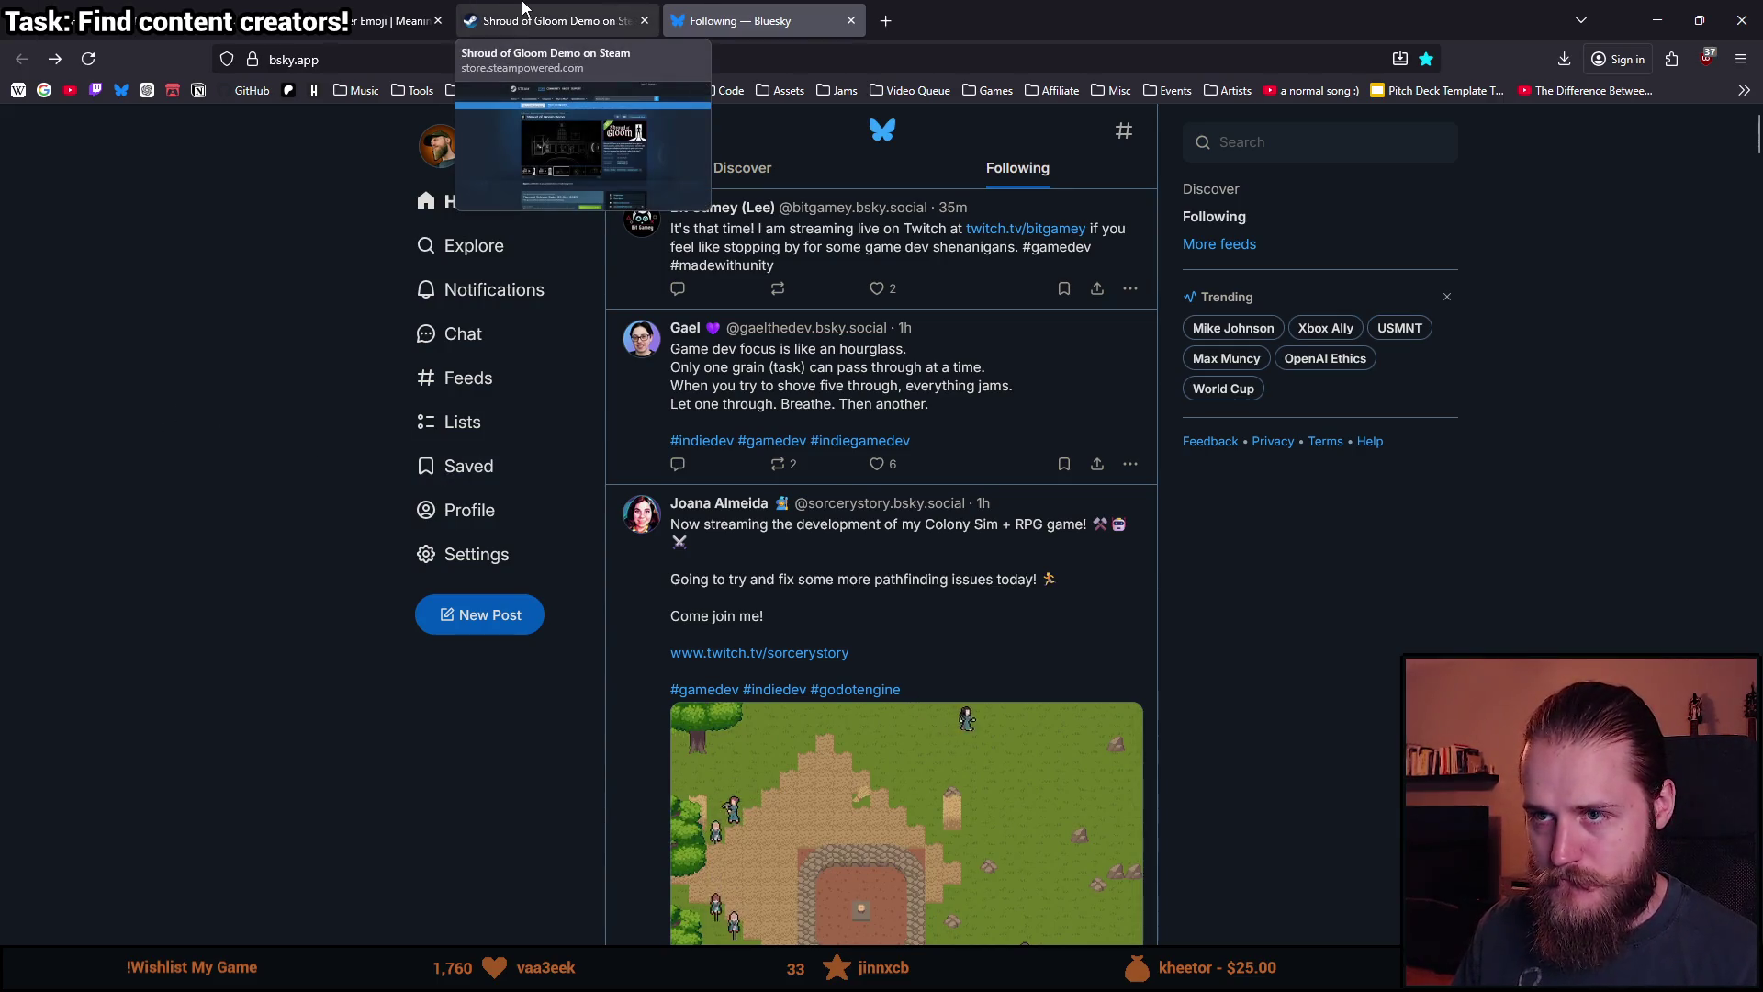
{"action": "left_click", "coordinate": [551, 20]}
{"action": "left_click", "coordinate": [395, 21]}
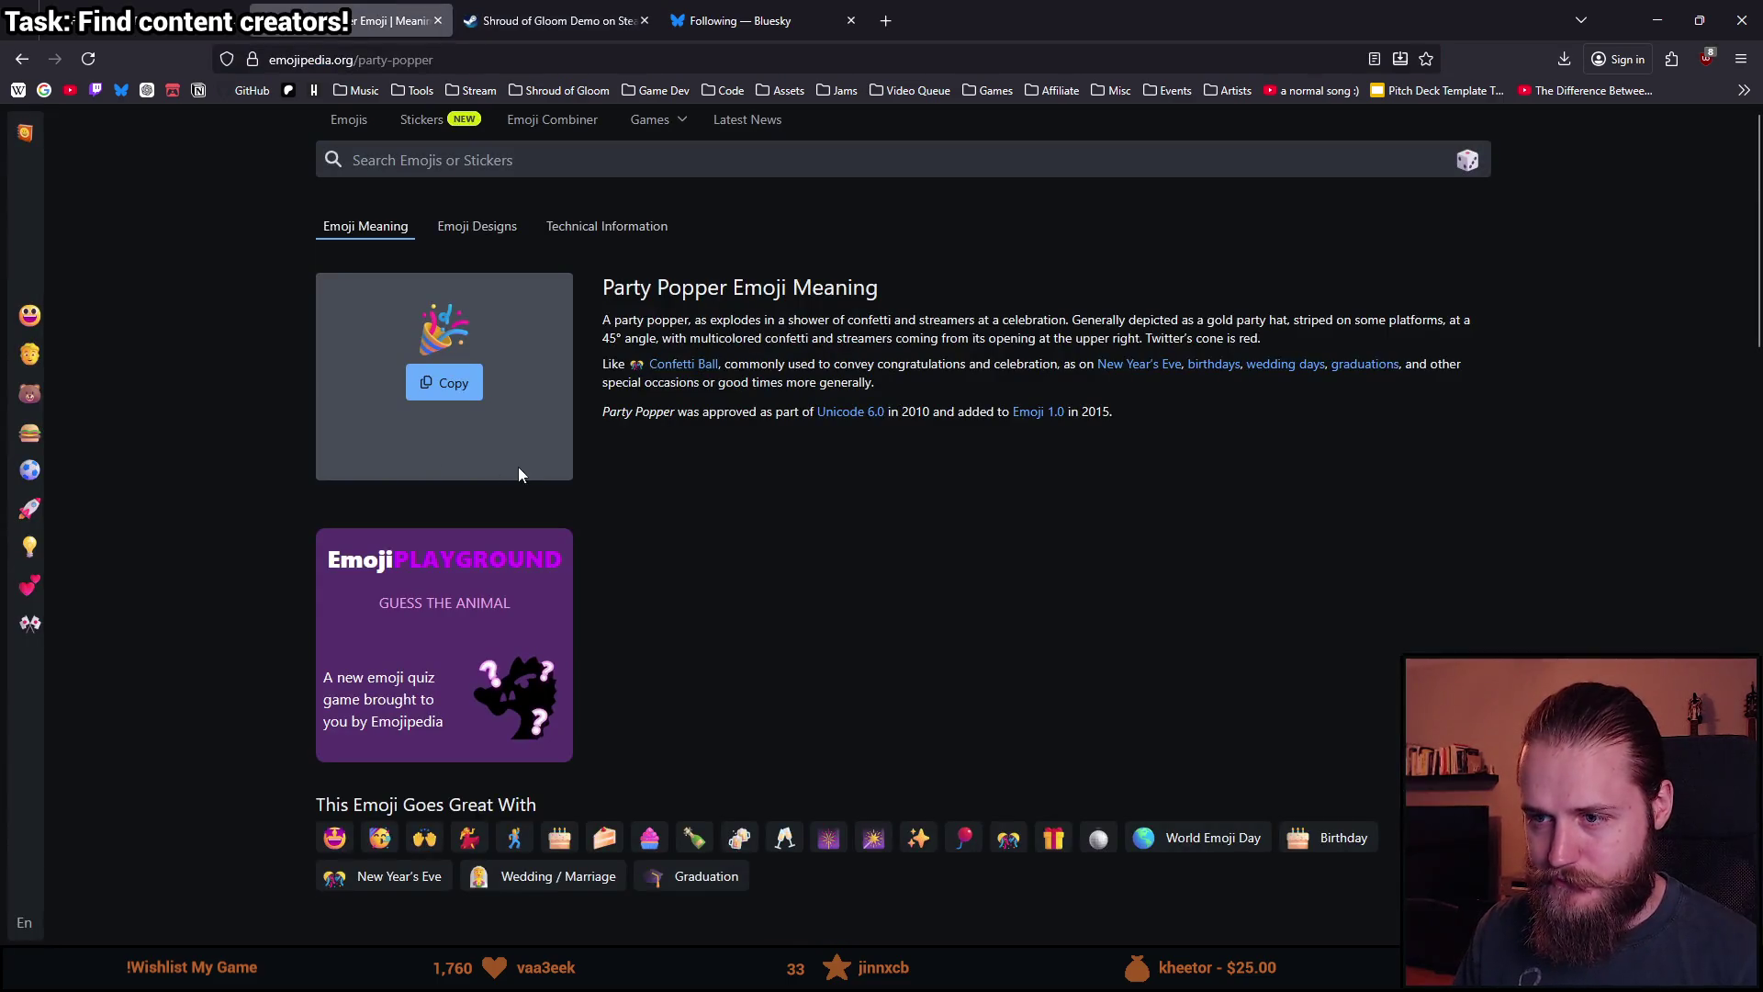
Head the post with '8 DAYS LEFT until the demo release! 🎉' and send it.
{"action": "left_click", "coordinate": [147, 20]}
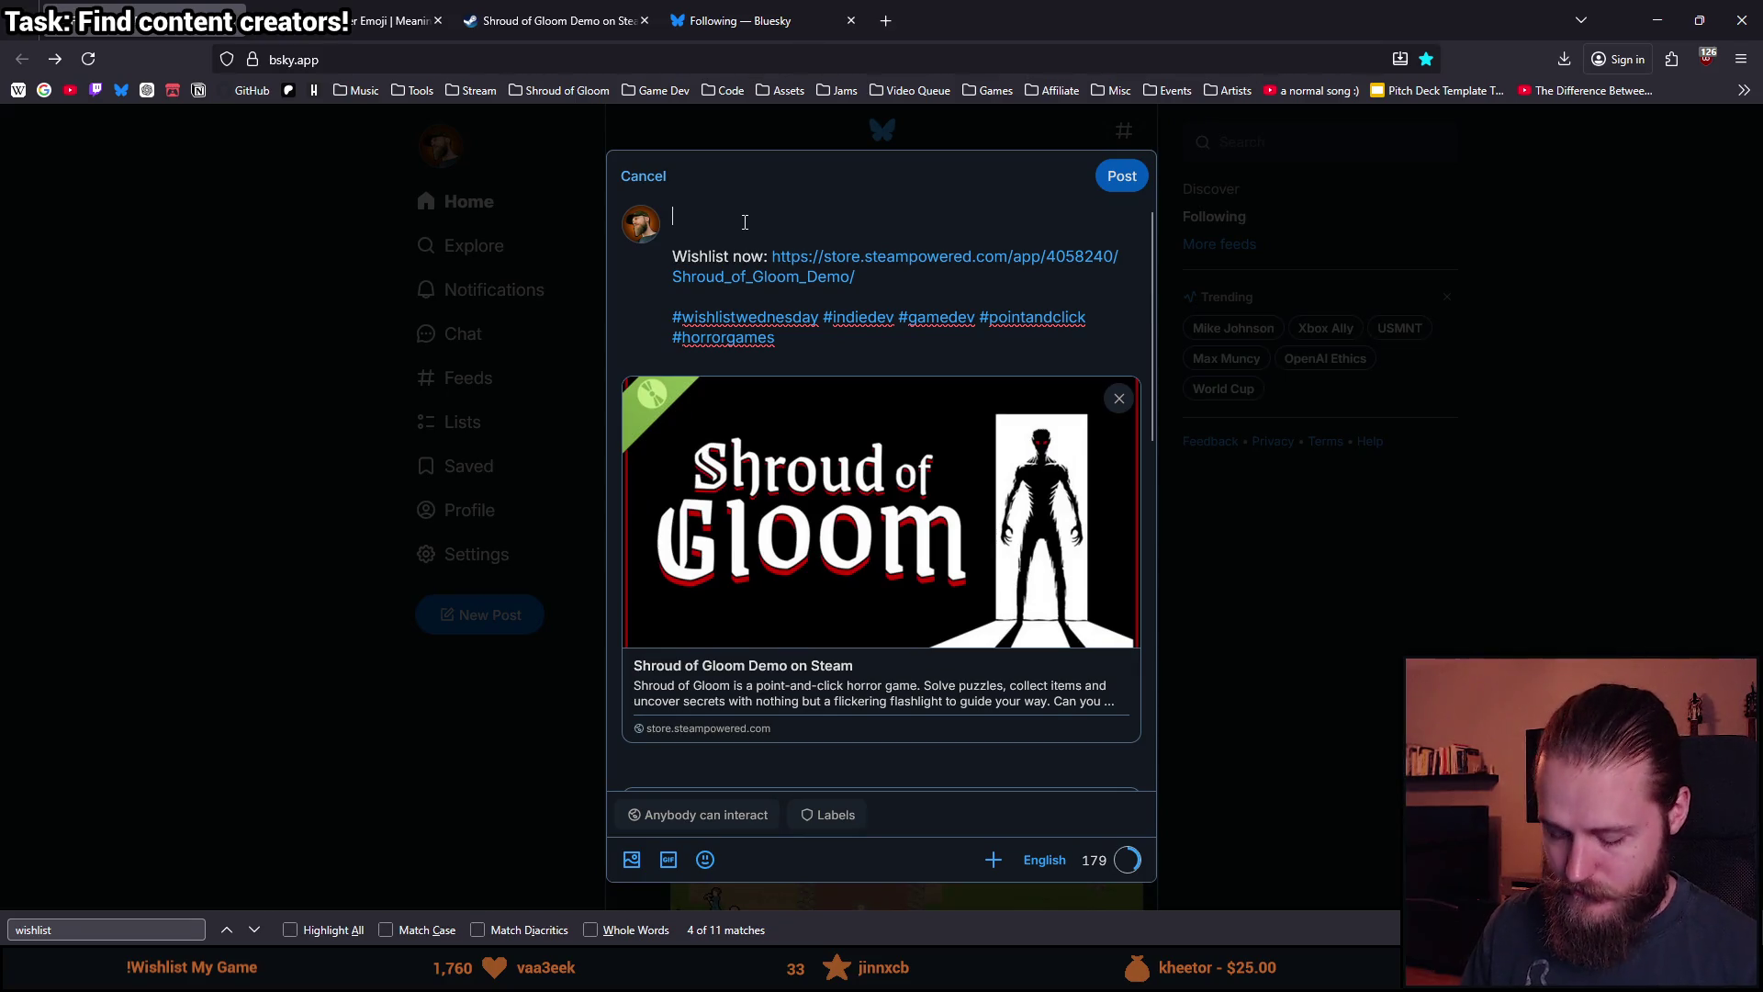
{"action": "type", "text": "8 DAYS LEFT ut"}
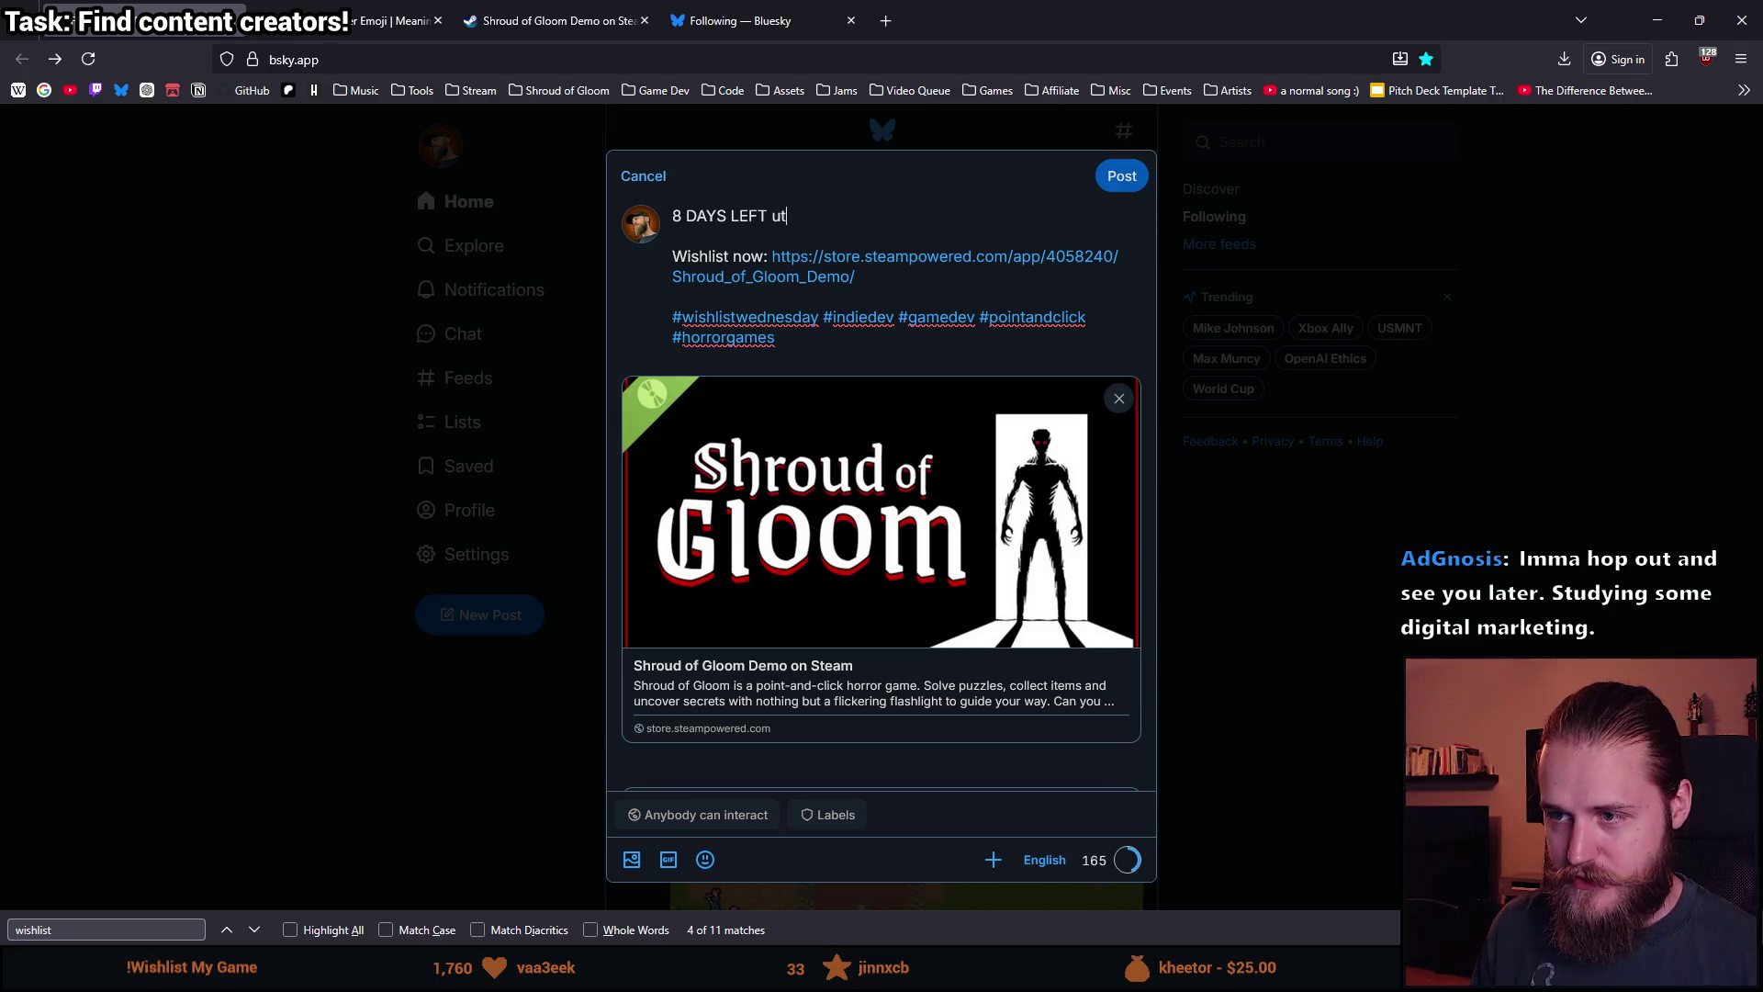
{"action": "key", "text": "BackSpace"}
{"action": "type", "text": "ntil the"}
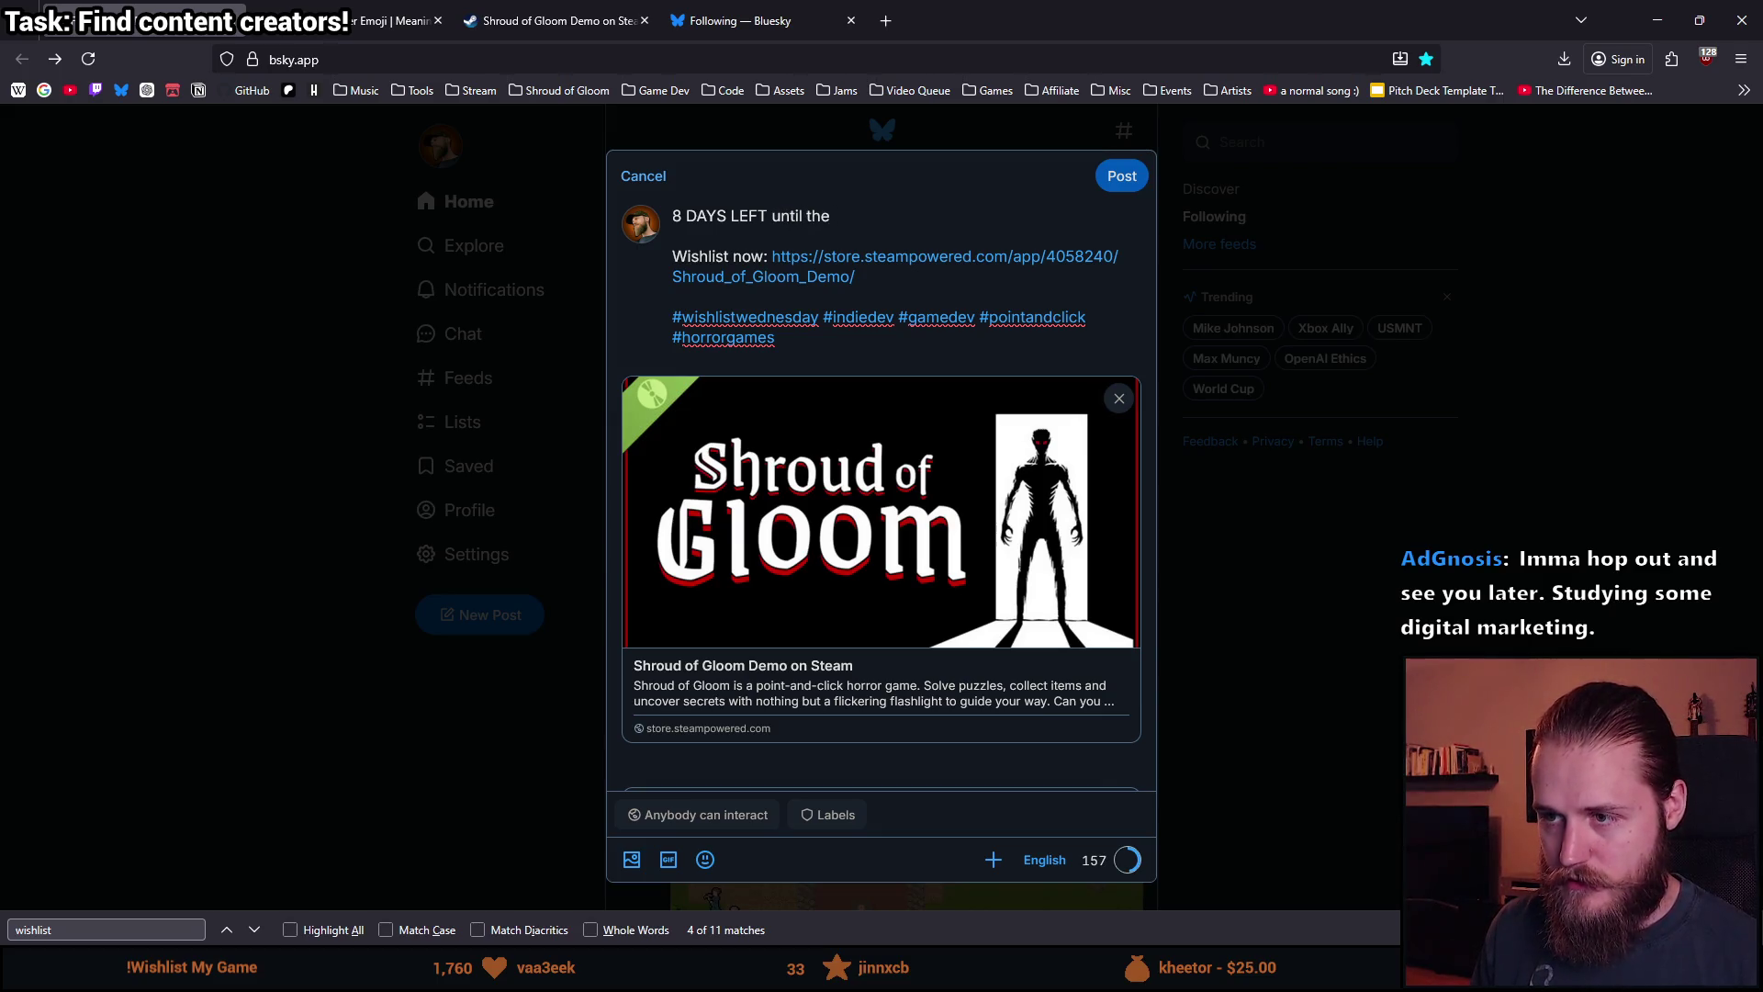
{"action": "type", "text": " demo release!"}
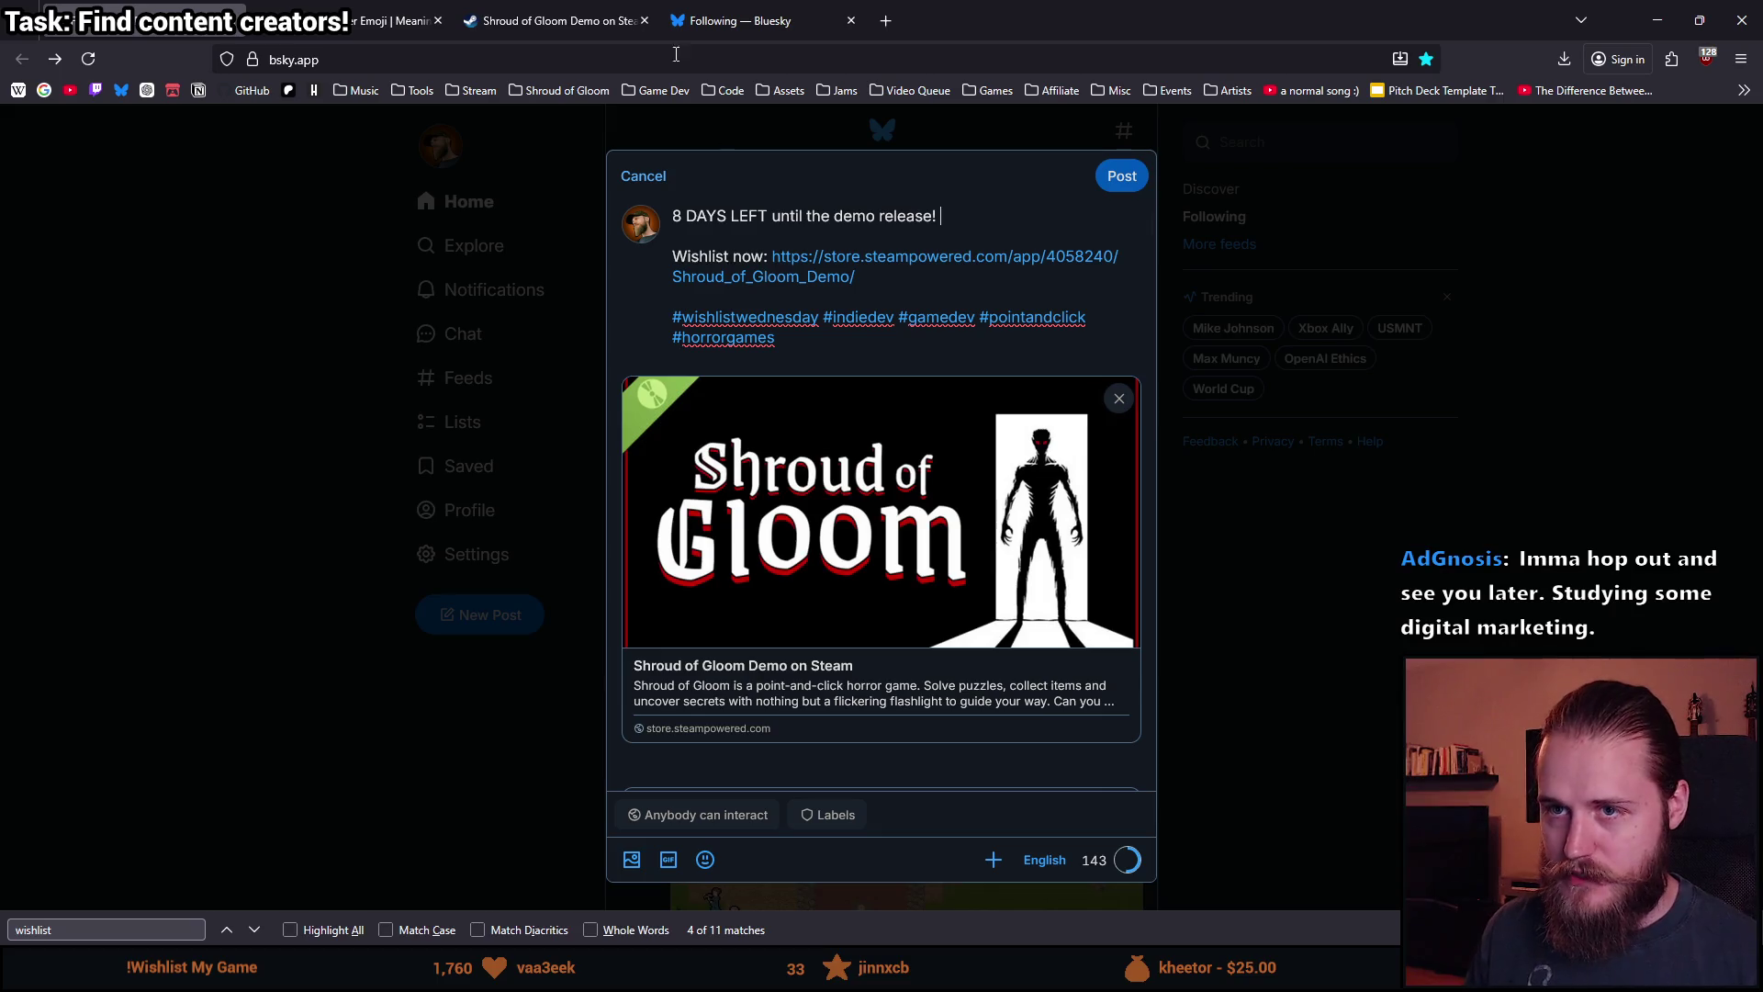
{"action": "left_click", "coordinate": [386, 20]}
{"action": "key", "text": "ctrl+shift+Tab"}
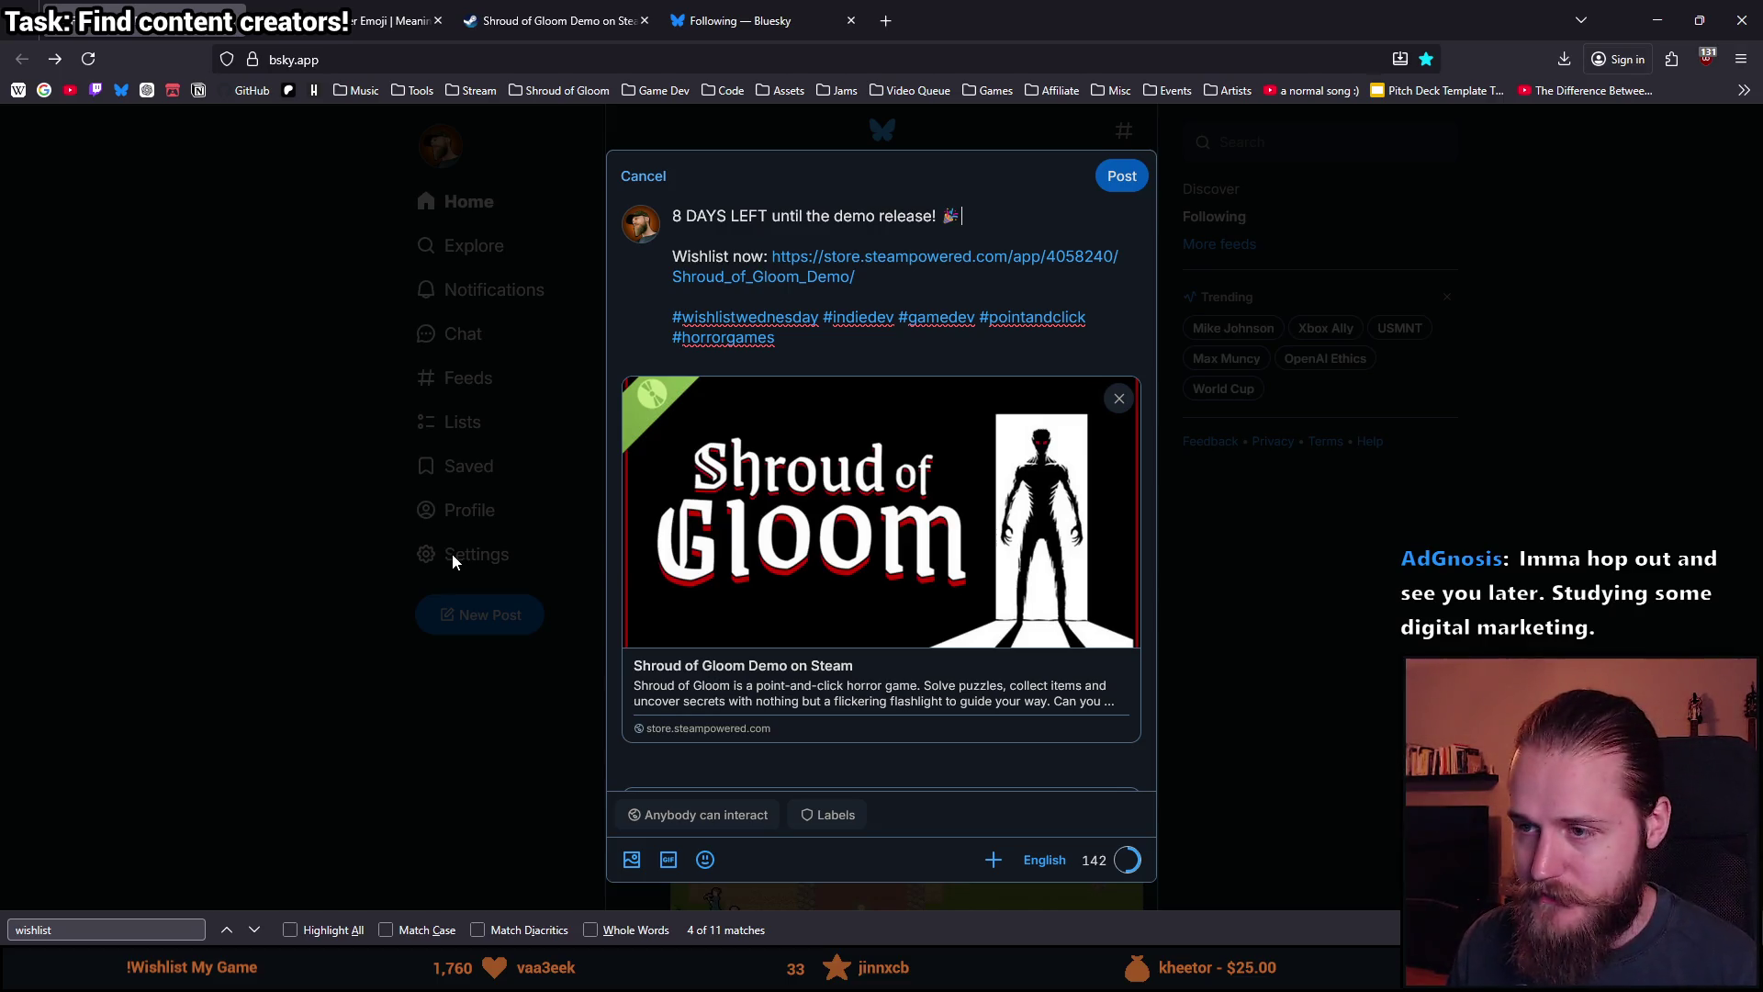
{"action": "scroll", "coordinate": [726, 527], "scroll_direction": "down", "scroll_amount": 1}
{"action": "scroll", "coordinate": [756, 530], "scroll_direction": "up", "scroll_amount": 1}
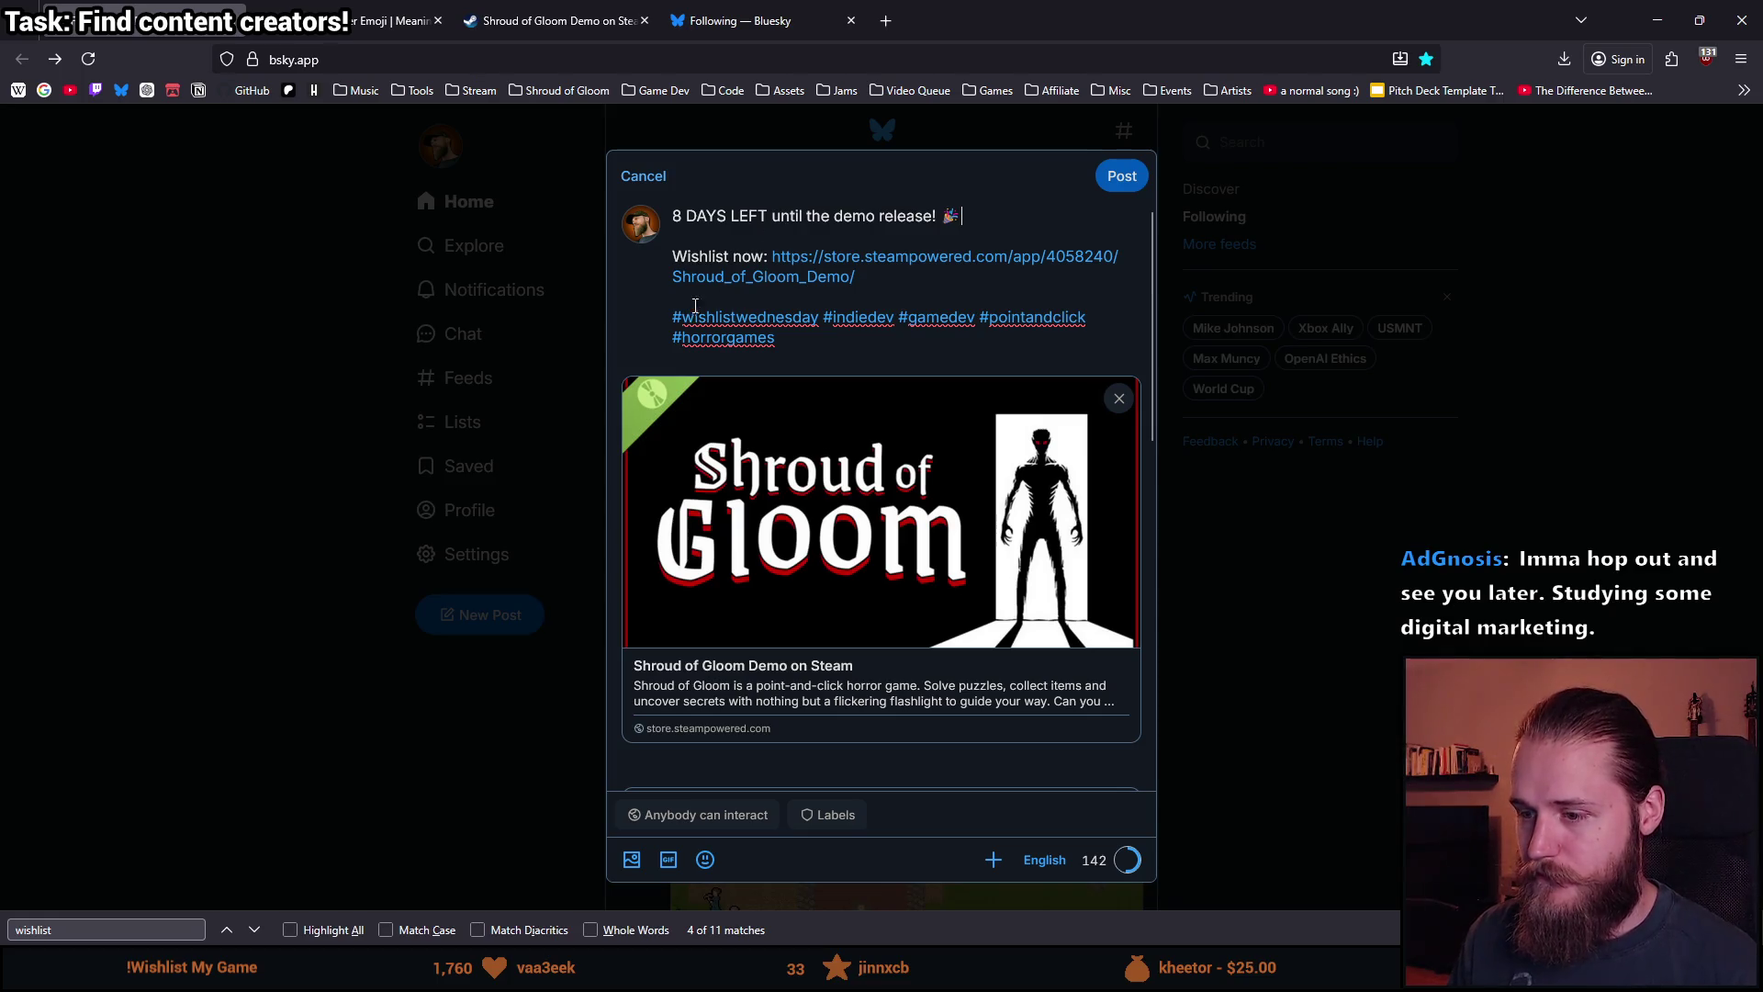
{"action": "left_click", "coordinate": [1122, 175]}
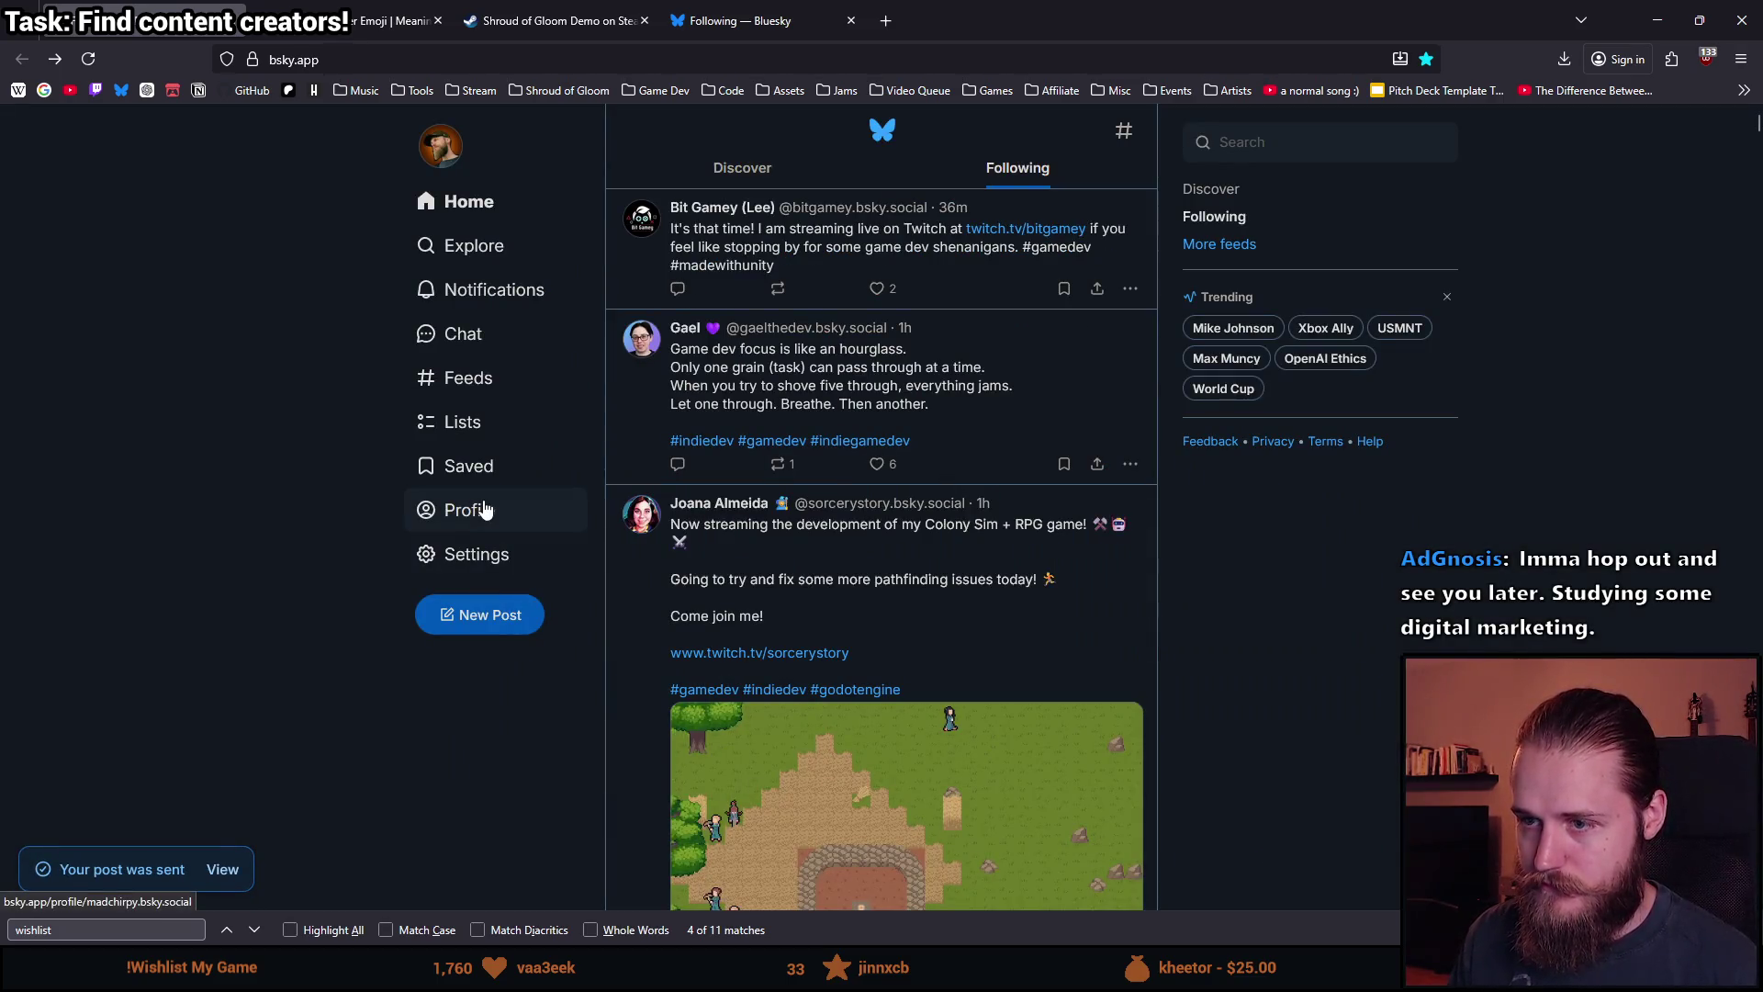
Reload your profile and open the new 8 DAYS LEFT post to review it.
{"action": "left_click", "coordinate": [485, 516]}
{"action": "scroll", "coordinate": [471, 584], "scroll_direction": "down", "scroll_amount": 10}
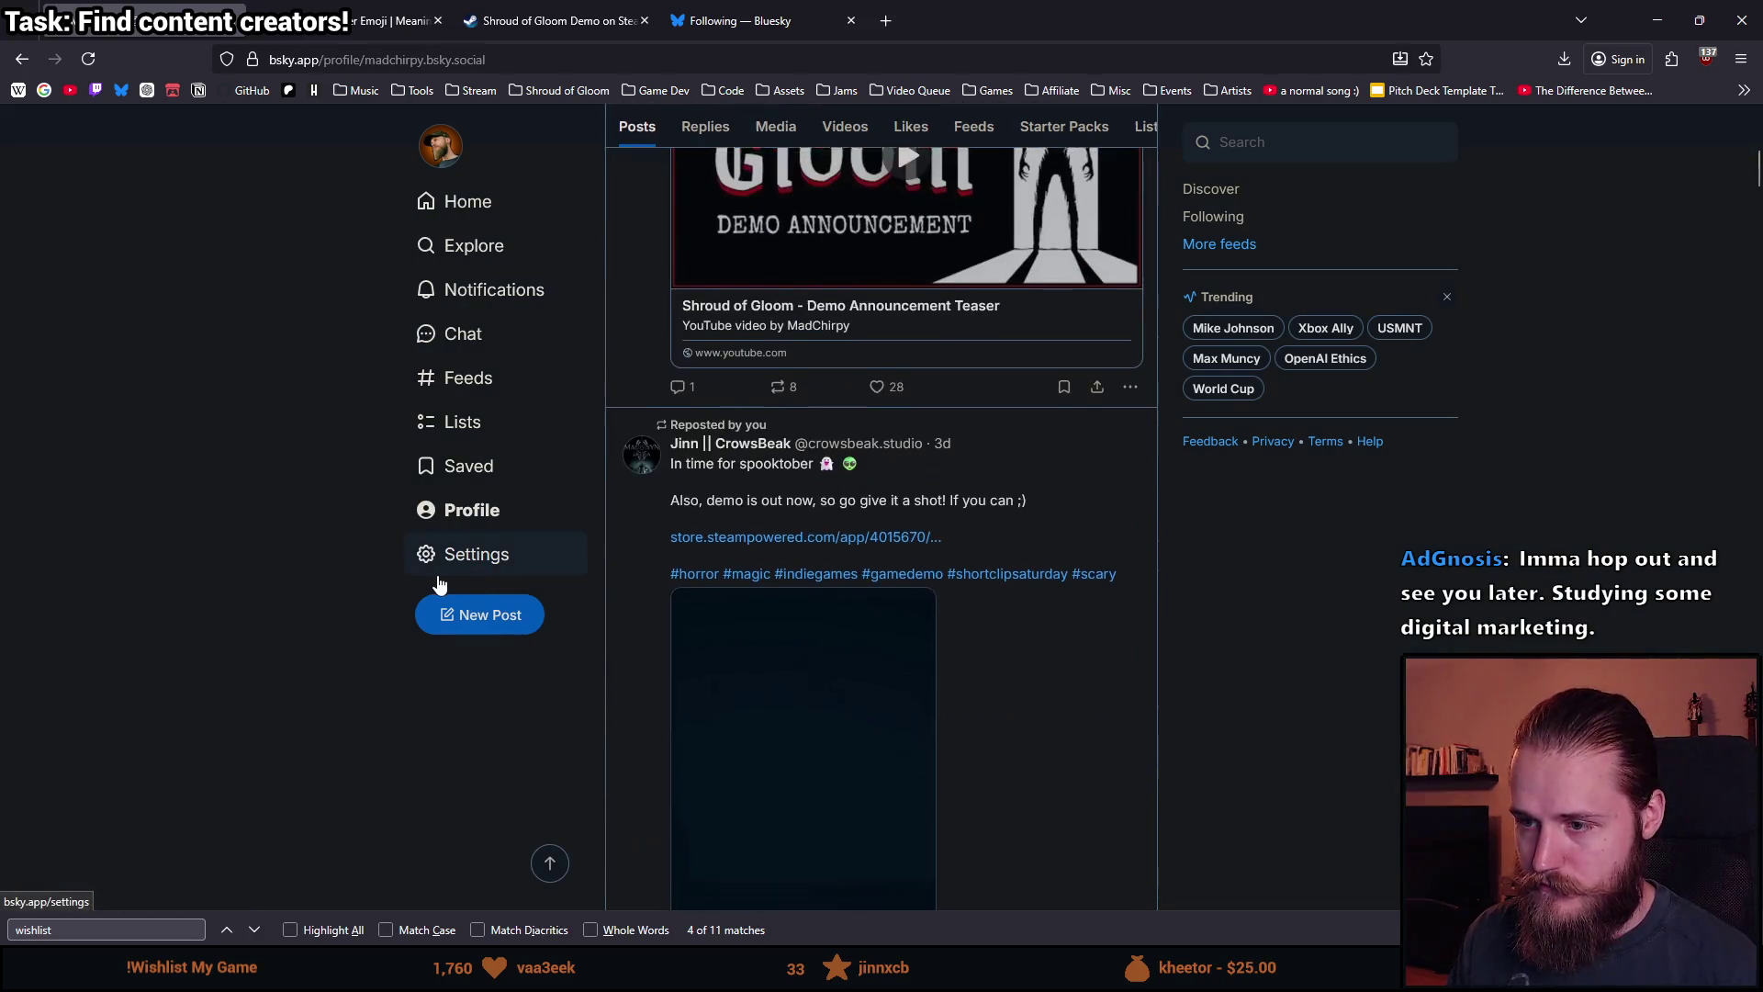
{"action": "left_click", "coordinate": [96, 53]}
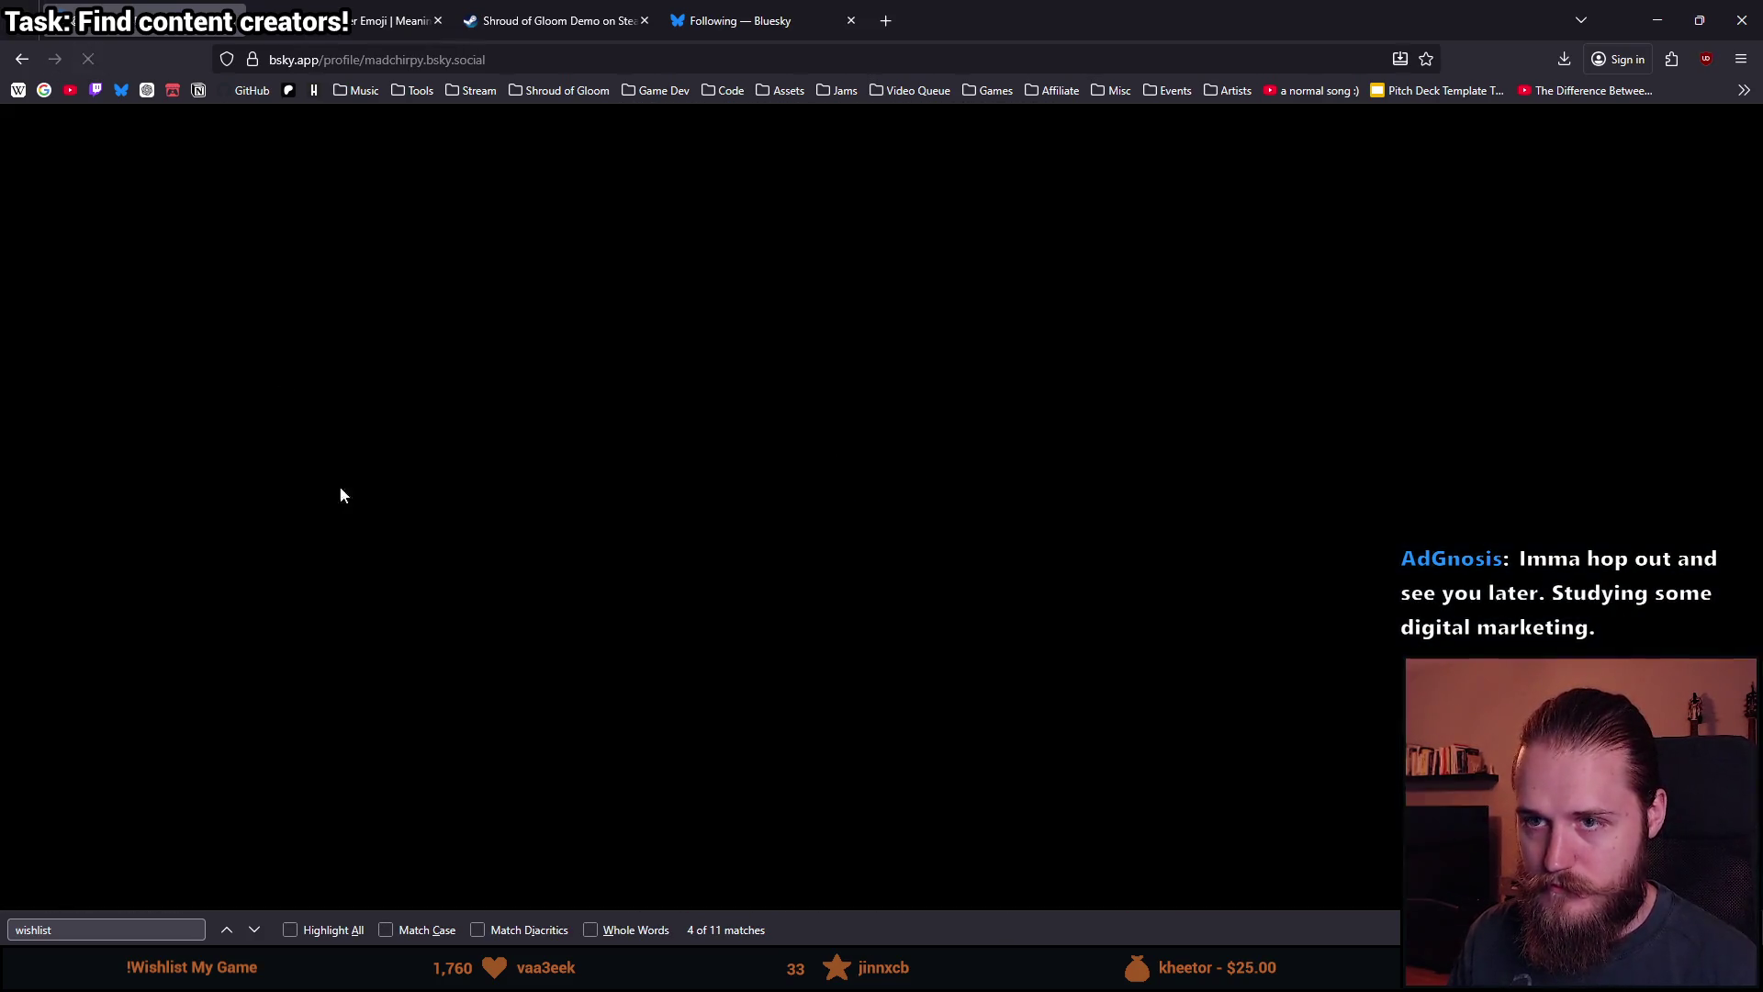
{"action": "scroll", "coordinate": [509, 648], "scroll_direction": "down", "scroll_amount": 5}
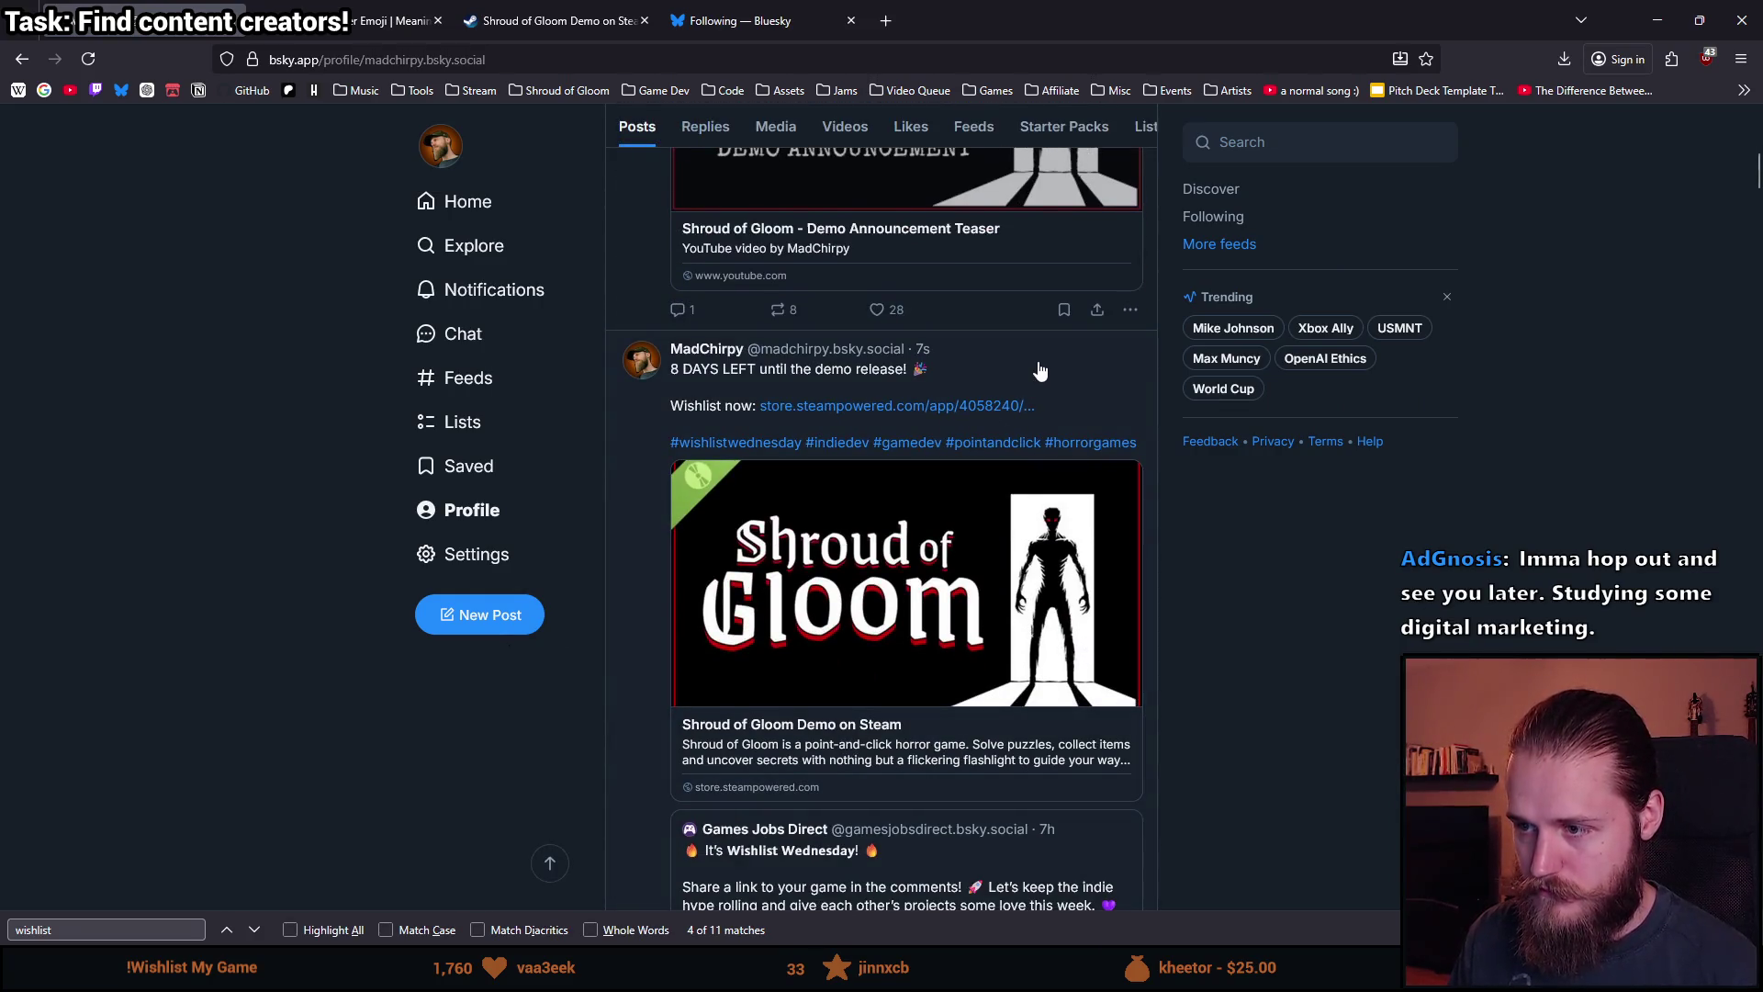
{"action": "left_click", "coordinate": [1041, 369]}
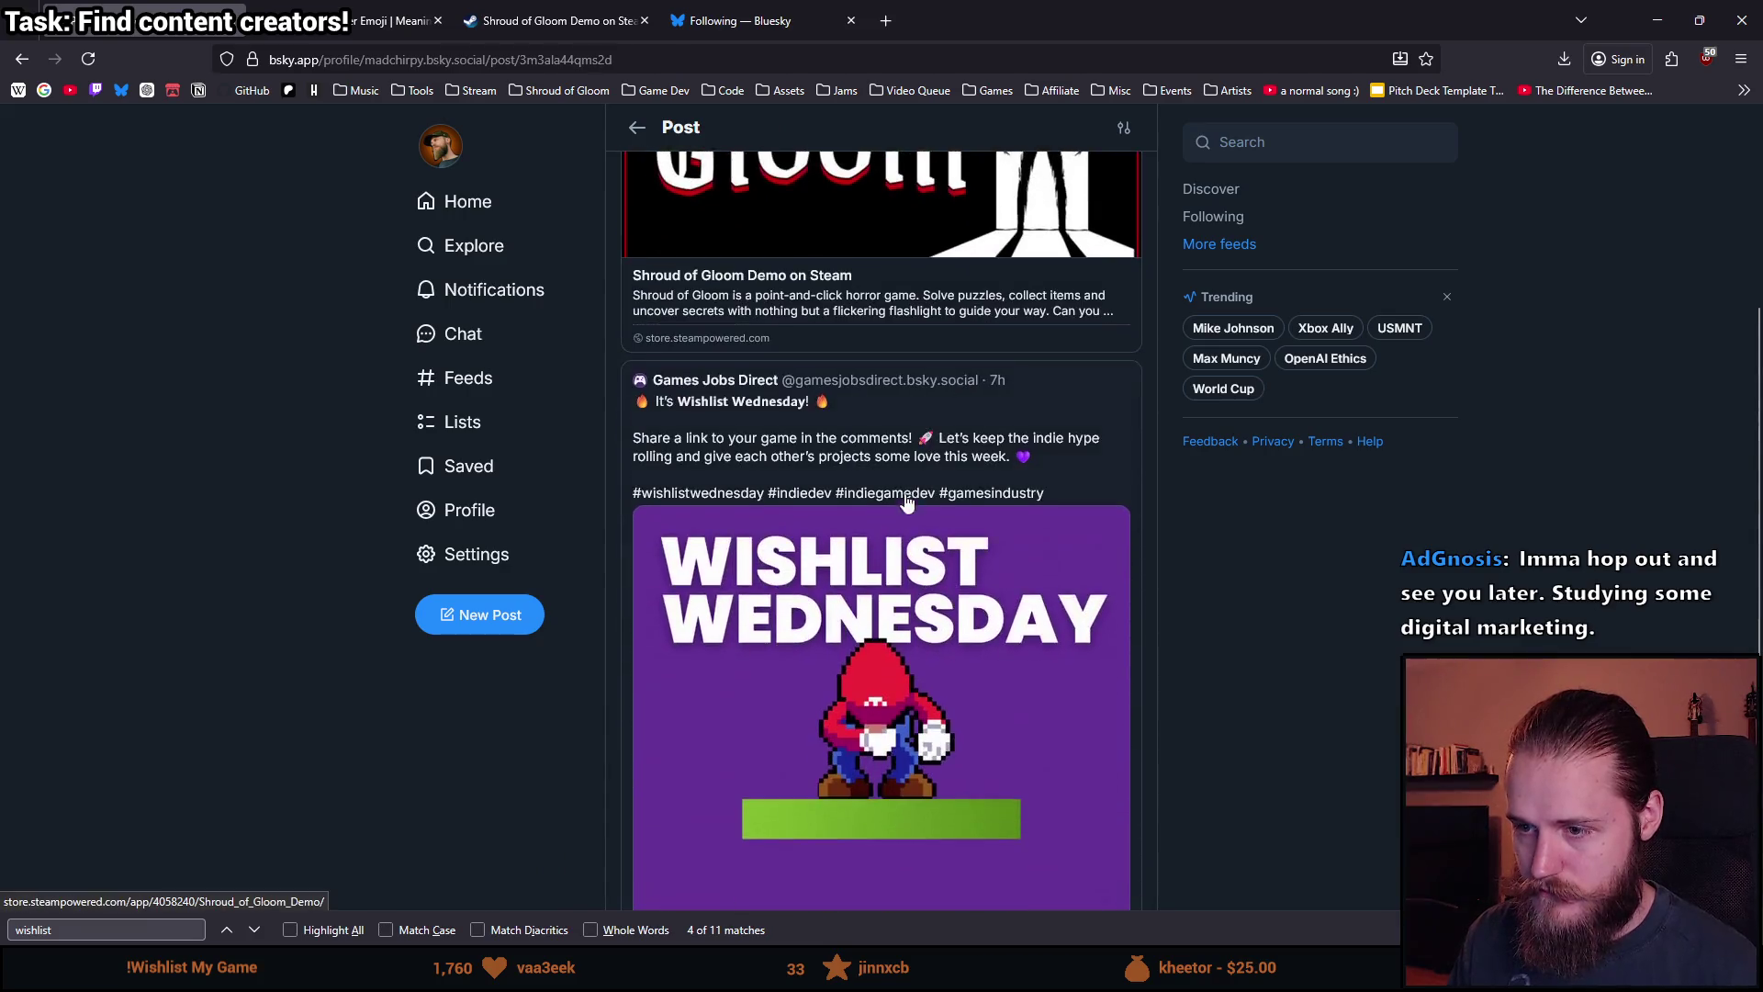
{"action": "scroll", "coordinate": [854, 580], "scroll_direction": "down", "scroll_amount": 7}
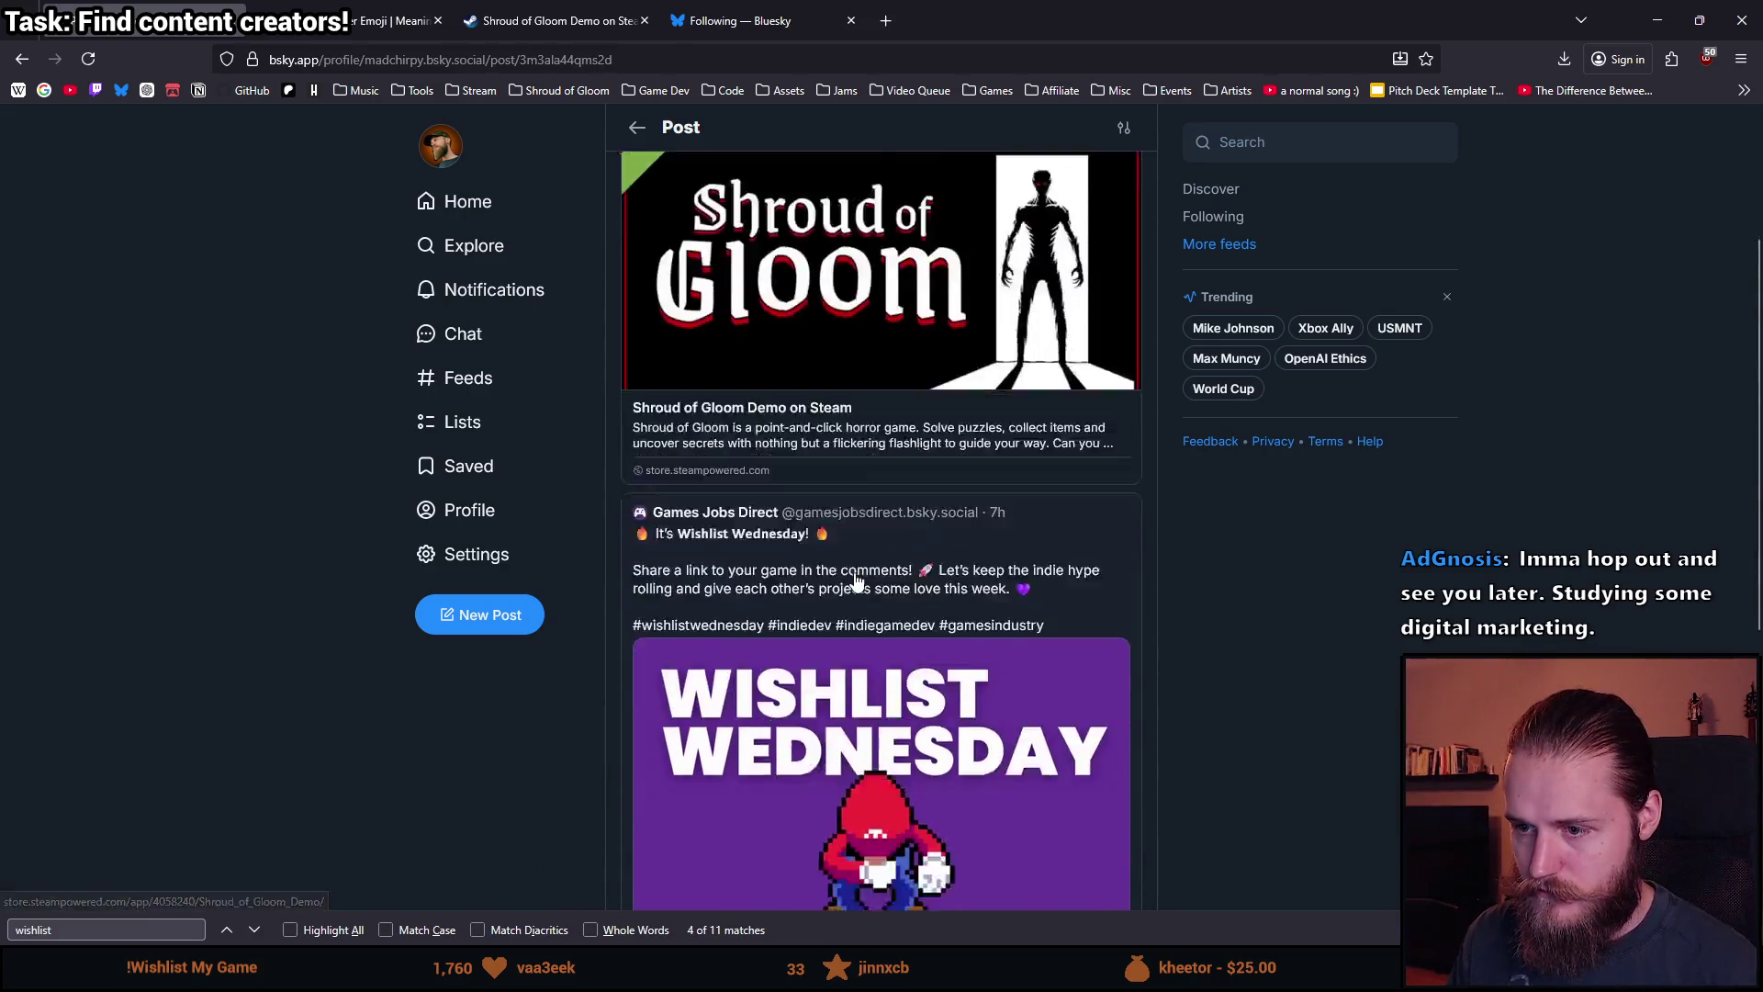
{"action": "scroll", "coordinate": [854, 583], "scroll_direction": "up", "scroll_amount": 5}
{"action": "scroll", "coordinate": [854, 580], "scroll_direction": "up", "scroll_amount": 2}
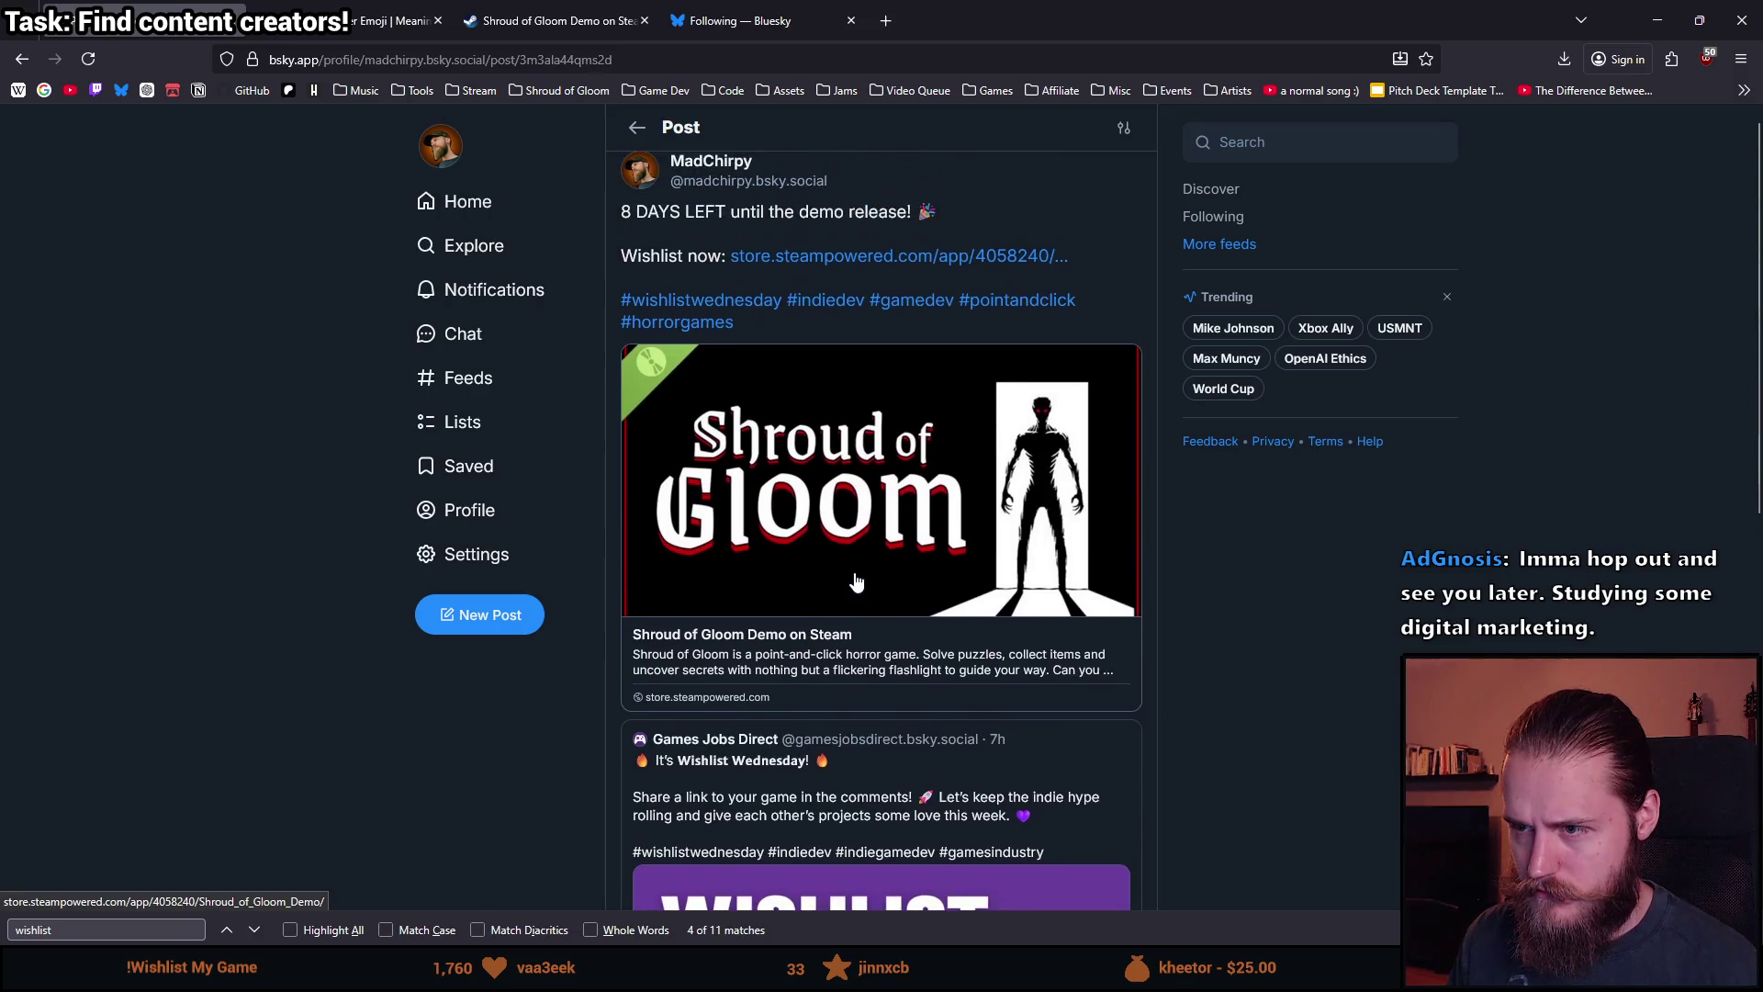
{"action": "scroll", "coordinate": [854, 580], "scroll_direction": "down", "scroll_amount": 5}
{"action": "scroll", "coordinate": [855, 580], "scroll_direction": "down", "scroll_amount": 5}
{"action": "scroll", "coordinate": [768, 681], "scroll_direction": "up", "scroll_amount": 6}
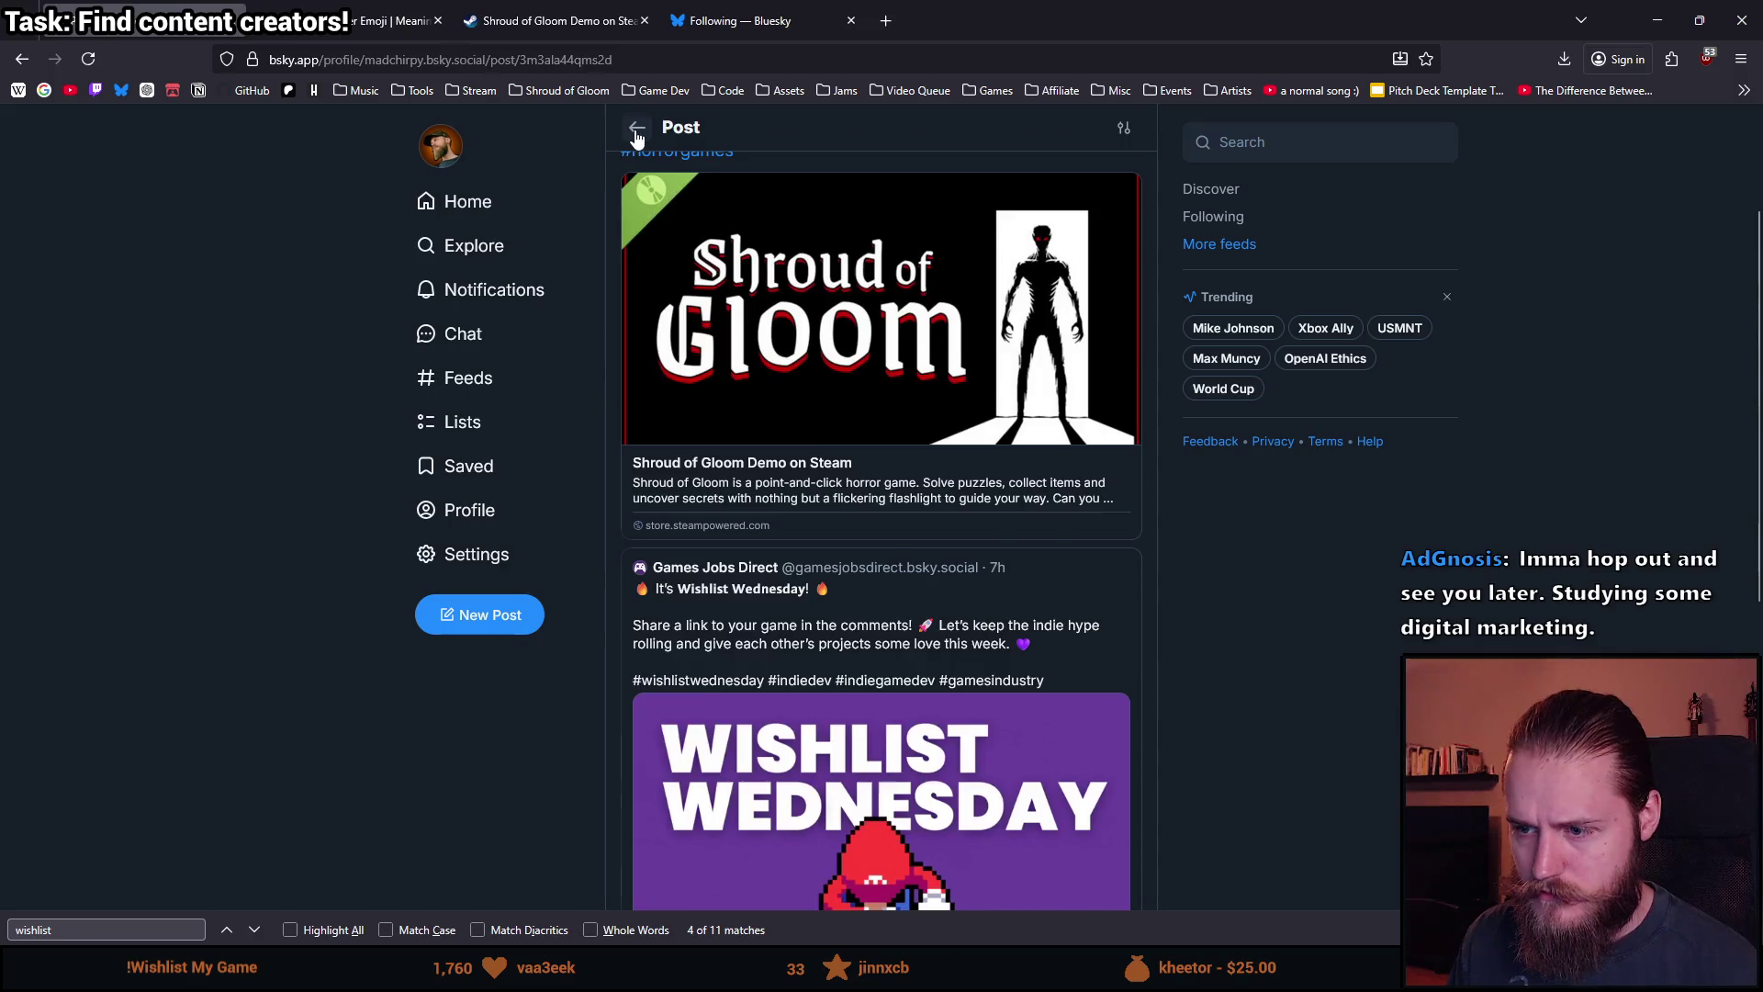
Reopen the 8 DAYS LEFT post and select its full text for copying.
{"action": "left_click", "coordinate": [636, 129]}
{"action": "scroll", "coordinate": [721, 621], "scroll_direction": "down", "scroll_amount": 2}
{"action": "scroll", "coordinate": [721, 621], "scroll_direction": "up", "scroll_amount": 2}
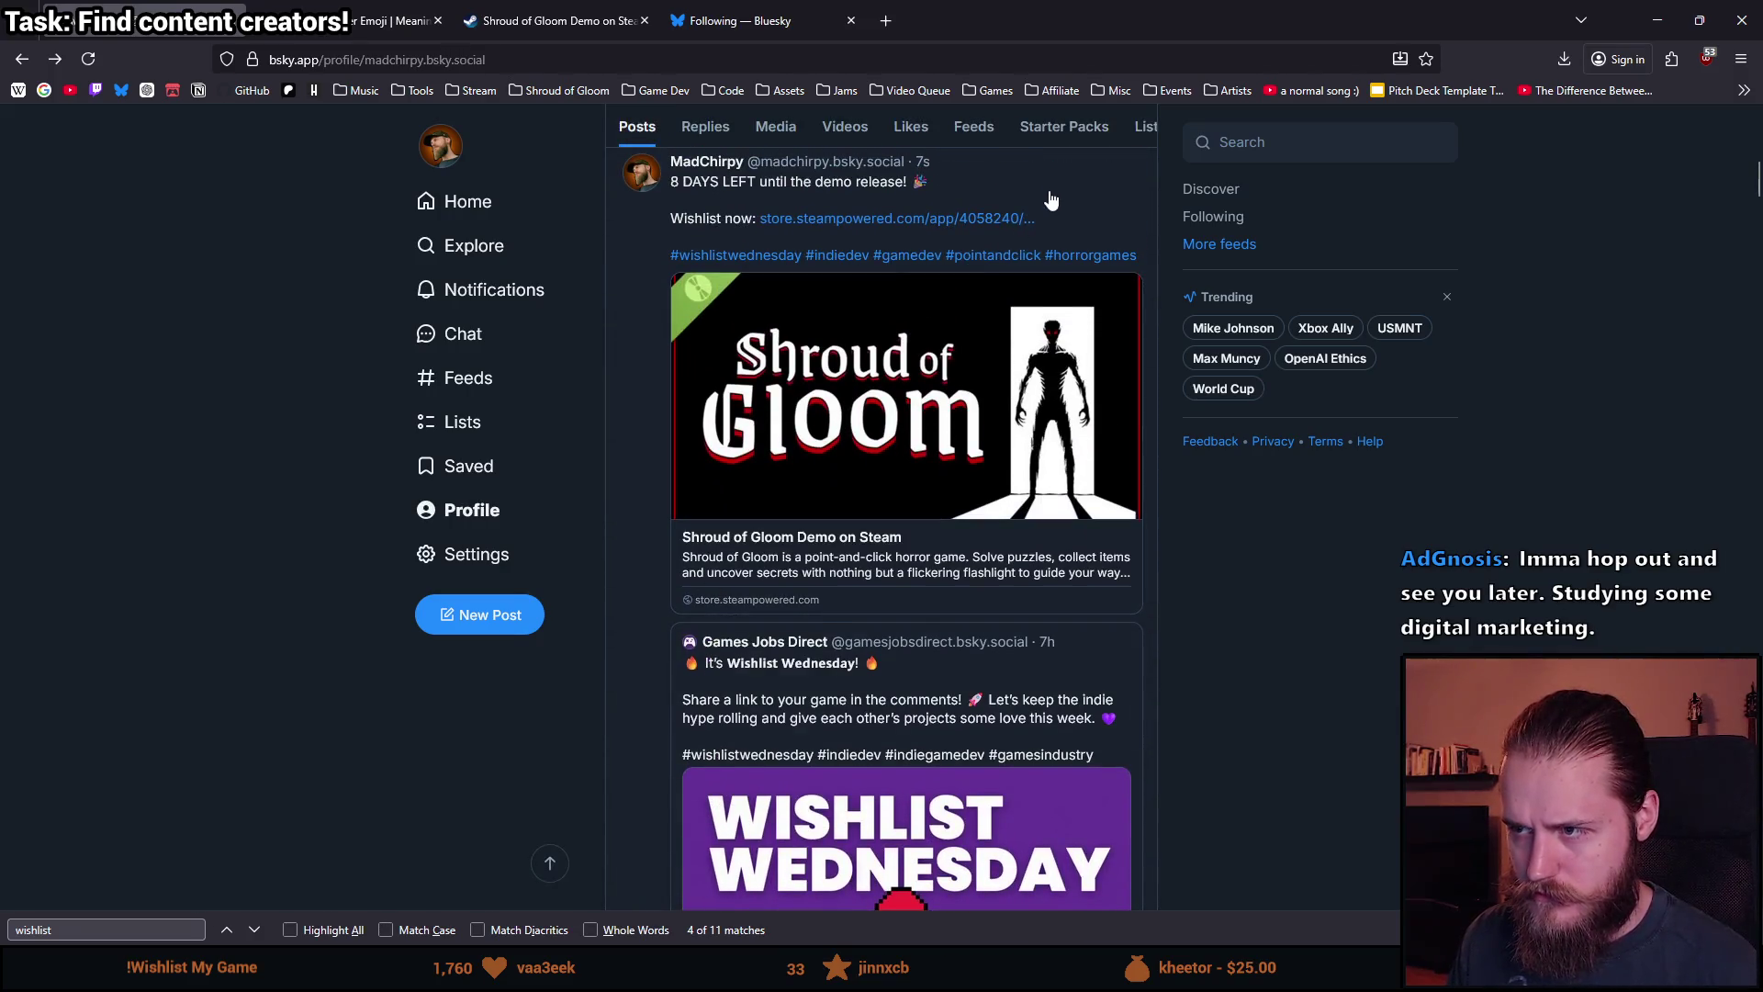
{"action": "left_click", "coordinate": [879, 606]}
{"action": "scroll", "coordinate": [878, 615], "scroll_direction": "down", "scroll_amount": 8}
{"action": "scroll", "coordinate": [760, 519], "scroll_direction": "up", "scroll_amount": 8}
{"action": "mouse_move", "coordinate": [813, 346]}
{"action": "left_mouse_down"}
{"action": "mouse_move", "coordinate": [838, 315]}
{"action": "mouse_move", "coordinate": [620, 227]}
{"action": "left_mouse_up"}
{"action": "key", "text": "ctrl+c"}
{"action": "scroll", "coordinate": [908, 409], "scroll_direction": "down", "scroll_amount": 8}
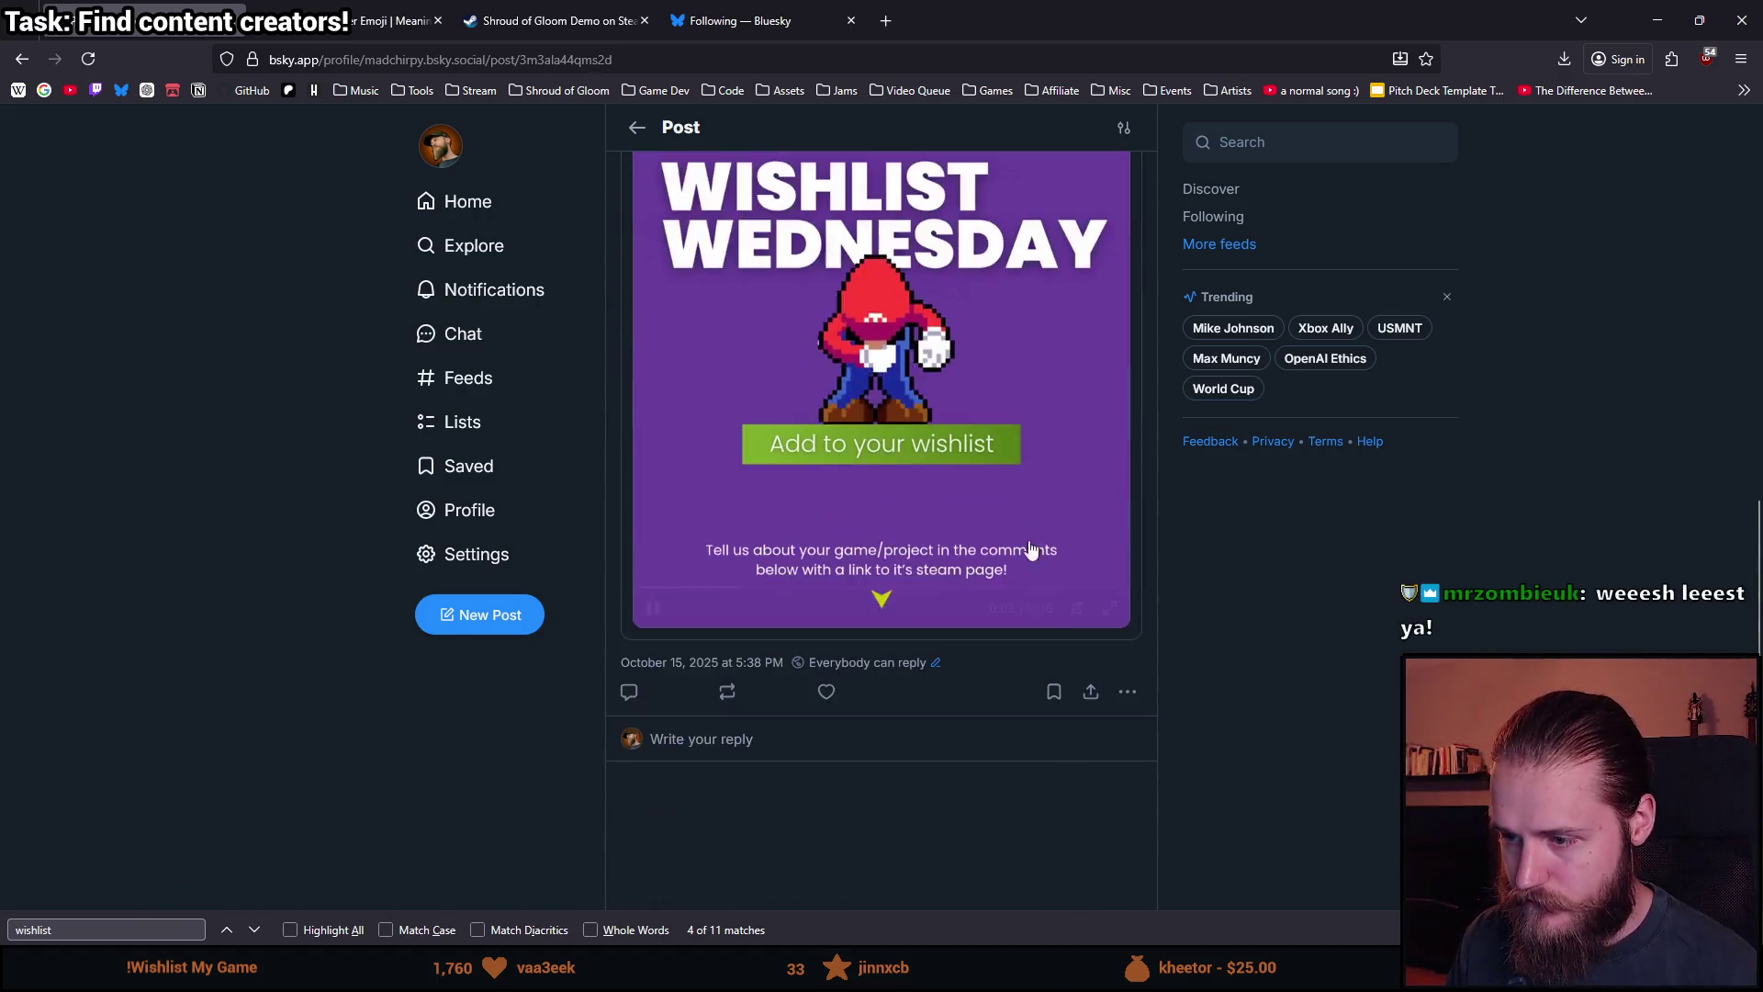
Delete the published post and paste its countdown text into a new draft.
{"action": "left_click", "coordinate": [1127, 691]}
{"action": "left_click", "coordinate": [1071, 651]}
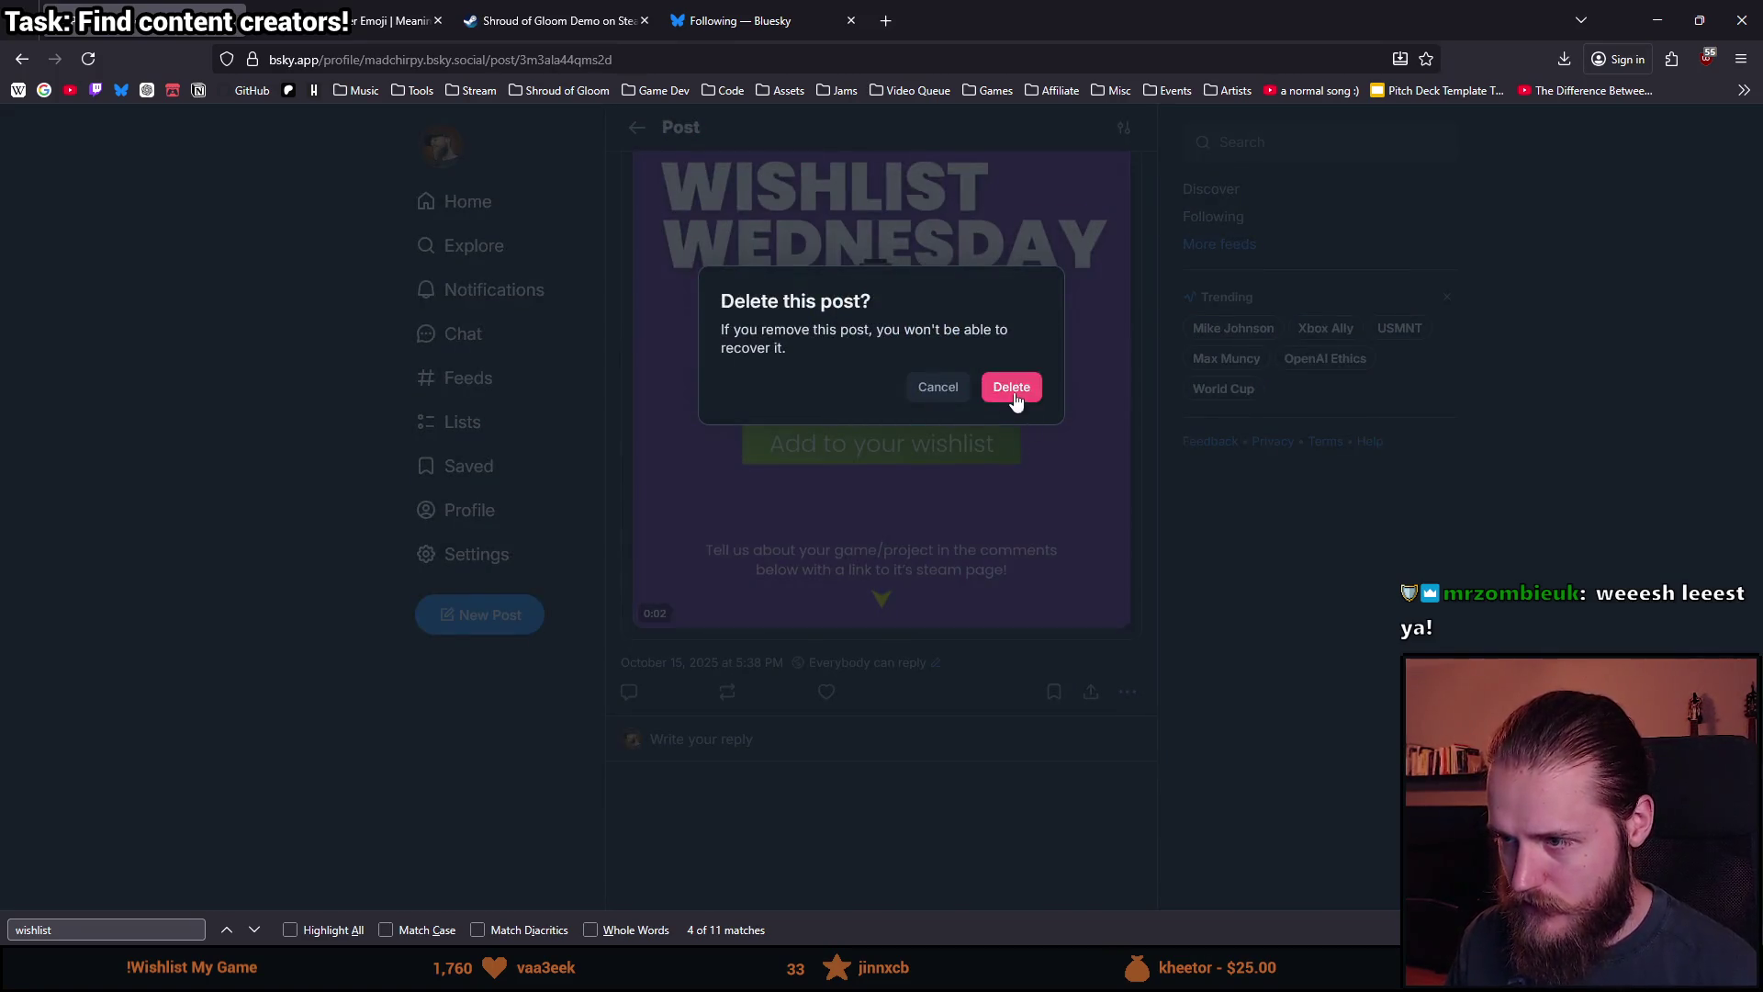
{"action": "left_click", "coordinate": [1014, 388]}
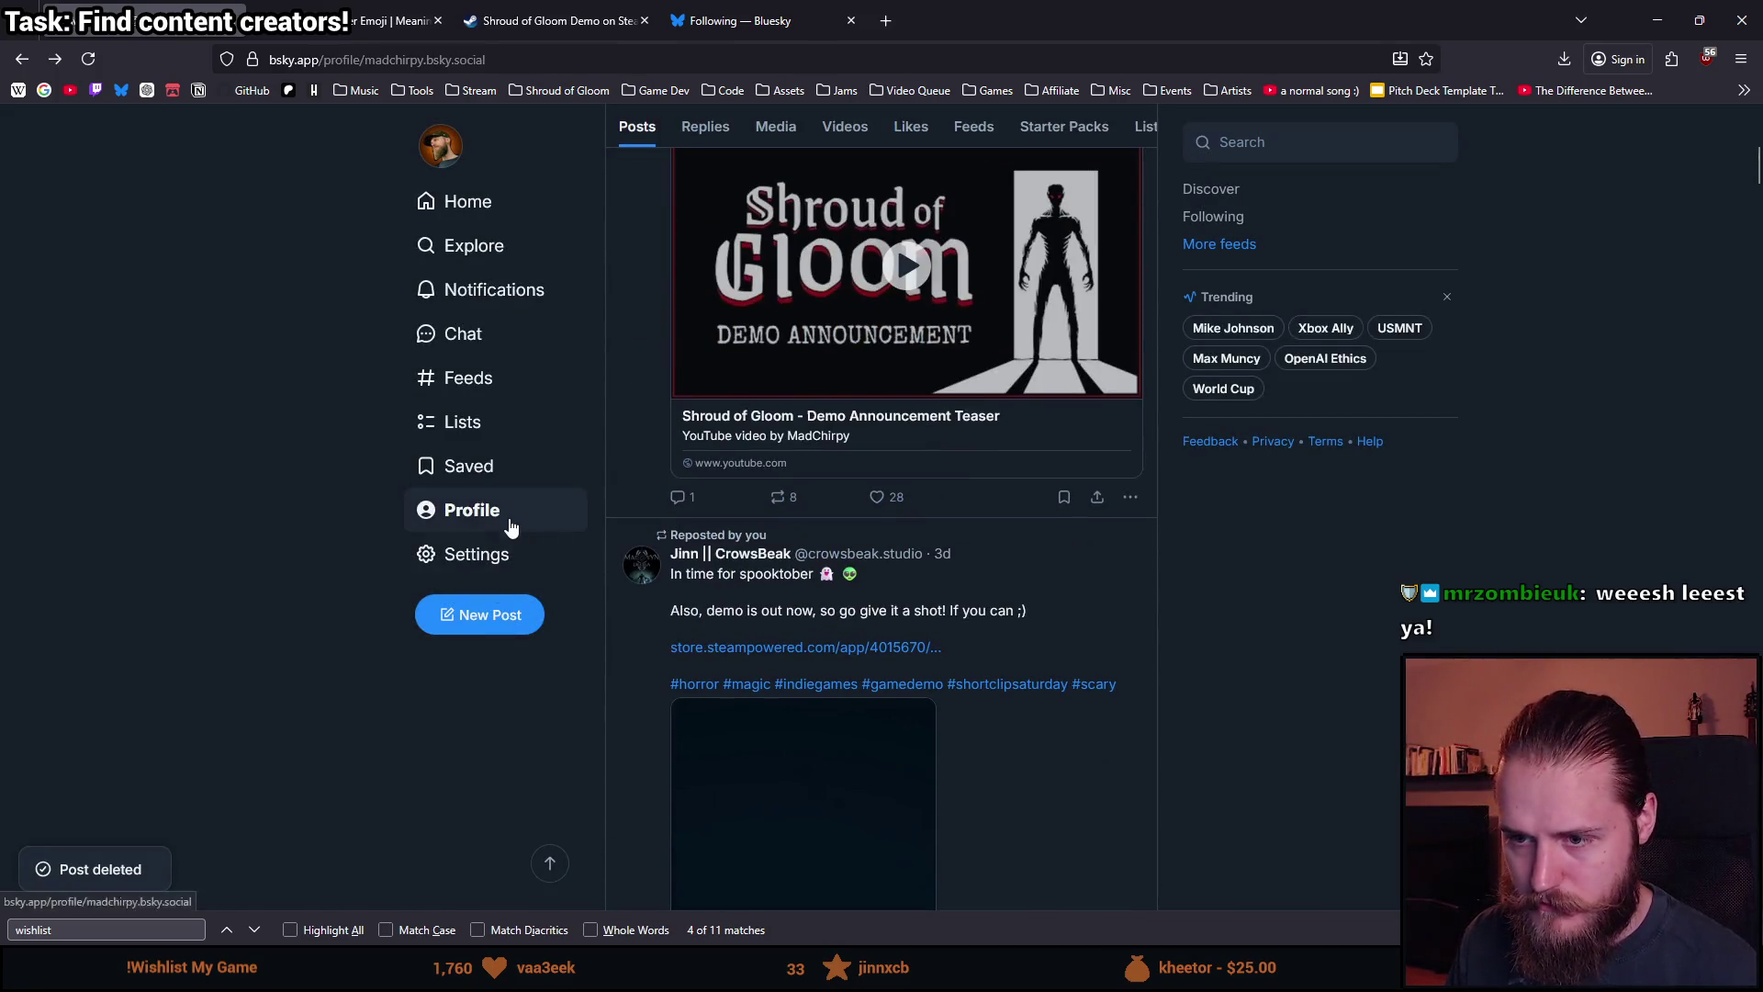
{"action": "left_click", "coordinate": [496, 617]}
{"action": "key", "text": "ctrl+v"}
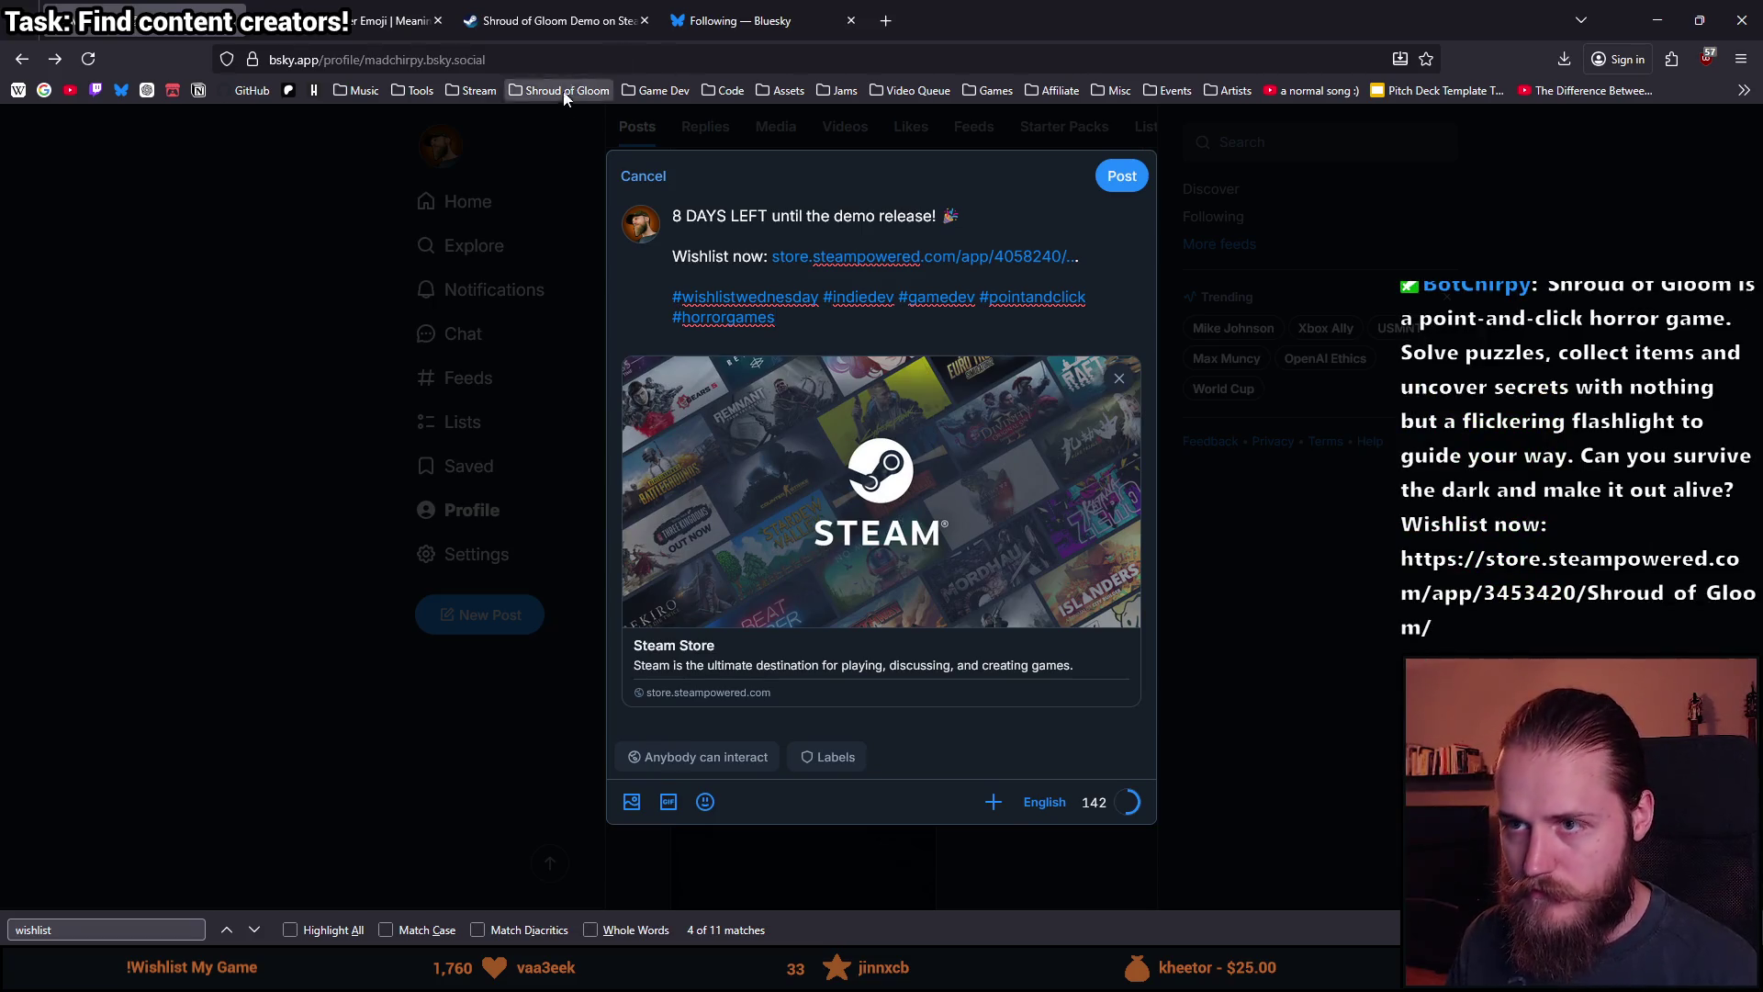
Replace the shortened link with the full Shroud of Gloom store URL and publish the post.
{"action": "left_click", "coordinate": [551, 20]}
{"action": "left_click", "coordinate": [740, 21]}
{"action": "left_click_drag", "start_coordinate": [1093, 260], "coordinate": [771, 260]}
{"action": "type", "text": "https://store.steampowered.com/app/4058240/Shroud_of_Gloom_Demo/"}
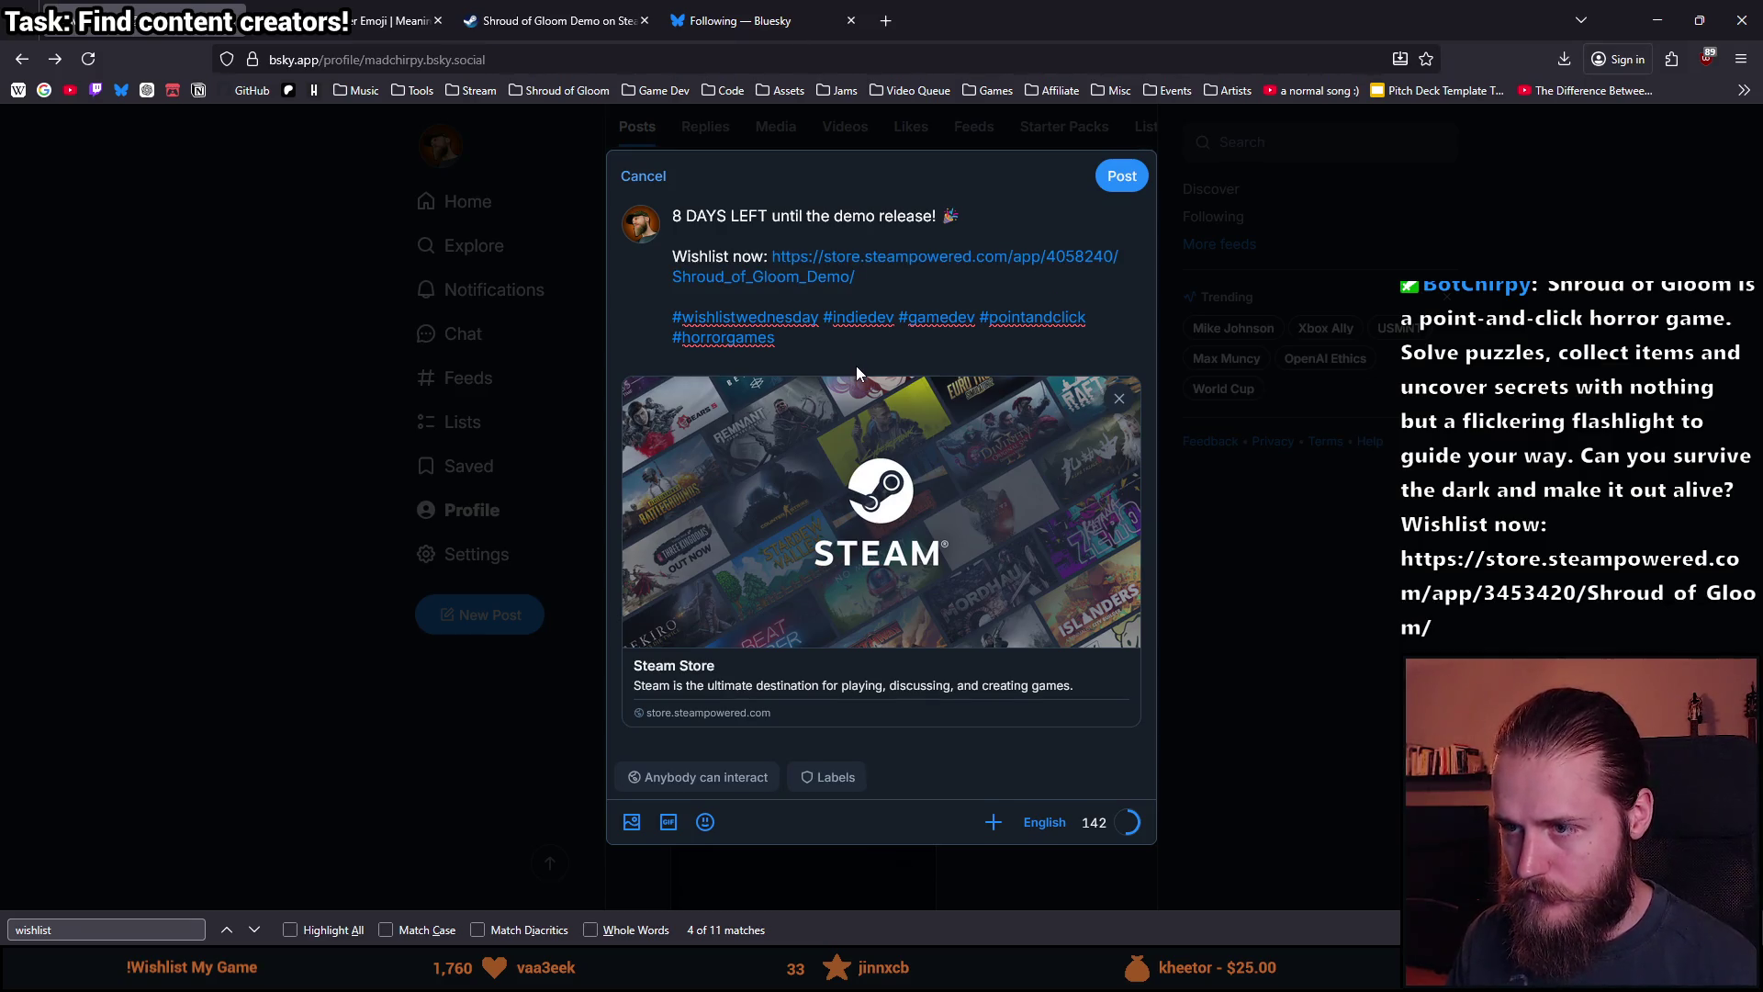
{"action": "left_click", "coordinate": [1126, 182]}
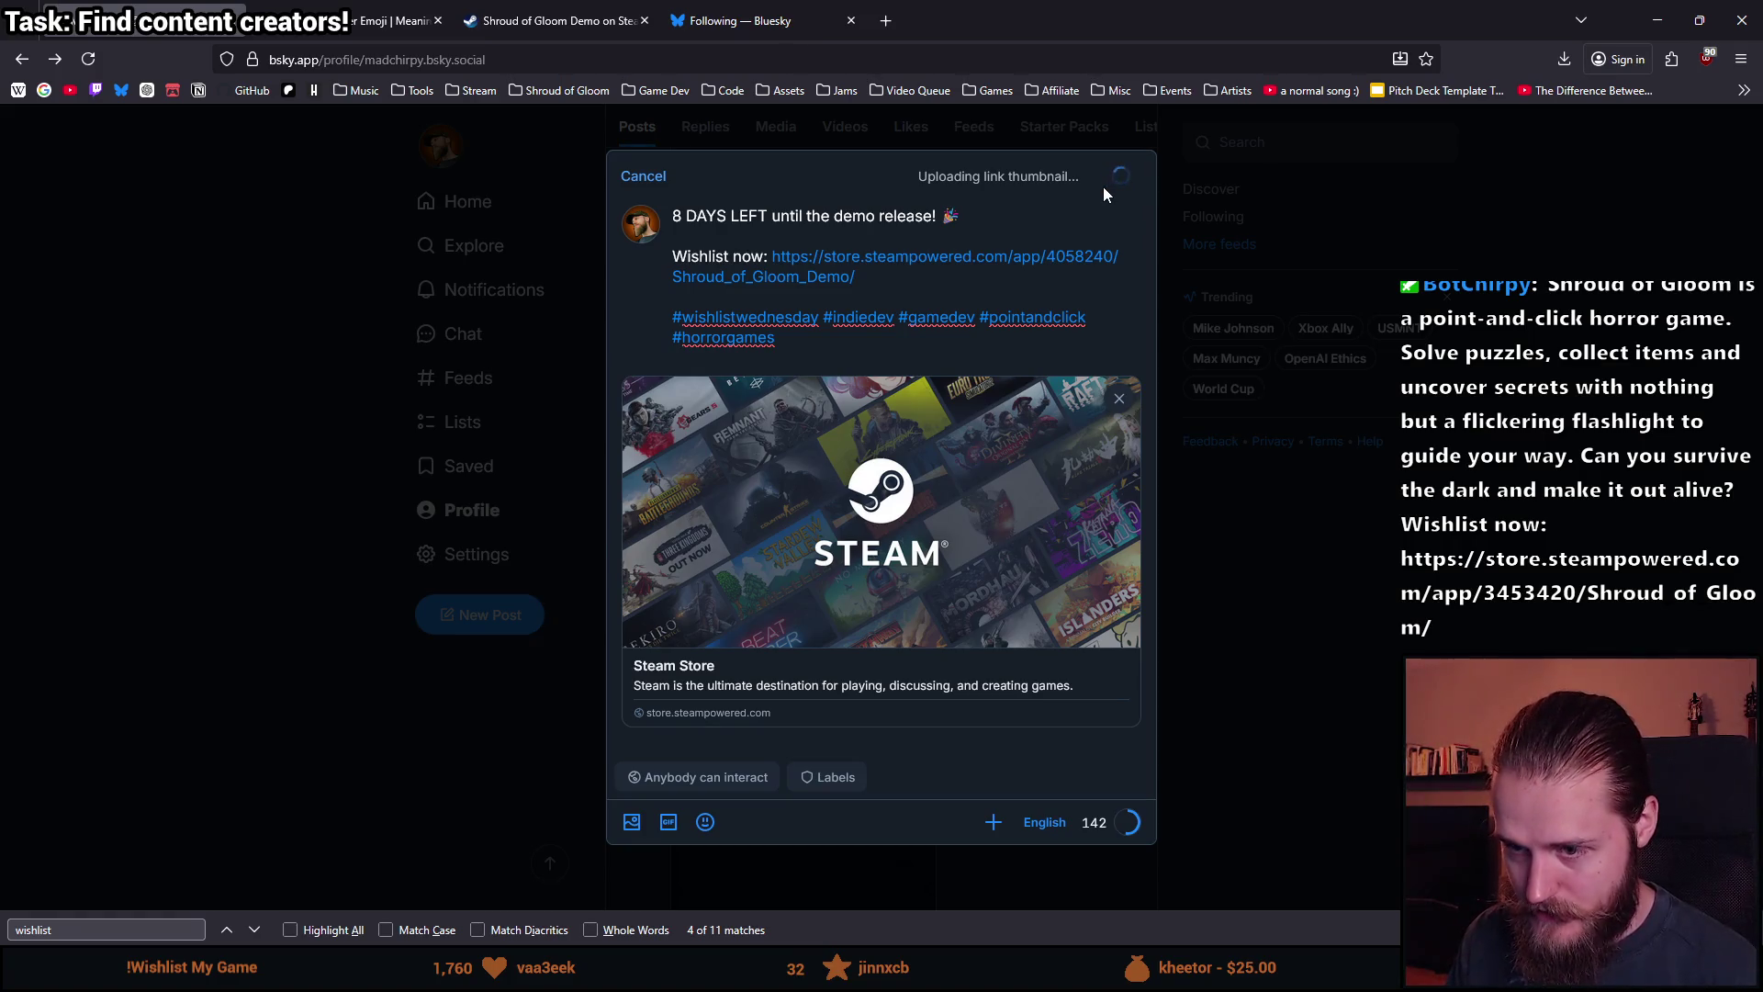
Delete the published countdown post and paste the Steam store link into a fresh post.
{"action": "scroll", "coordinate": [494, 512], "scroll_direction": "down", "scroll_amount": 4}
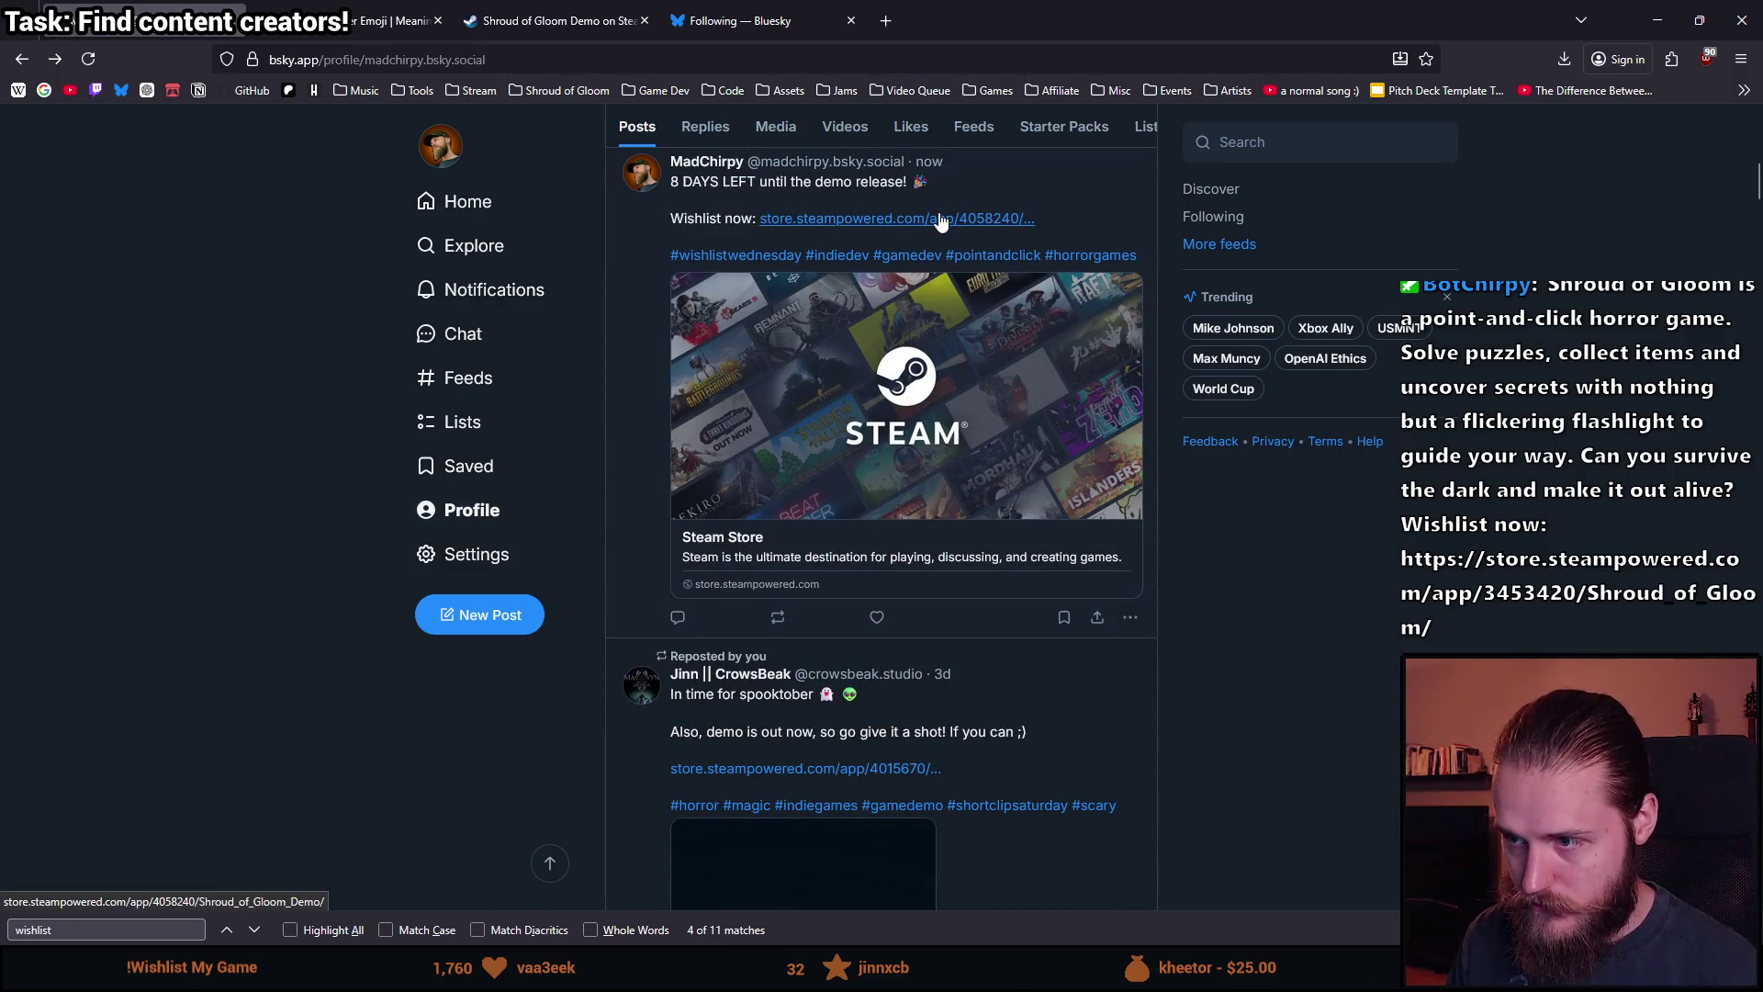
{"action": "right_click", "coordinate": [1149, 177]}
{"action": "left_click", "coordinate": [1130, 617]}
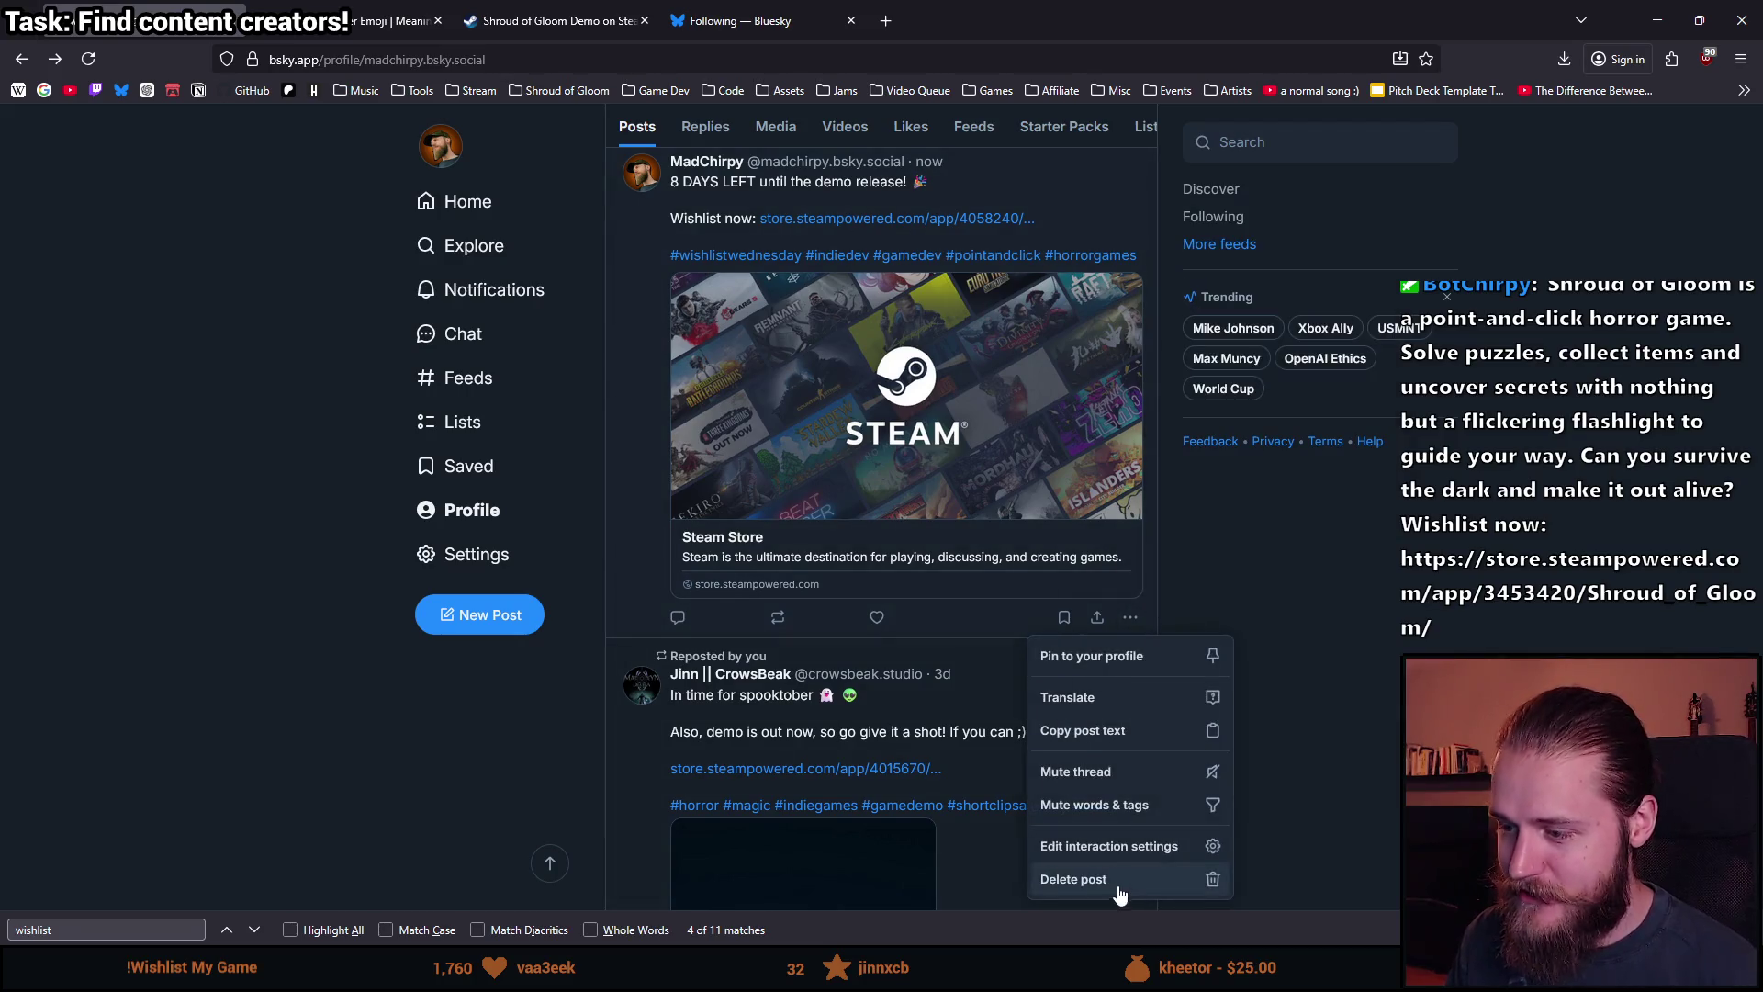
{"action": "left_click", "coordinate": [1121, 884]}
{"action": "left_click", "coordinate": [1031, 400]}
{"action": "scroll", "coordinate": [610, 570], "scroll_direction": "up", "scroll_amount": 10}
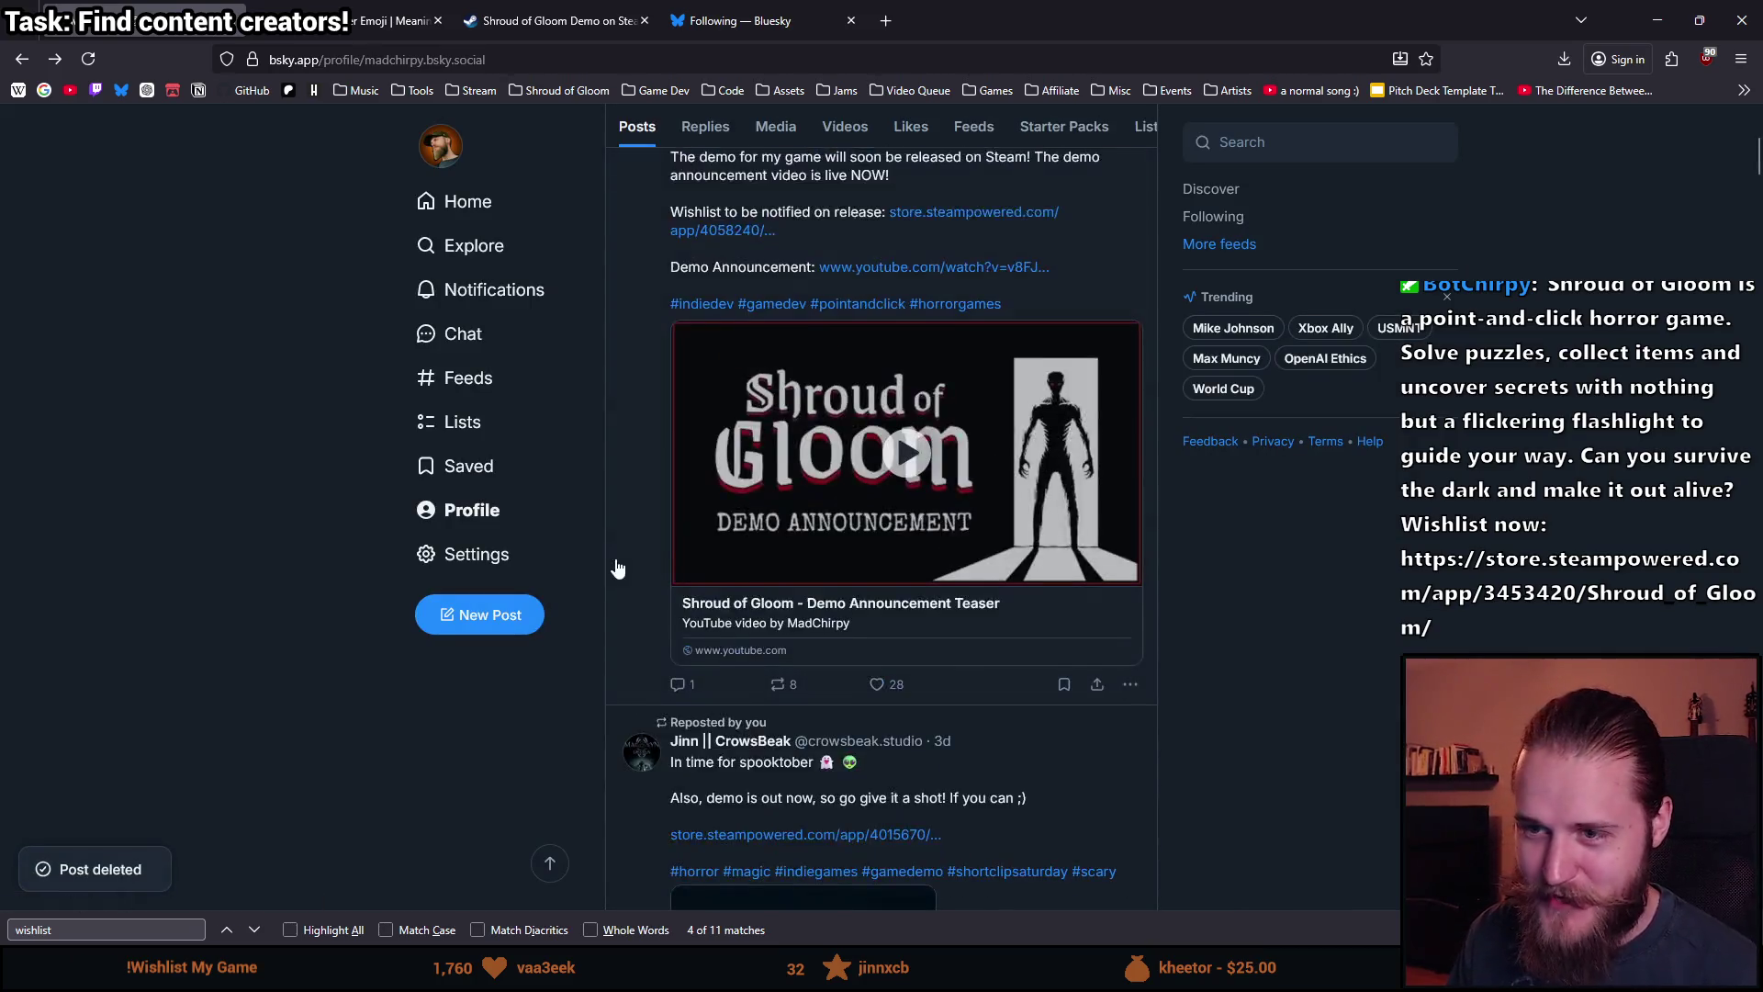
{"action": "left_click", "coordinate": [496, 614]}
{"action": "type", "text": "https://store.steampowered.com/app/4058240/Shroud_of_Gloom_Demo/"}
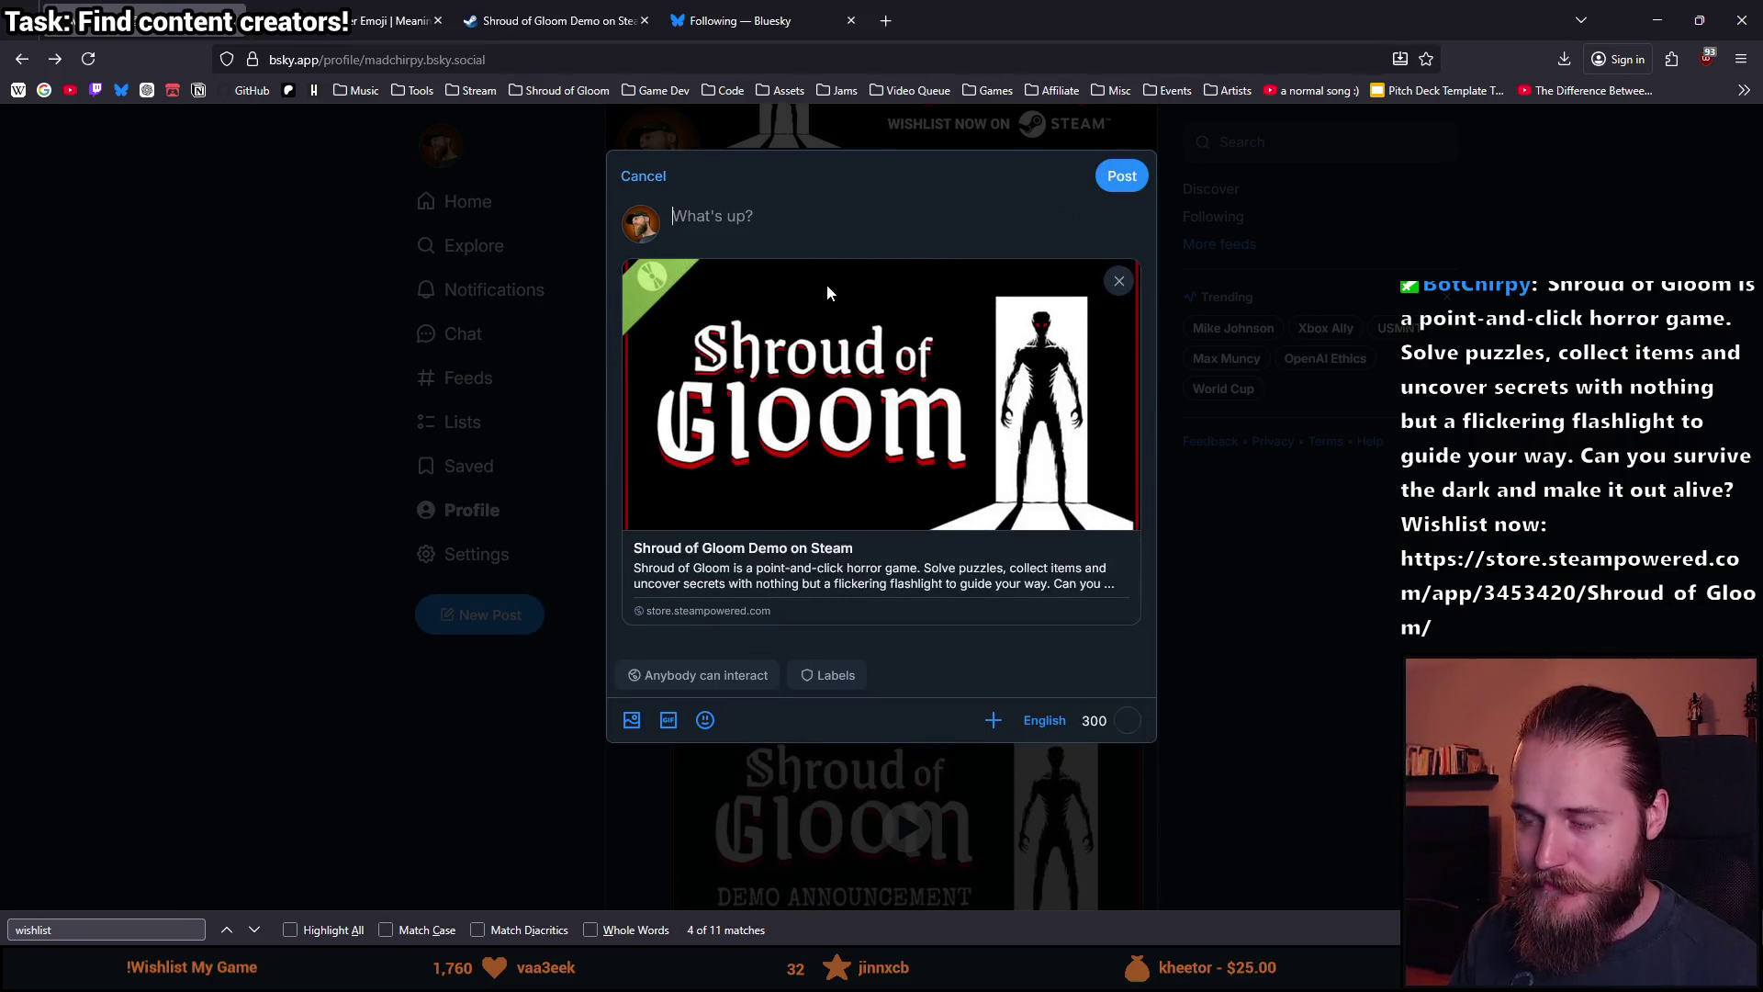
Paste the Steam store URL into the composer, then clear the pasted text and remove the link card.
{"action": "type", "text": "https://store.steampowered.com/app/4058240/Shroud_of_Gloom_Demo/"}
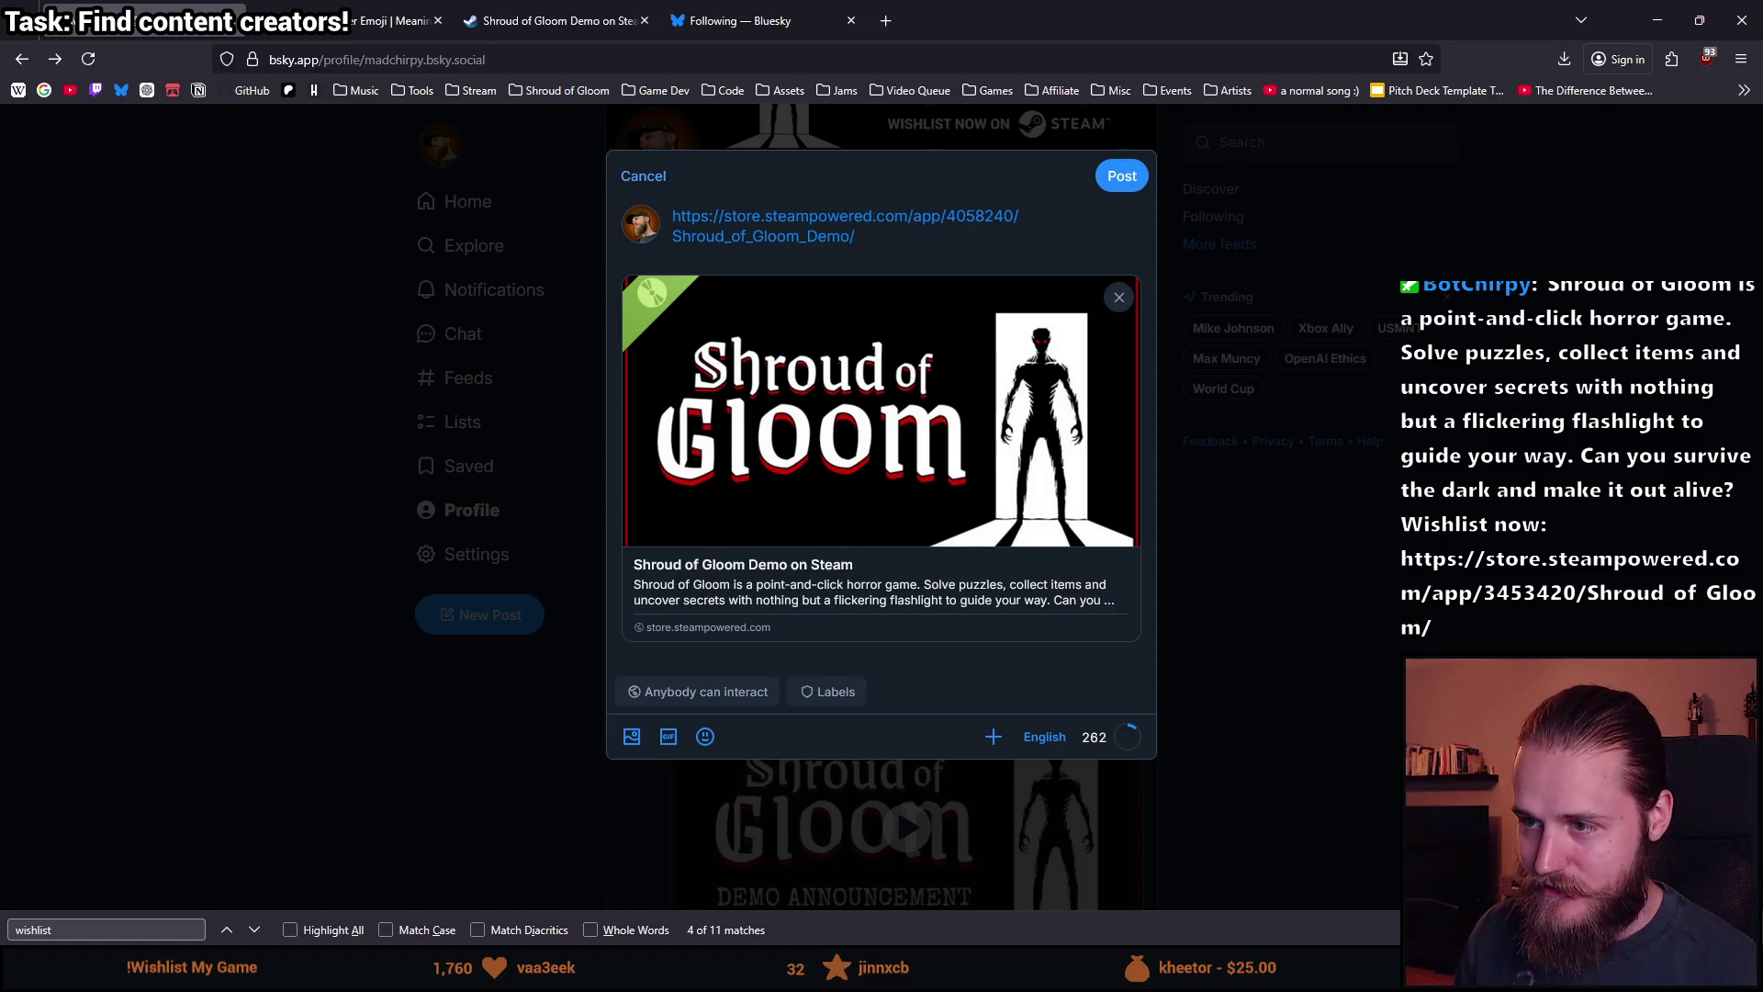
{"action": "key", "text": "ctrl+z"}
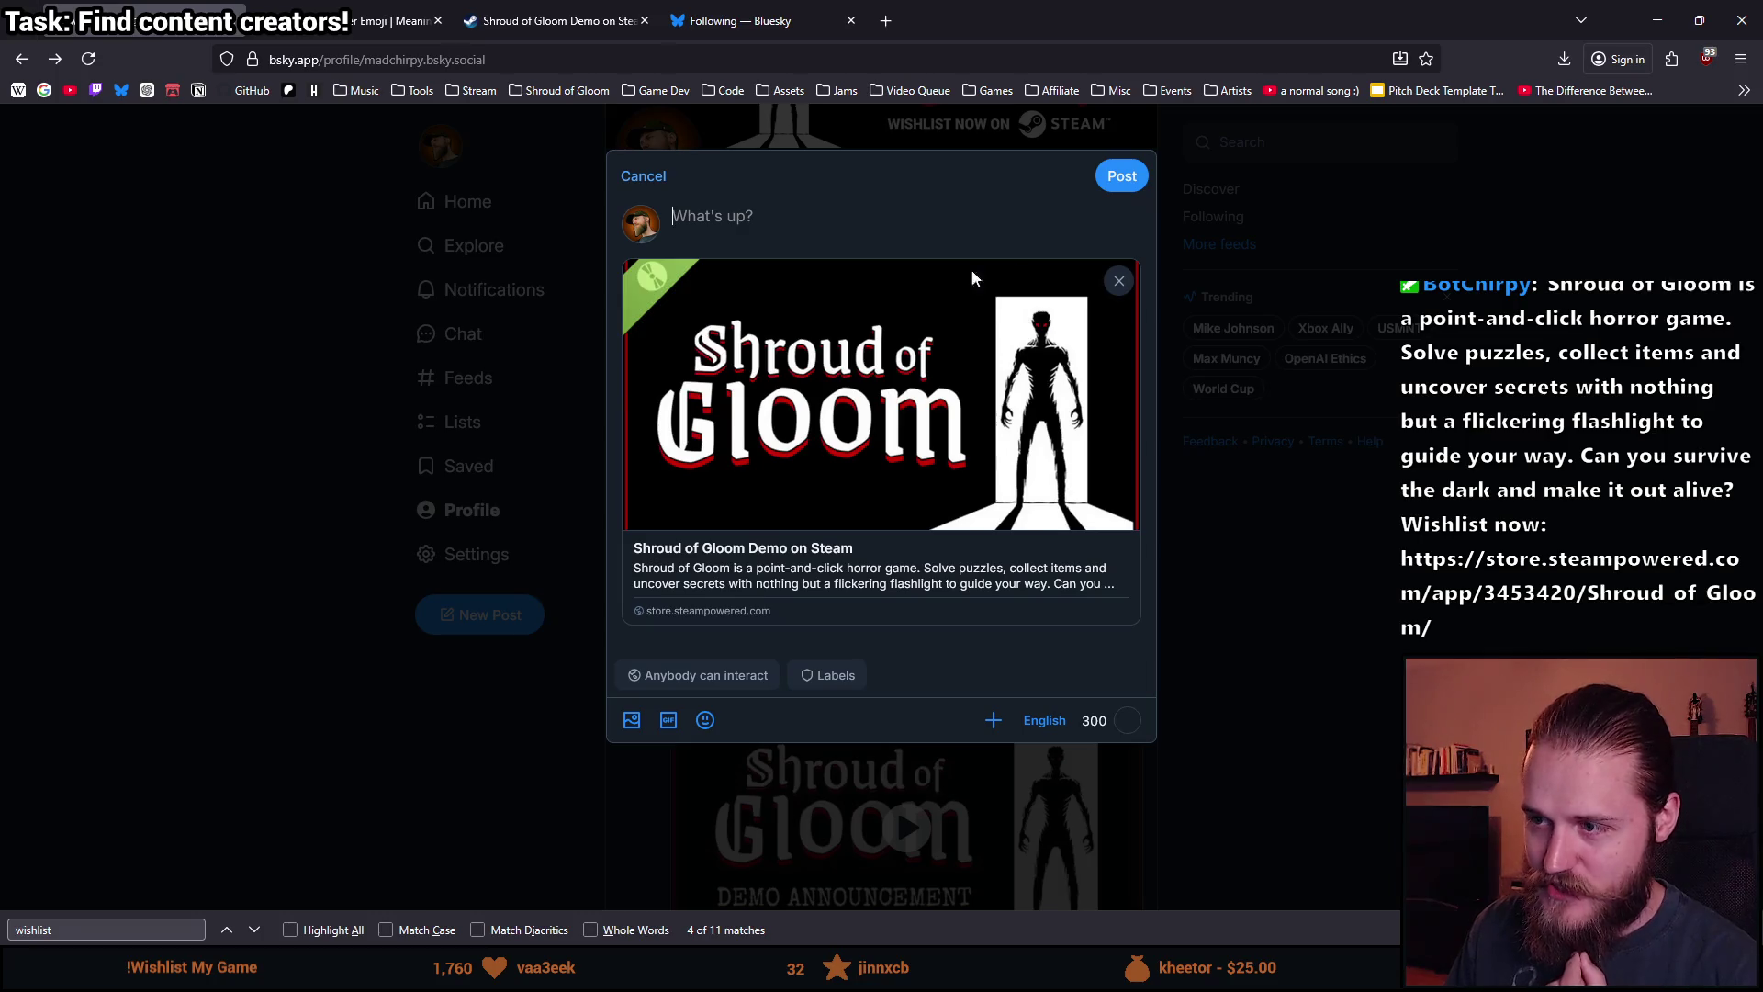
{"action": "left_click", "coordinate": [1119, 283]}
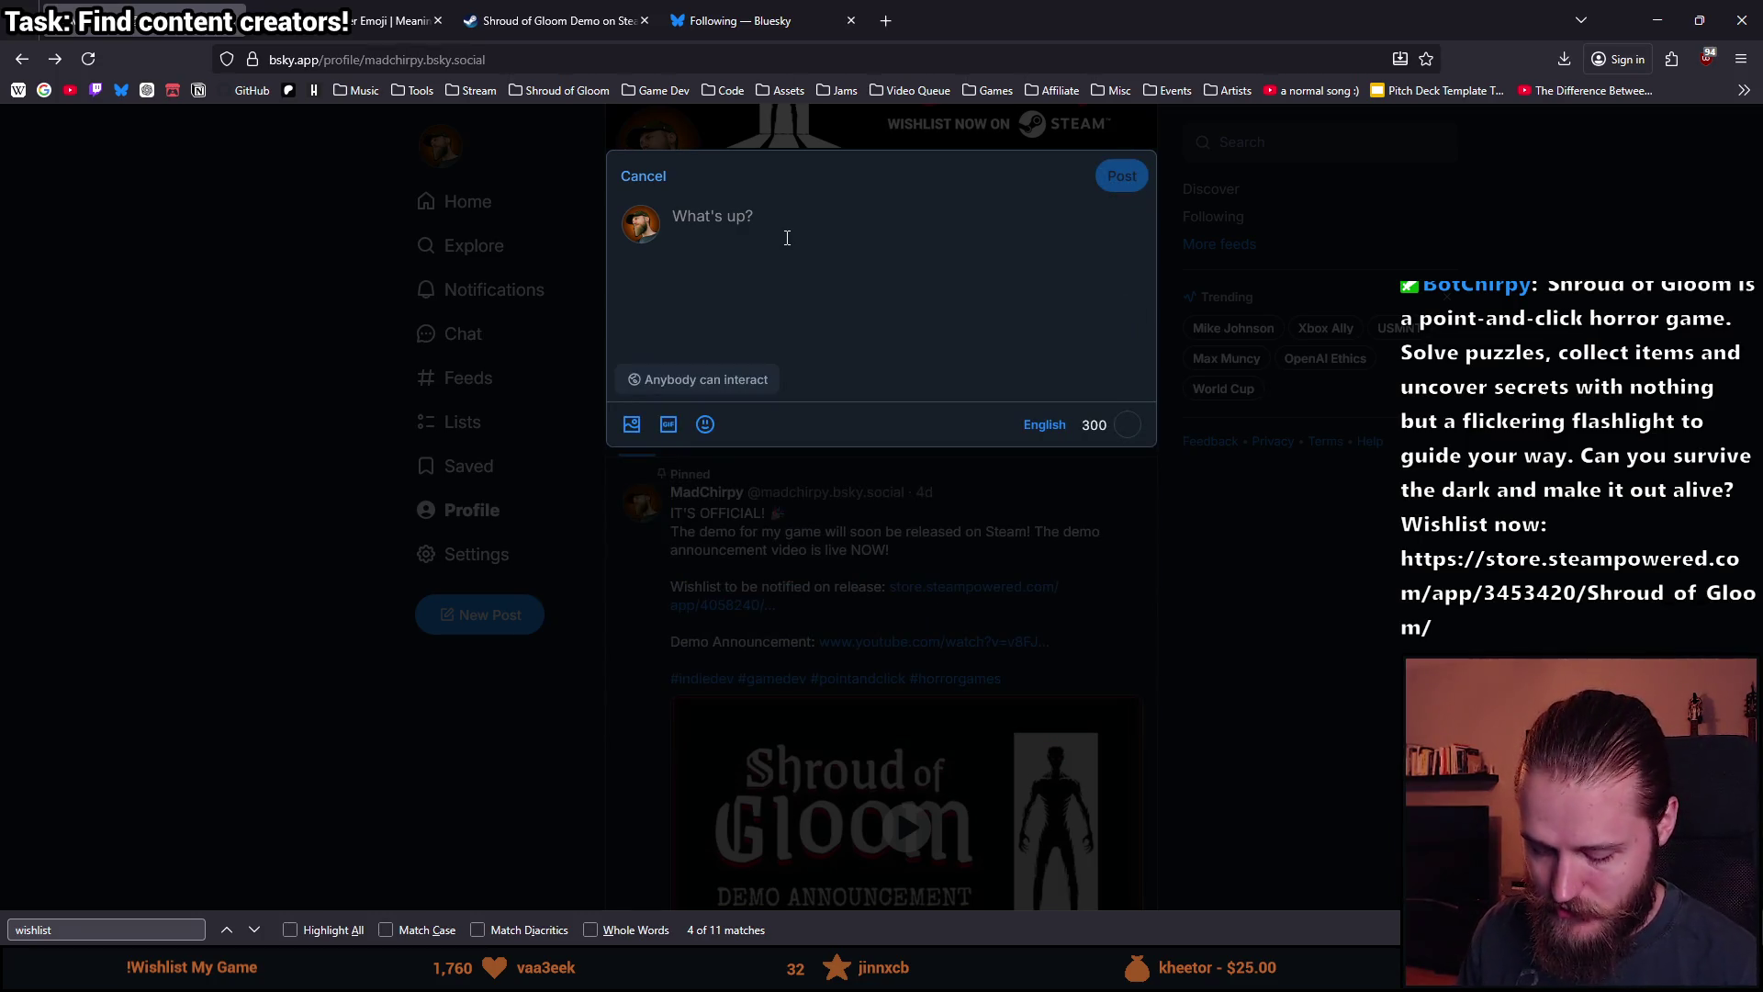
Write '8 DAYS LEFT until my demo launches!' with the wishlist link and a party popper emoji.
{"action": "type", "text": "8 DAYS LEFT"}
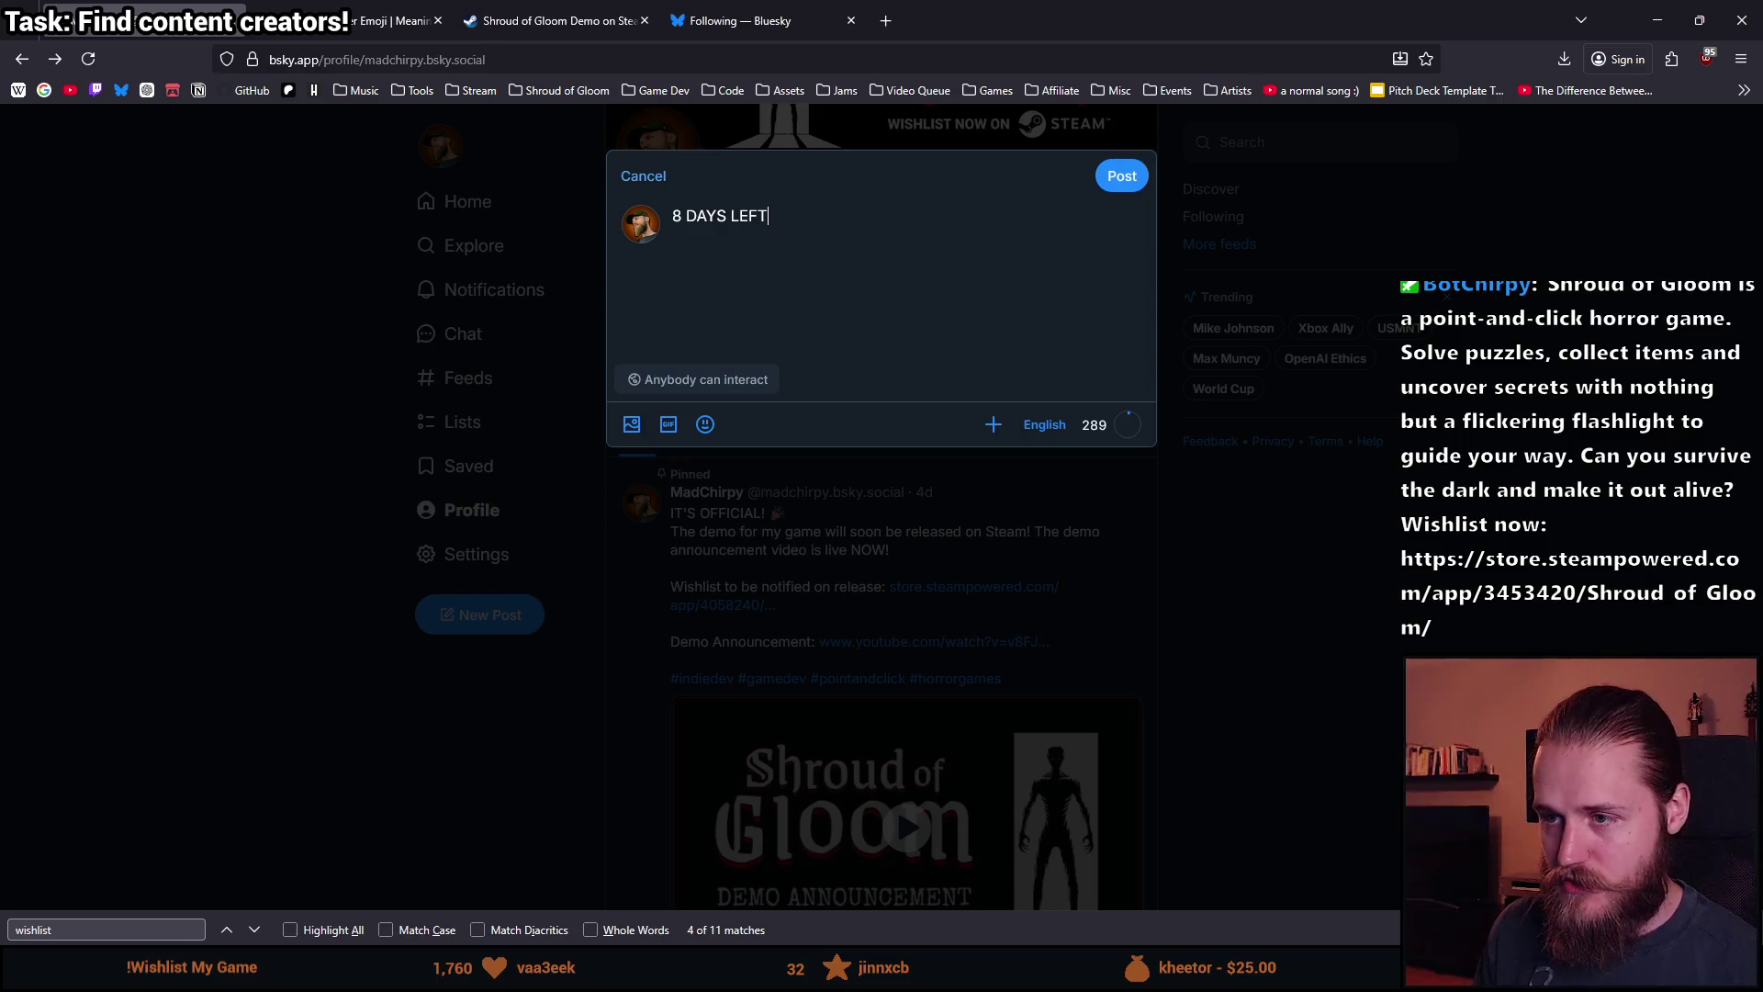
{"action": "type", "text": " until the demo"}
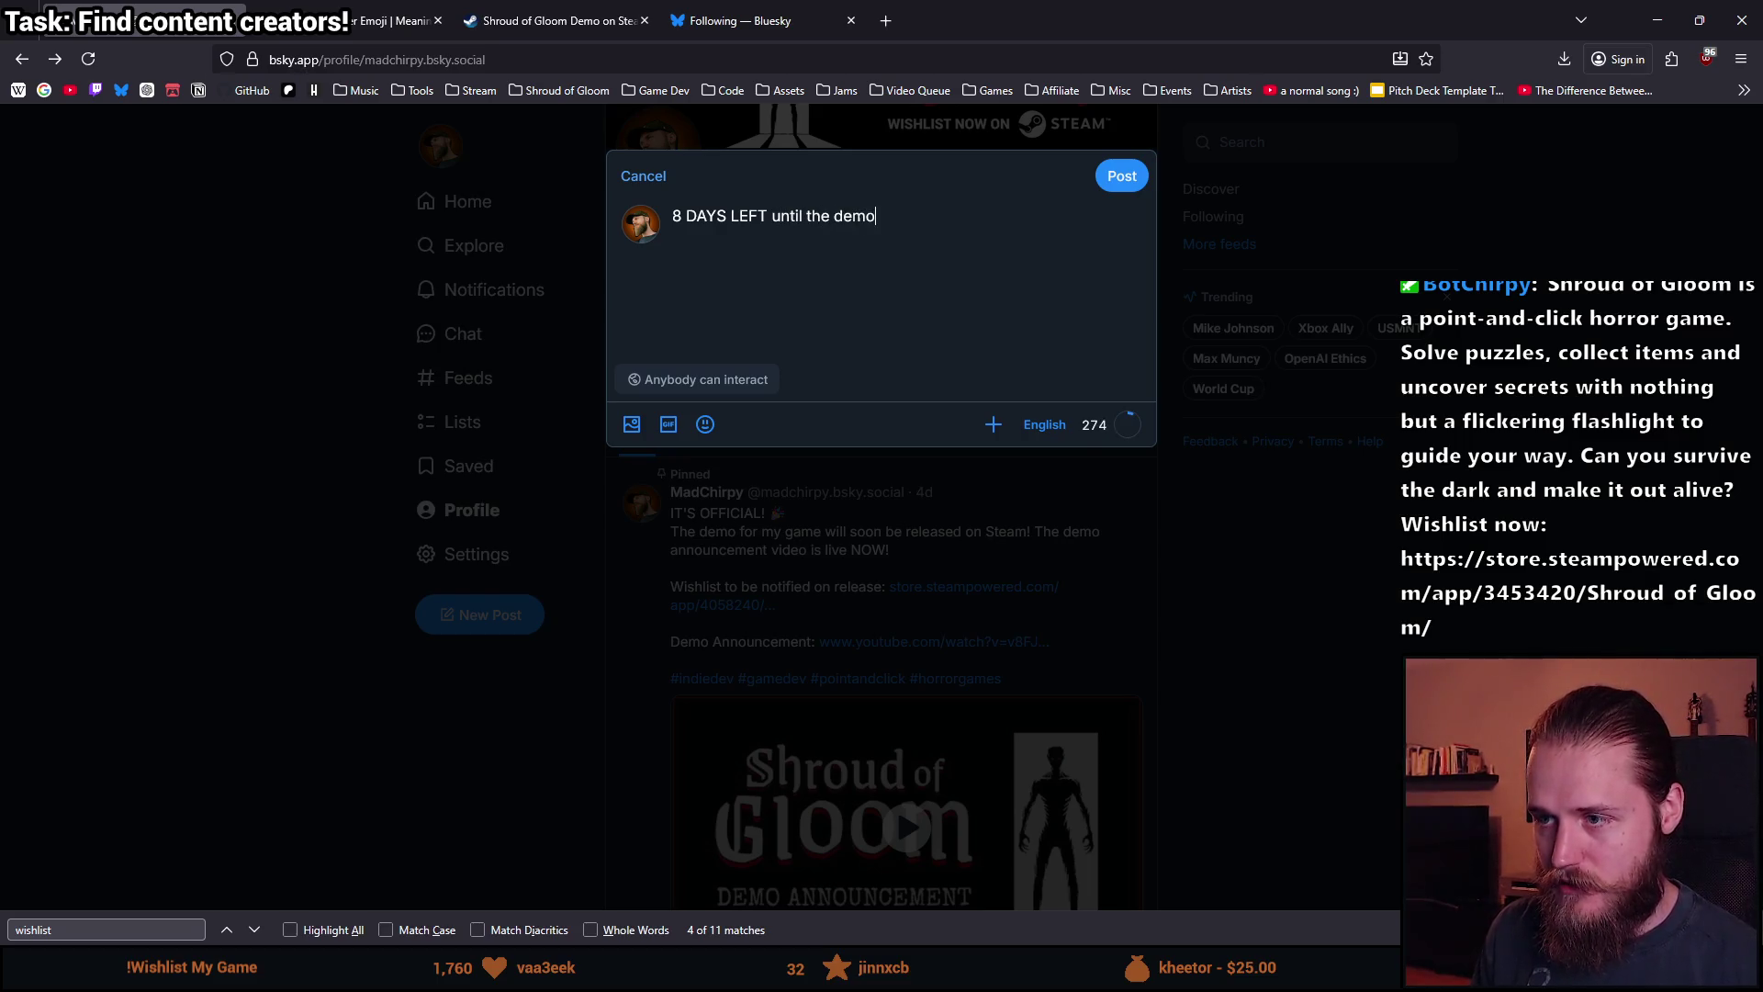
{"action": "type", "text": " release!"}
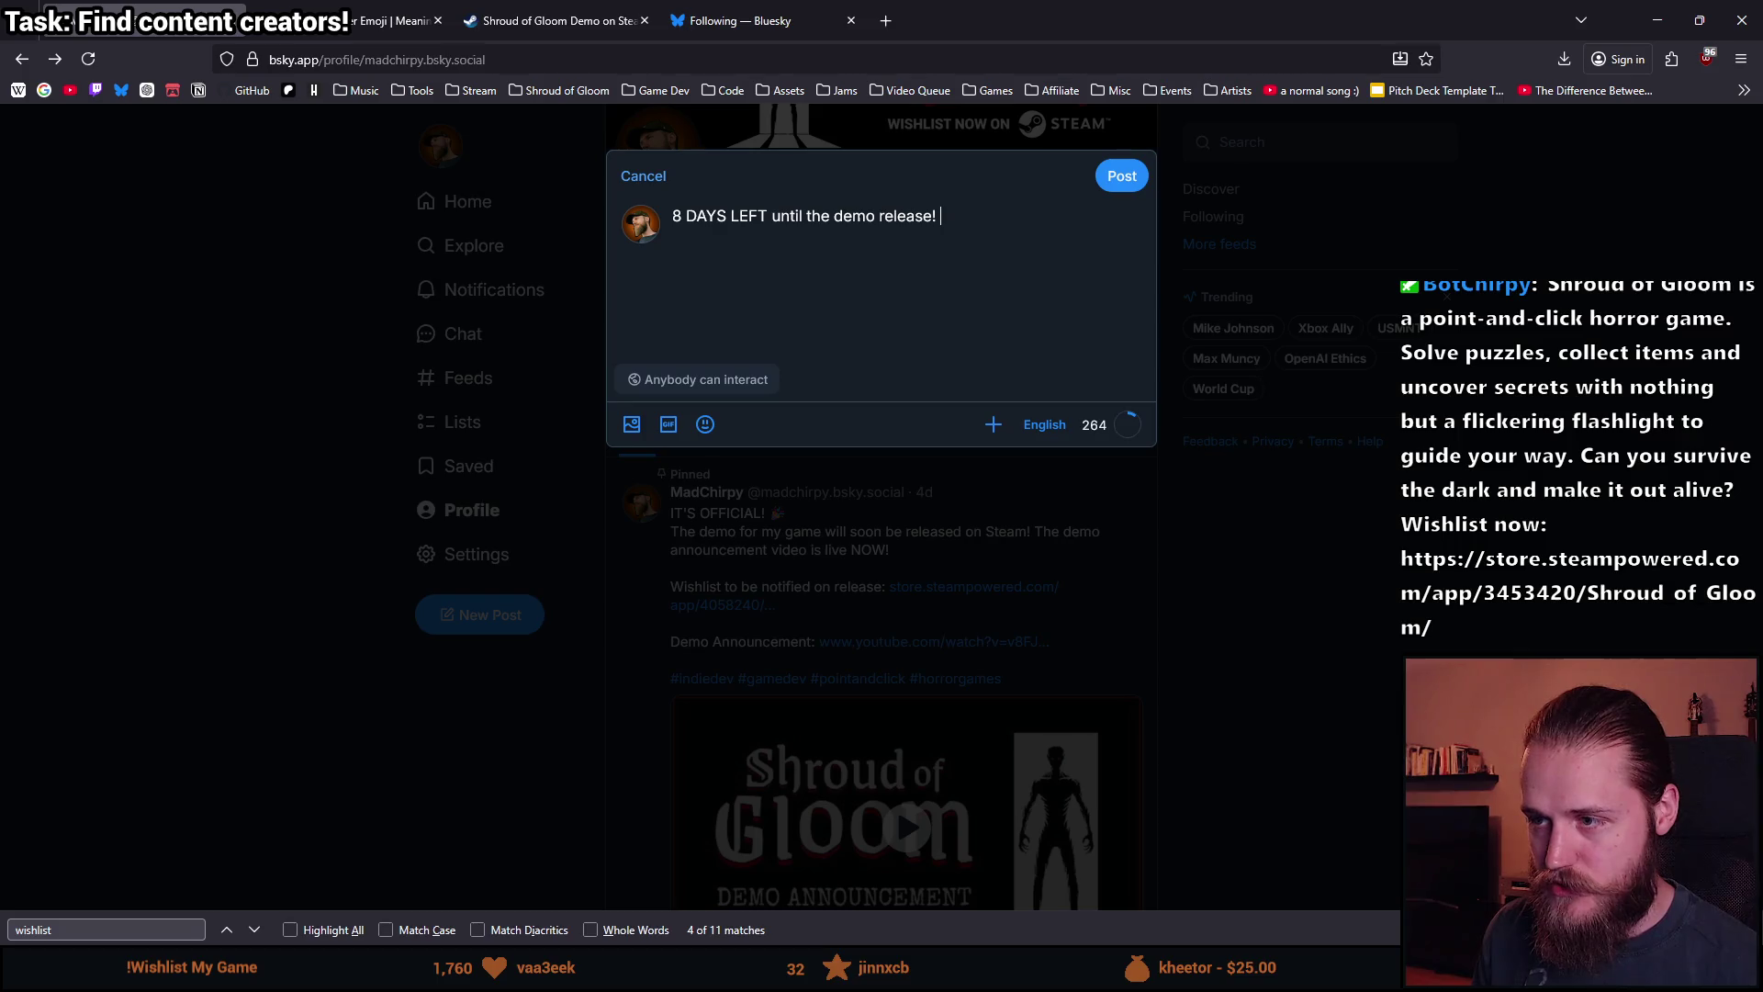
{"action": "type", "text": "slis"}
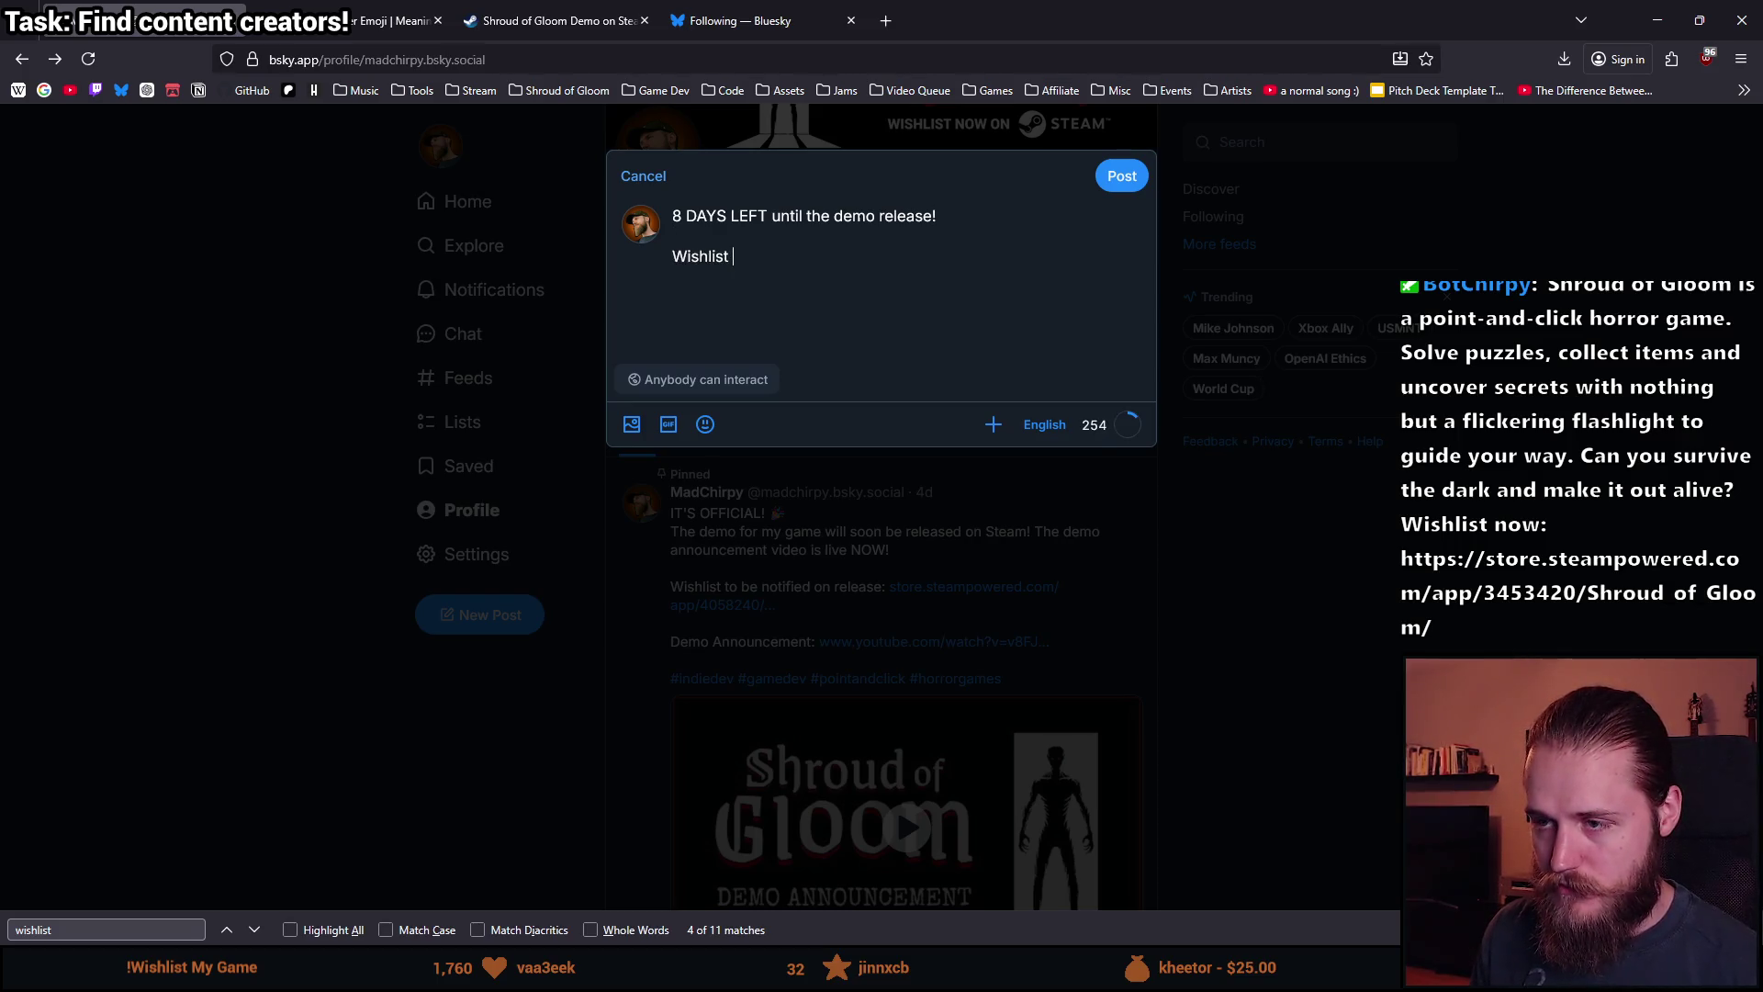
{"action": "type", "text": "https://store.steampowered.com/app/4058240/Shroud_of_Gloom_Demo/"}
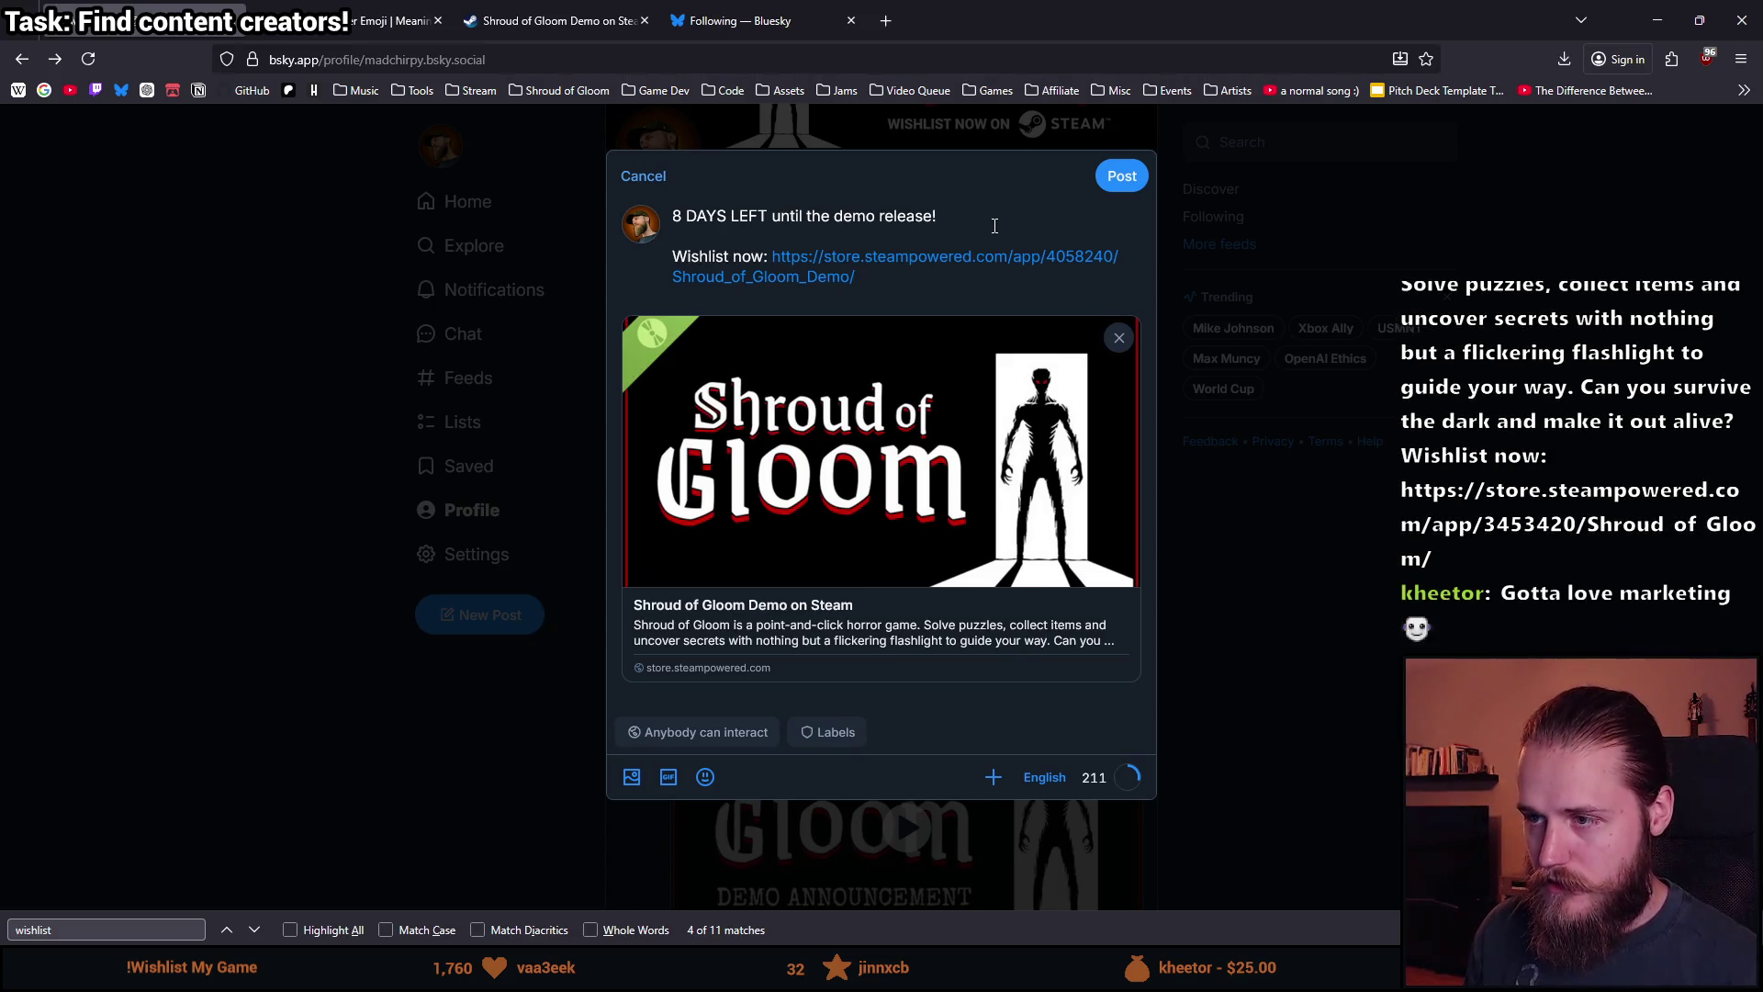
{"action": "key", "text": "BackSpace"}
{"action": "key", "text": "BackSpace"}
{"action": "key", "text": "BackSpace"}
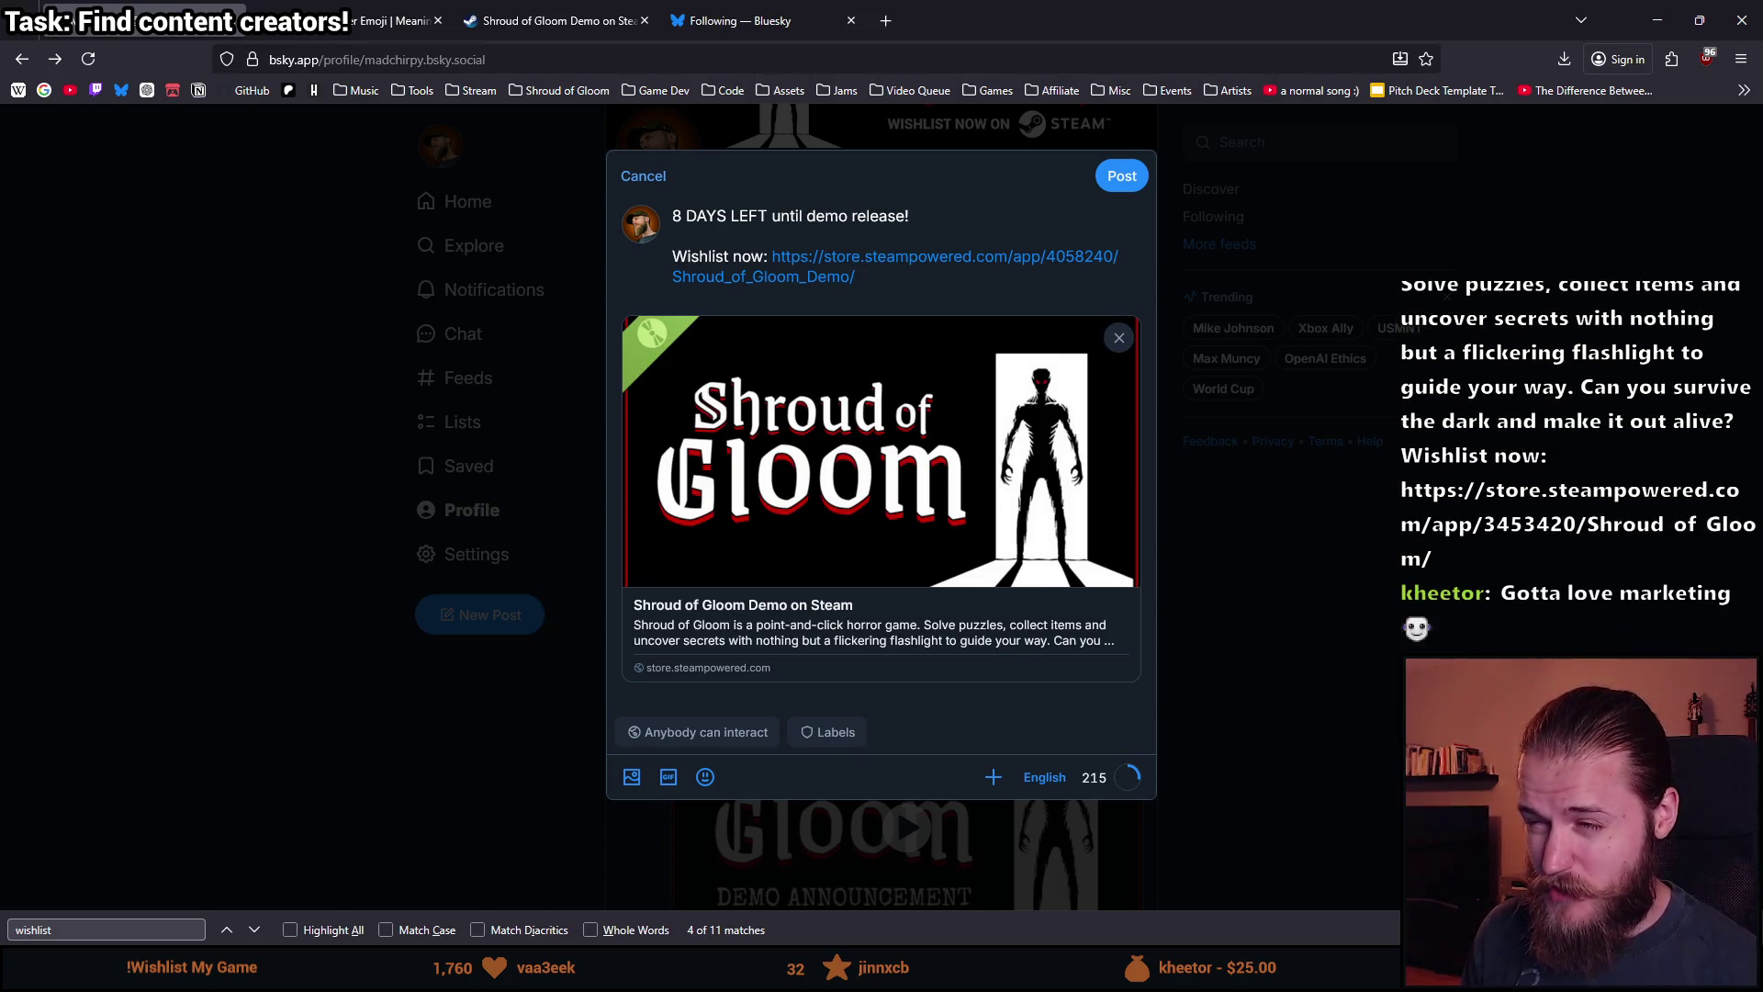
{"action": "type", "text": "my"}
{"action": "key", "text": "ctrl+BackSpace"}
{"action": "type", "text": "launches!"}
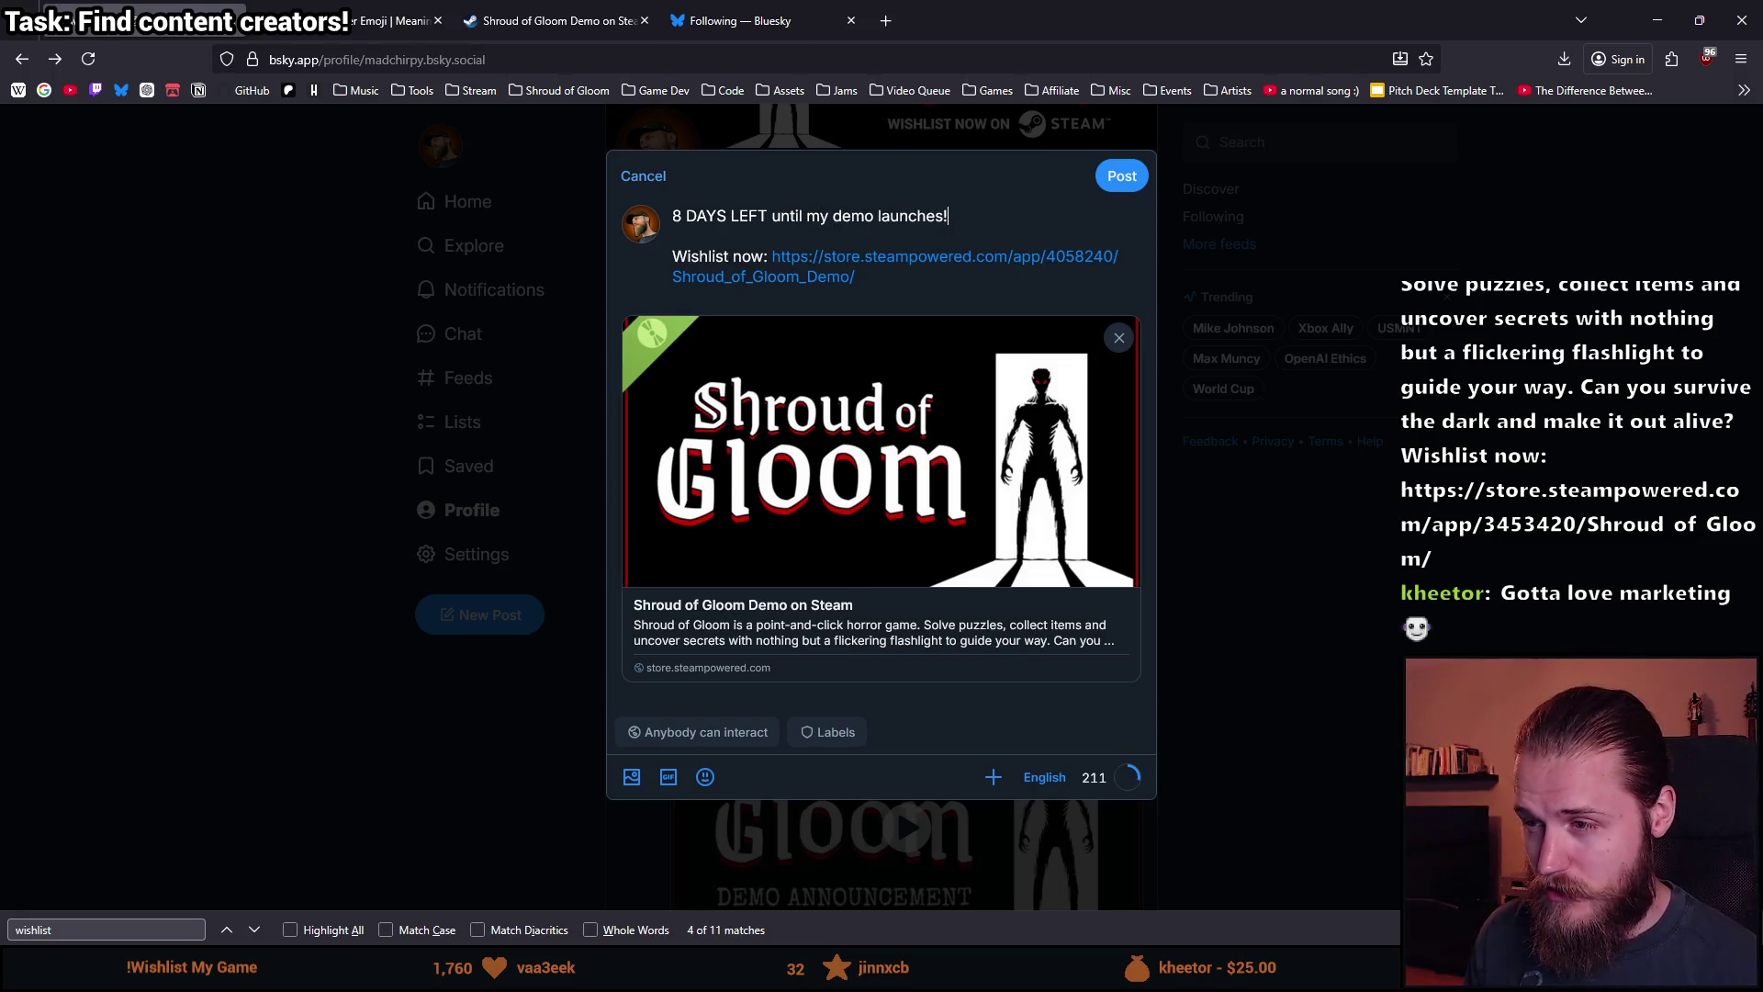
{"action": "key", "text": "ctrl+Tab"}
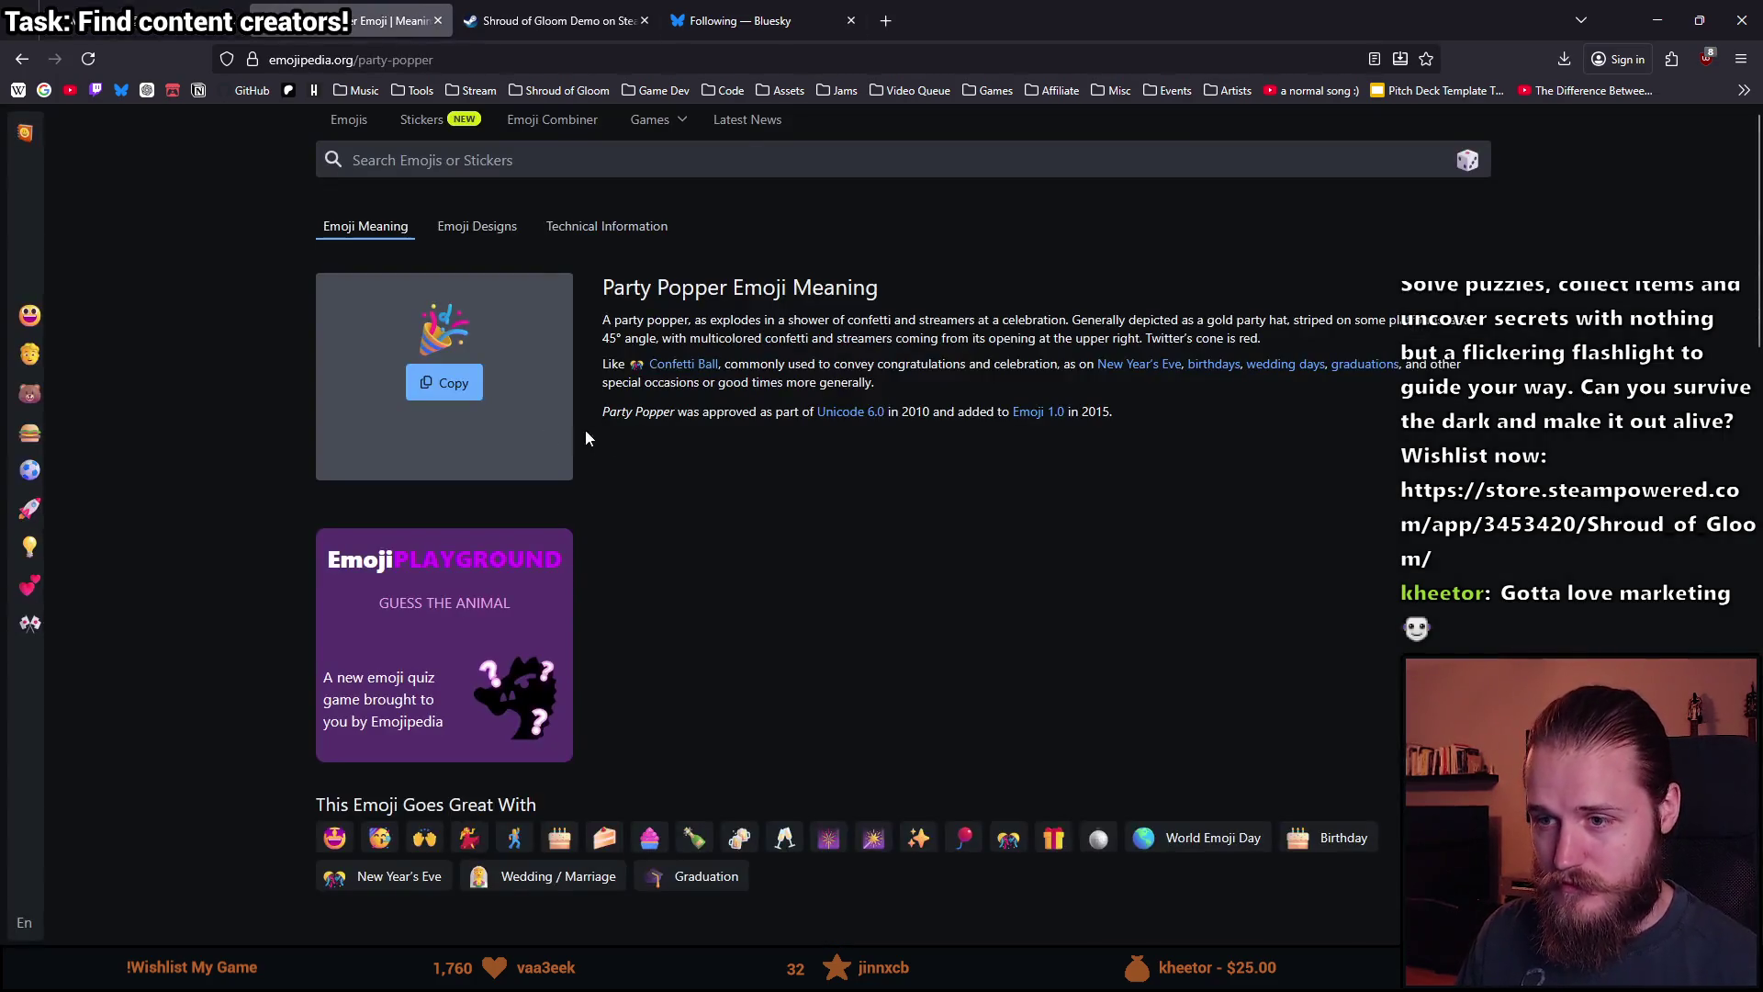
{"action": "key", "text": "ctrl+shift+Tab"}
{"action": "type", "text": "🎉"}
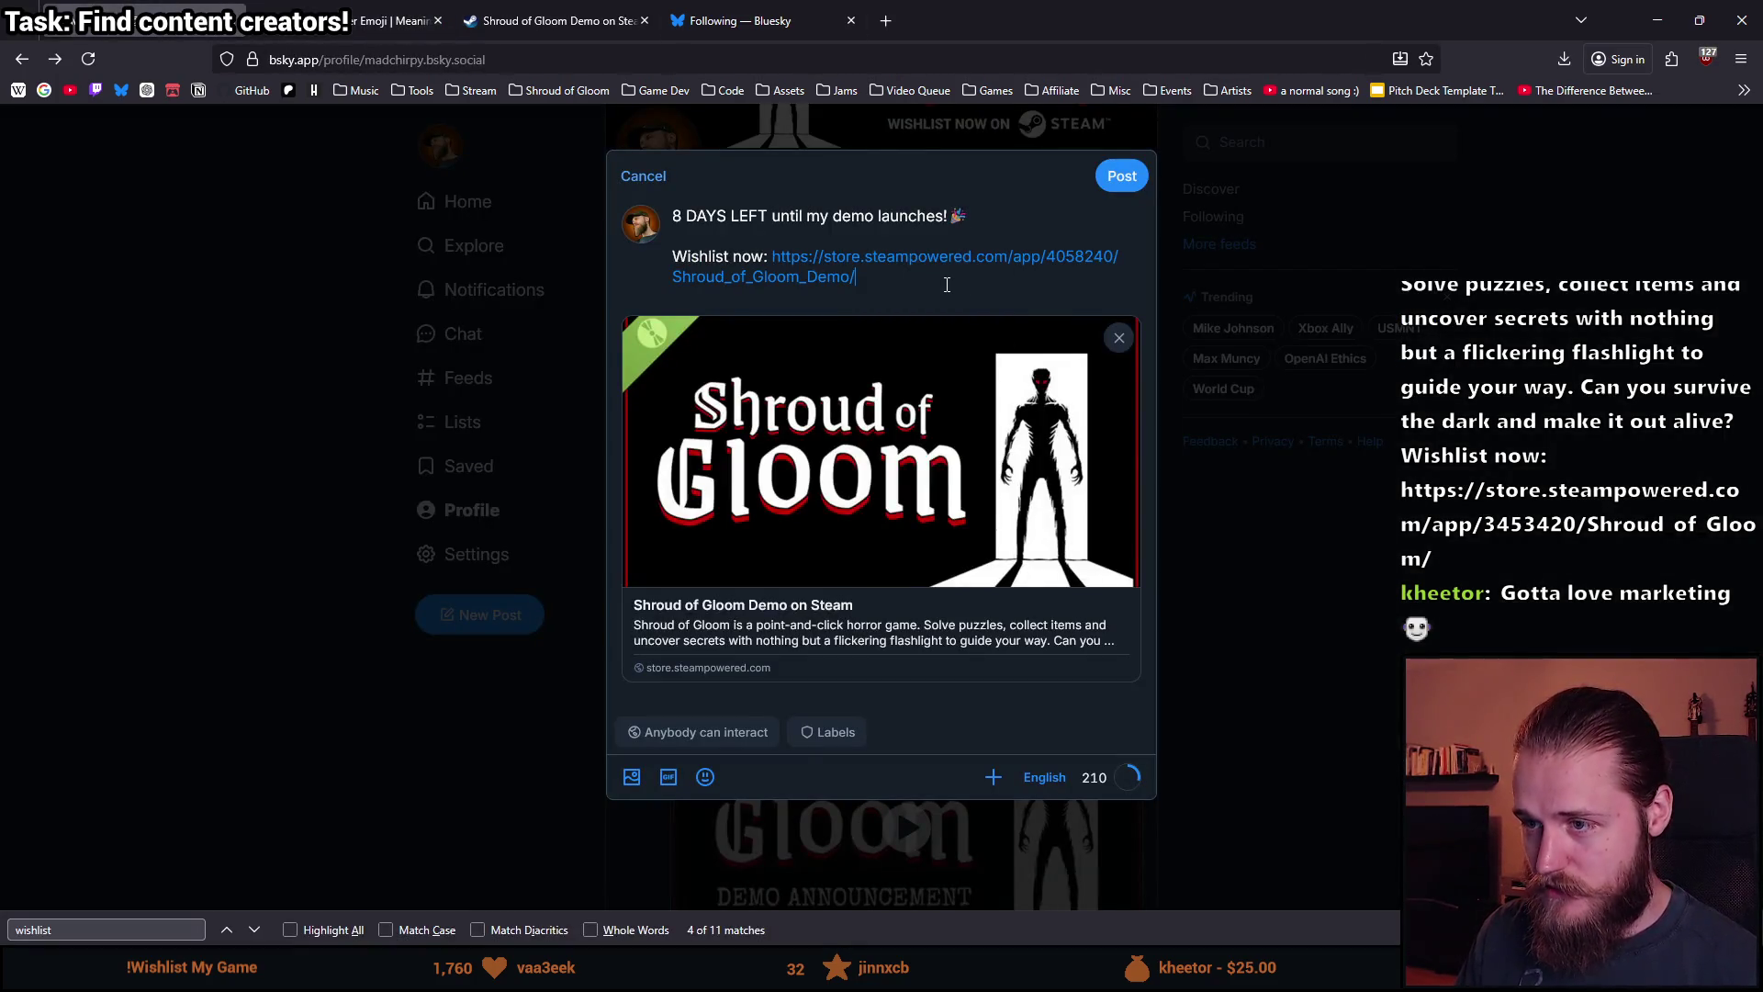
Add #wishlistwednesday #indiedev #gamedev #pointandclick #horrorgames #puzzlegames in a new paragraph, fixing the typo.
{"action": "key", "text": "Return"}
{"action": "key", "text": "Return"}
{"action": "type", "text": "#wishlist"}
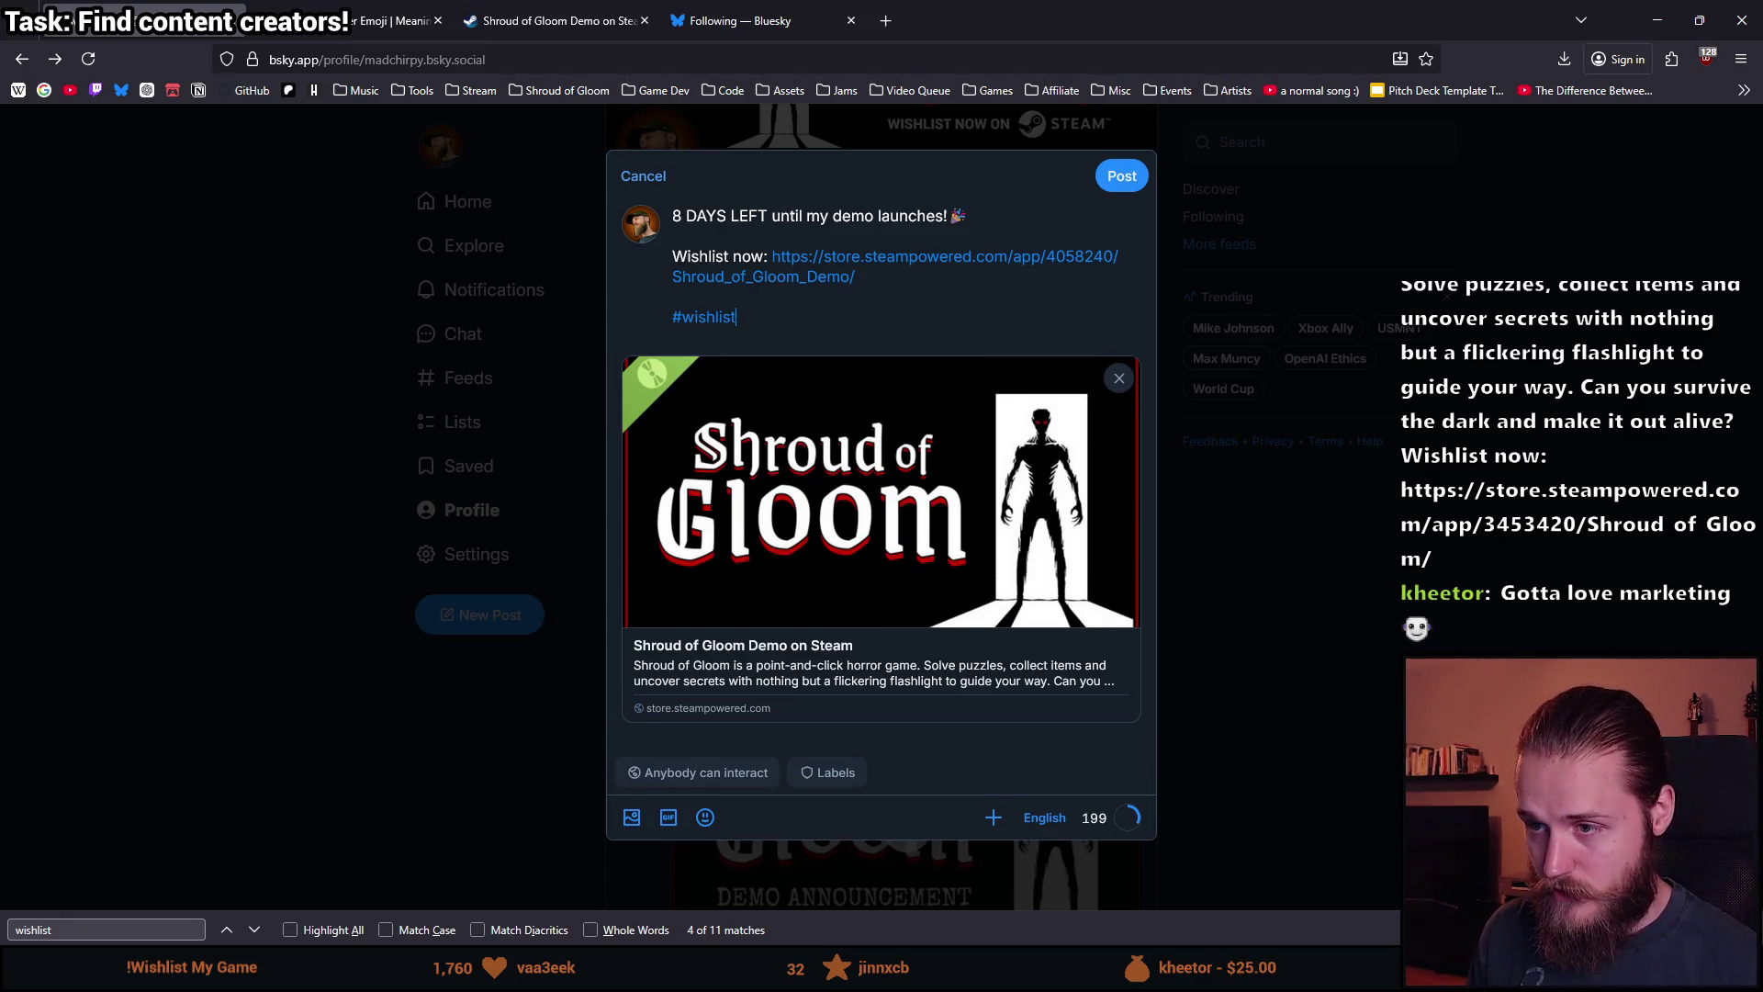
{"action": "type", "text": "wednesday "}
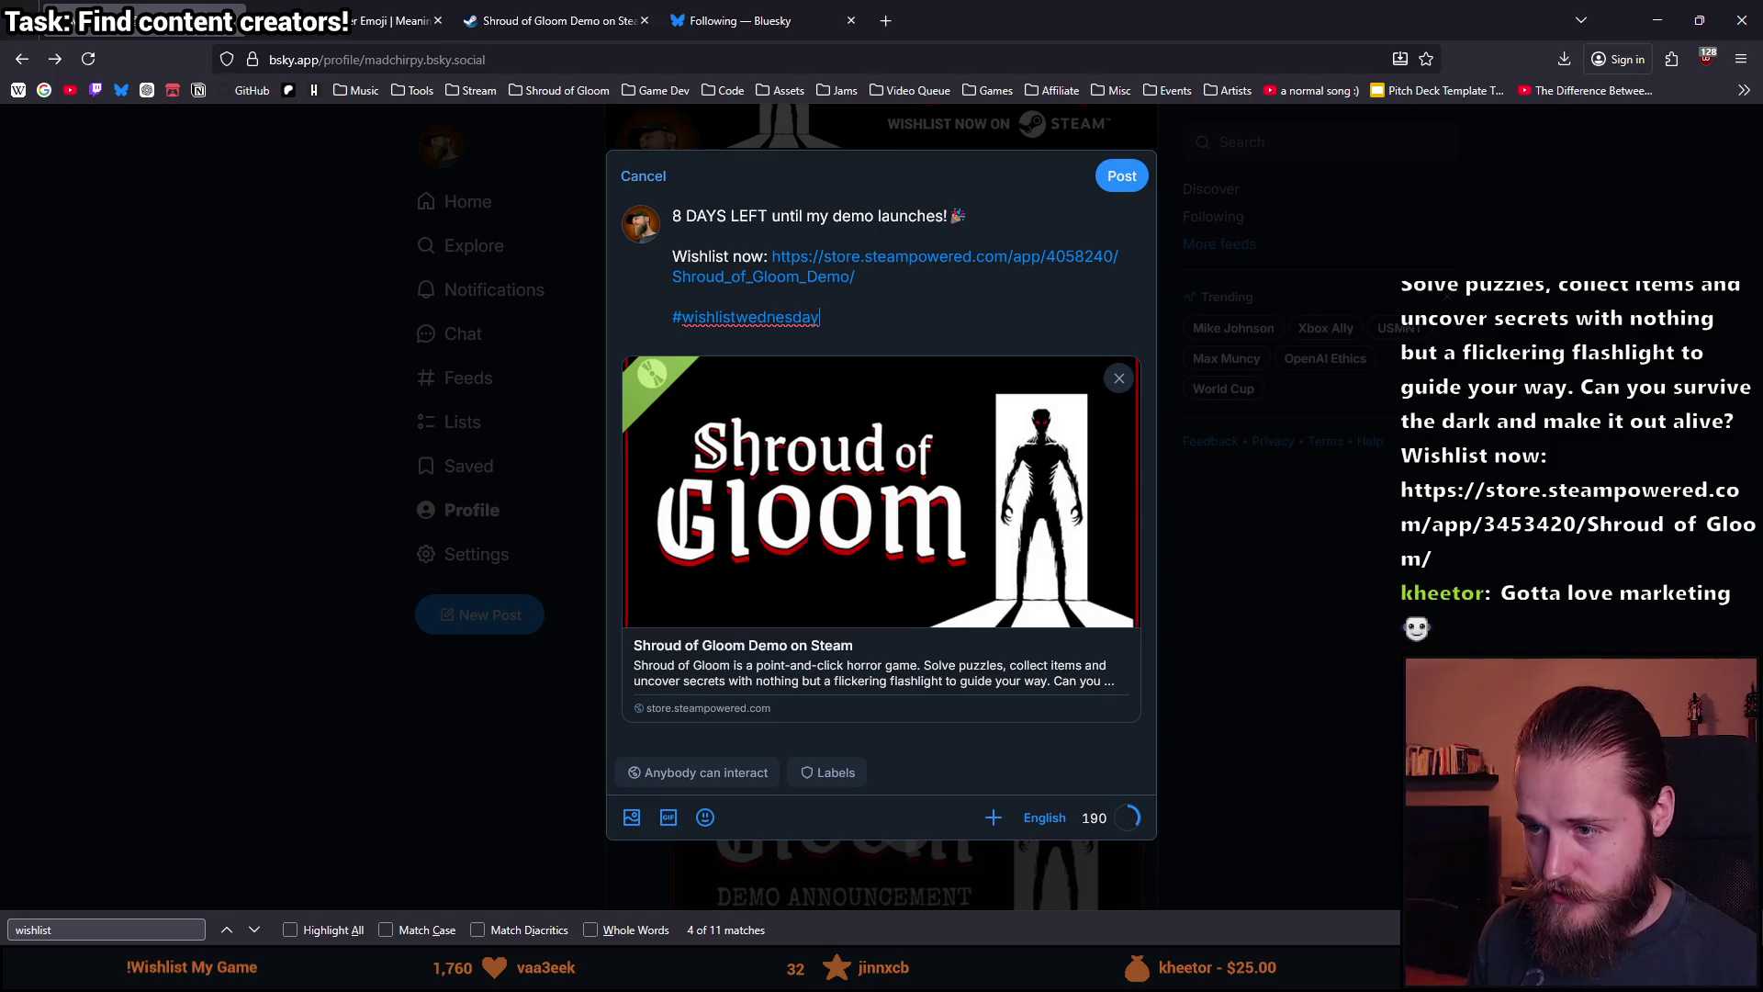
{"action": "type", "text": "#indi"}
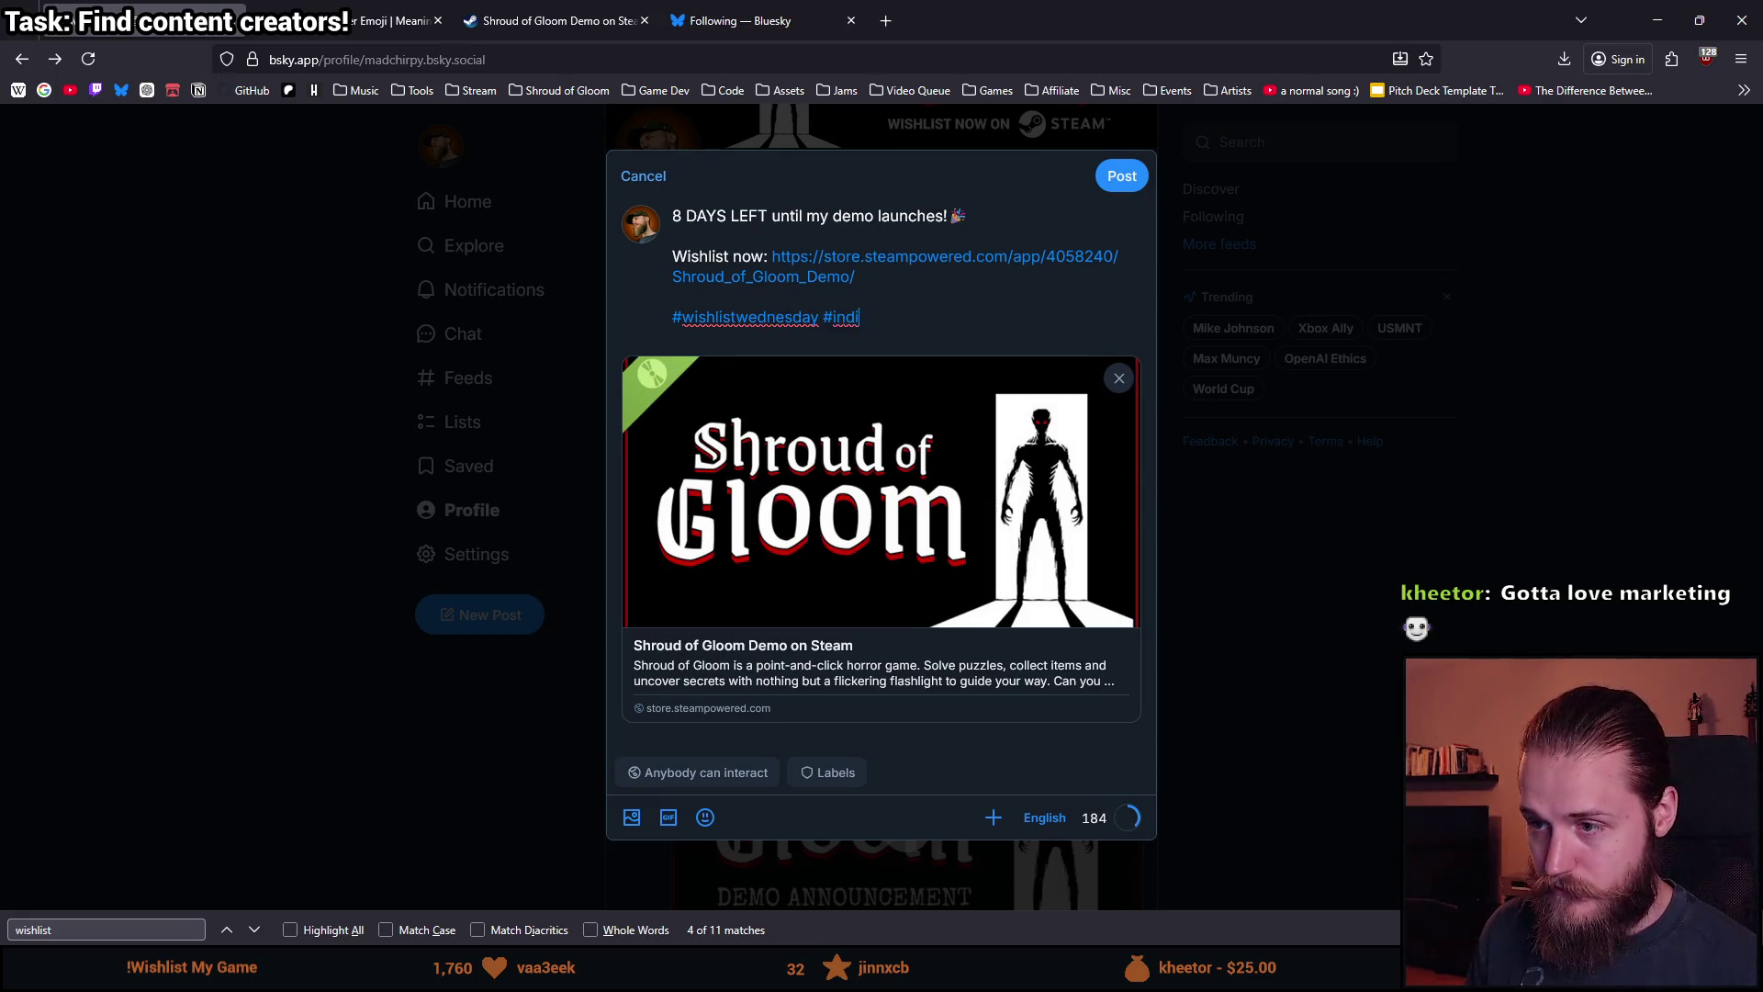
{"action": "type", "text": "edev #gamedev"}
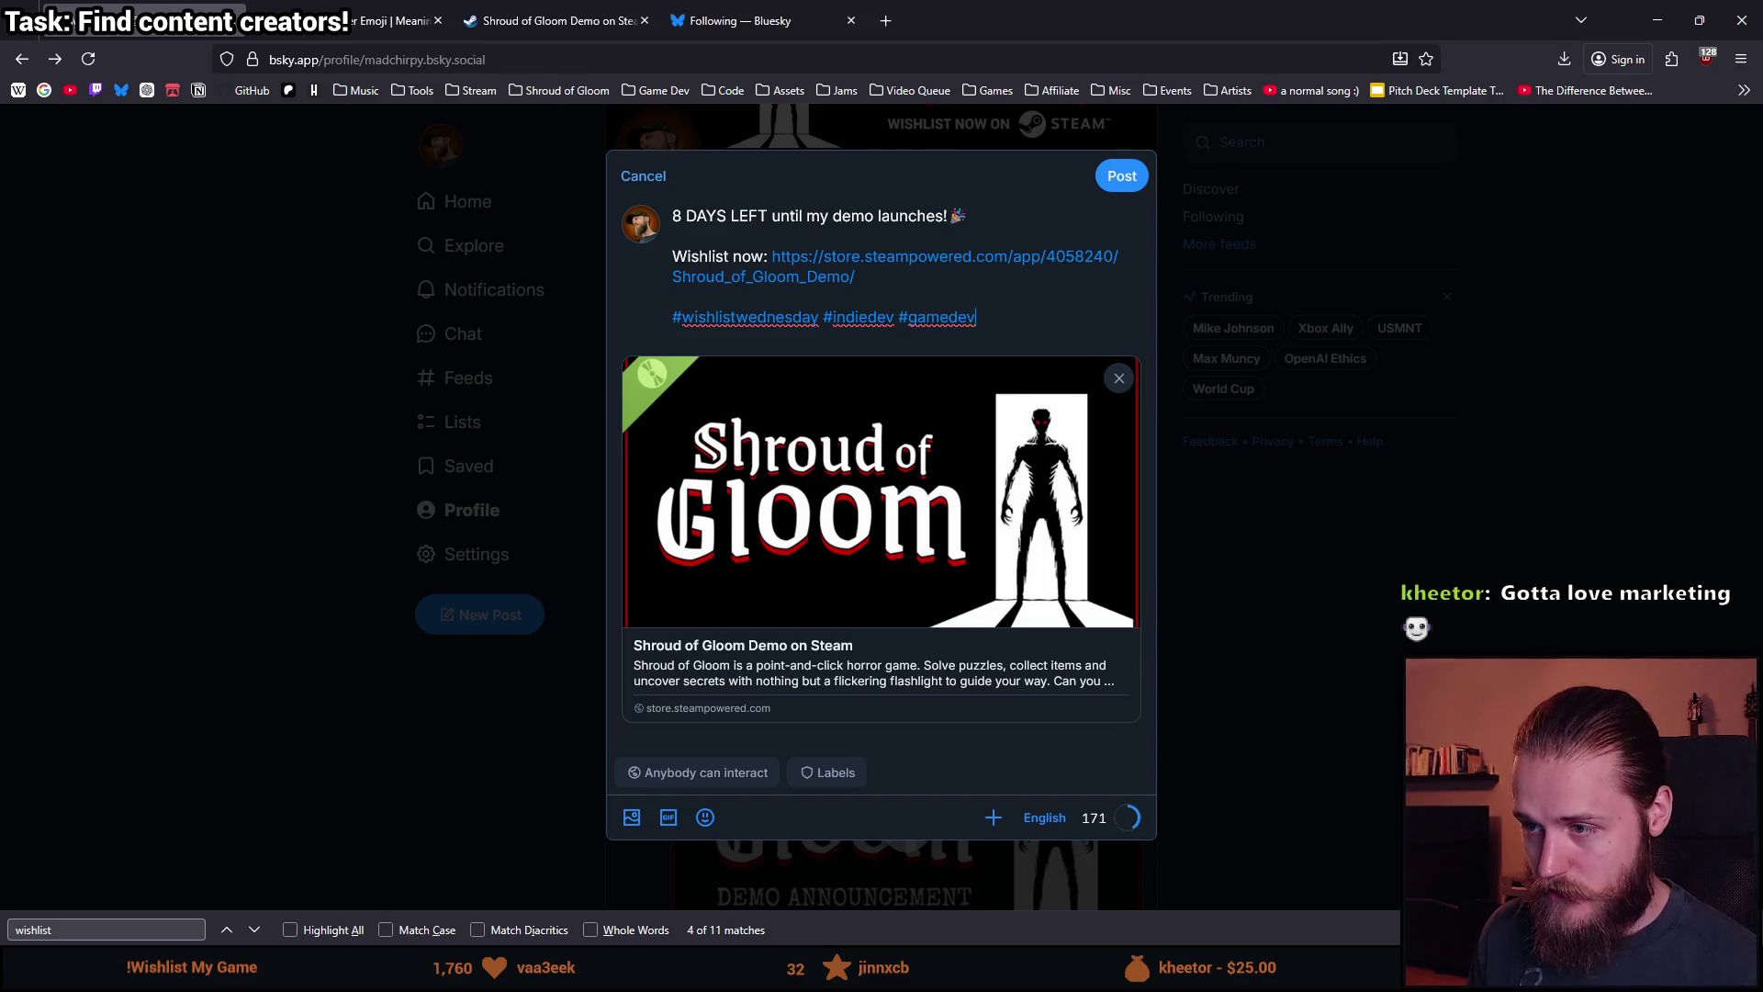
{"action": "type", "text": " #pointandc"}
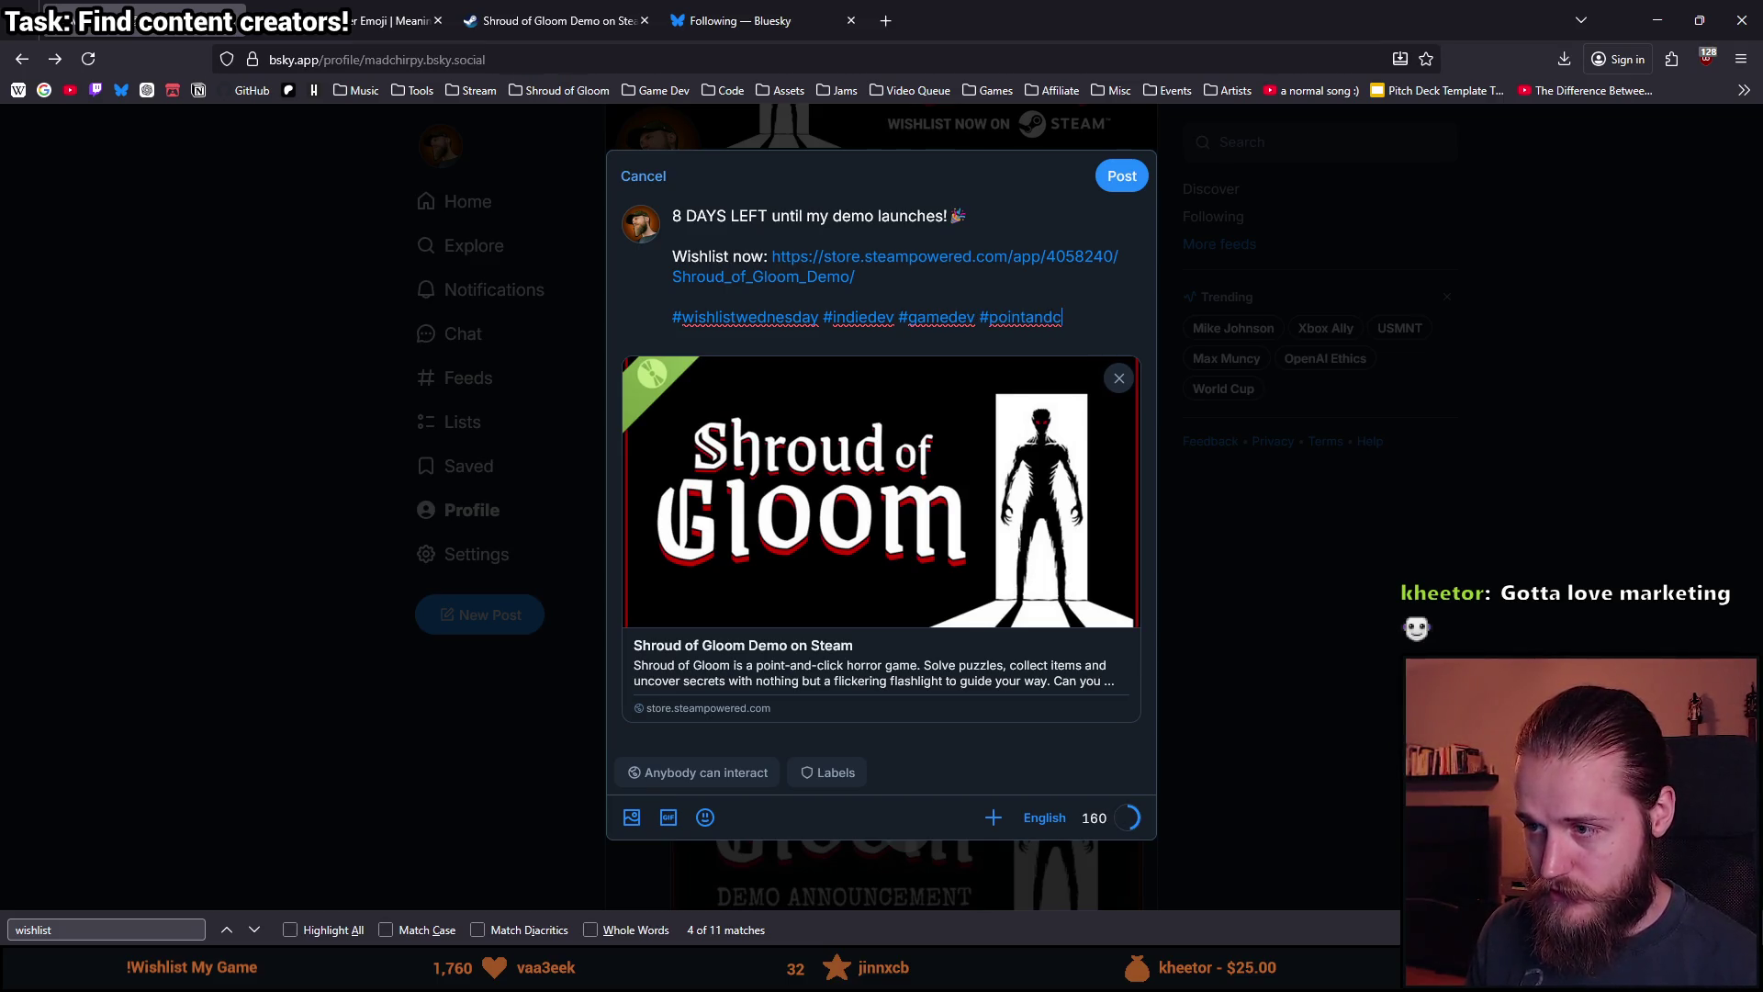
{"action": "type", "text": "lick #horrorgame"}
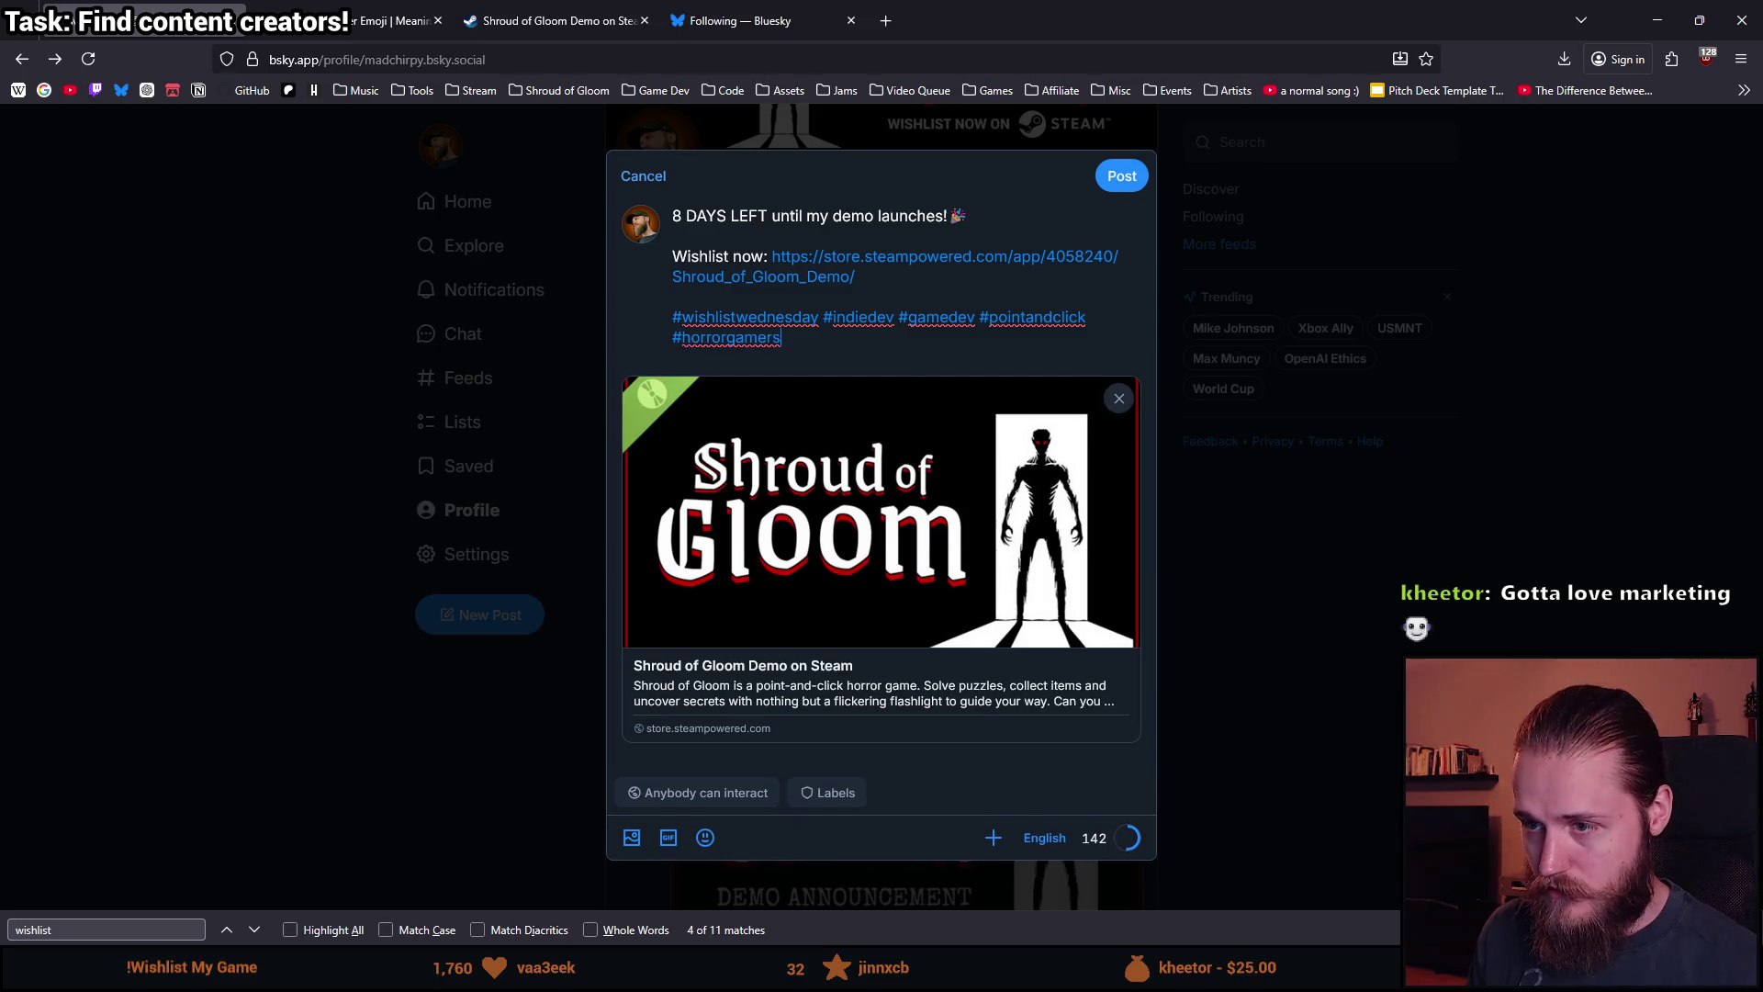
{"action": "type", "text": "s #p"}
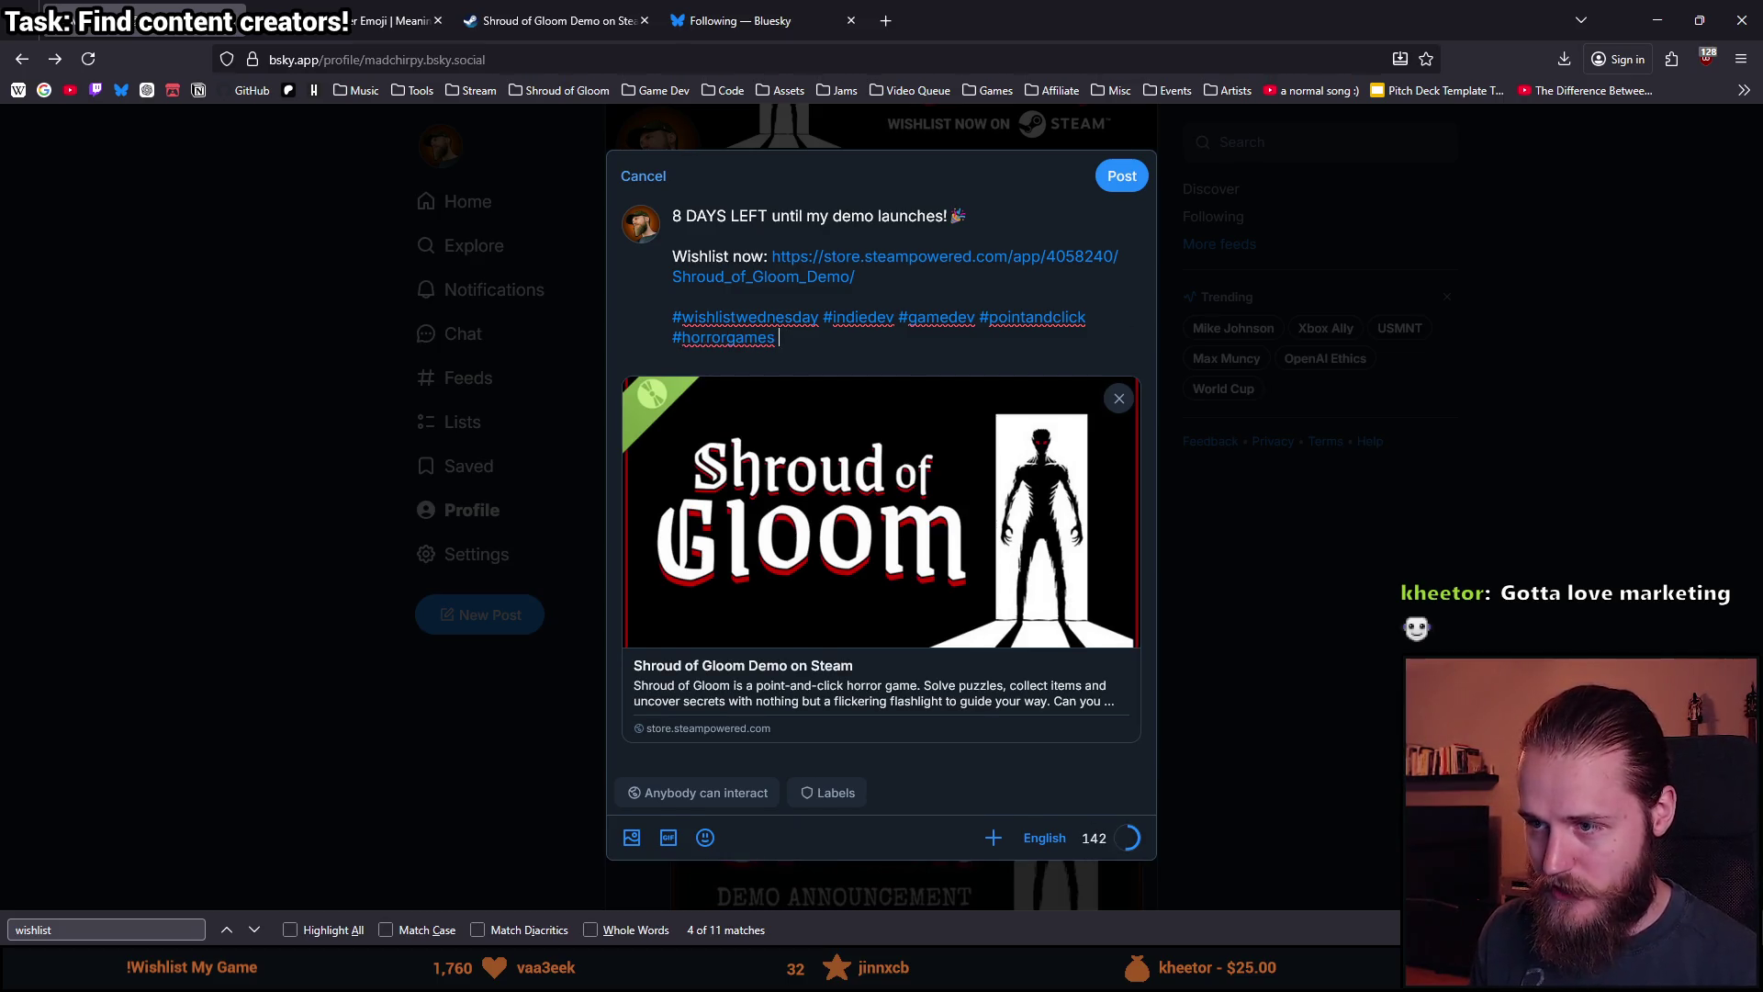
{"action": "type", "text": "uzzlesgames"}
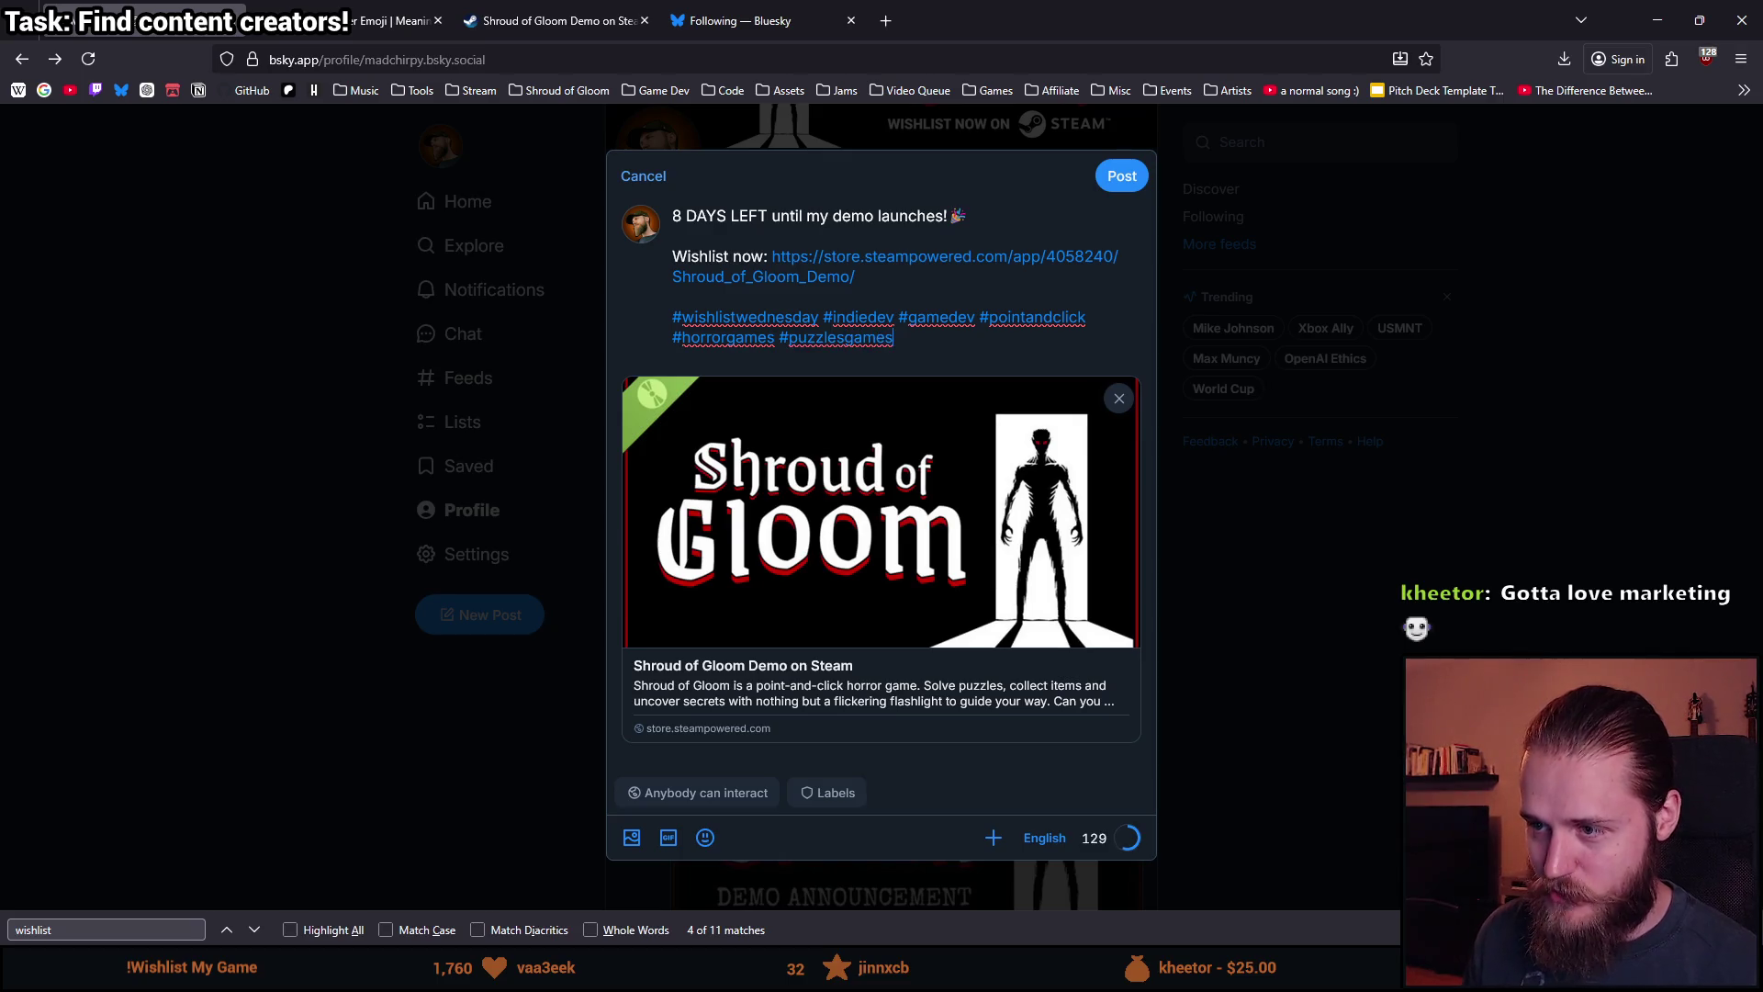
{"action": "key", "text": "Delete"}
{"action": "left_click", "coordinate": [973, 278]}
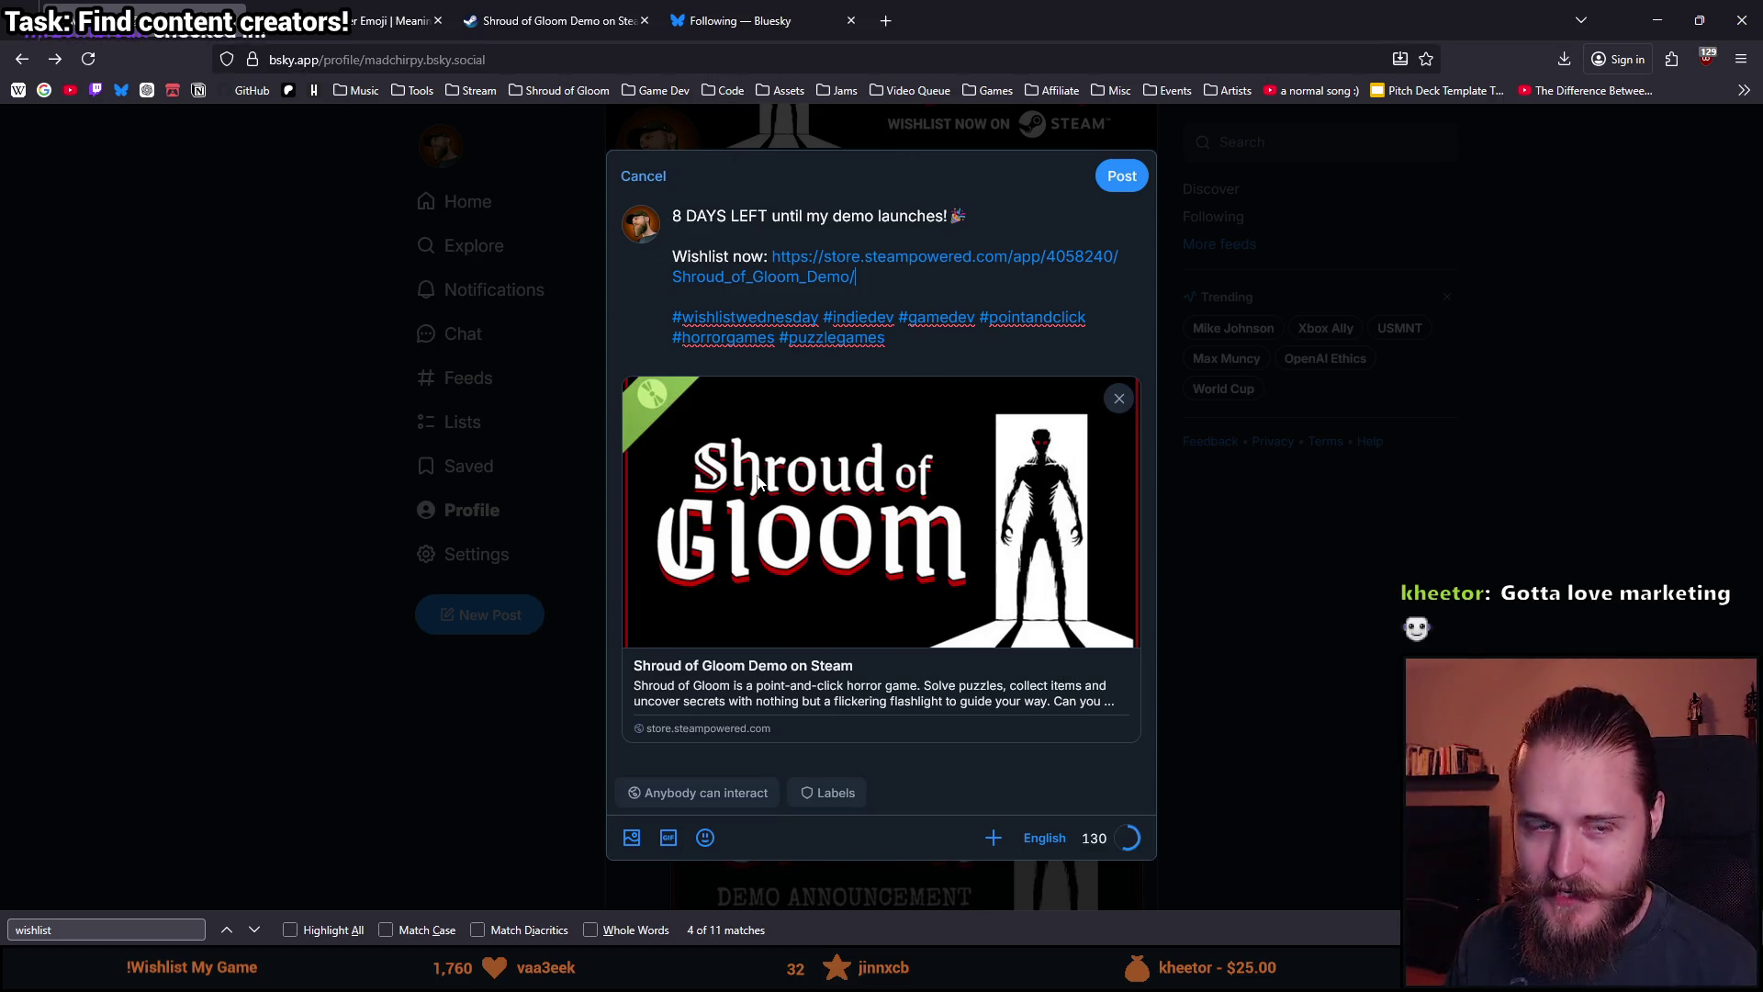
{"action": "mouse_move", "coordinate": [912, 346]}
{"action": "left_mouse_down"}
{"action": "mouse_move", "coordinate": [698, 317]}
{"action": "mouse_move", "coordinate": [675, 217]}
{"action": "mouse_move", "coordinate": [906, 339]}
{"action": "left_mouse_up"}
{"action": "left_click", "coordinate": [675, 218]}
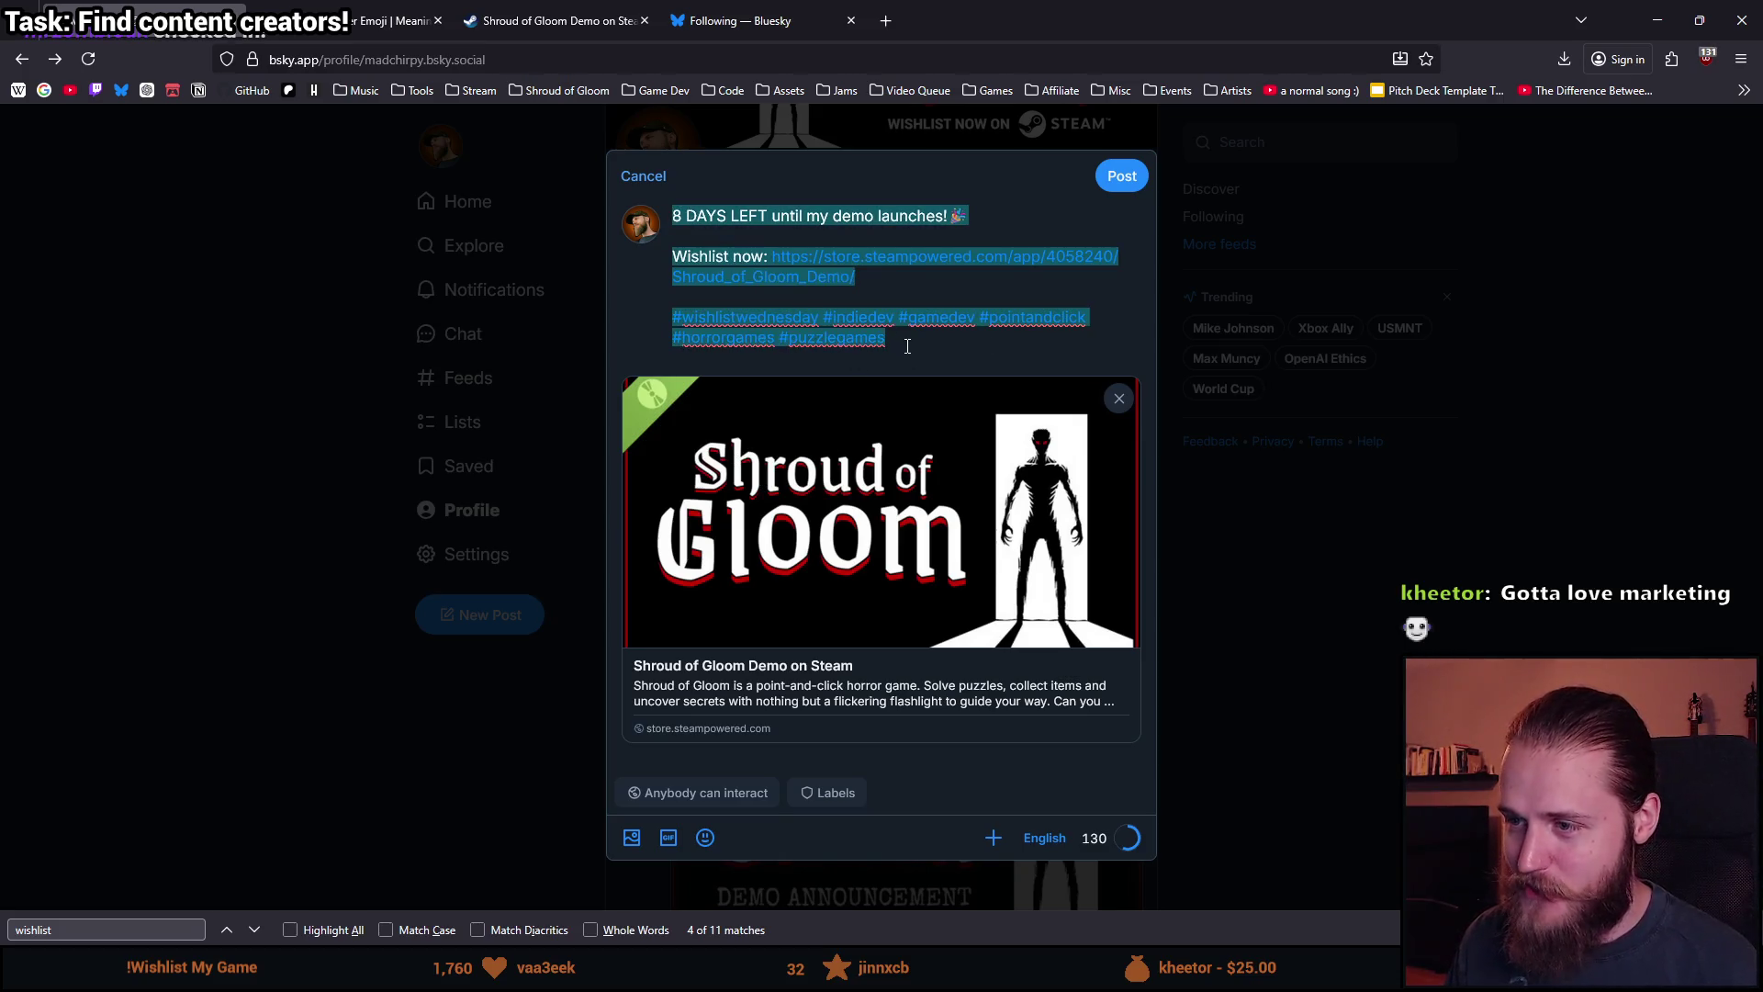
{"action": "left_click", "coordinate": [907, 342]}
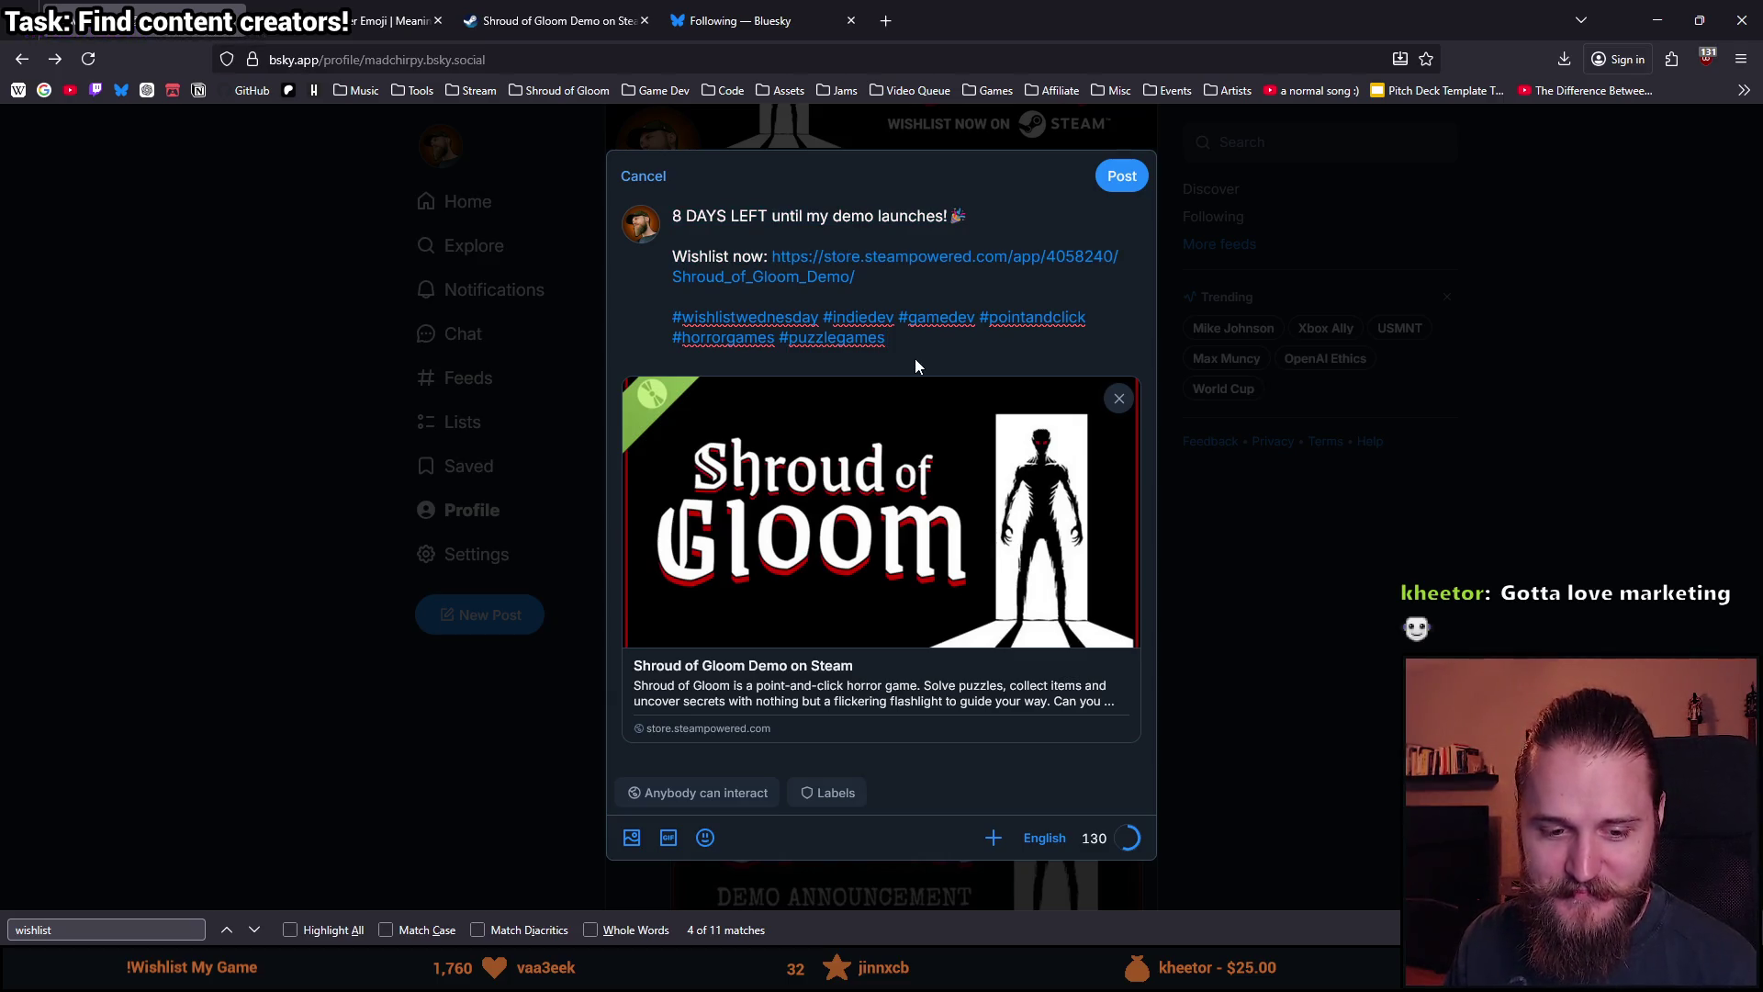
{"action": "left_click_drag", "start_coordinate": [926, 352], "coordinate": [692, 220]}
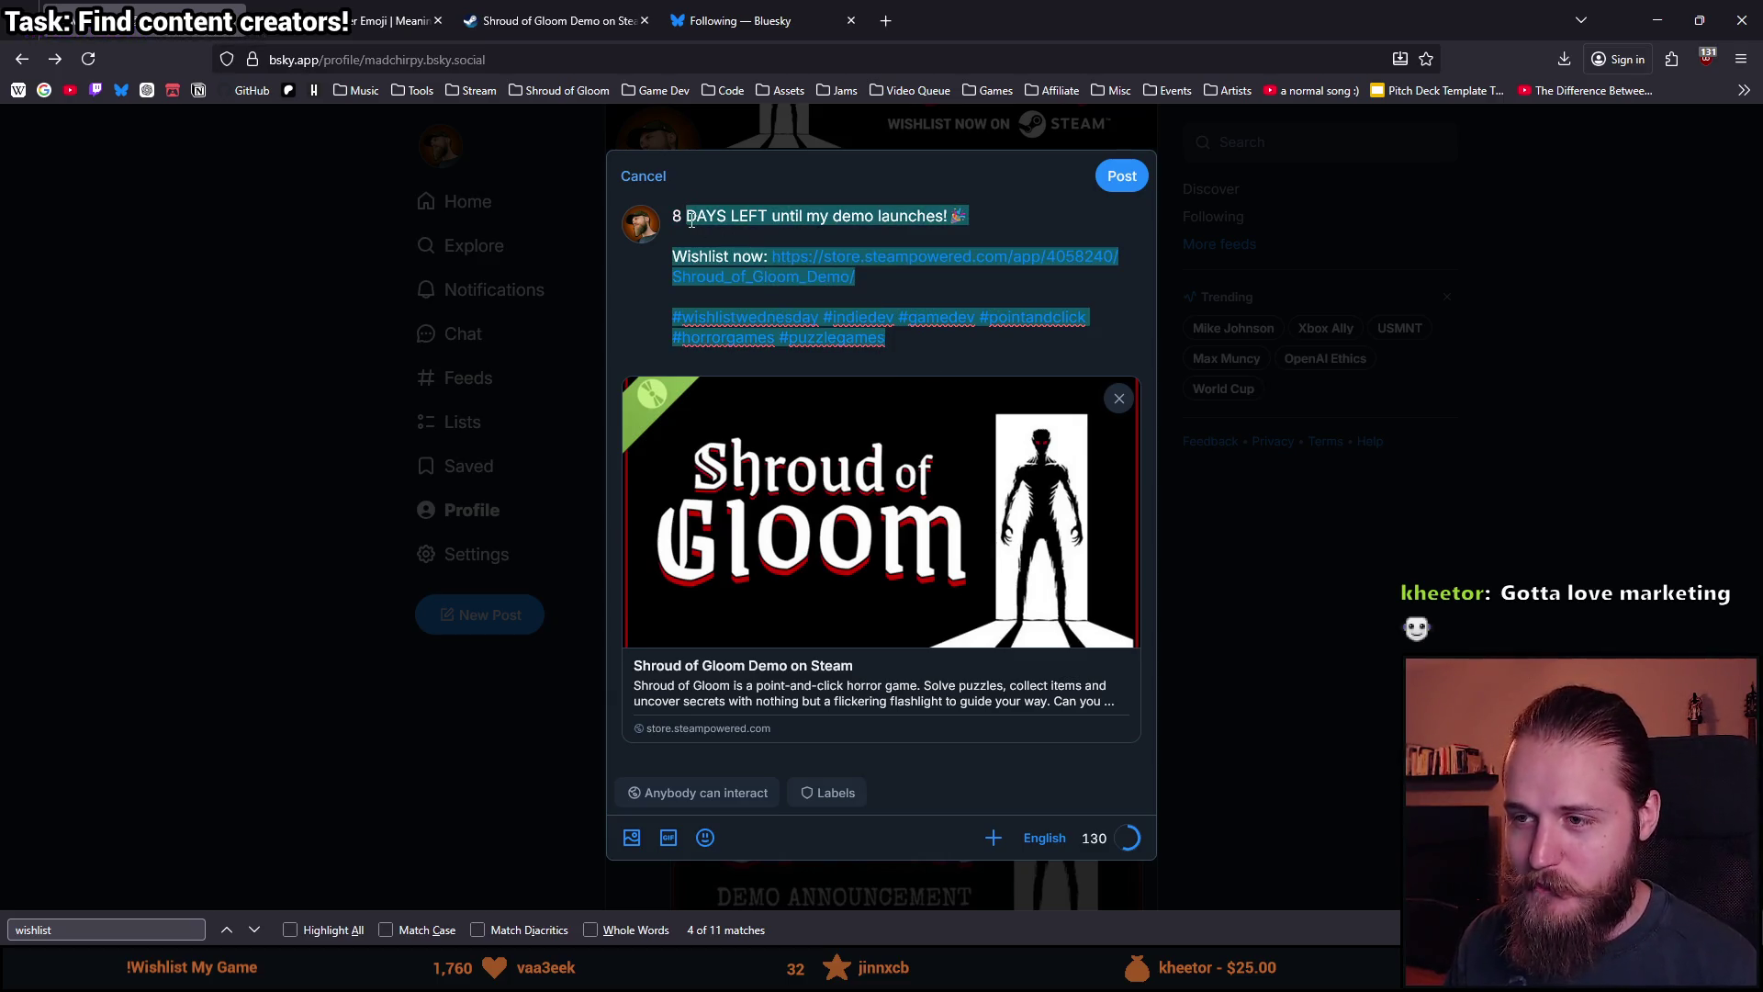
{"action": "left_click", "coordinate": [677, 214]}
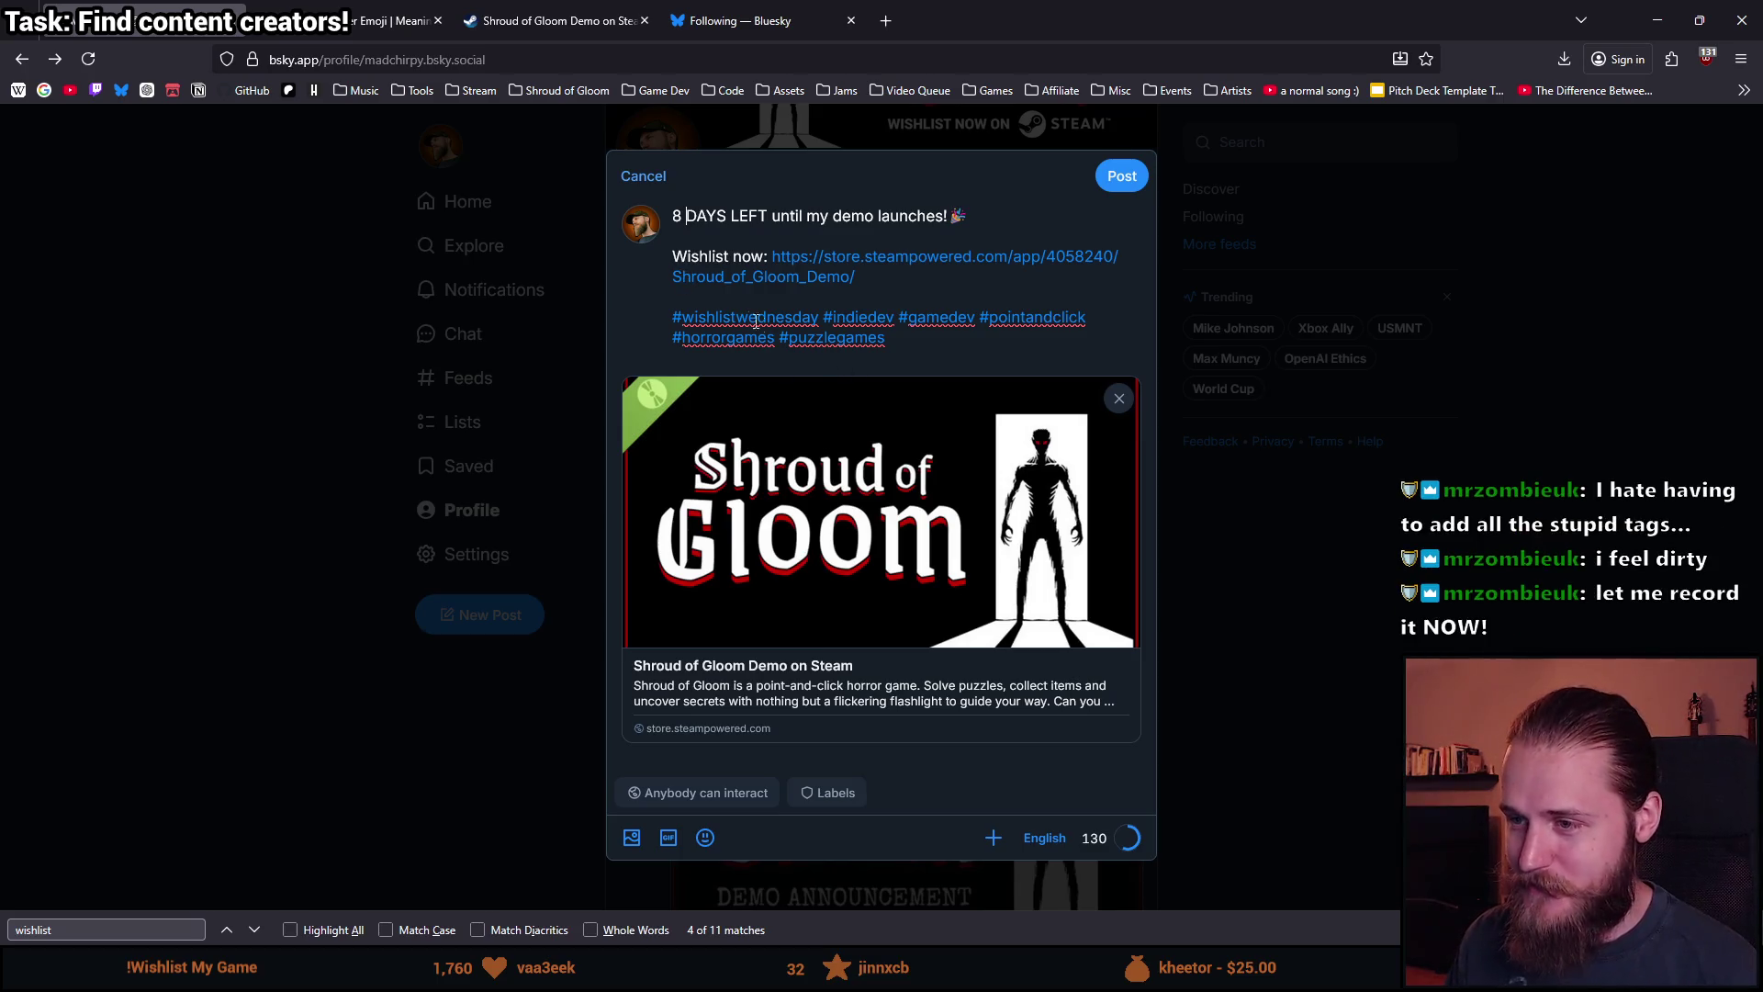
{"action": "left_click_drag", "start_coordinate": [903, 339], "coordinate": [673, 215]}
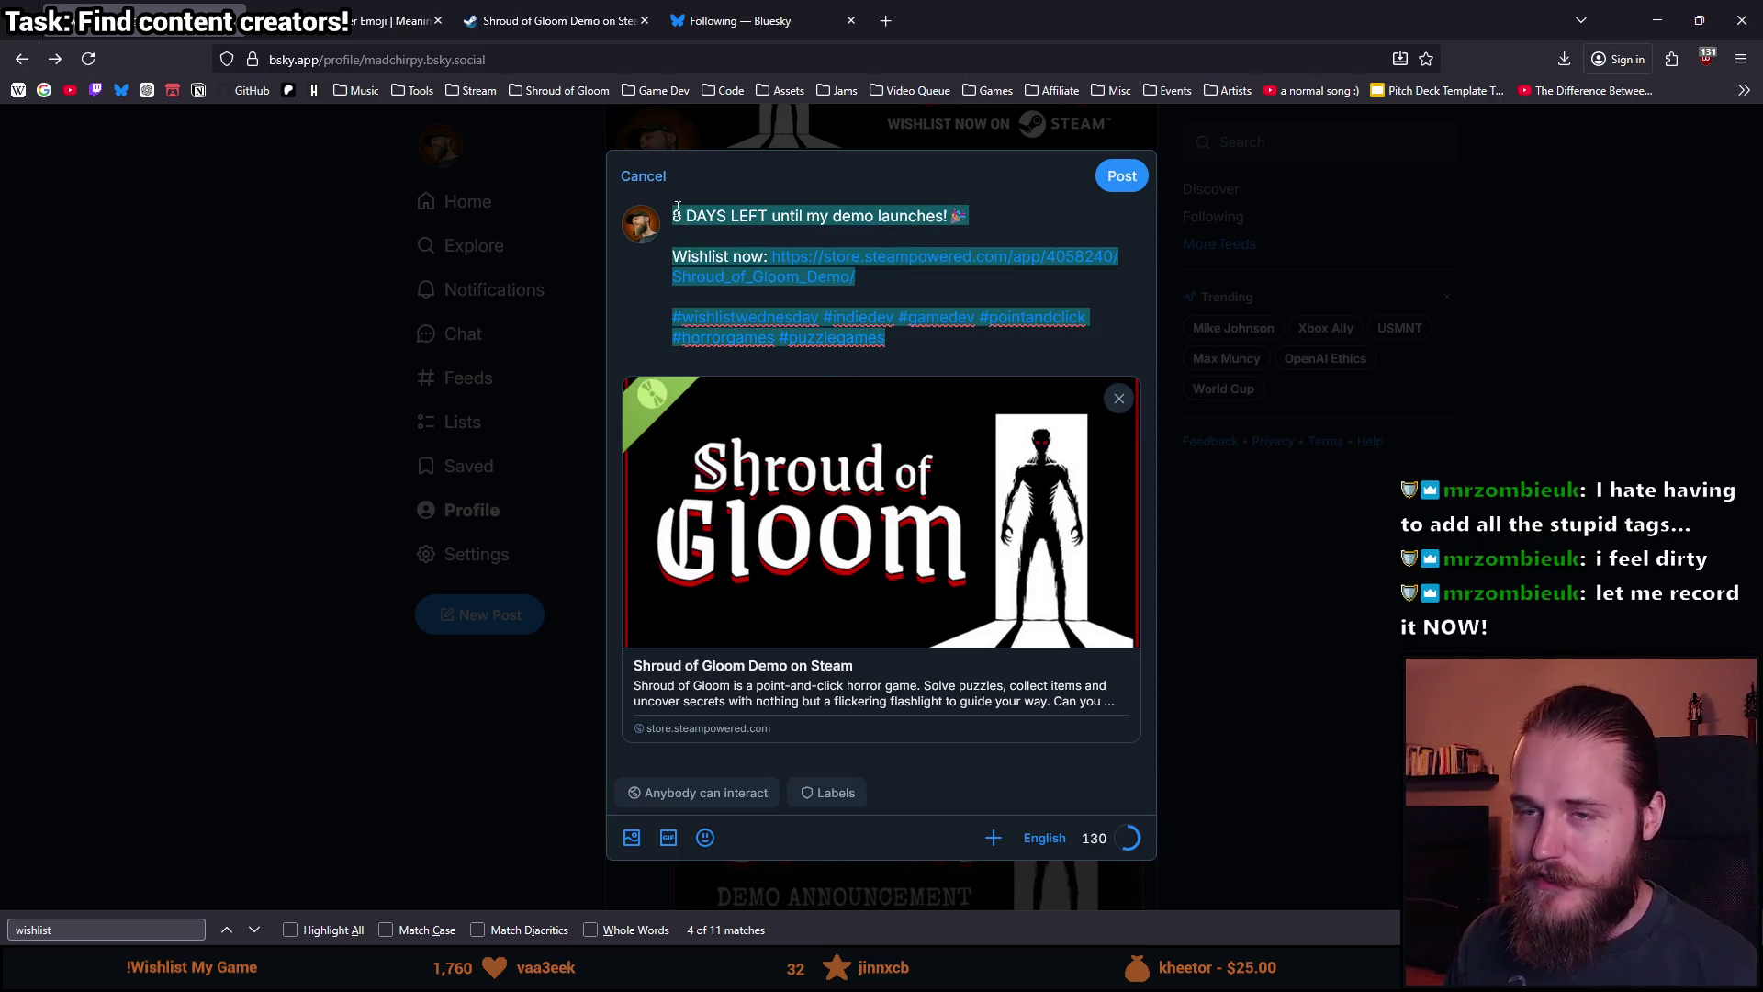
{"action": "left_click", "coordinate": [675, 215]}
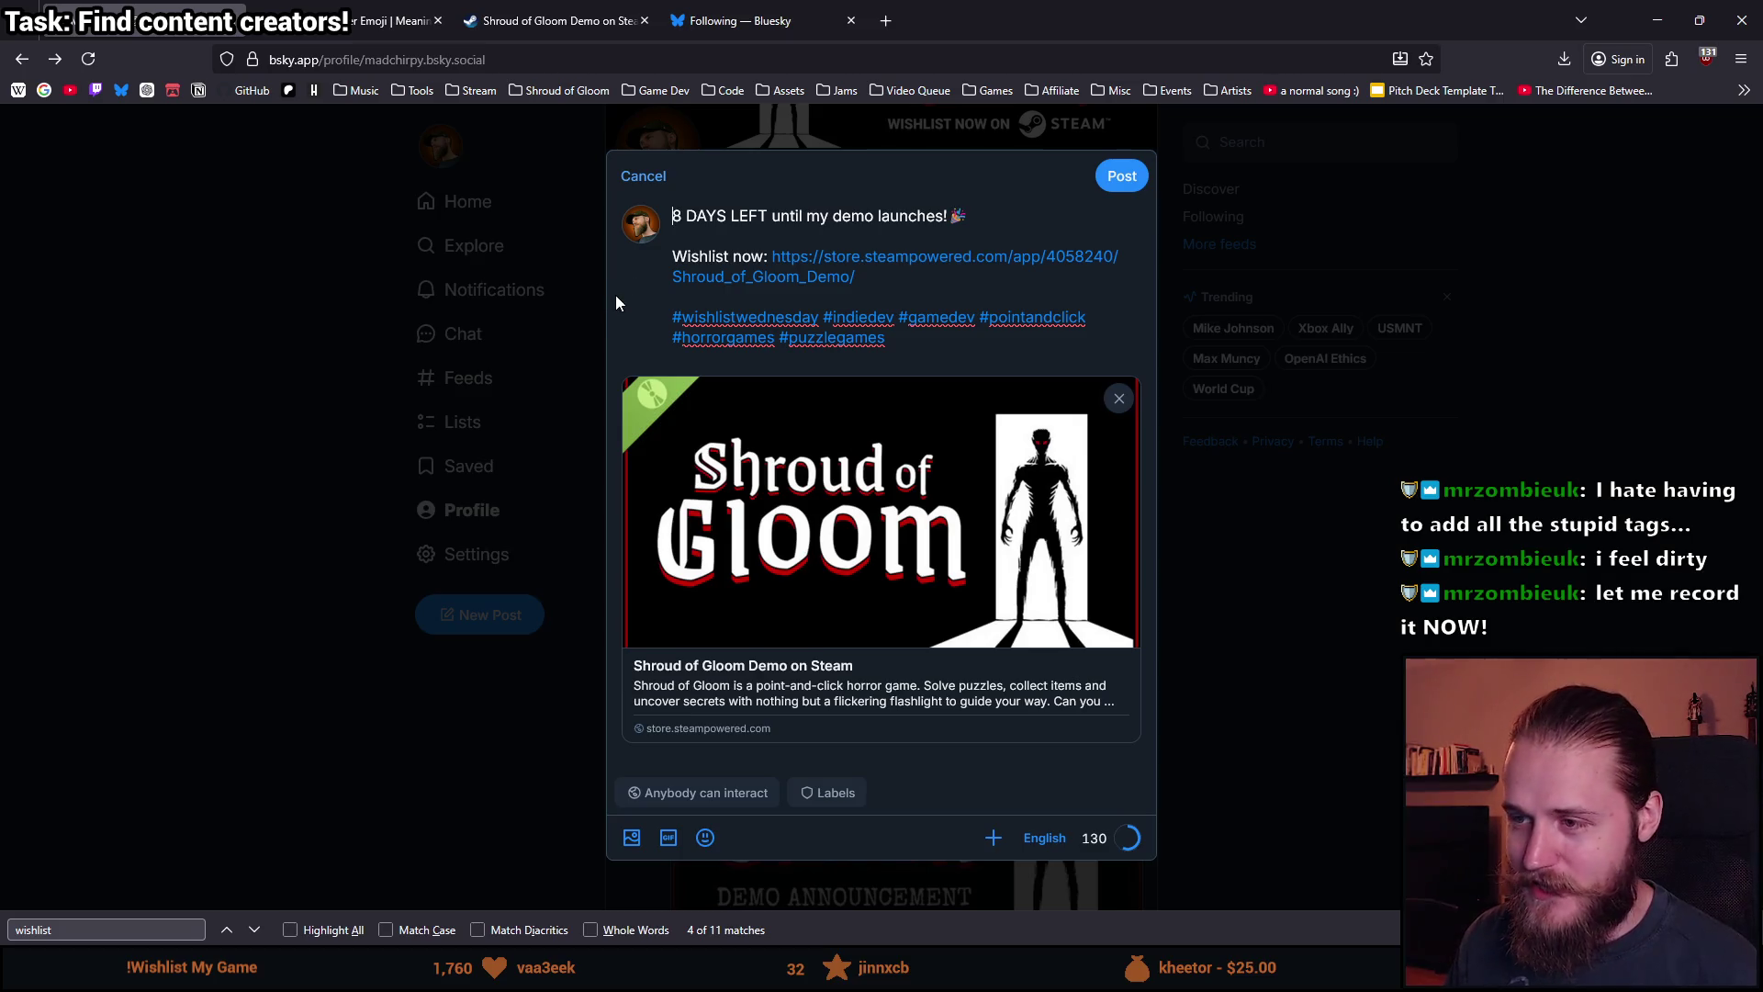
{"action": "middle_click", "coordinate": [74, 92]}
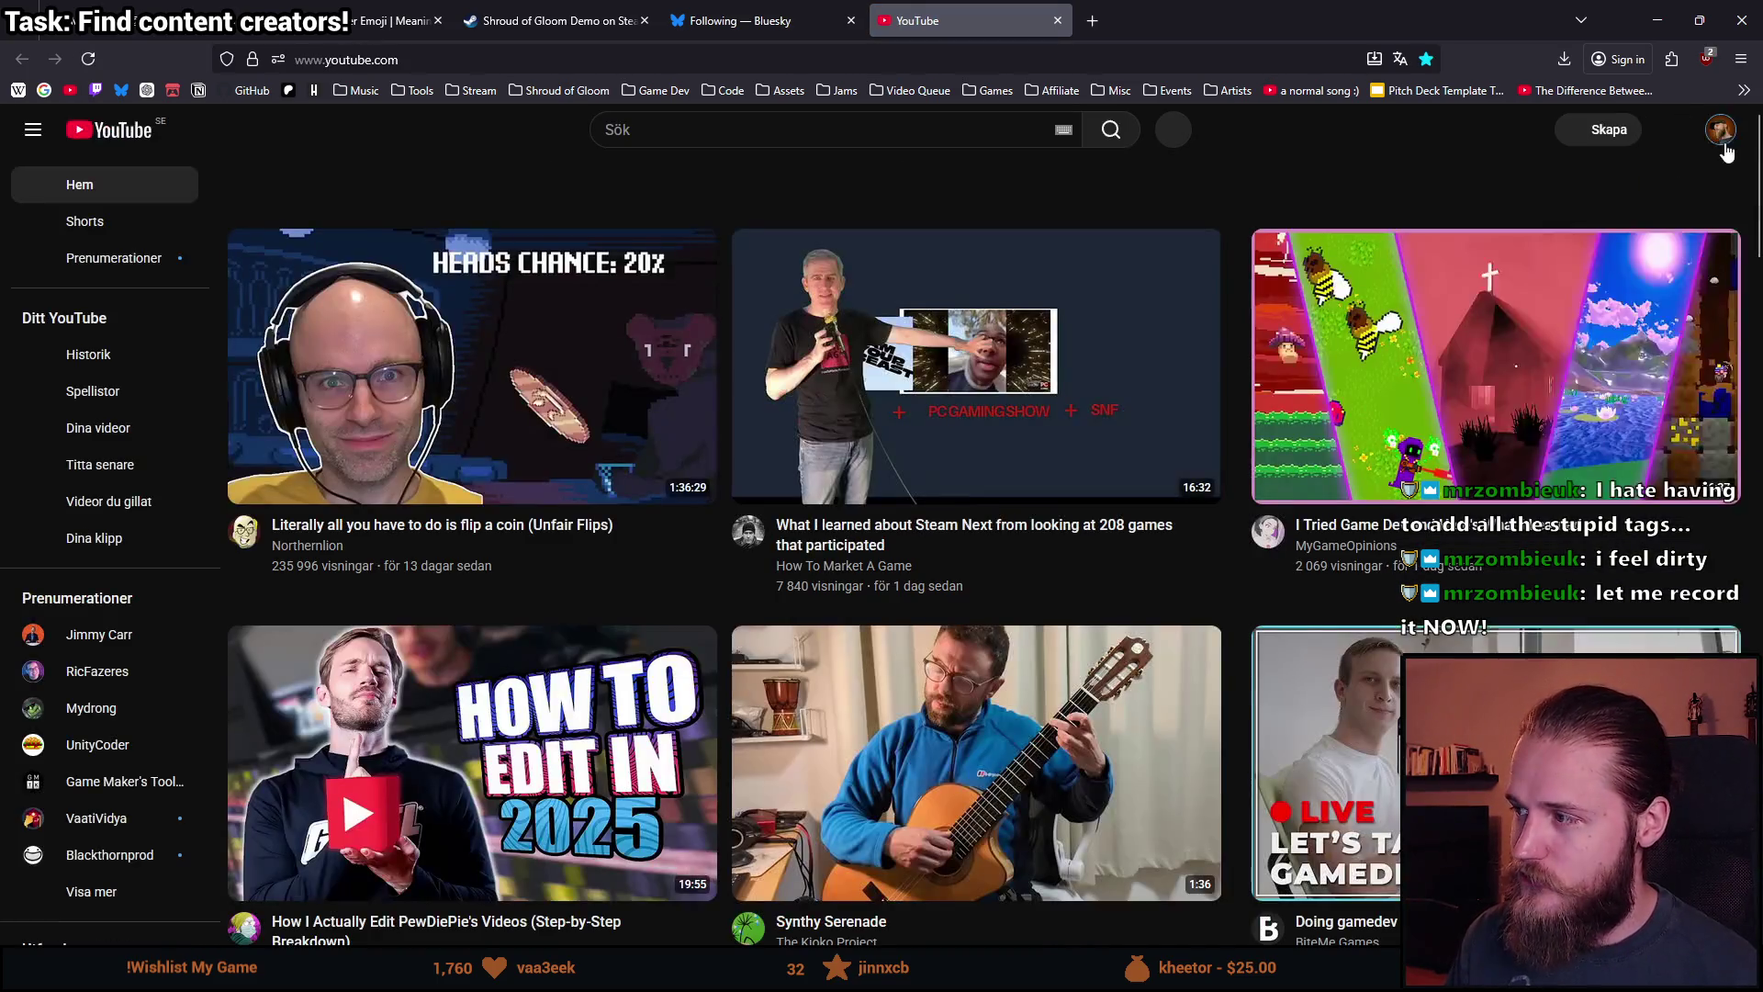
{"action": "left_click", "coordinate": [1724, 145]}
{"action": "left_click", "coordinate": [1593, 224]}
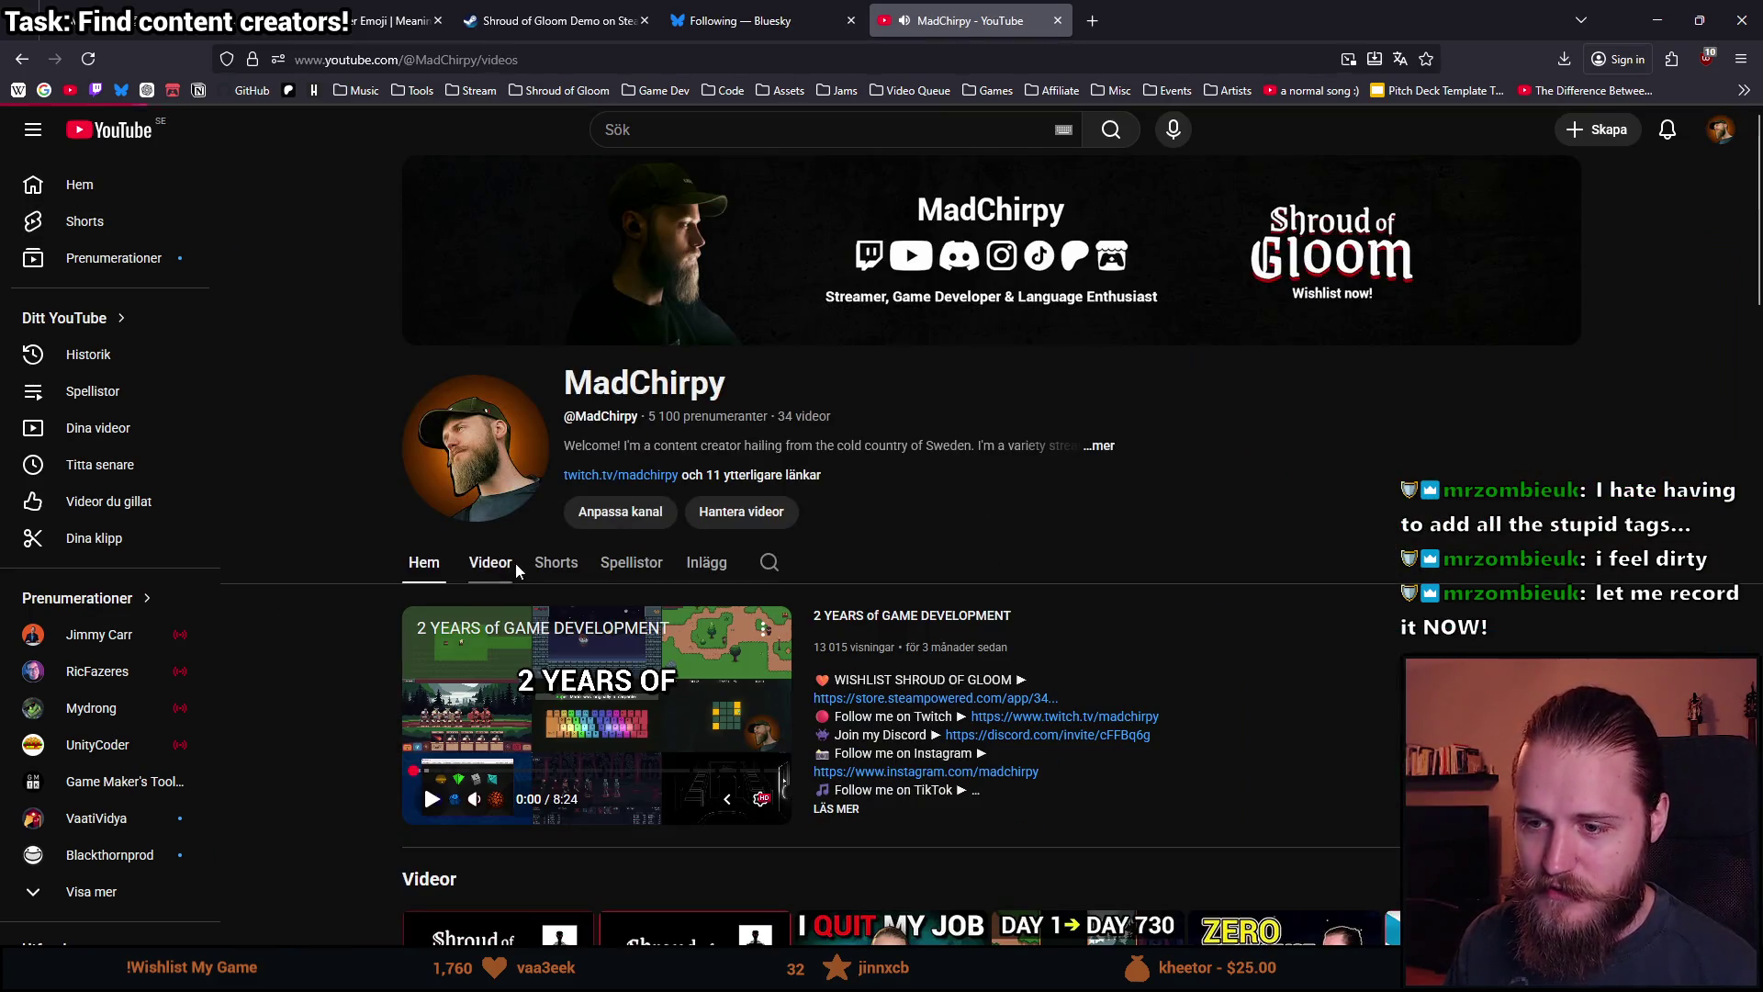
{"action": "left_click", "coordinate": [500, 562]}
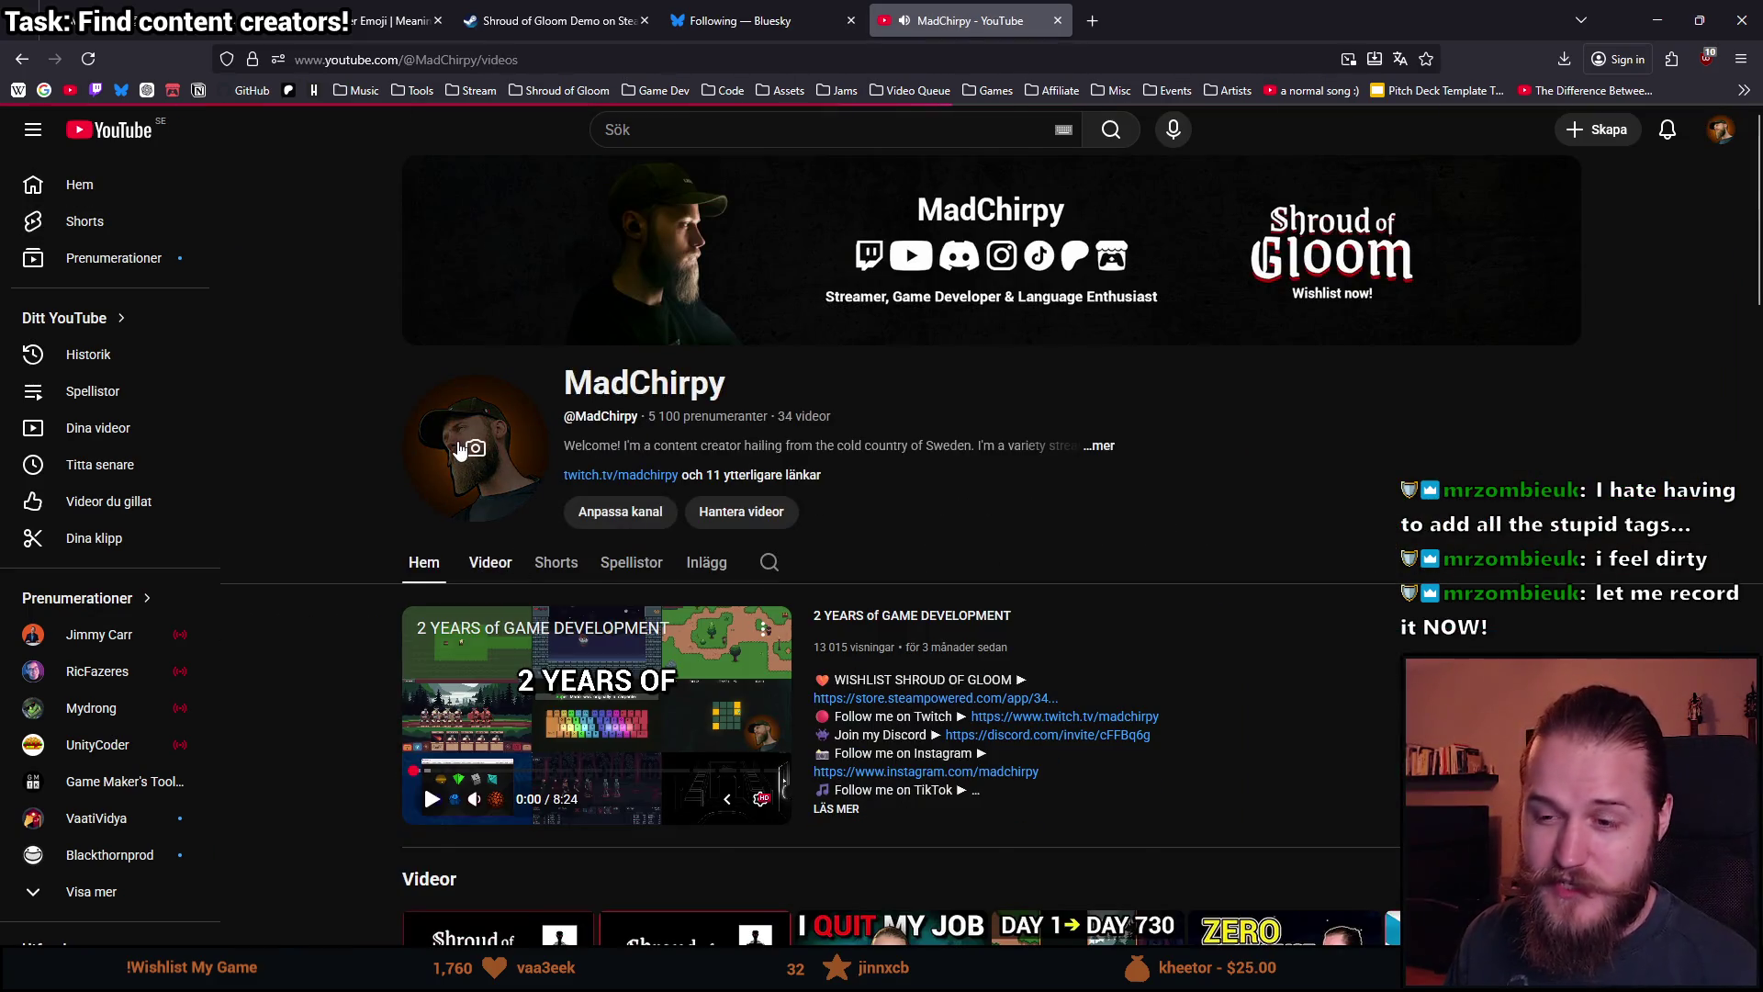
{"action": "scroll", "coordinate": [459, 441], "scroll_direction": "down", "scroll_amount": 1}
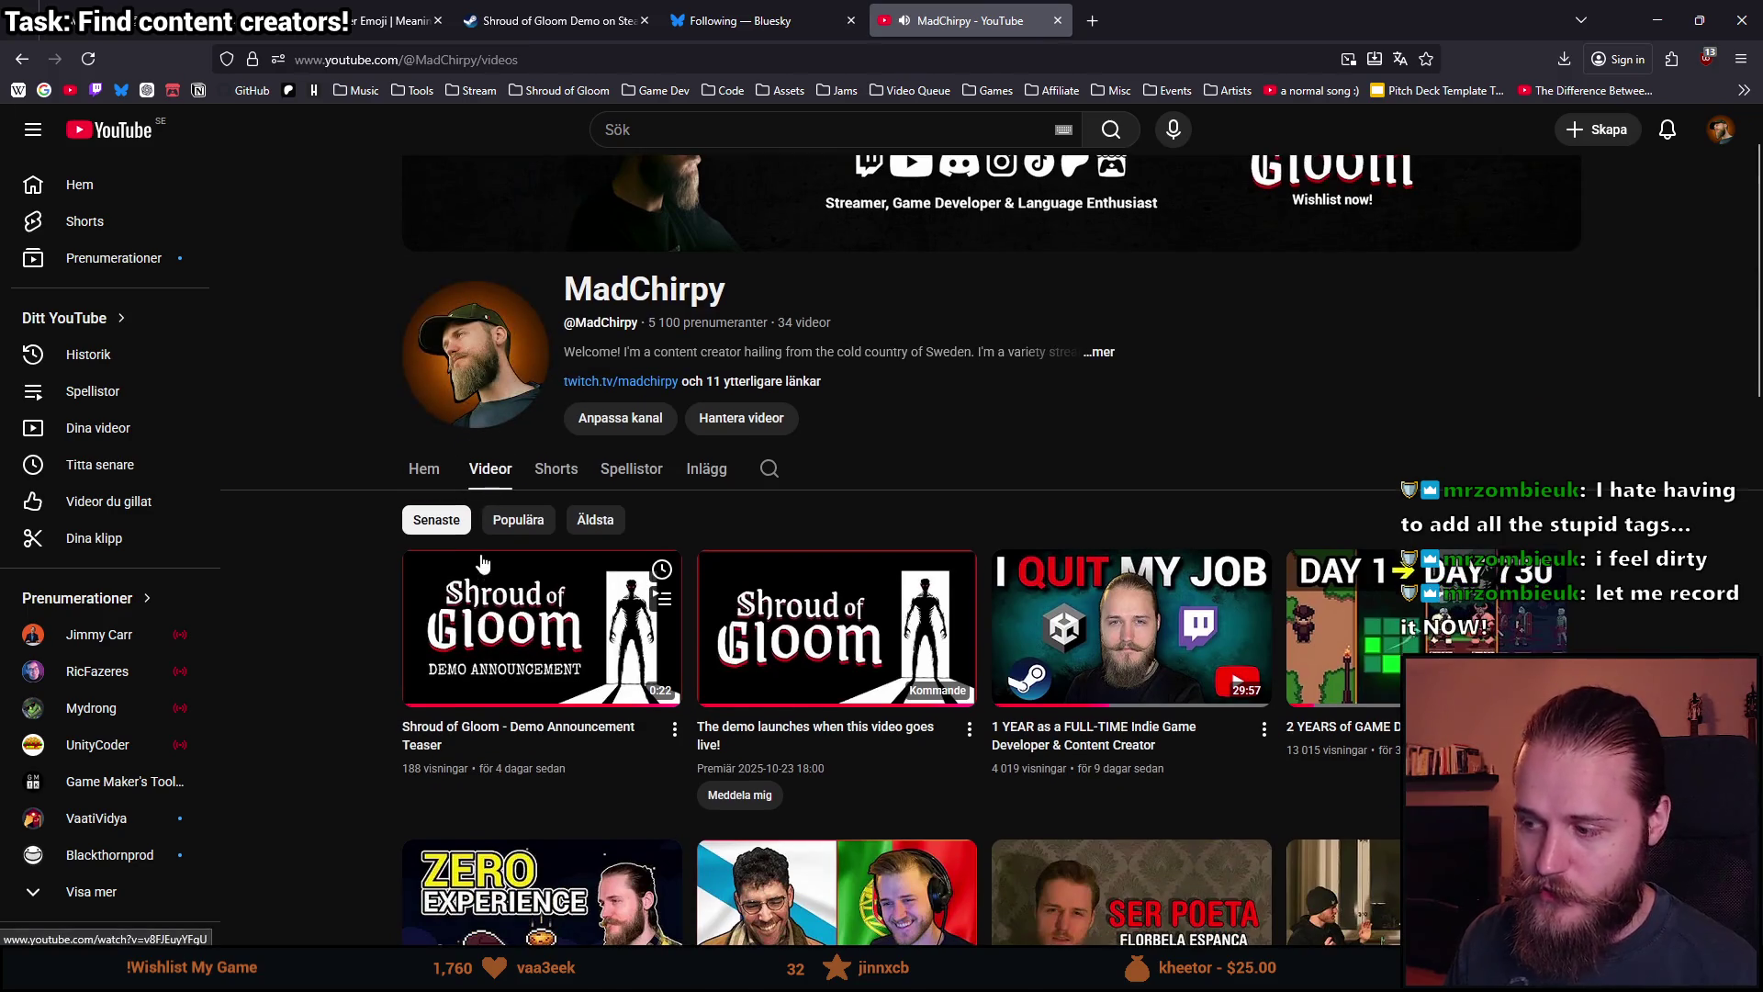
{"action": "scroll", "coordinate": [482, 563], "scroll_direction": "down", "scroll_amount": 1}
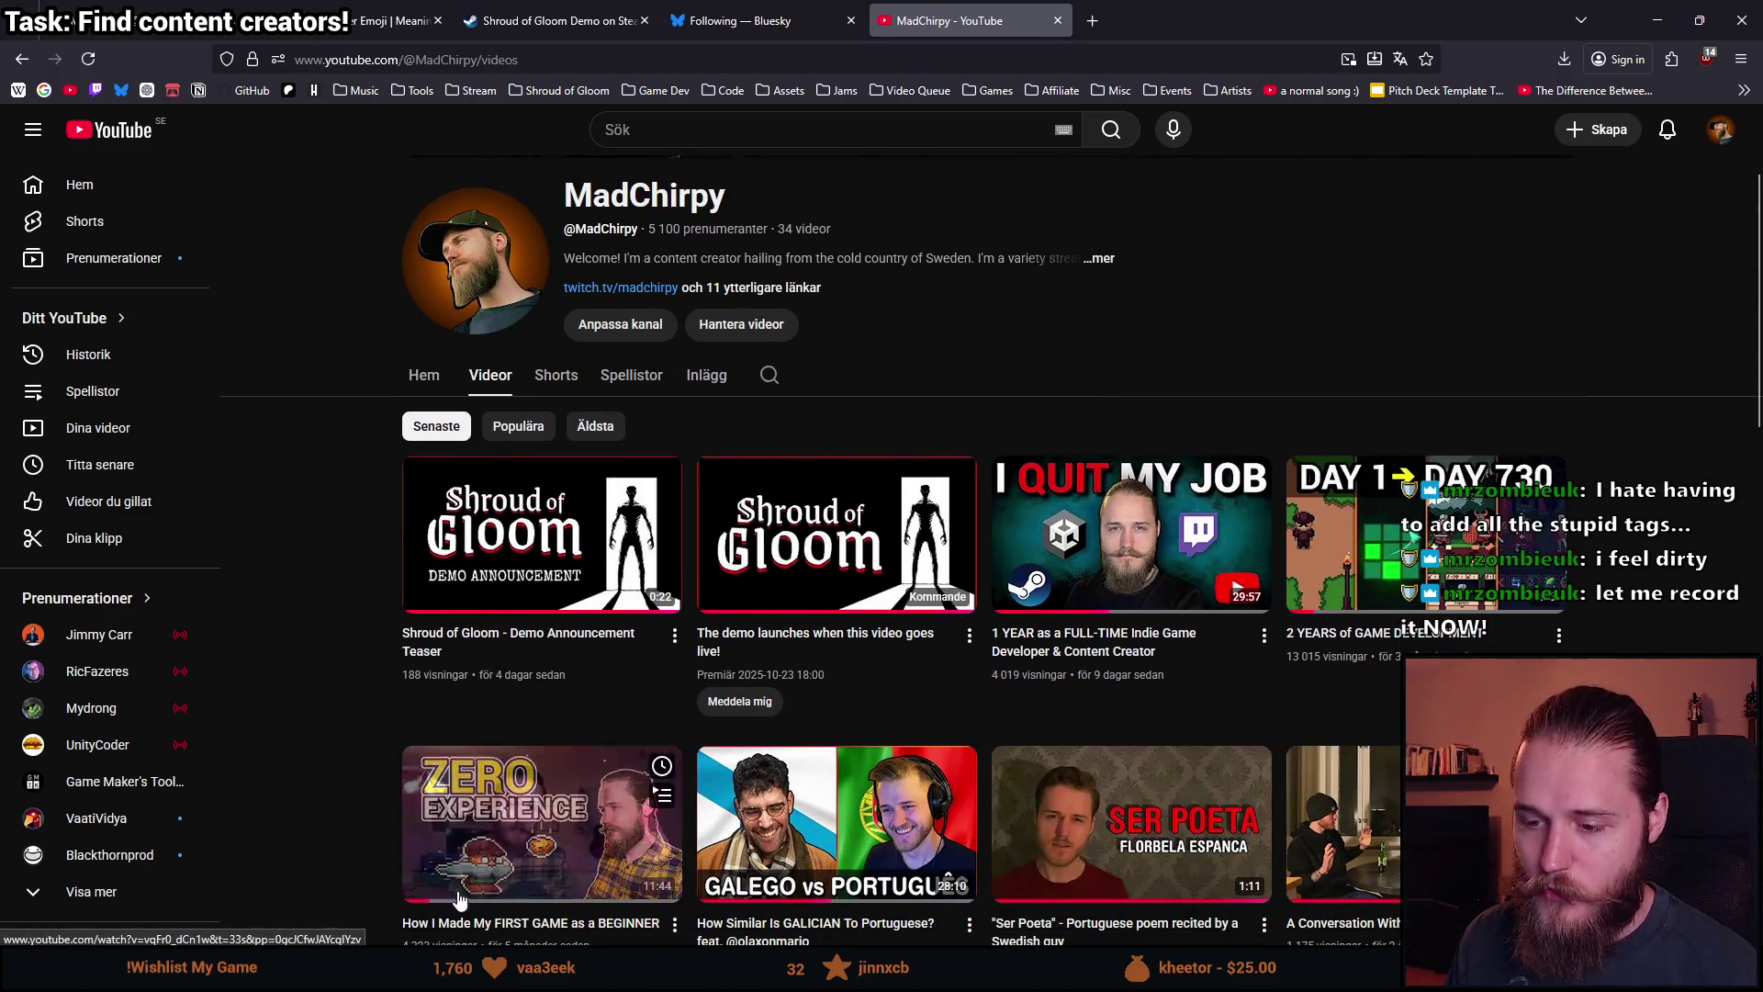
{"action": "scroll", "coordinate": [333, 813], "scroll_direction": "down", "scroll_amount": 1}
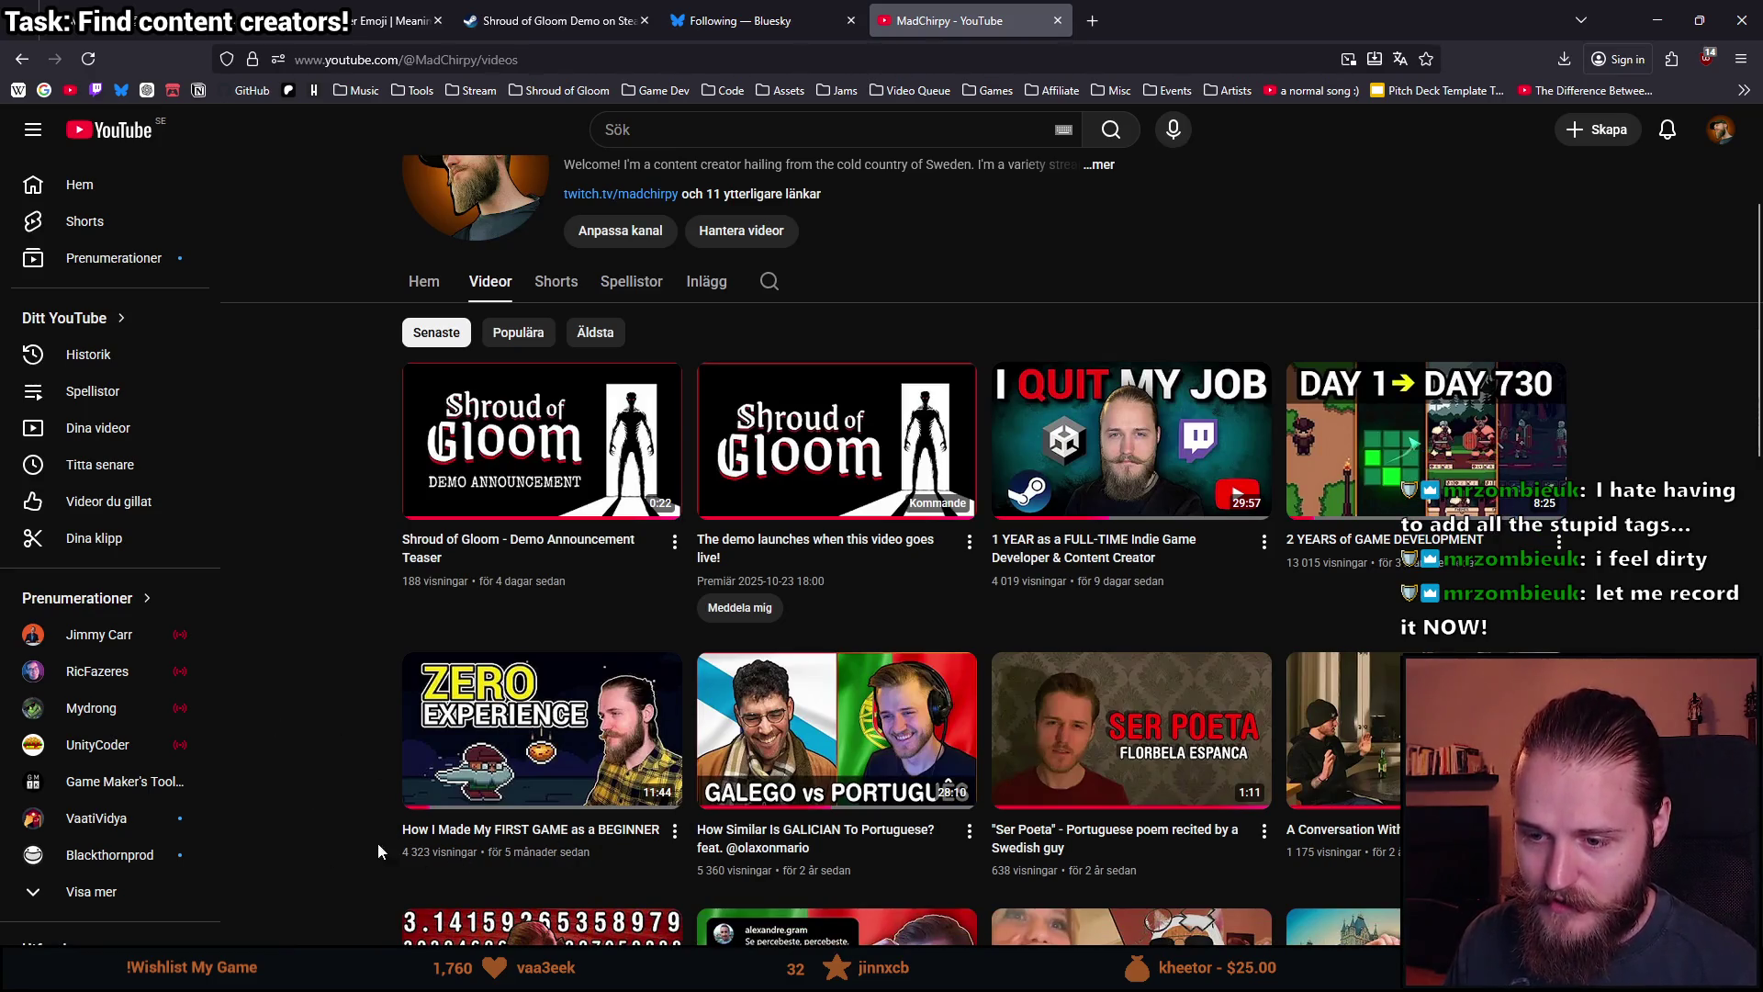
{"action": "mouse_move", "coordinate": [567, 843]}
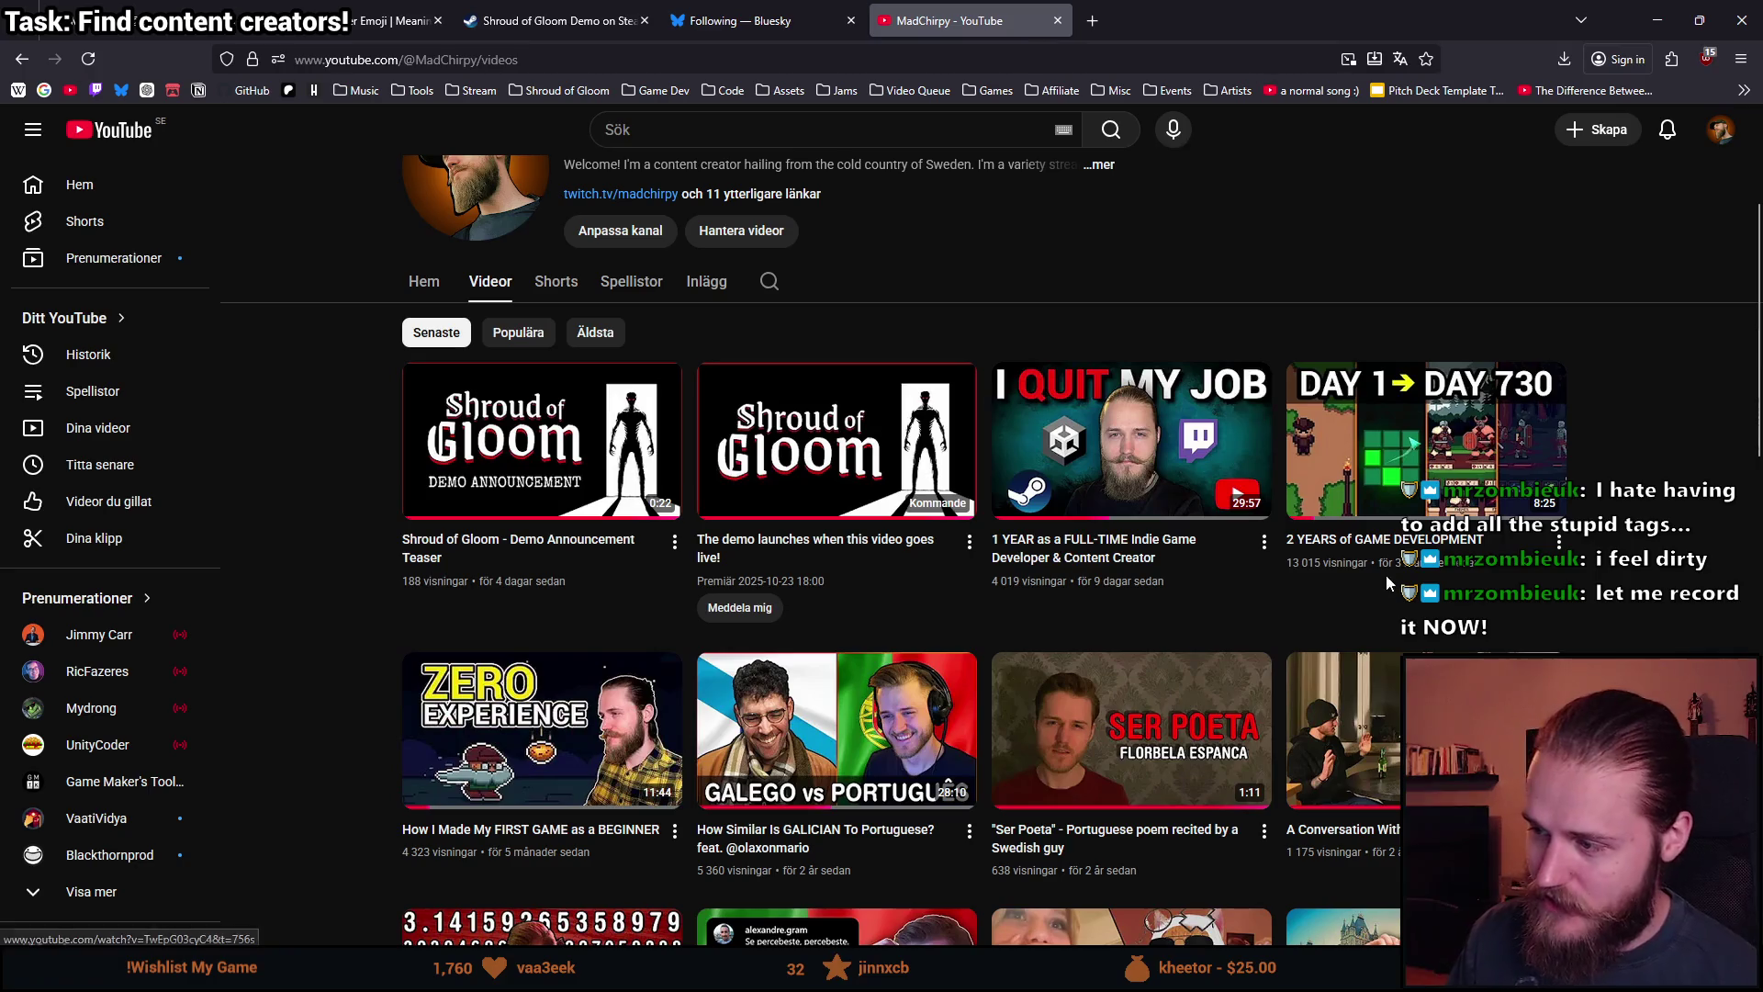
{"action": "mouse_move", "coordinate": [1154, 554]}
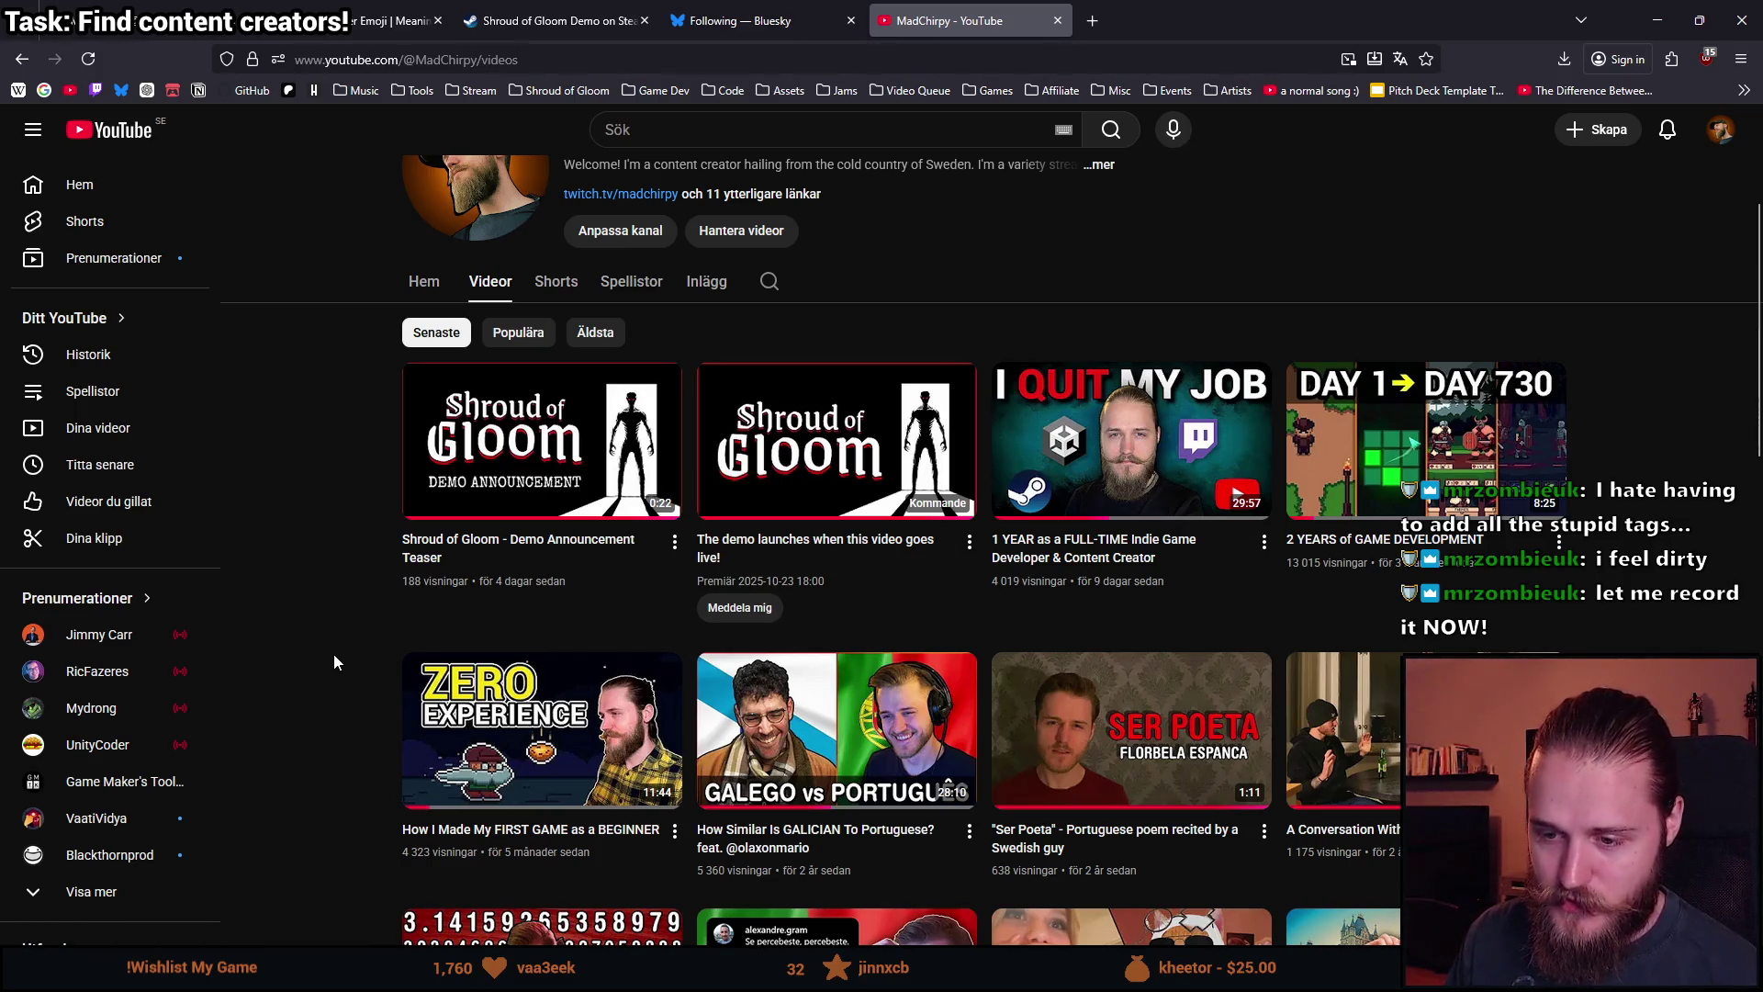
{"action": "scroll", "coordinate": [333, 654], "scroll_direction": "up", "scroll_amount": 1}
{"action": "scroll", "coordinate": [325, 634], "scroll_direction": "down", "scroll_amount": 1}
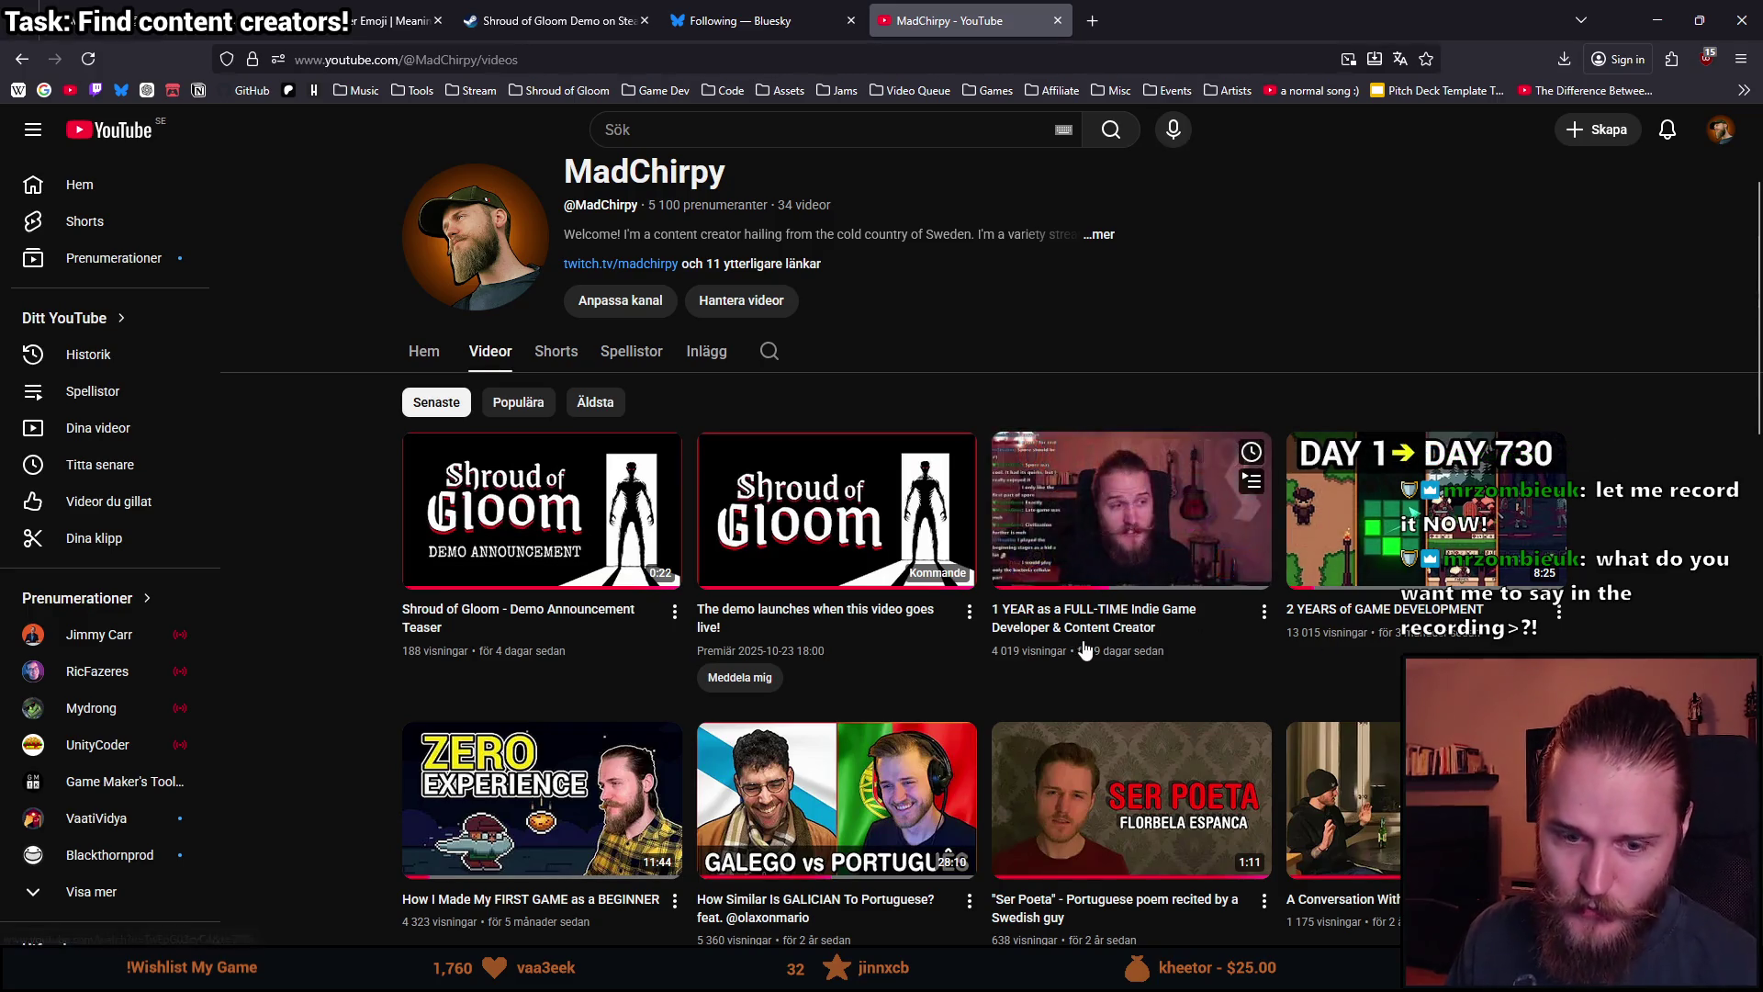
{"action": "scroll", "coordinate": [312, 637], "scroll_direction": "up", "scroll_amount": 2}
{"action": "scroll", "coordinate": [316, 637], "scroll_direction": "down", "scroll_amount": 2}
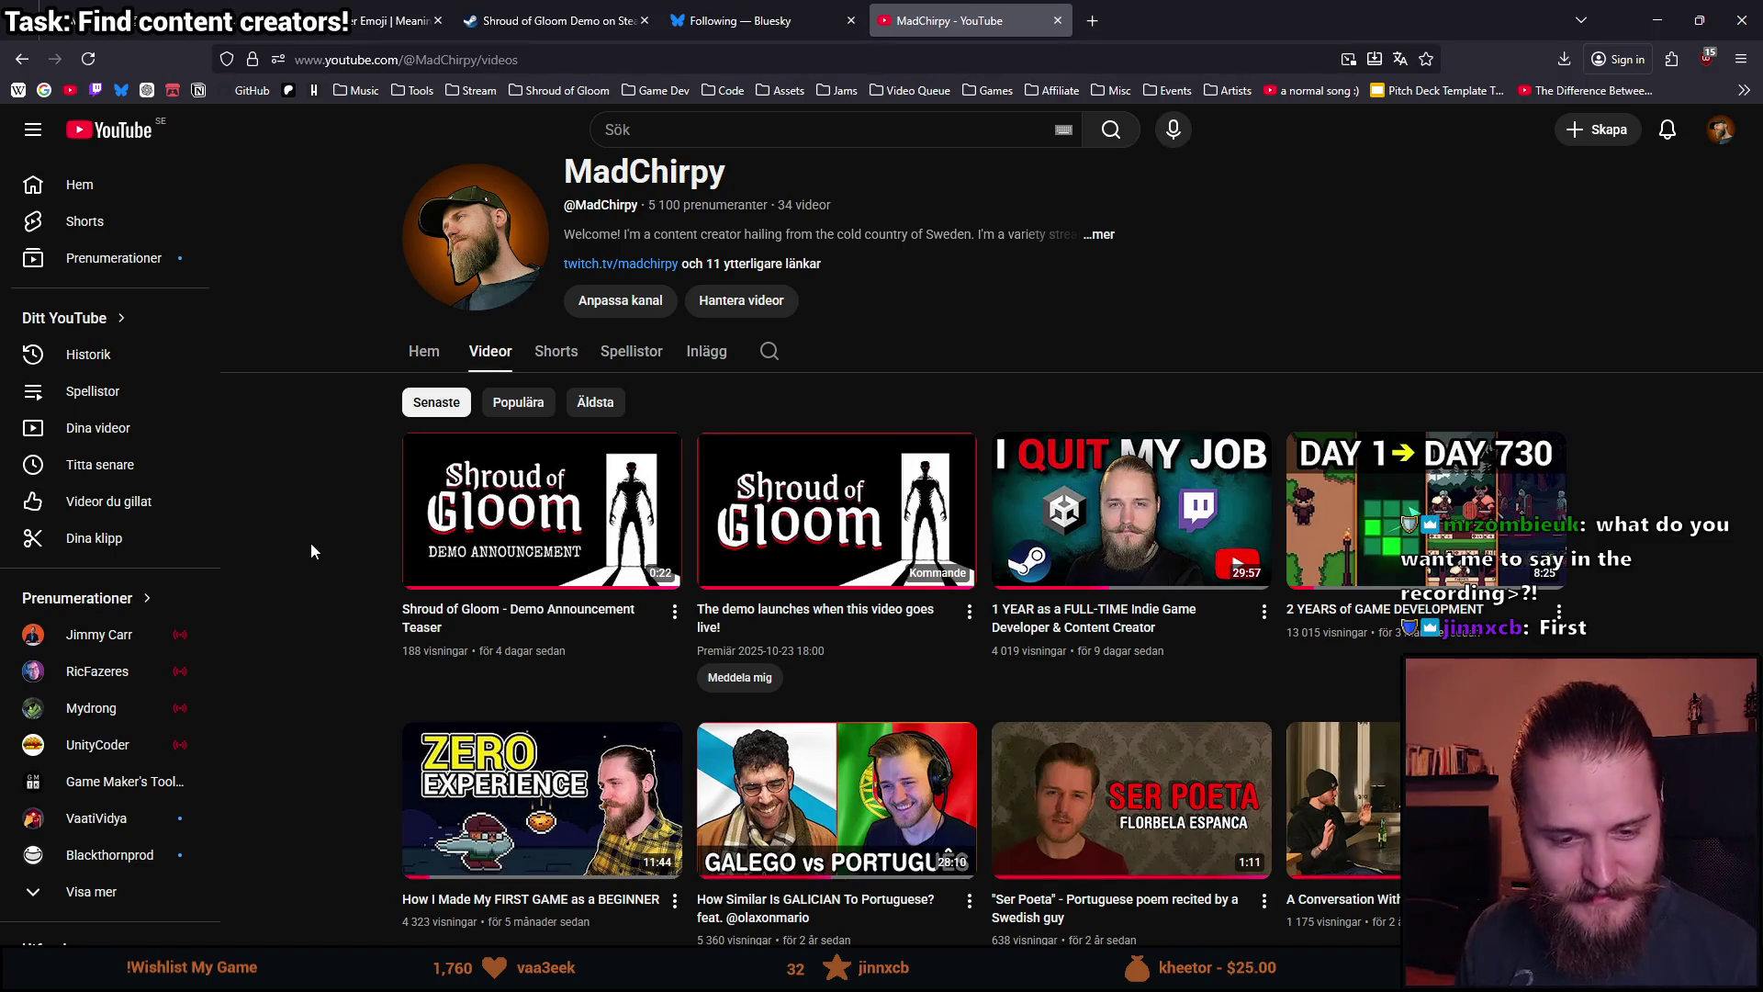
{"action": "left_click", "coordinate": [1058, 20]}
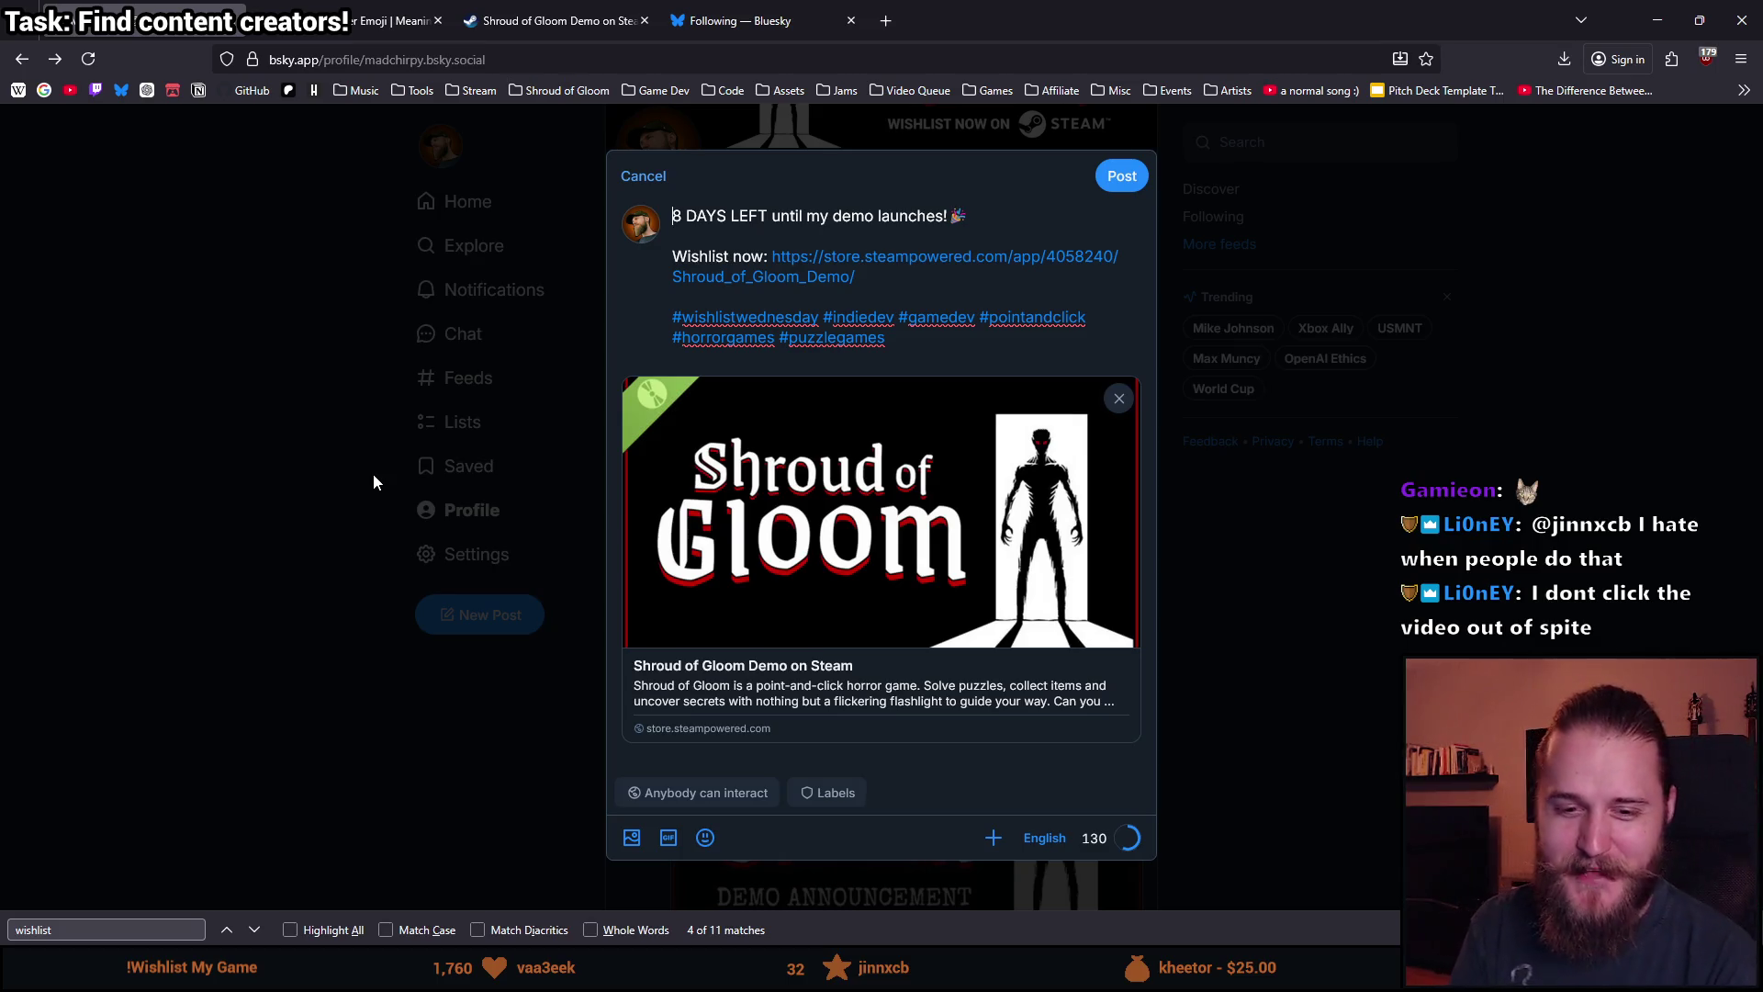
{"action": "left_click", "coordinate": [477, 90]}
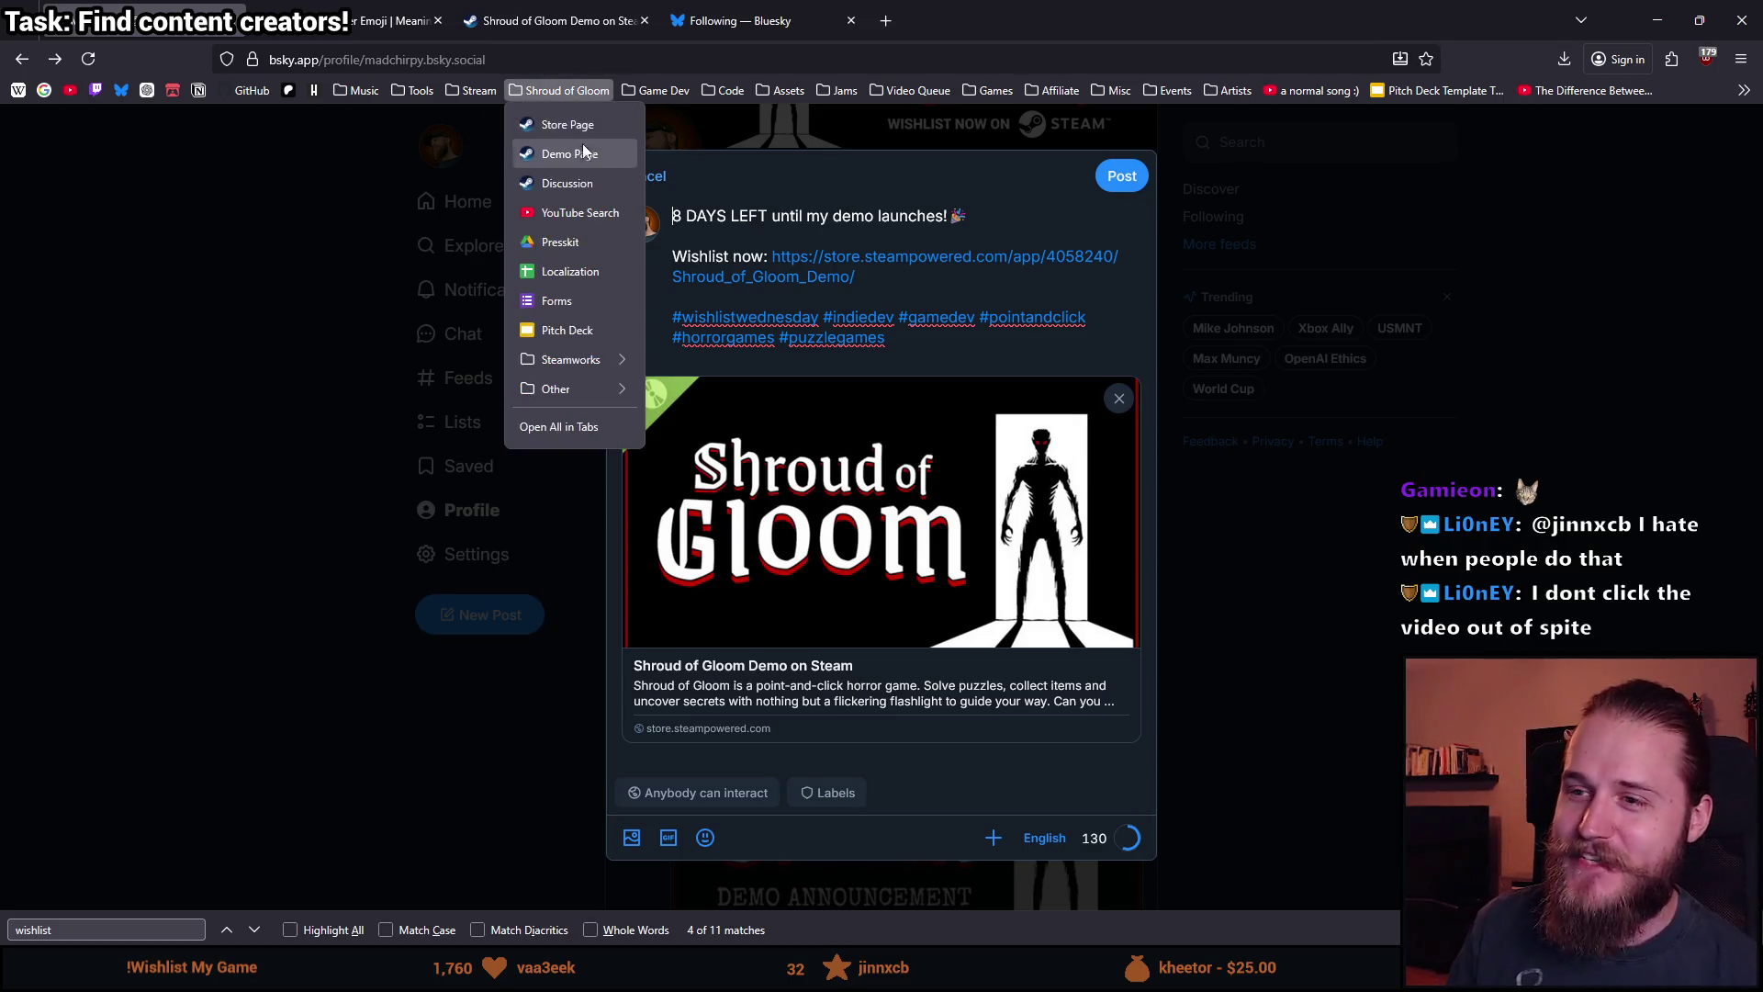
{"action": "left_click", "coordinate": [71, 91]}
{"action": "middle_click", "coordinate": [74, 96]}
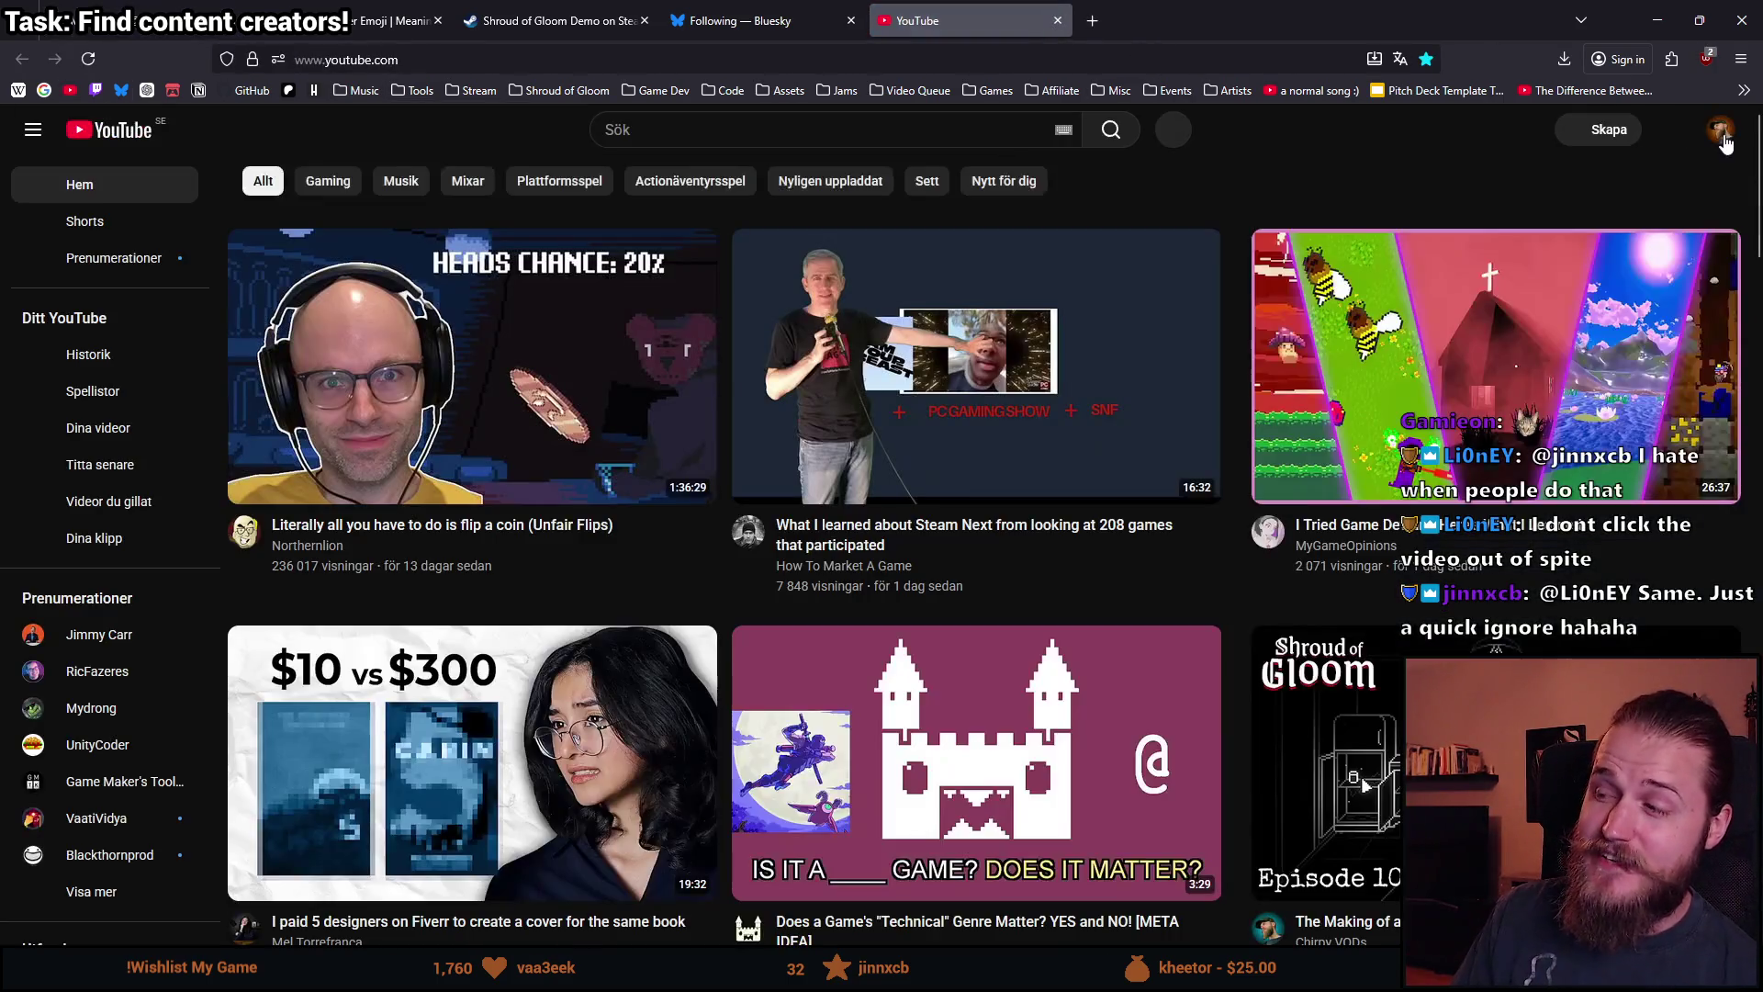
{"action": "left_click", "coordinate": [1723, 137]}
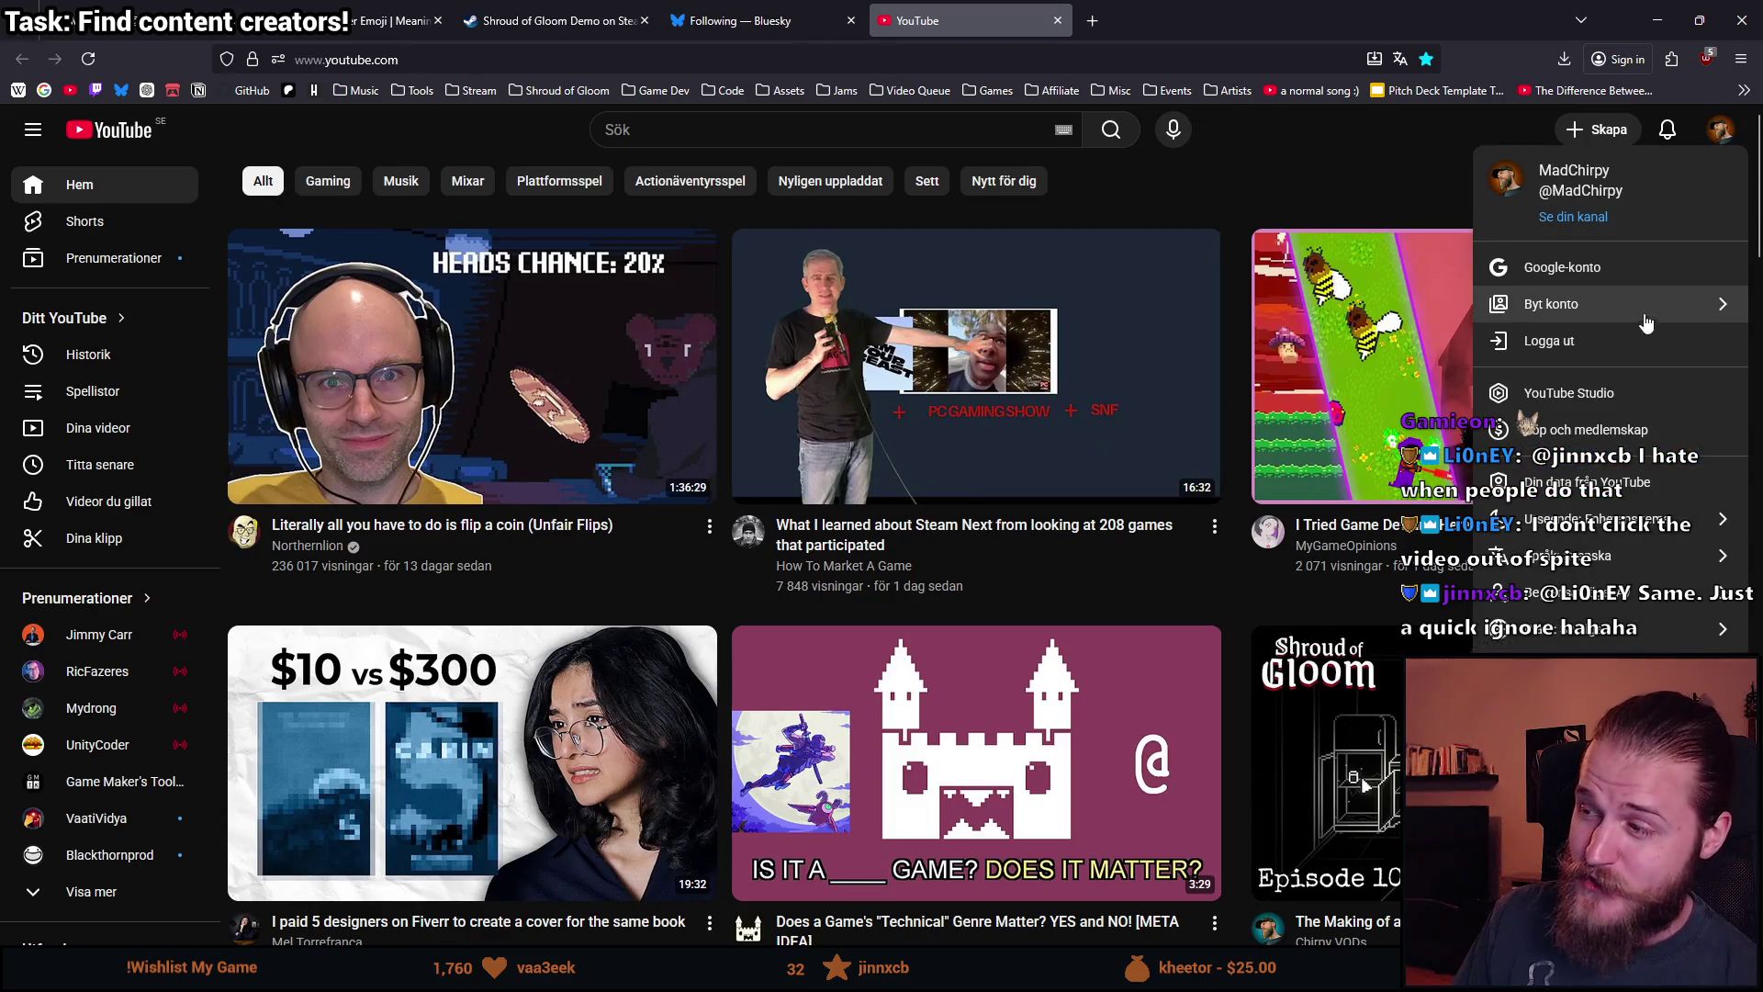
{"action": "left_click", "coordinate": [1581, 223]}
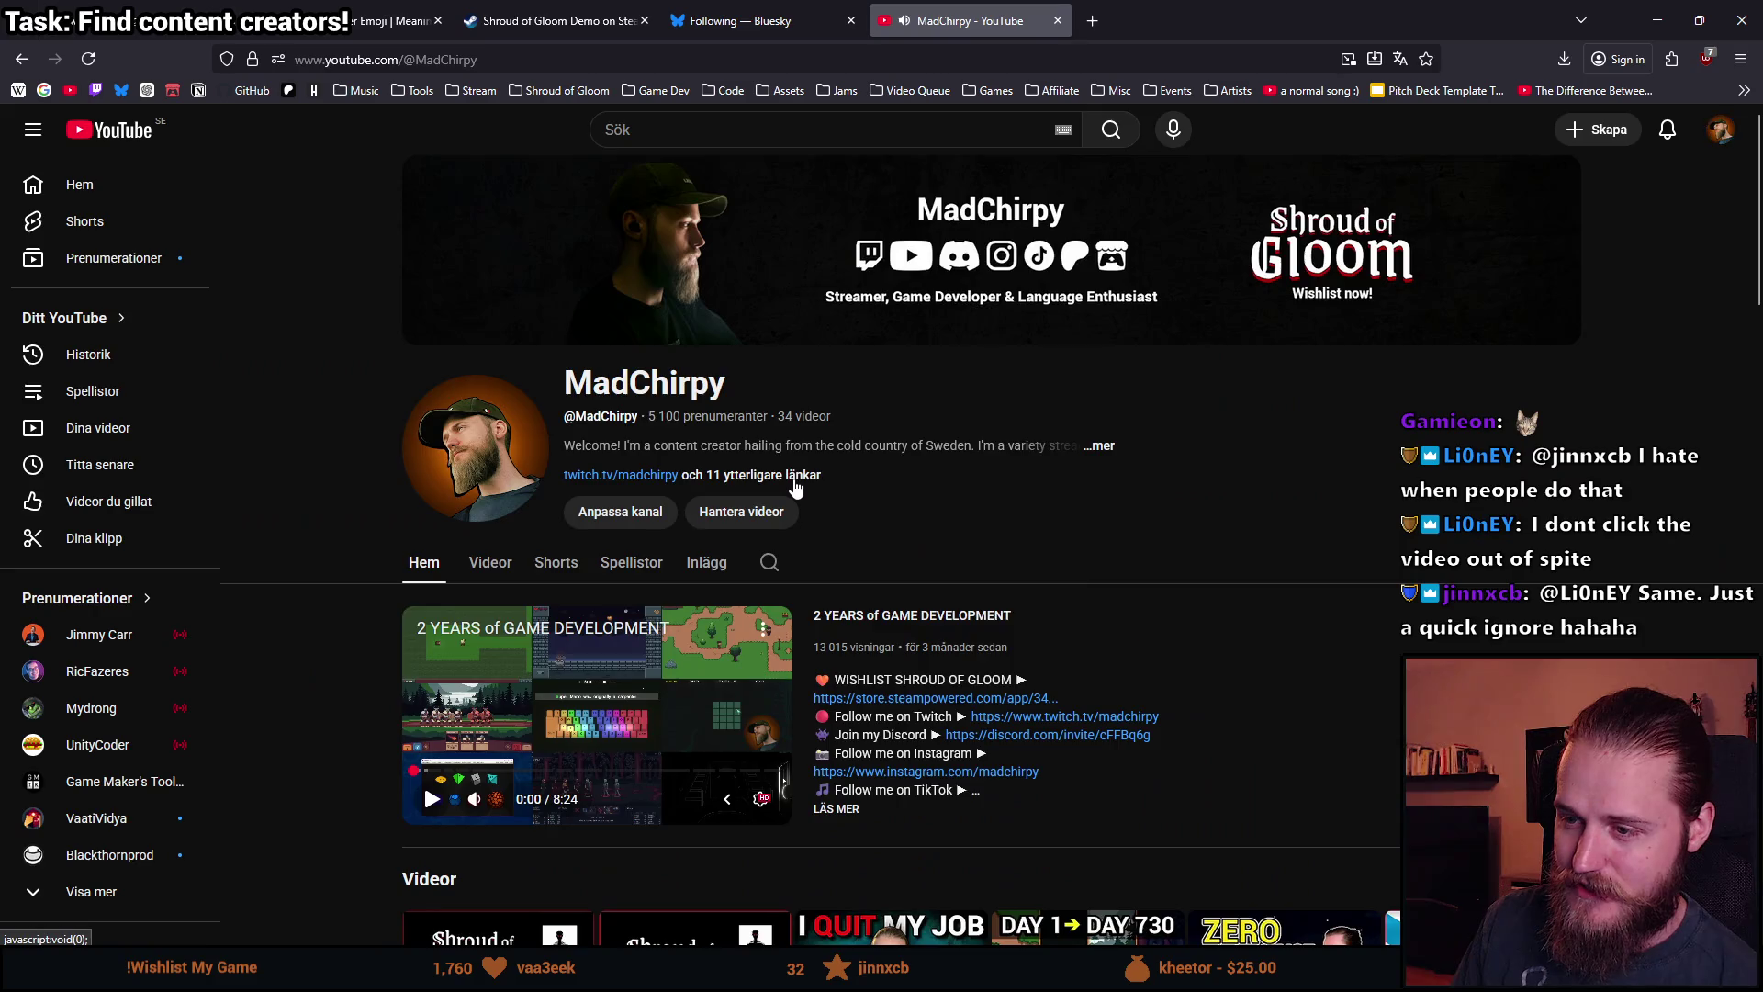
{"action": "left_click", "coordinate": [788, 476]}
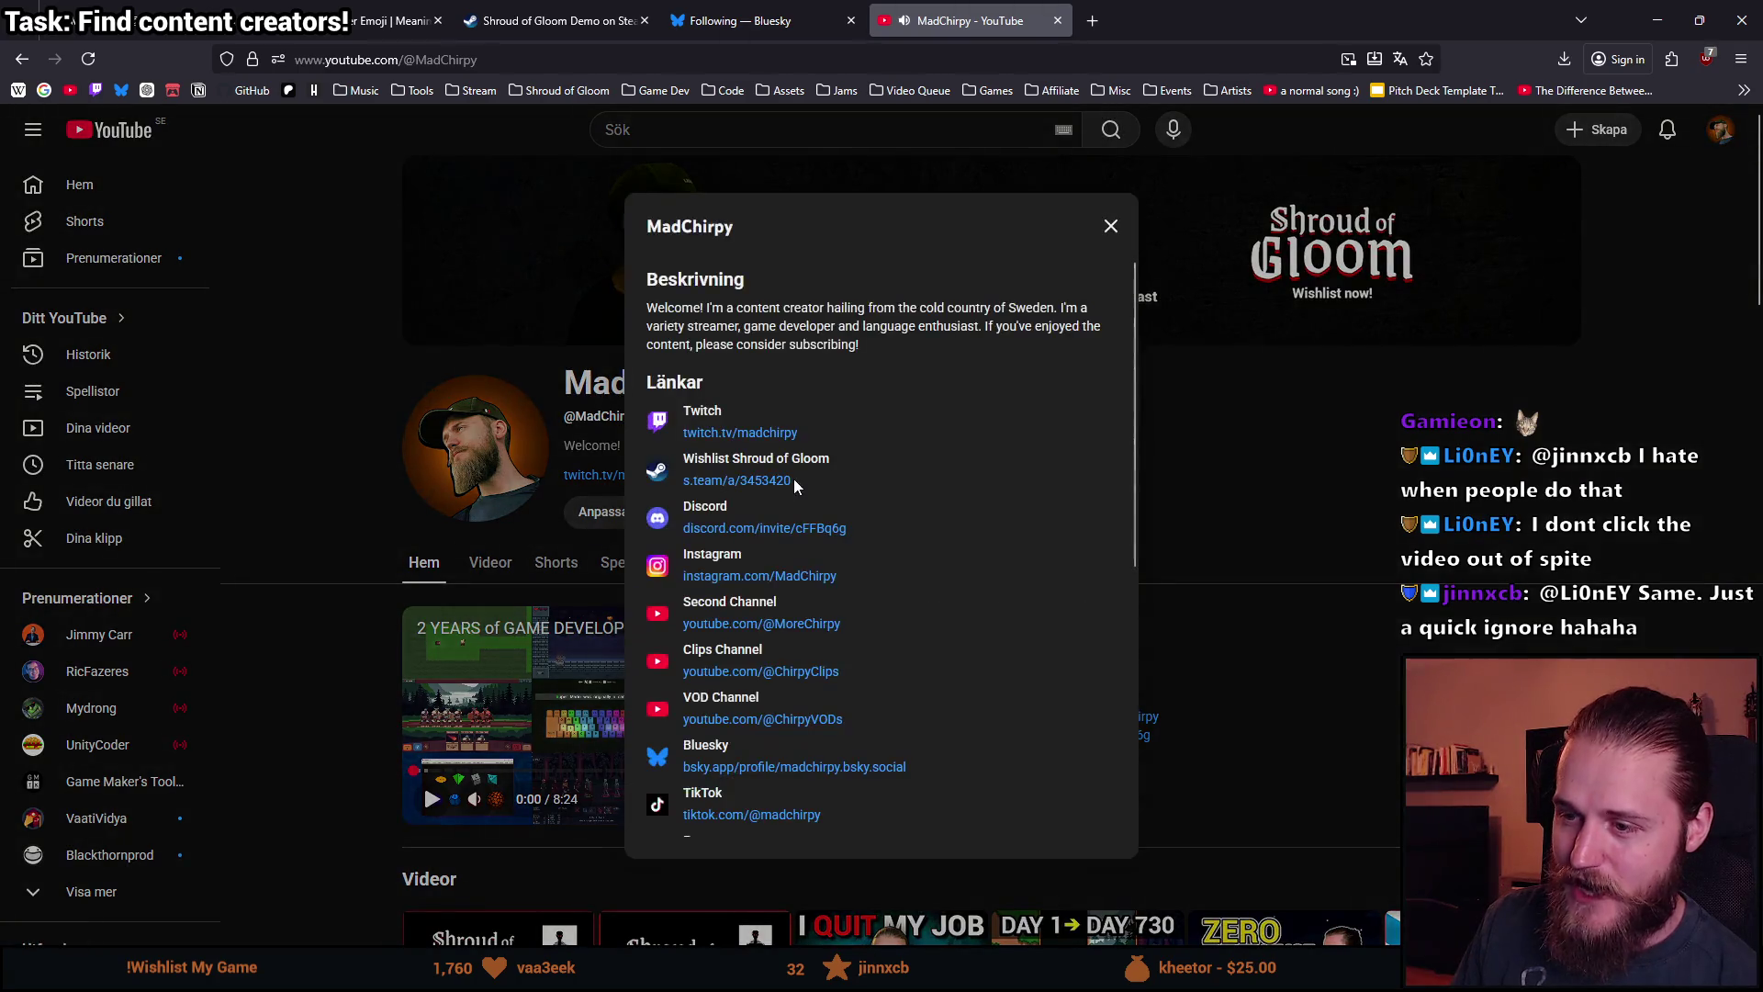
{"action": "left_click", "coordinate": [777, 624]}
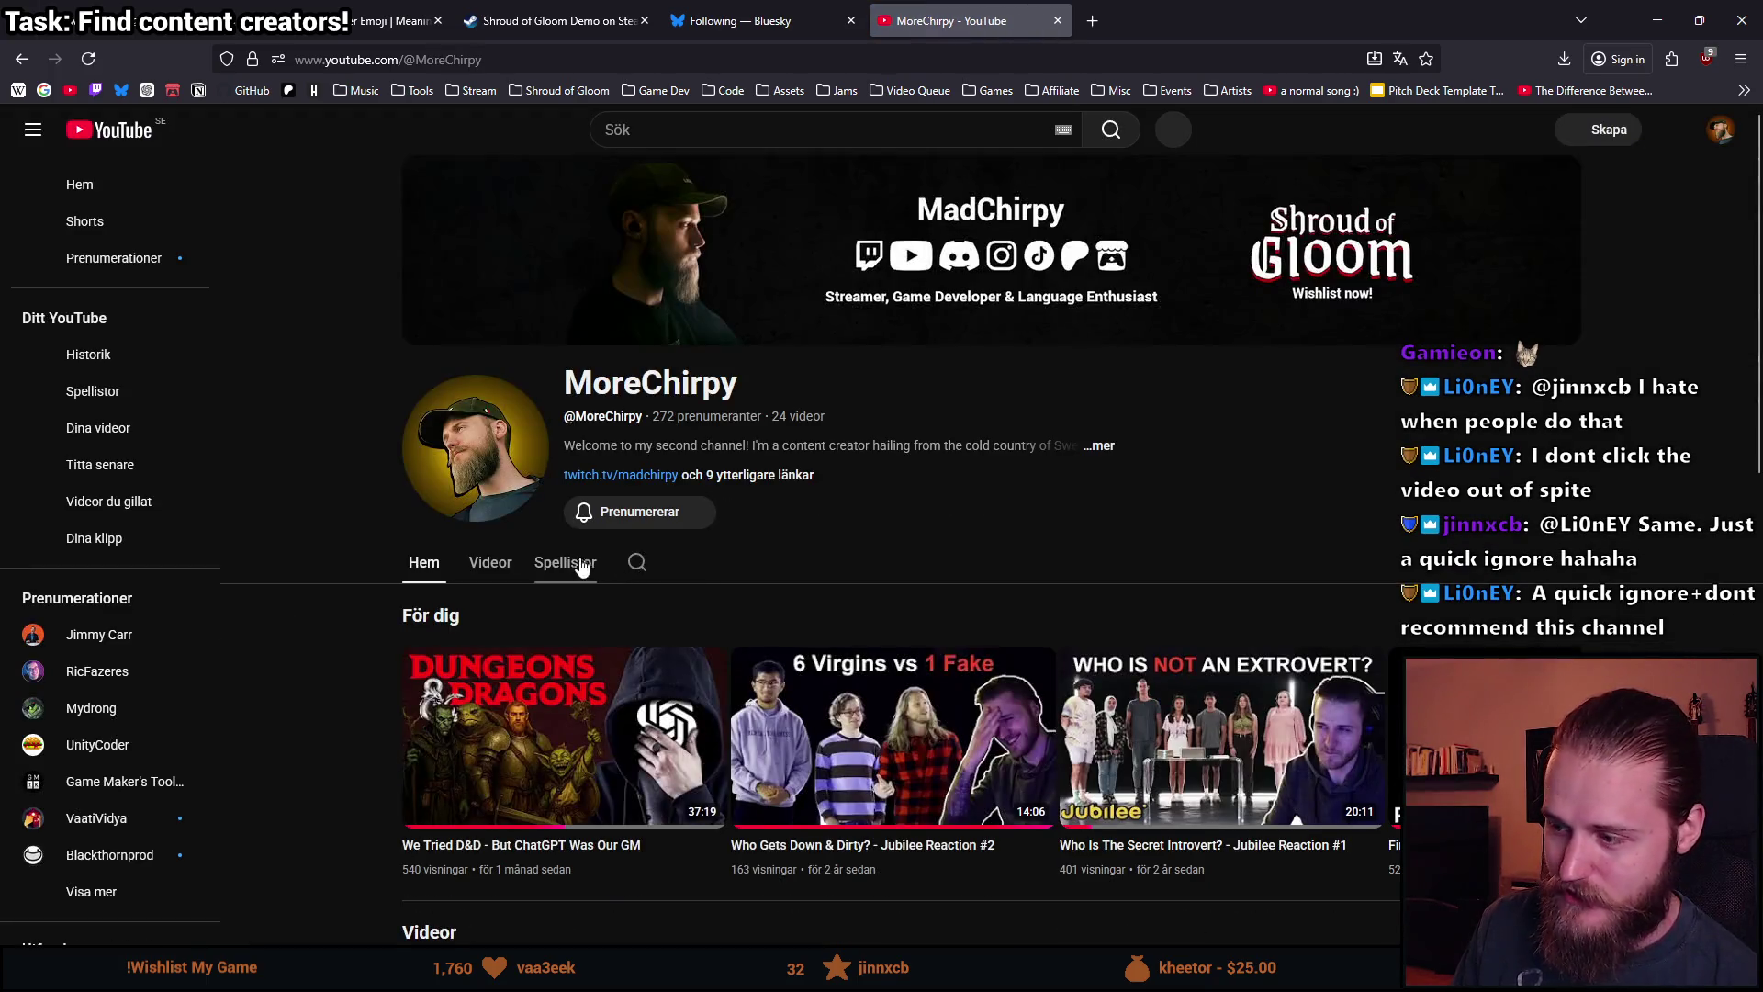
{"action": "scroll", "coordinate": [712, 570], "scroll_direction": "down", "scroll_amount": 1}
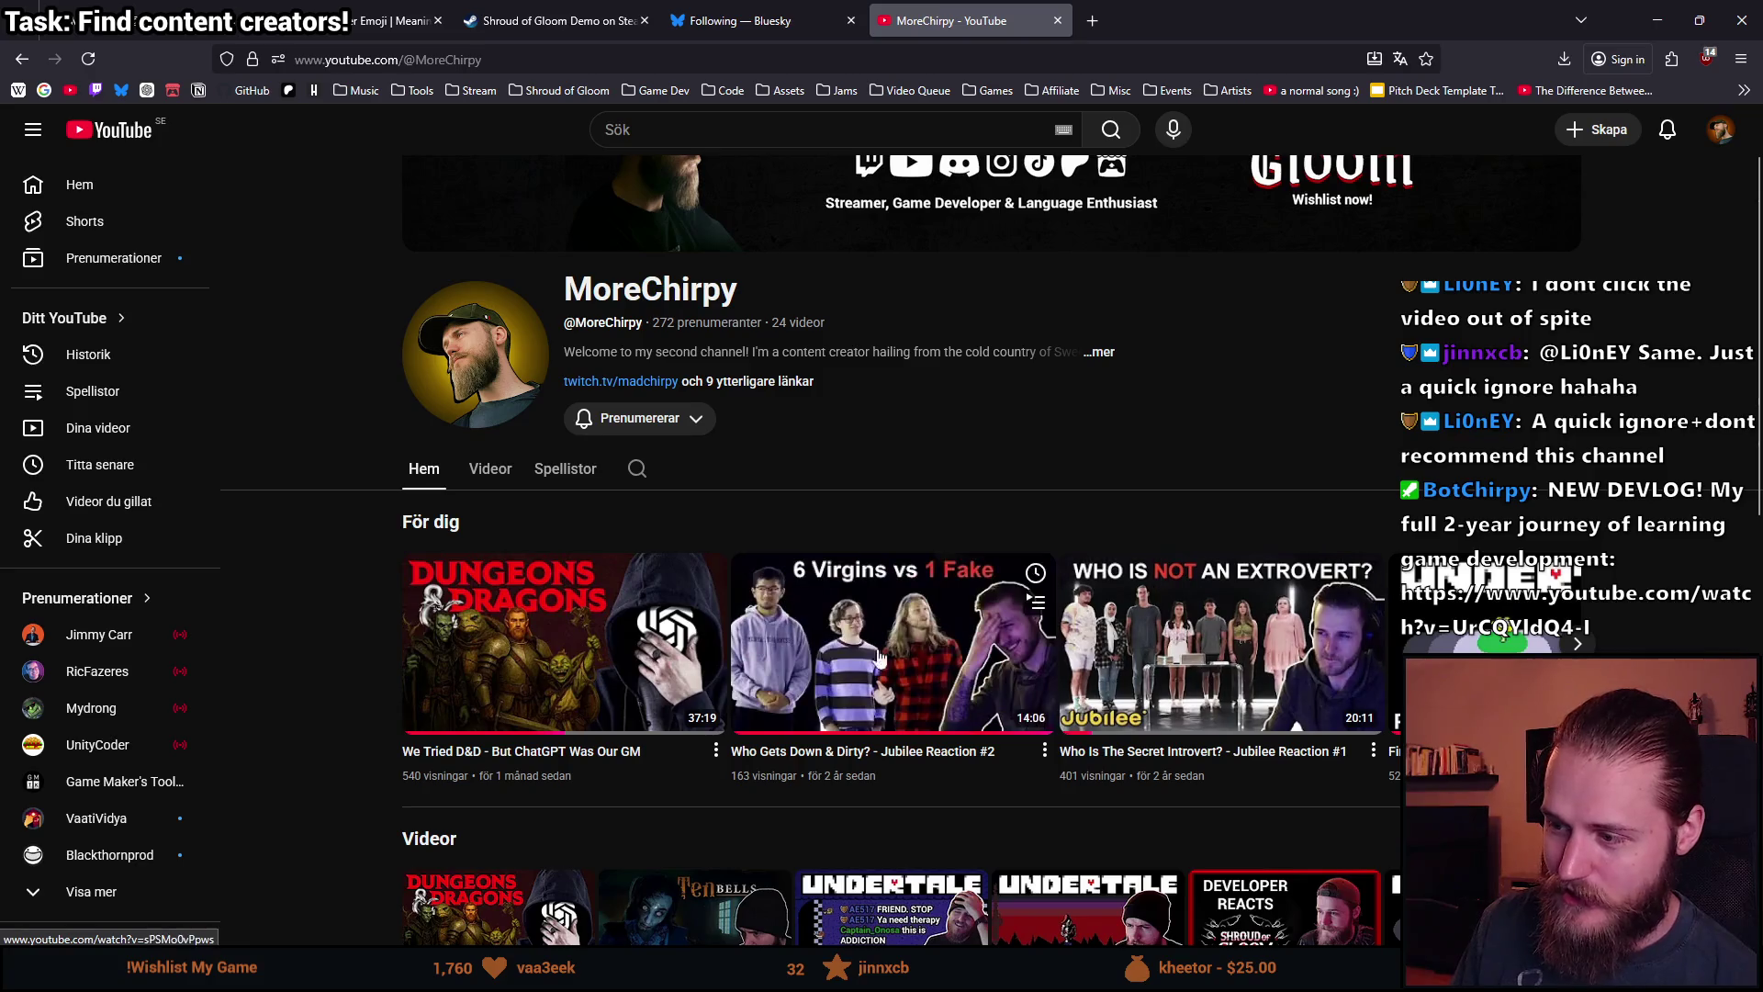
{"action": "left_click", "coordinate": [484, 468]}
{"action": "scroll", "coordinate": [589, 557], "scroll_direction": "down", "scroll_amount": 3}
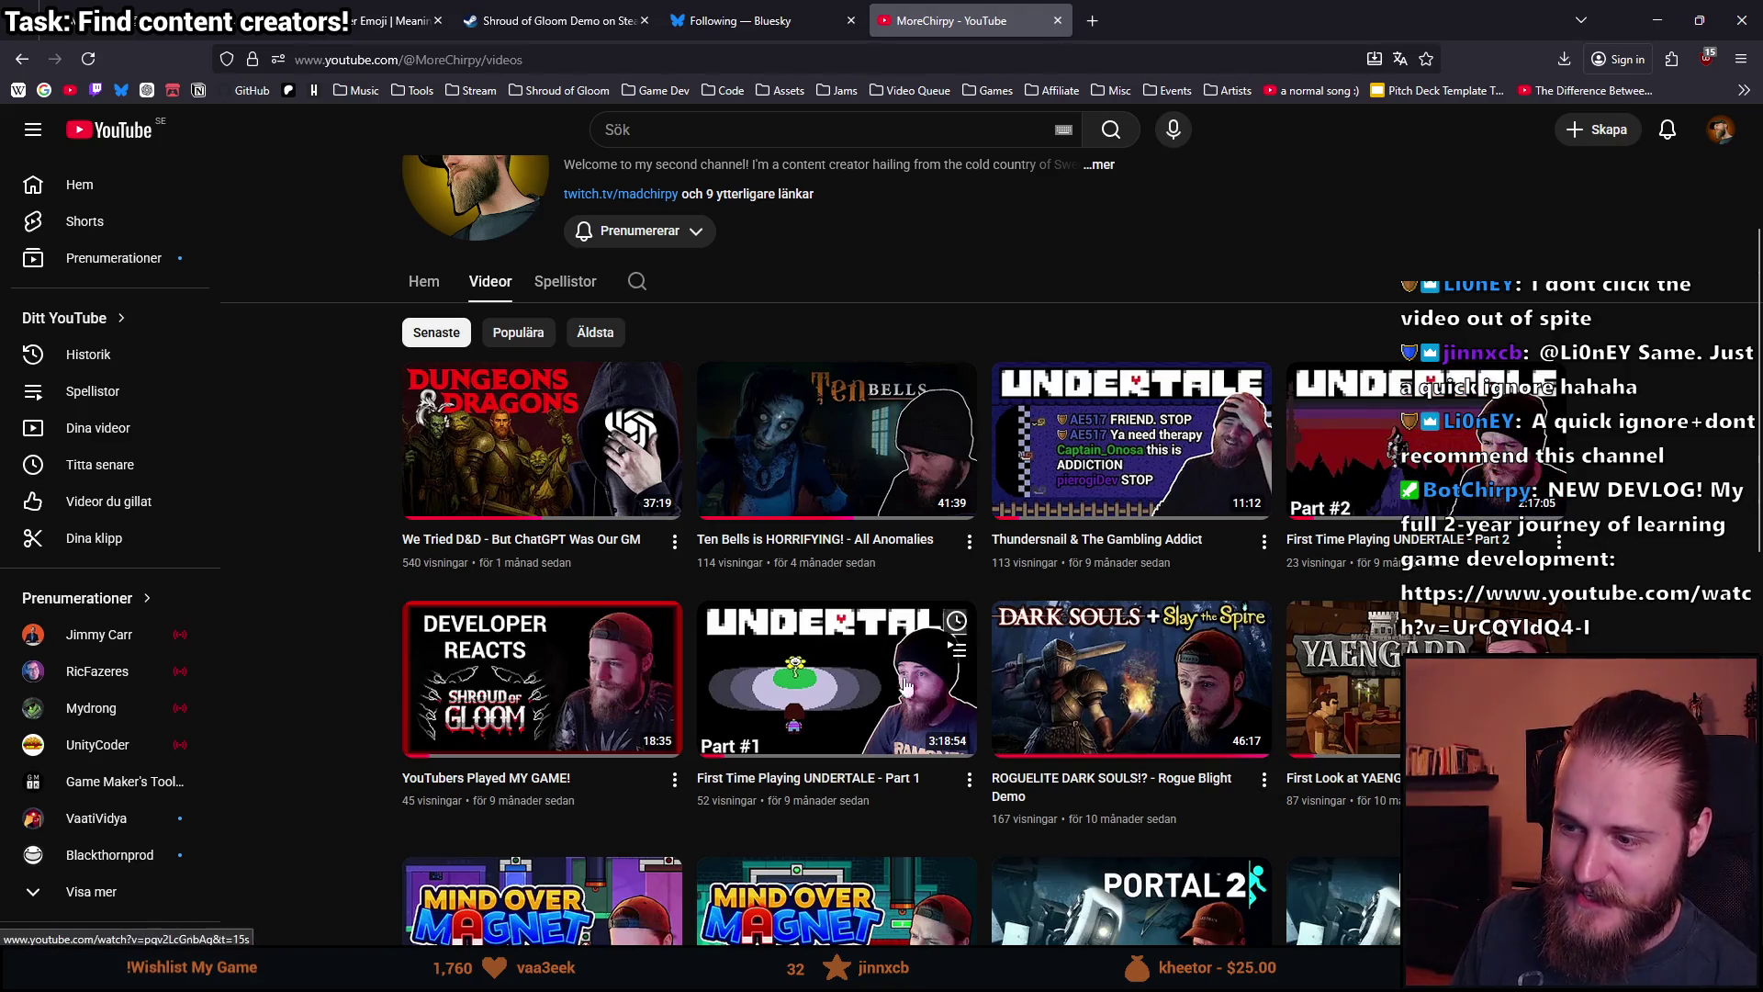
{"action": "scroll", "coordinate": [1145, 661], "scroll_direction": "up", "scroll_amount": 2}
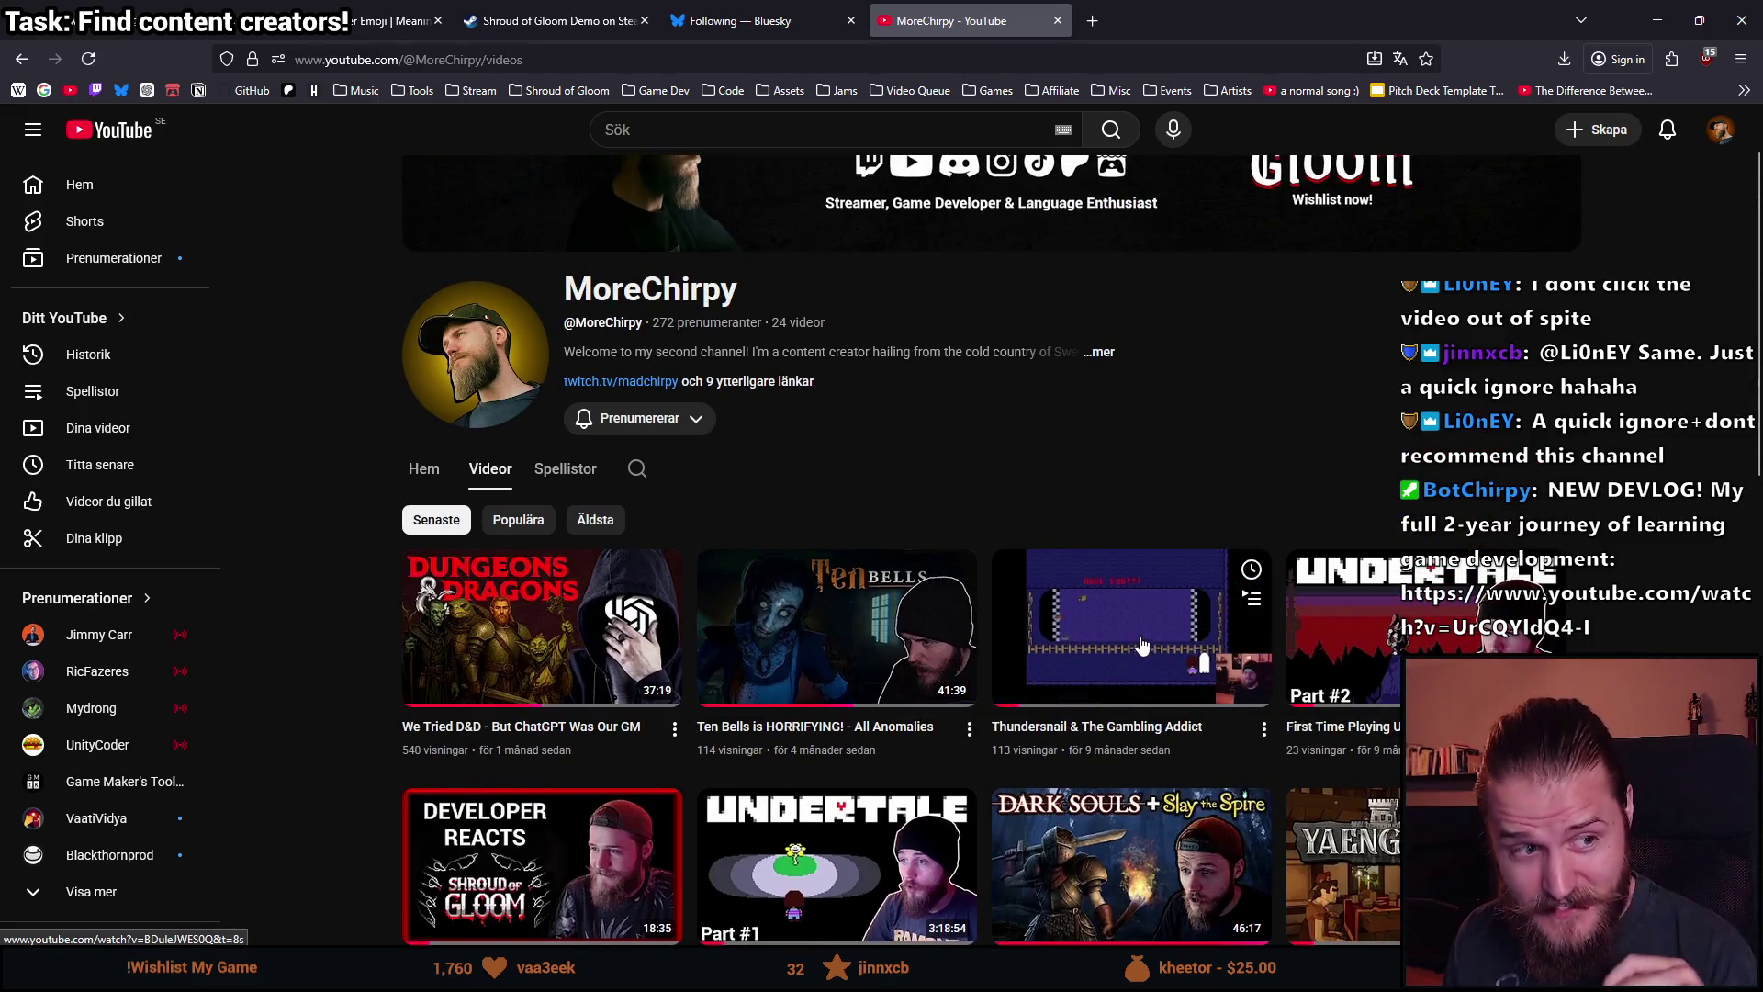
{"action": "left_click", "coordinate": [1059, 20]}
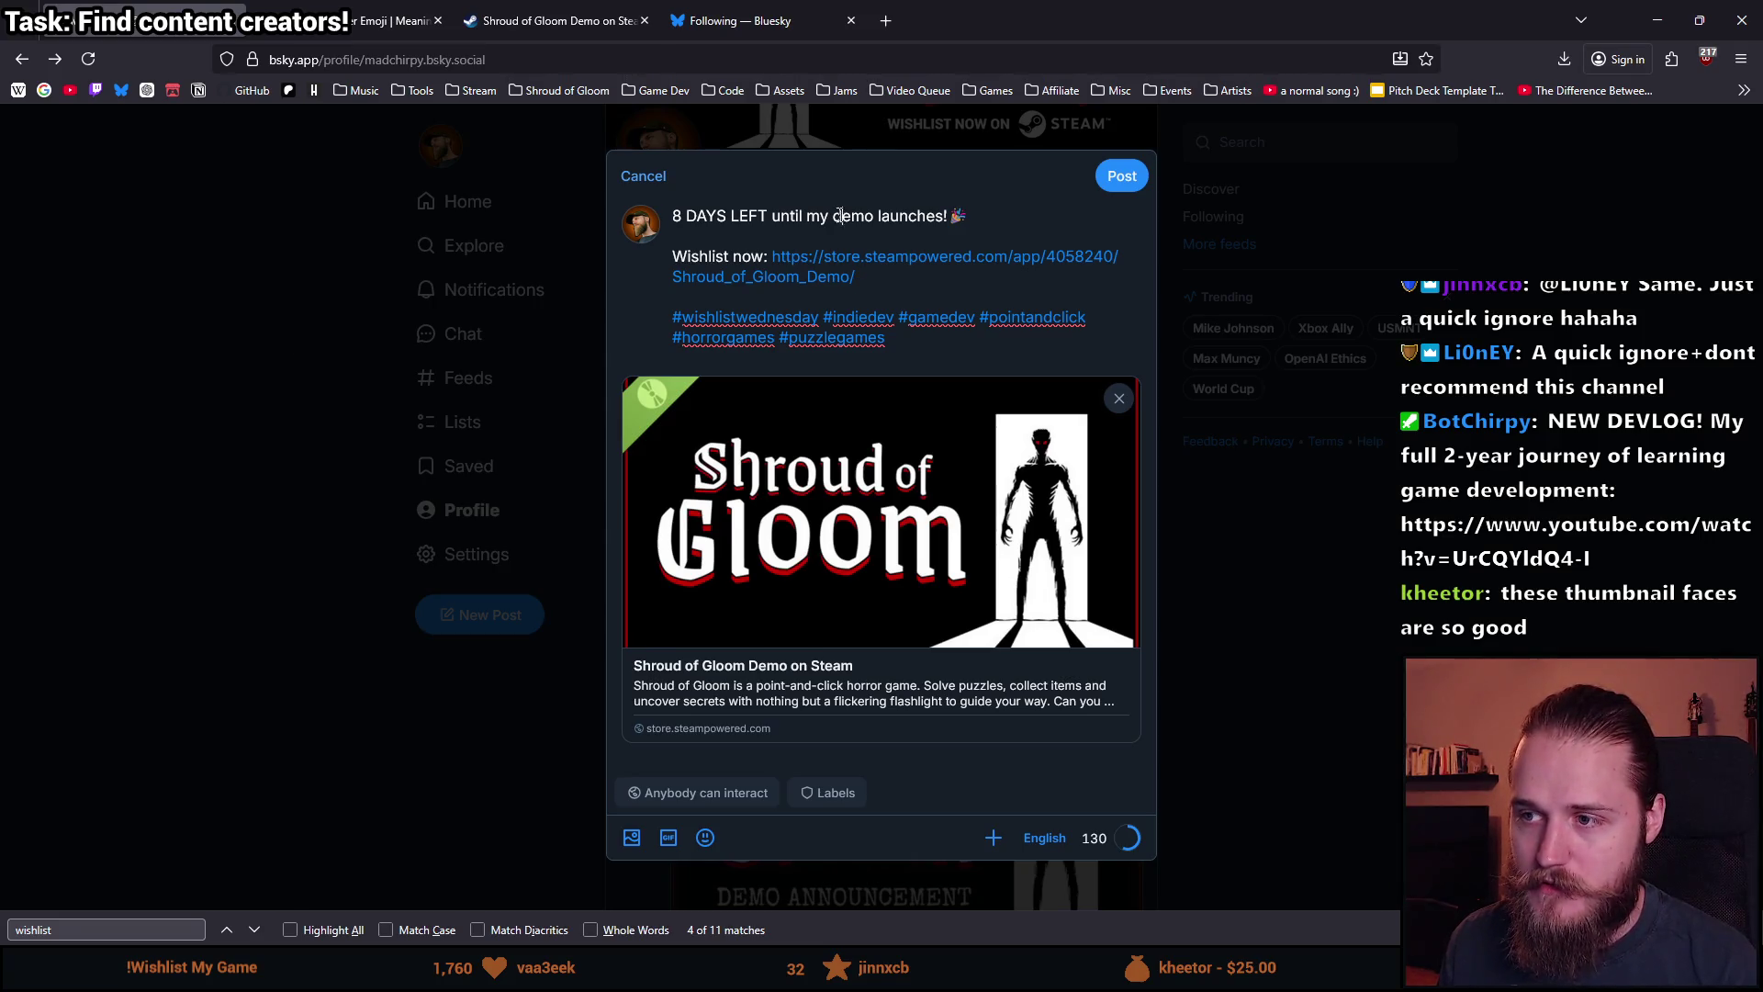
{"action": "mouse_move", "coordinate": [769, 216]}
{"action": "left_mouse_down"}
{"action": "mouse_move", "coordinate": [821, 218]}
{"action": "mouse_move", "coordinate": [772, 216]}
{"action": "left_mouse_up"}
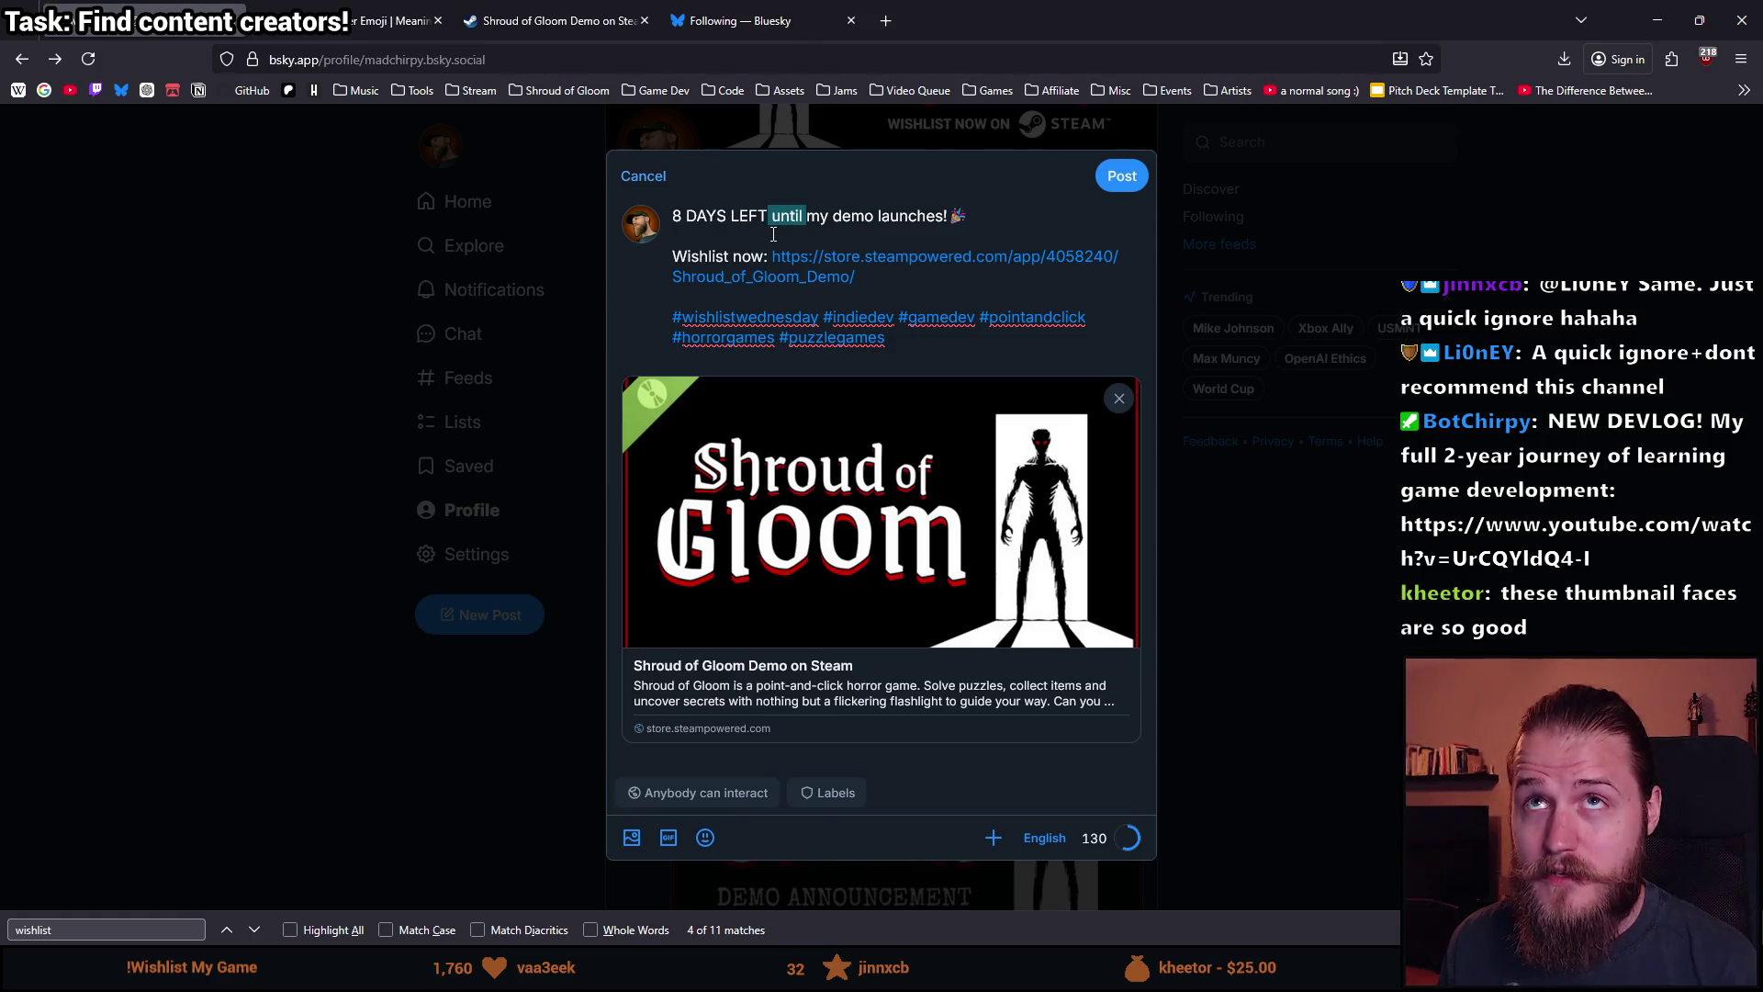
{"action": "left_click", "coordinate": [769, 221]}
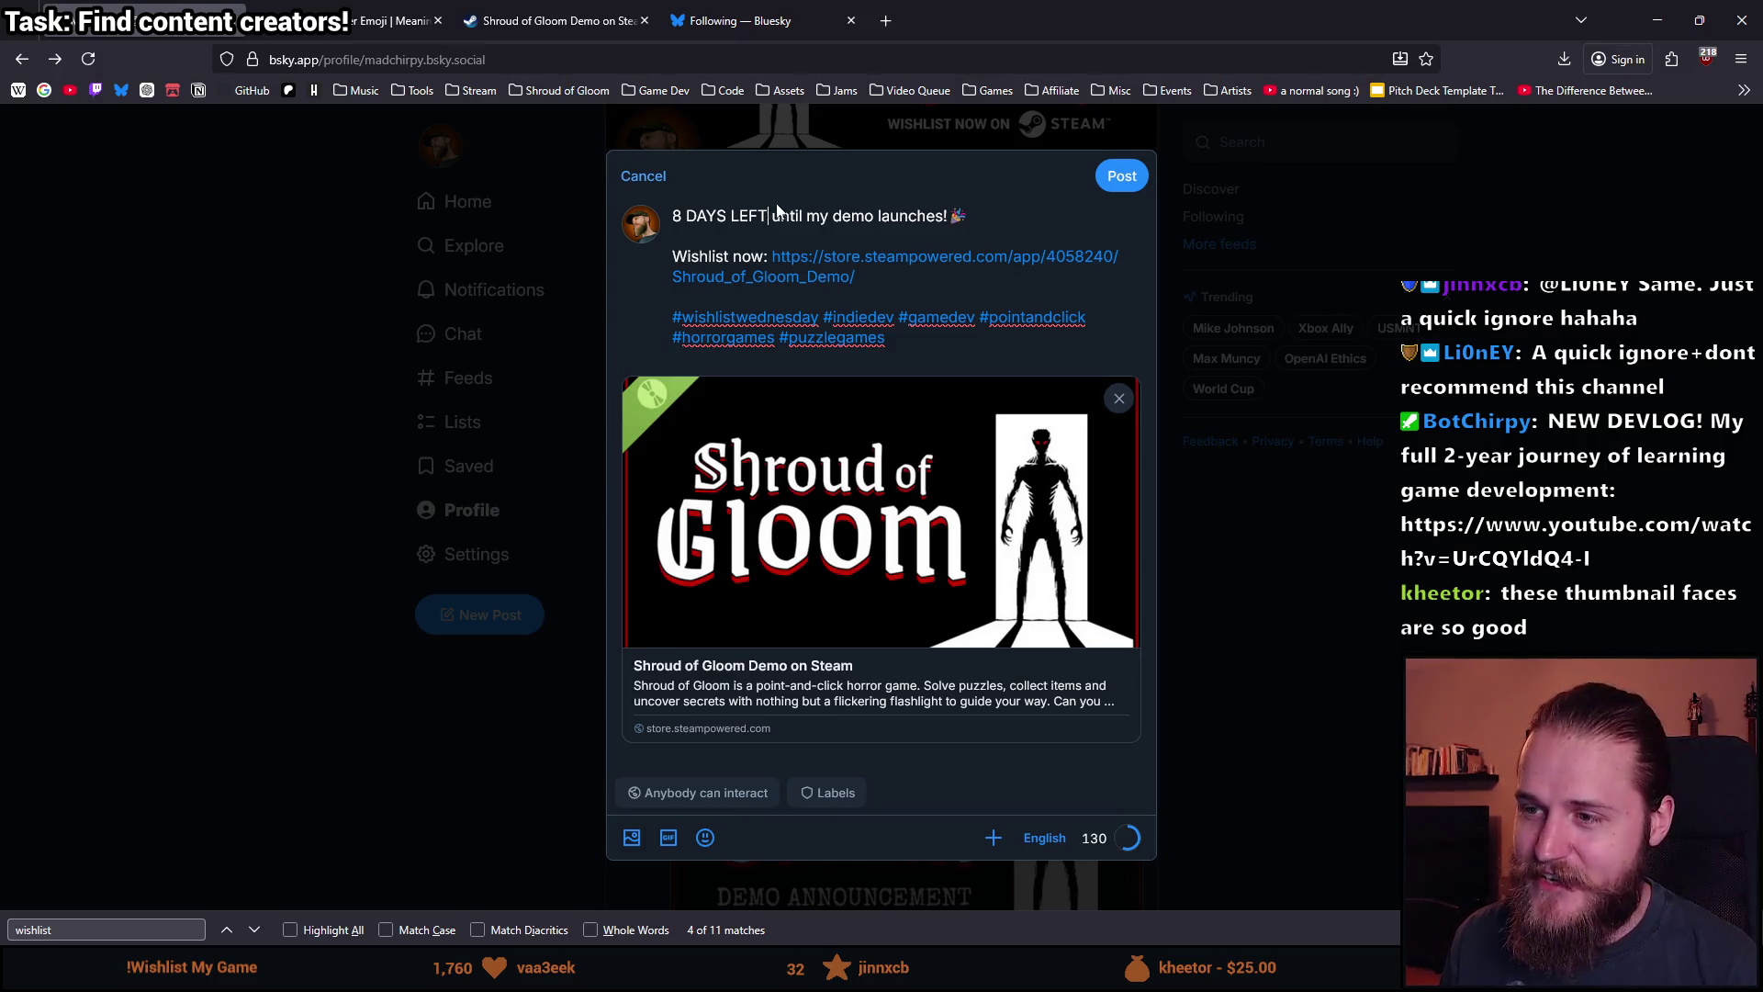
{"action": "left_click_drag", "start_coordinate": [770, 218], "coordinate": [812, 216]}
{"action": "left_click", "coordinate": [818, 218]}
{"action": "left_click", "coordinate": [769, 216]}
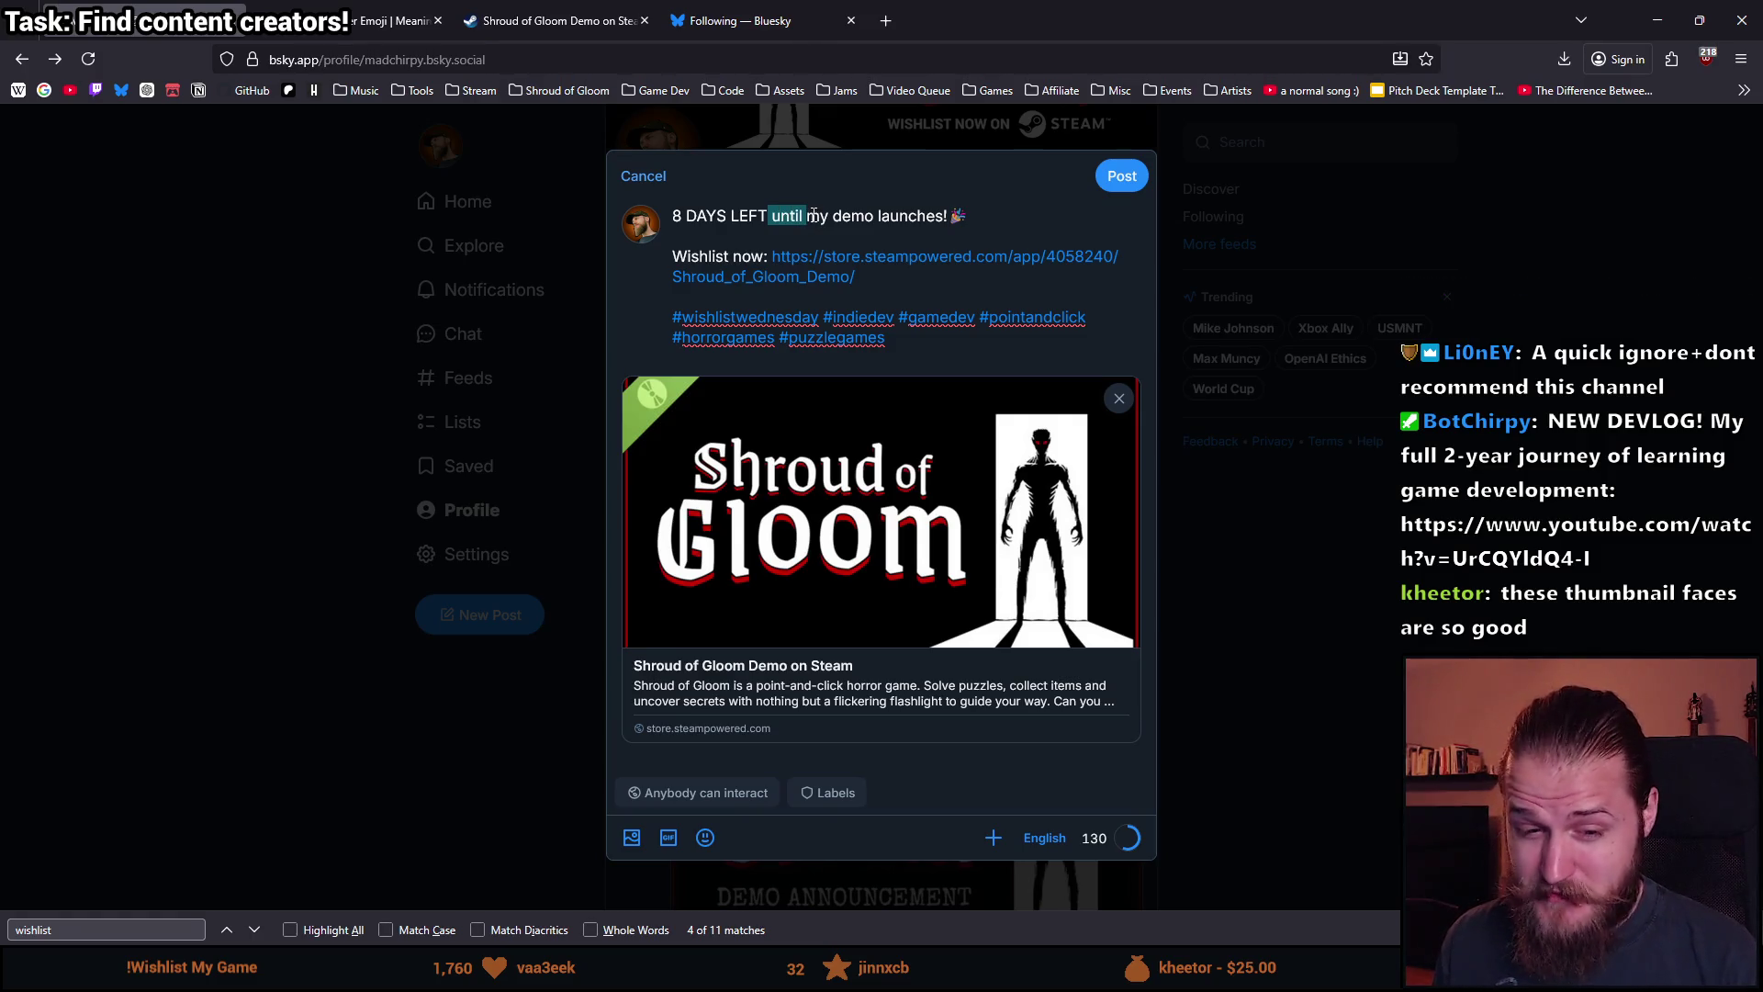
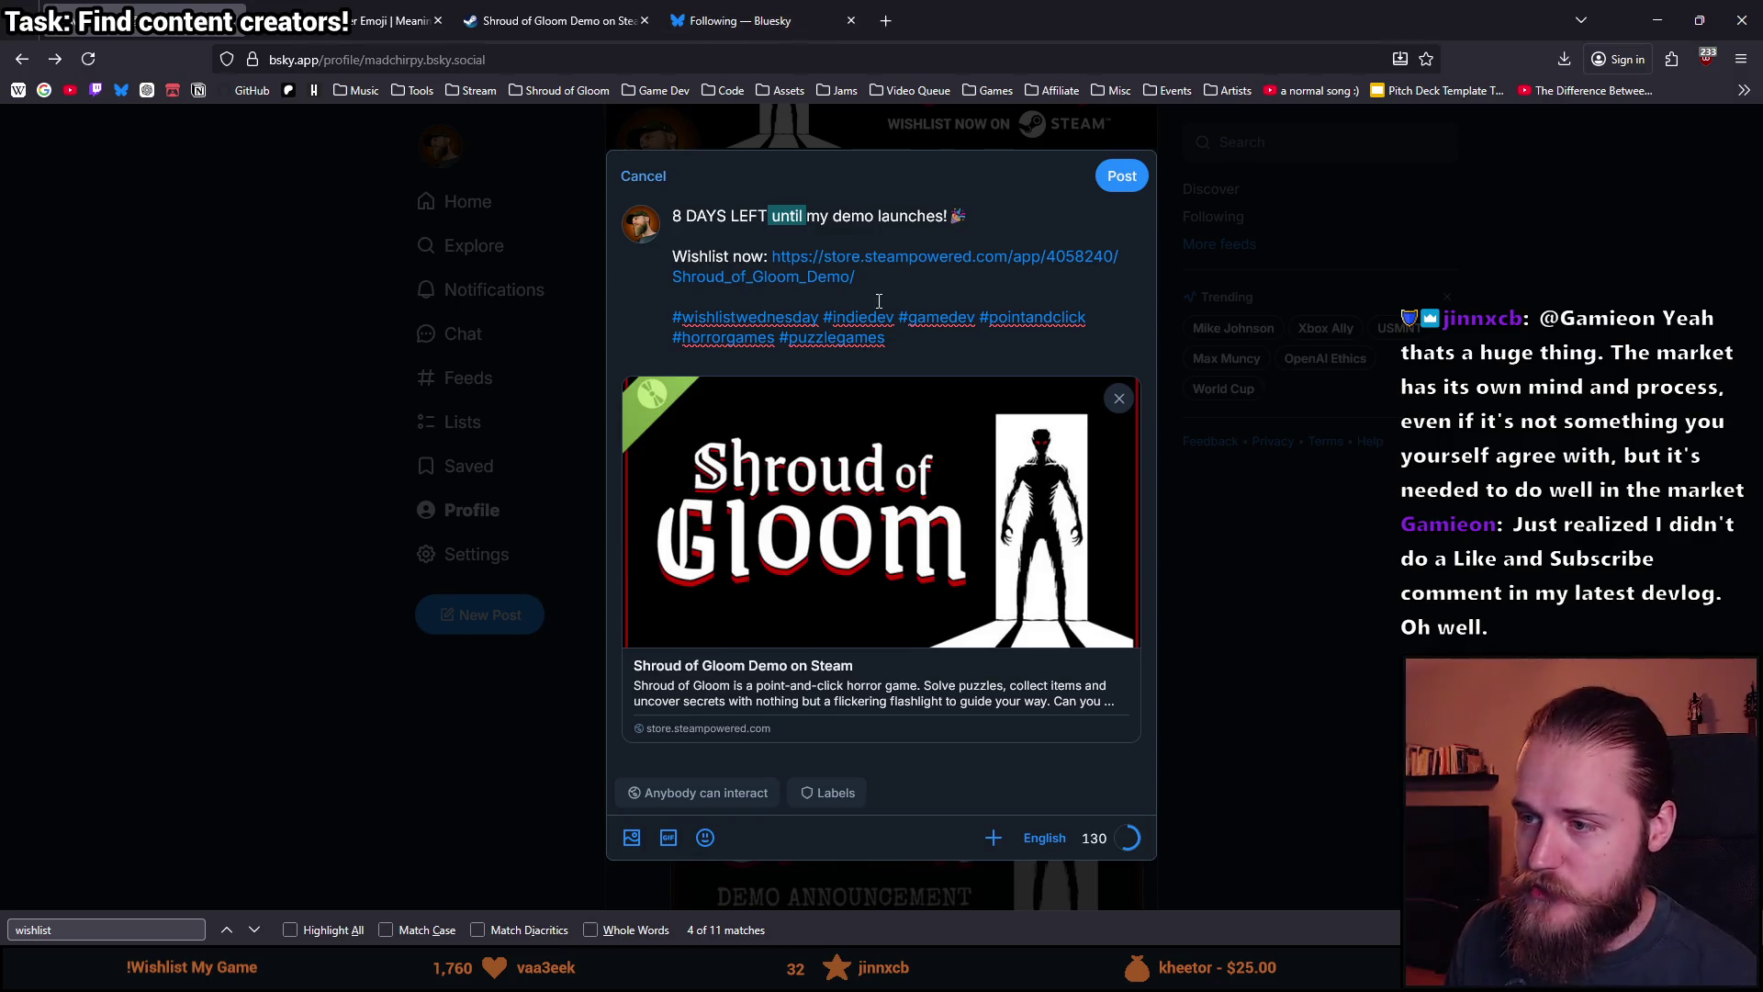
Adjust the first line of the '8 DAYS LEFT' countdown post, publish it, and open its page.
{"action": "left_click", "coordinate": [909, 277]}
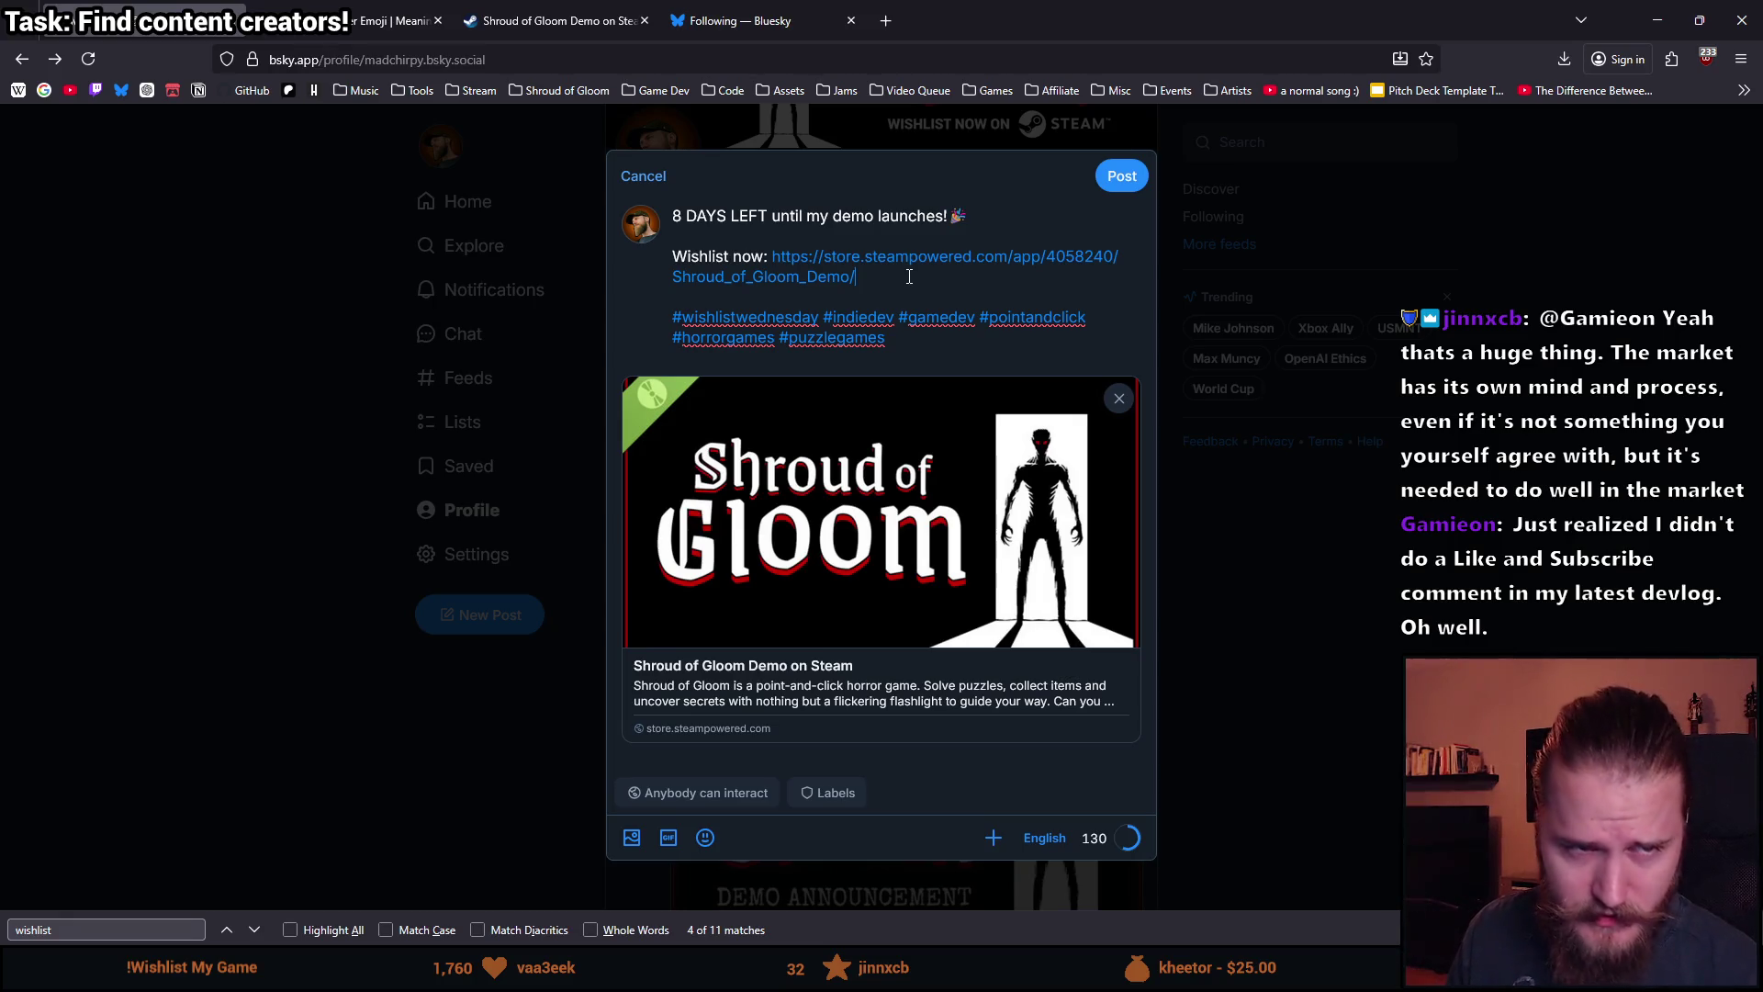
{"action": "left_click_drag", "start_coordinate": [676, 214], "coordinate": [971, 216]}
{"action": "left_click", "coordinate": [986, 221]}
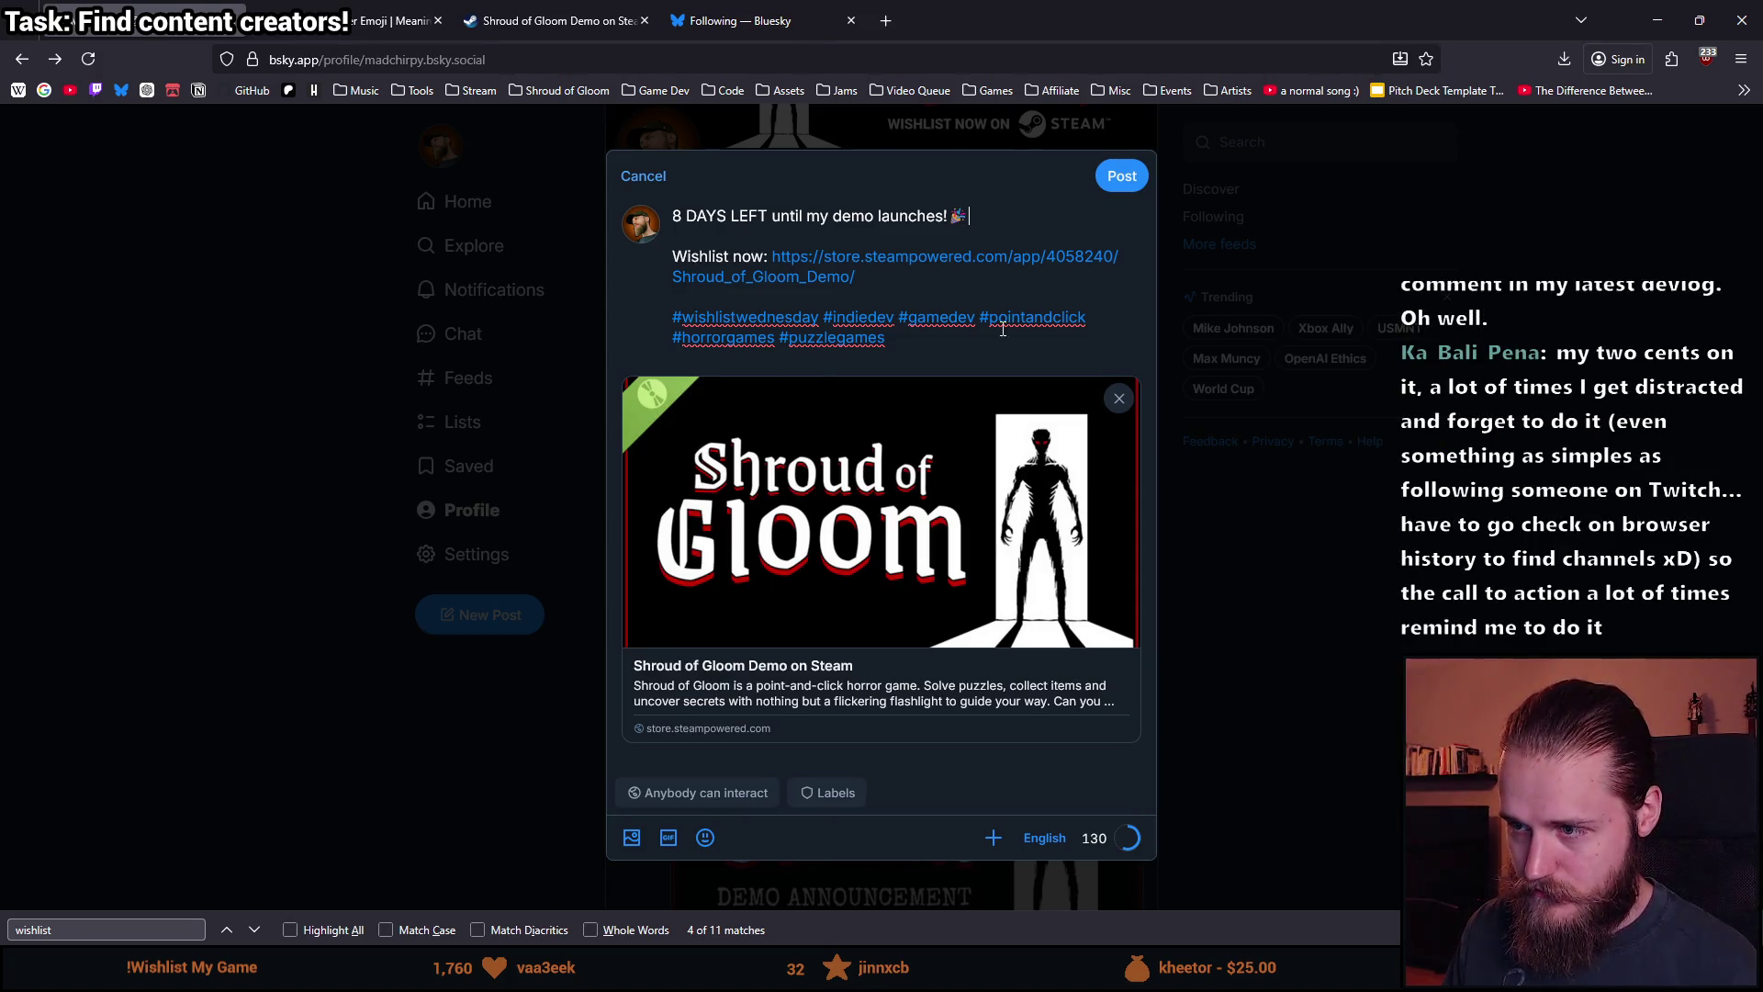
{"action": "left_click", "coordinate": [1137, 175]}
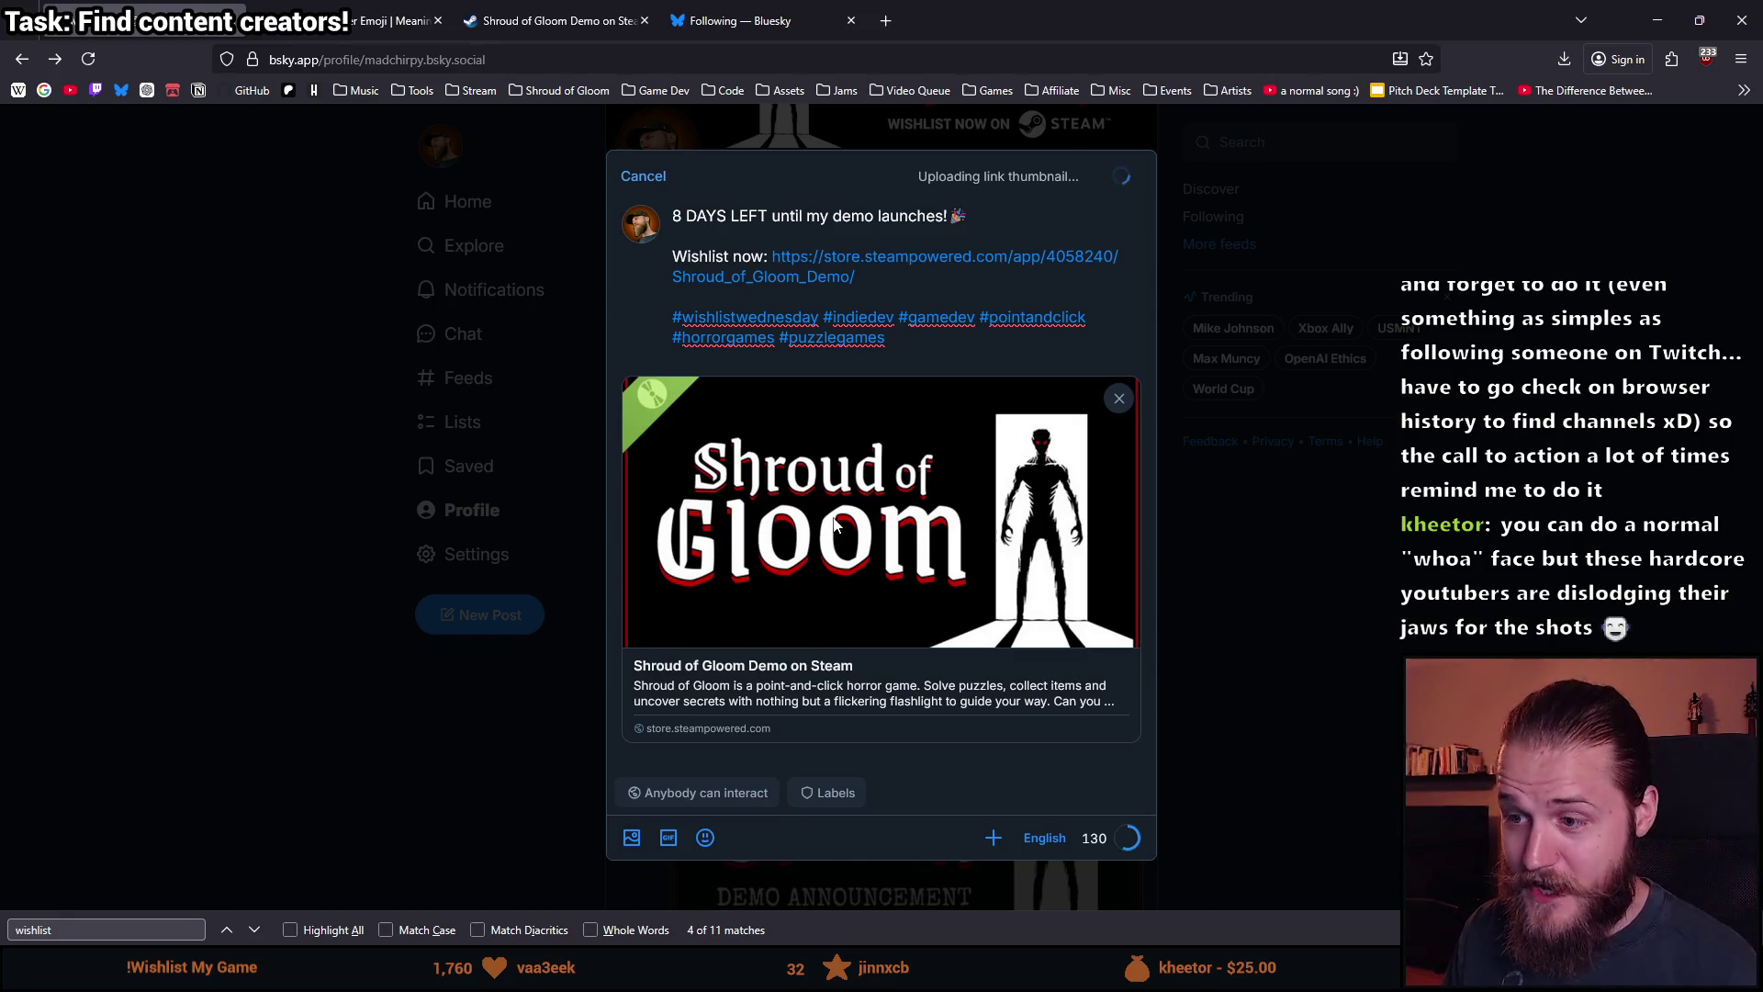
{"action": "scroll", "coordinate": [834, 526], "scroll_direction": "down", "scroll_amount": 8}
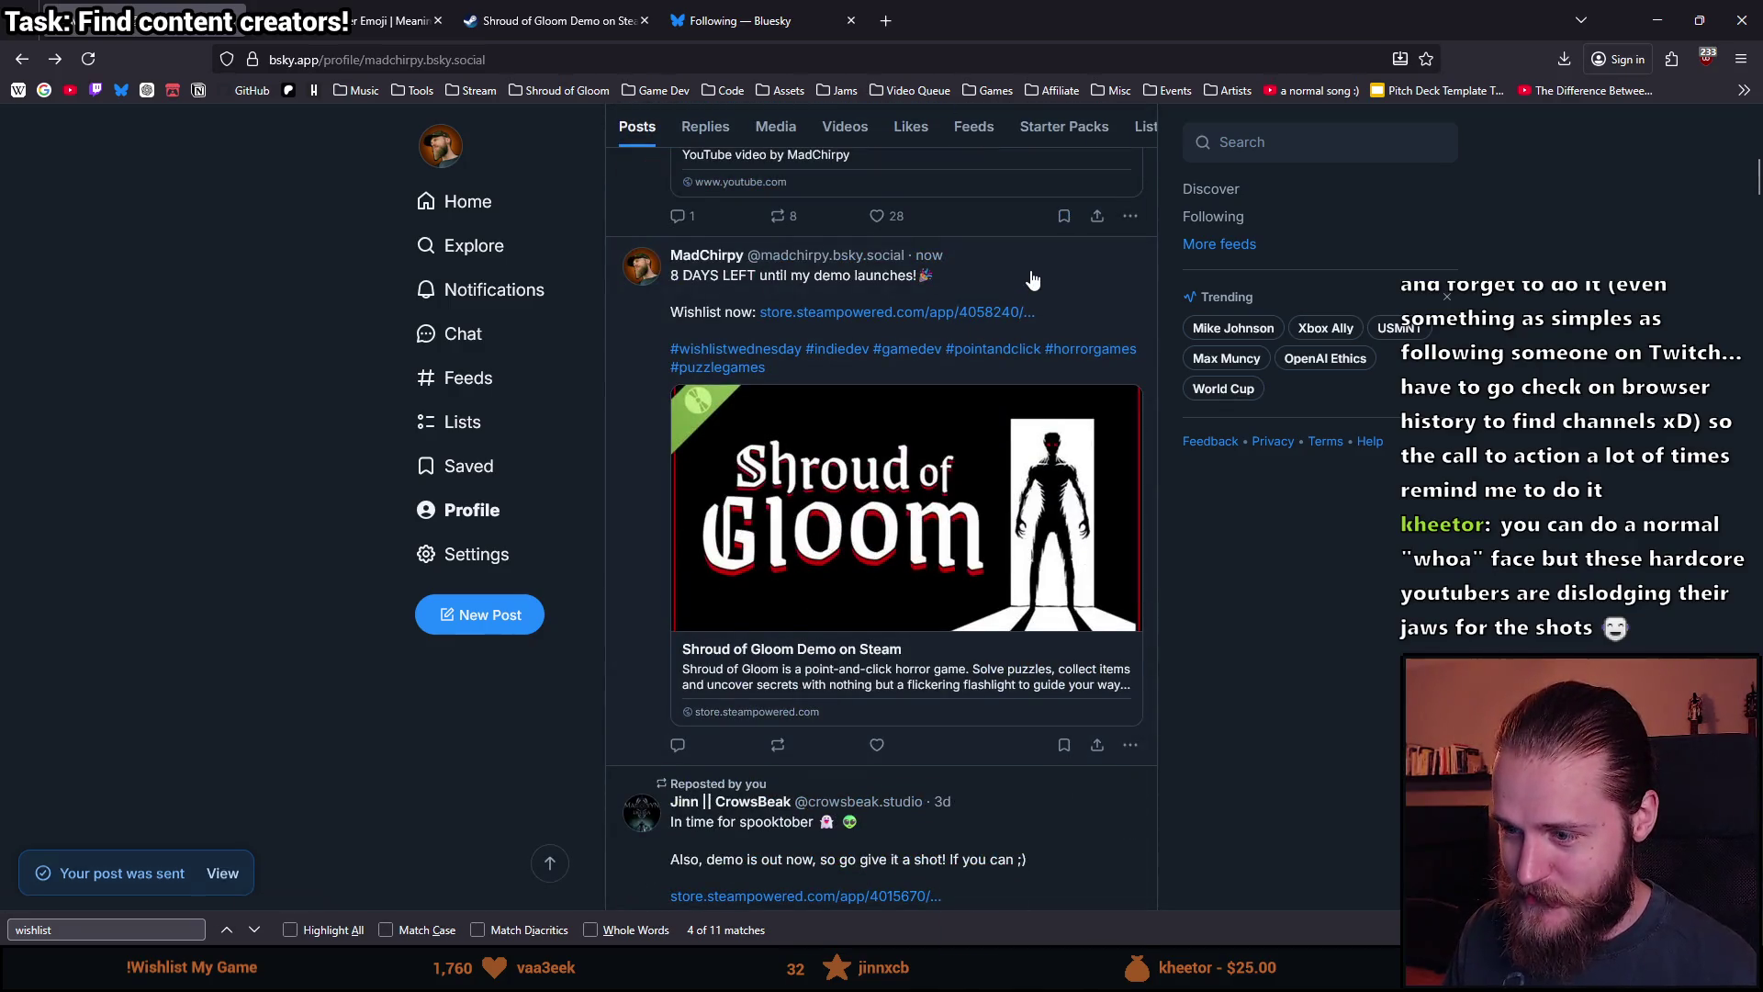
{"action": "left_click", "coordinate": [1030, 281]}
Select the countdown post's web address and switch back to the Unity editor.
{"action": "key", "text": "ctrl+l"}
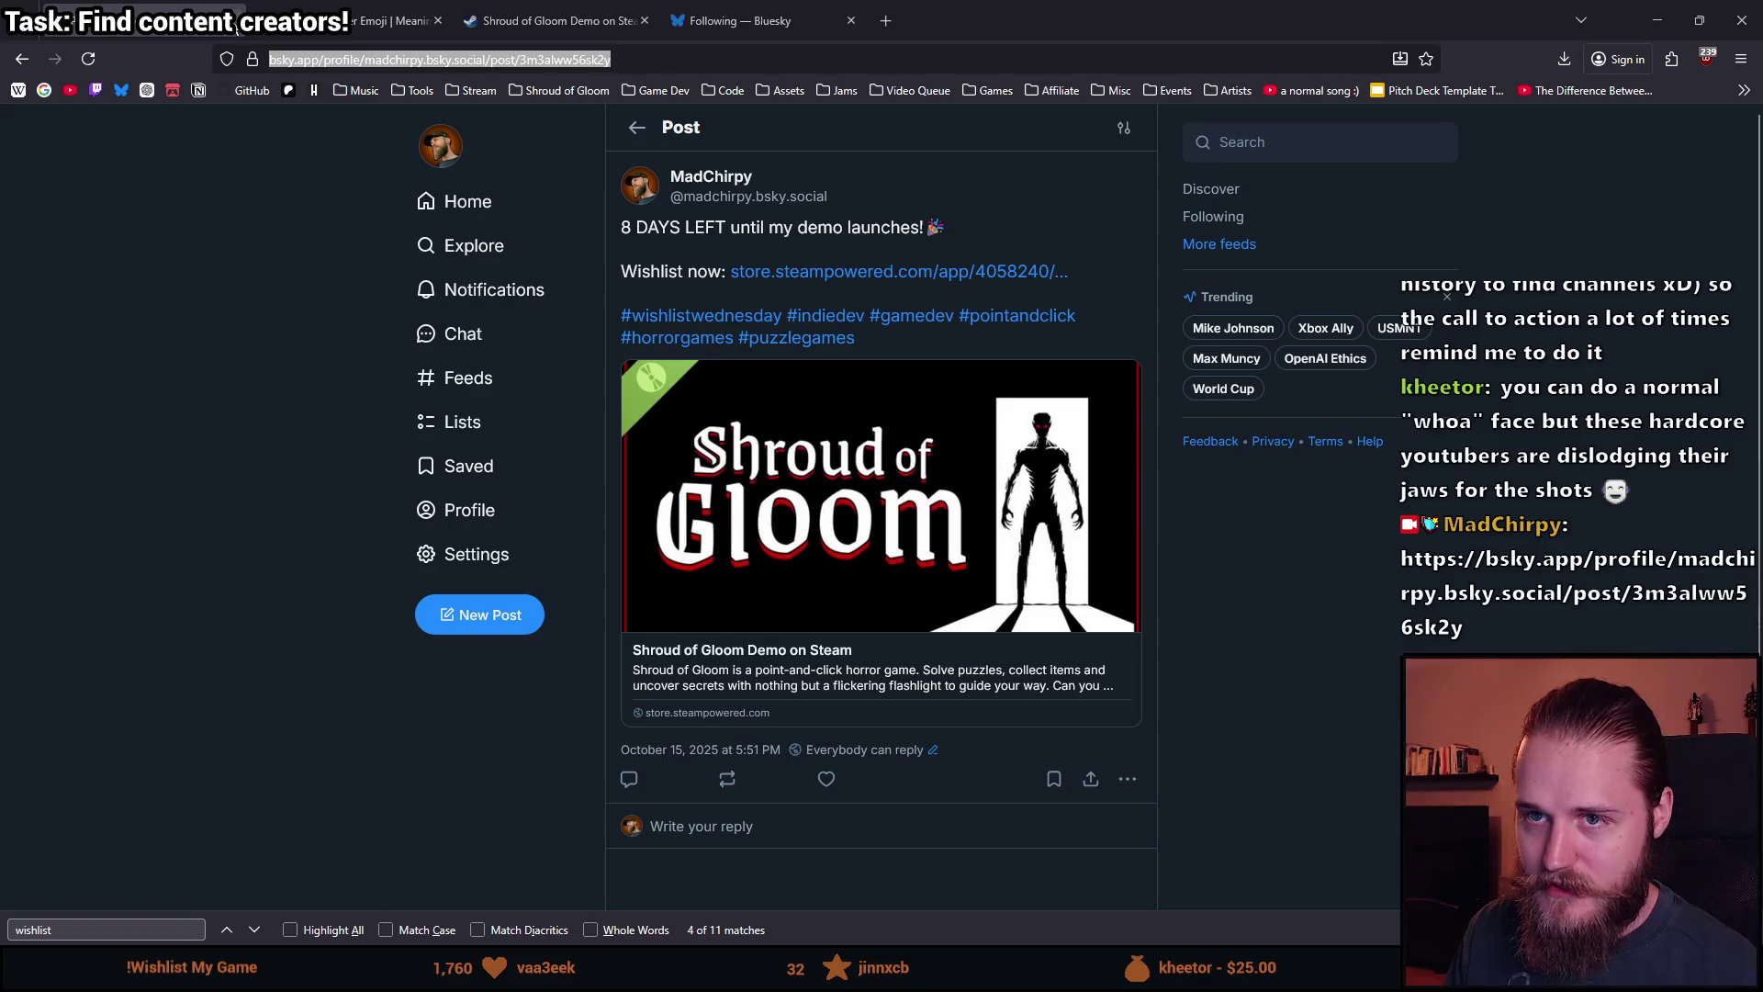
{"action": "key", "text": "ctrl+Tab"}
{"action": "key", "text": "ctrl+Tab"}
{"action": "key", "text": "ctrl+Tab"}
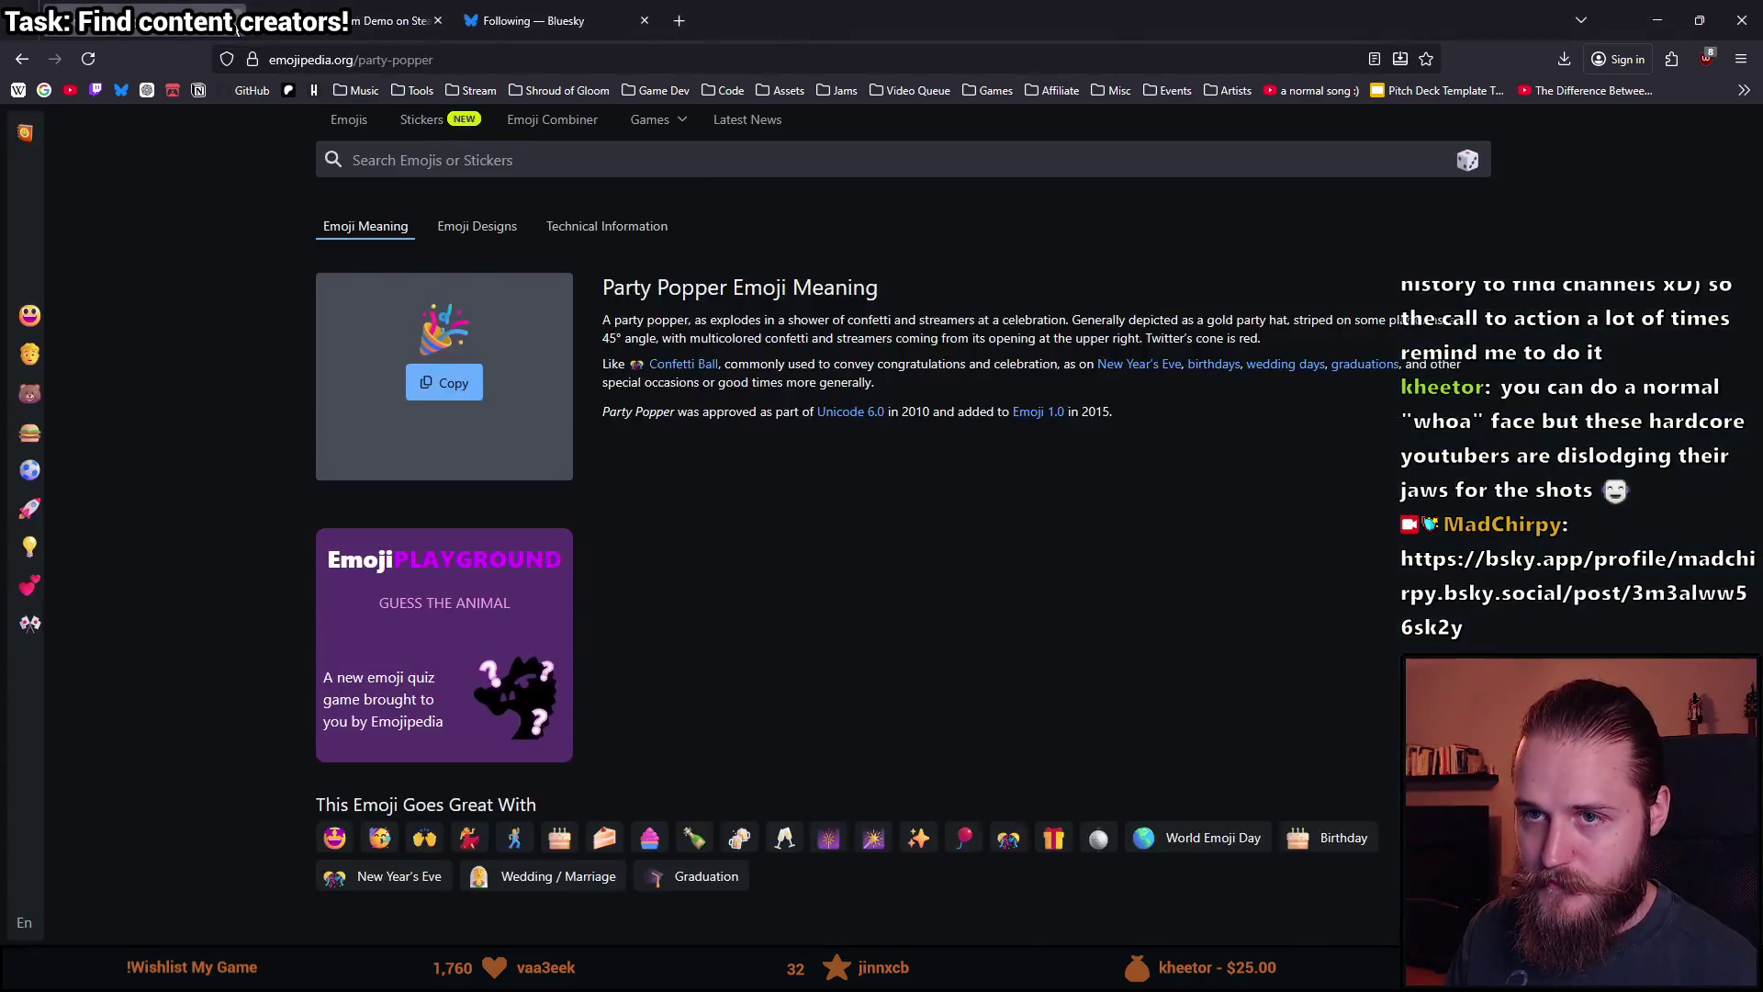
{"action": "key", "text": "alt+Tab"}
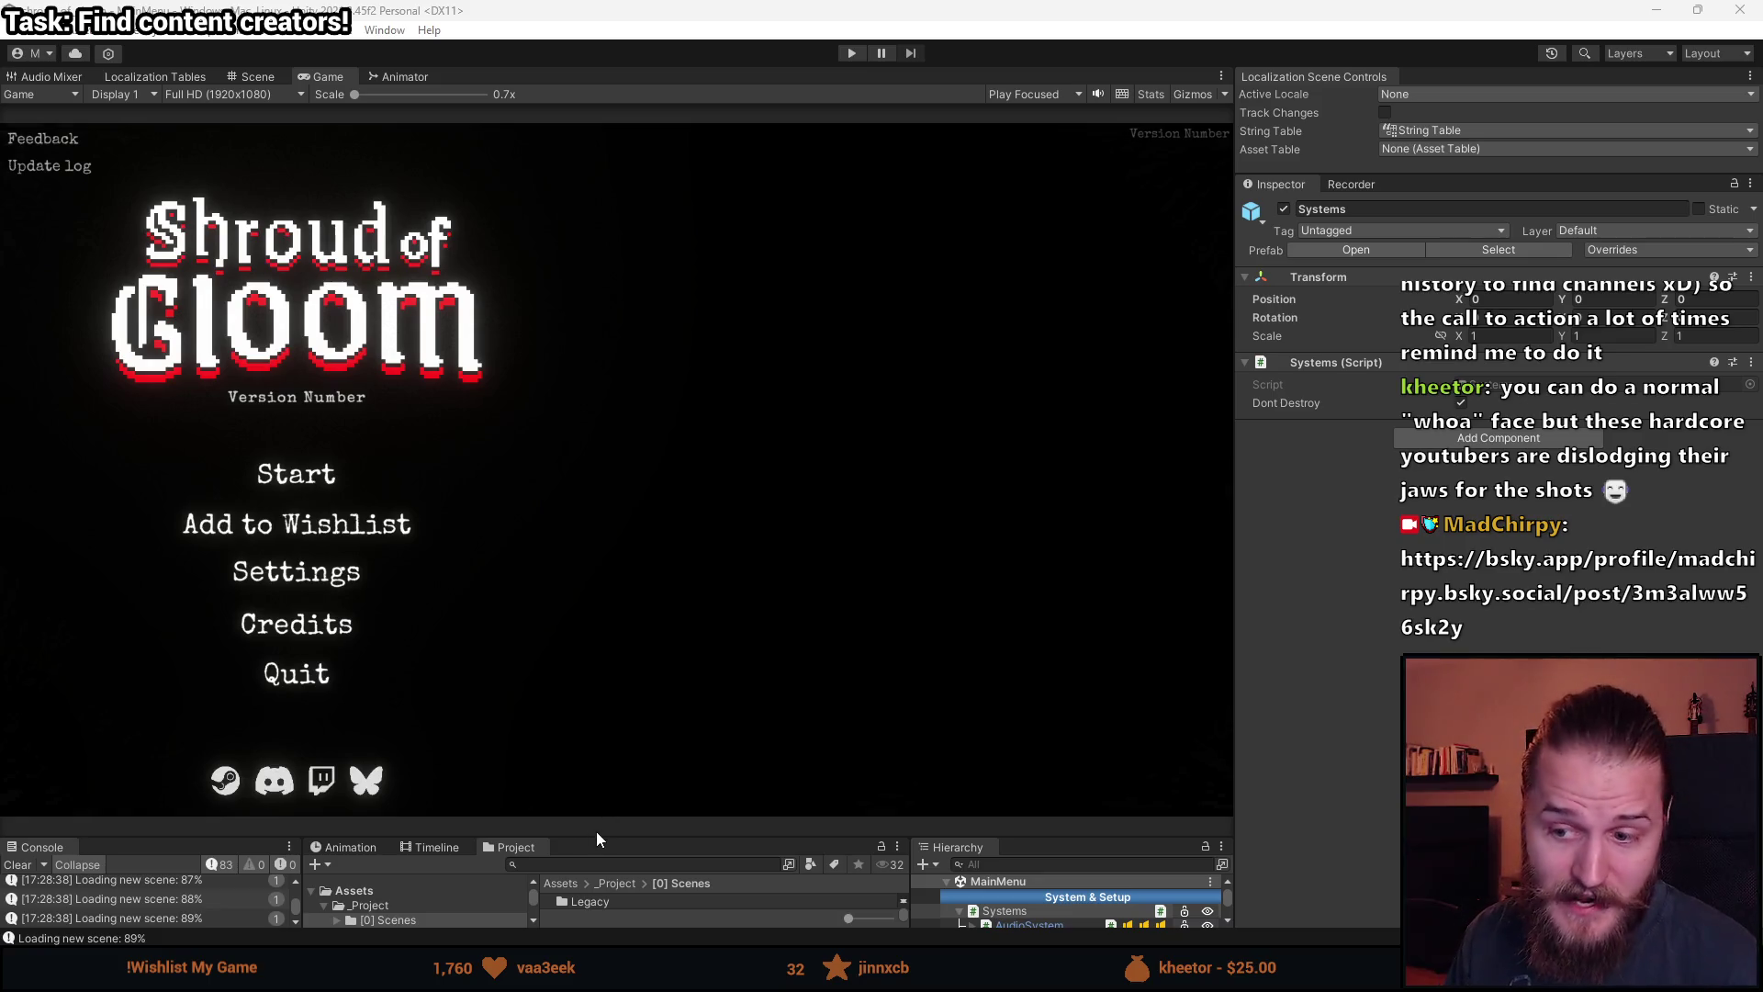
Enlarge the bottom panels, clear the Console log, and run the game in play mode.
{"action": "left_click_drag", "start_coordinate": [602, 836], "coordinate": [618, 732]}
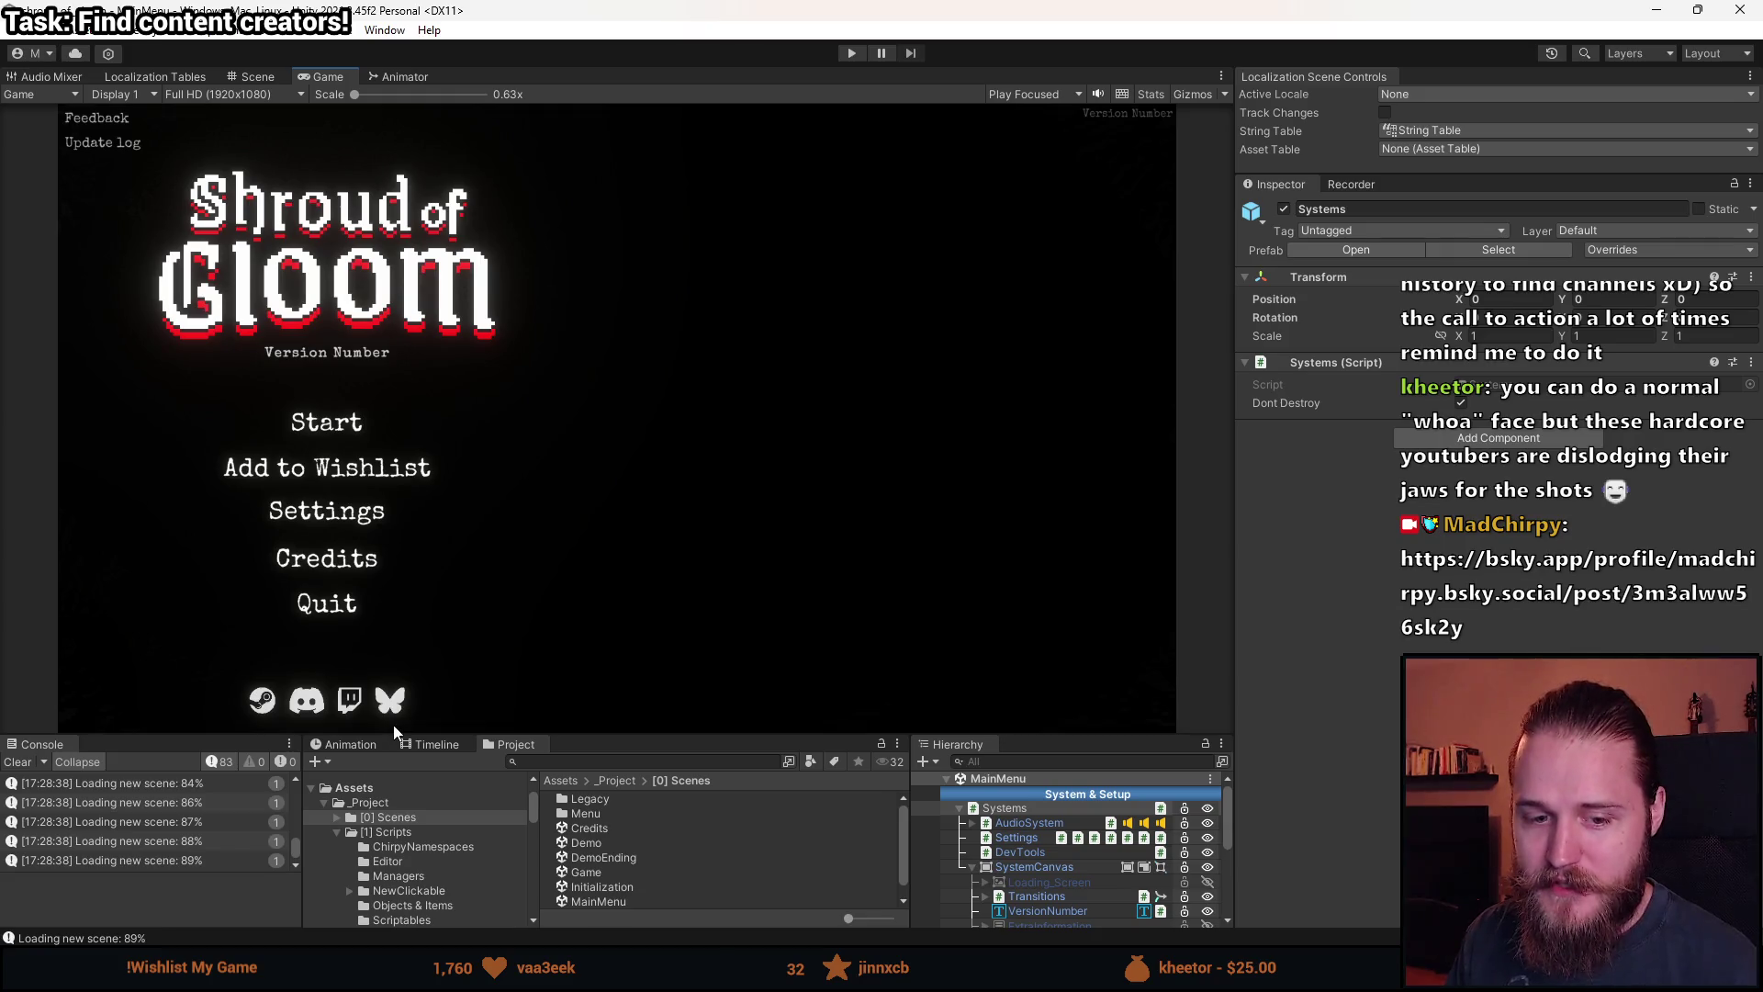
{"action": "left_click", "coordinate": [18, 762]}
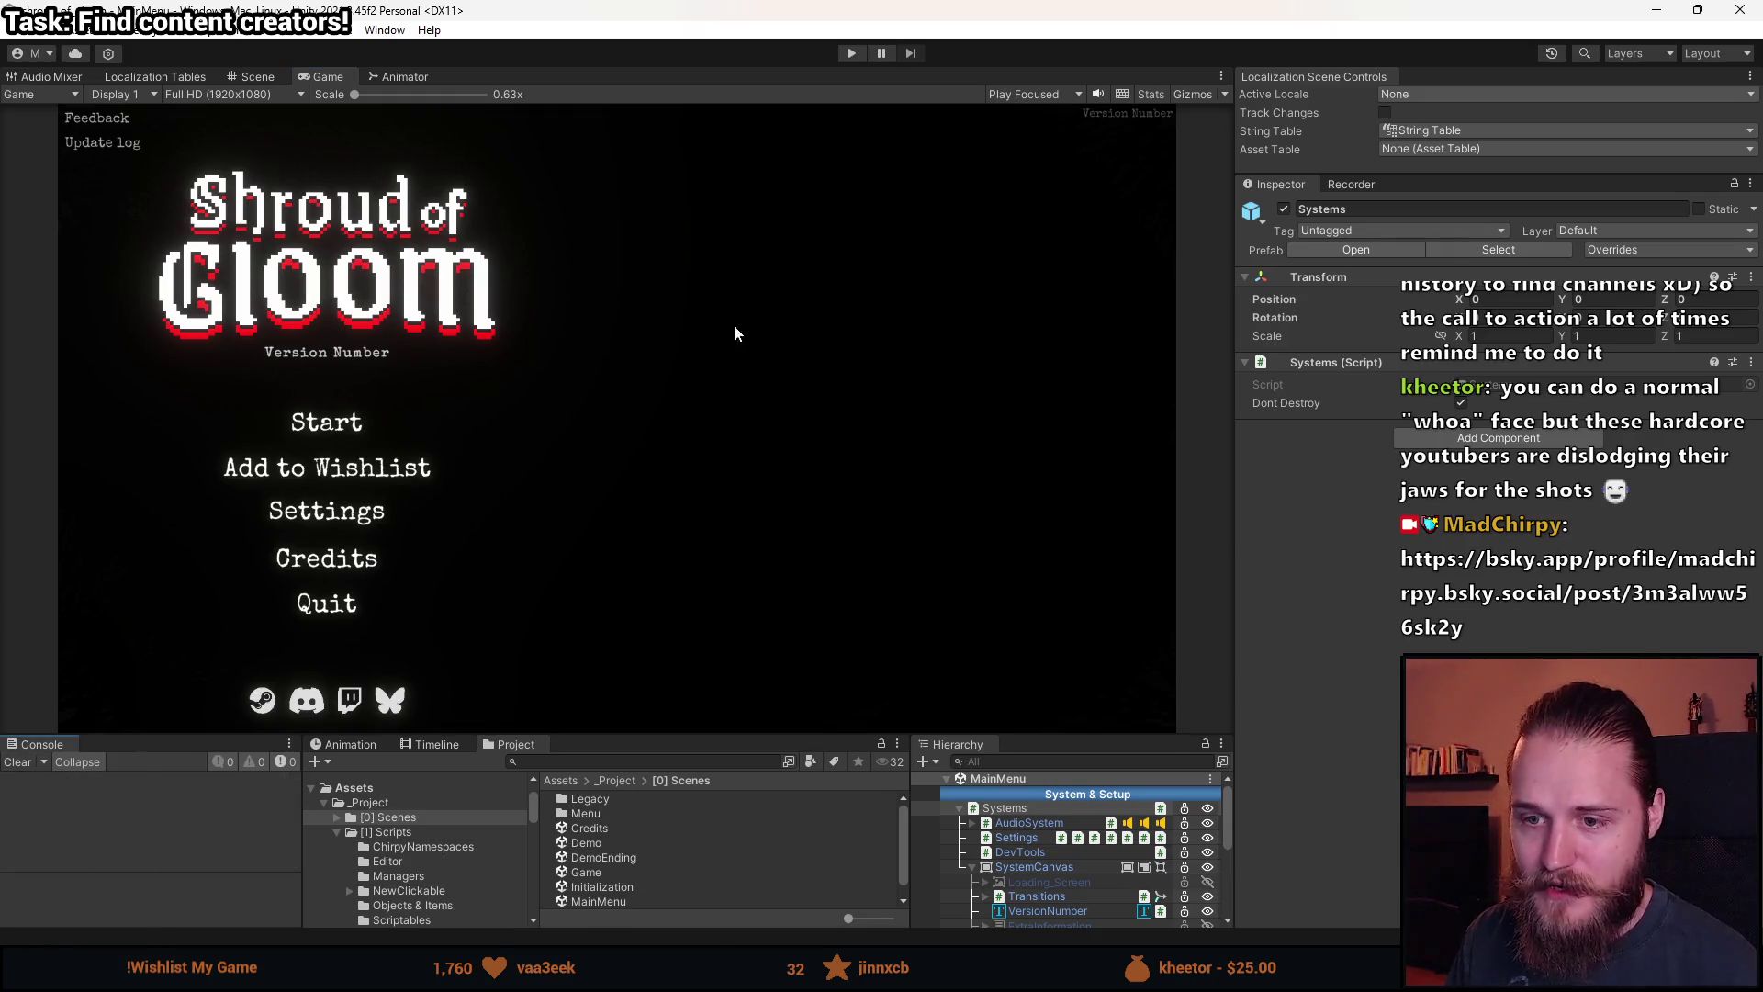
{"action": "left_click", "coordinate": [853, 53]}
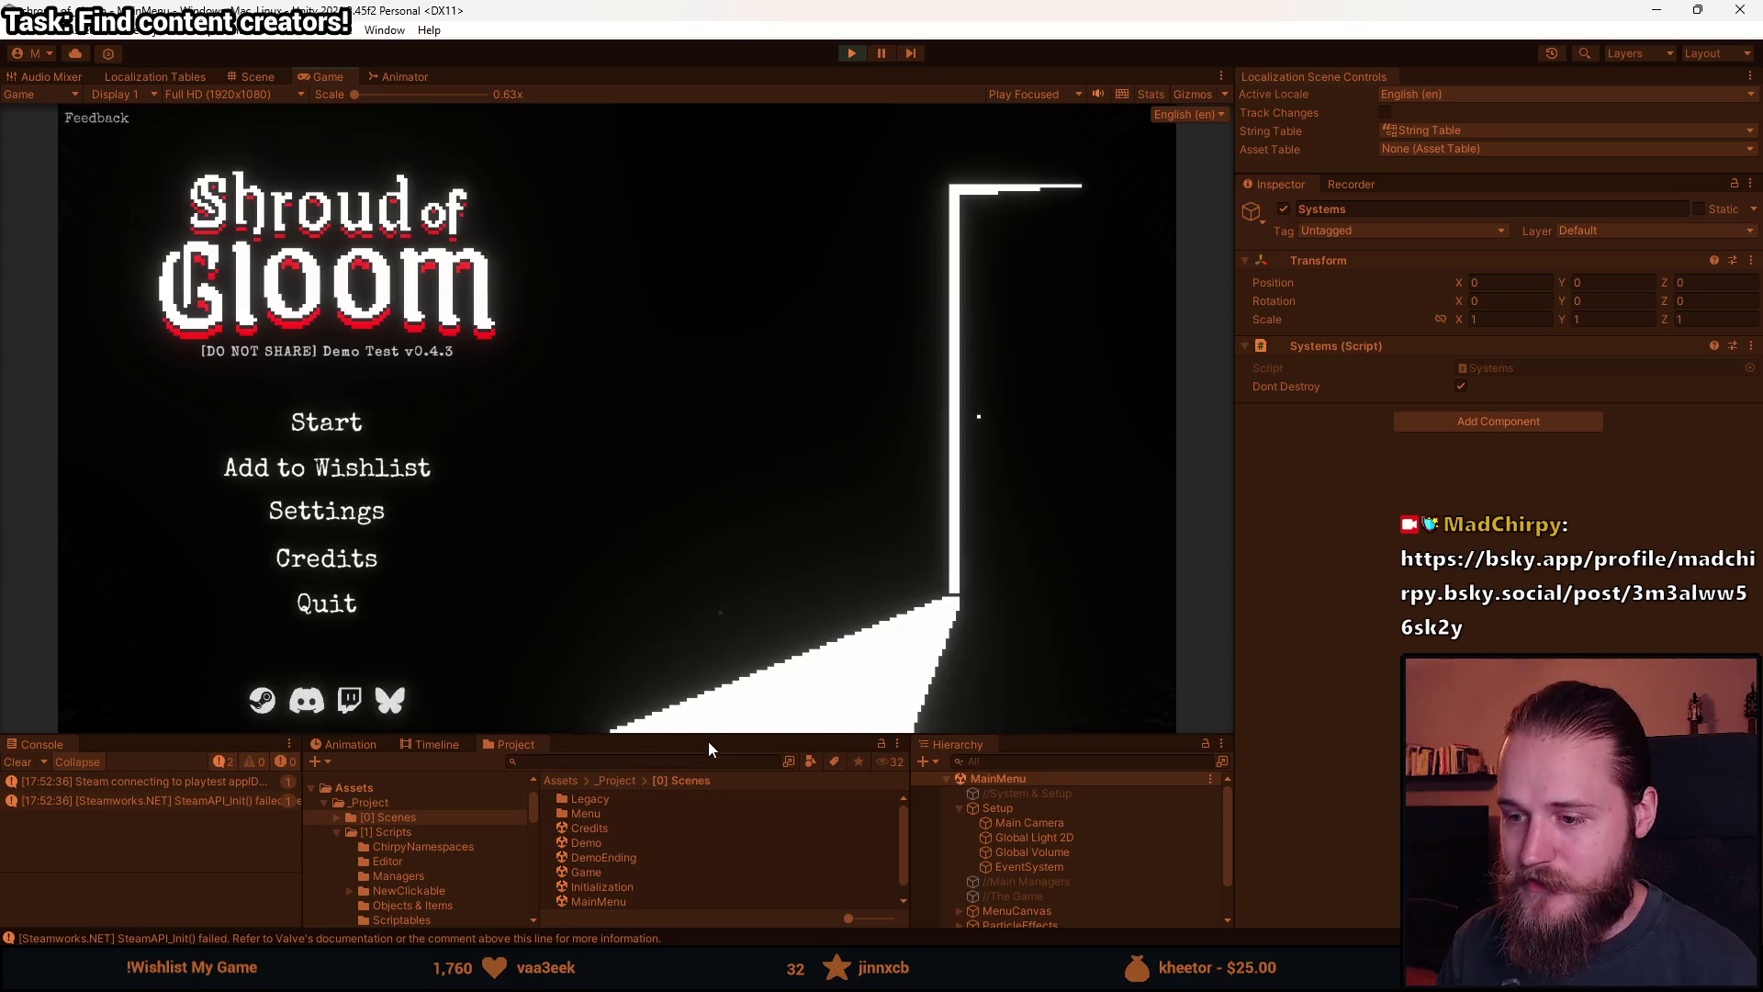
{"action": "left_click_drag", "start_coordinate": [713, 740], "coordinate": [708, 790]}
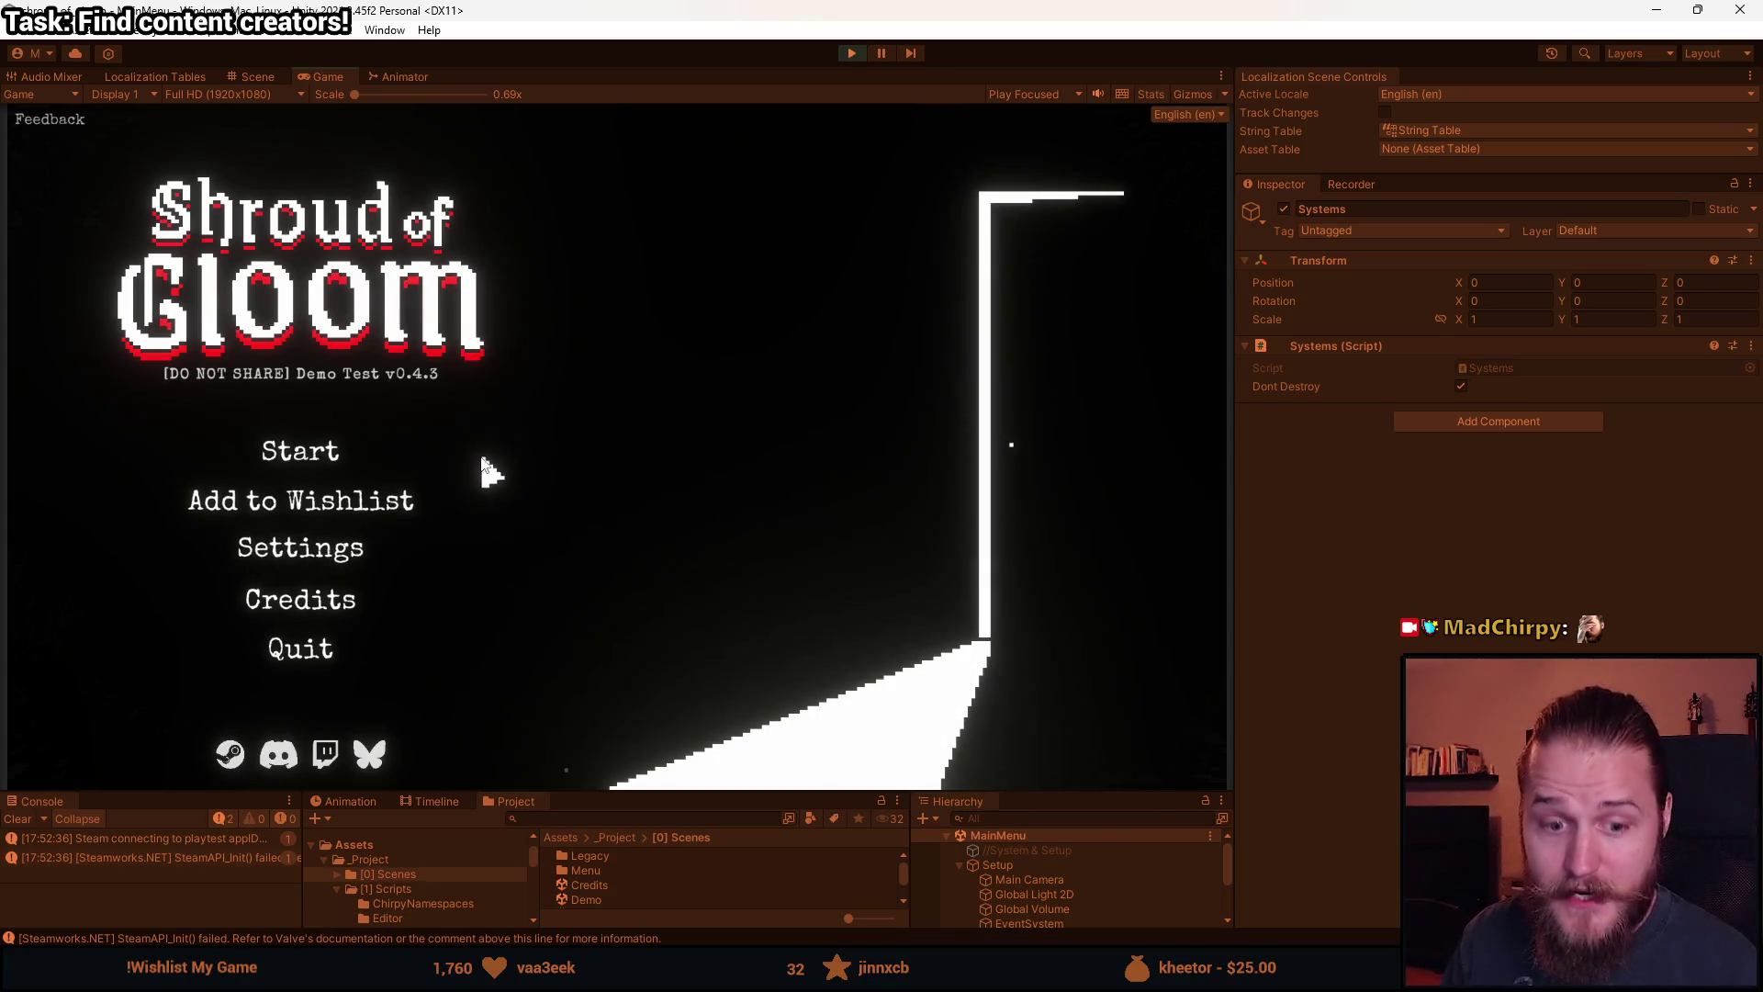
Start the demo from the running game's main menu.
{"action": "left_click", "coordinate": [317, 464]}
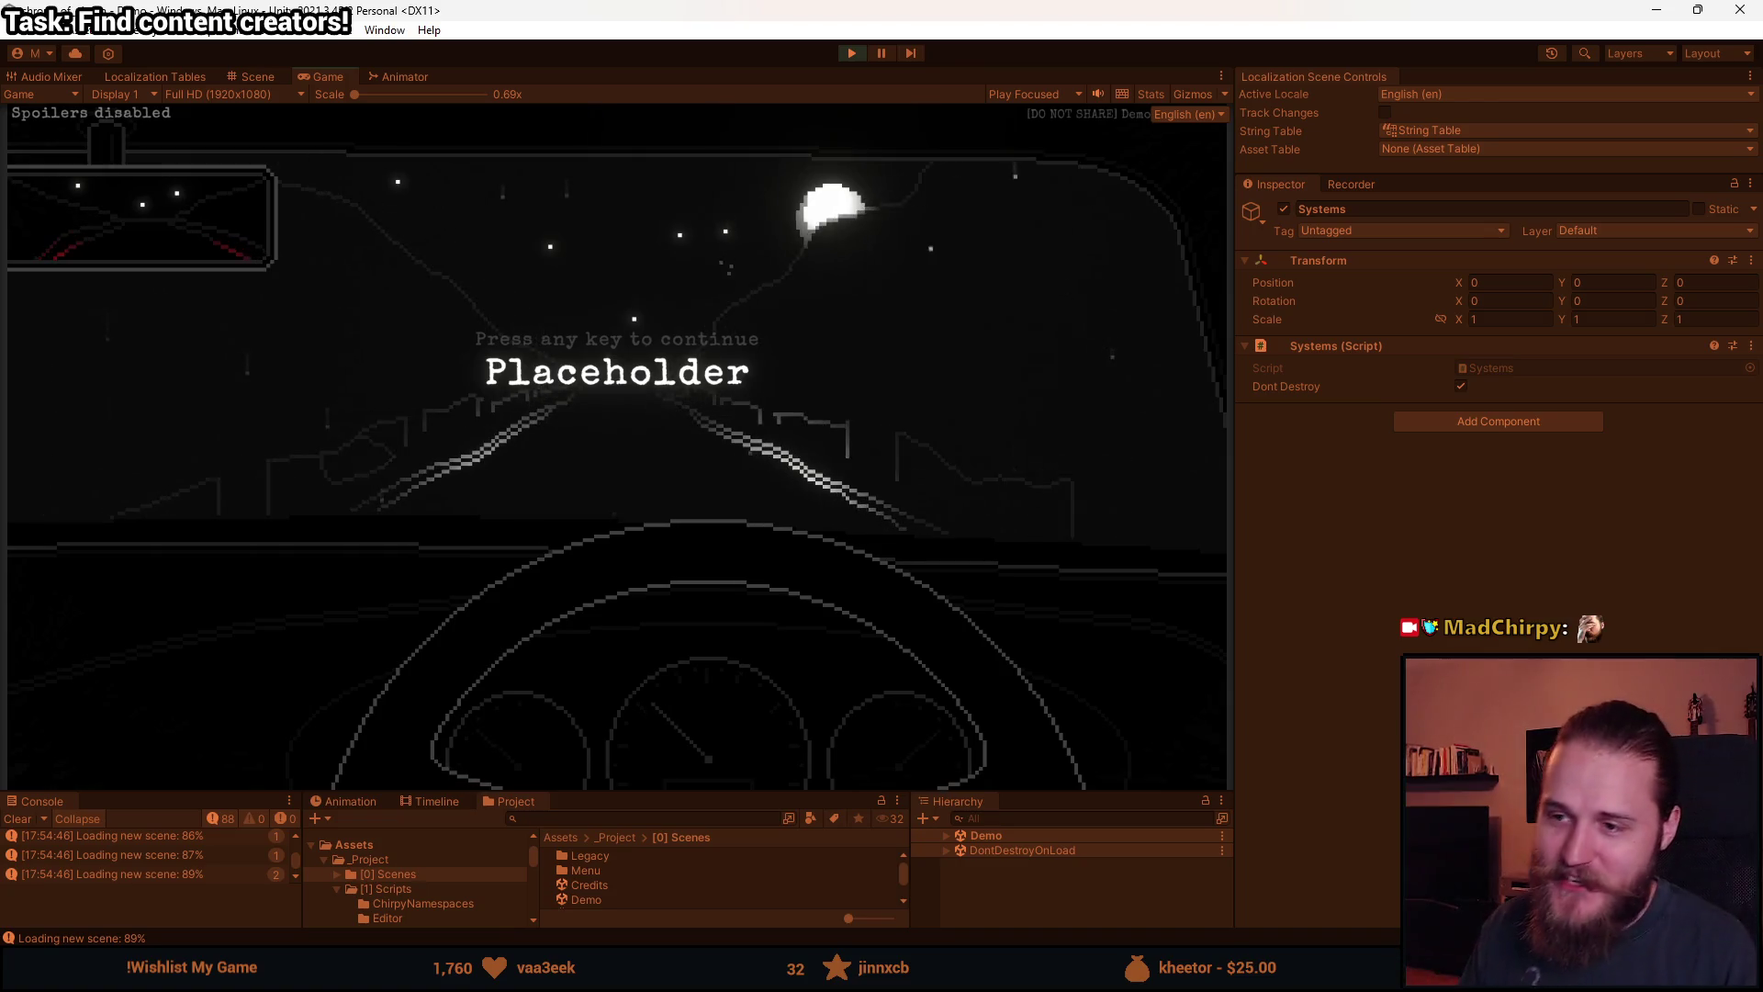
Quit the demo to the main menu through the pause menu, then start it again.
{"action": "key", "text": "Escape"}
{"action": "left_click", "coordinate": [618, 567]}
{"action": "left_click", "coordinate": [615, 508]}
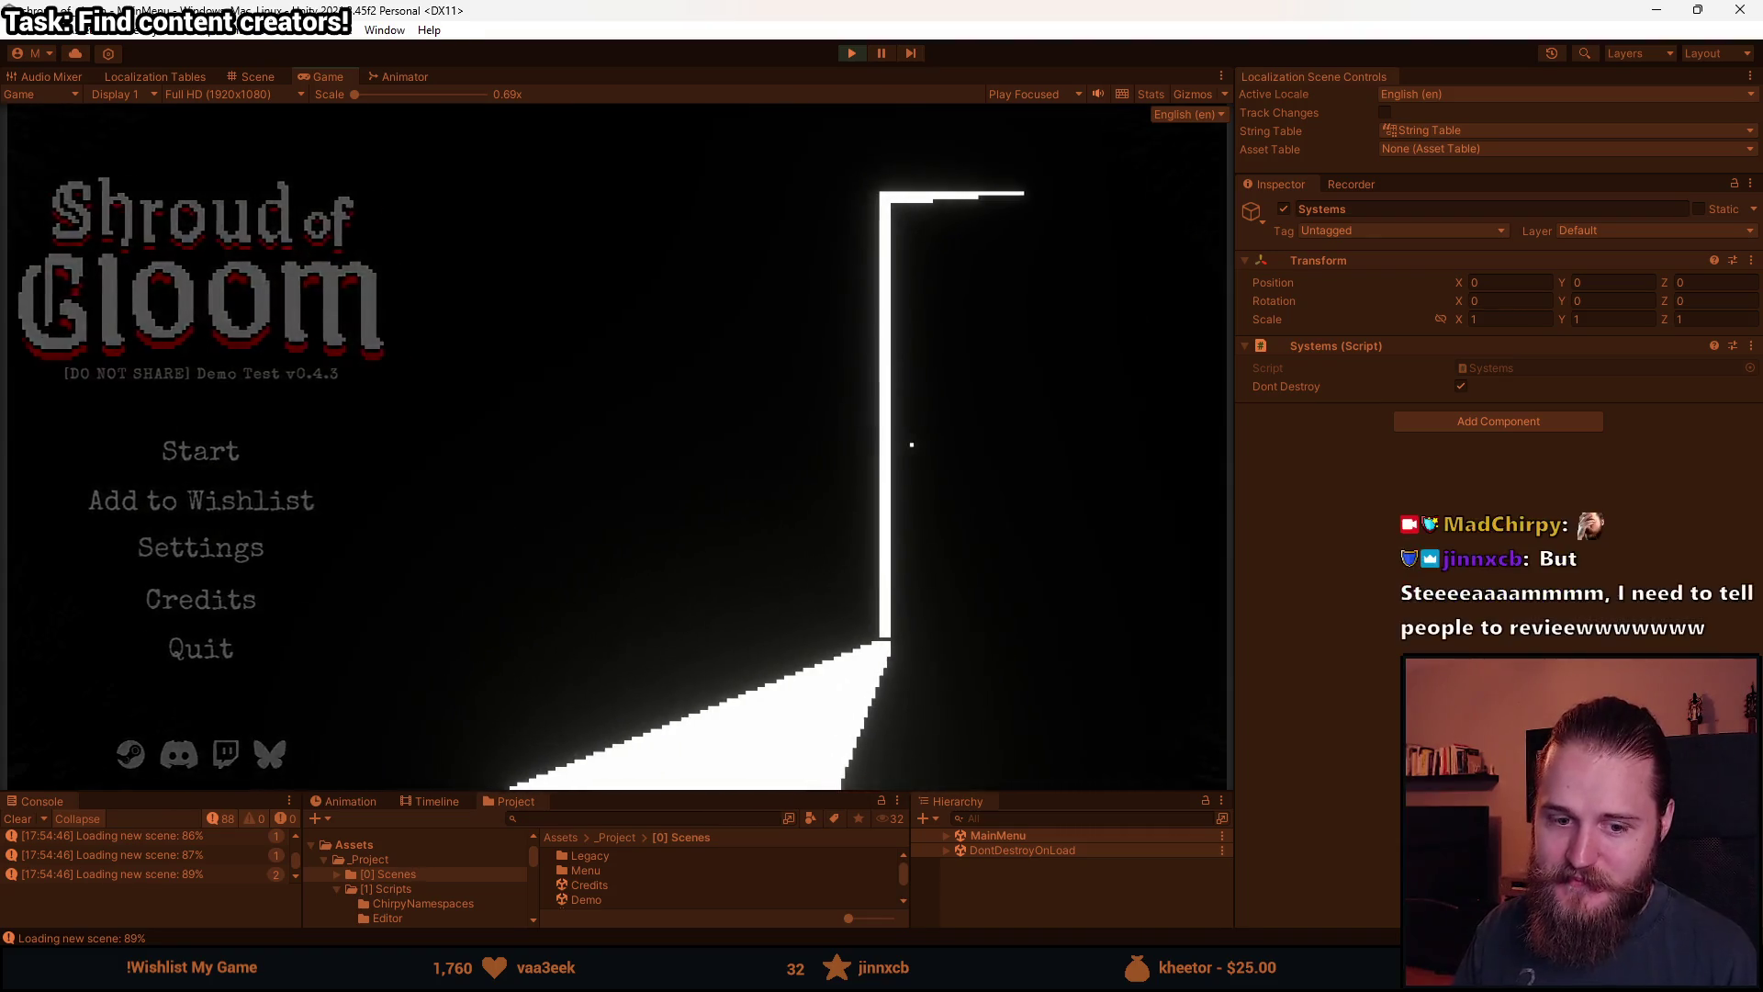
{"action": "key", "text": "Return"}
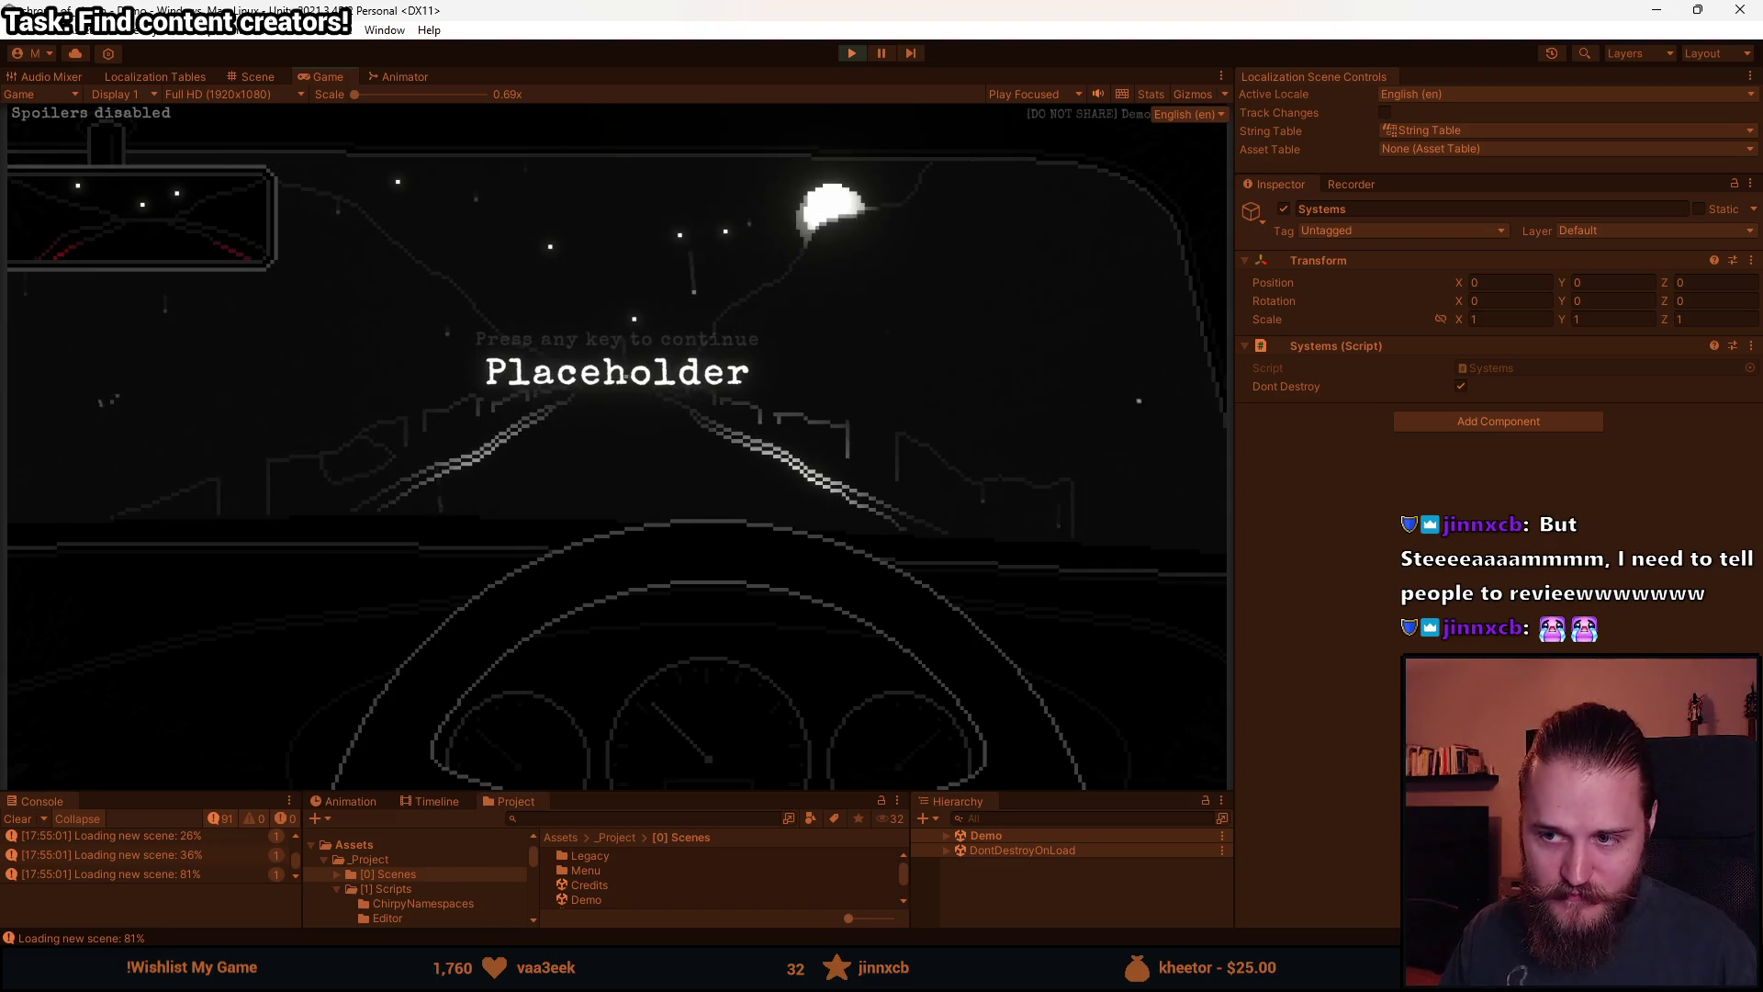
Quit the demo again through the pause menu, then stop play mode.
{"action": "key", "text": "Escape"}
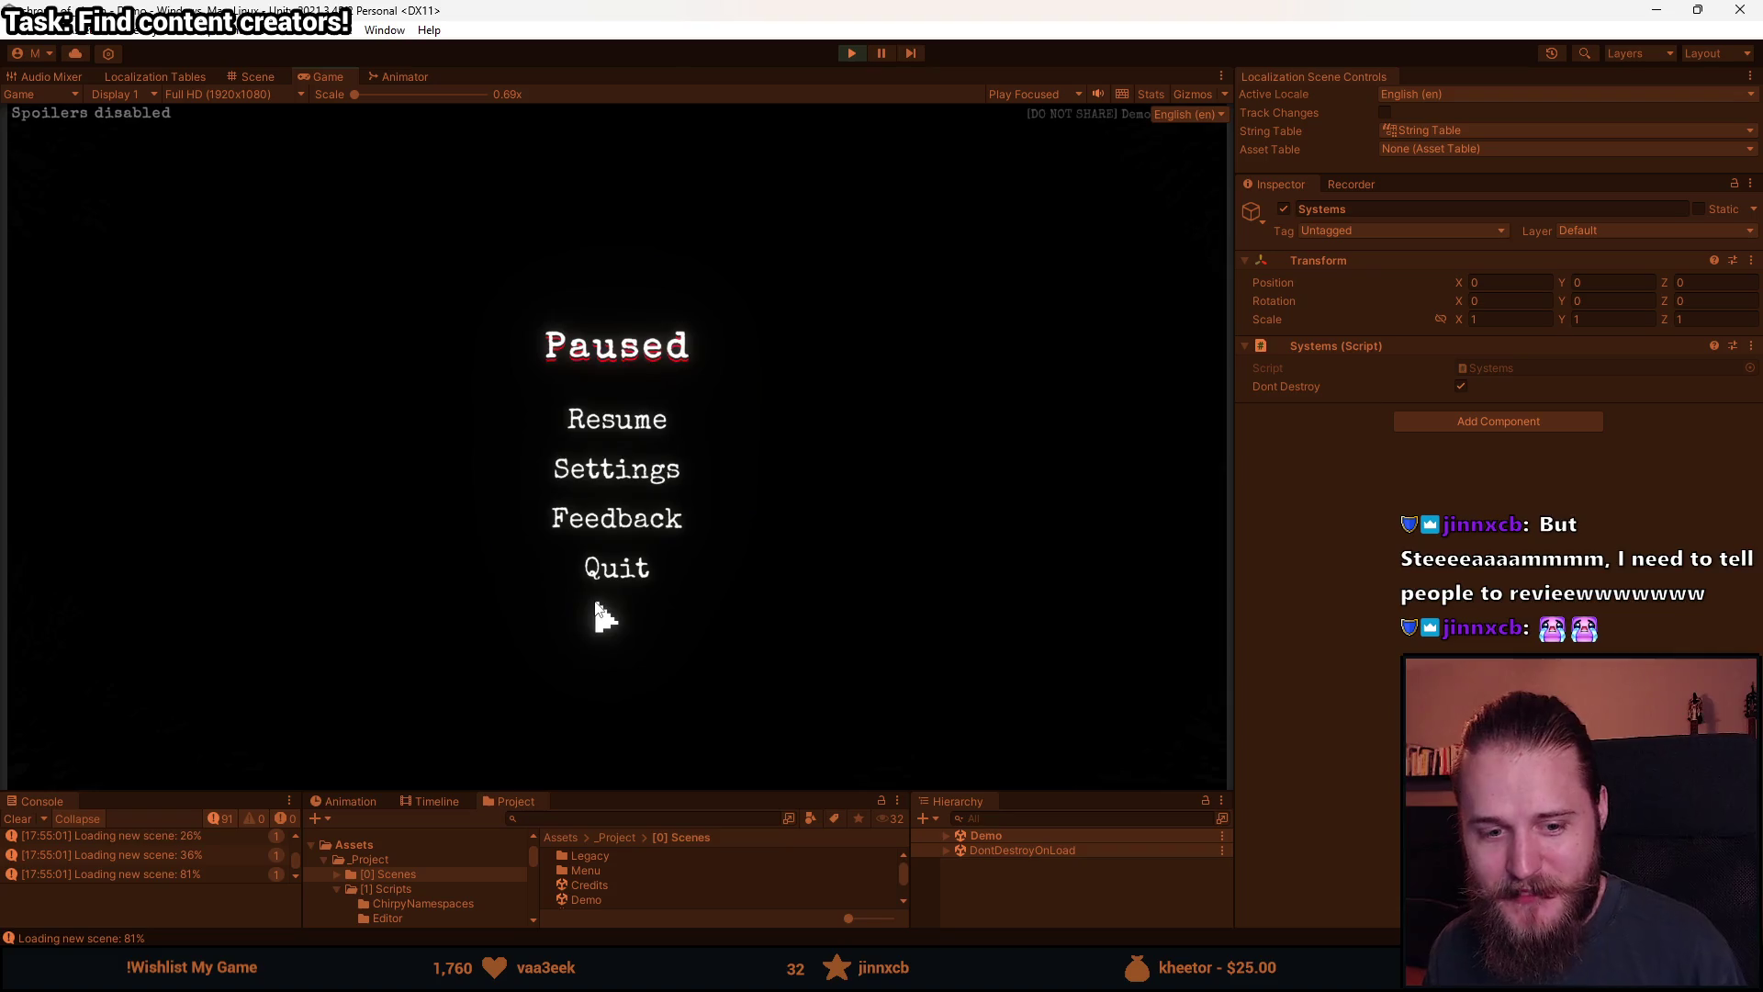
{"action": "left_click", "coordinate": [610, 579]}
{"action": "left_click", "coordinate": [622, 522]}
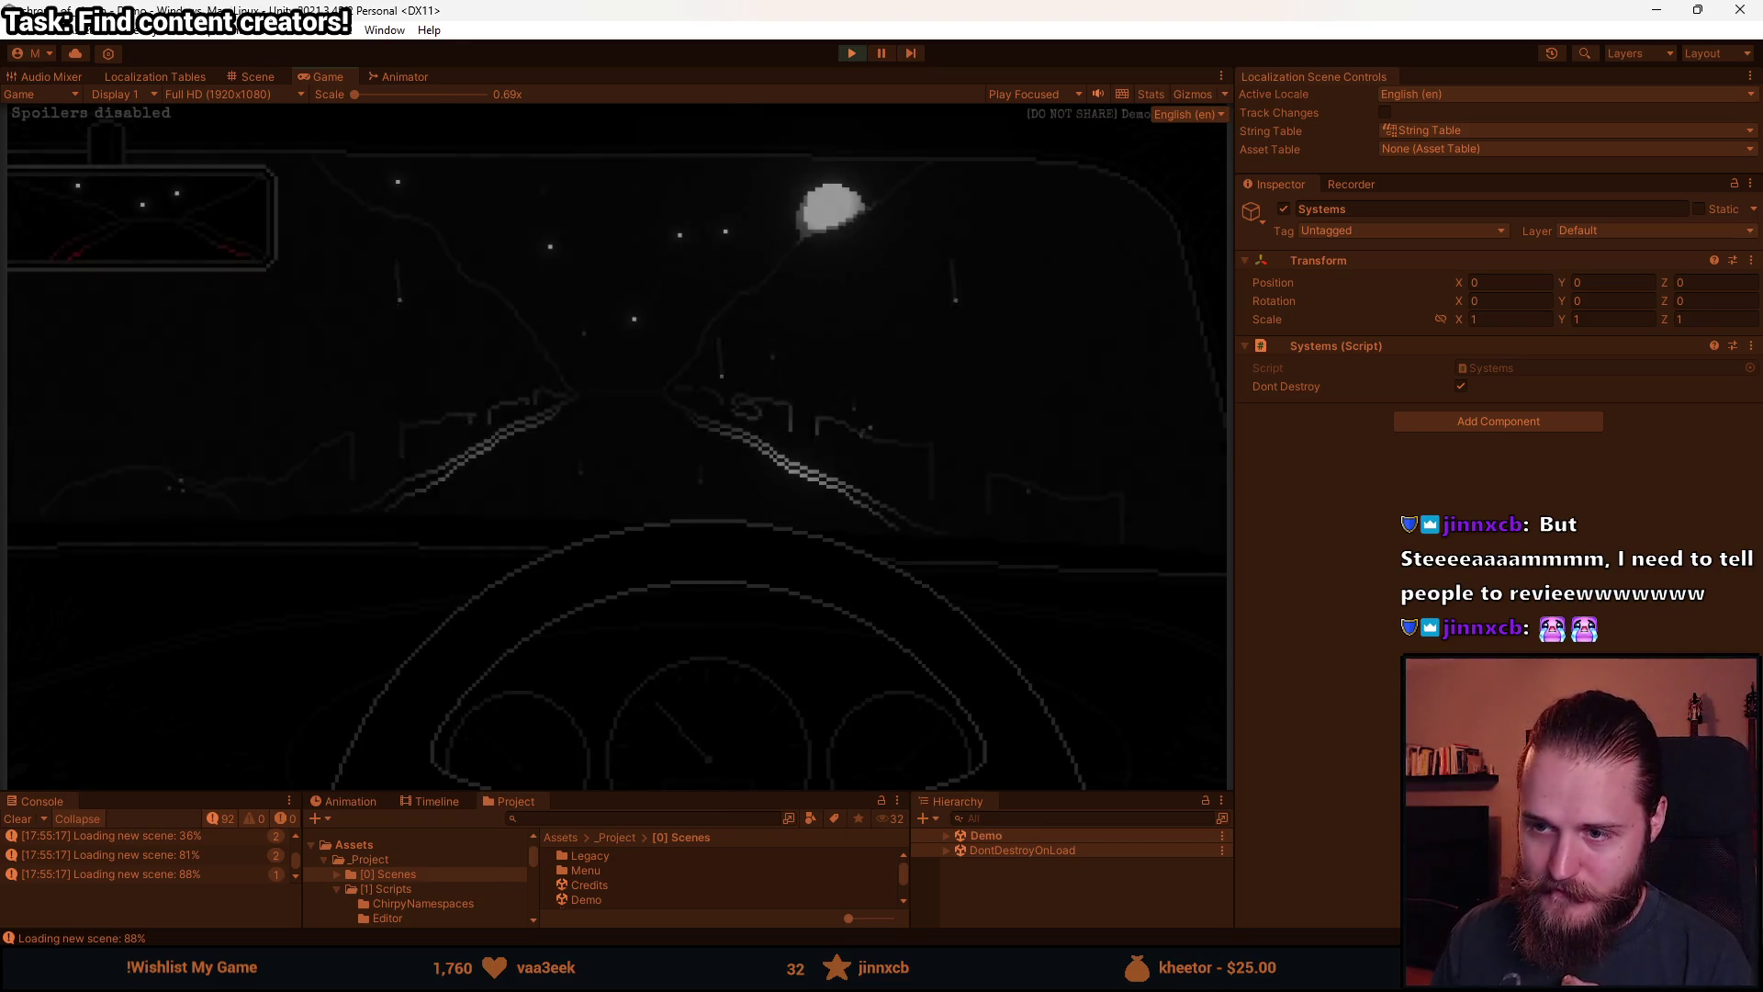
{"action": "key", "text": "Escape"}
{"action": "left_click", "coordinate": [852, 53]}
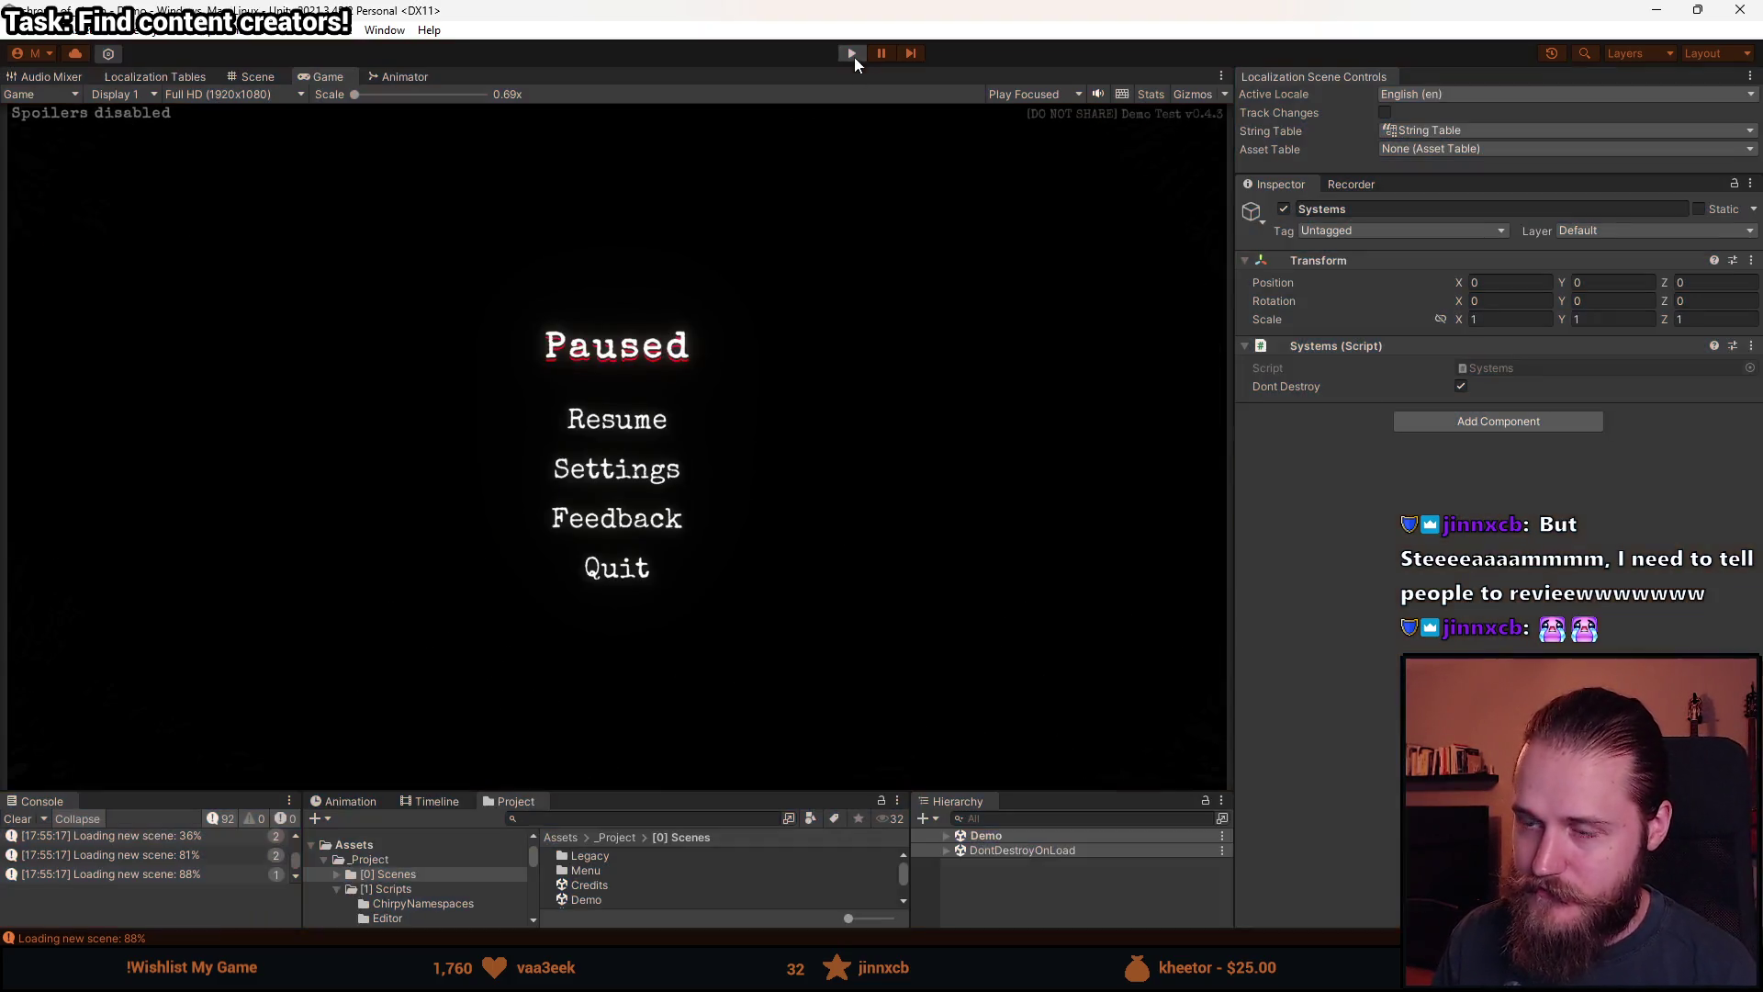
{"action": "left_click_drag", "start_coordinate": [688, 795], "coordinate": [685, 678]}
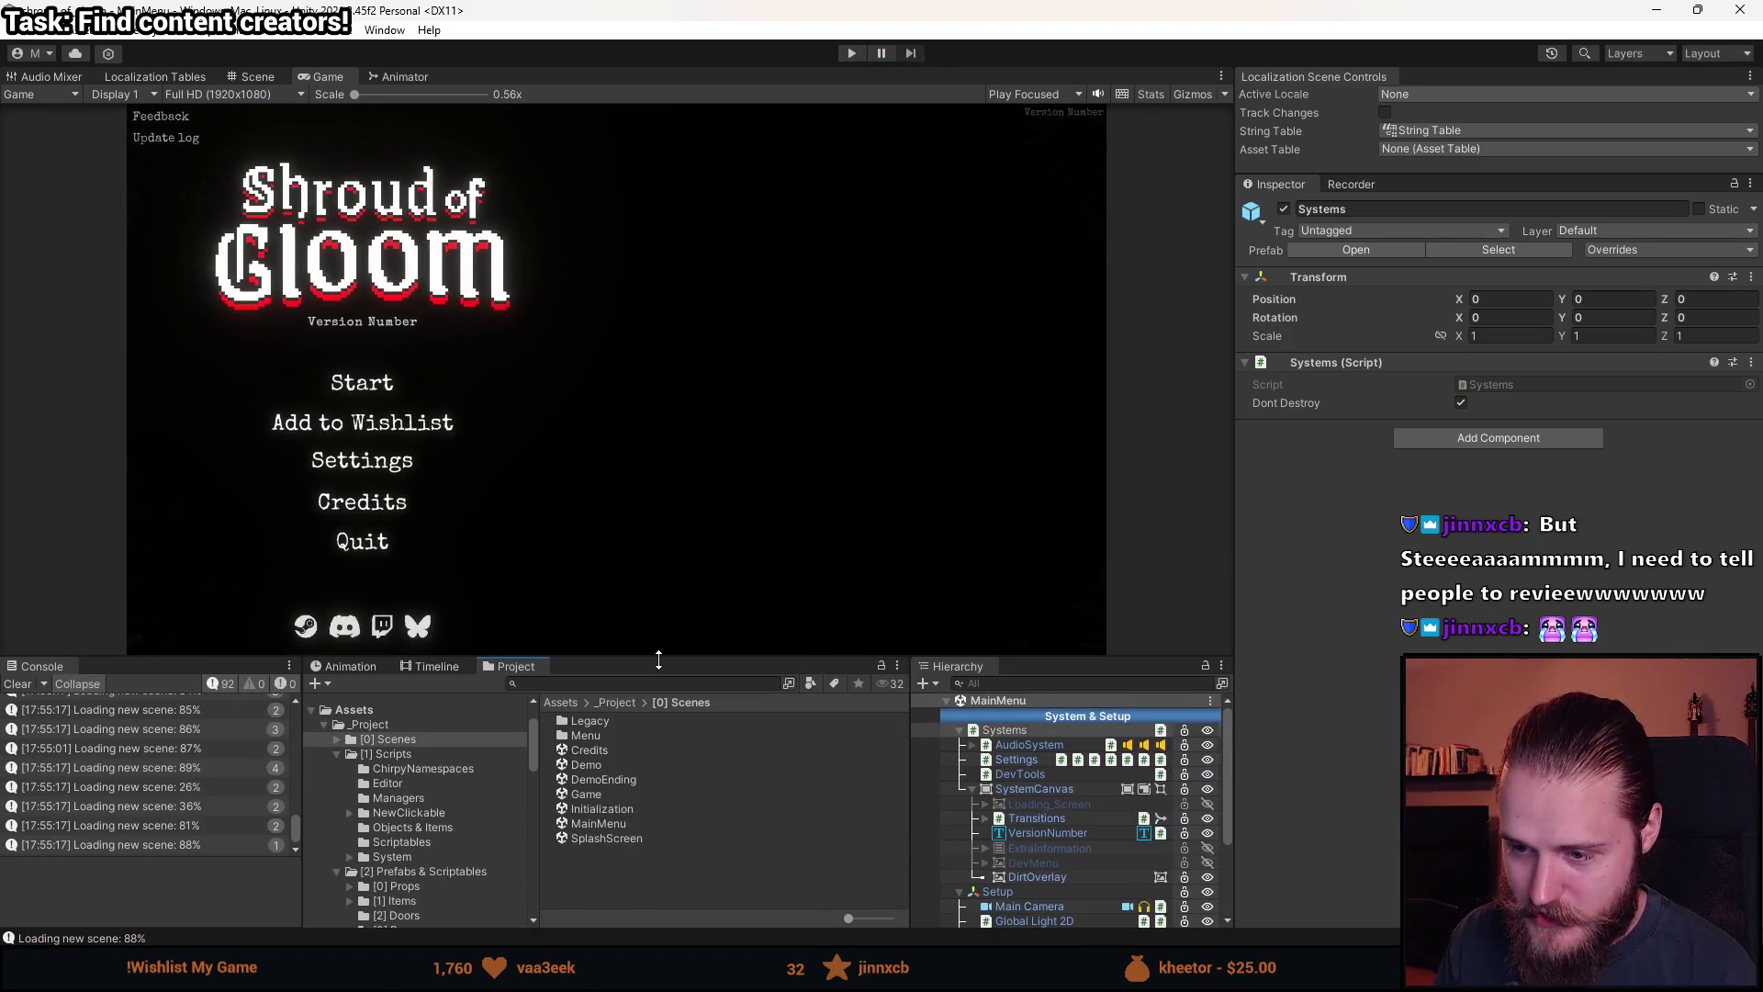
Open the Initialization and SplashScreen scenes, play from the splash screen, start the demo, then stop.
{"action": "double_click", "coordinate": [604, 827]}
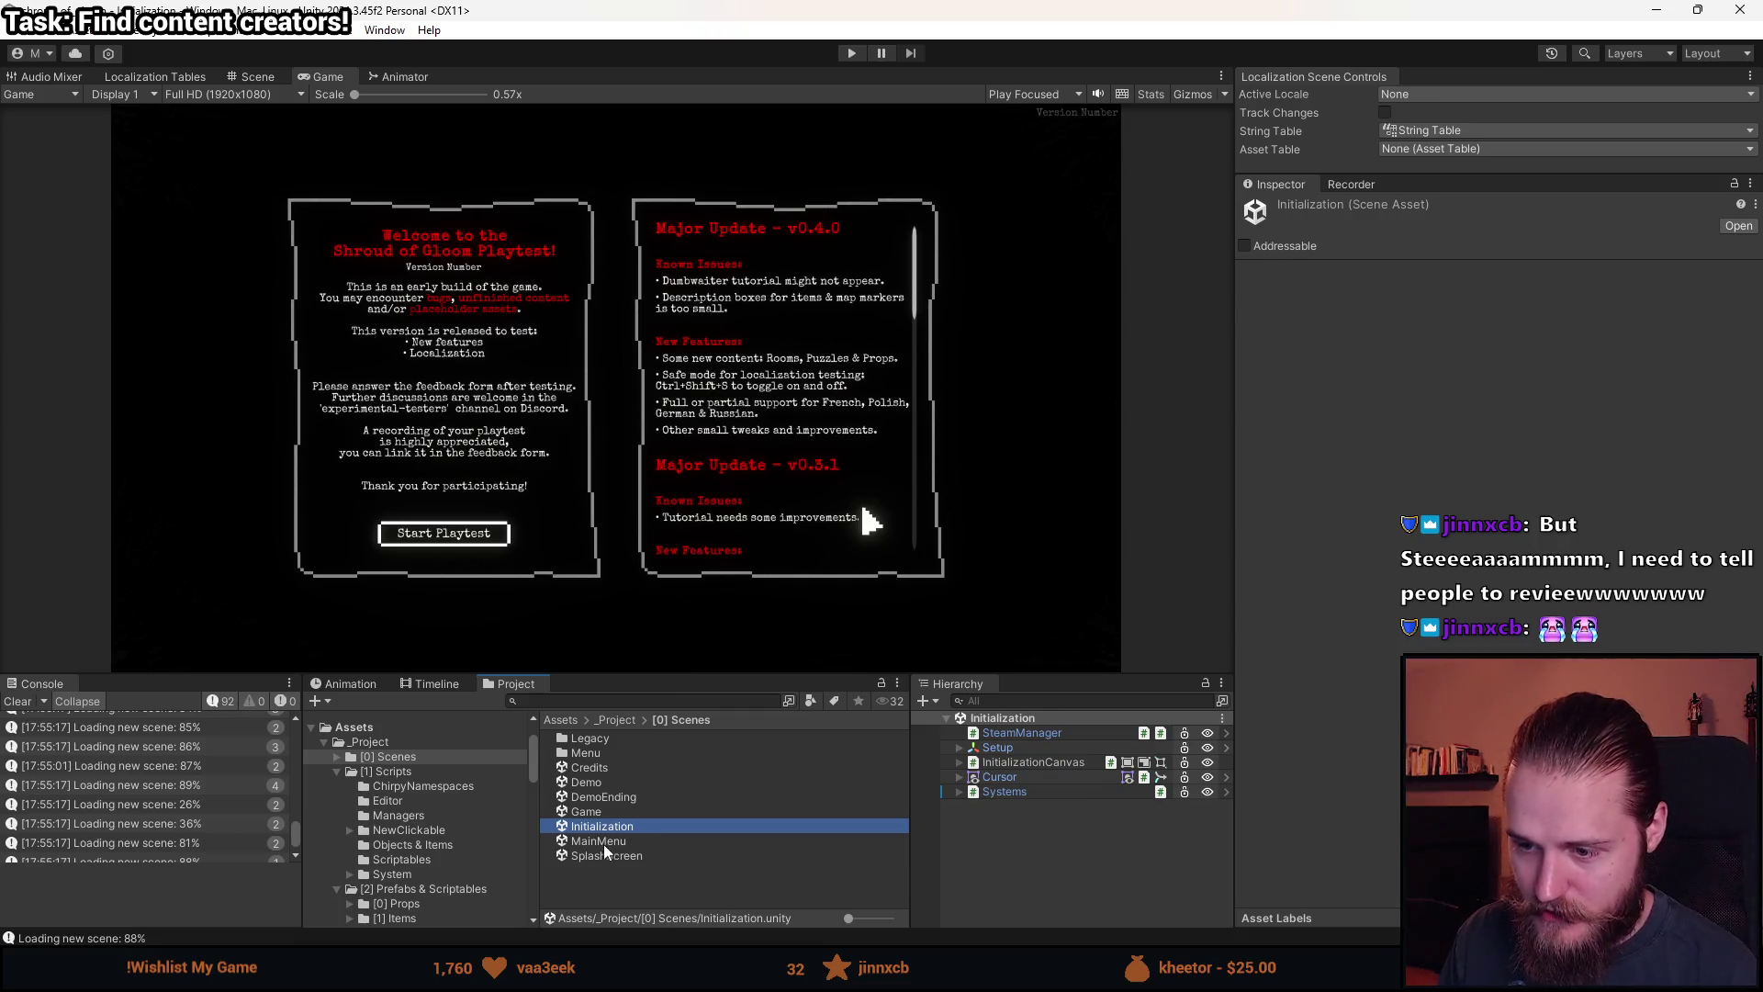
{"action": "double_click", "coordinate": [602, 853]}
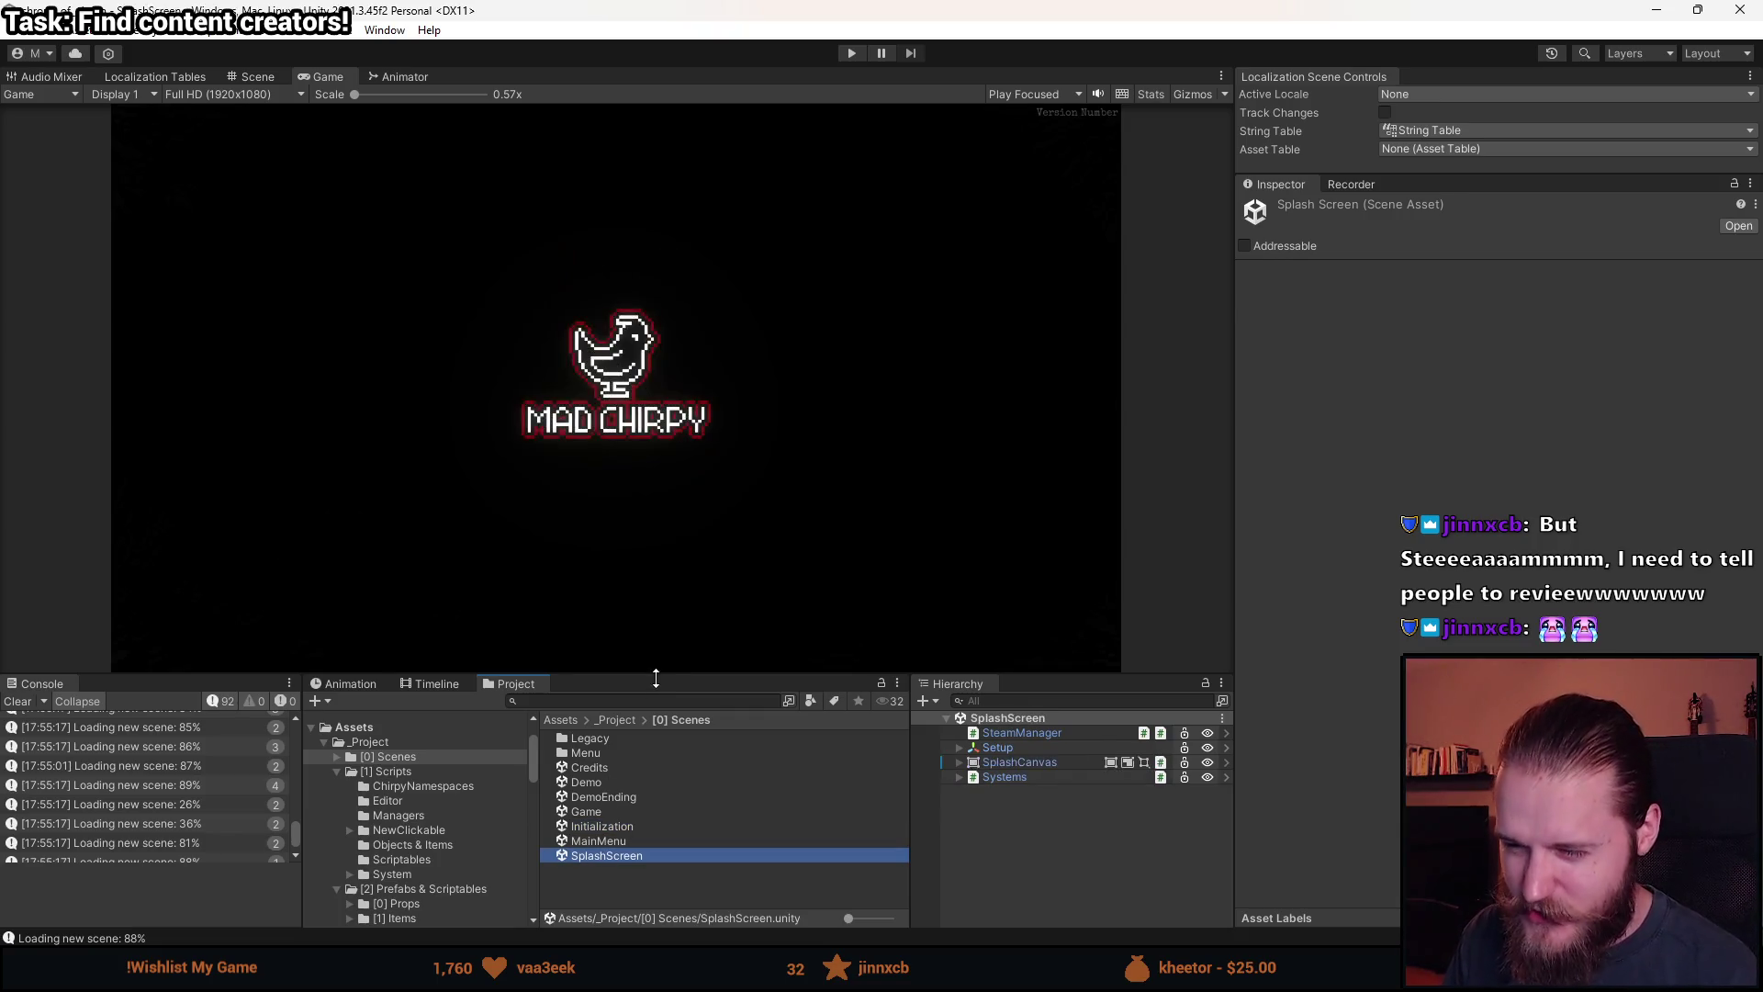
{"action": "left_click_drag", "start_coordinate": [657, 680], "coordinate": [663, 838]}
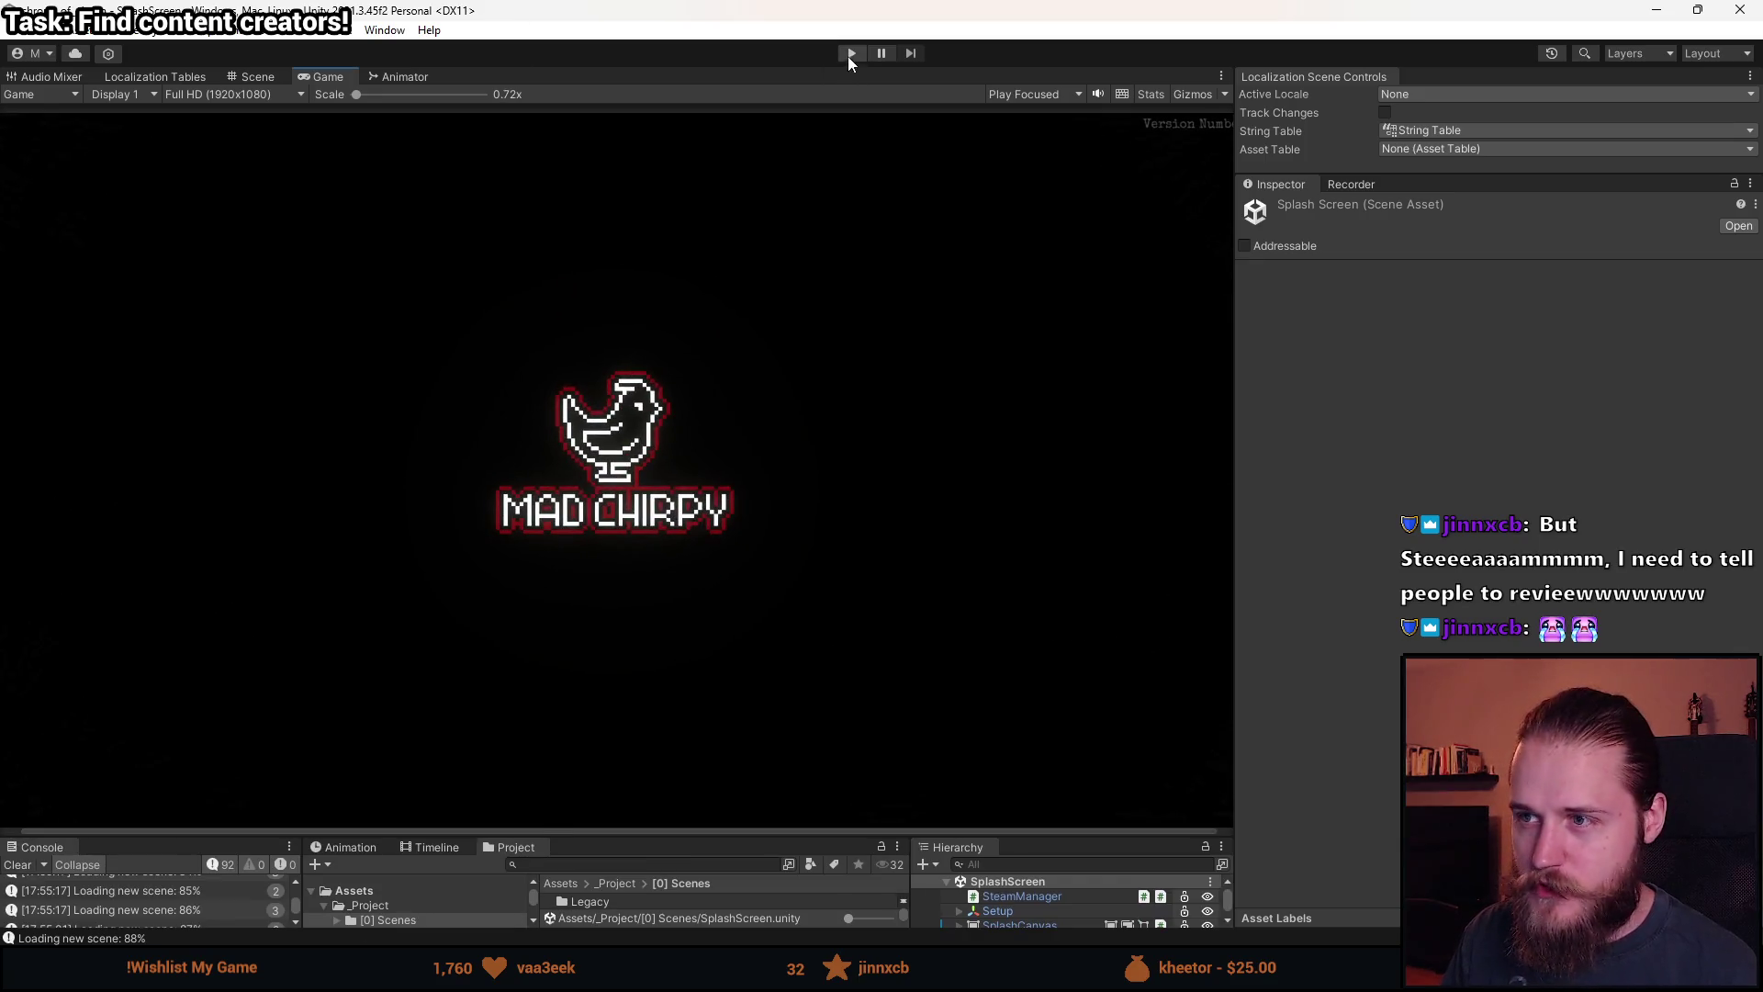
{"action": "left_click", "coordinate": [852, 53]}
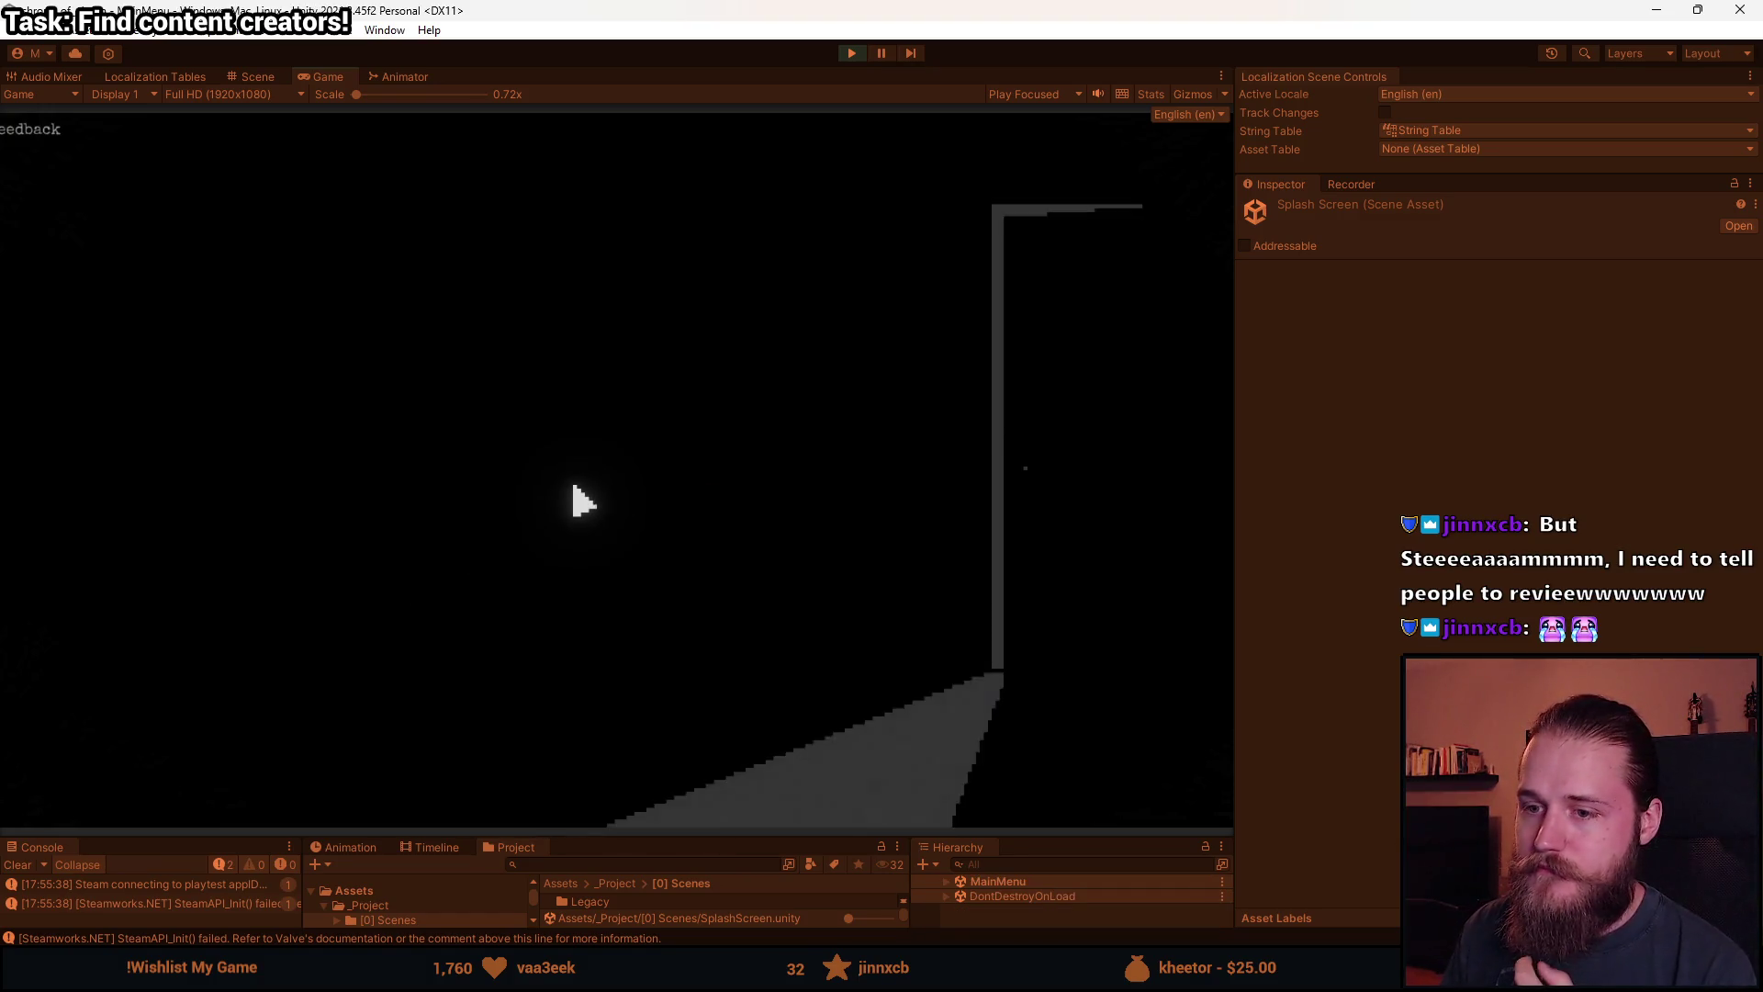
{"action": "left_click", "coordinate": [284, 474]}
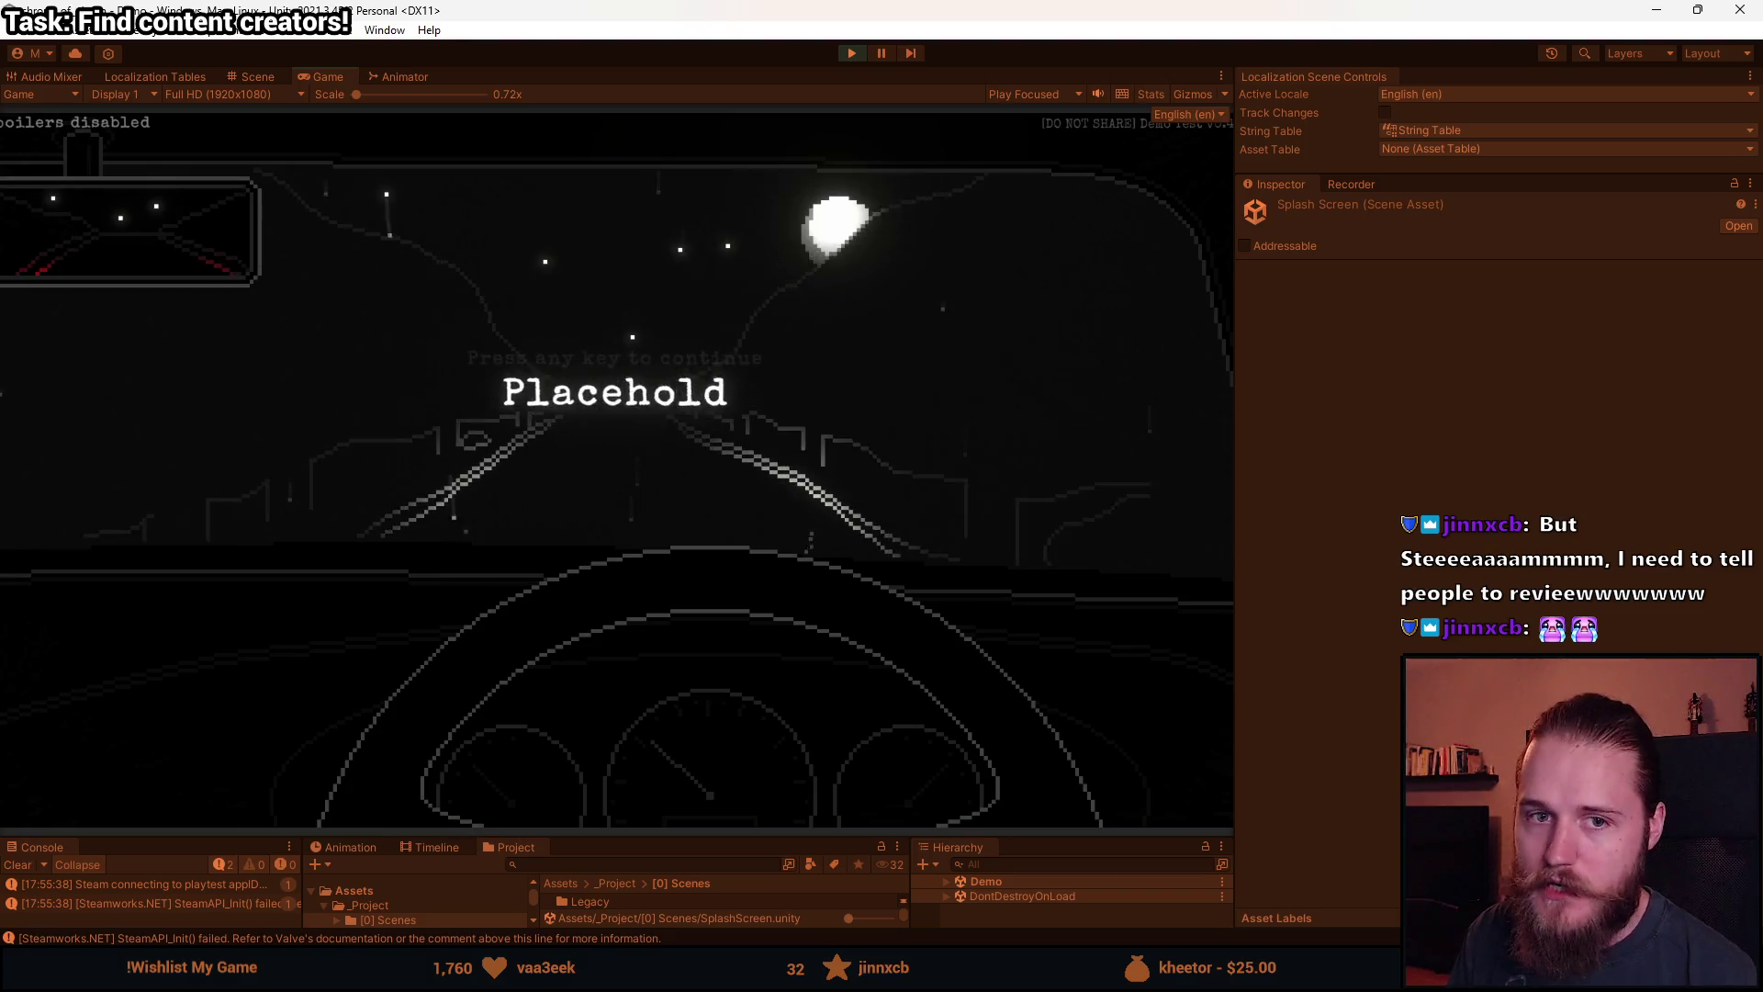
{"action": "key", "text": "Escape"}
{"action": "left_click", "coordinate": [852, 53]}
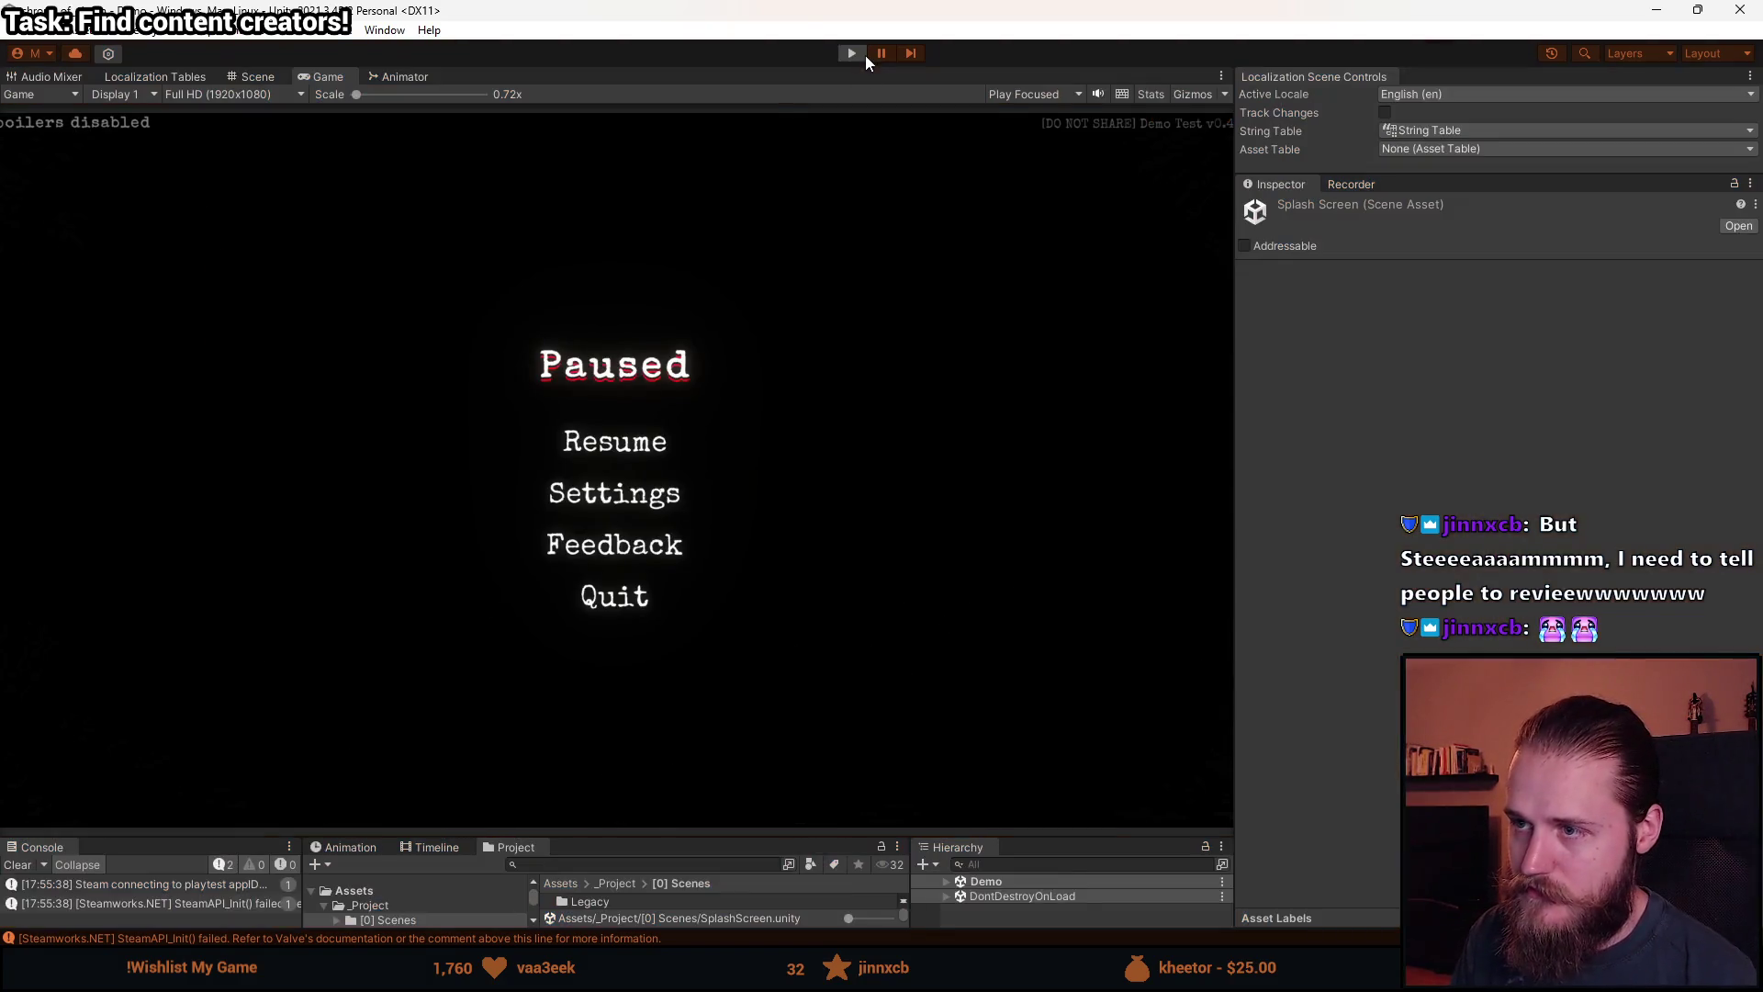
Open the MainMenu scene and check the Systems prefab's overrides.
{"action": "left_click_drag", "start_coordinate": [672, 838], "coordinate": [676, 562]}
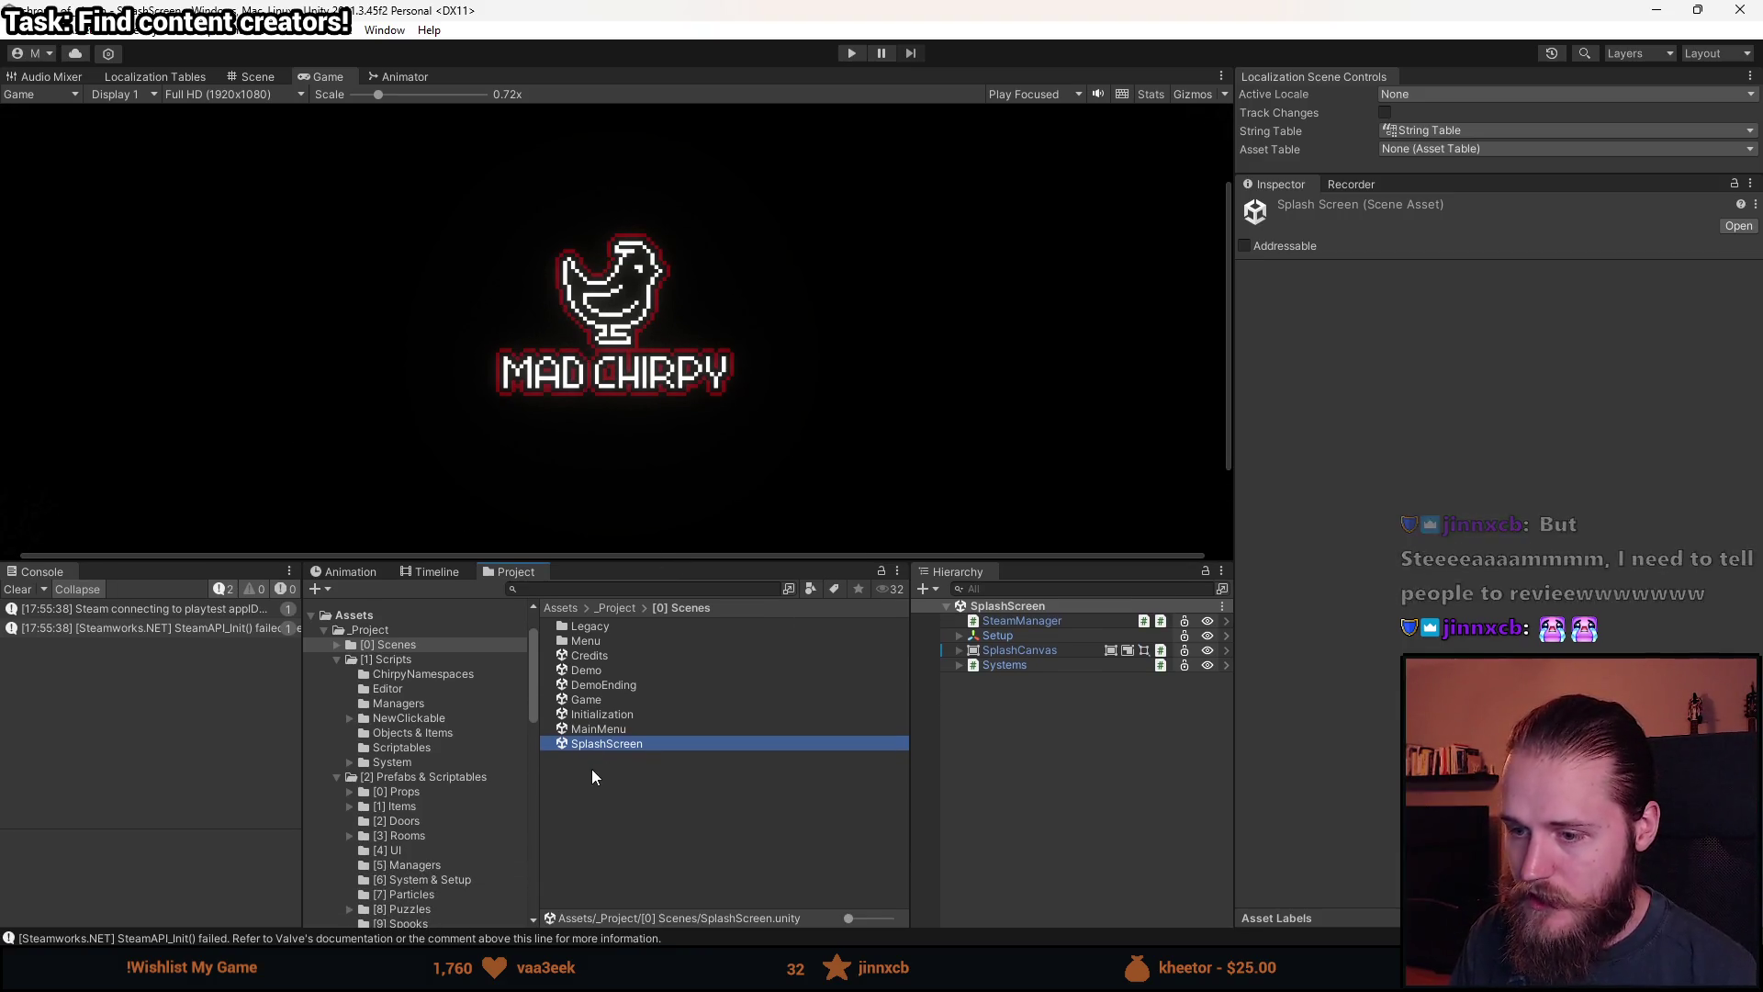
{"action": "left_click", "coordinate": [606, 728]}
{"action": "double_click", "coordinate": [604, 727]}
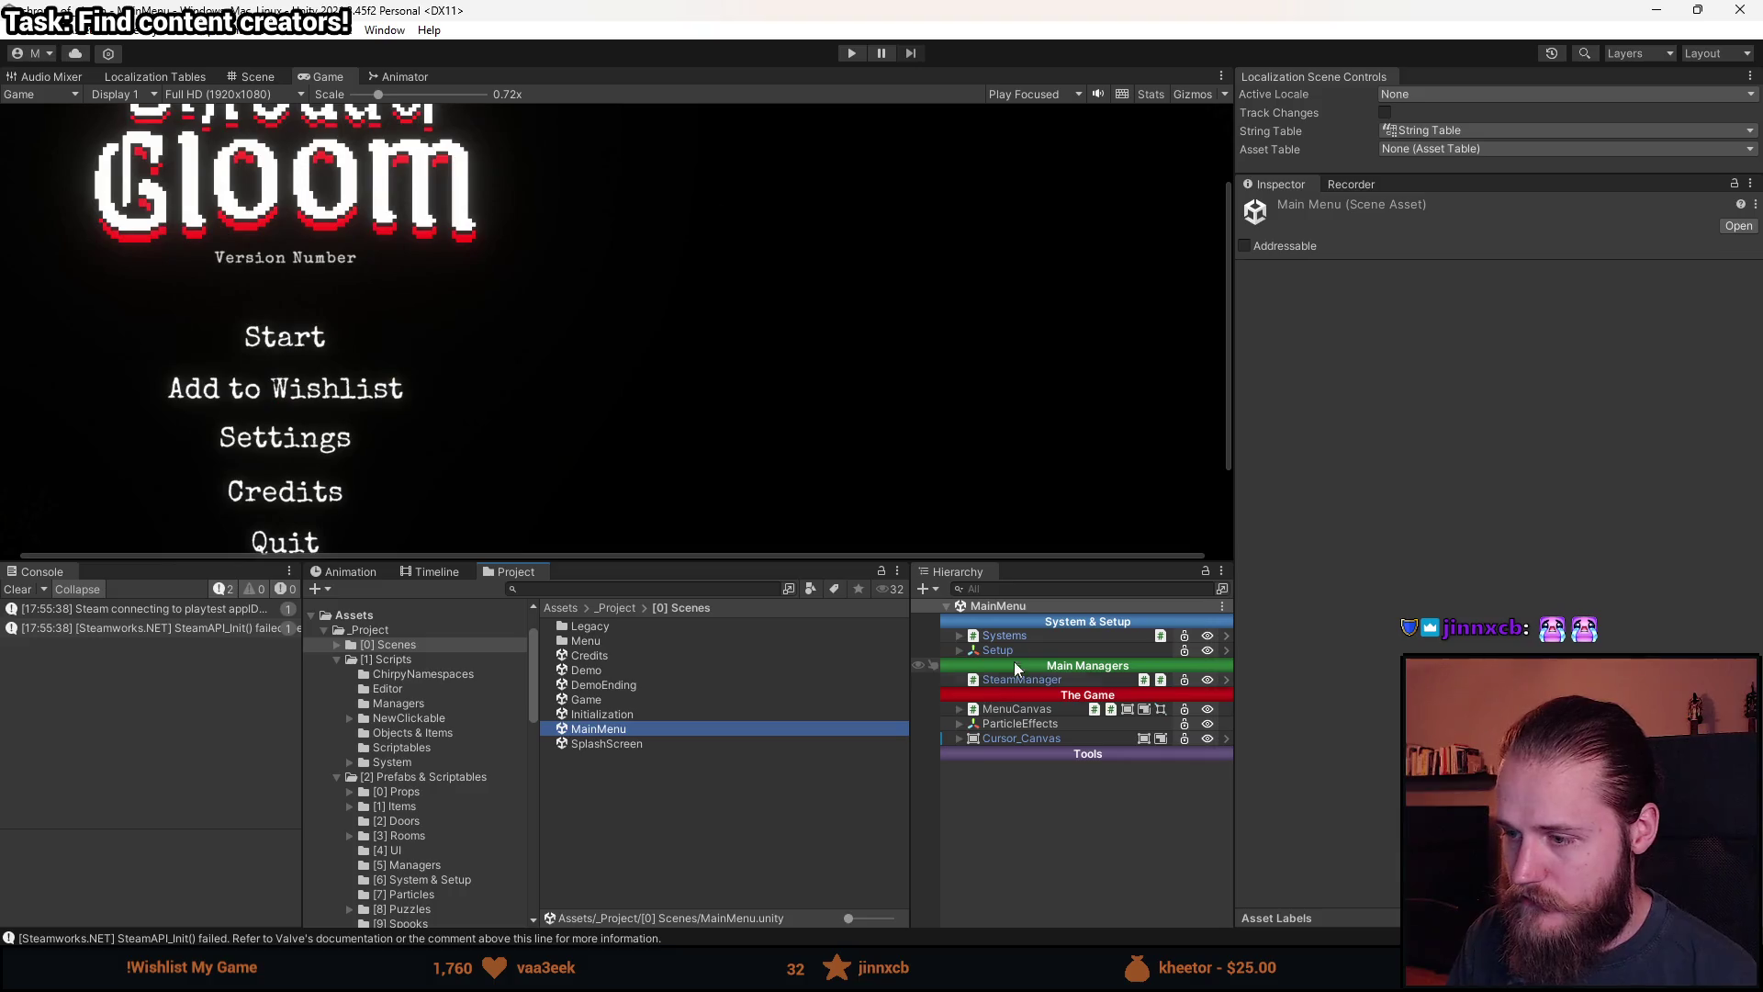
{"action": "left_click", "coordinate": [1005, 636]}
{"action": "left_click", "coordinate": [1628, 251]}
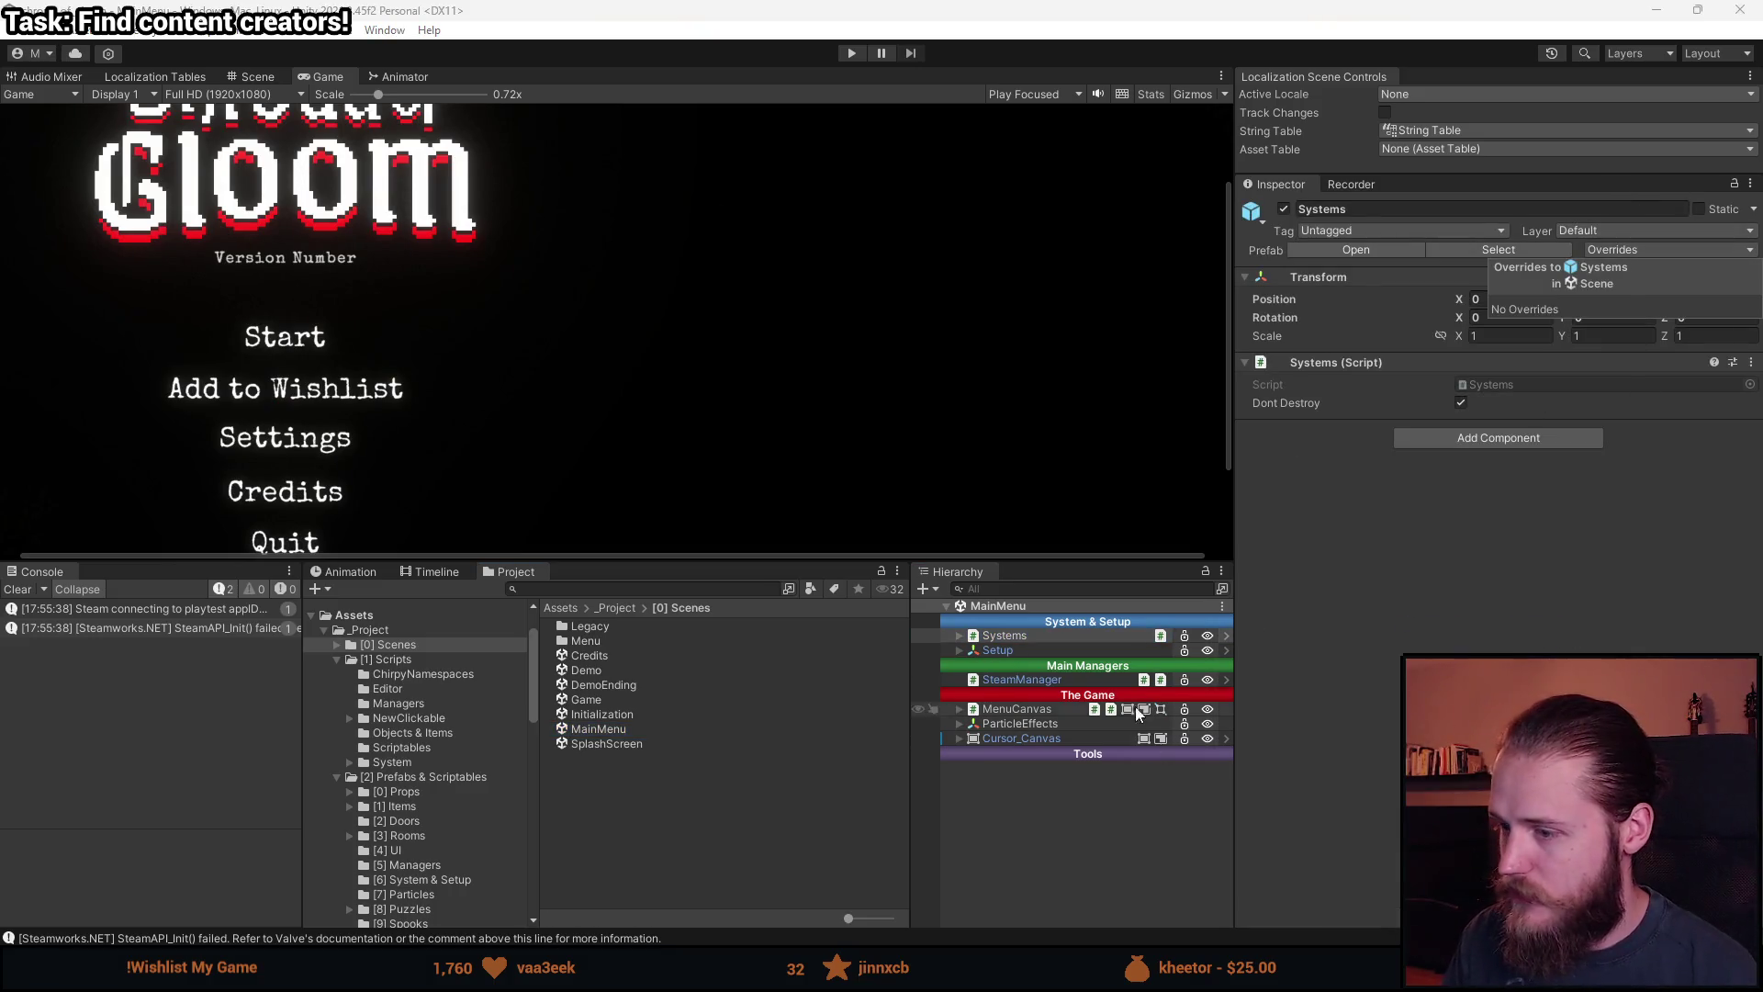
{"action": "left_click", "coordinate": [838, 379]}
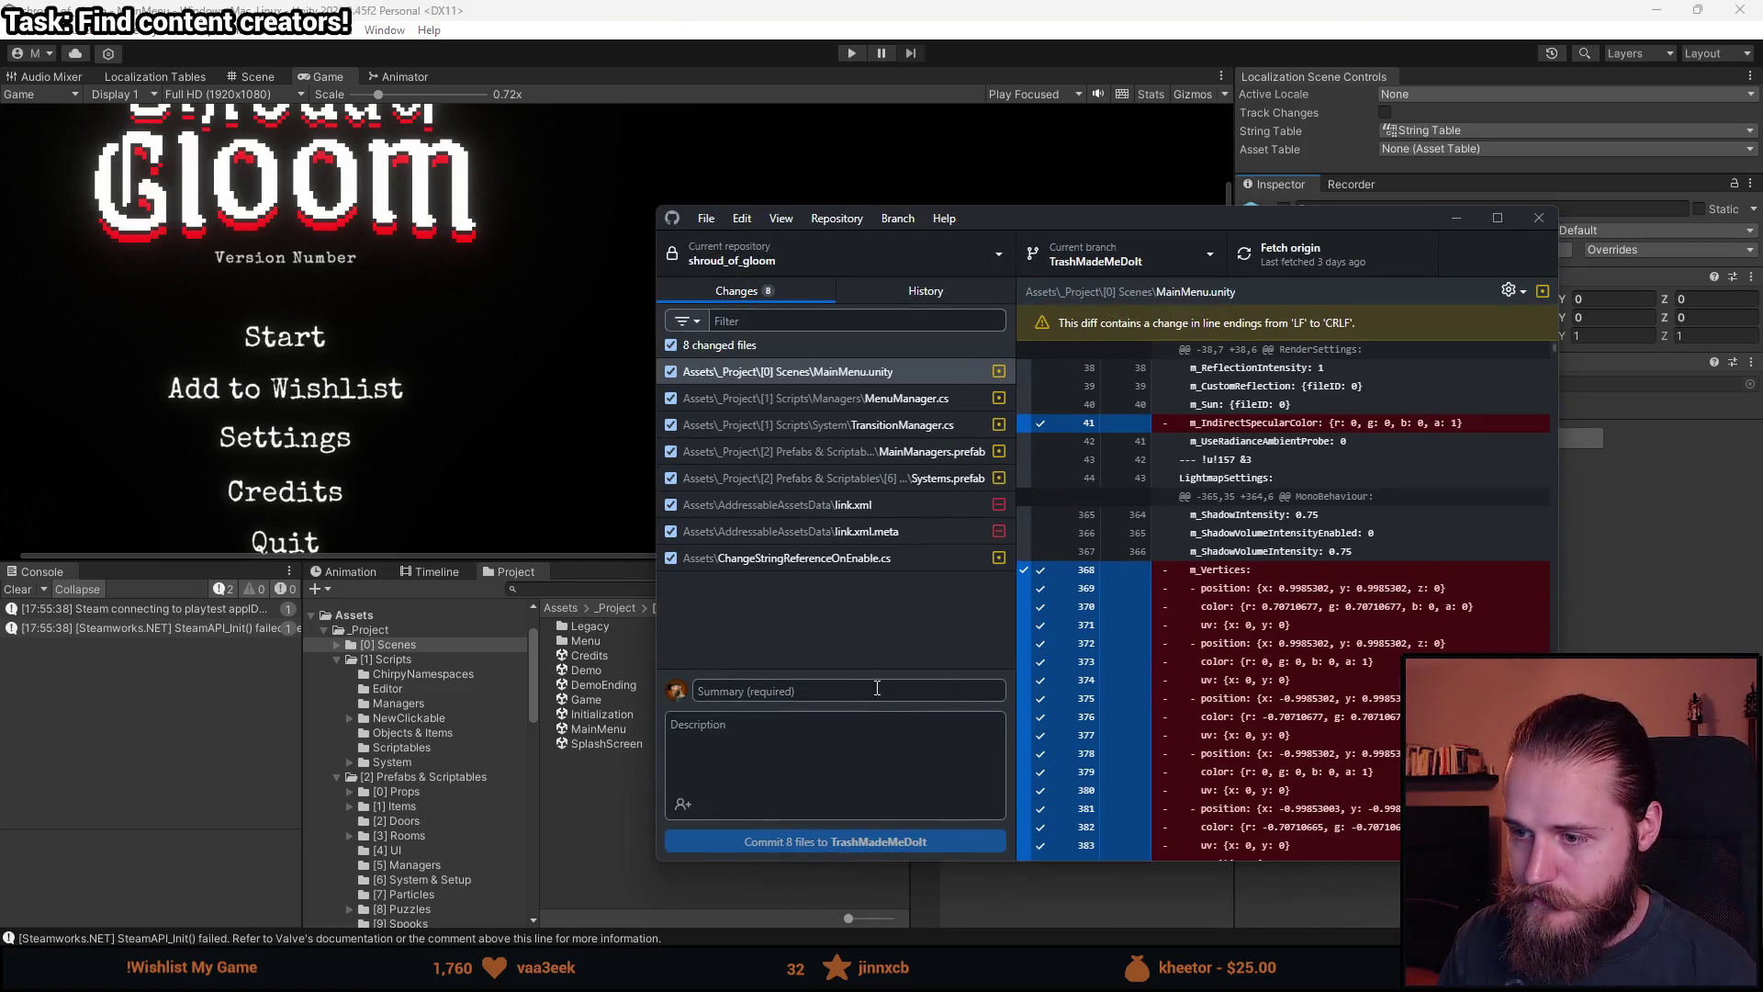
{"action": "left_click", "coordinate": [877, 688]}
Move the commit window aside and enter the summary 'Scene Transition Loading Bar'.
{"action": "left_click_drag", "start_coordinate": [1142, 218], "coordinate": [887, 171]}
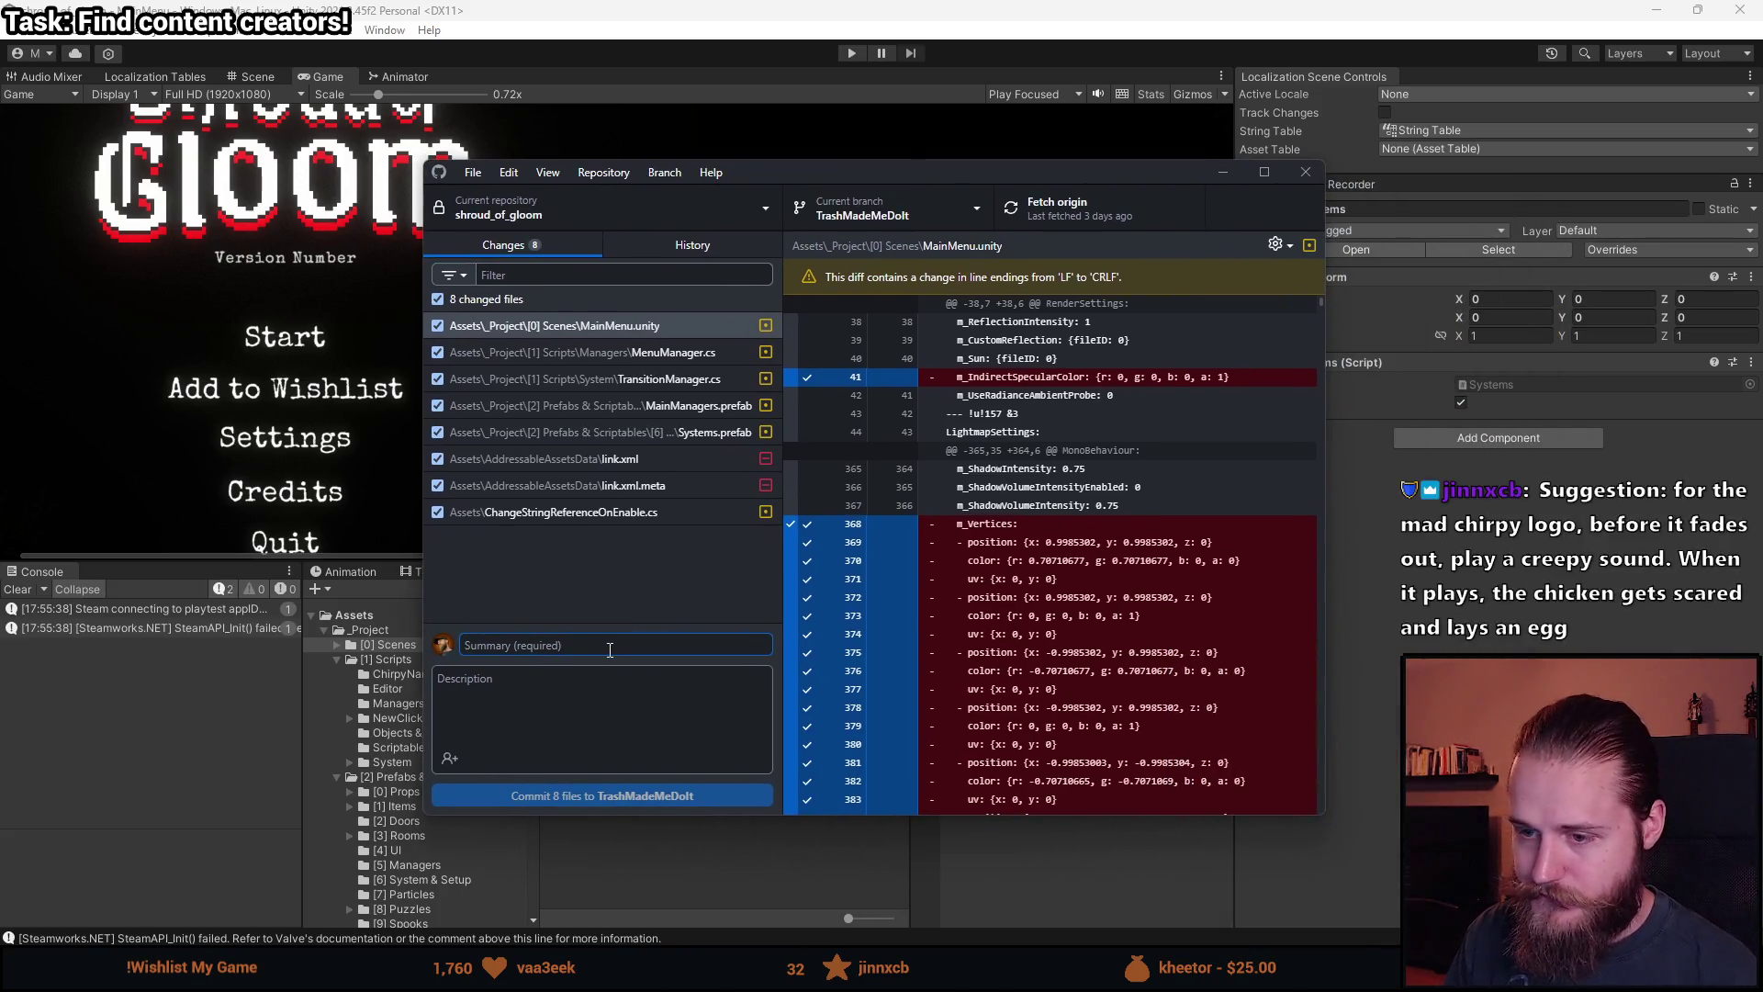
{"action": "type", "text": "M"}
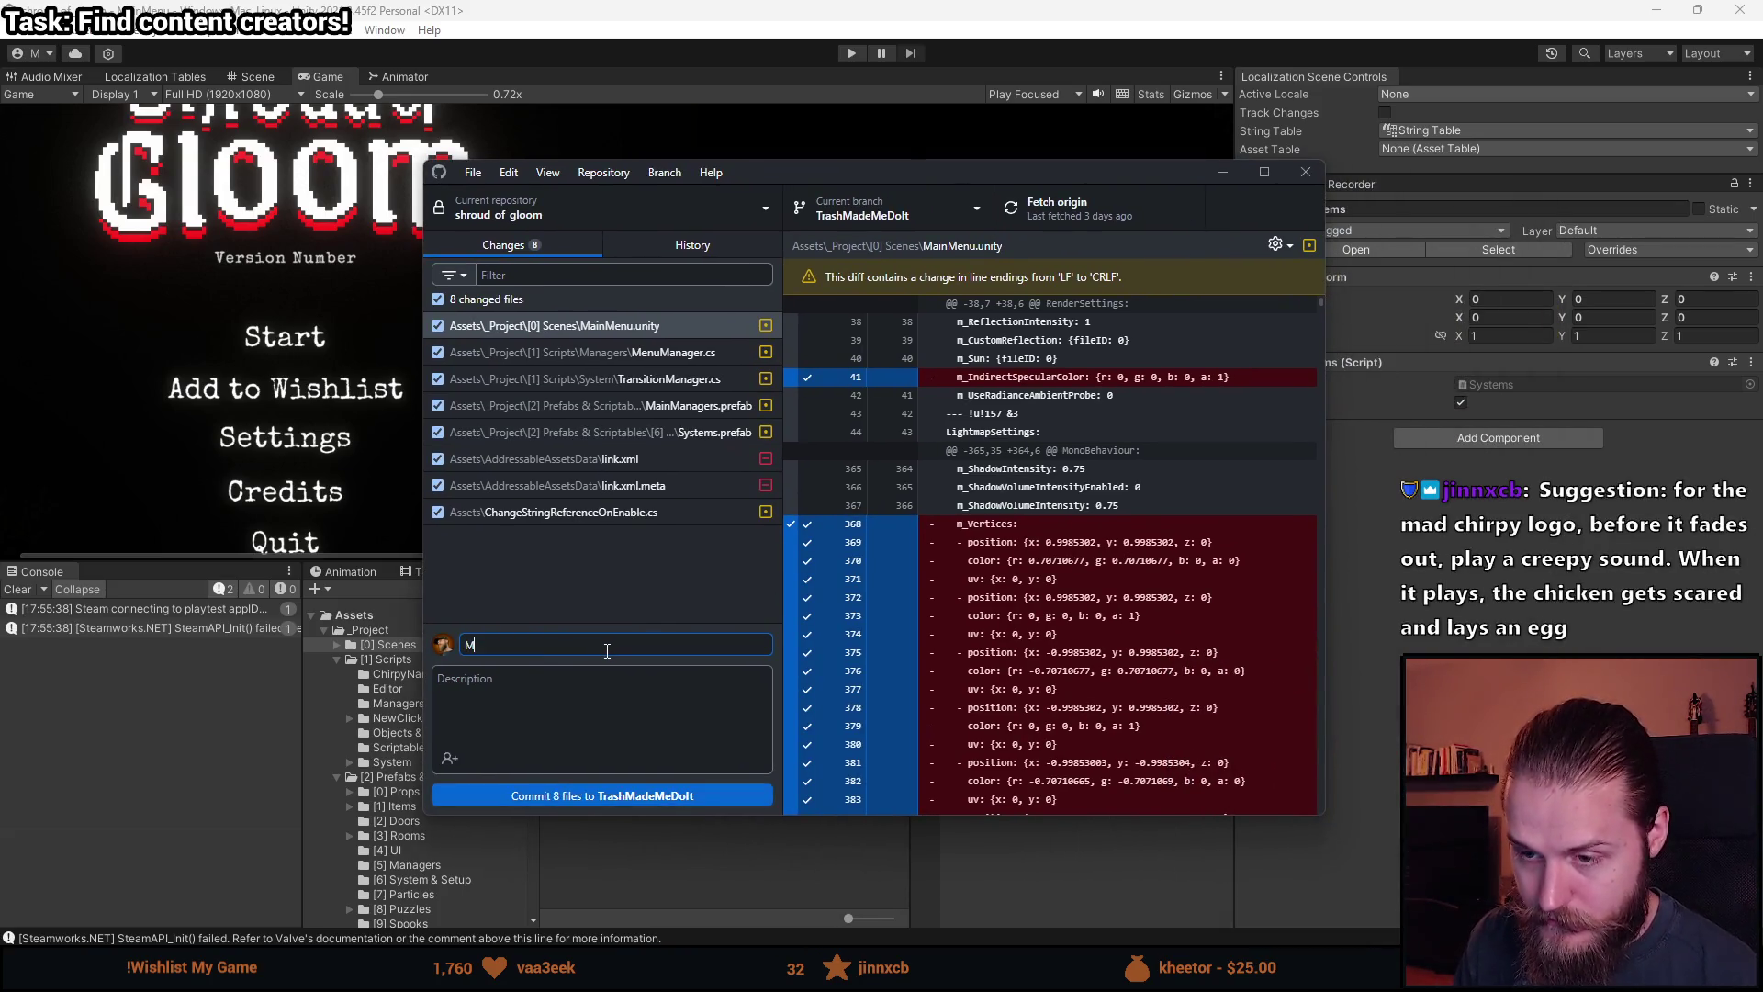
{"action": "key", "text": "BackSpace"}
{"action": "type", "text": "Tra"}
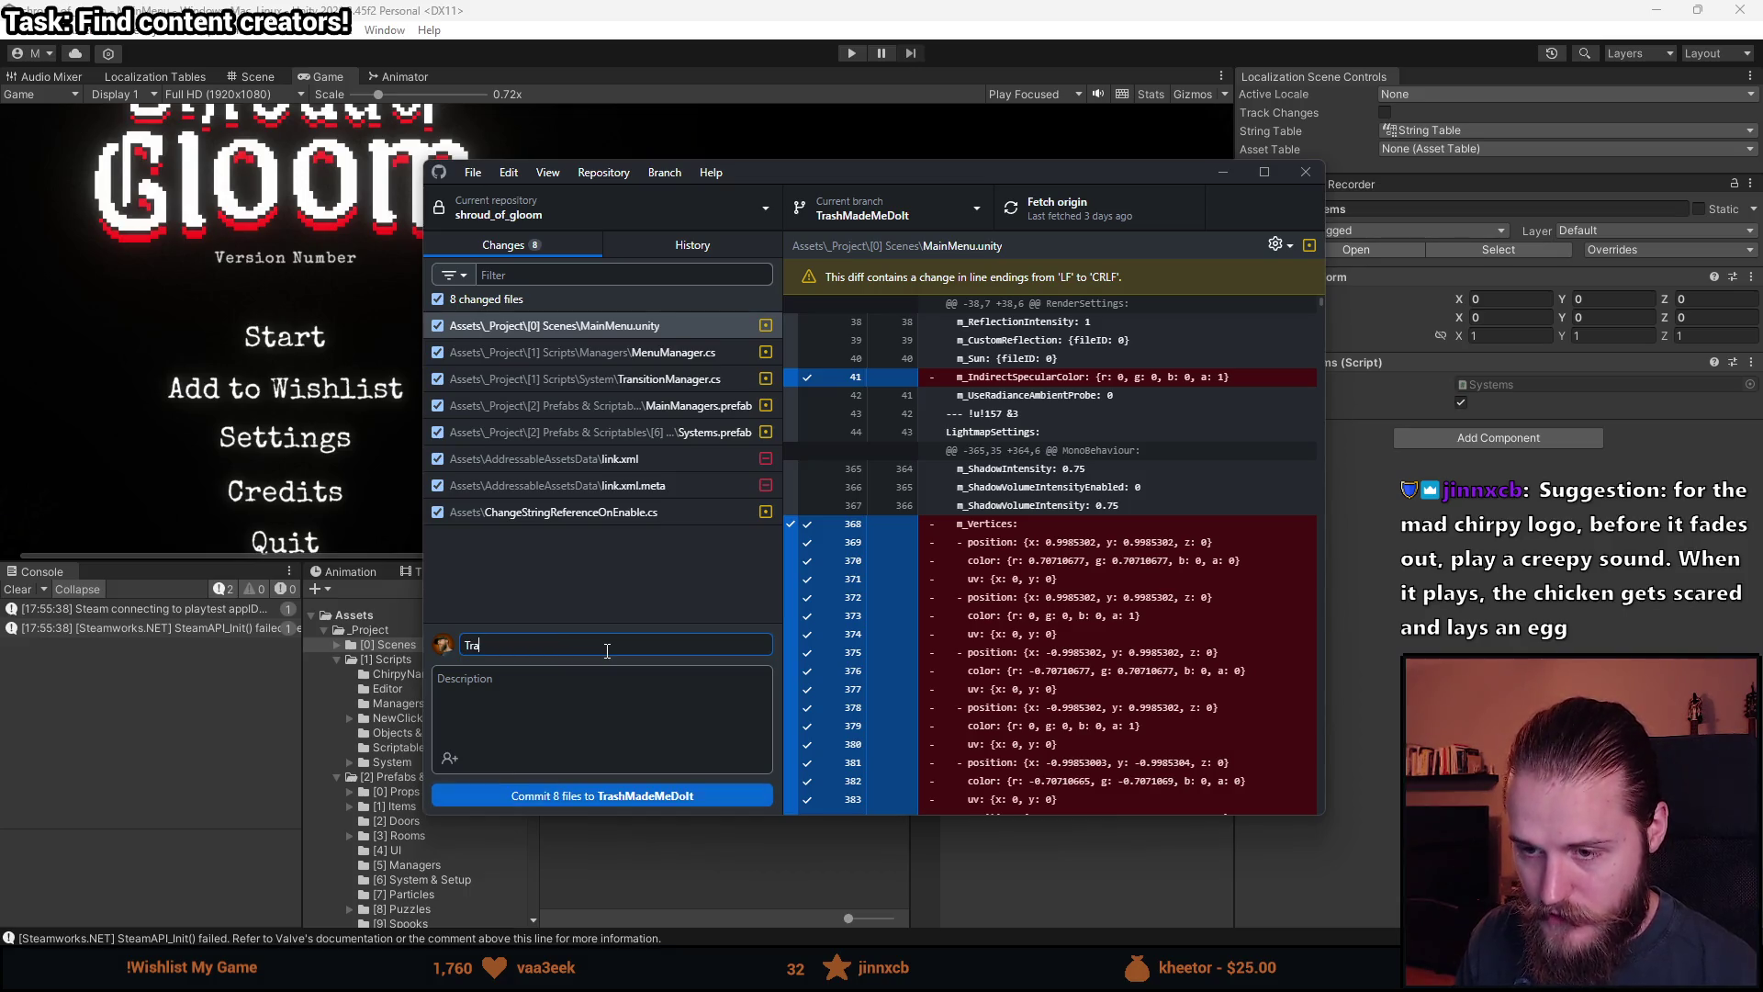
{"action": "key", "text": "BackSpace"}
{"action": "key", "text": "BackSpace"}
{"action": "key", "text": "BackSpace"}
{"action": "type", "text": "Scene "}
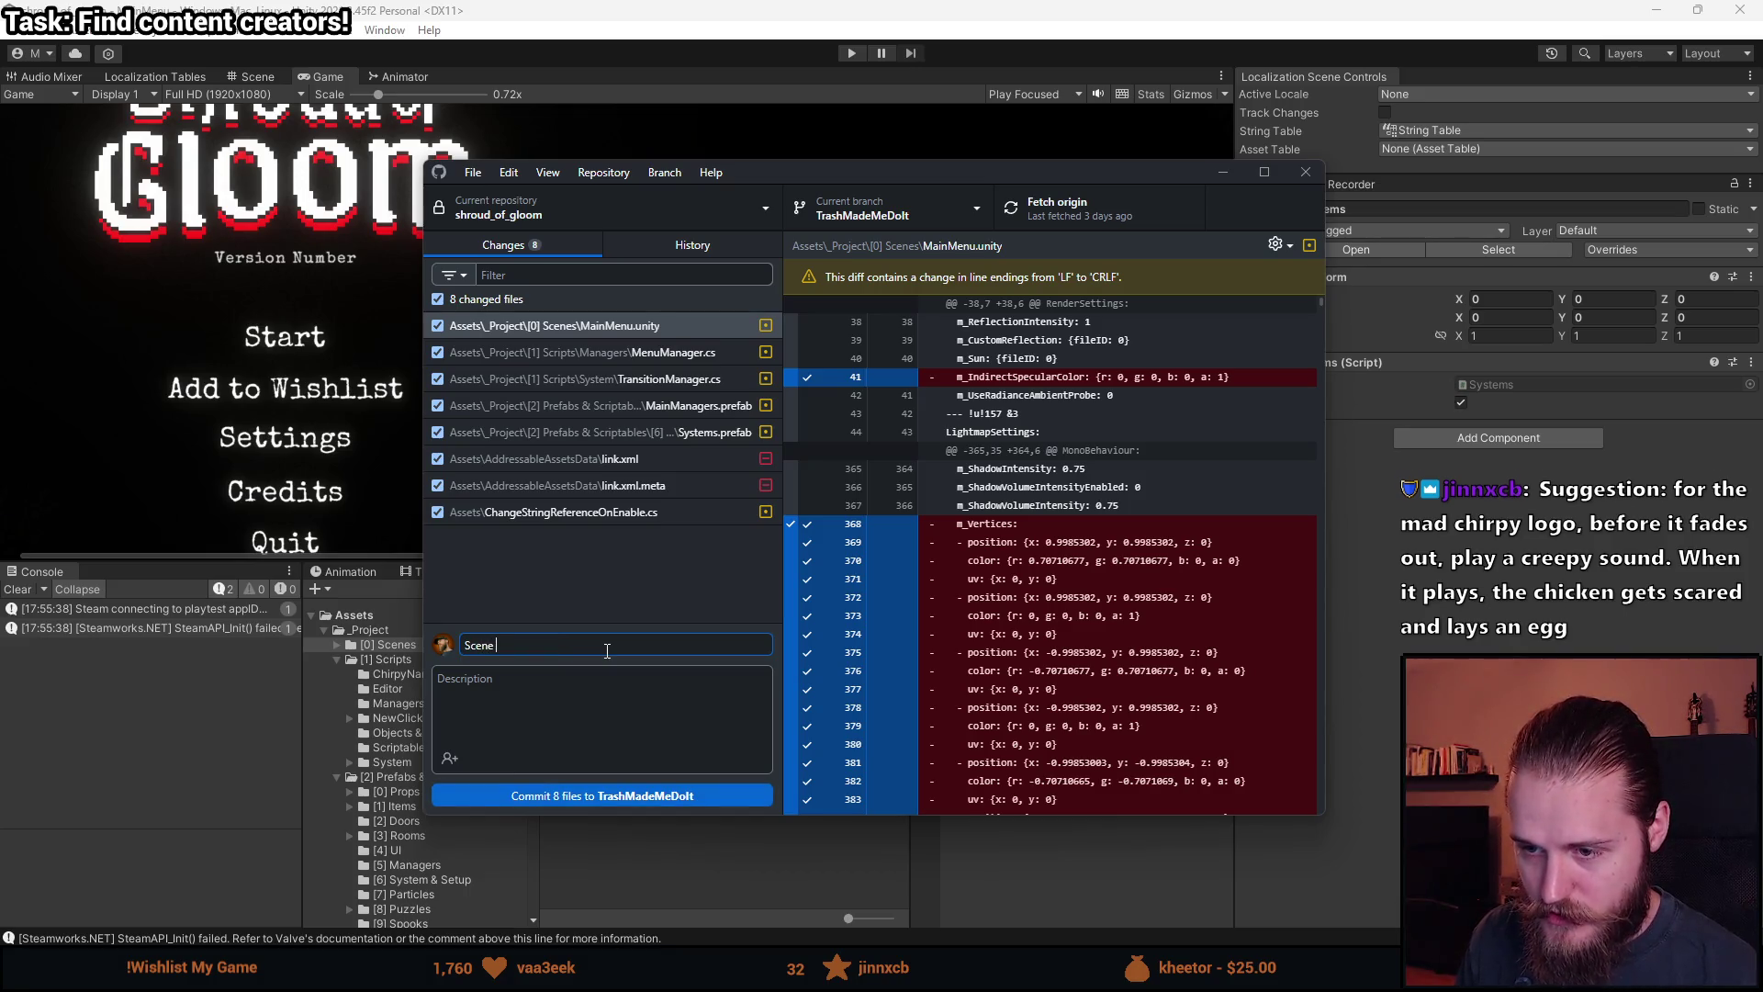
{"action": "type", "text": "Transition Loading Bar"}
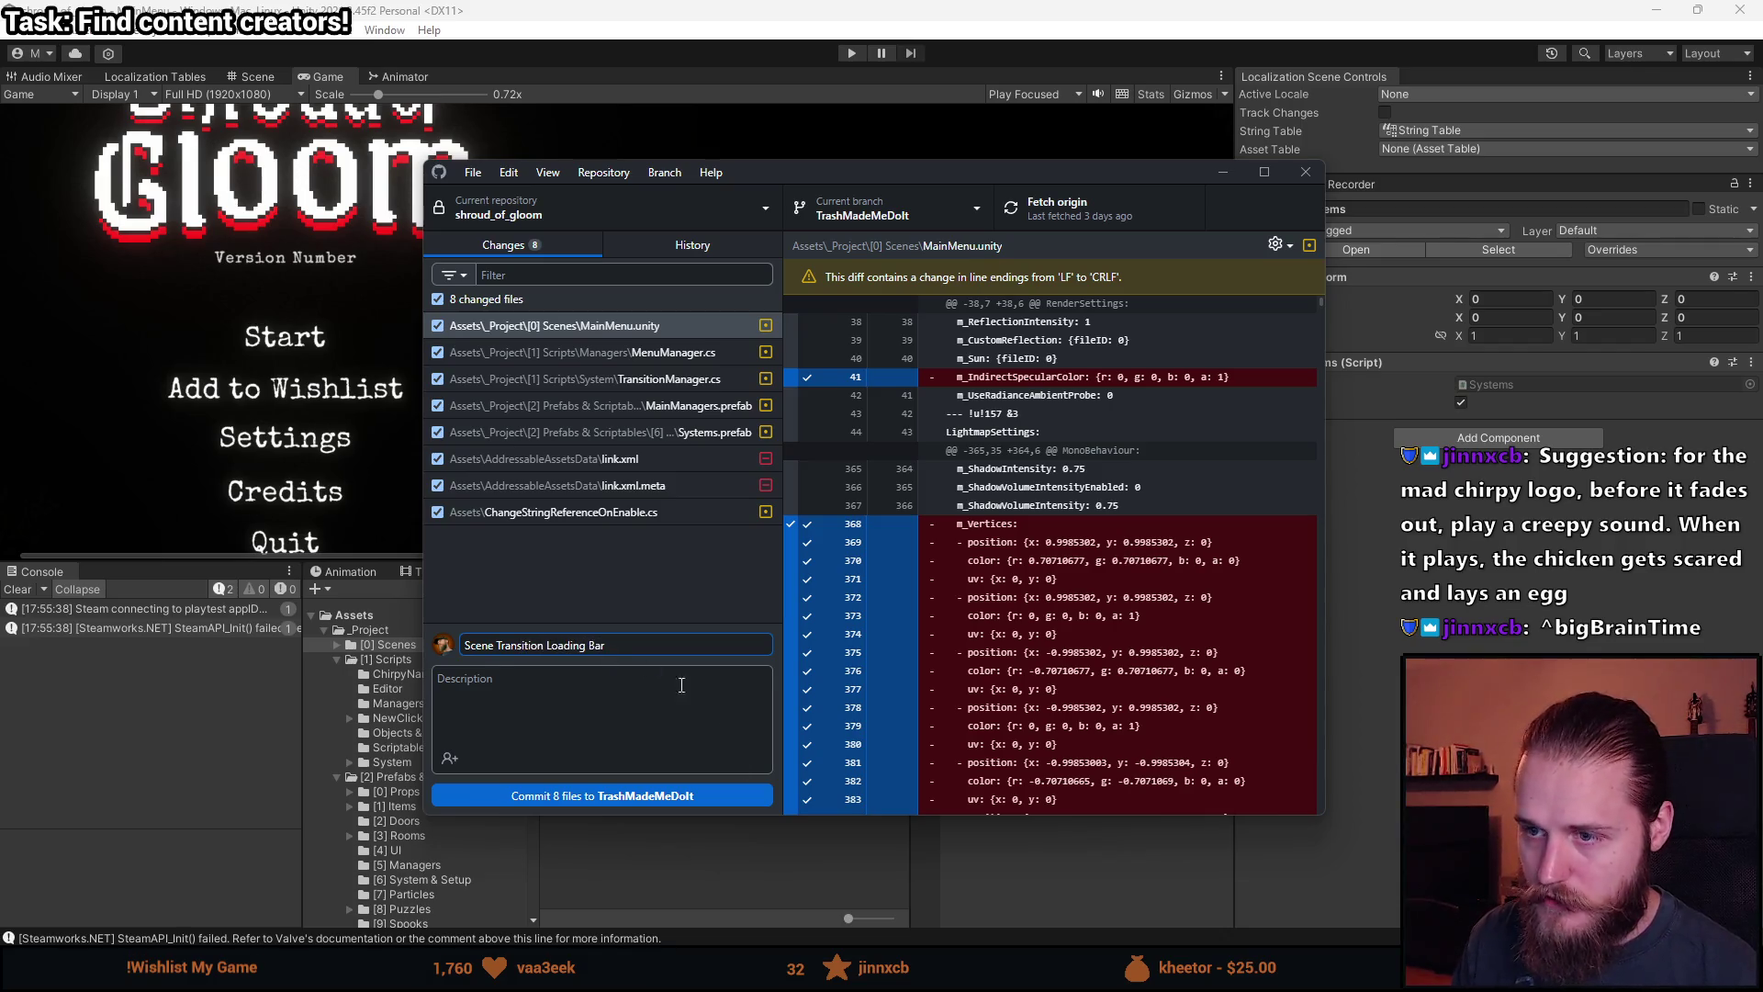
Commit the 8 files, push to origin, and return to Unity.
{"action": "left_click", "coordinate": [663, 795]}
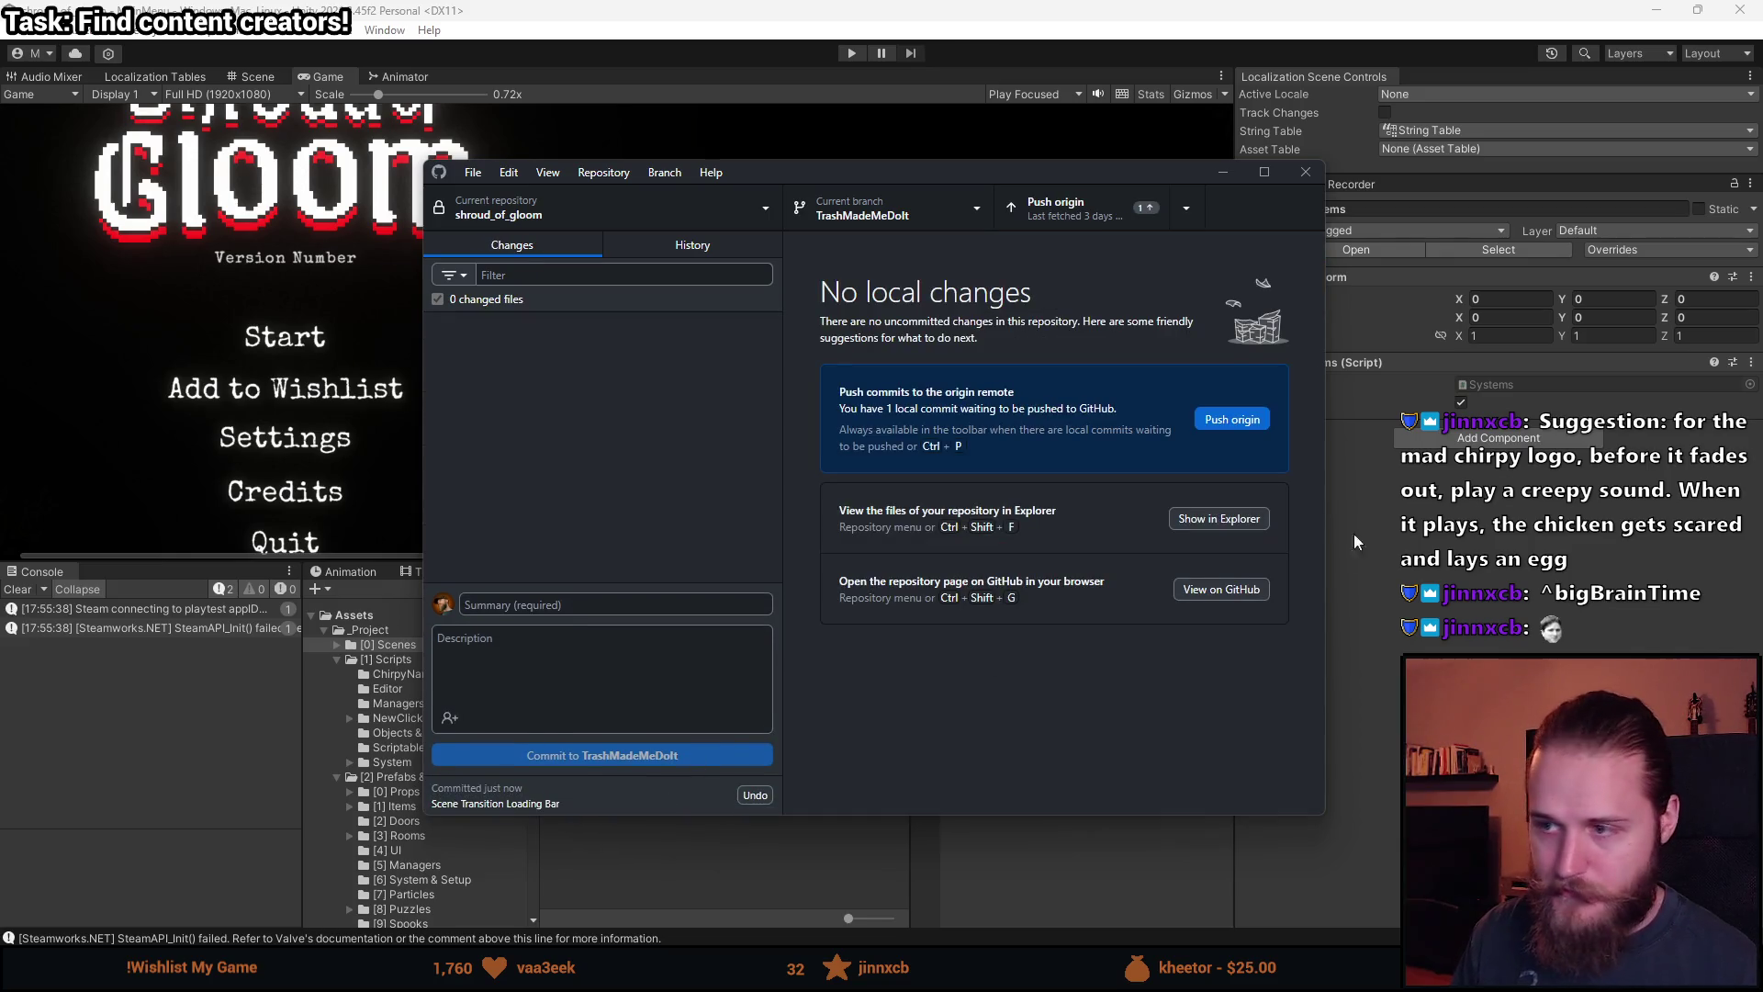
{"action": "left_click", "coordinate": [1222, 419]}
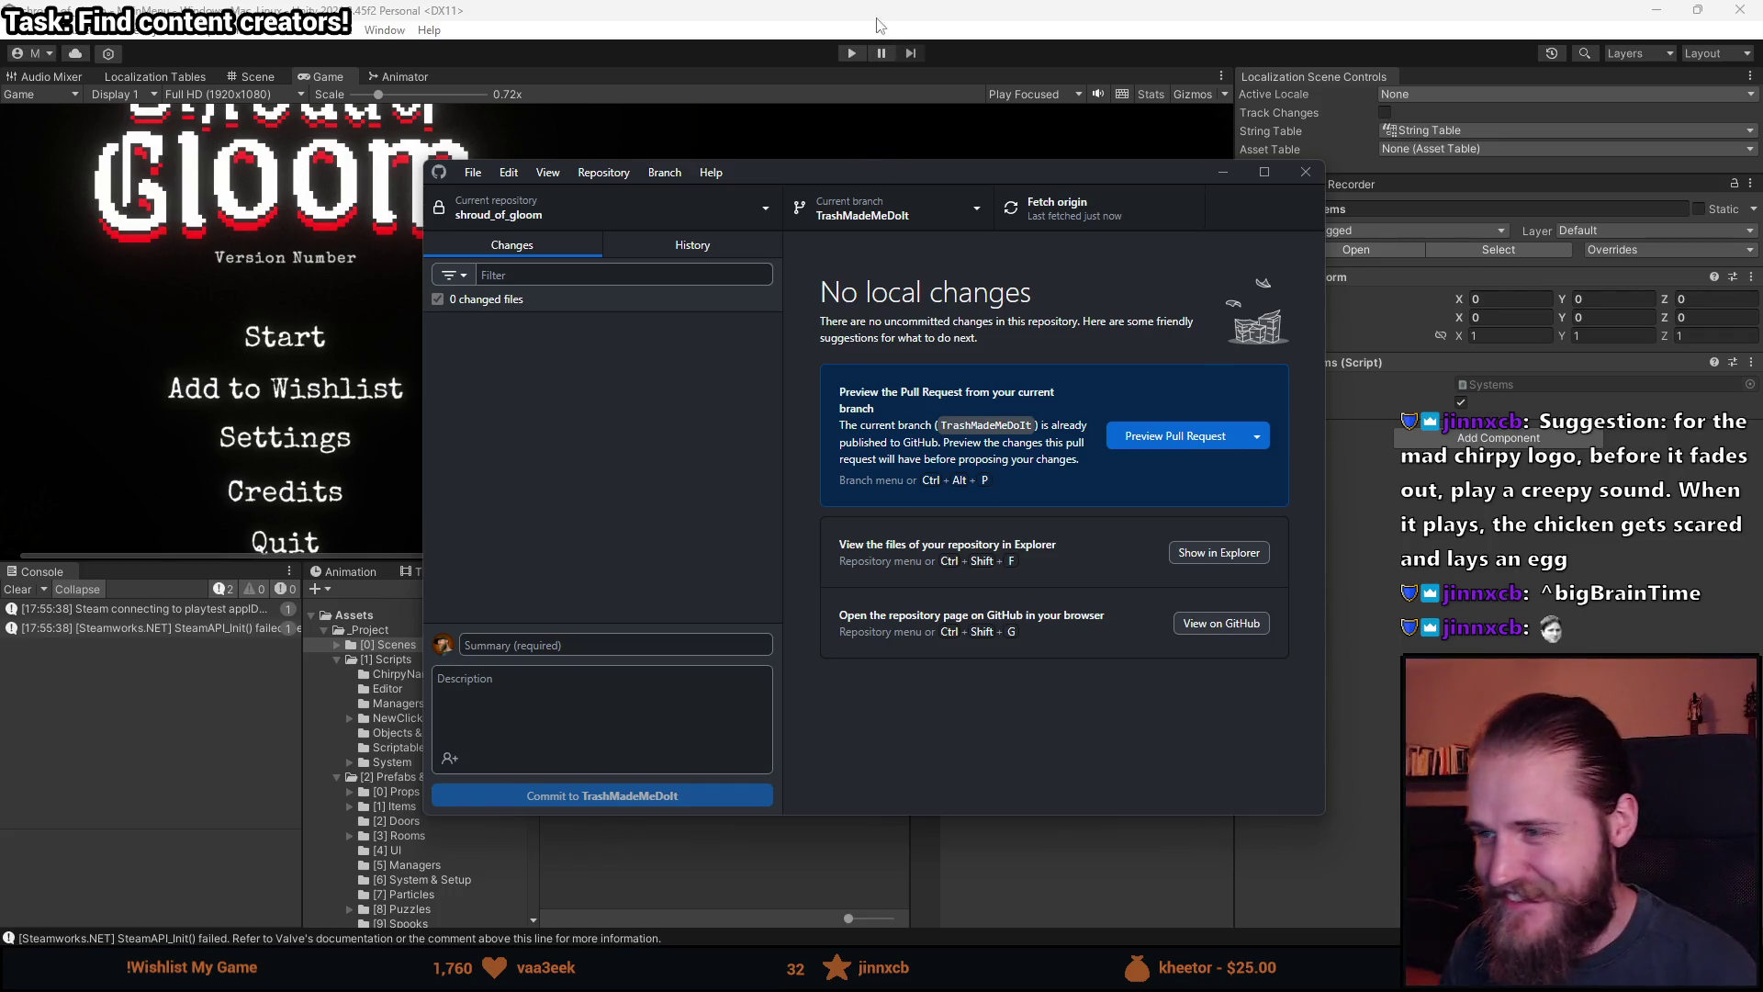
{"action": "key", "text": "alt+Tab"}
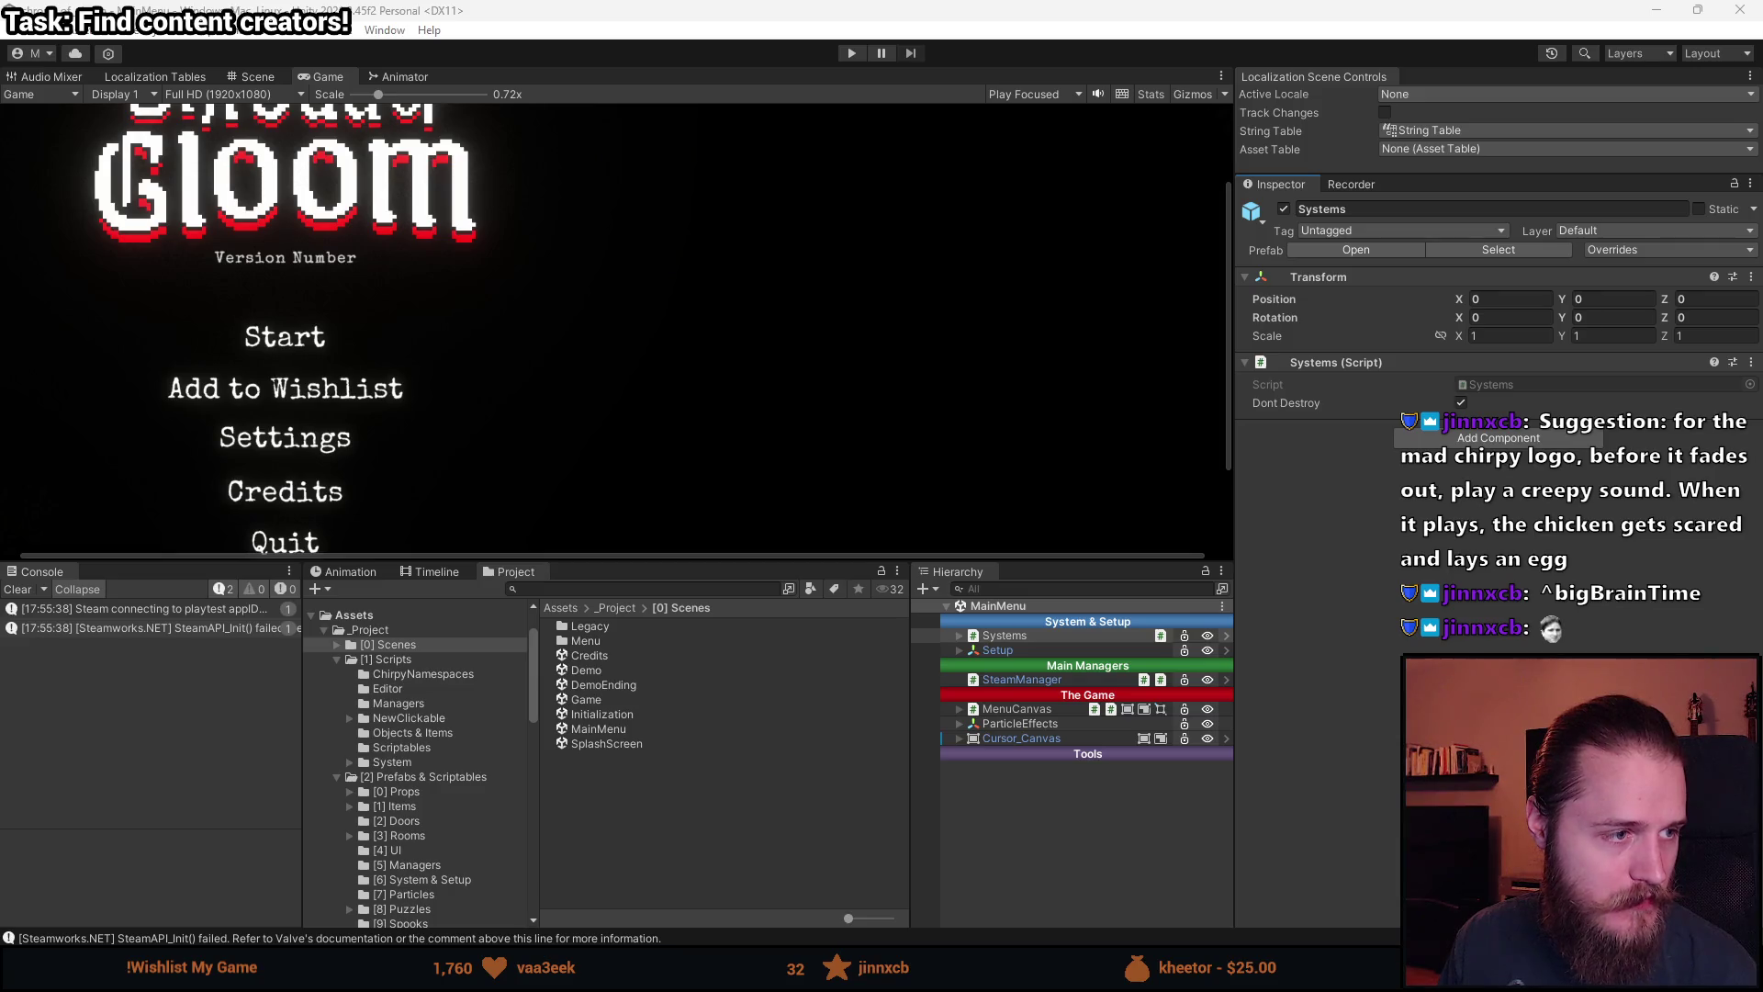
In Discord, scroll #general up to Chirpy's 18:15 post and enlarge the stream screenshot.
{"action": "key", "text": "alt+Tab"}
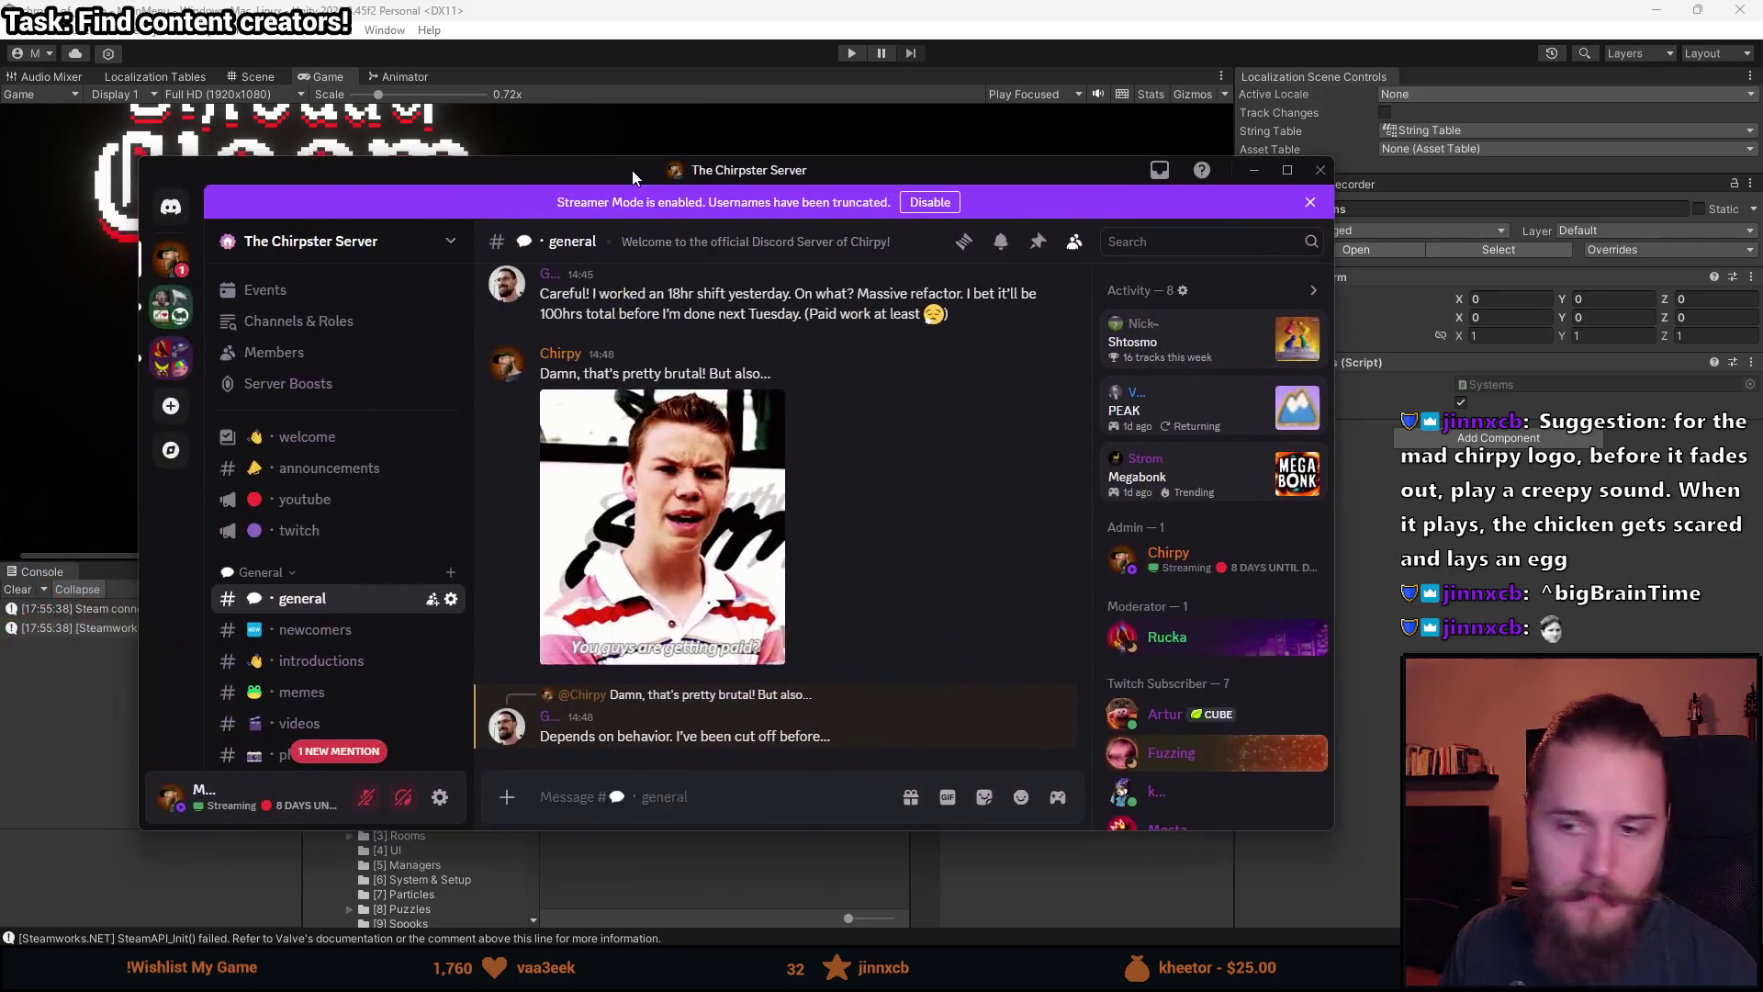
{"action": "scroll", "coordinate": [757, 558], "scroll_direction": "up", "scroll_amount": 10}
{"action": "scroll", "coordinate": [757, 557], "scroll_direction": "up", "scroll_amount": 15}
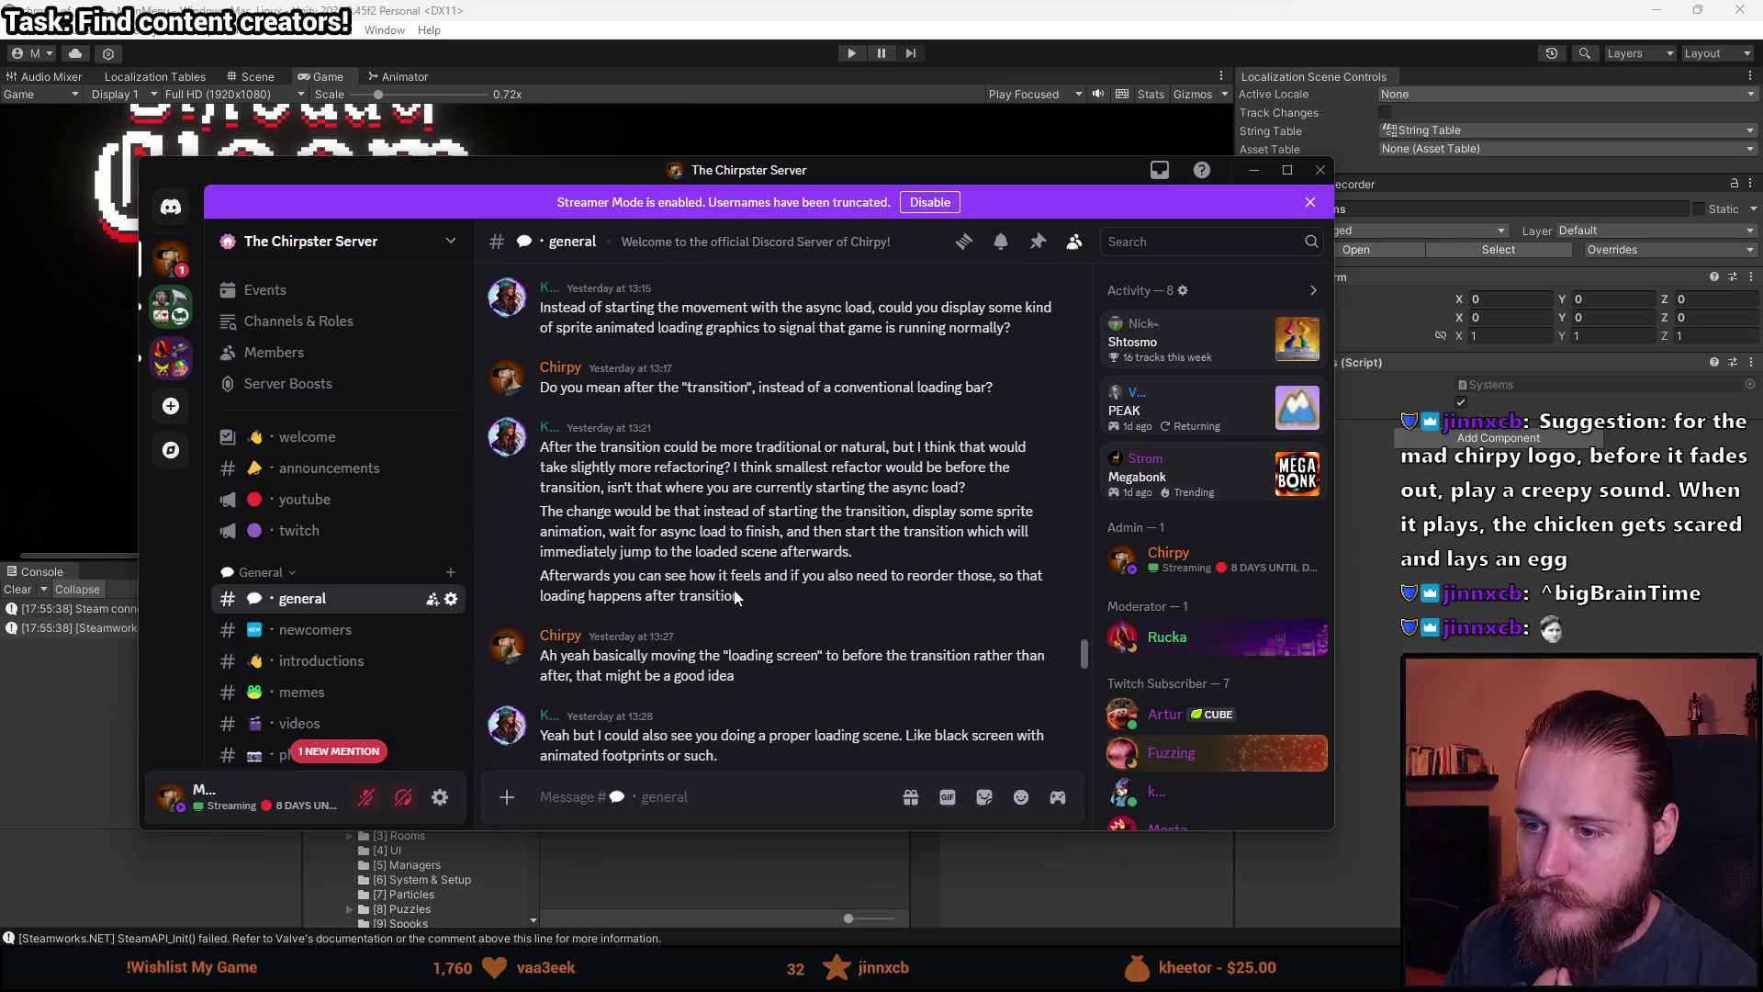
{"action": "scroll", "coordinate": [736, 585], "scroll_direction": "up", "scroll_amount": 15}
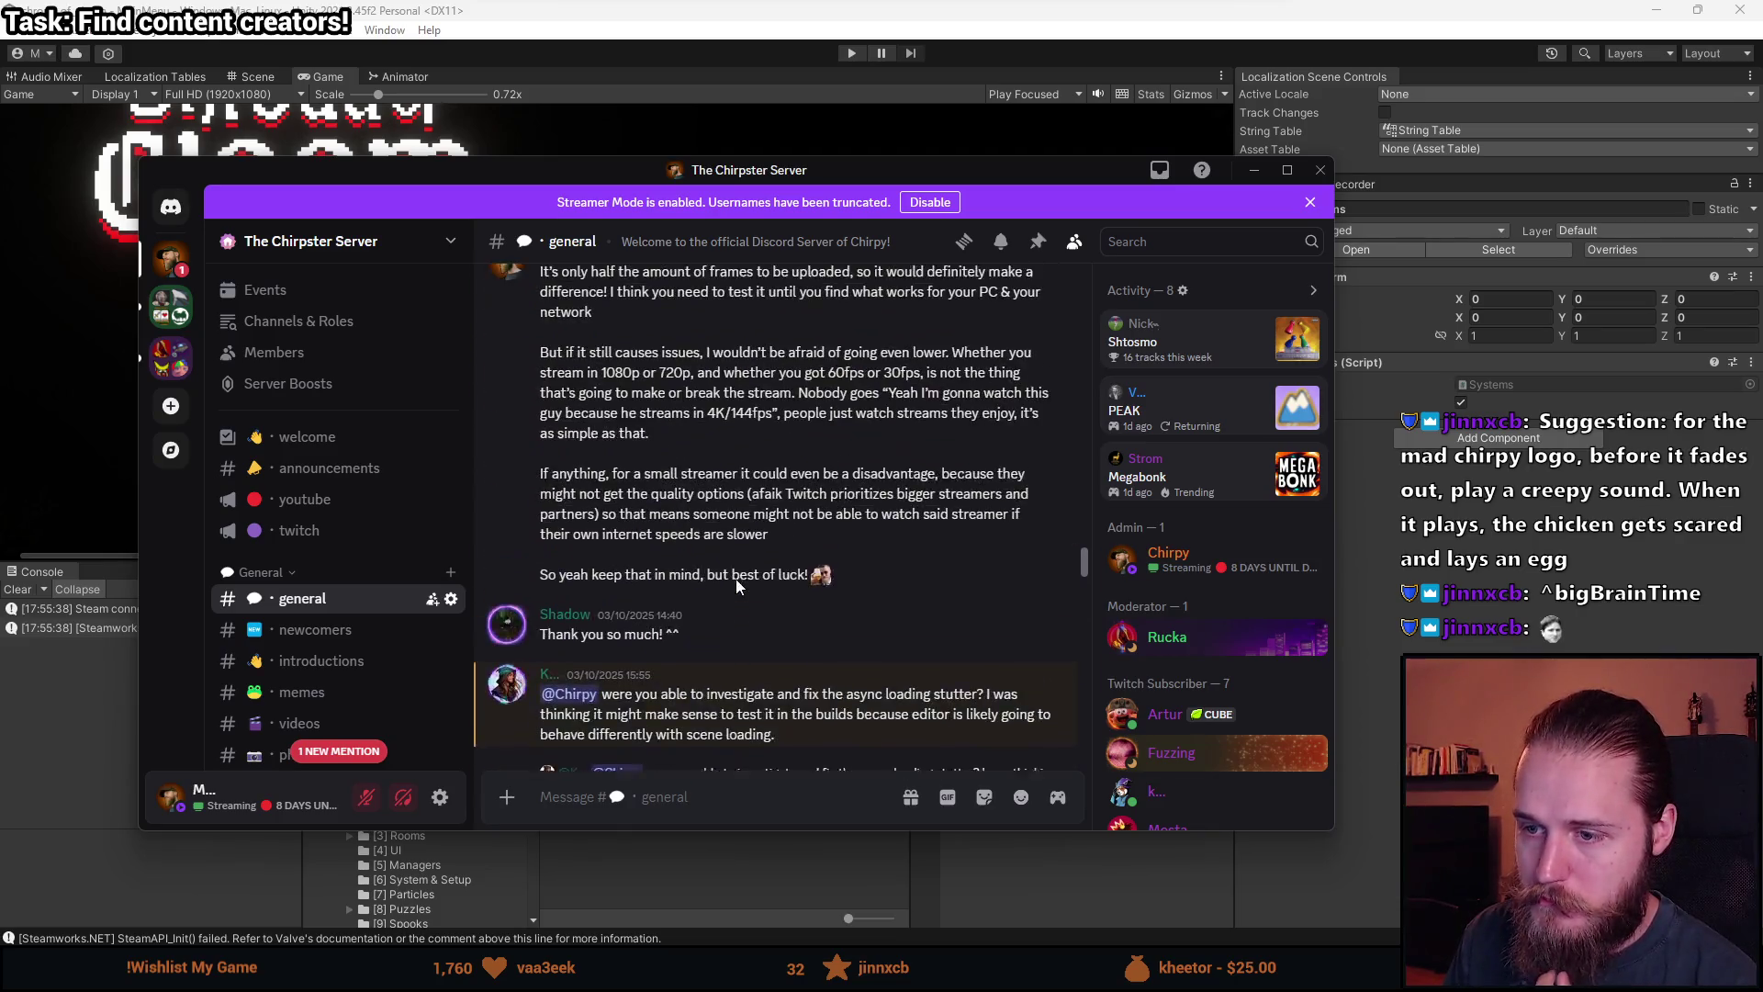
{"action": "scroll", "coordinate": [735, 586], "scroll_direction": "up", "scroll_amount": 10}
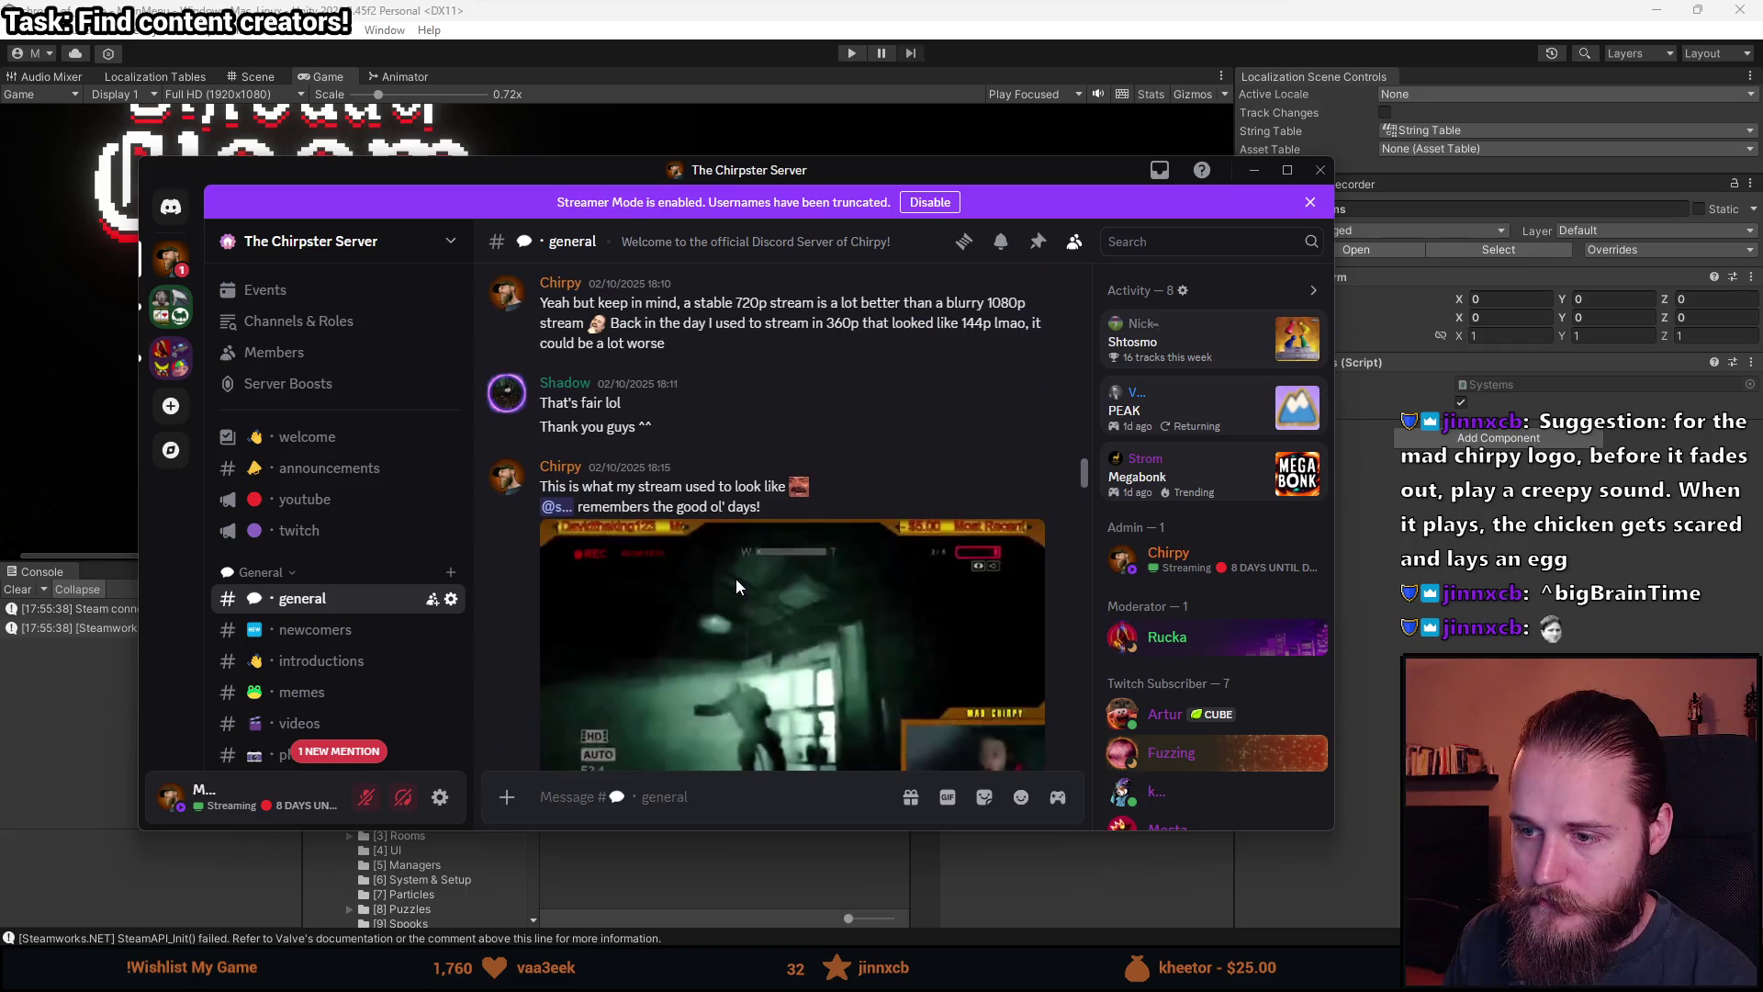
{"action": "scroll", "coordinate": [771, 643], "scroll_direction": "down", "scroll_amount": 5}
{"action": "left_click", "coordinate": [810, 712]}
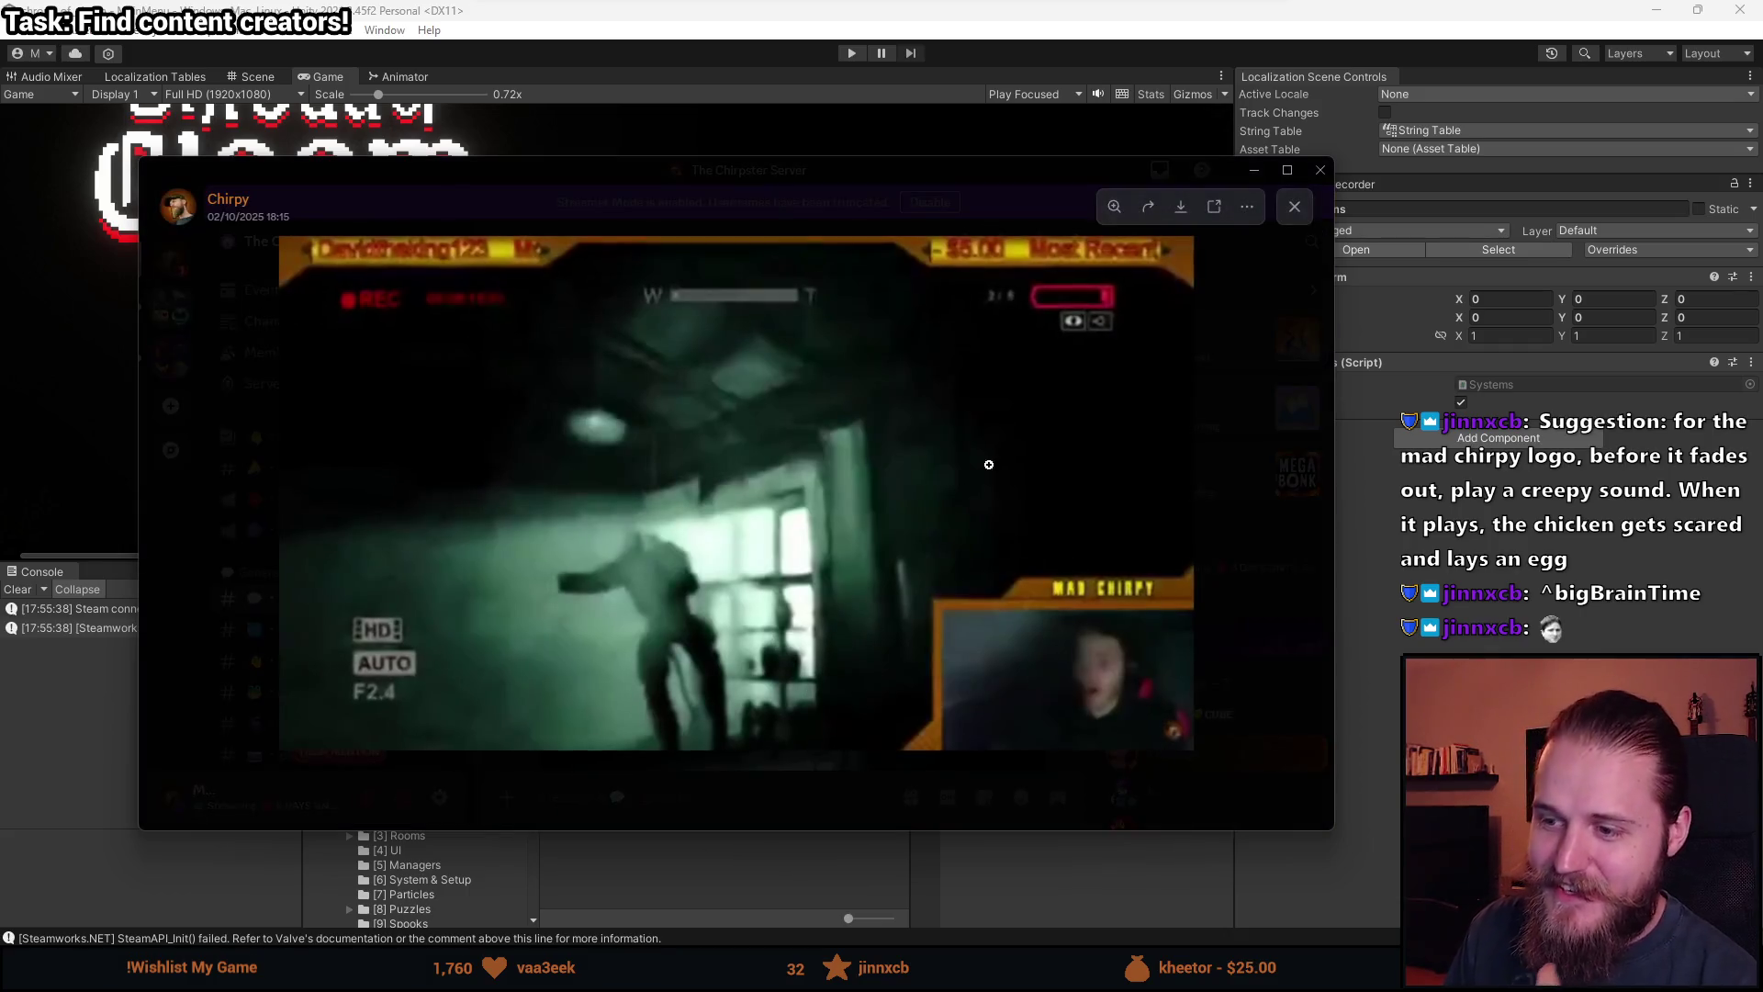
Maximize the image viewer, restore it to a floating window, and resize it larger.
{"action": "left_click", "coordinate": [1288, 170]}
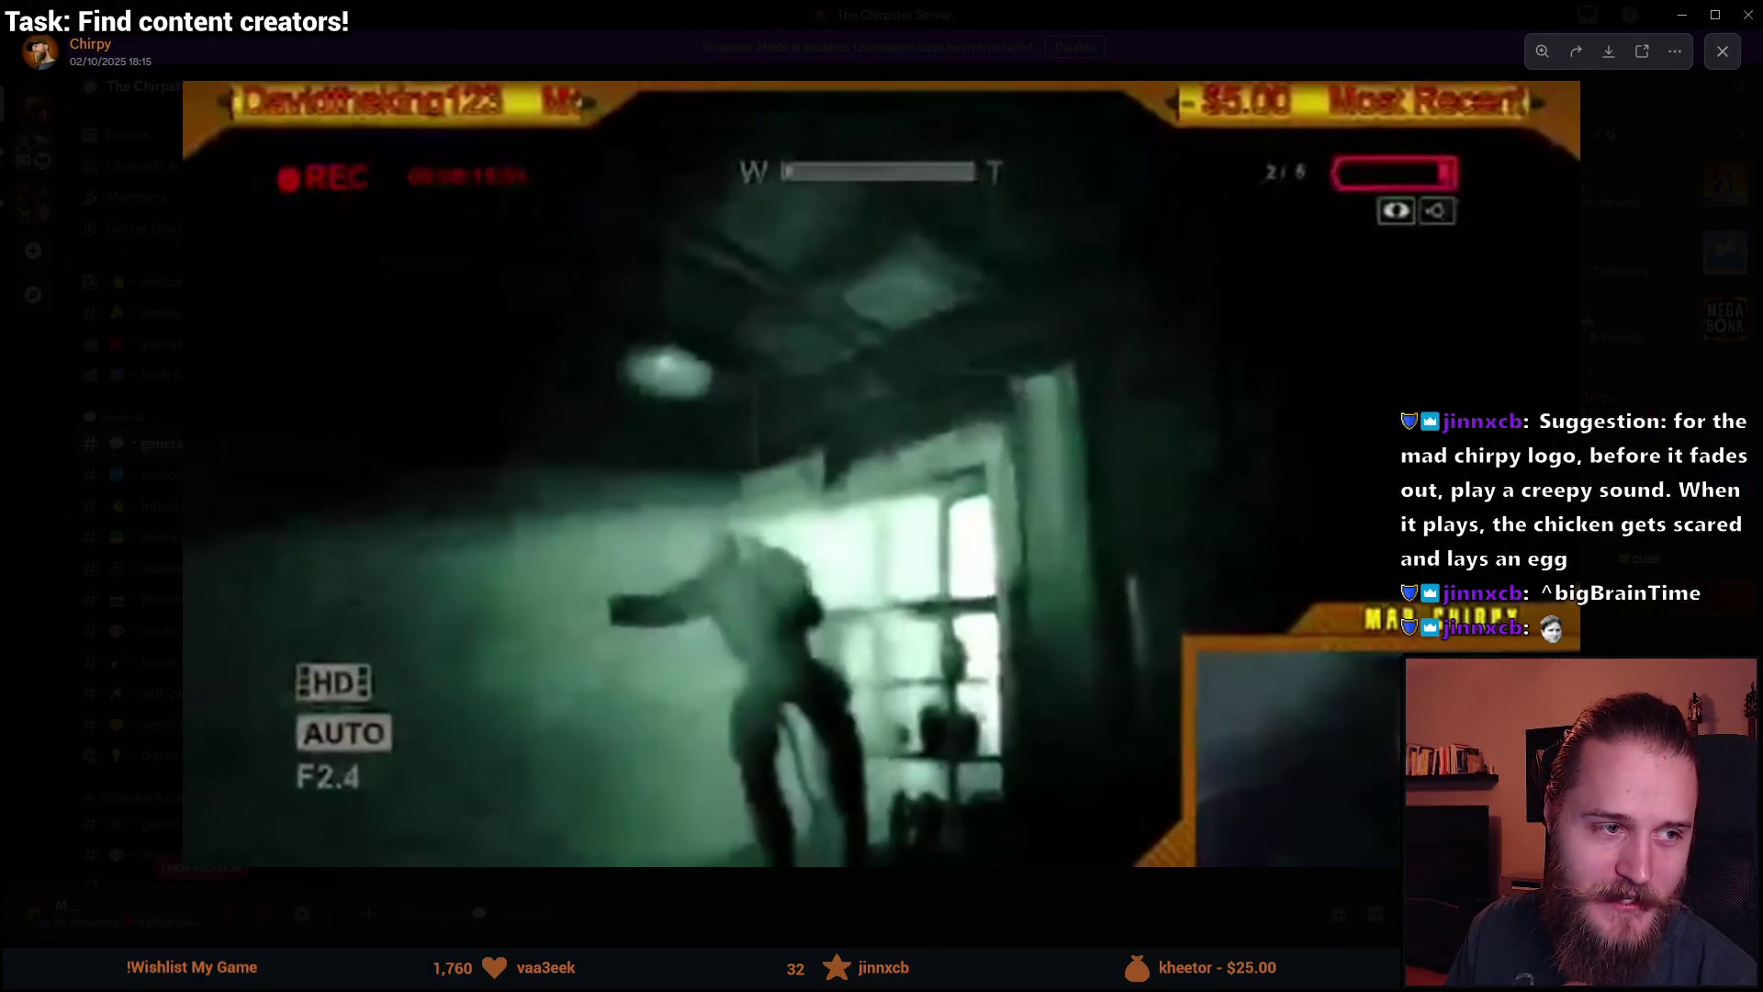
{"action": "mouse_move", "coordinate": [915, 9]}
{"action": "left_mouse_down"}
{"action": "mouse_move", "coordinate": [675, 88]}
{"action": "mouse_move", "coordinate": [634, 85]}
{"action": "mouse_move", "coordinate": [654, 52]}
{"action": "left_mouse_up"}
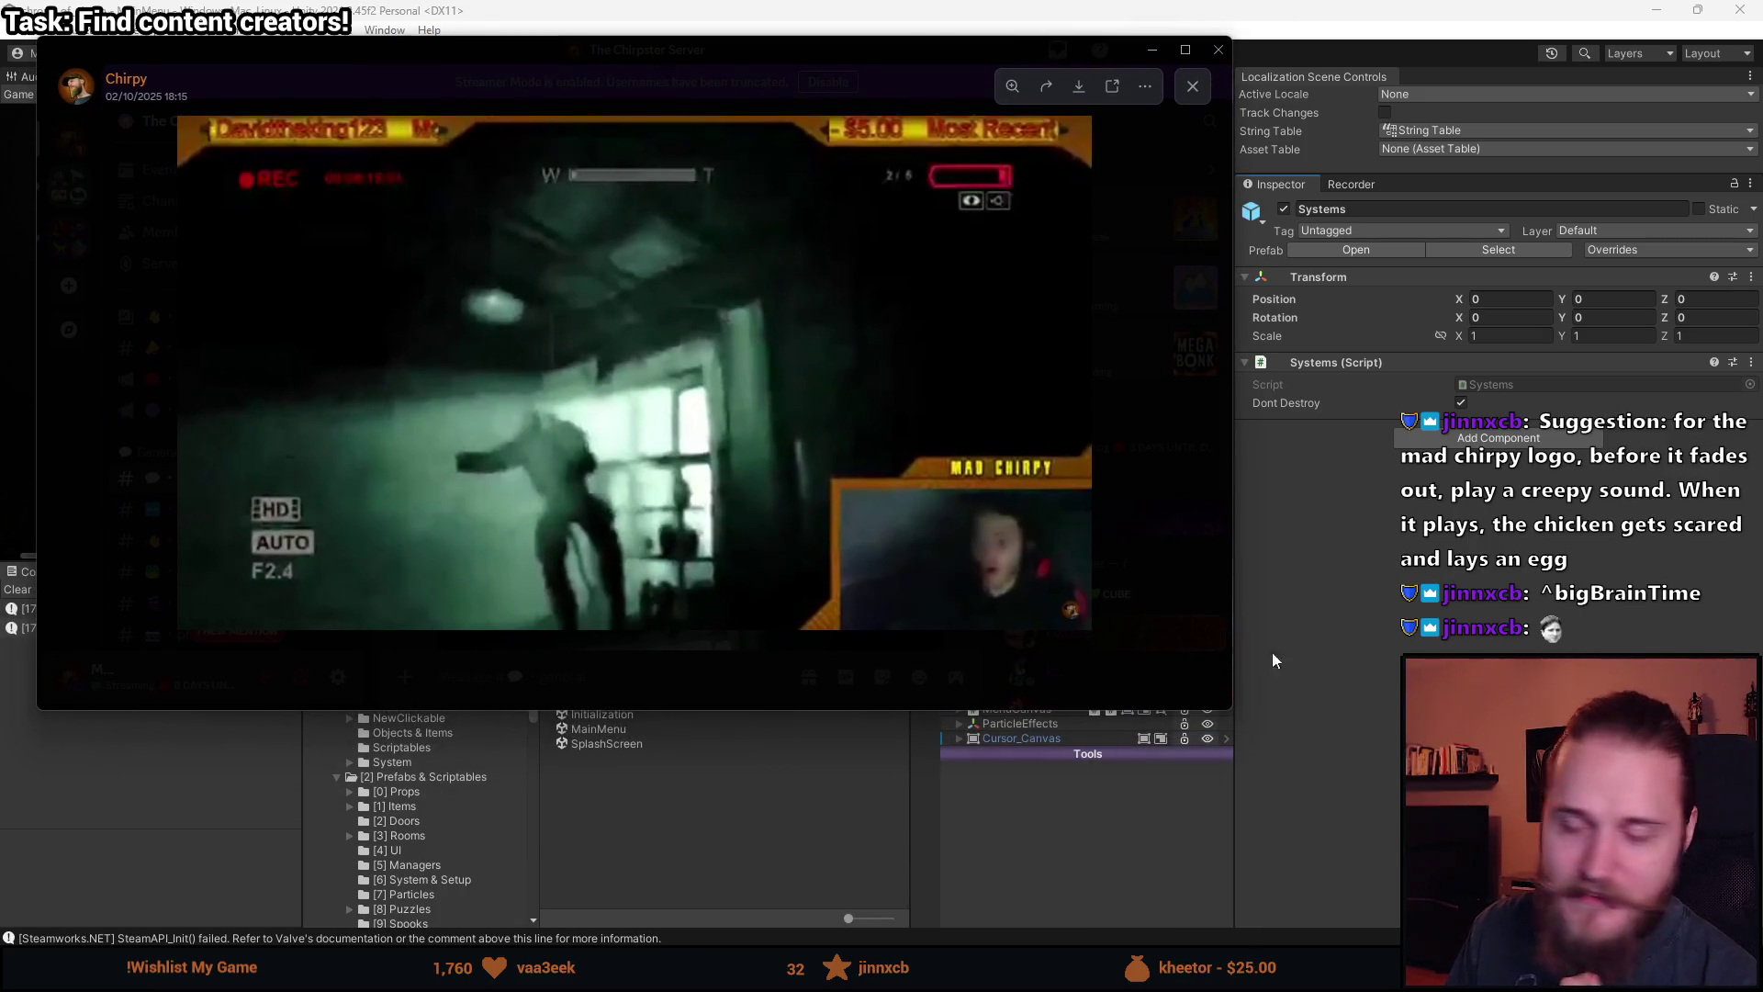
{"action": "mouse_move", "coordinate": [1228, 707]}
{"action": "left_mouse_down"}
{"action": "mouse_move", "coordinate": [1374, 830]}
{"action": "mouse_move", "coordinate": [1417, 895]}
{"action": "left_mouse_up"}
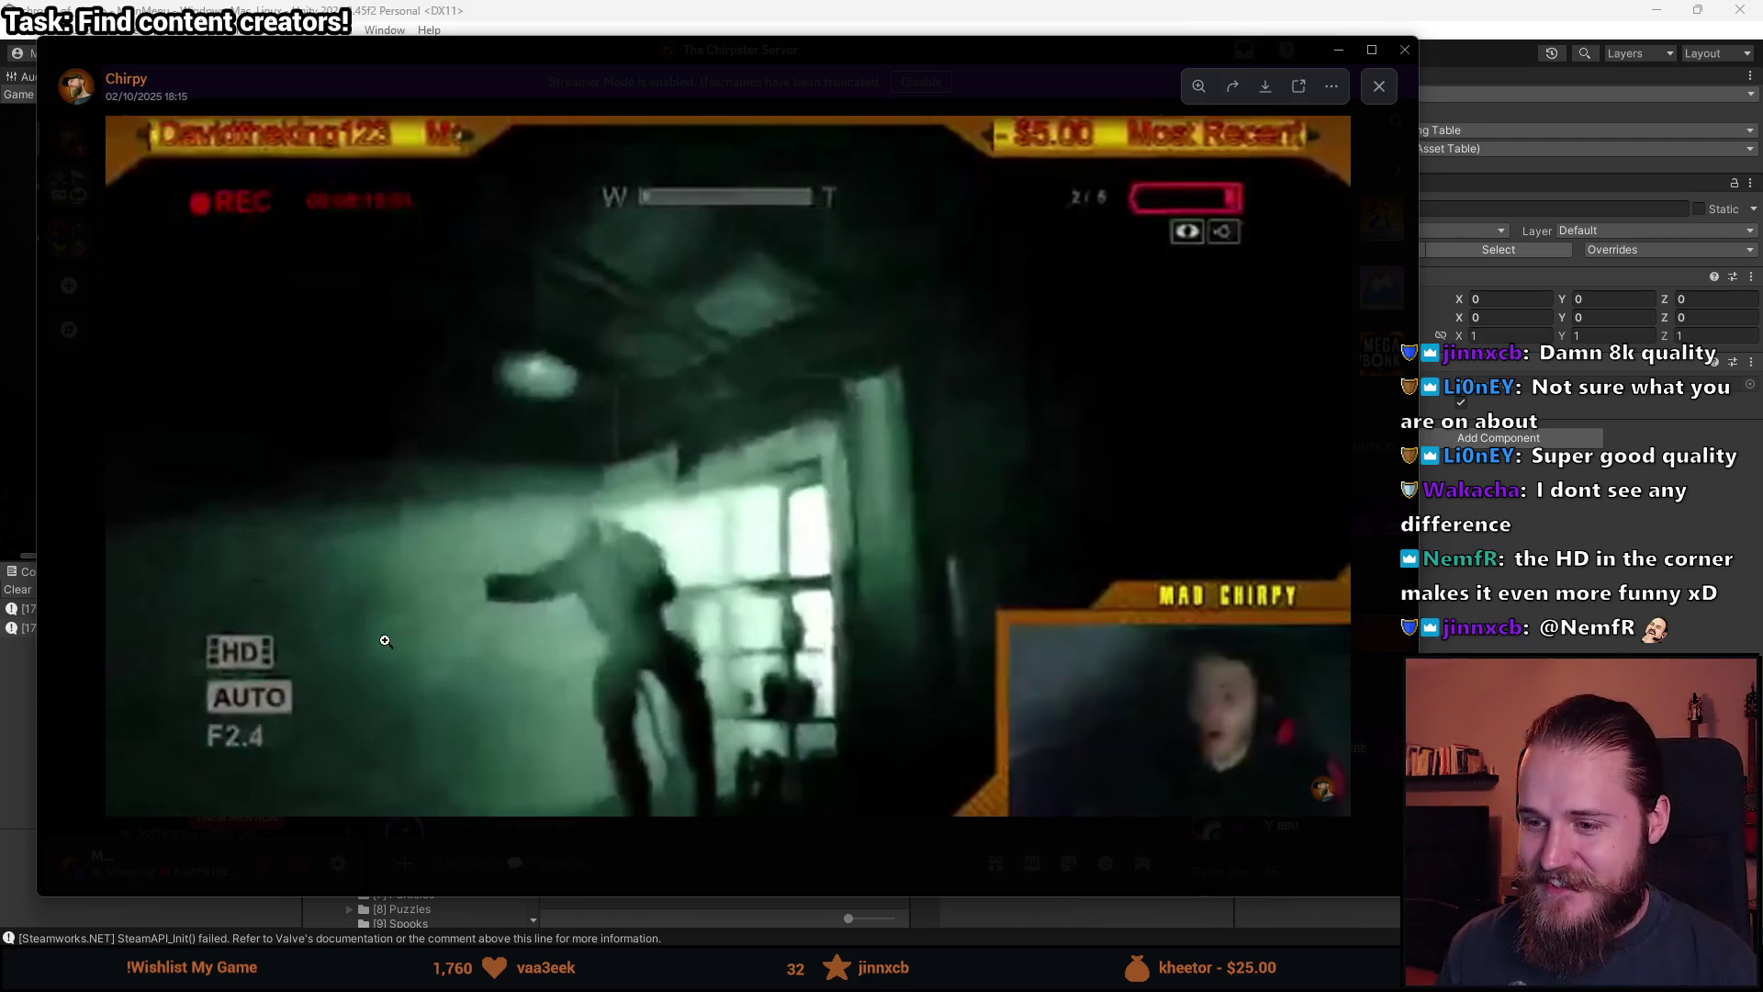
Close the viewer, scroll up to the Mad Chirpy GIF, enlarge it, and open its link in the browser.
{"action": "left_click", "coordinate": [655, 867]}
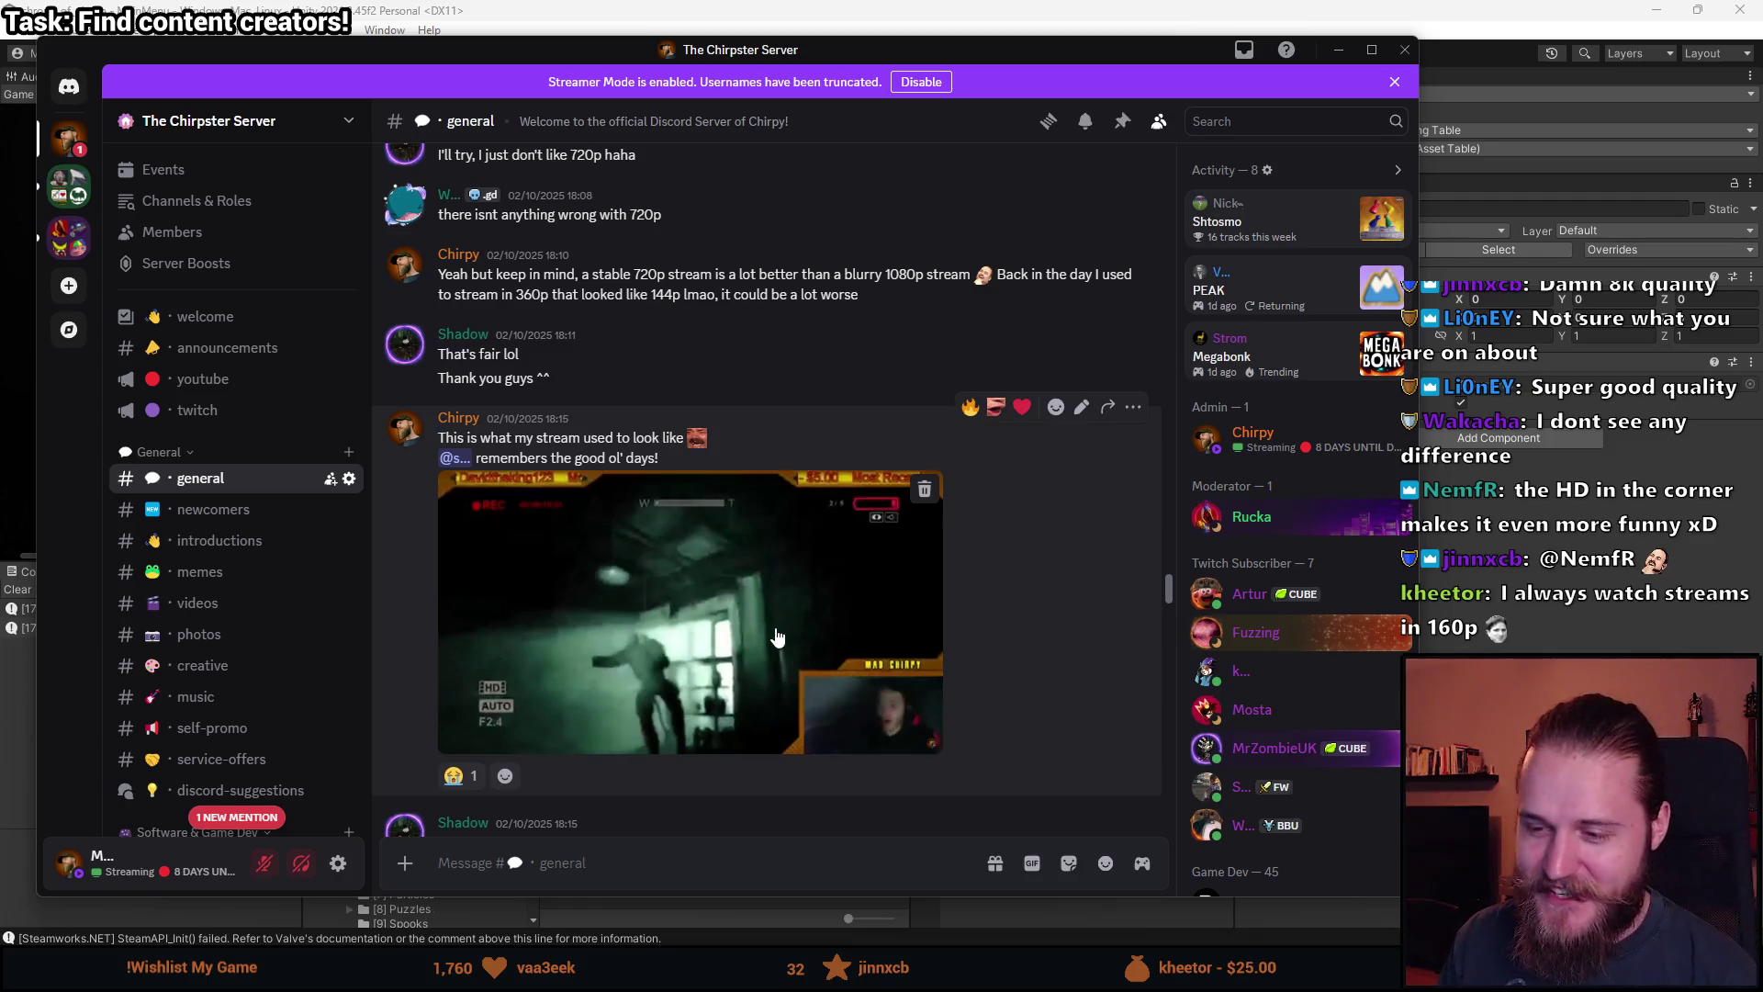
{"action": "scroll", "coordinate": [814, 619], "scroll_direction": "up", "scroll_amount": 5}
{"action": "scroll", "coordinate": [859, 722], "scroll_direction": "up", "scroll_amount": 6}
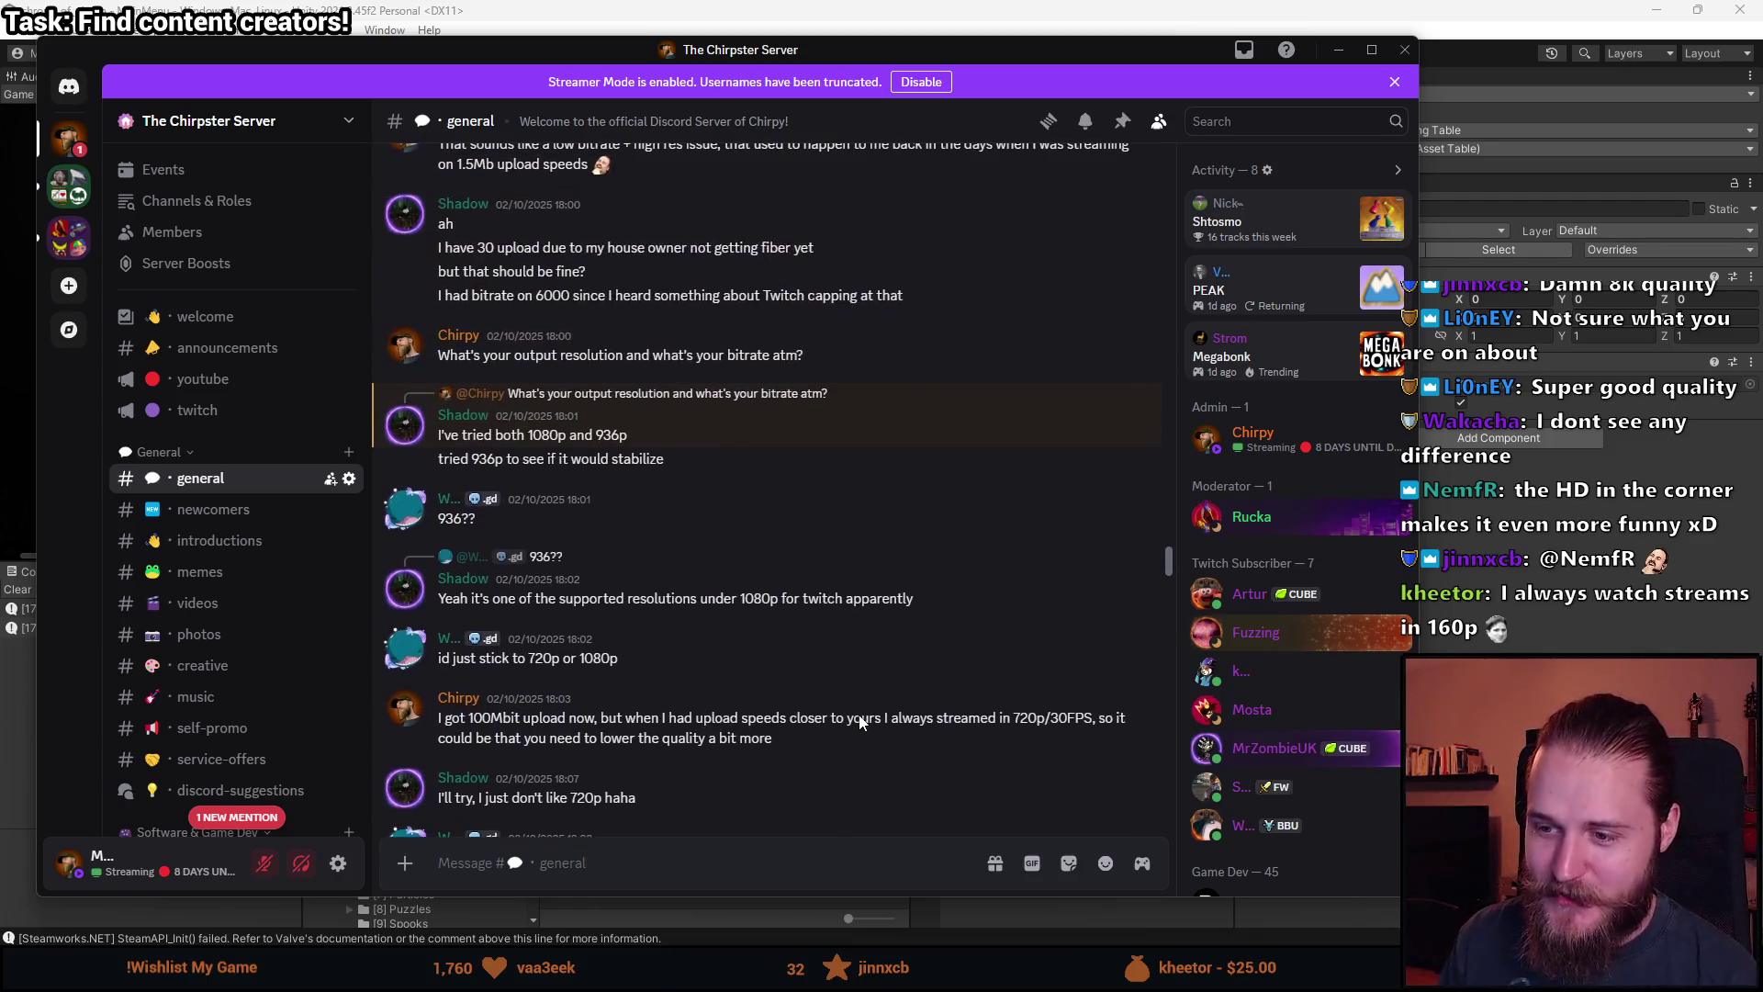
{"action": "scroll", "coordinate": [868, 751], "scroll_direction": "up", "scroll_amount": 10}
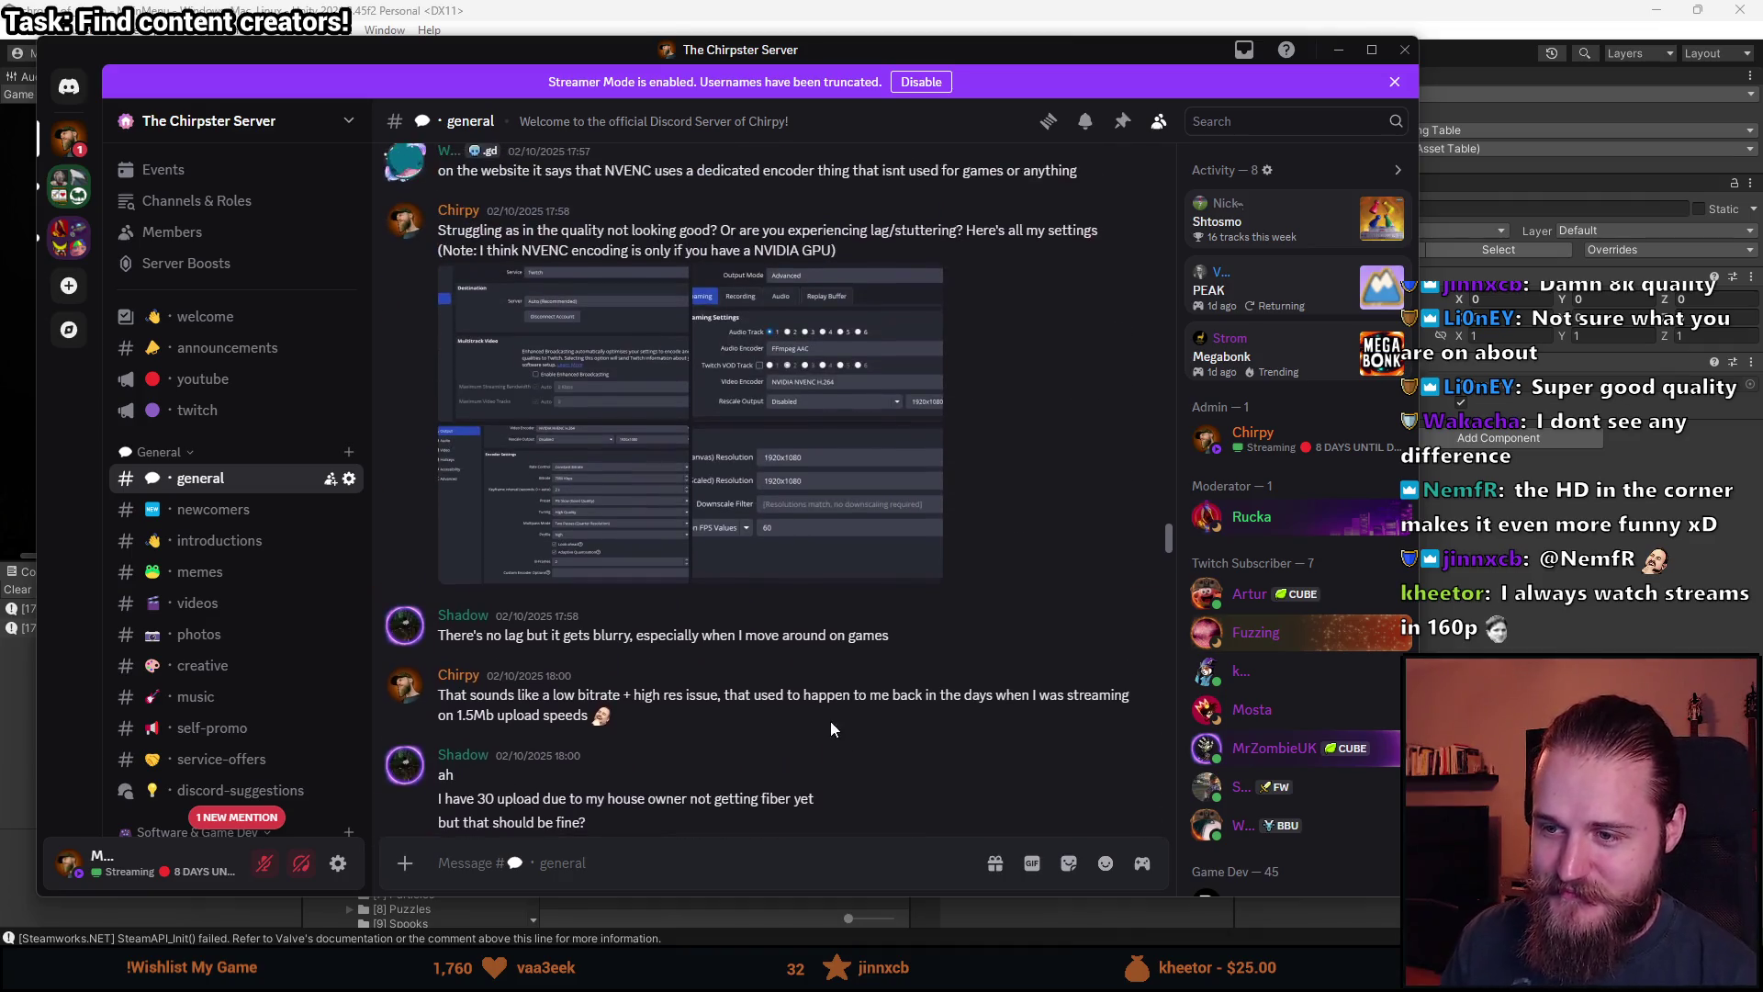
{"action": "scroll", "coordinate": [826, 725], "scroll_direction": "up", "scroll_amount": 10}
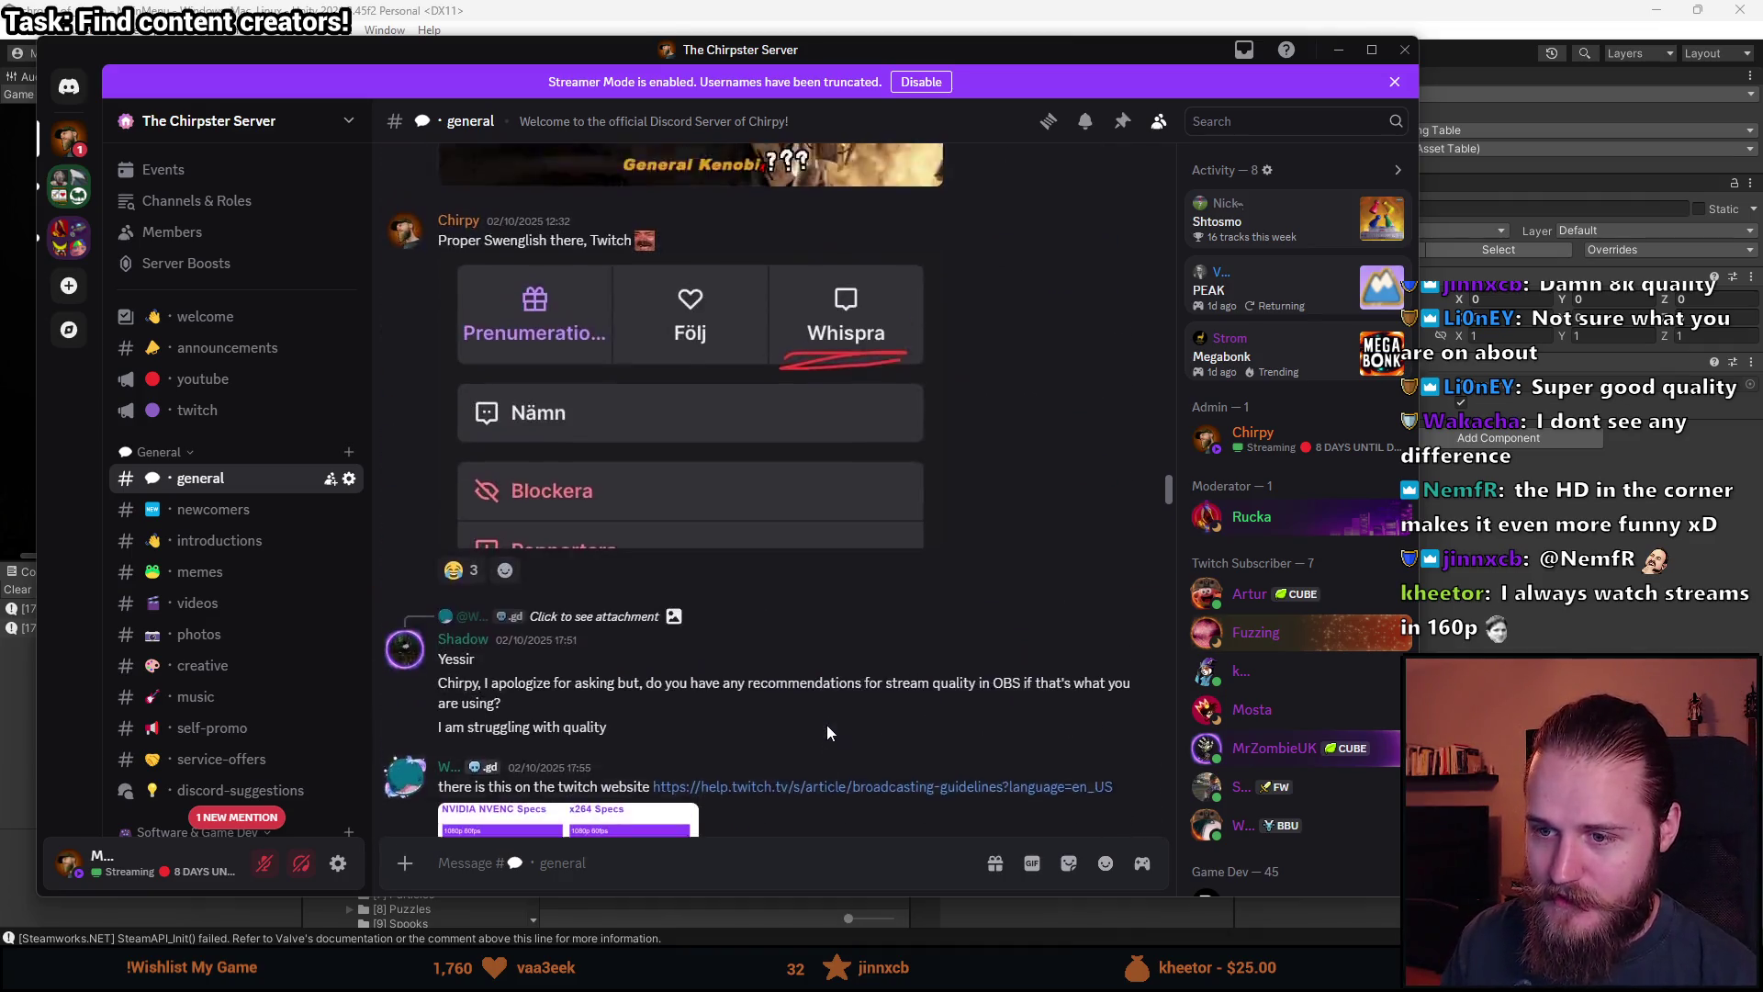
{"action": "scroll", "coordinate": [813, 717], "scroll_direction": "up", "scroll_amount": 5}
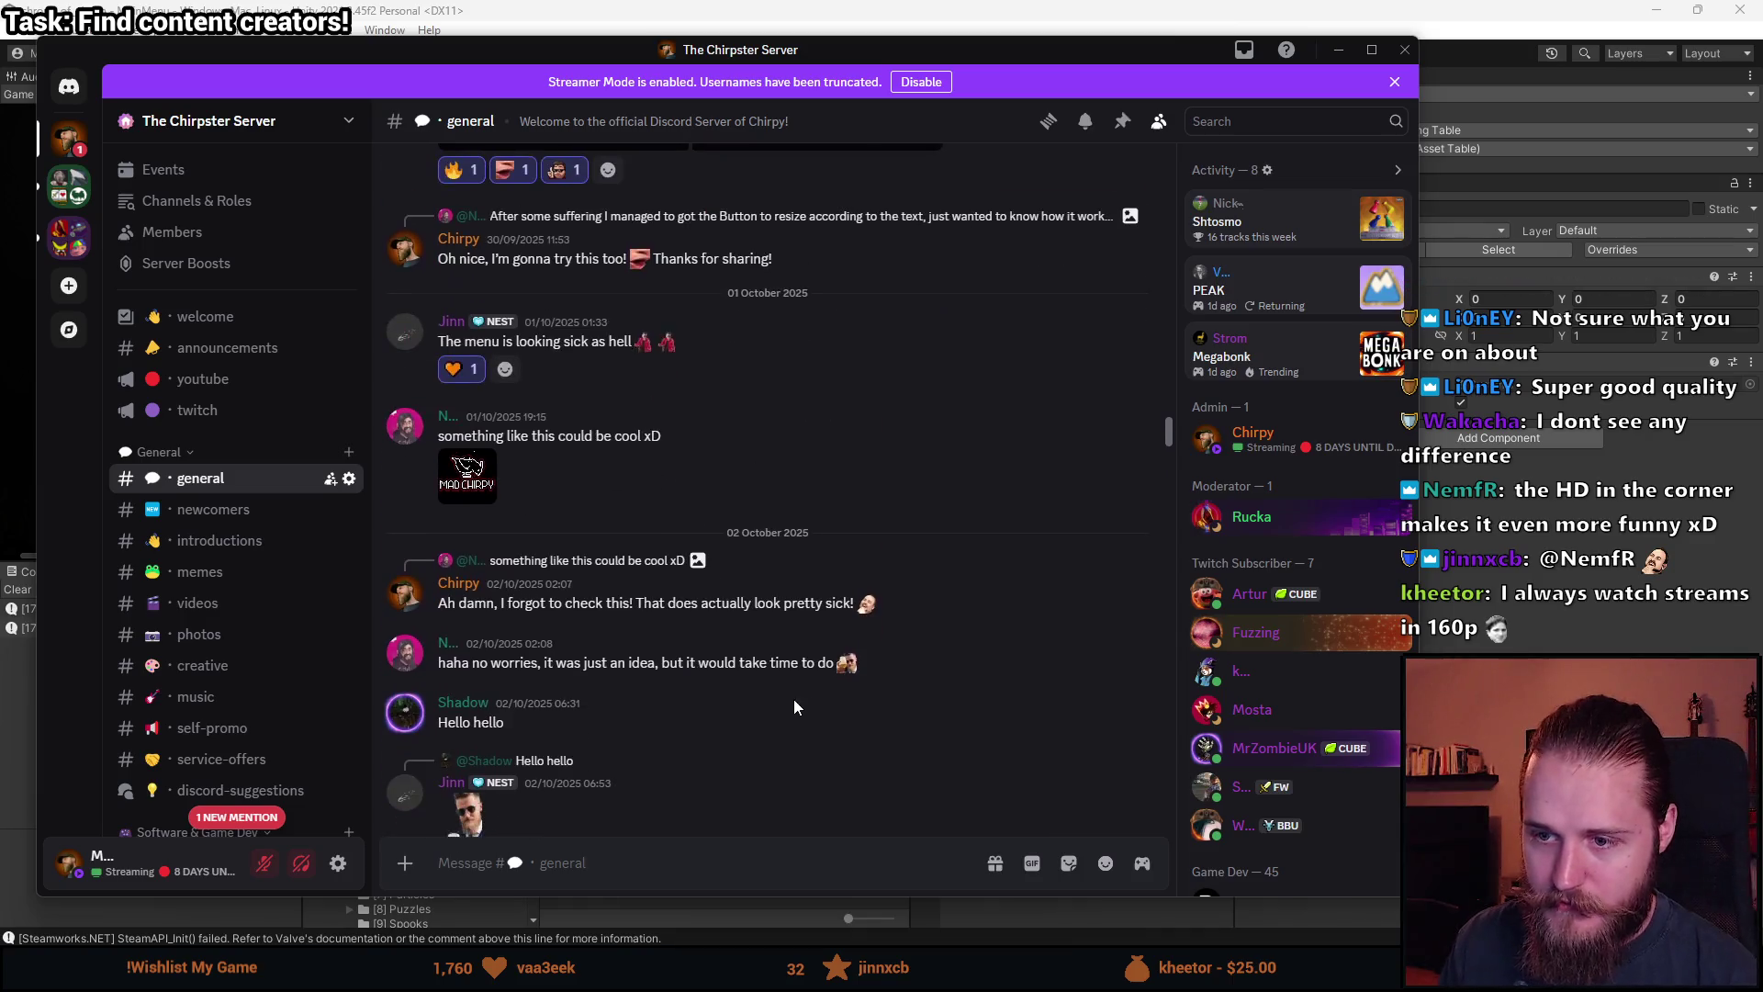
{"action": "left_click", "coordinate": [477, 592]}
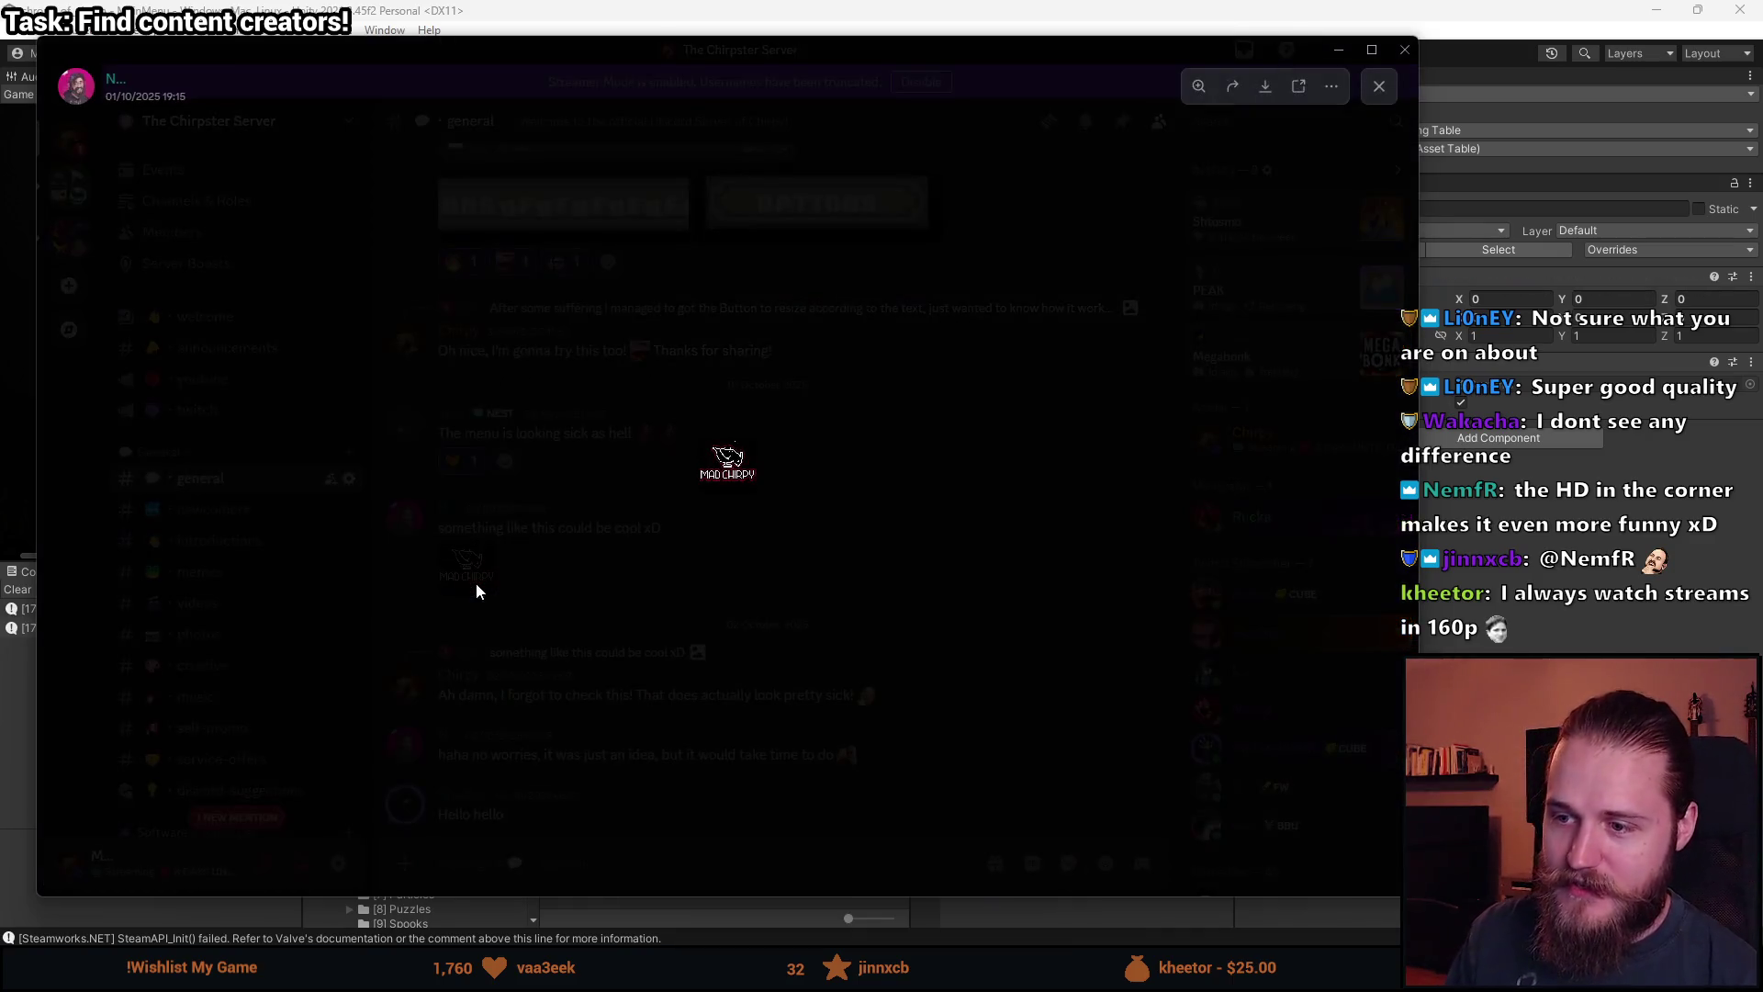
{"action": "right_click", "coordinate": [725, 467]}
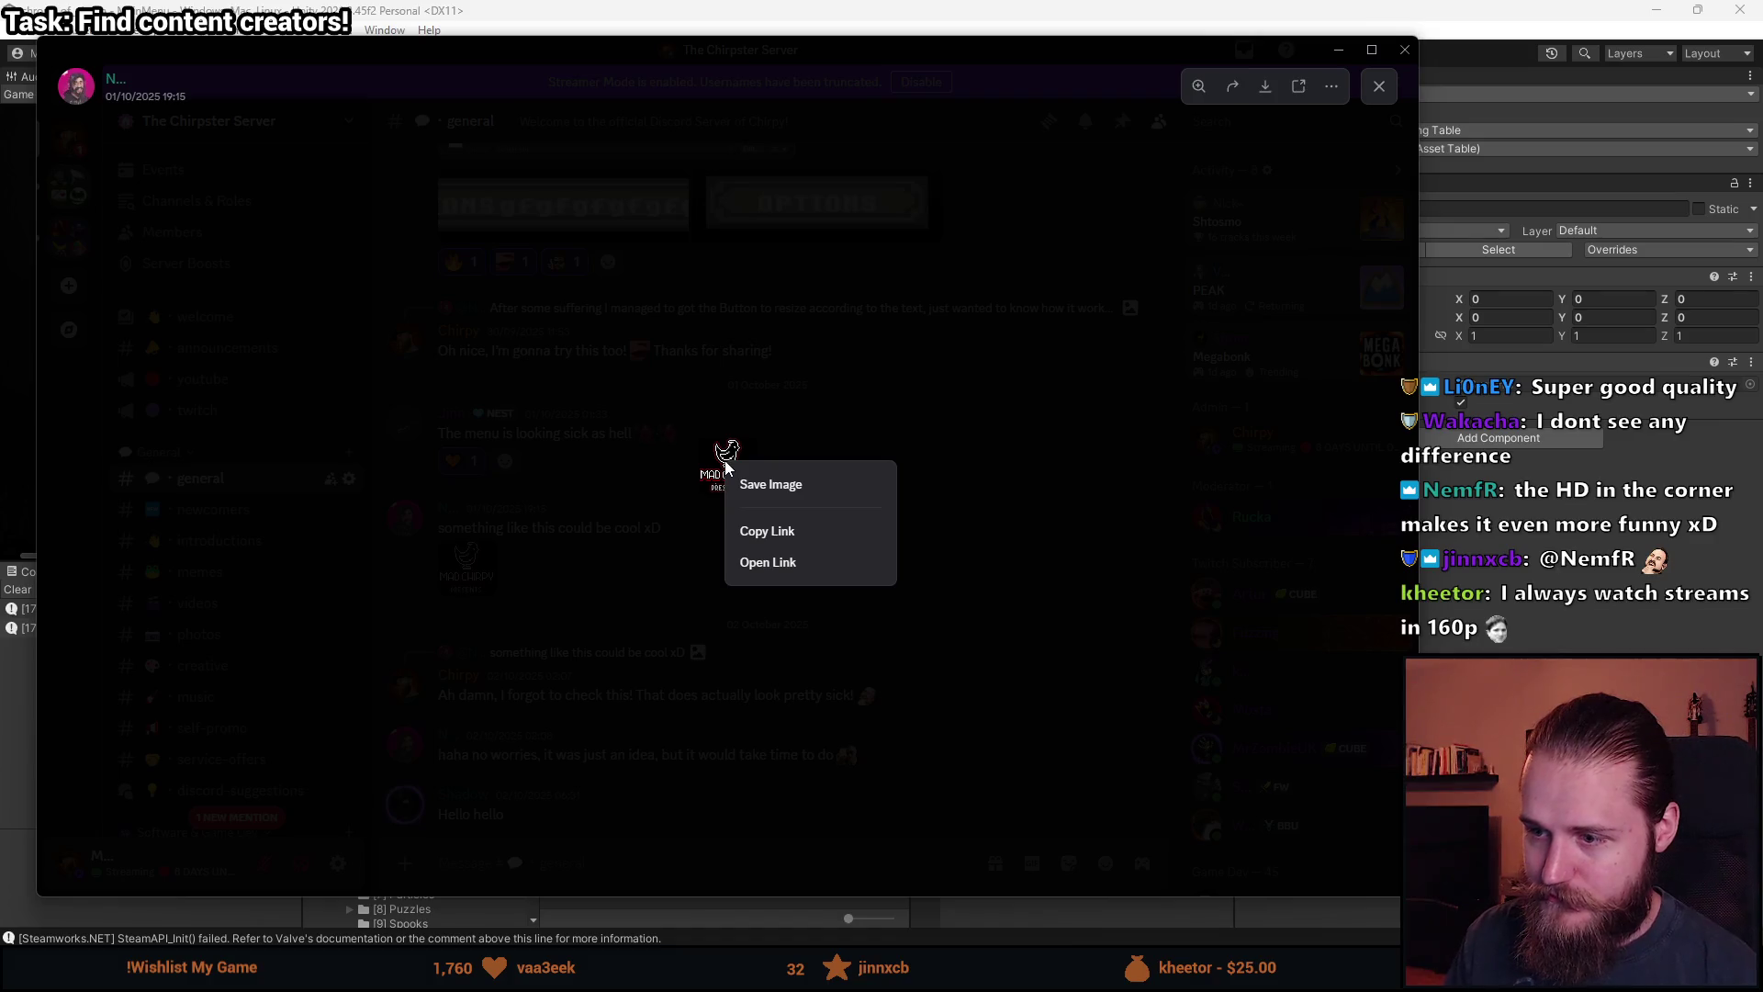
{"action": "left_click", "coordinate": [787, 562]}
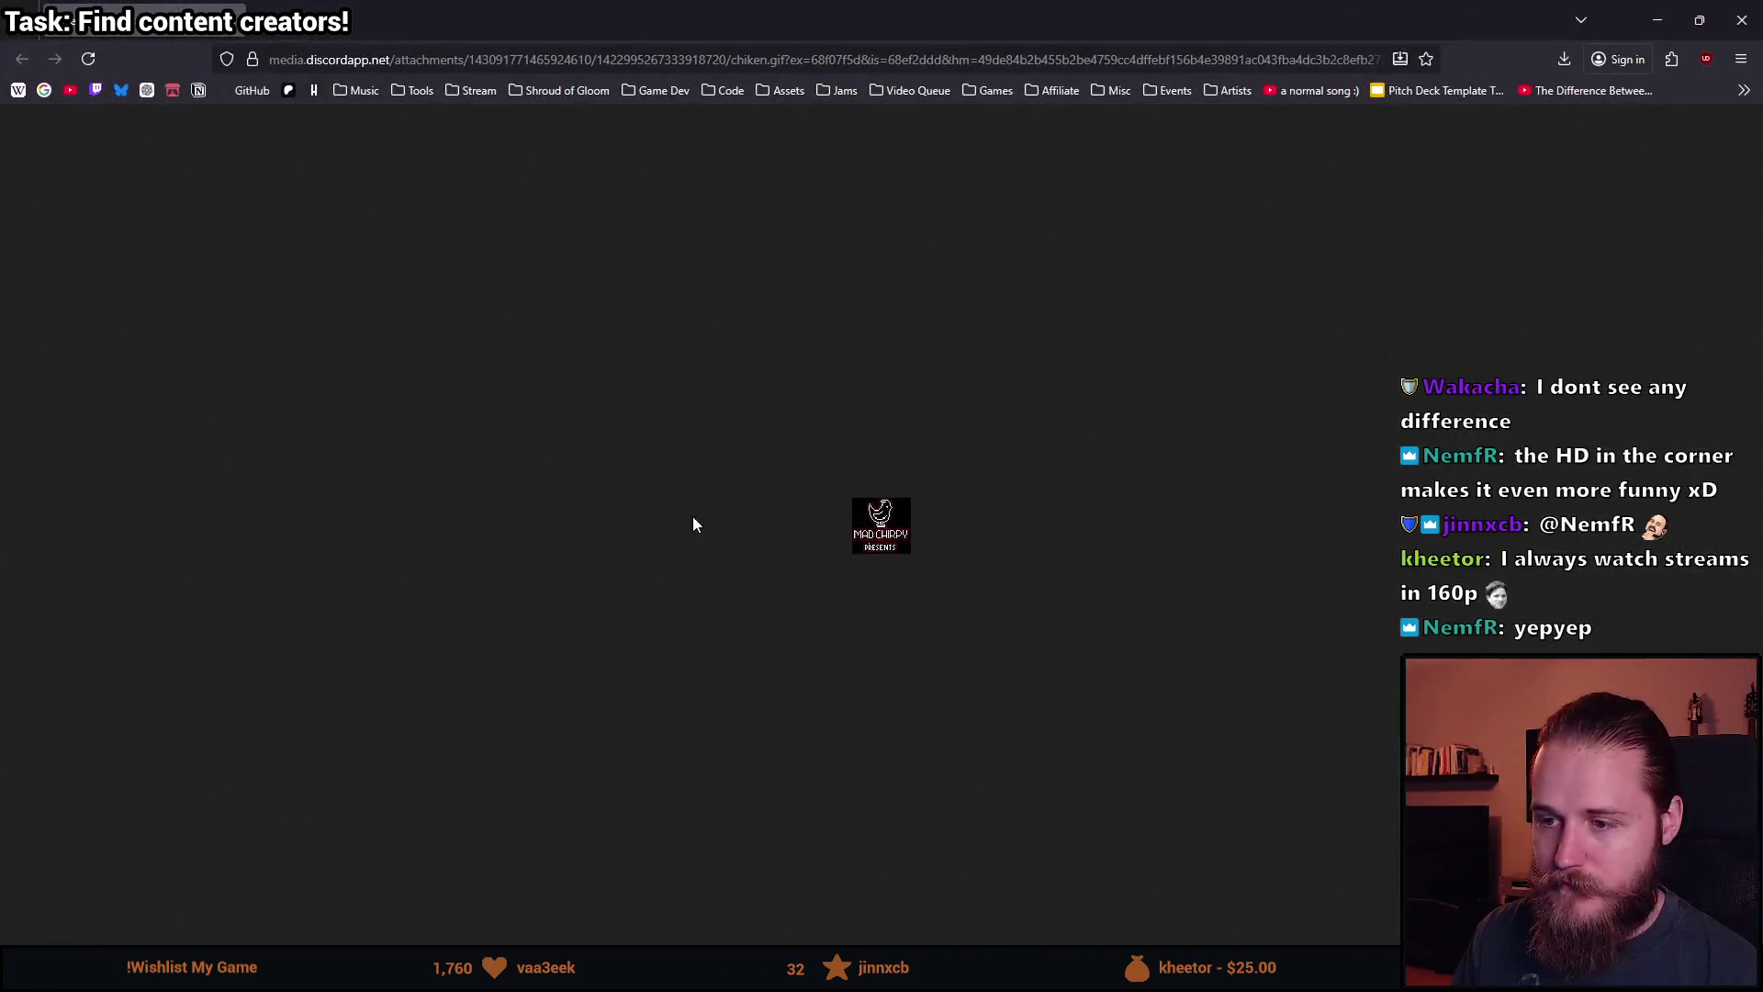
Zoom the Mad Chirpy GIF to 500%, close it, and return to Discord's newest #general messages.
{"action": "scroll", "coordinate": [928, 592], "scroll_direction": "up", "scroll_amount": 5, "text": "ctrl"}
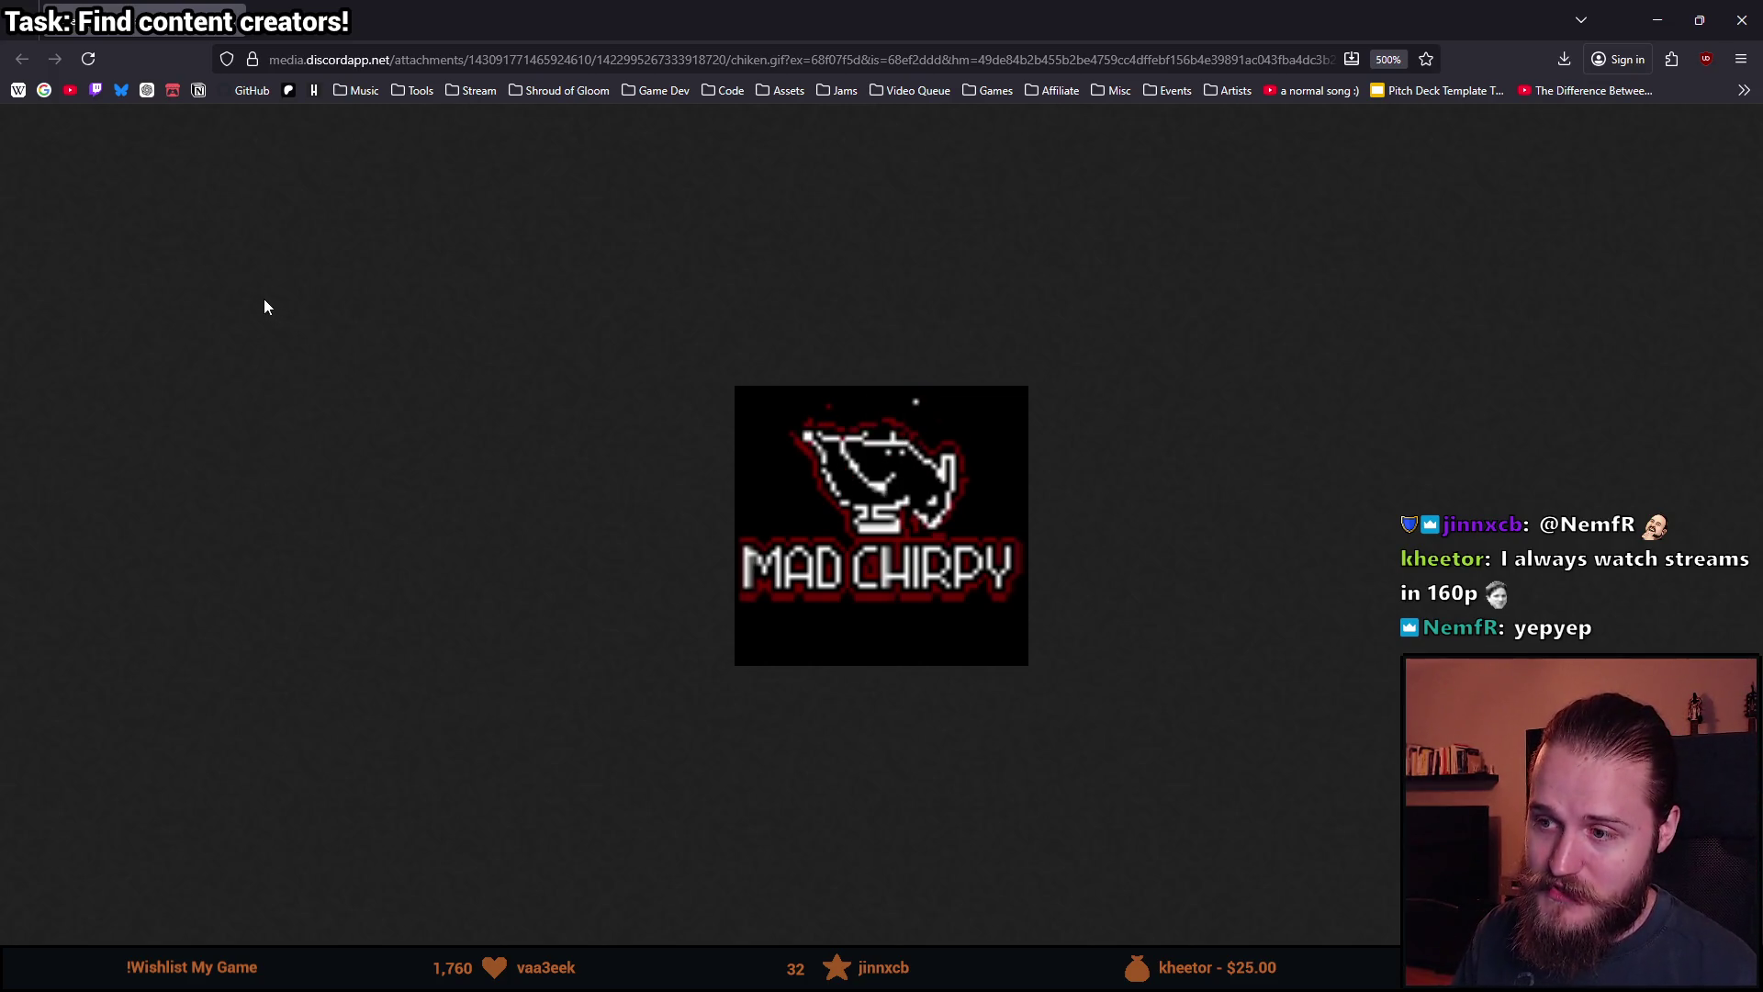
{"action": "left_click", "coordinate": [235, 20]}
{"action": "left_click", "coordinate": [764, 755]}
{"action": "scroll", "coordinate": [707, 648], "scroll_direction": "down", "scroll_amount": 15}
{"action": "left_click_drag", "start_coordinate": [1168, 635], "coordinate": [1170, 834]}
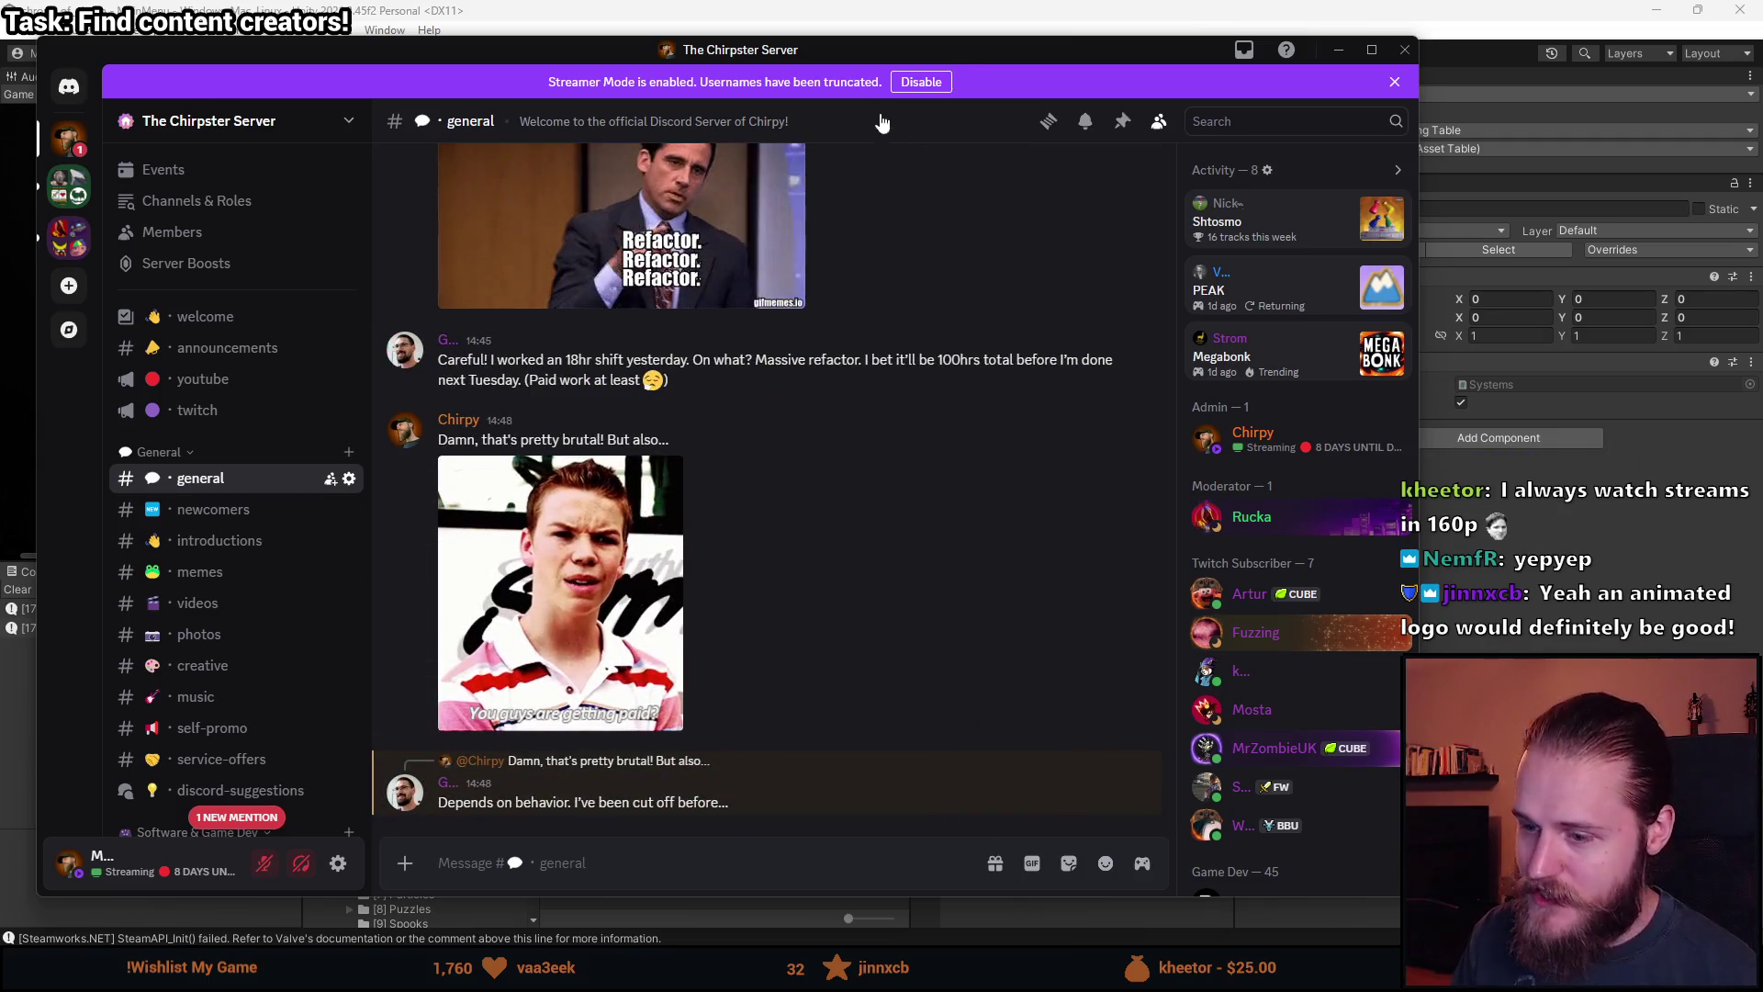
Minimize Discord and clear the Steam errors from Unity's Console.
{"action": "left_click", "coordinate": [1338, 50]}
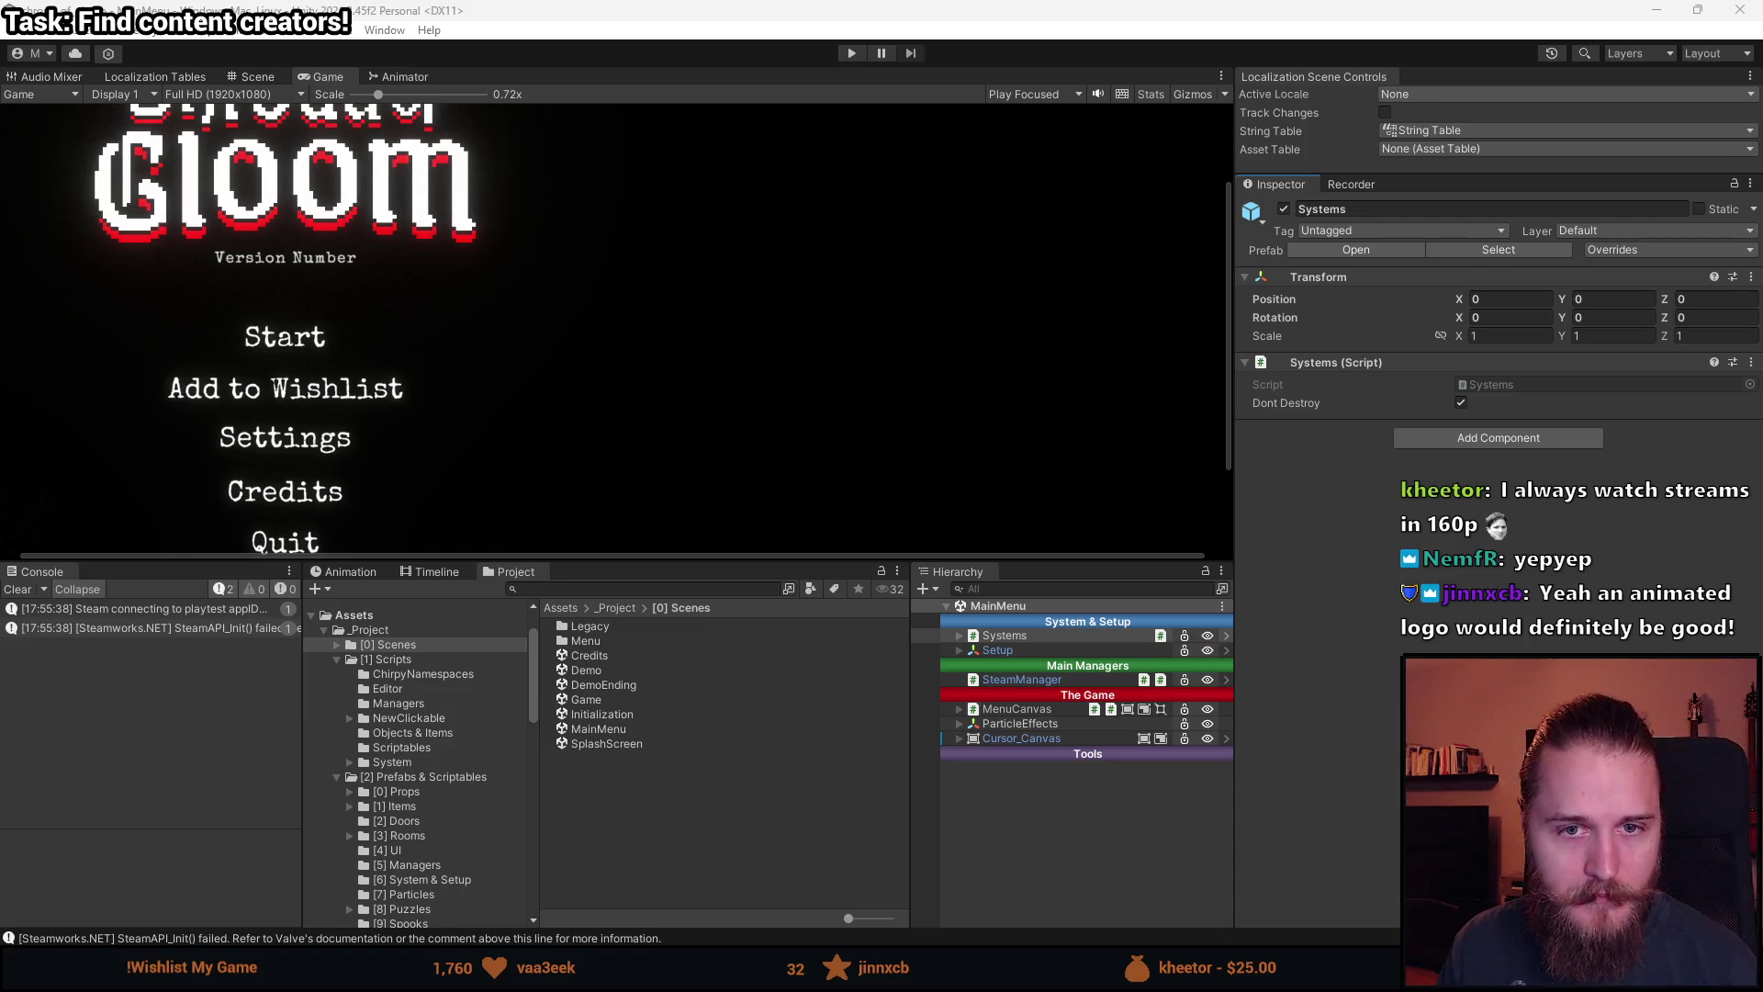
{"action": "scroll", "coordinate": [632, 479], "scroll_direction": "down", "scroll_amount": 3}
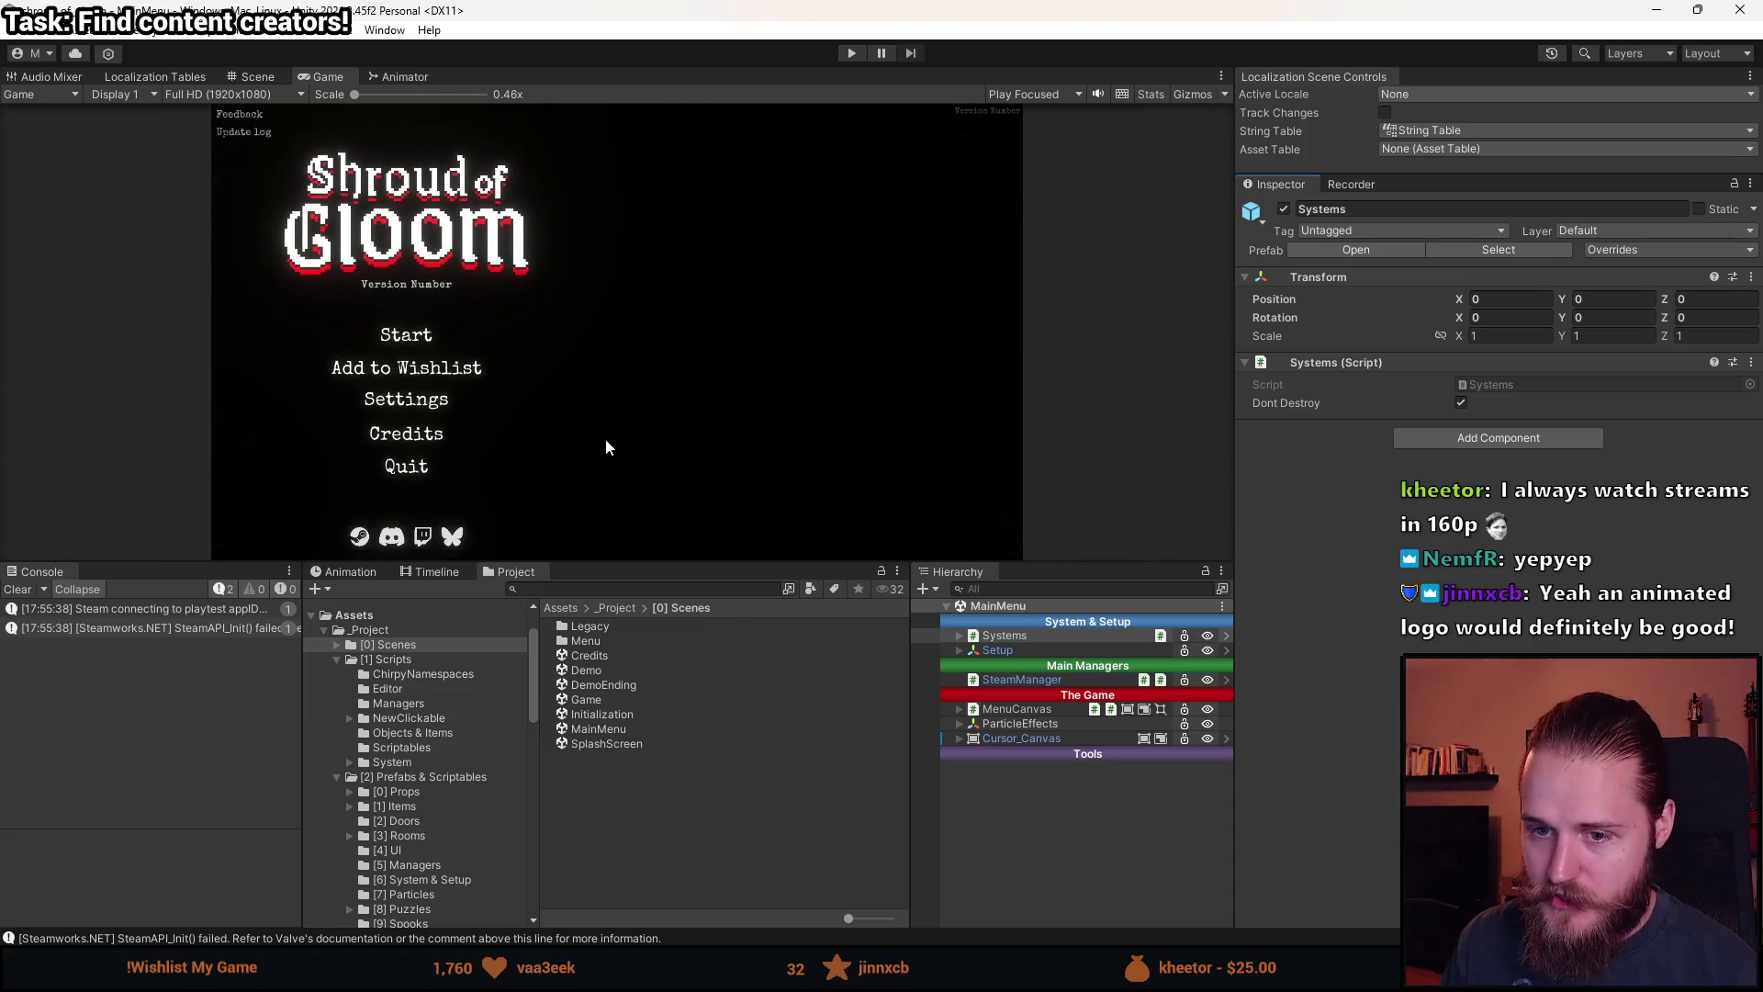
{"action": "left_click", "coordinate": [17, 589]}
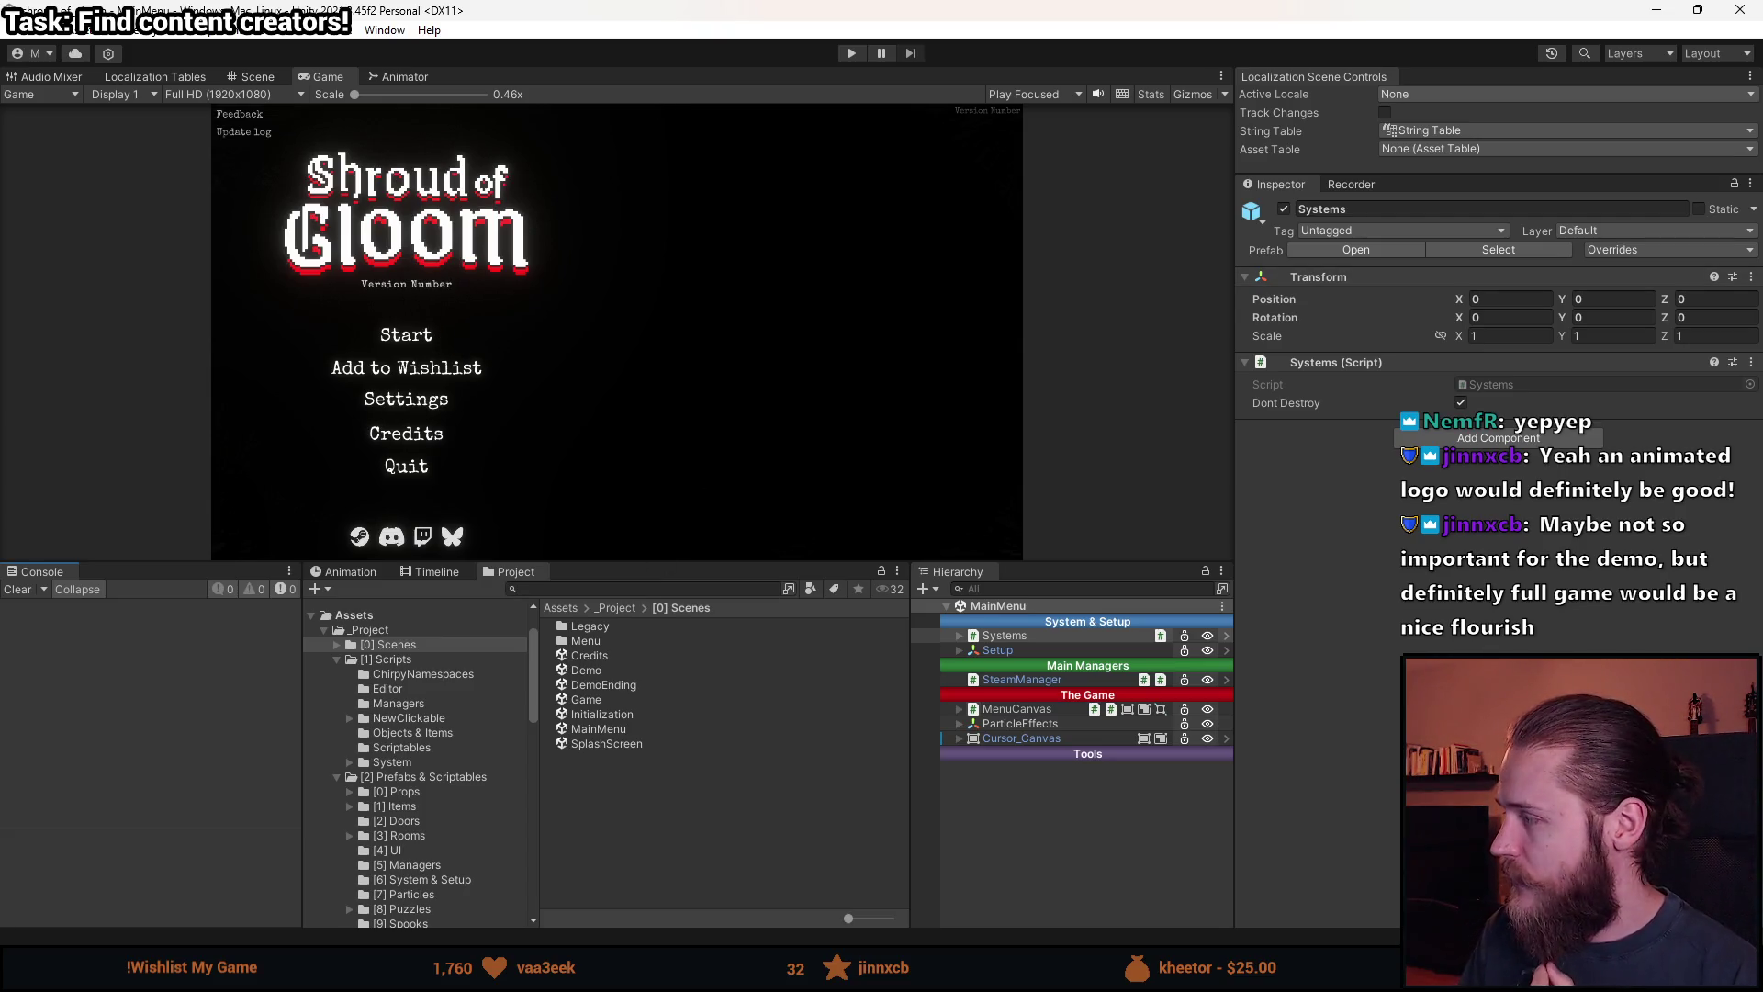
Bring up the October To-Do List in Notion.
{"action": "mouse_move", "coordinate": [640, 974]}
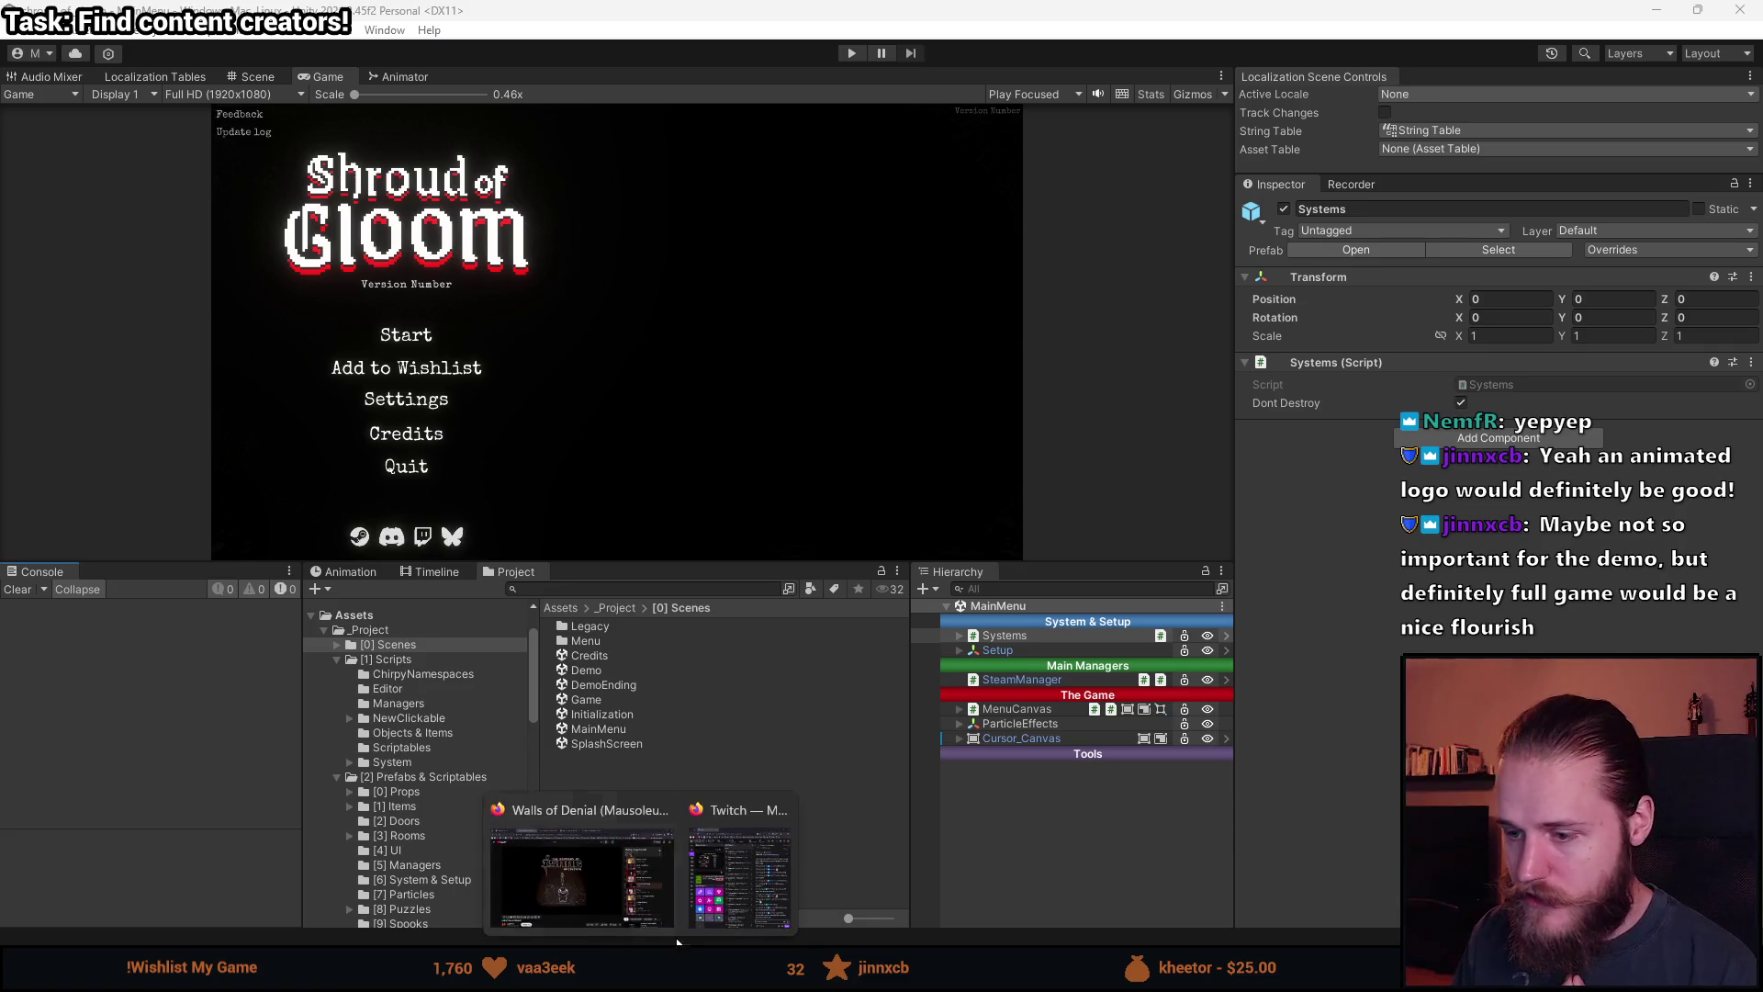
{"action": "left_click", "coordinate": [604, 919]}
{"action": "key", "text": "alt+Tab"}
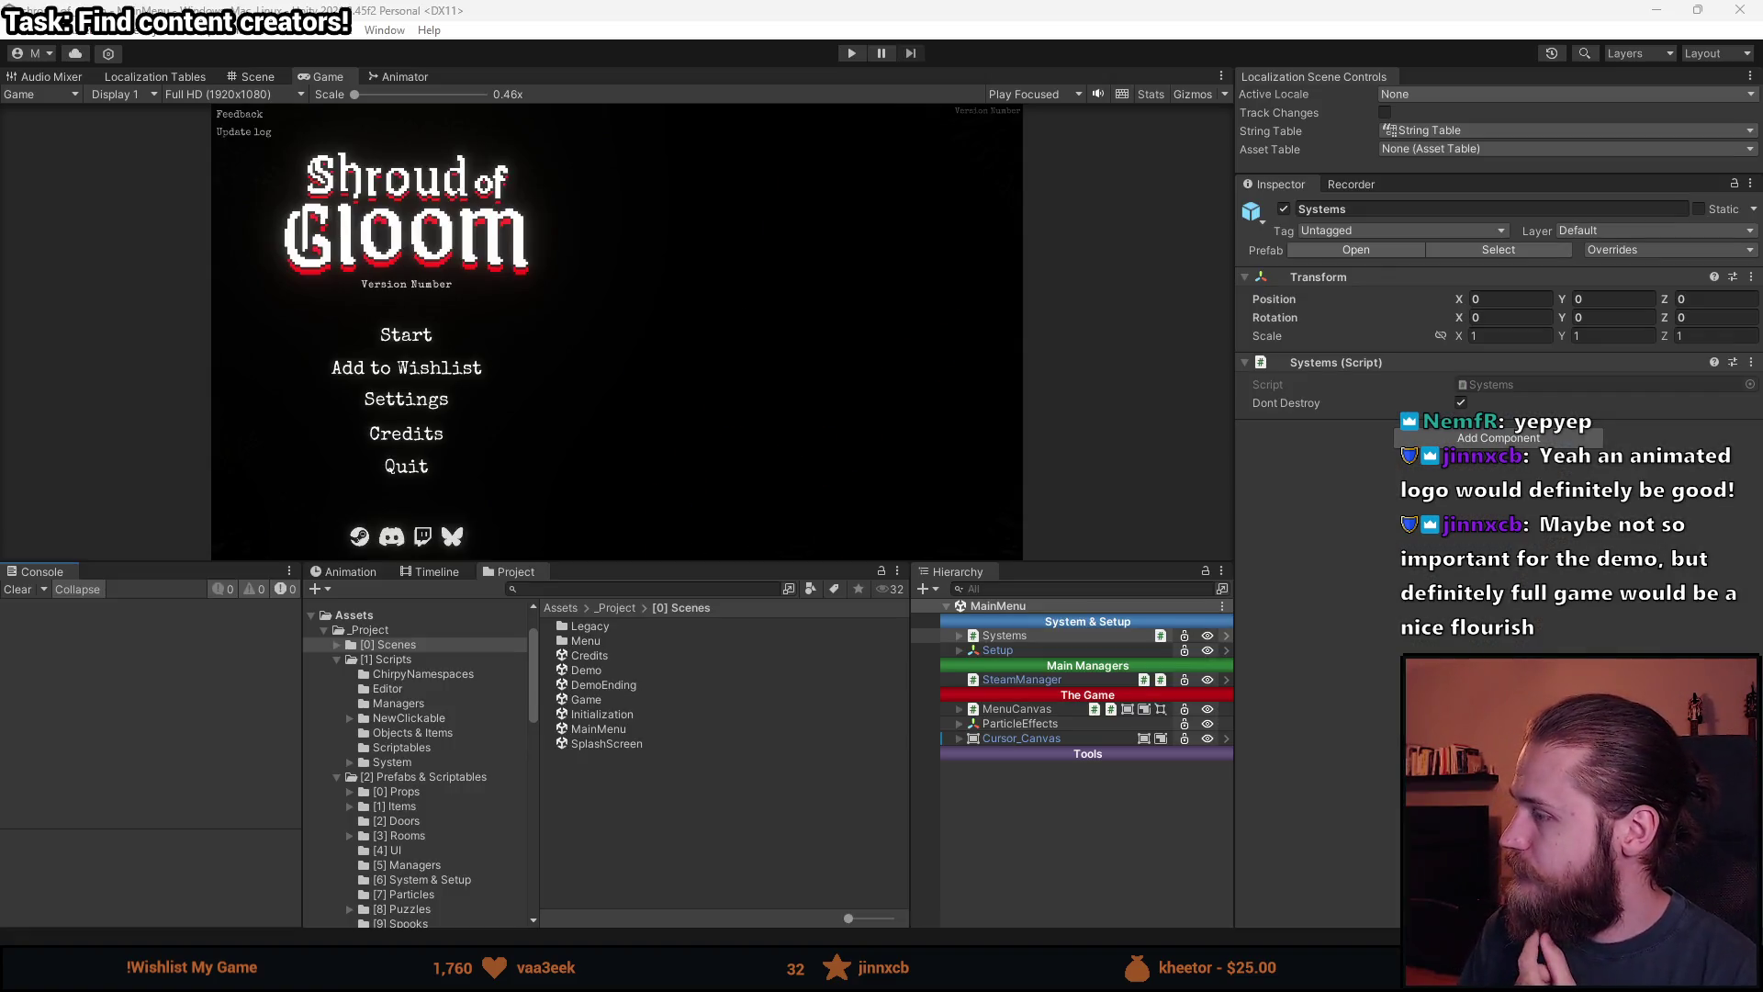
{"action": "key", "text": "alt+Tab"}
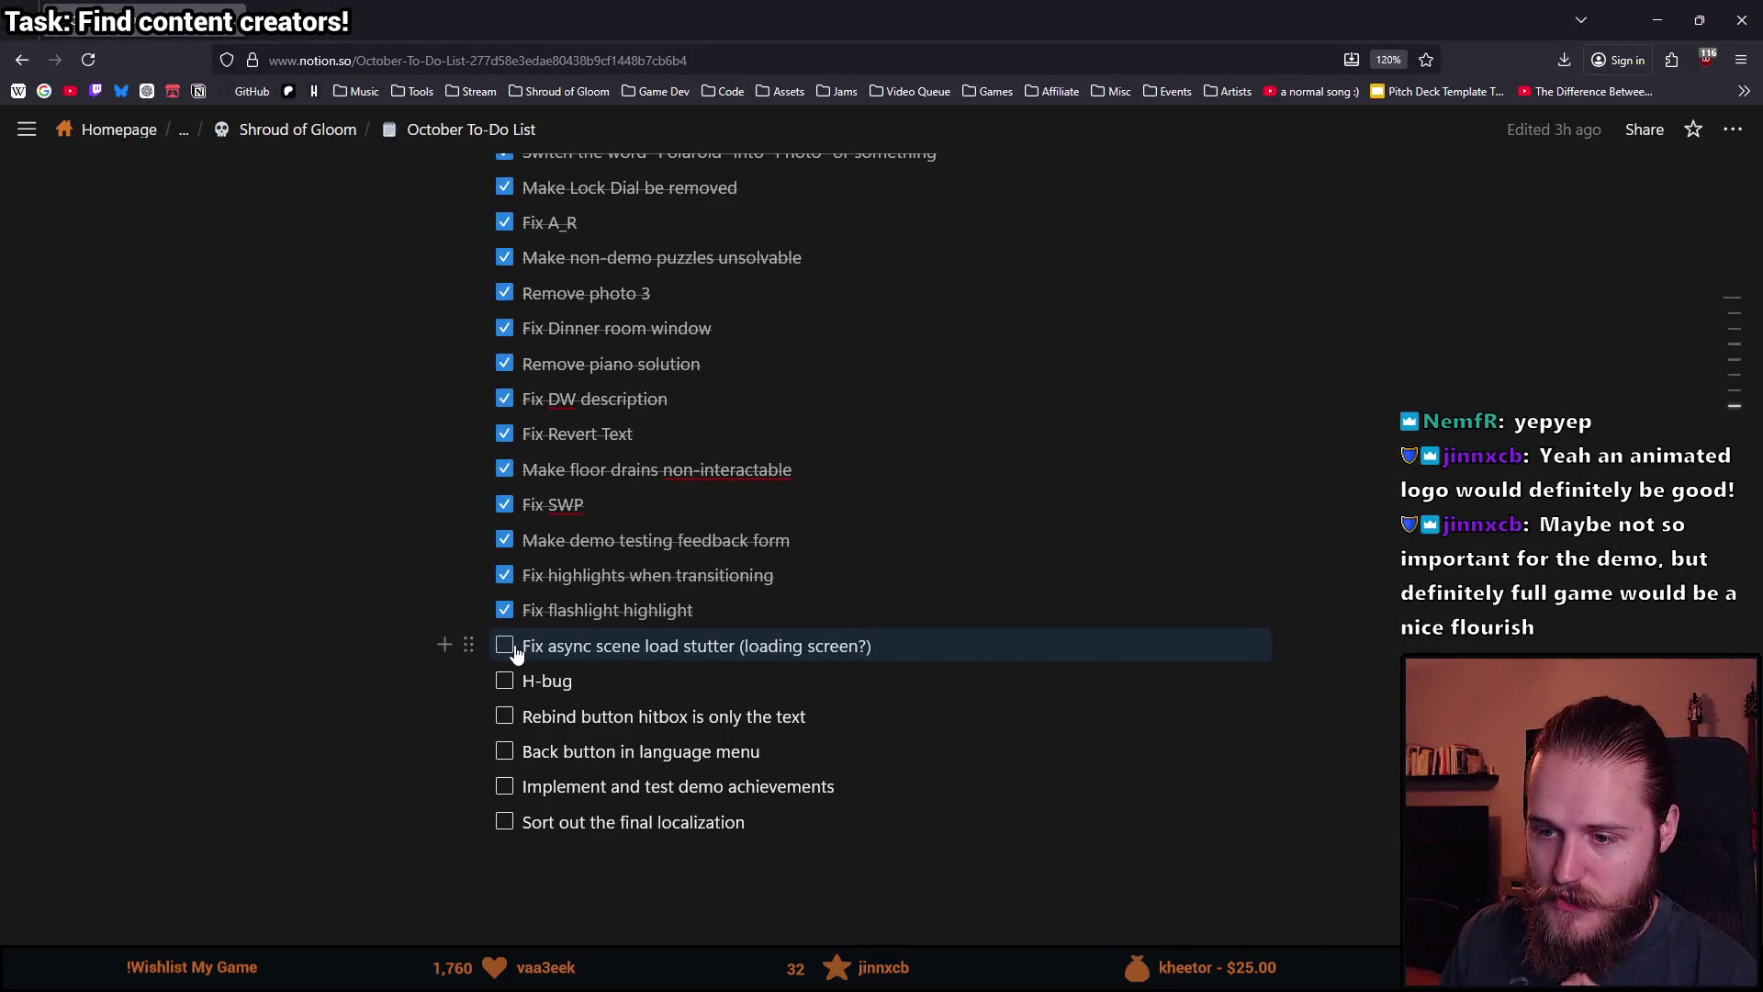
Check off 'Fix async scene load stutter (loading screen?)' in Notion, then start Unity's play mode.
{"action": "left_click", "coordinate": [504, 646]}
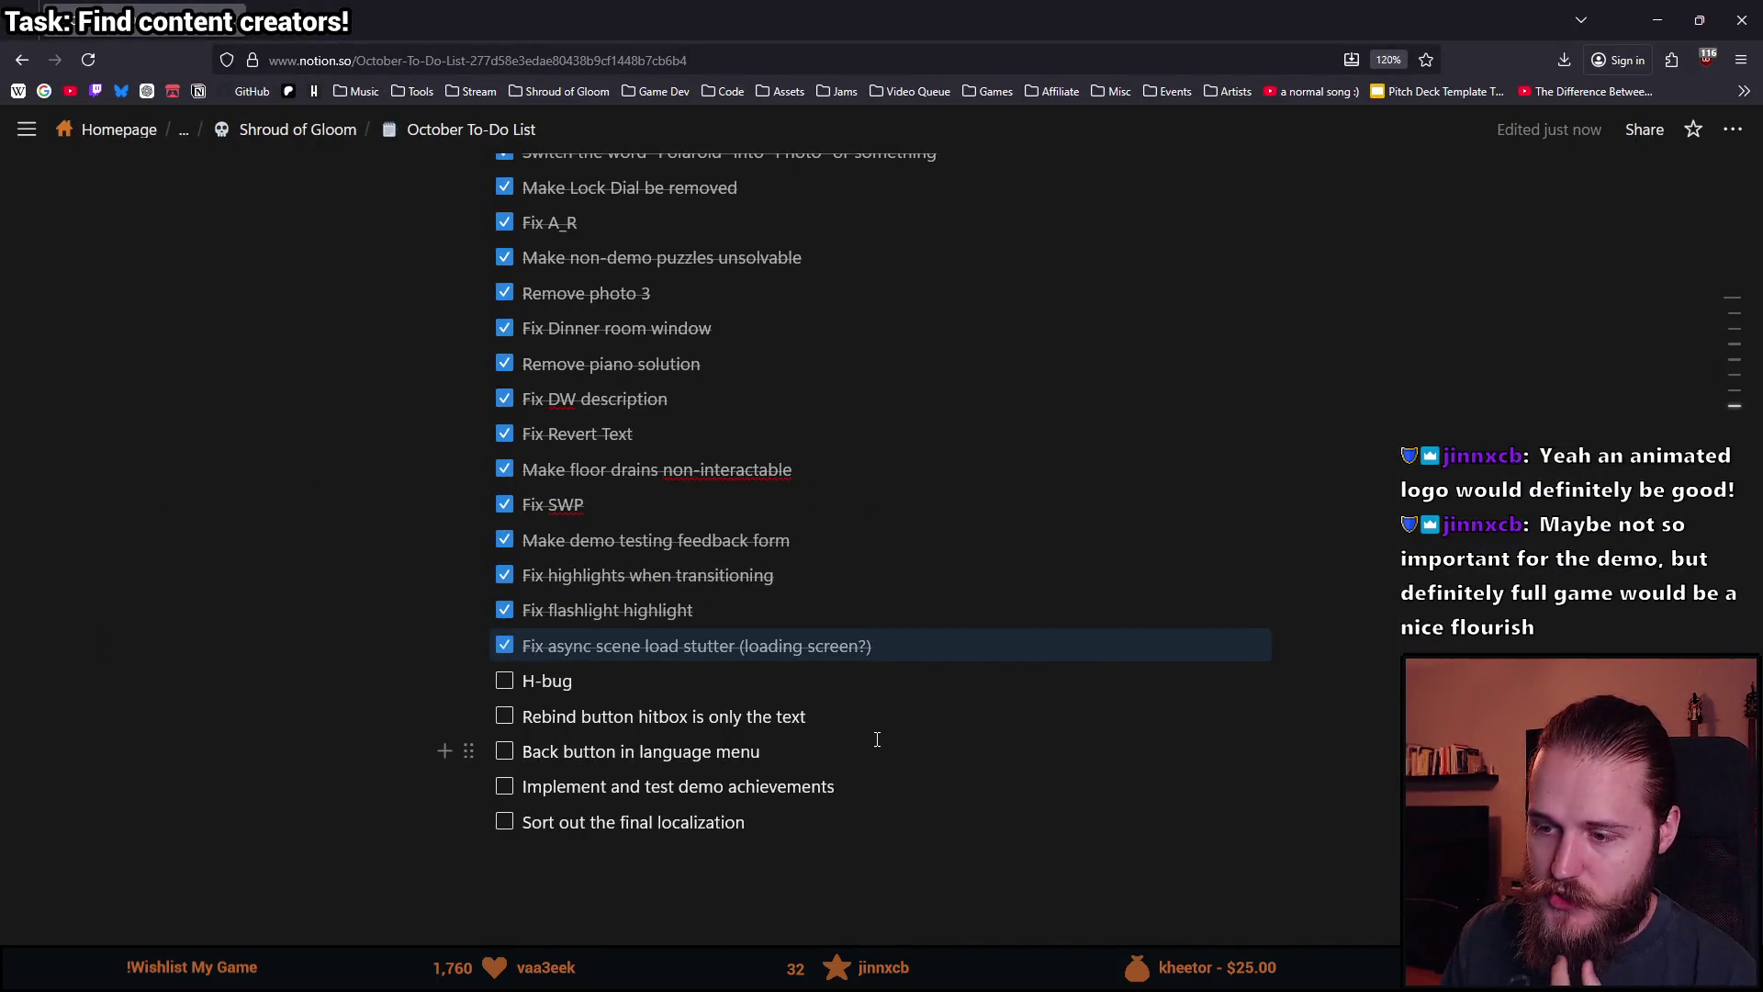
{"action": "key", "text": "alt+Tab"}
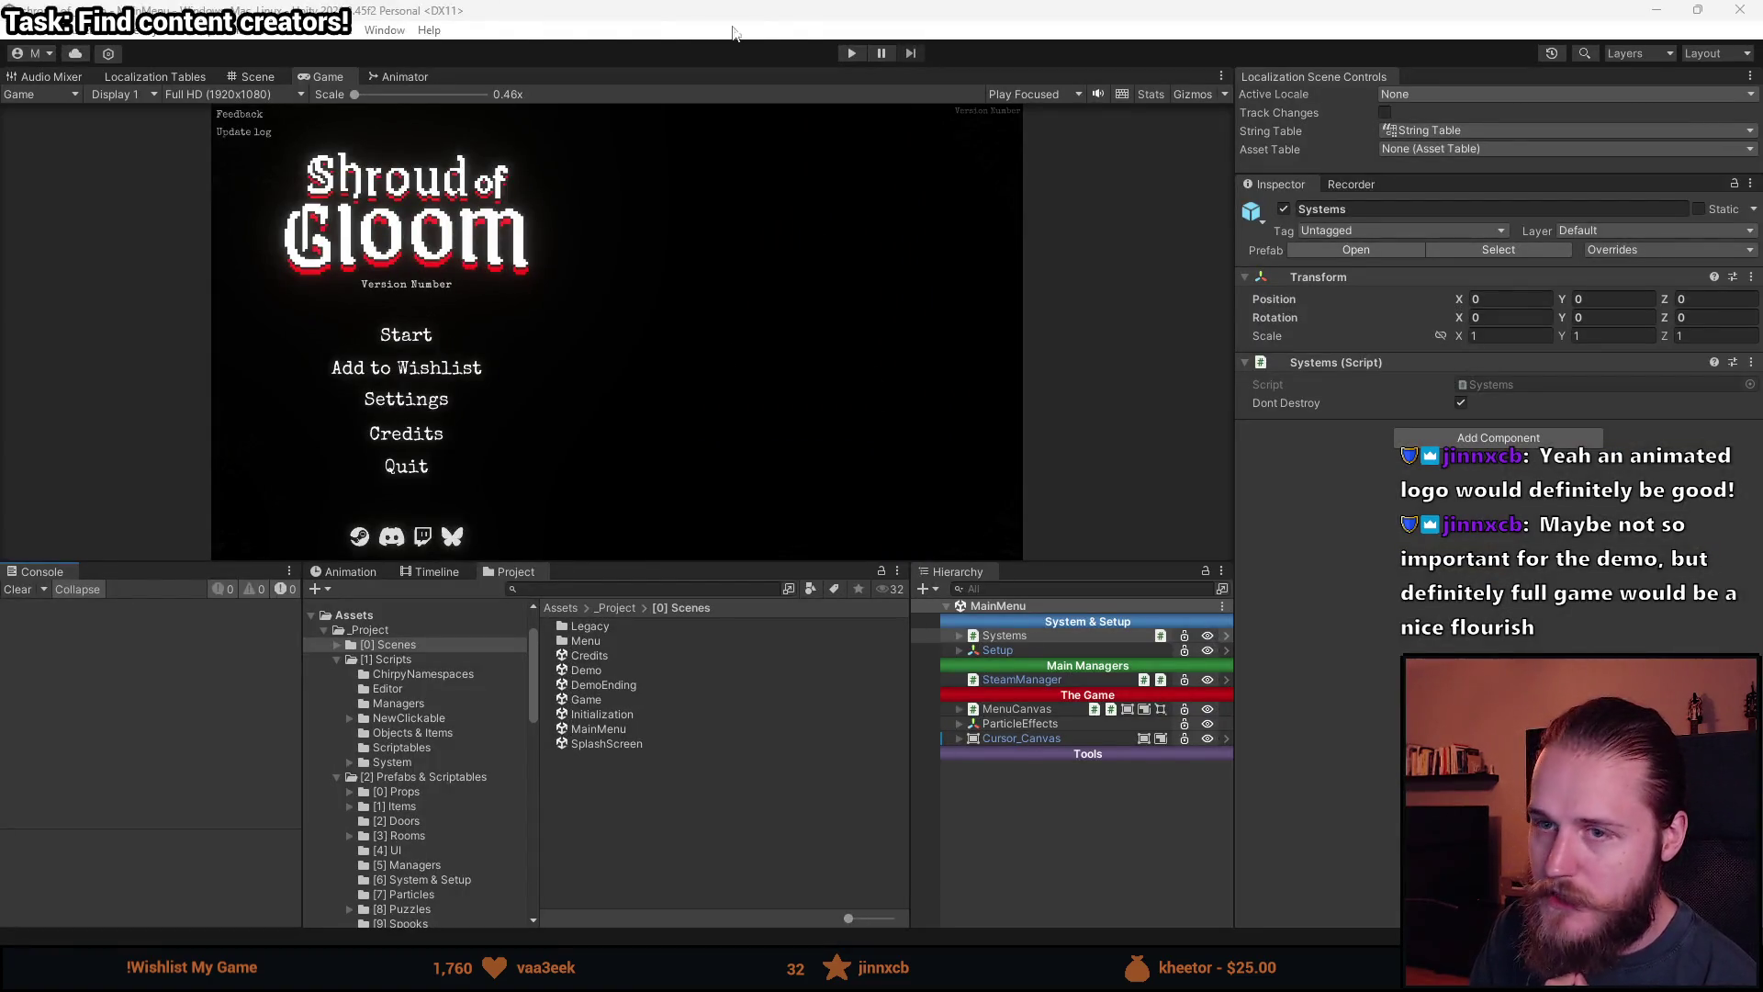
{"action": "left_click", "coordinate": [851, 52]}
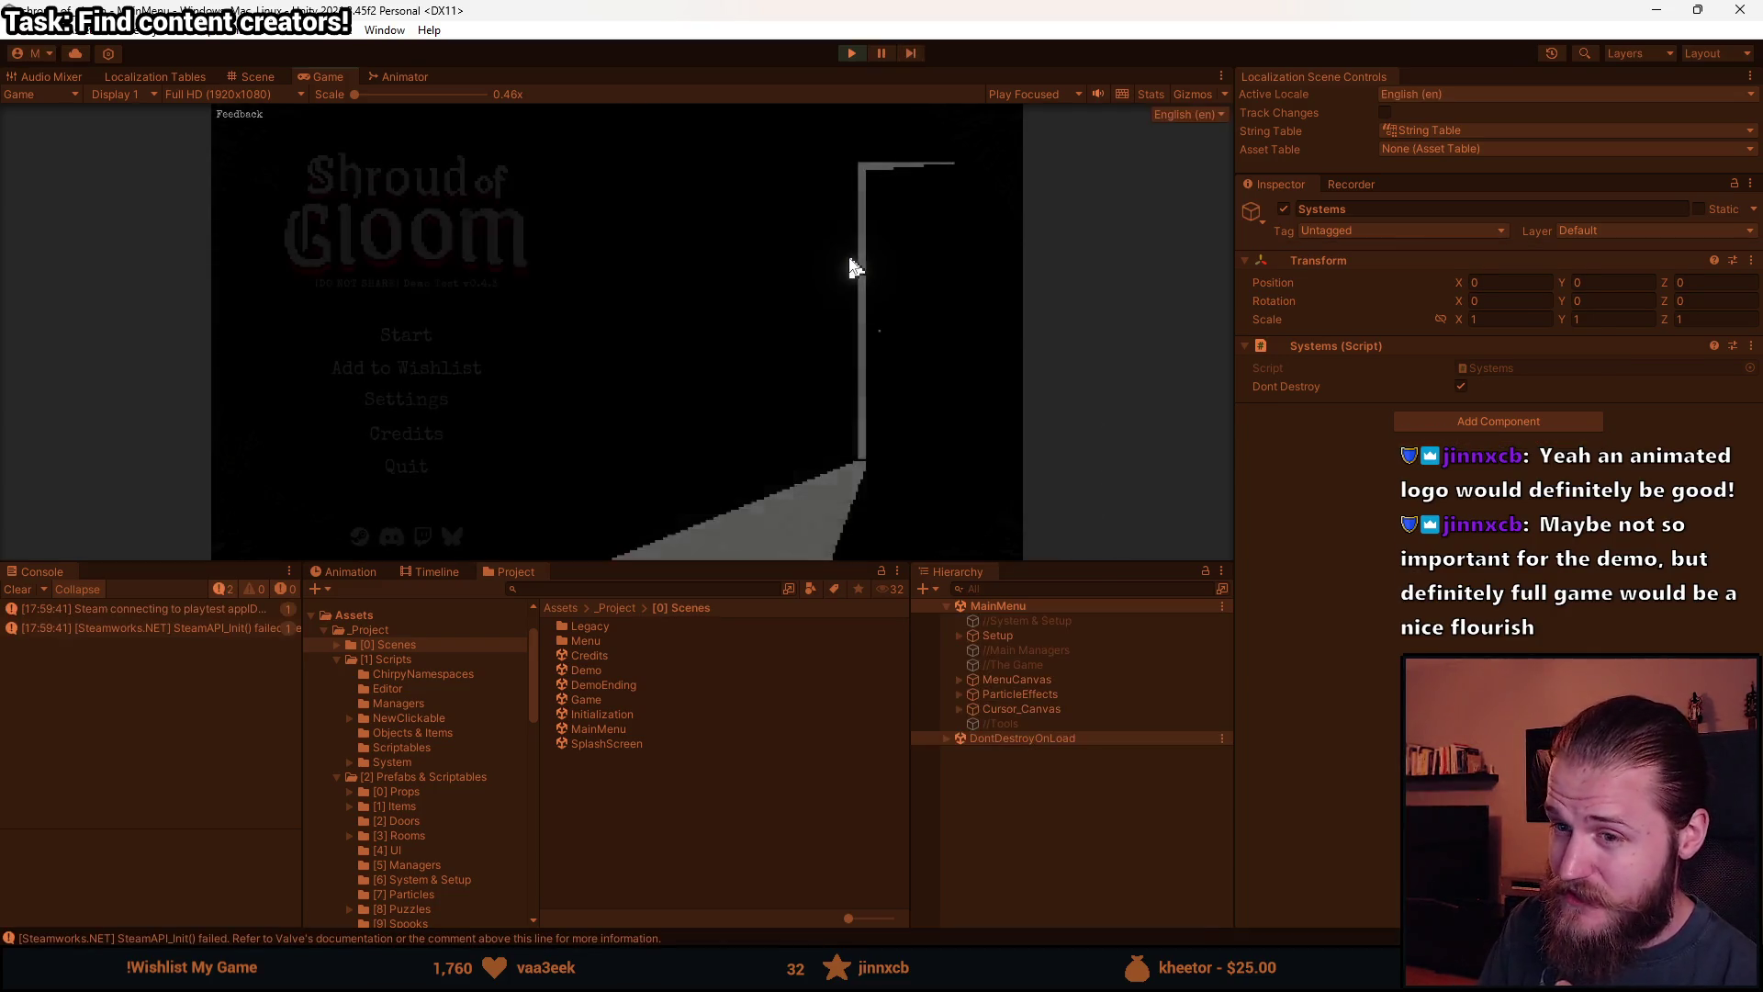
Enlarge the Game view and cycle the game language through Čeština, Polski, Deutsch, Français, 简体中文, back to English.
{"action": "left_click_drag", "start_coordinate": [683, 563], "coordinate": [682, 728]}
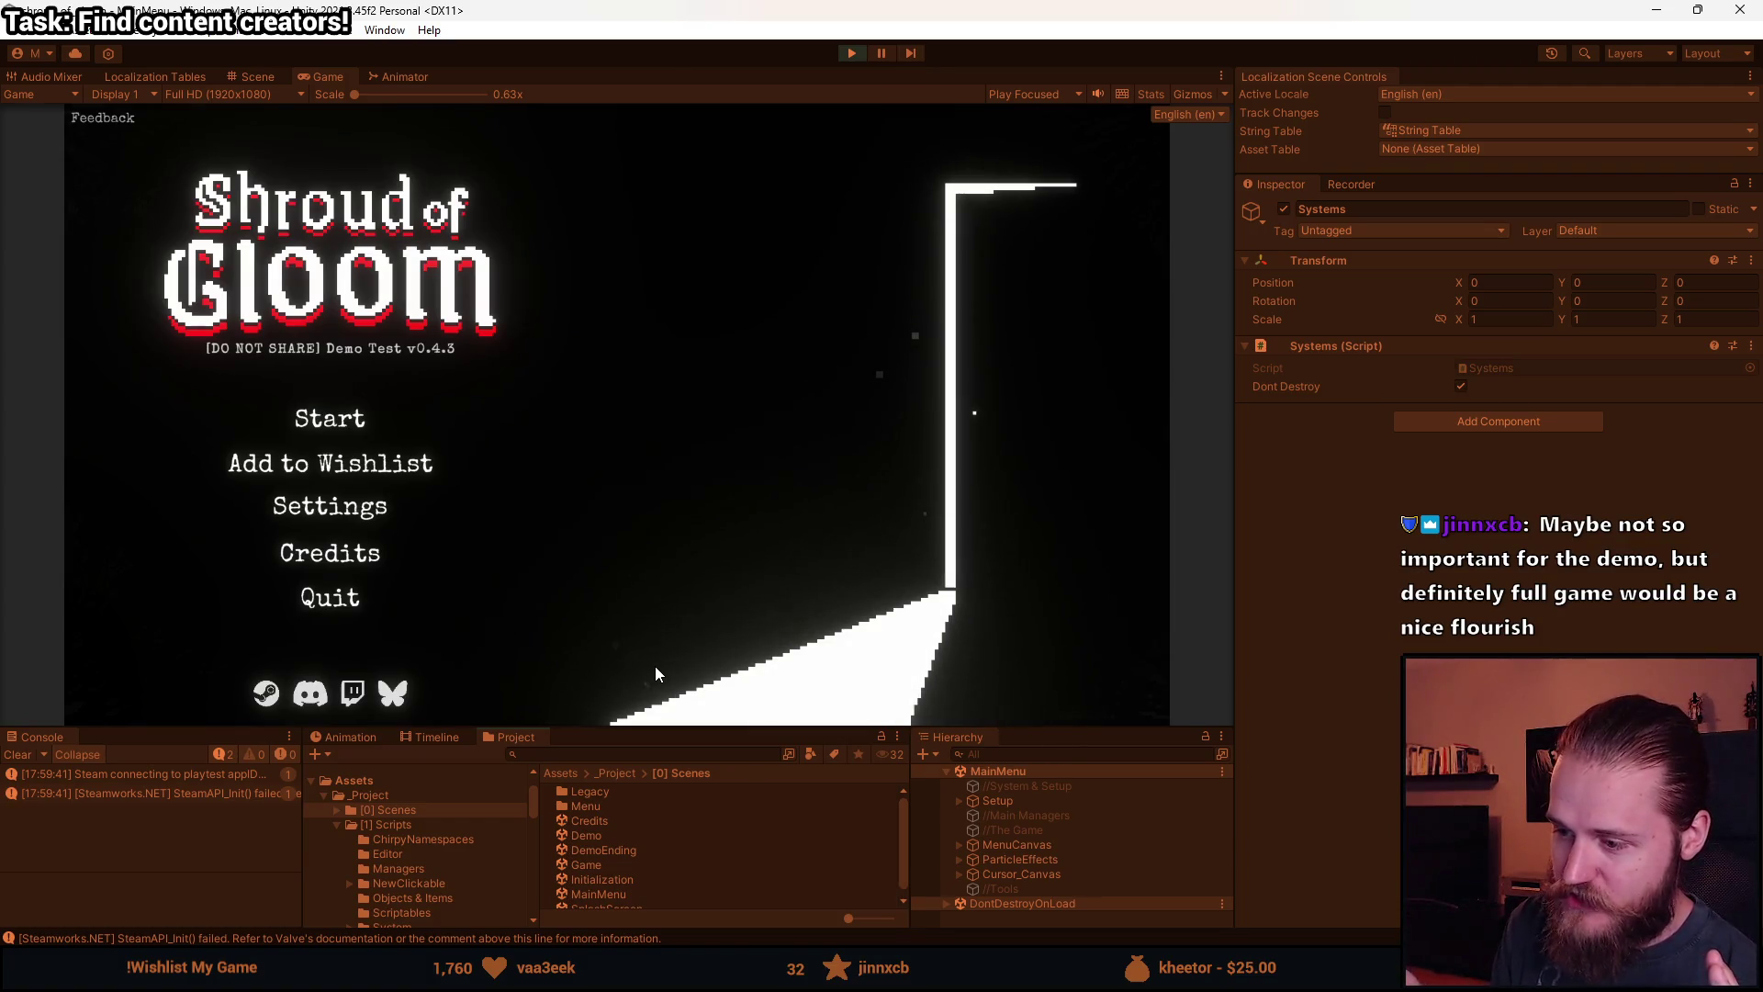
{"action": "left_click", "coordinate": [326, 501]}
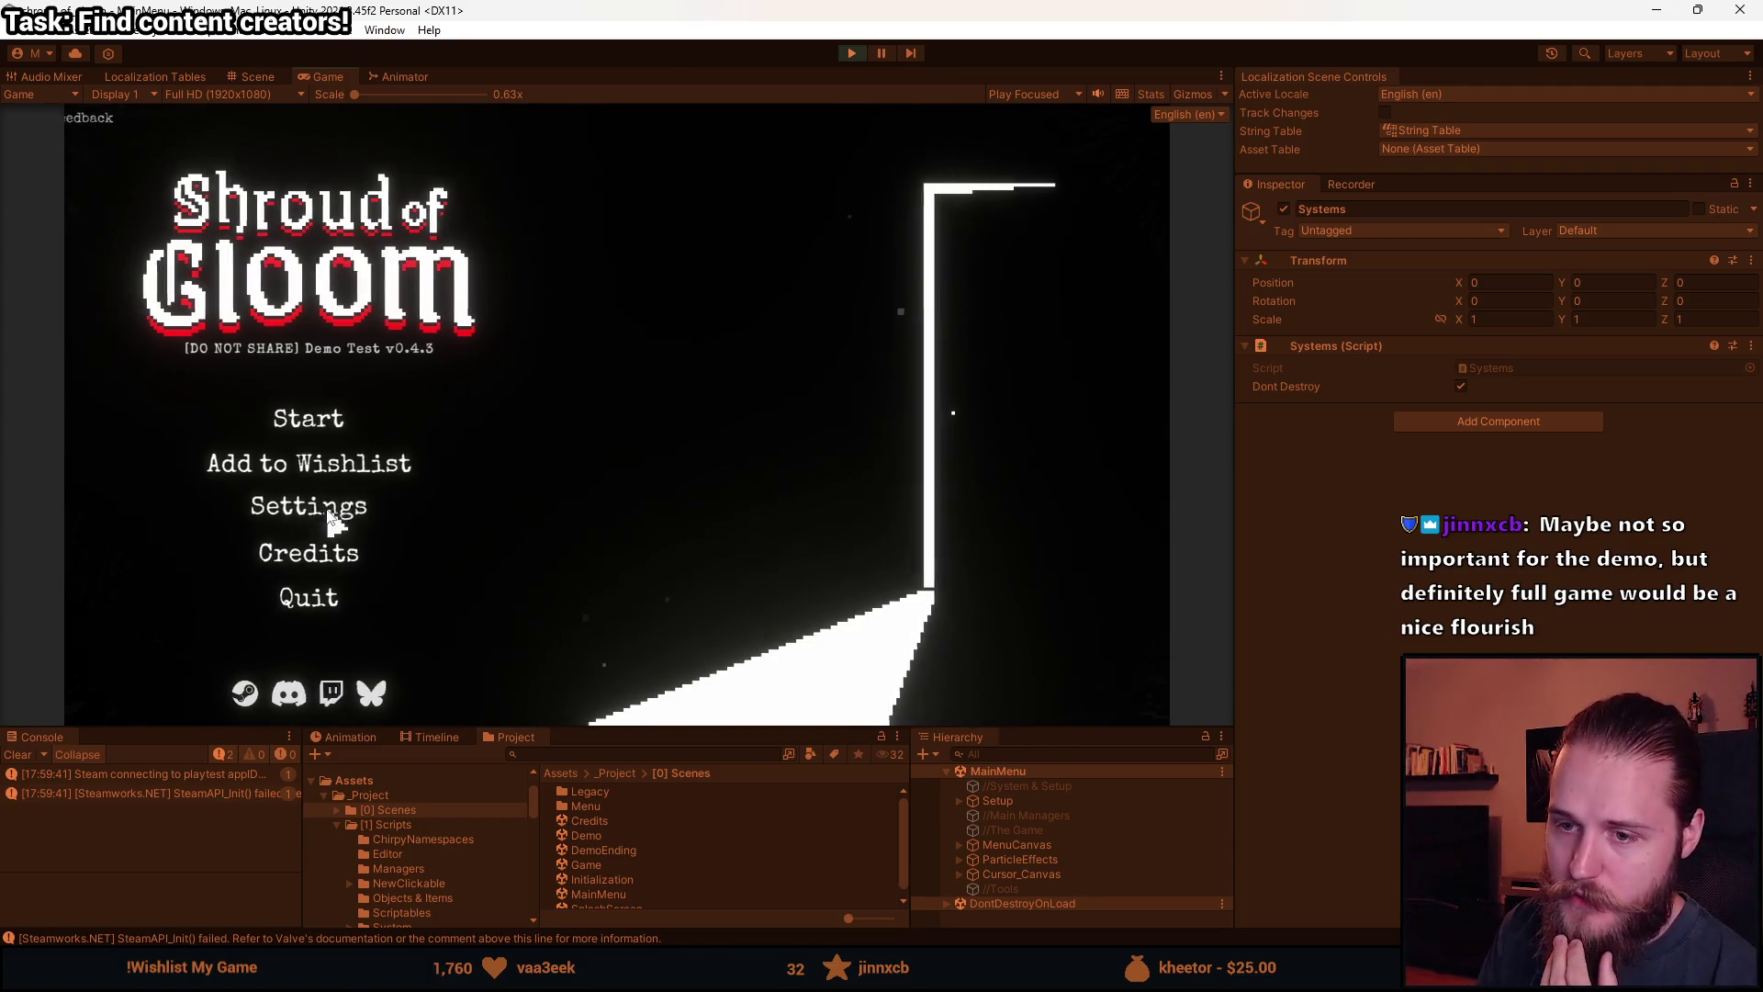
{"action": "left_click", "coordinate": [887, 523]}
{"action": "left_click", "coordinate": [779, 647]}
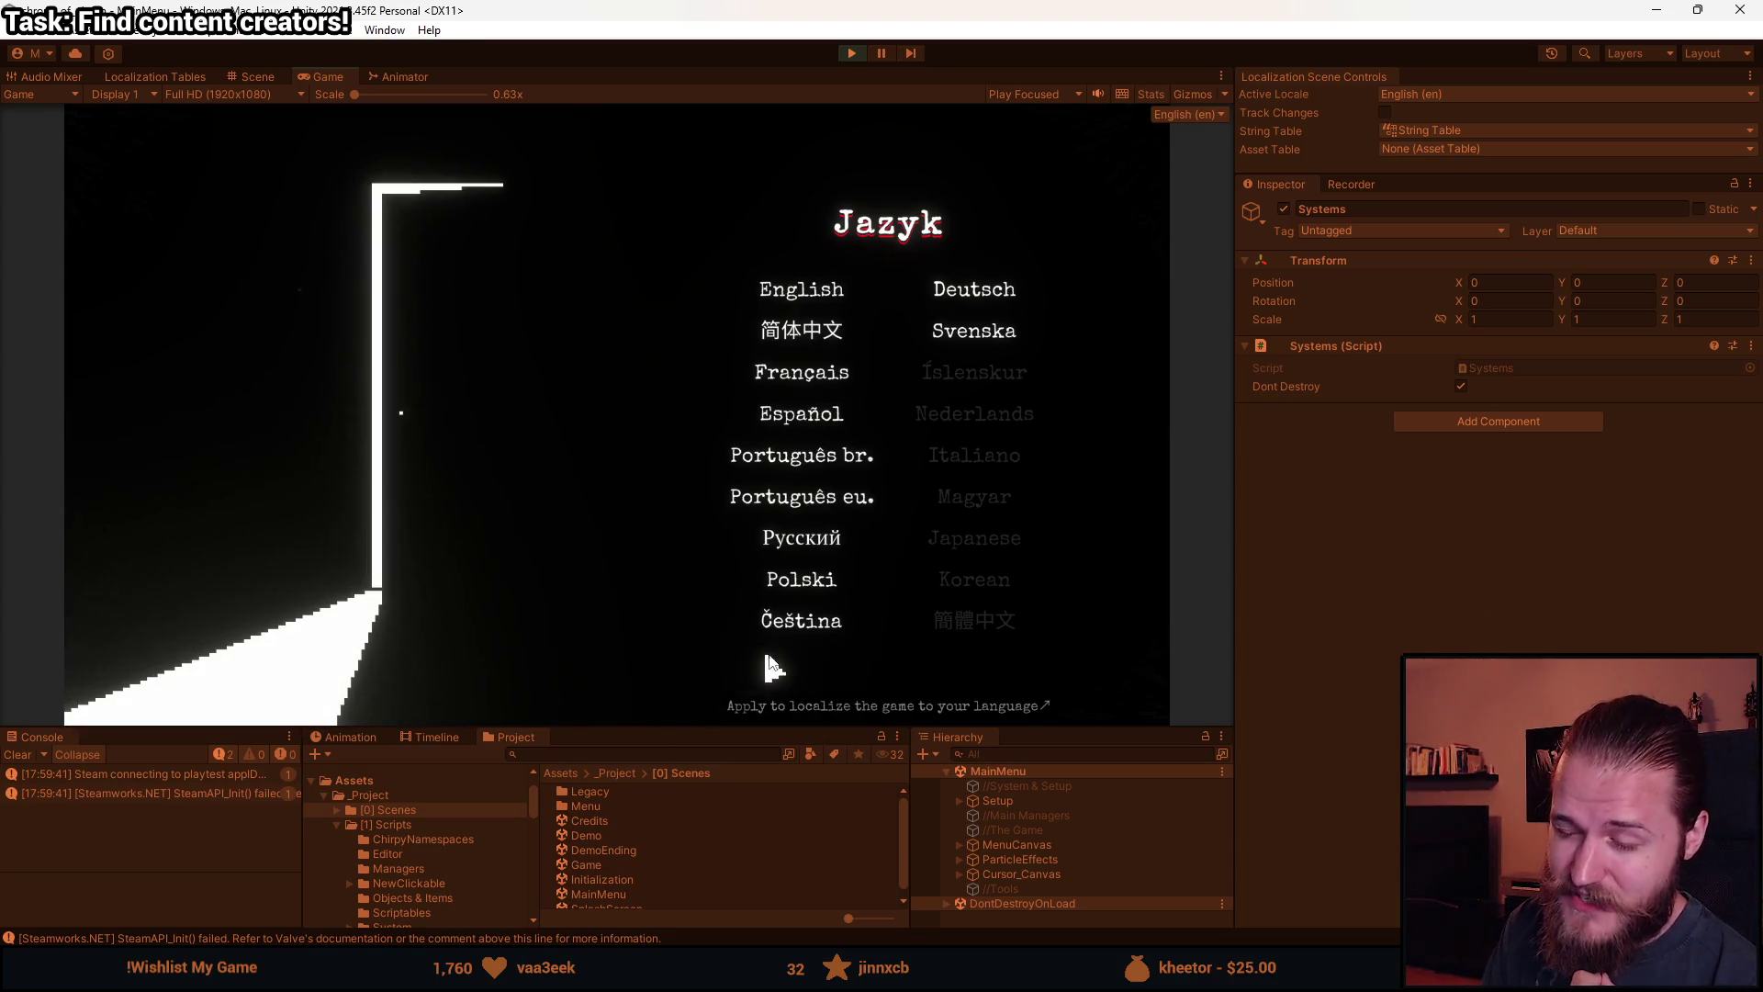
{"action": "left_click", "coordinate": [801, 579]}
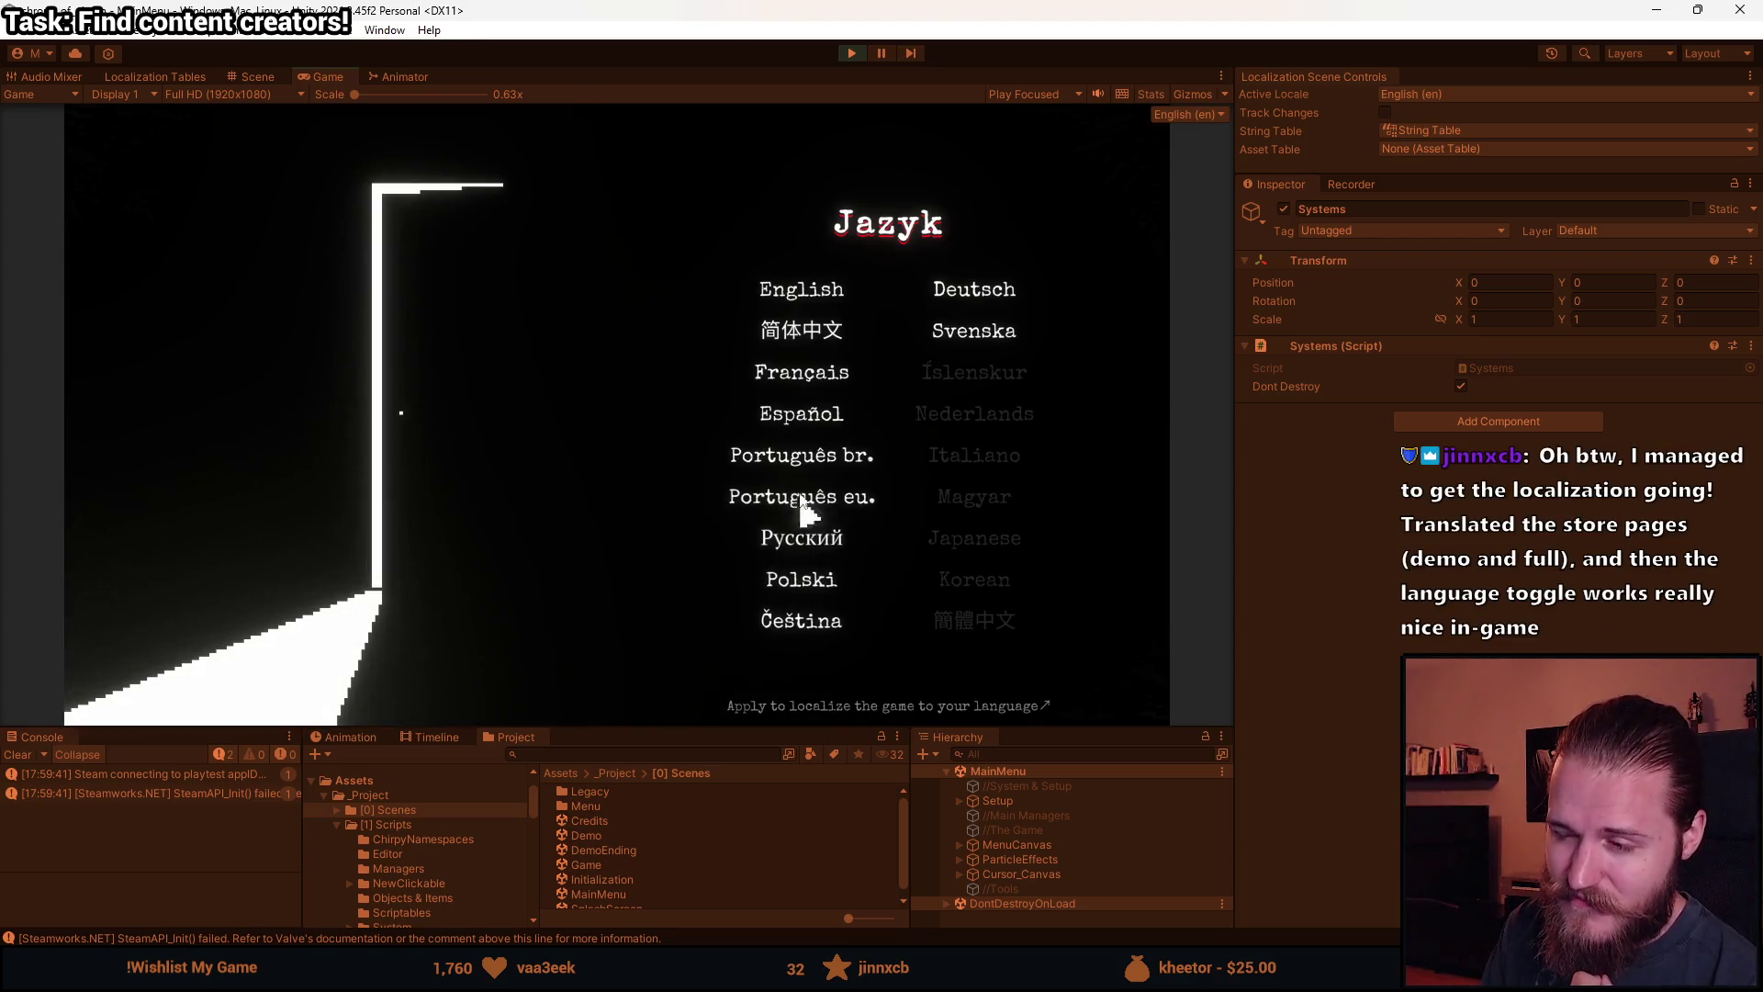
{"action": "left_click", "coordinate": [999, 280]}
{"action": "left_click", "coordinate": [831, 623]}
{"action": "left_click", "coordinate": [776, 369]}
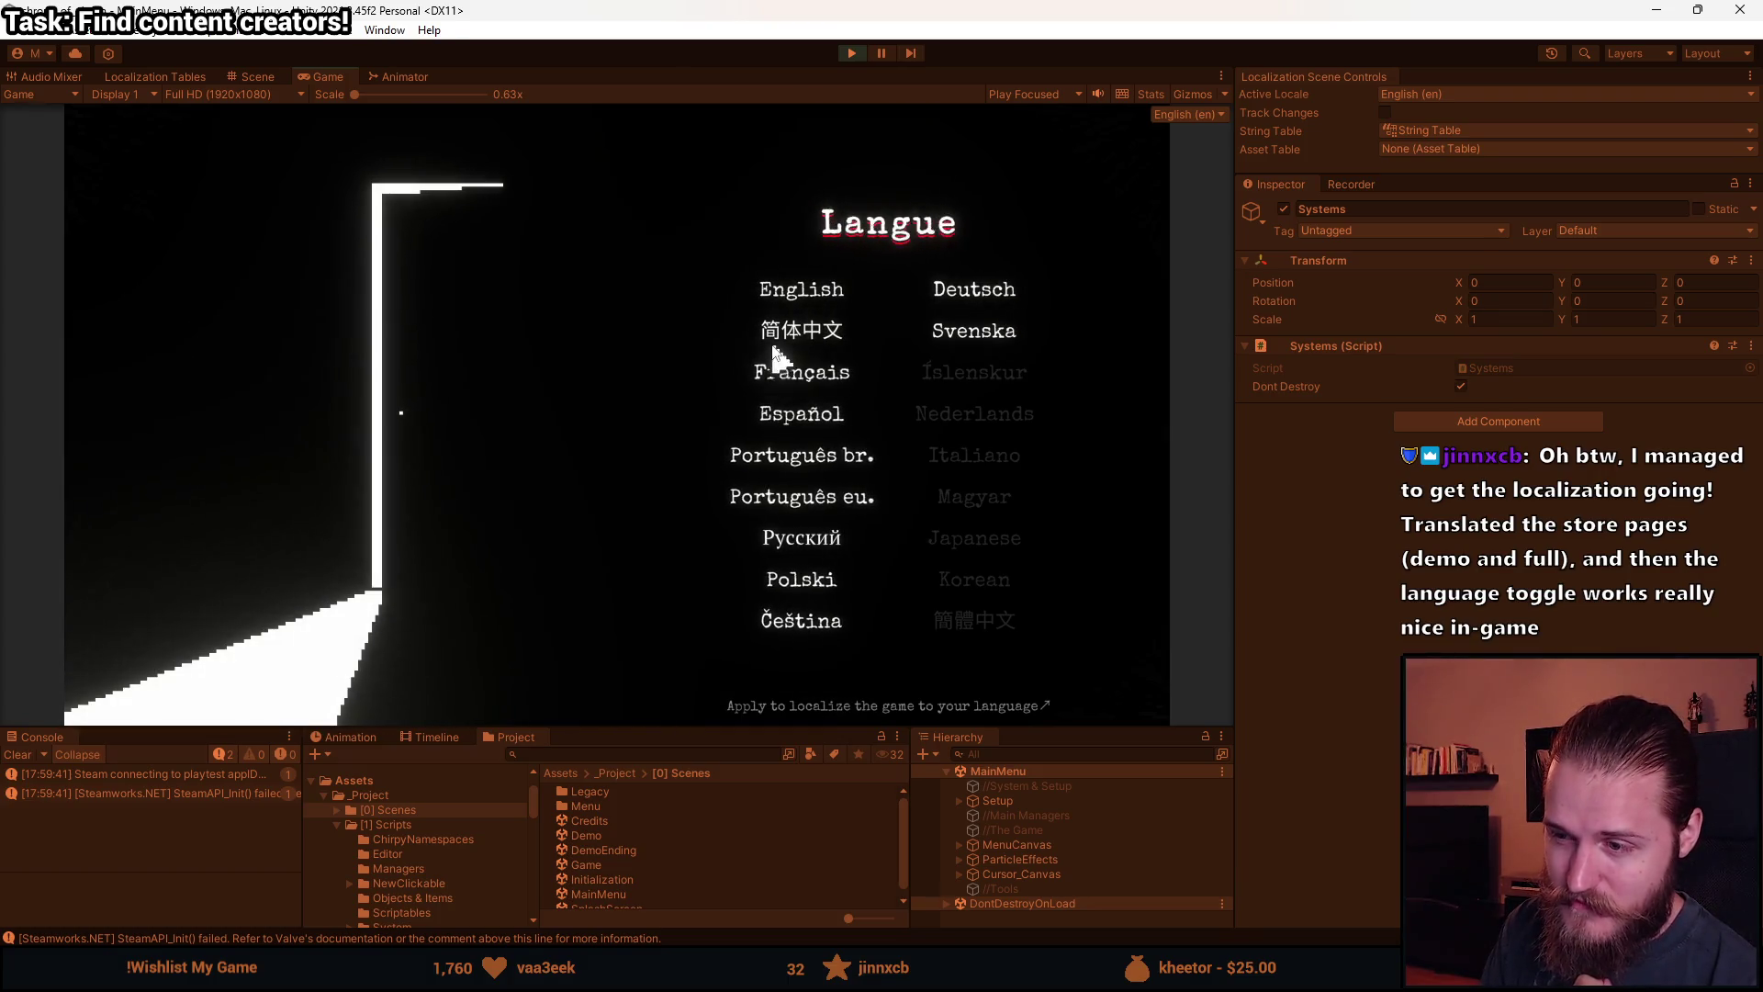
{"action": "left_click", "coordinate": [797, 329]}
{"action": "left_click", "coordinate": [825, 286]}
{"action": "key", "text": "Escape"}
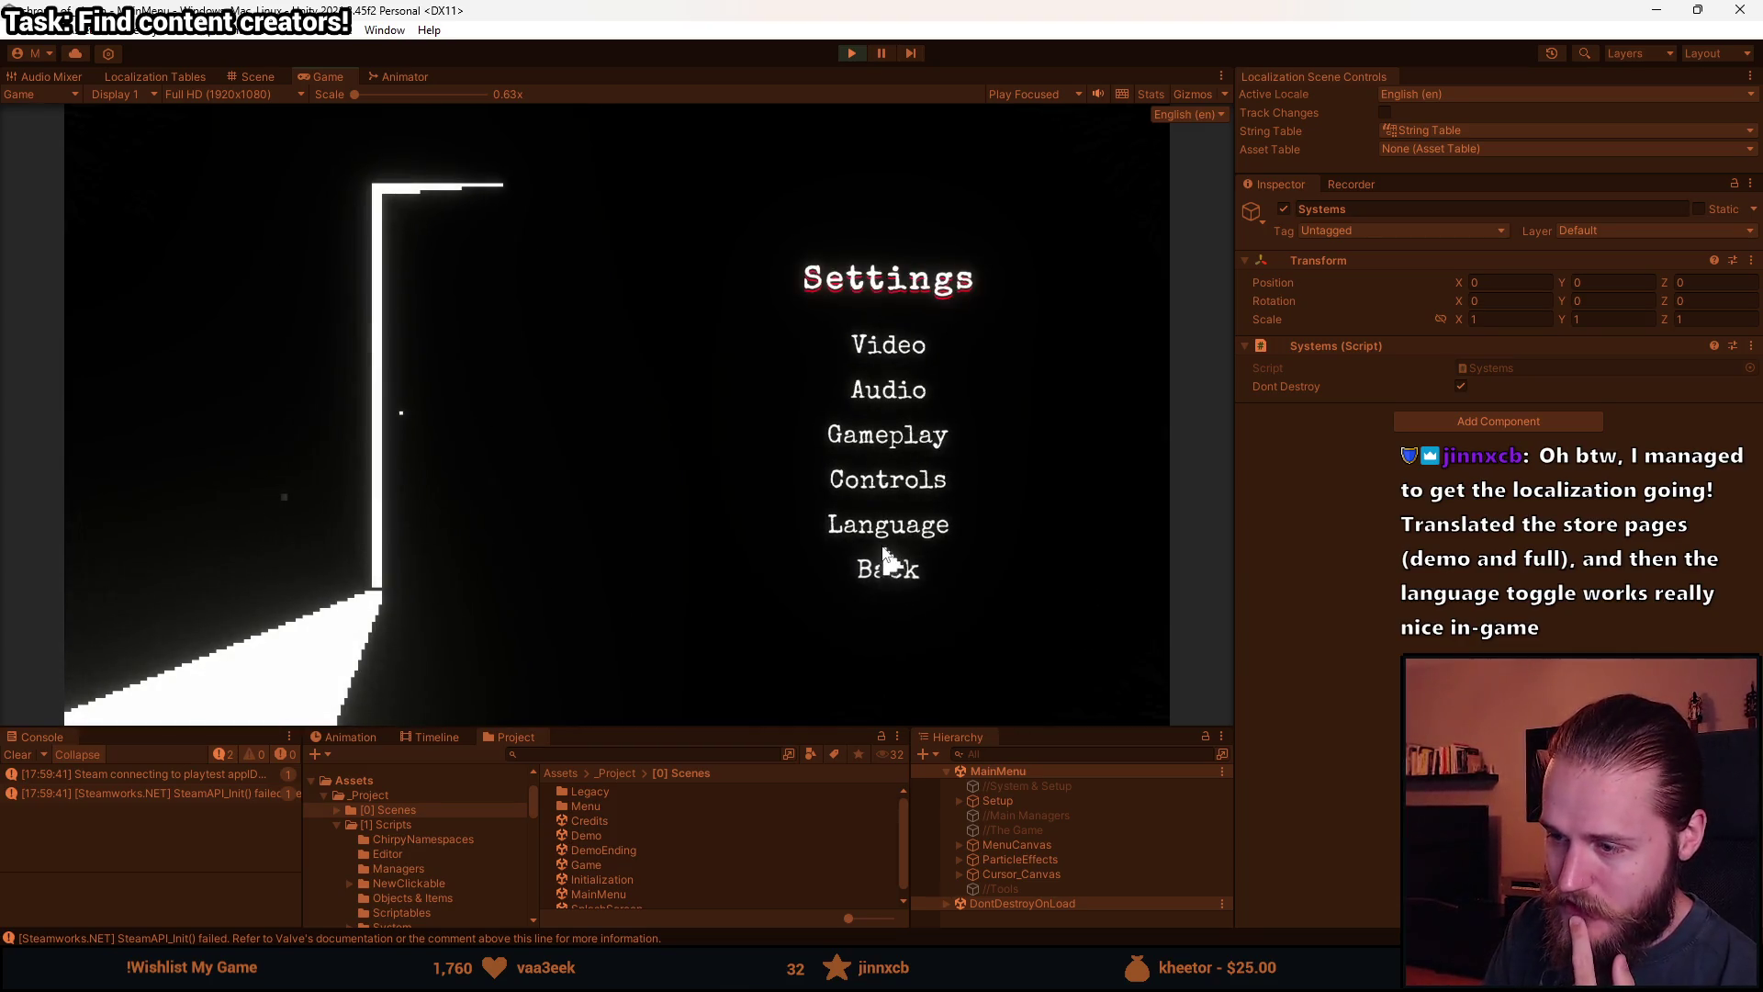
Visit the Controls and Audio settings screens, ending on Video settings.
{"action": "left_click", "coordinate": [928, 480]}
{"action": "key", "text": "Escape"}
{"action": "left_click", "coordinate": [887, 393]}
{"action": "left_click", "coordinate": [883, 549]}
{"action": "left_click", "coordinate": [868, 349]}
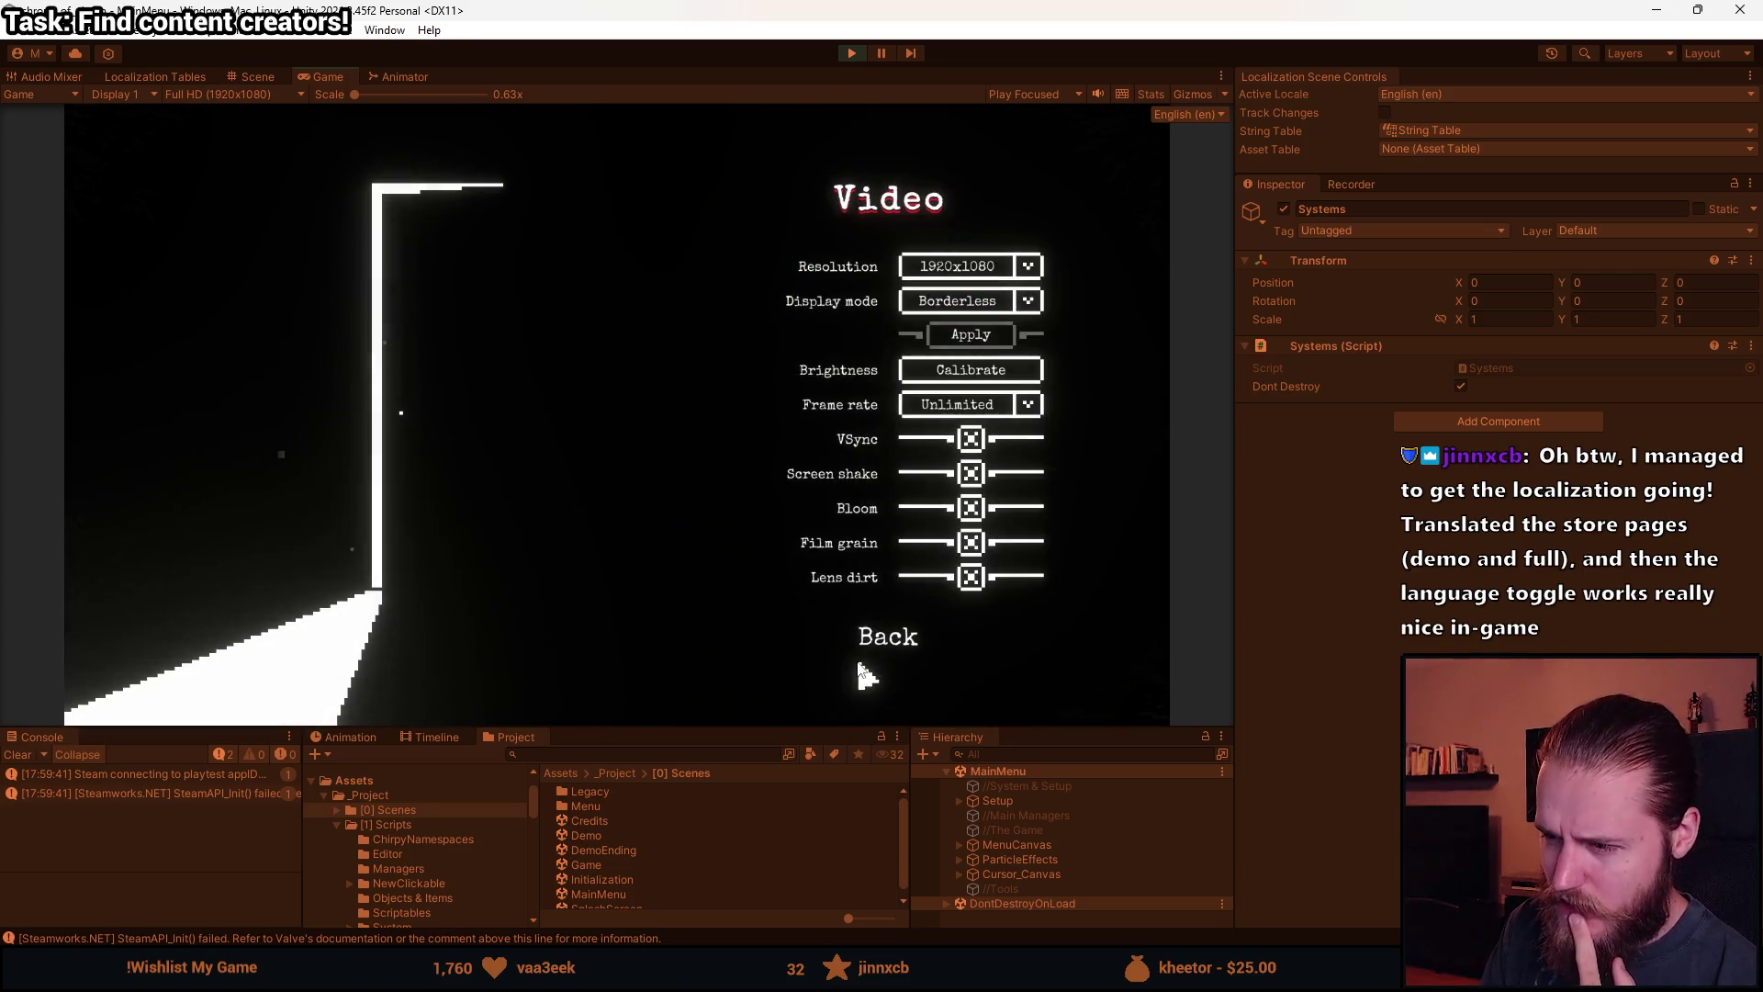